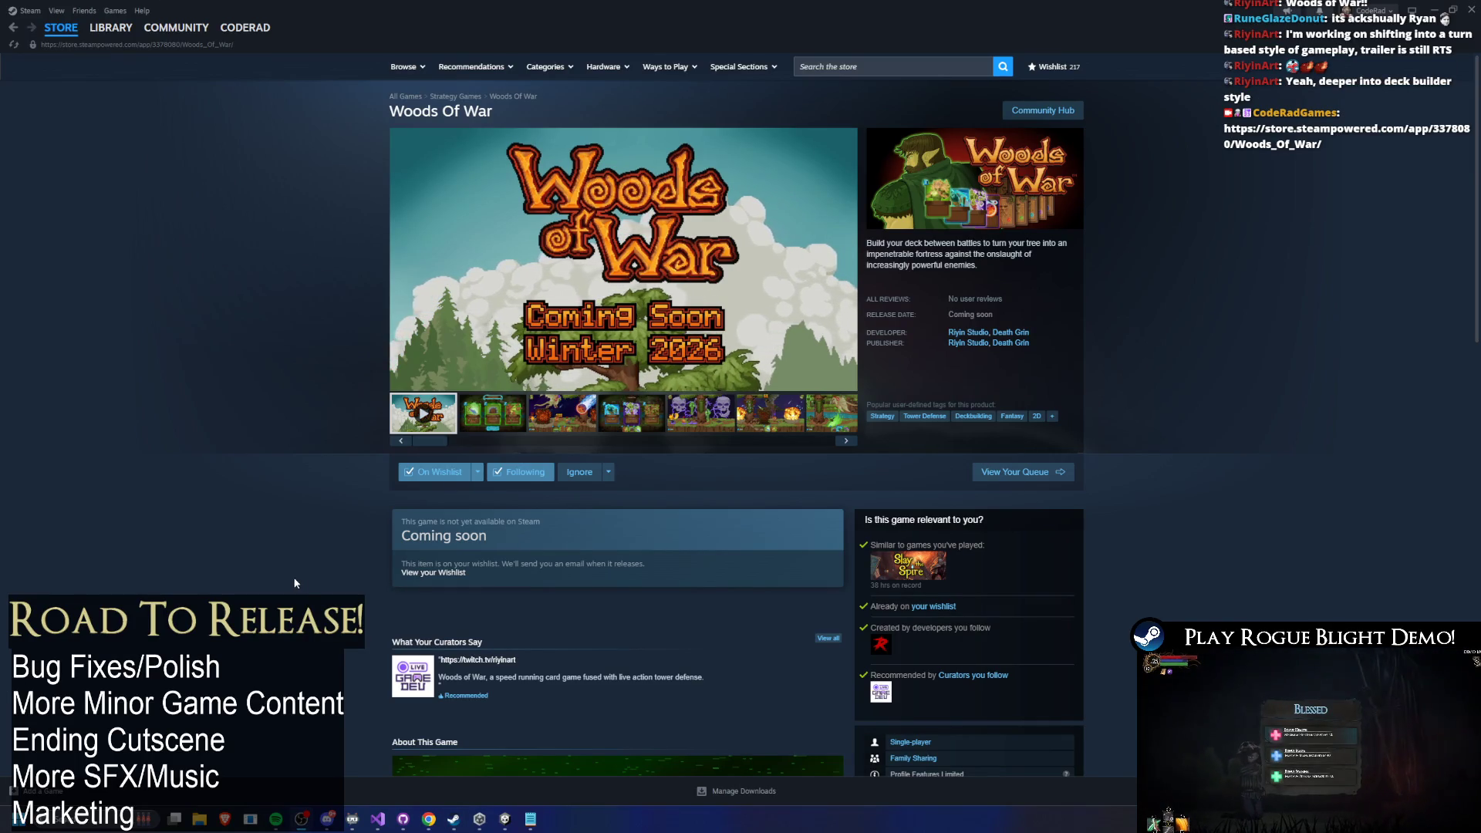
Step: Search the Steam store for 'blight r' and open the Rogue Blight Demo page
click(866, 67)
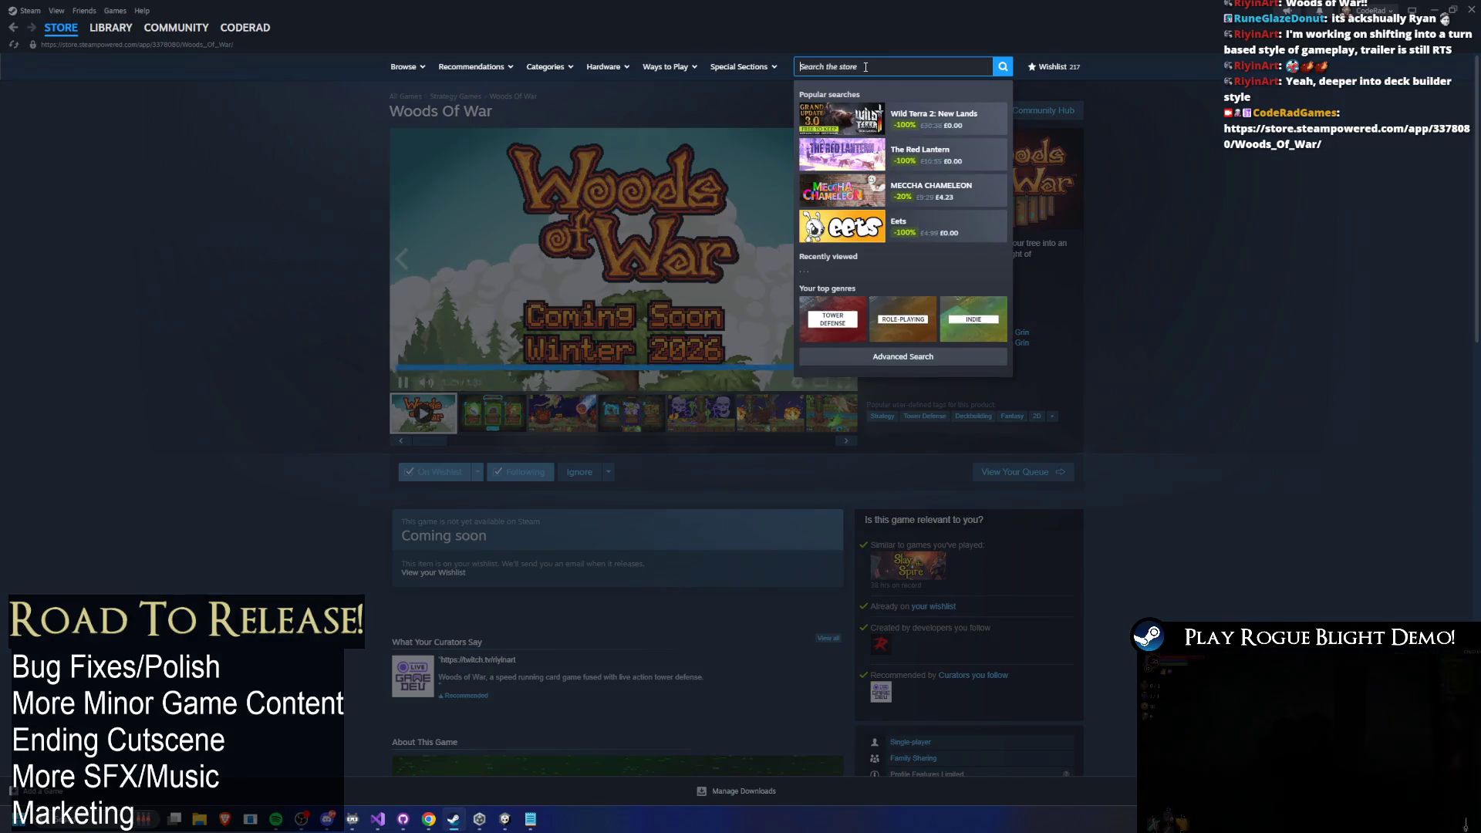
text(rogueblight r)
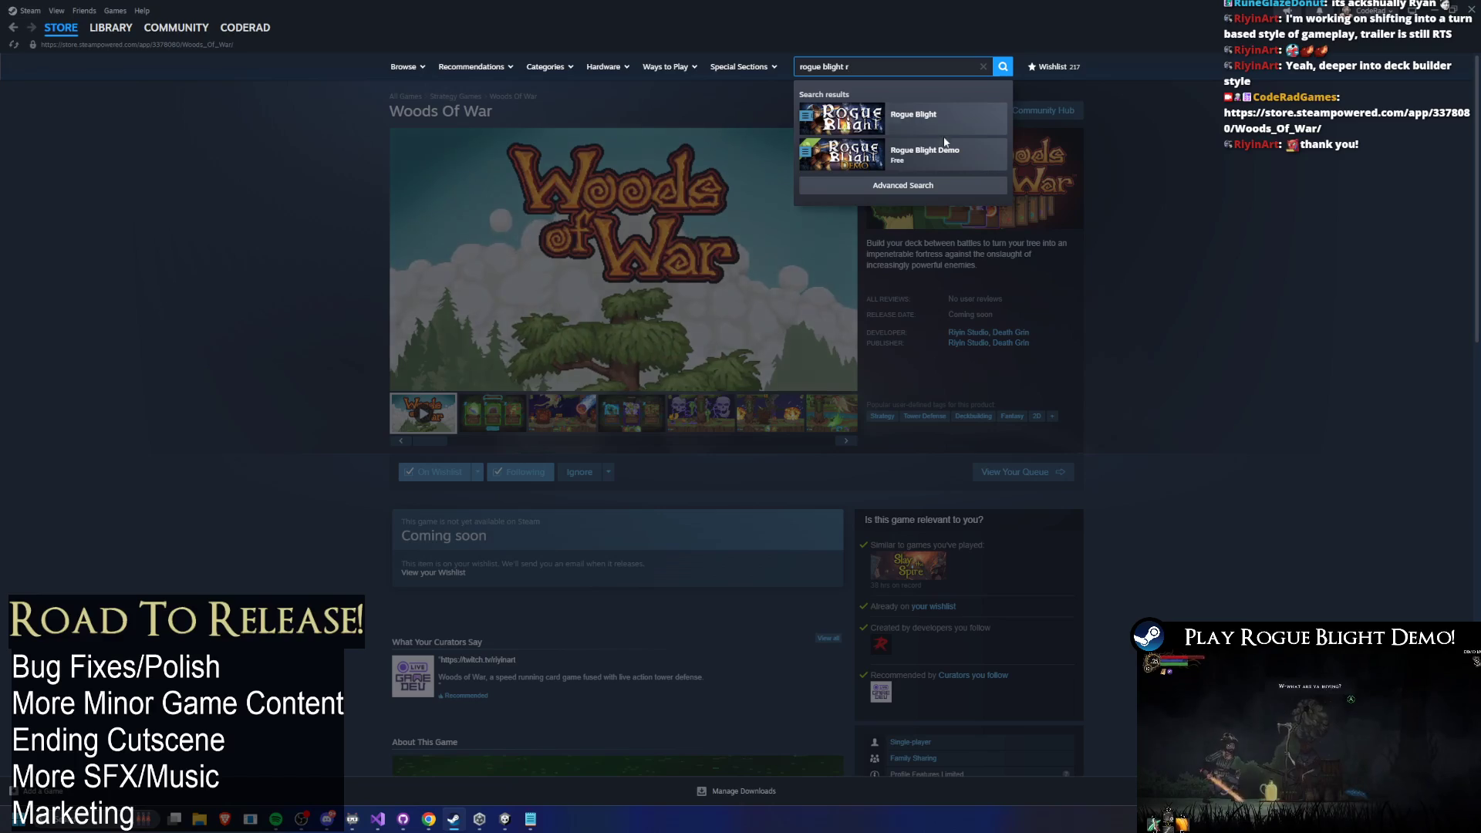
click(950, 154)
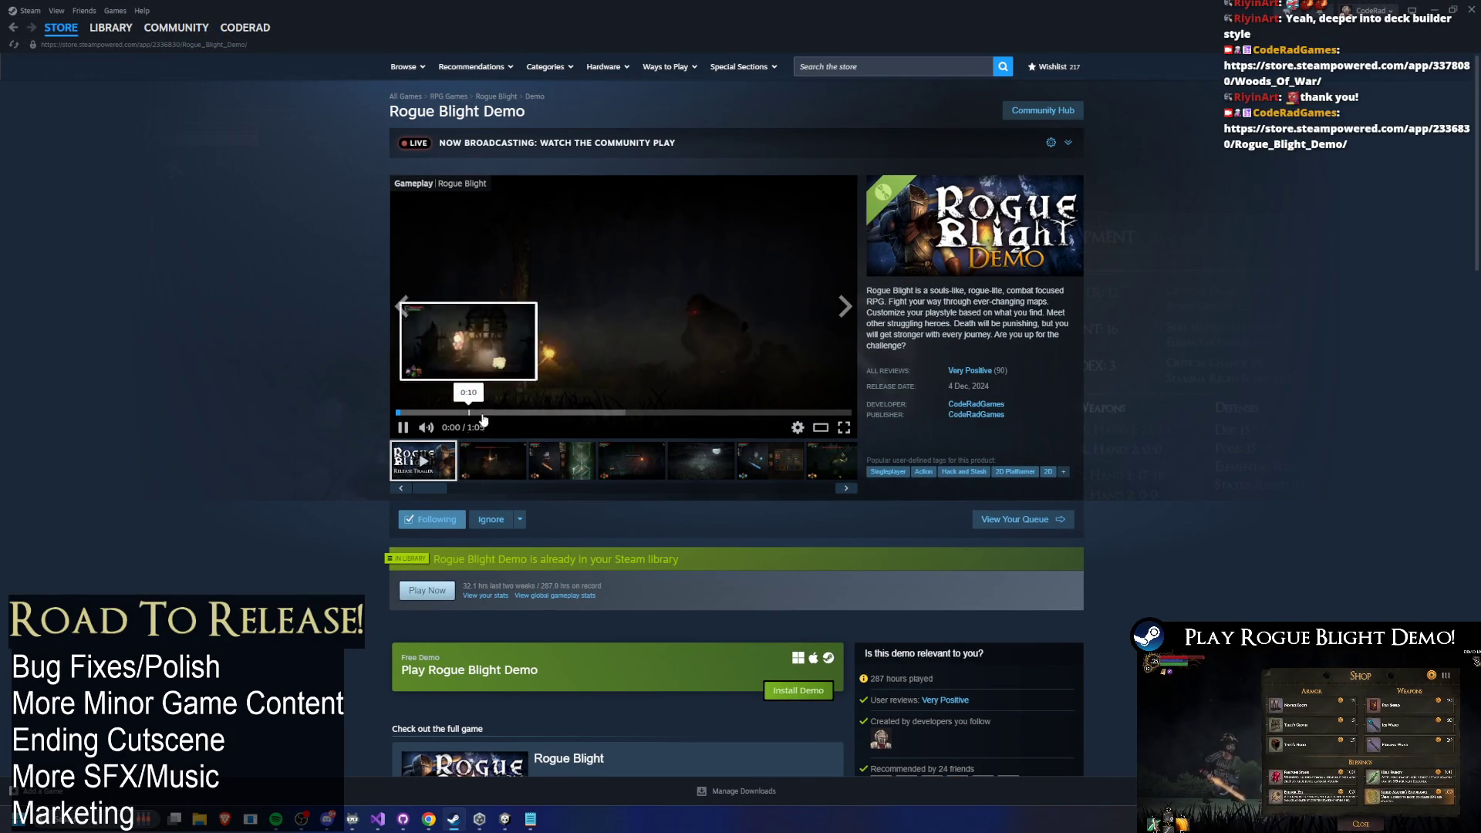
Step: Watch the Rogue Blight Demo trailer fullscreen up to its 'Coming Q3 2026' card, then exit fullscreen
double_click(432, 348)
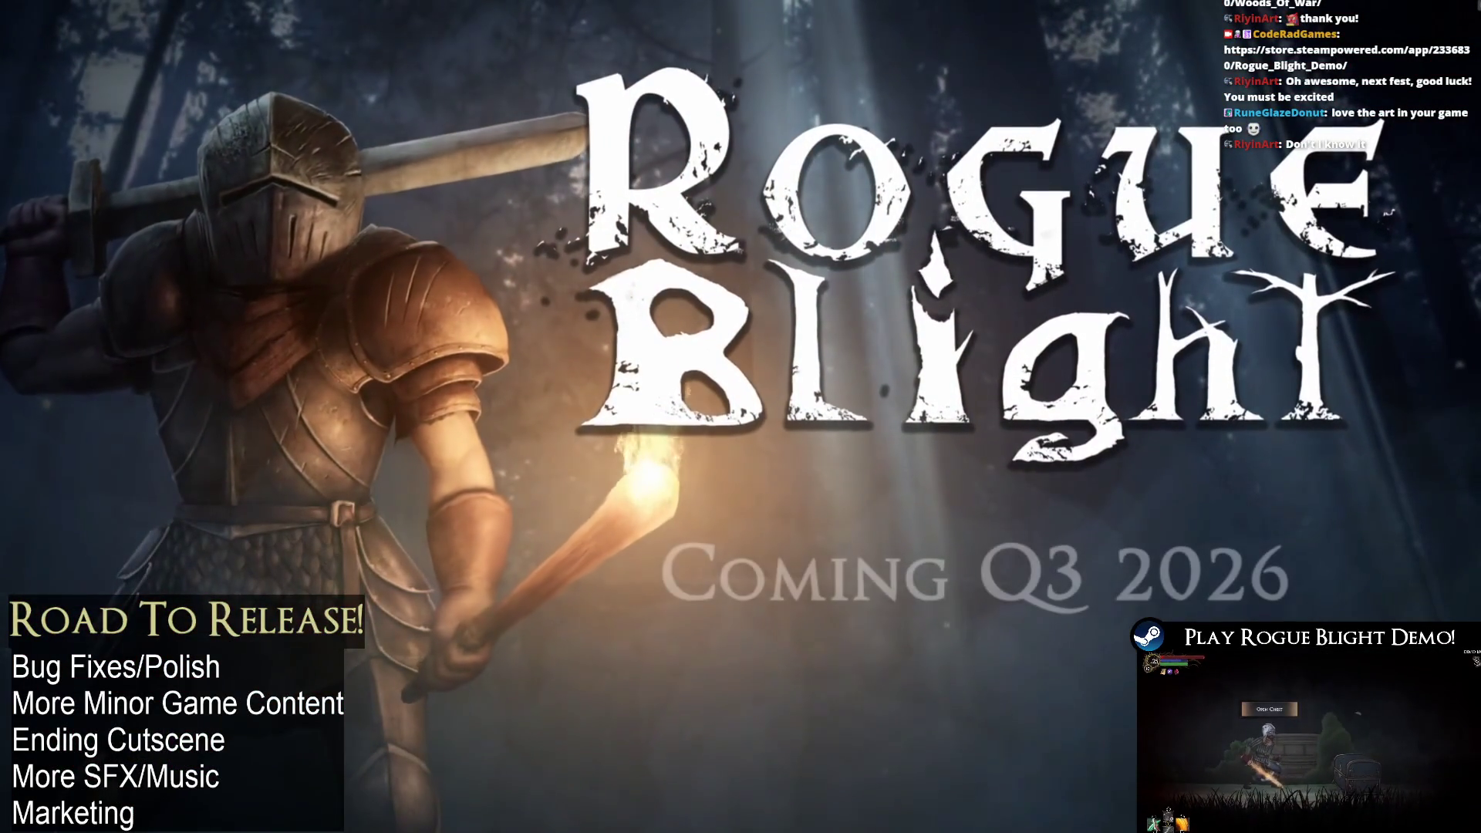
key(Escape)
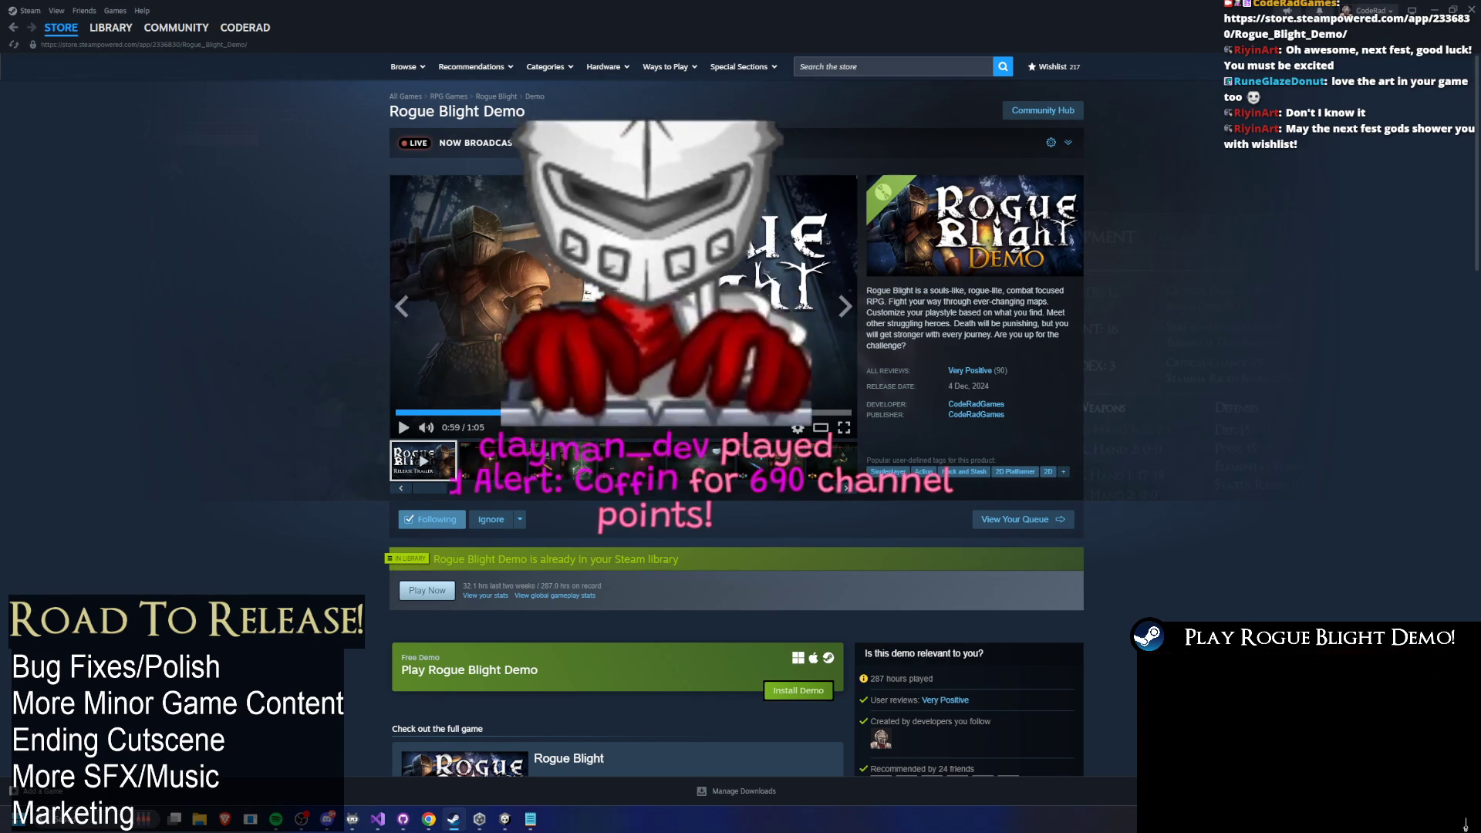
Step: Show a gameplay shot, expand the live community broadcast, then go to the Library home view
click(542, 445)
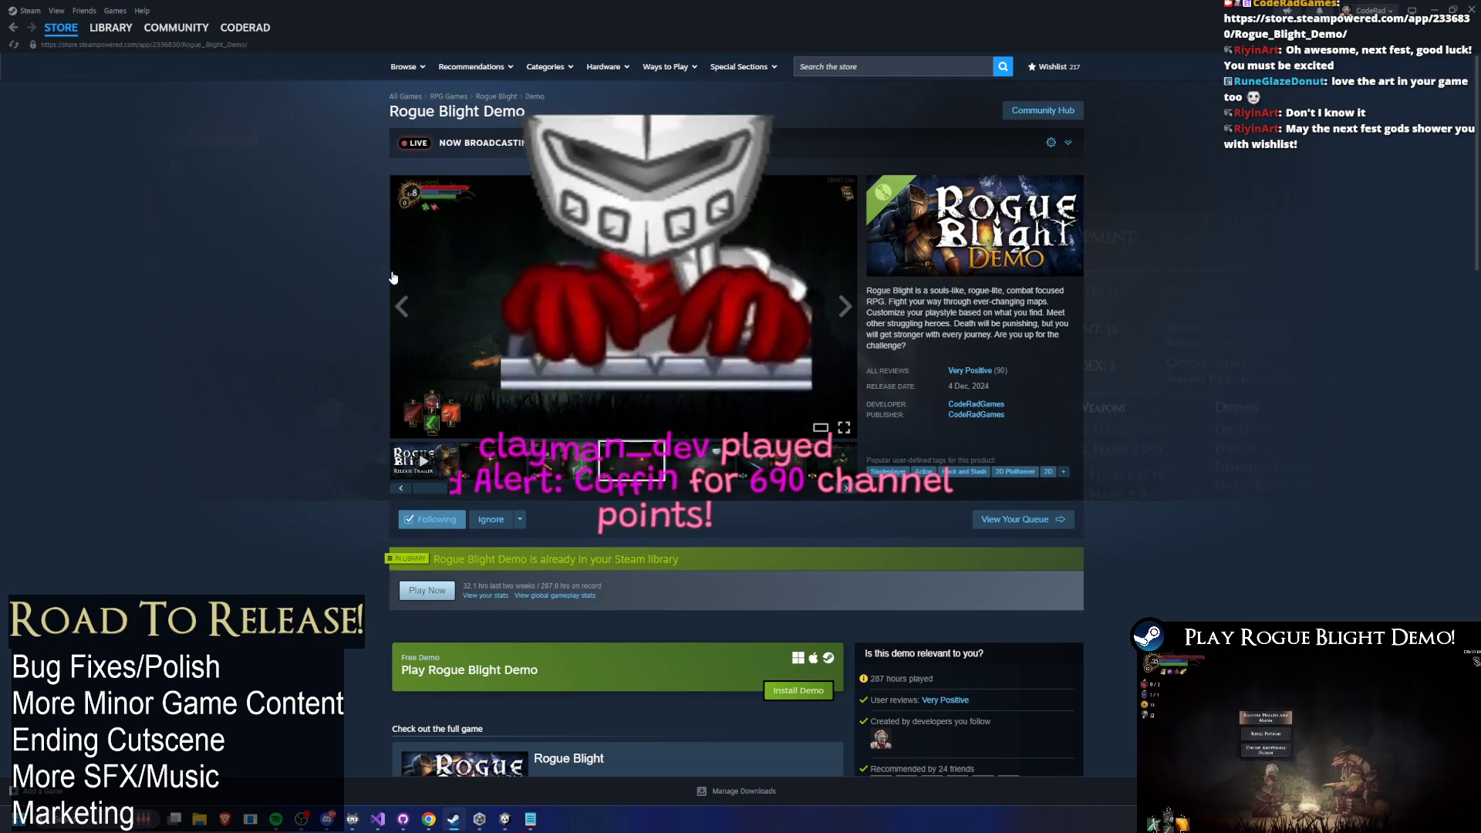
mouse_move(399, 291)
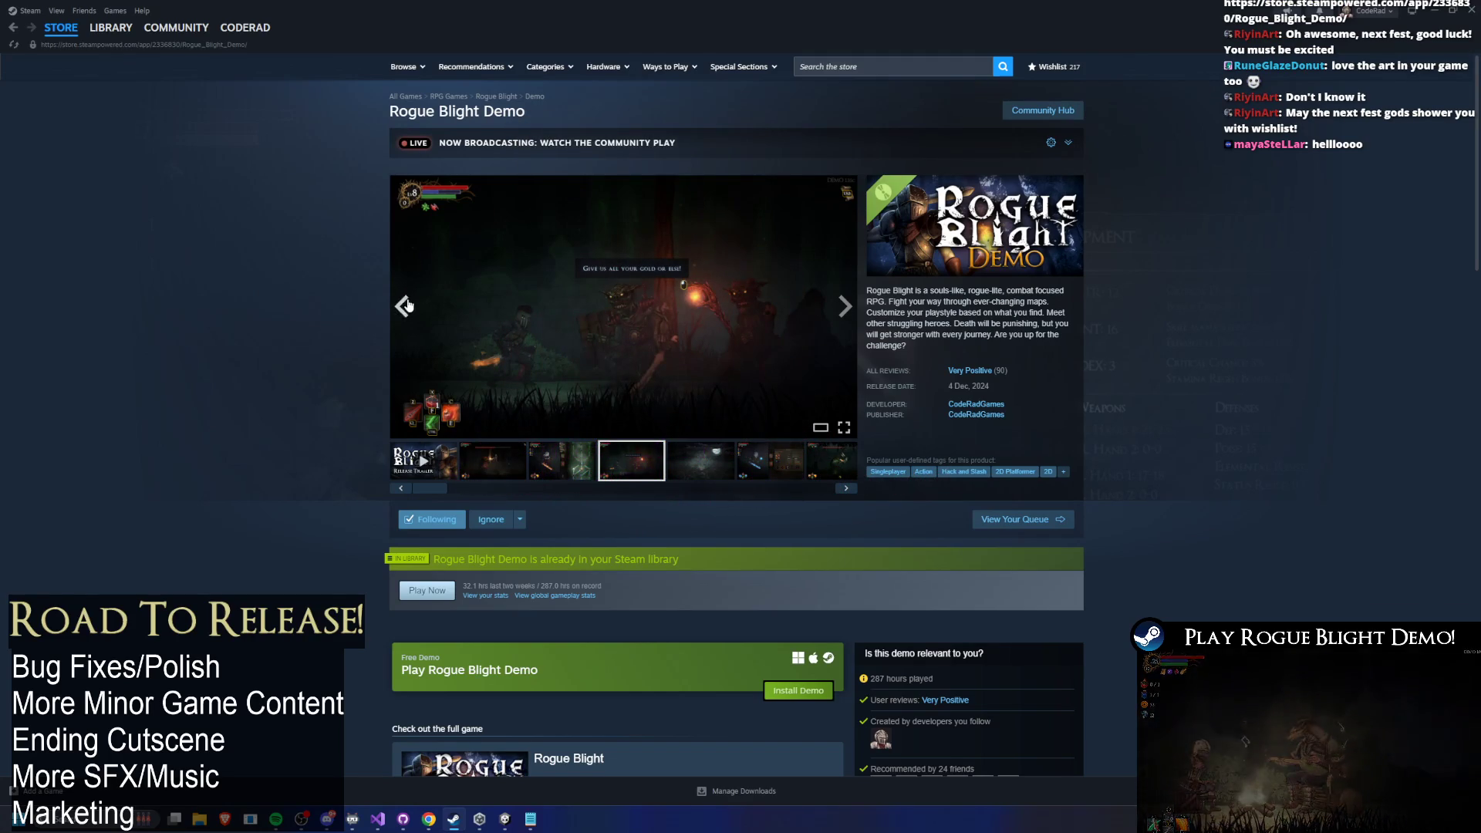
click(1069, 142)
mouse_move(202, 33)
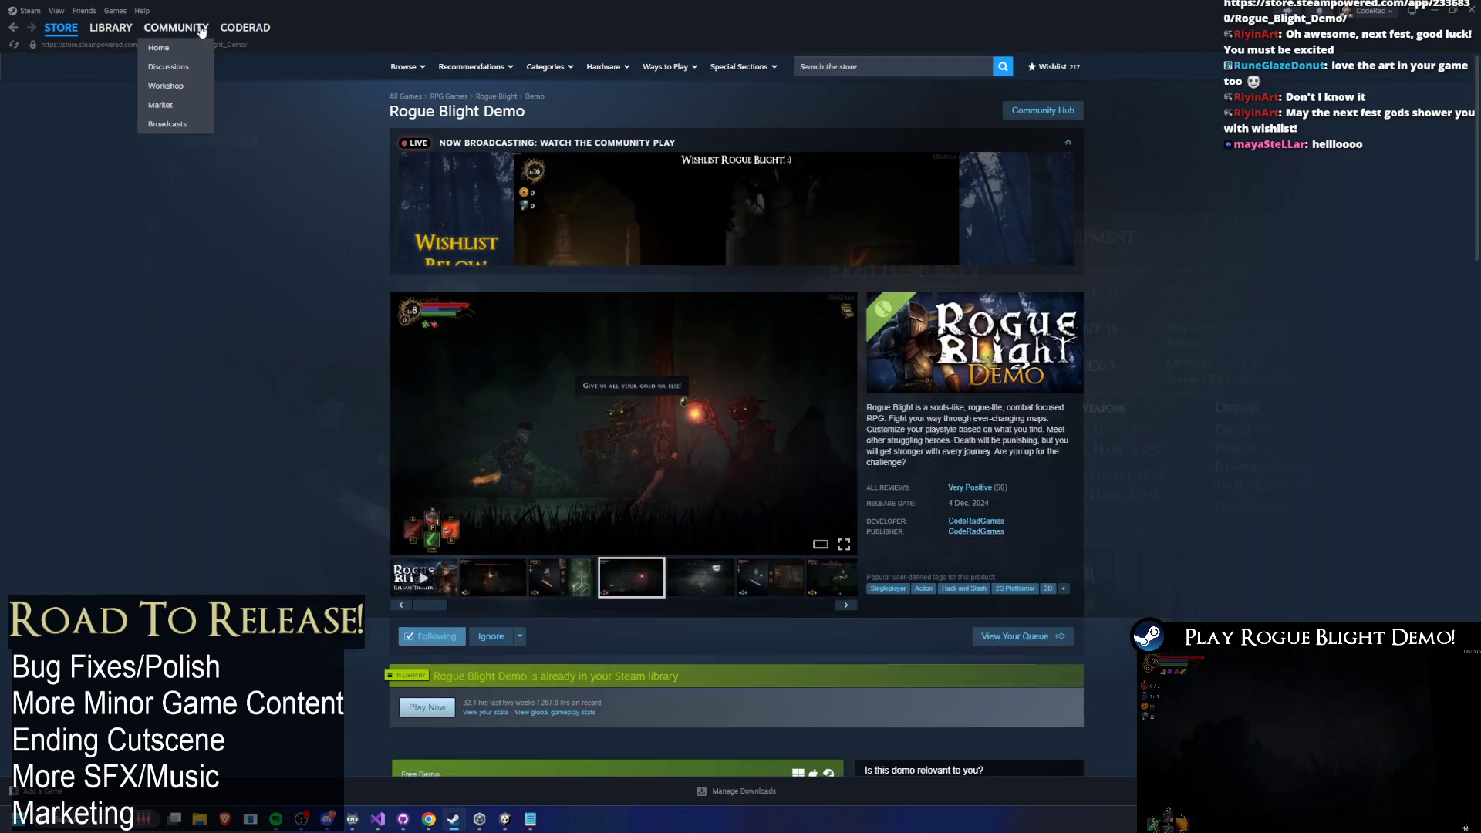
click(109, 49)
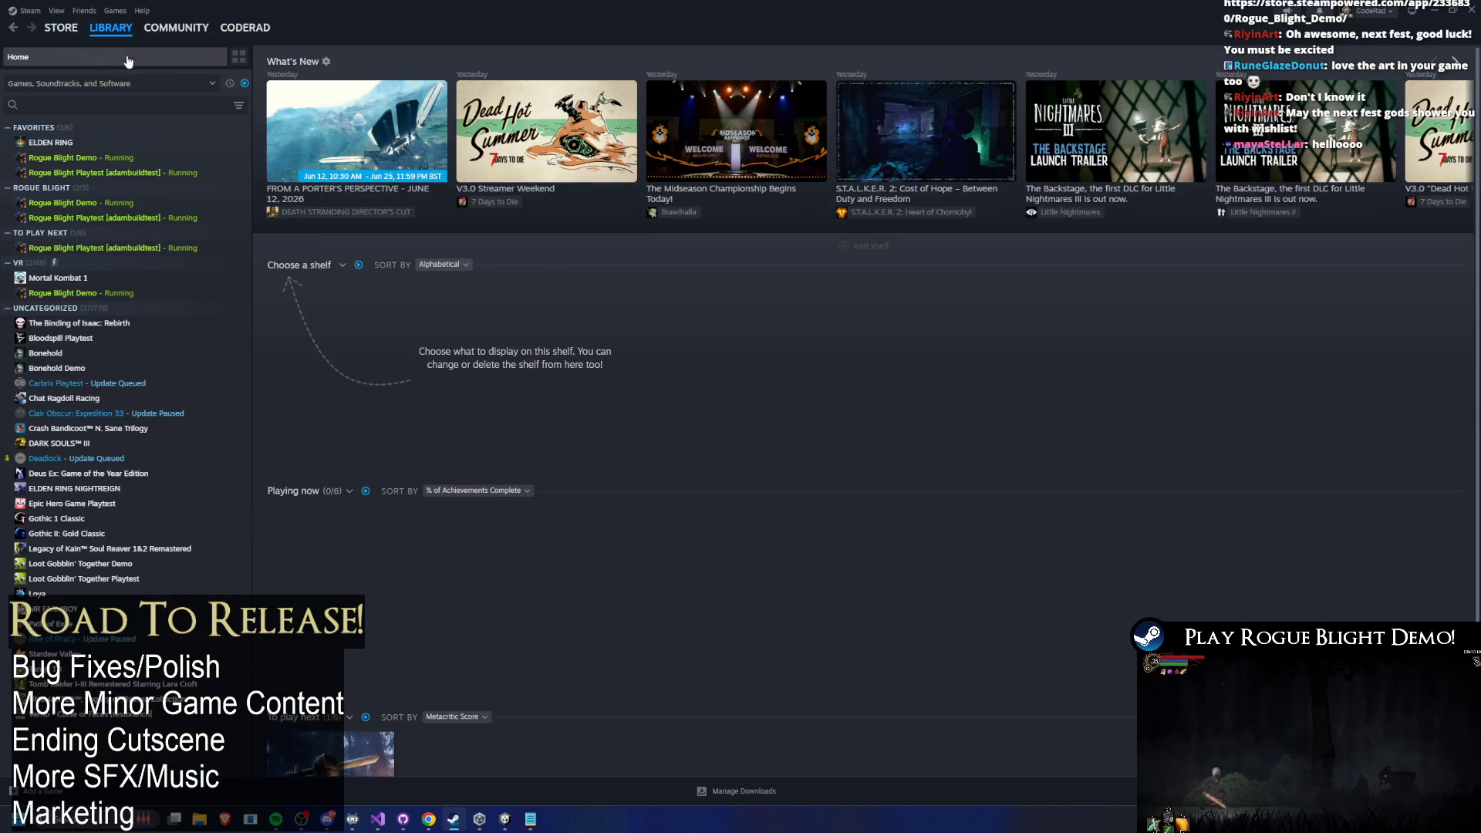
Step: Browse the Rogue Blight Demo library, store and Playtest pages, then close Steam
click(116, 158)
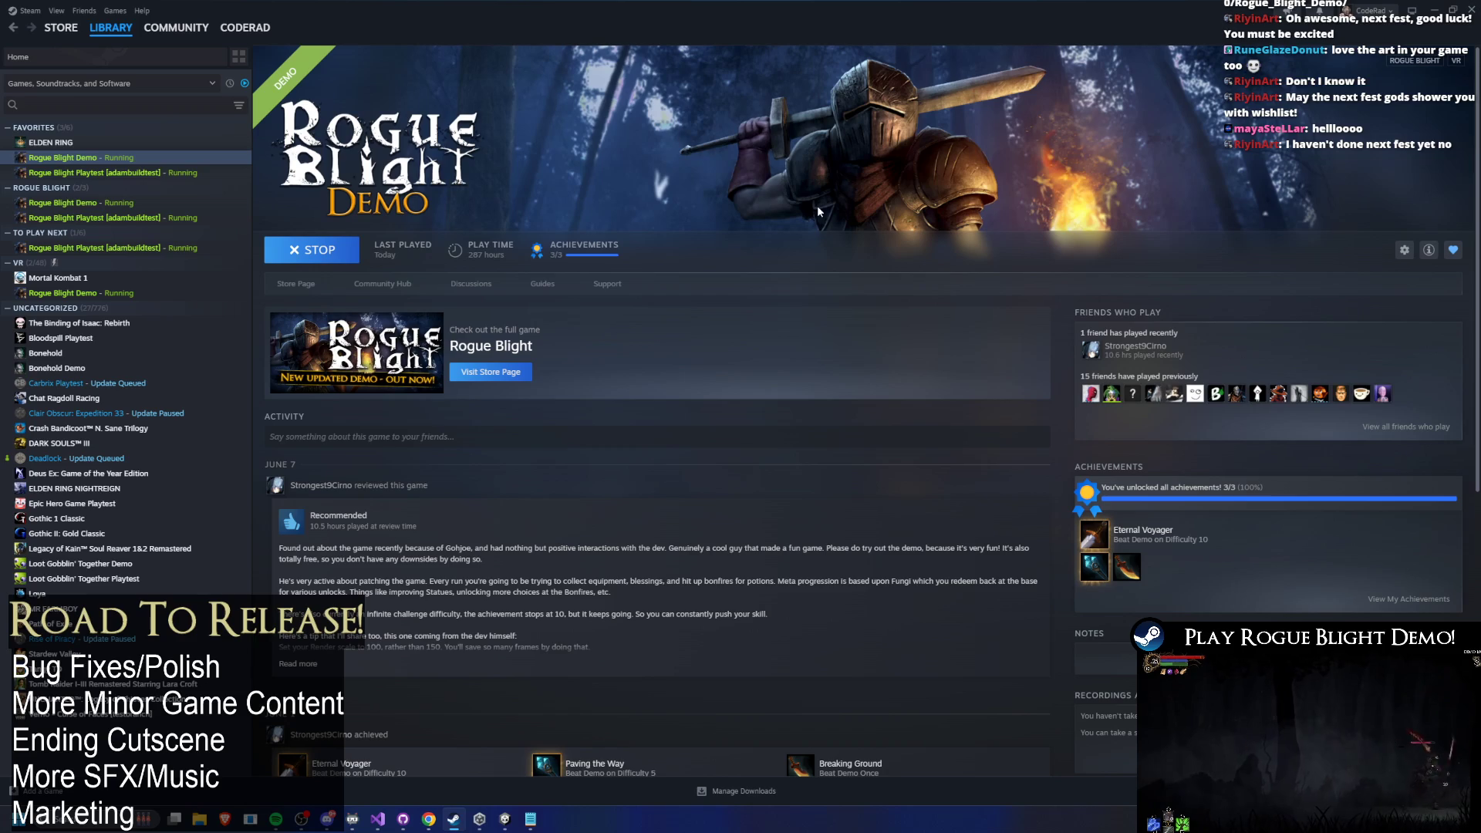
click(295, 287)
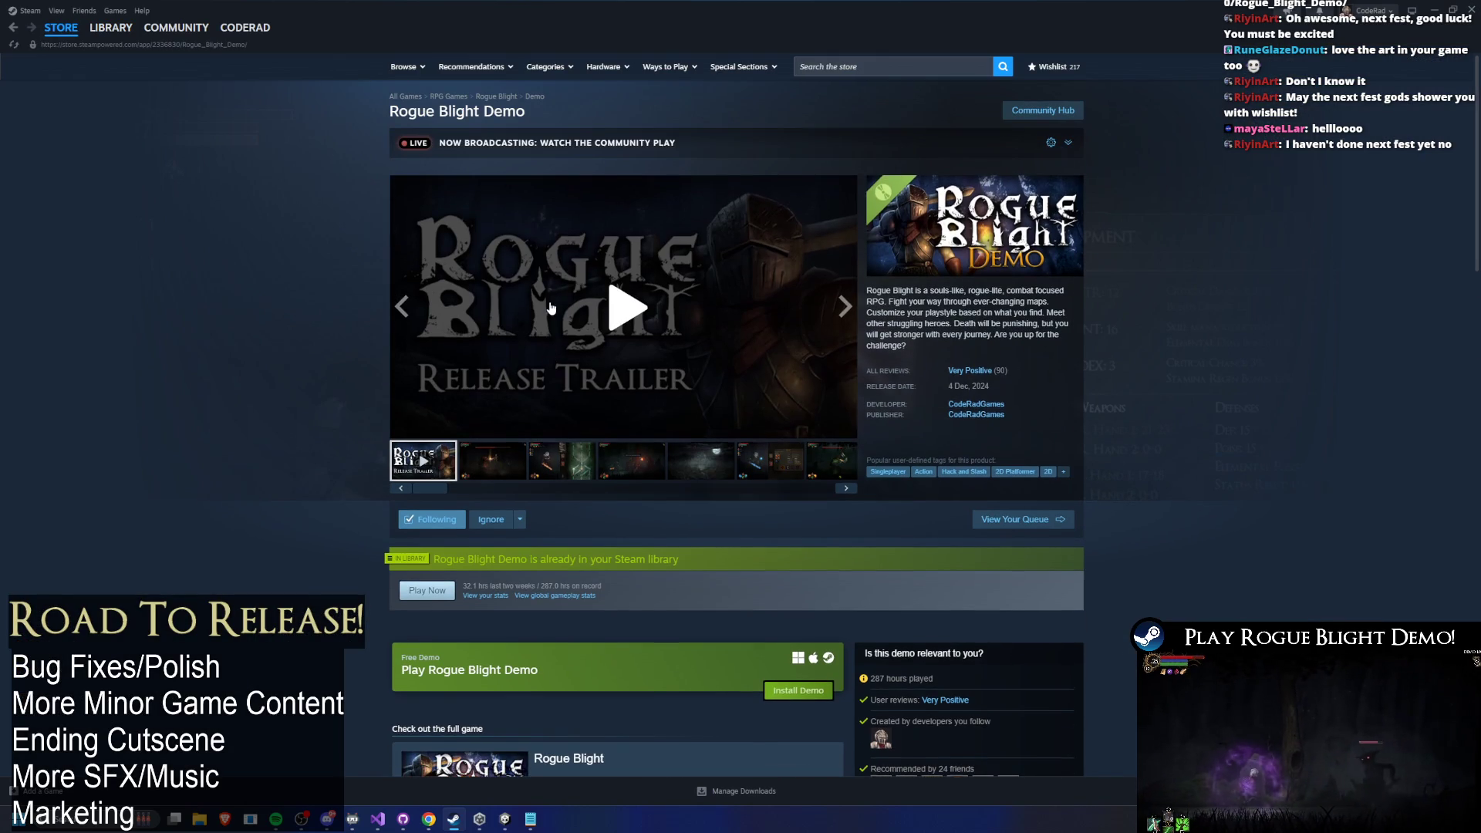
key(alt+Left)
click(203, 172)
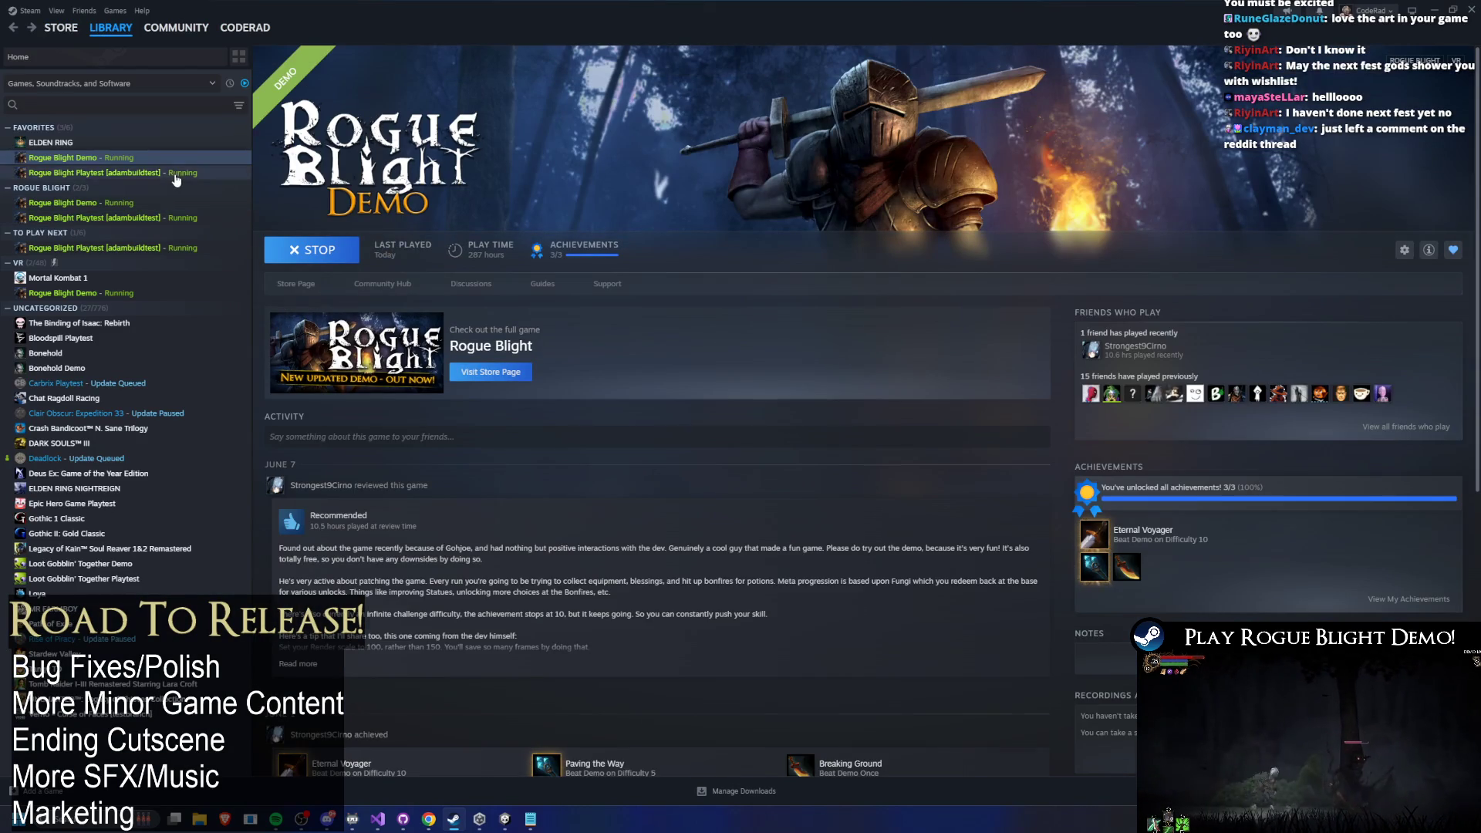
key(Up)
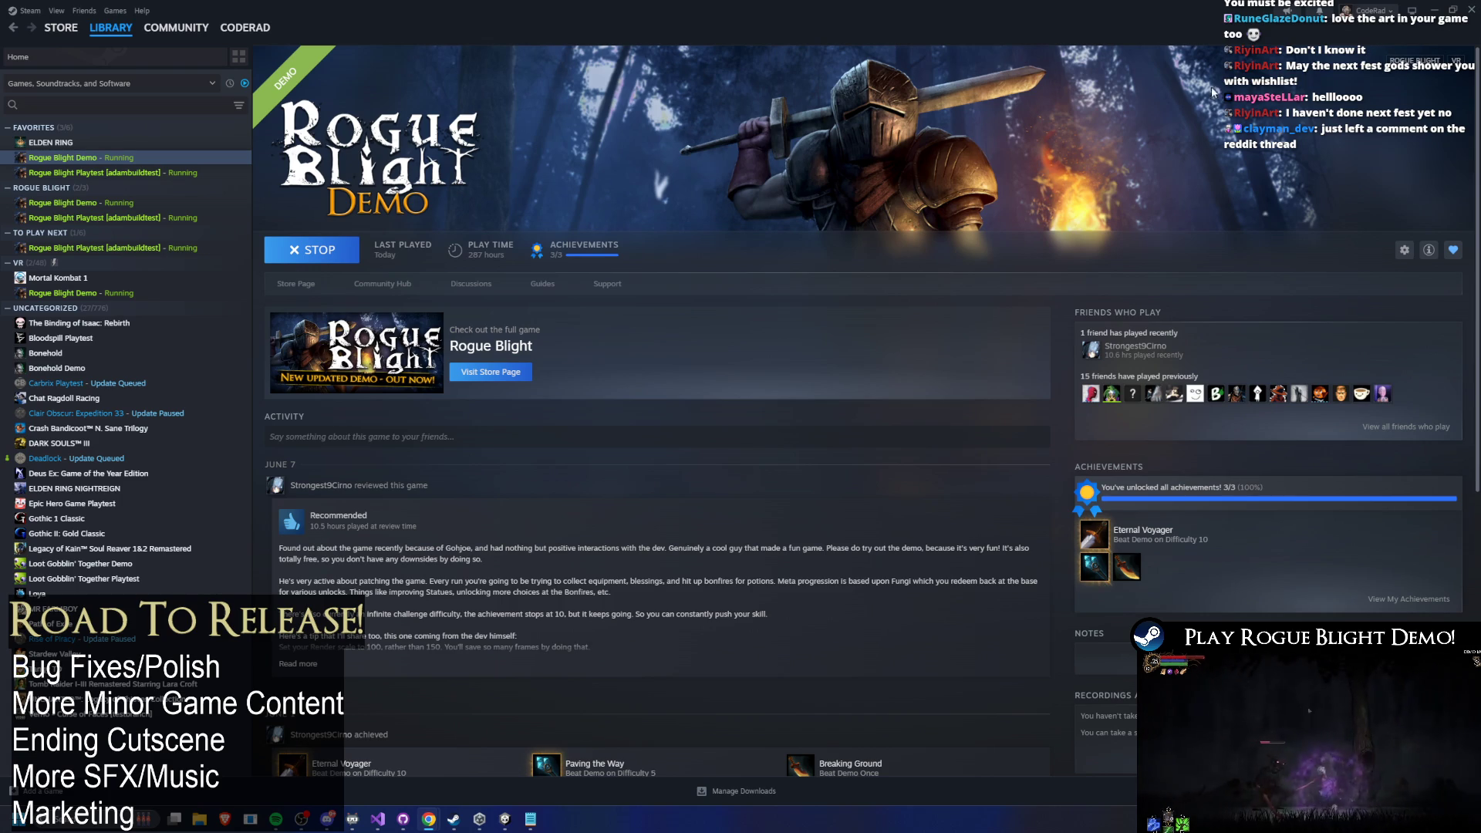
click(1471, 6)
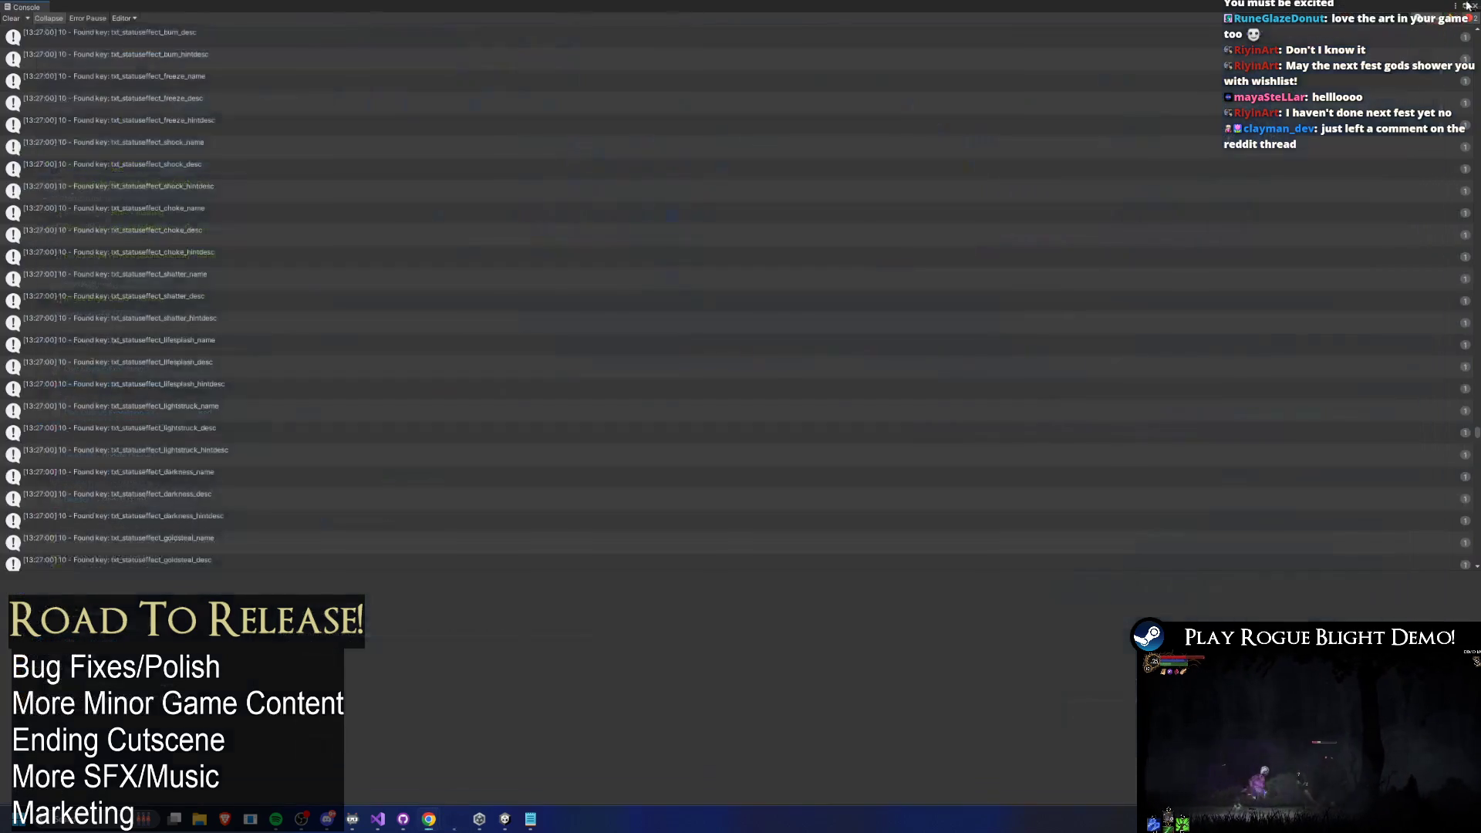
Step: Restore the editor layout, expand Gender Meta Data to show Gender Male, and reopen the Console
double_click(28, 9)
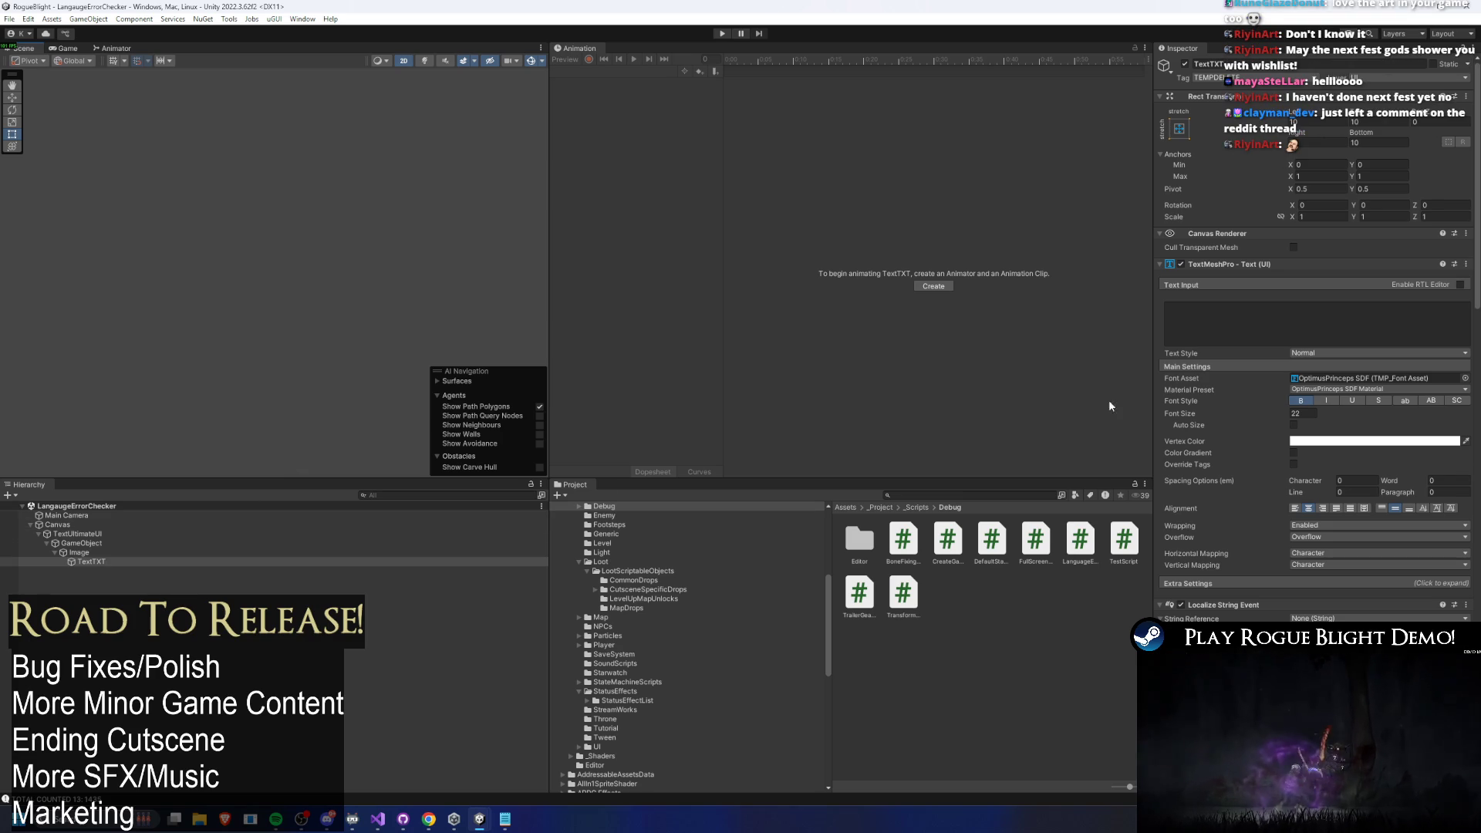
scroll(1364, 379, down, 10)
scroll(1326, 339, down, 3)
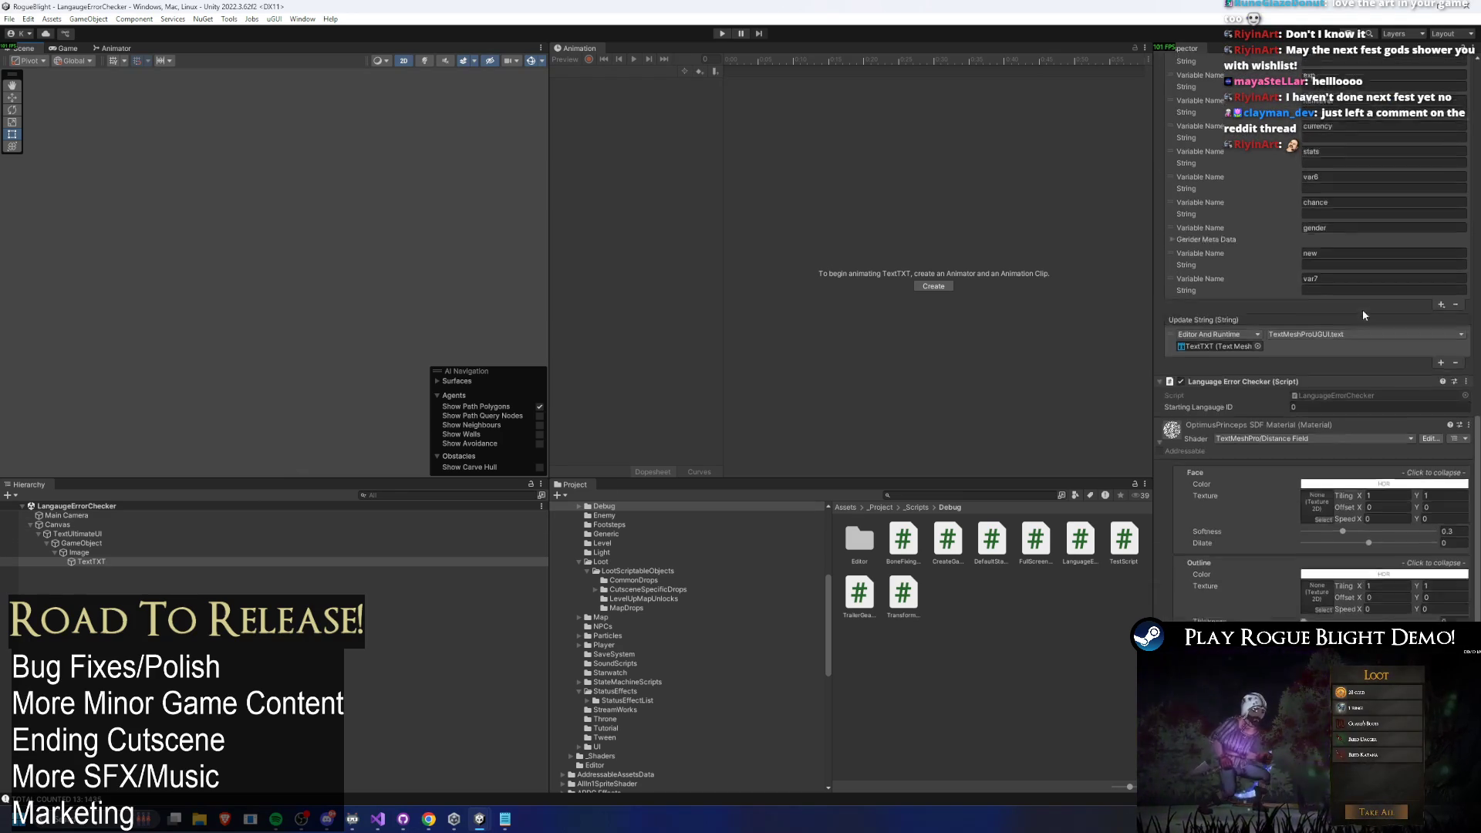
scroll(1354, 281, up, 6)
scroll(1259, 514, down, 4)
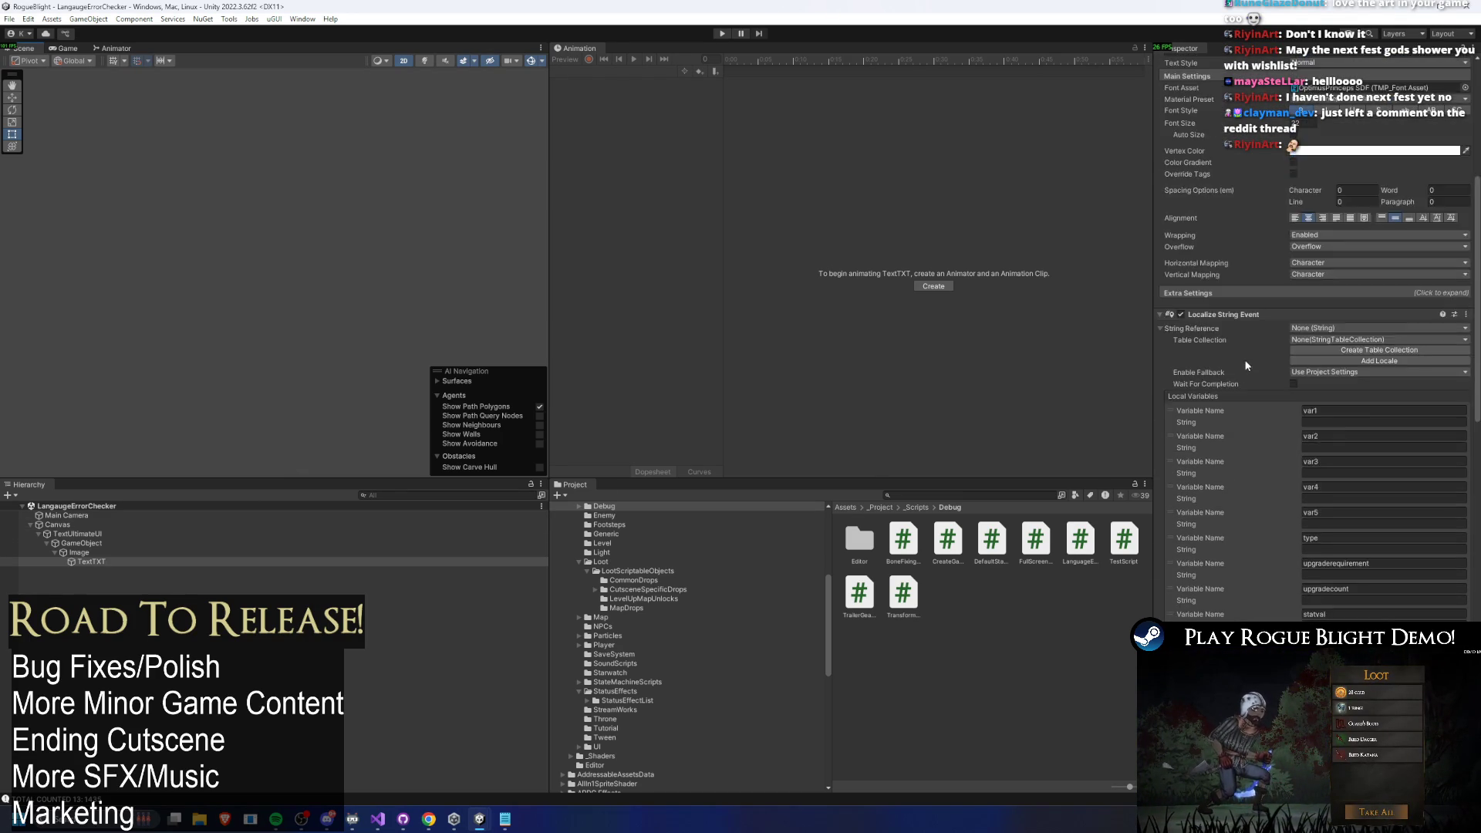
click(1201, 510)
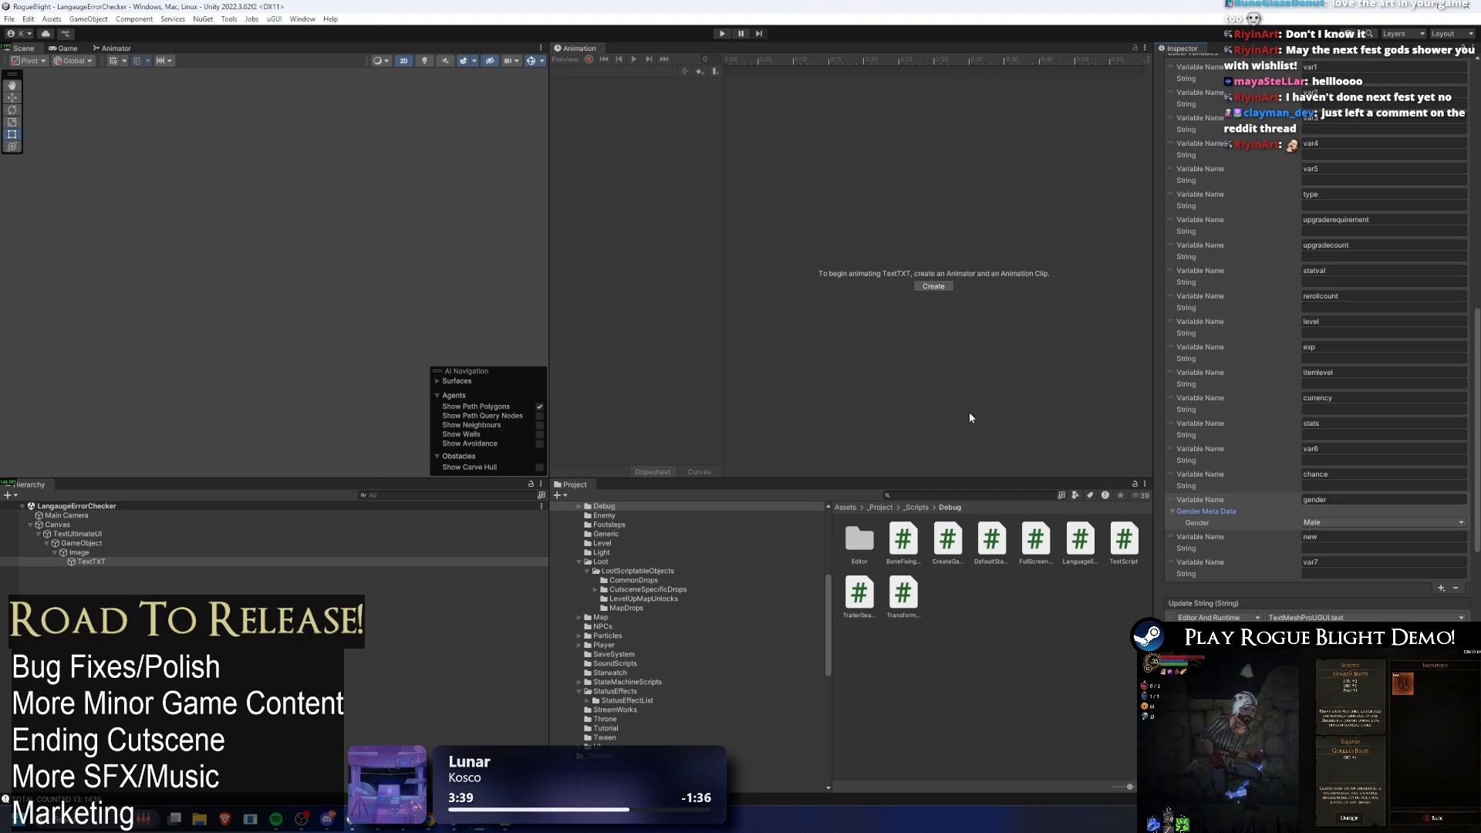
click(77, 798)
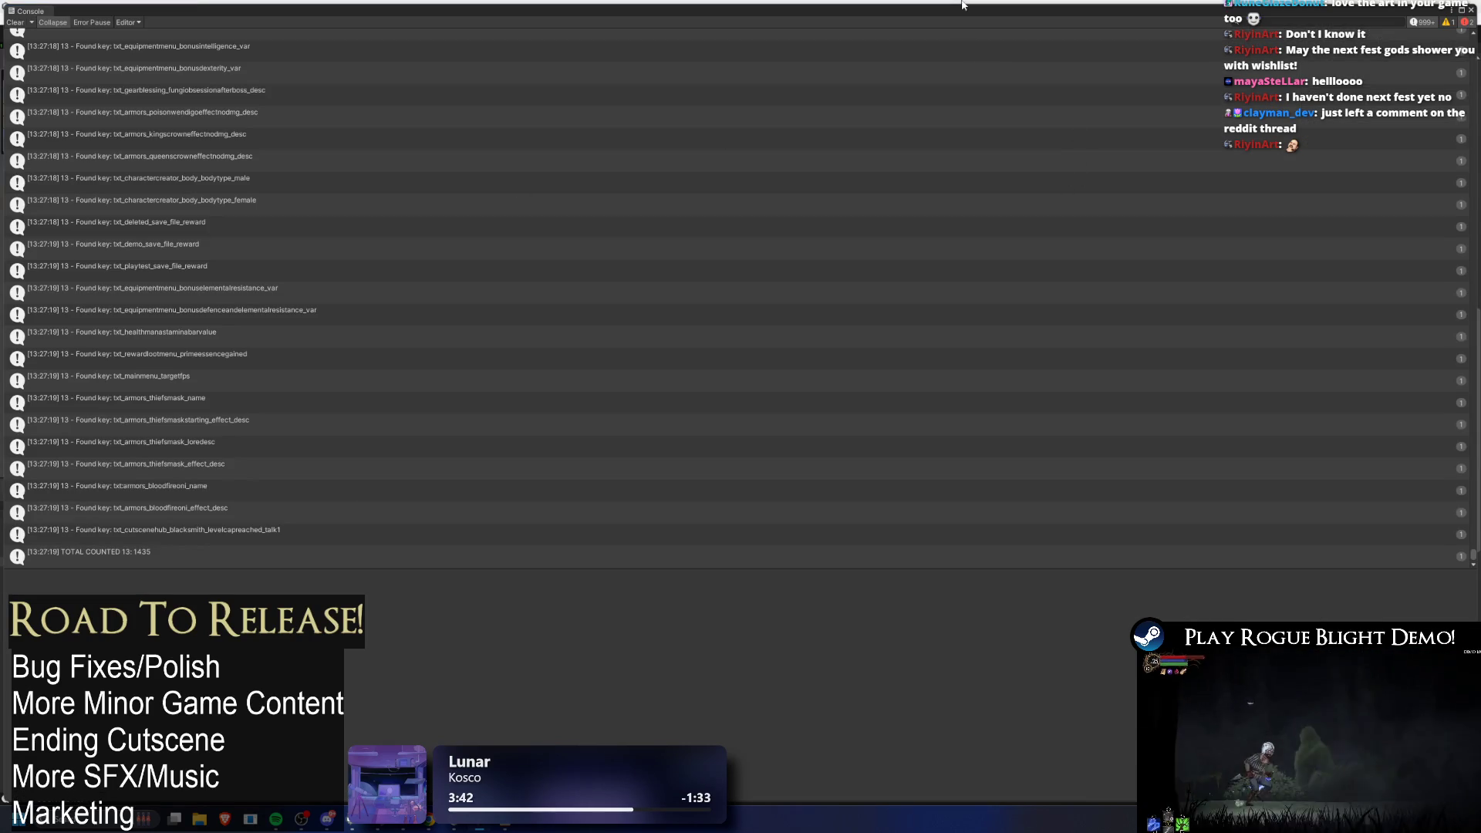
scroll(1077, 258, up, 5)
scroll(1071, 255, up, 10)
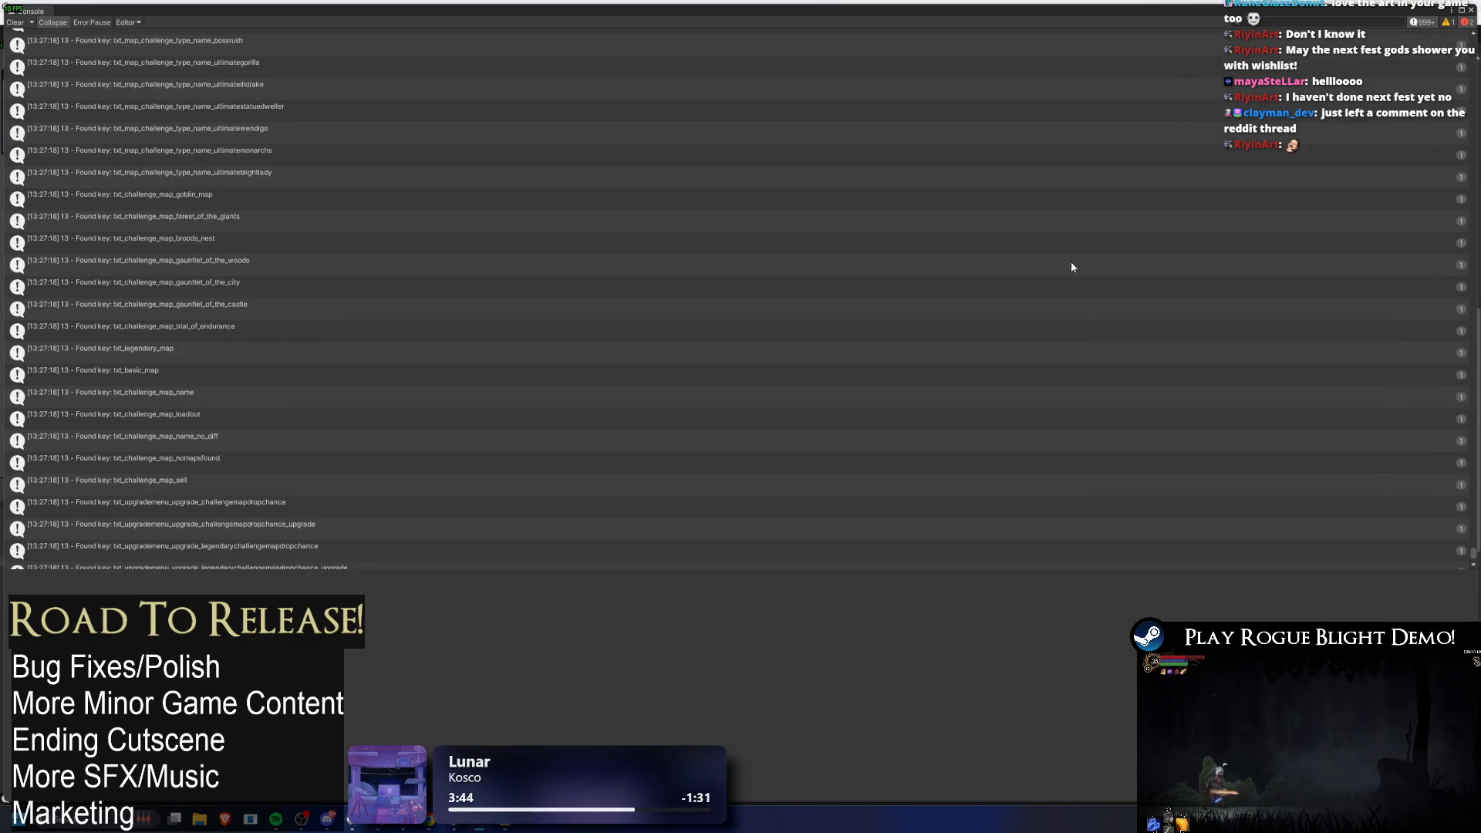
scroll(1113, 358, up, 10)
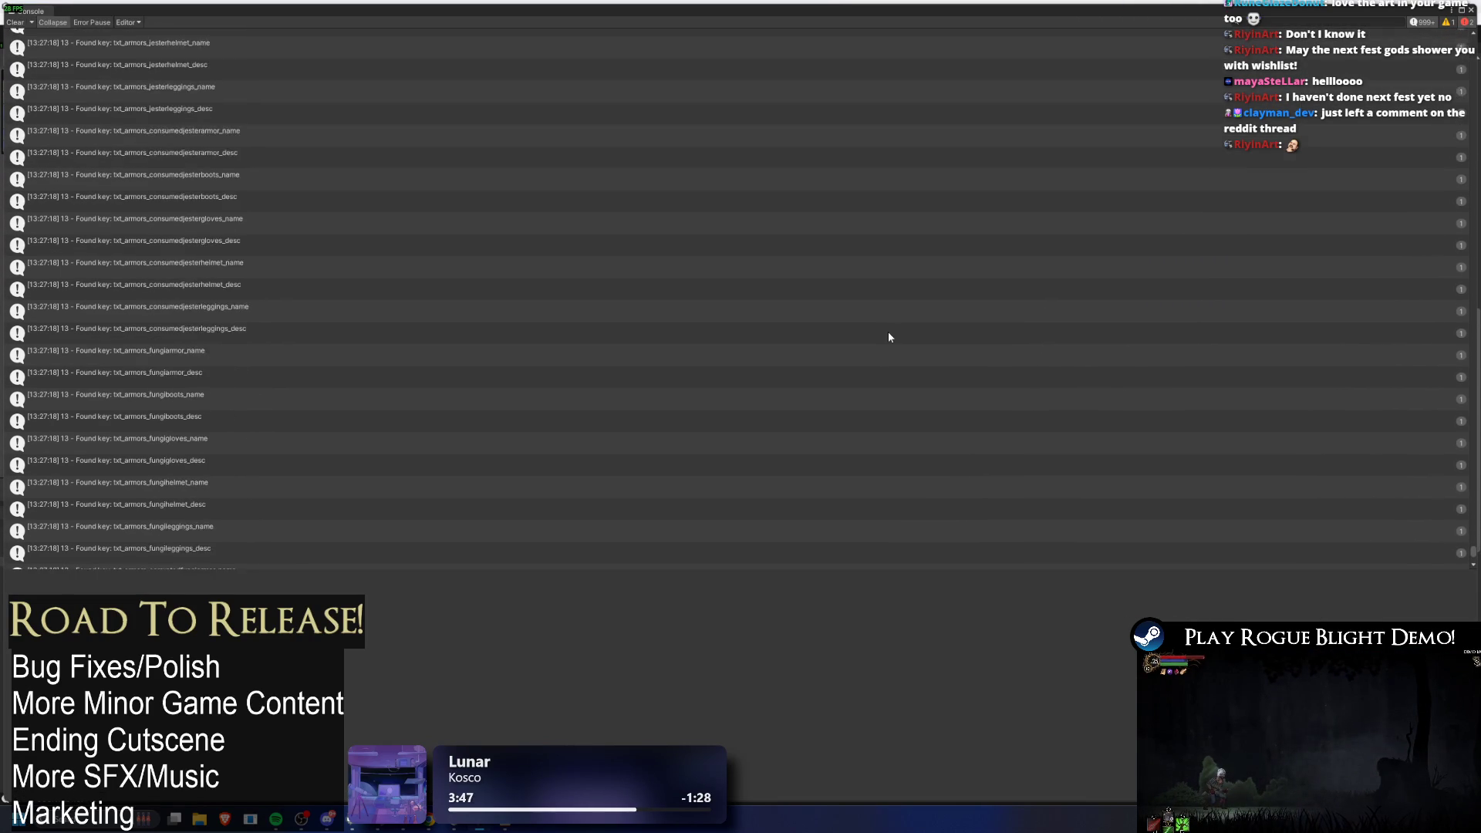
scroll(711, 312, up, 10)
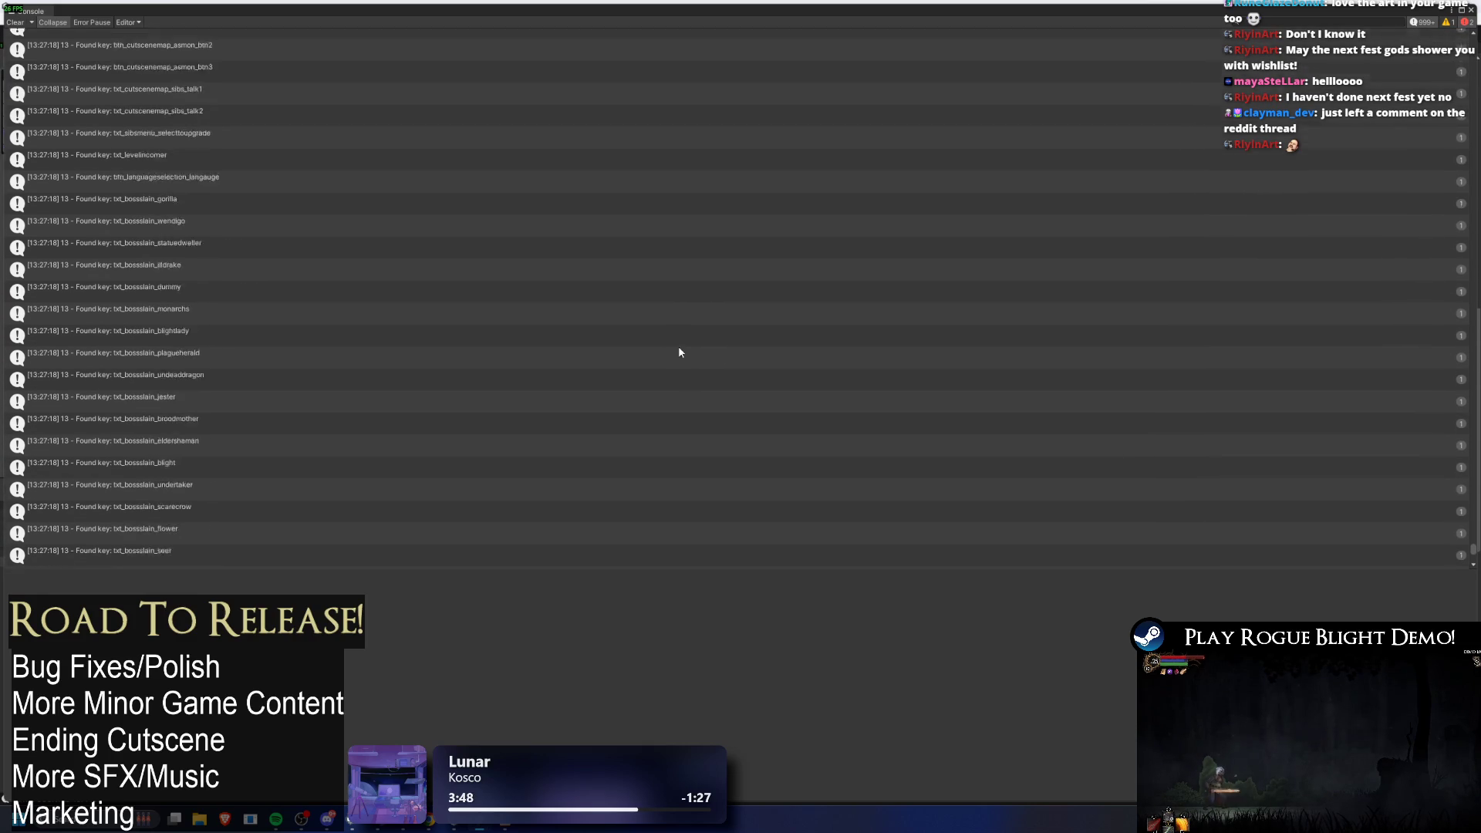
scroll(722, 361, up, 1)
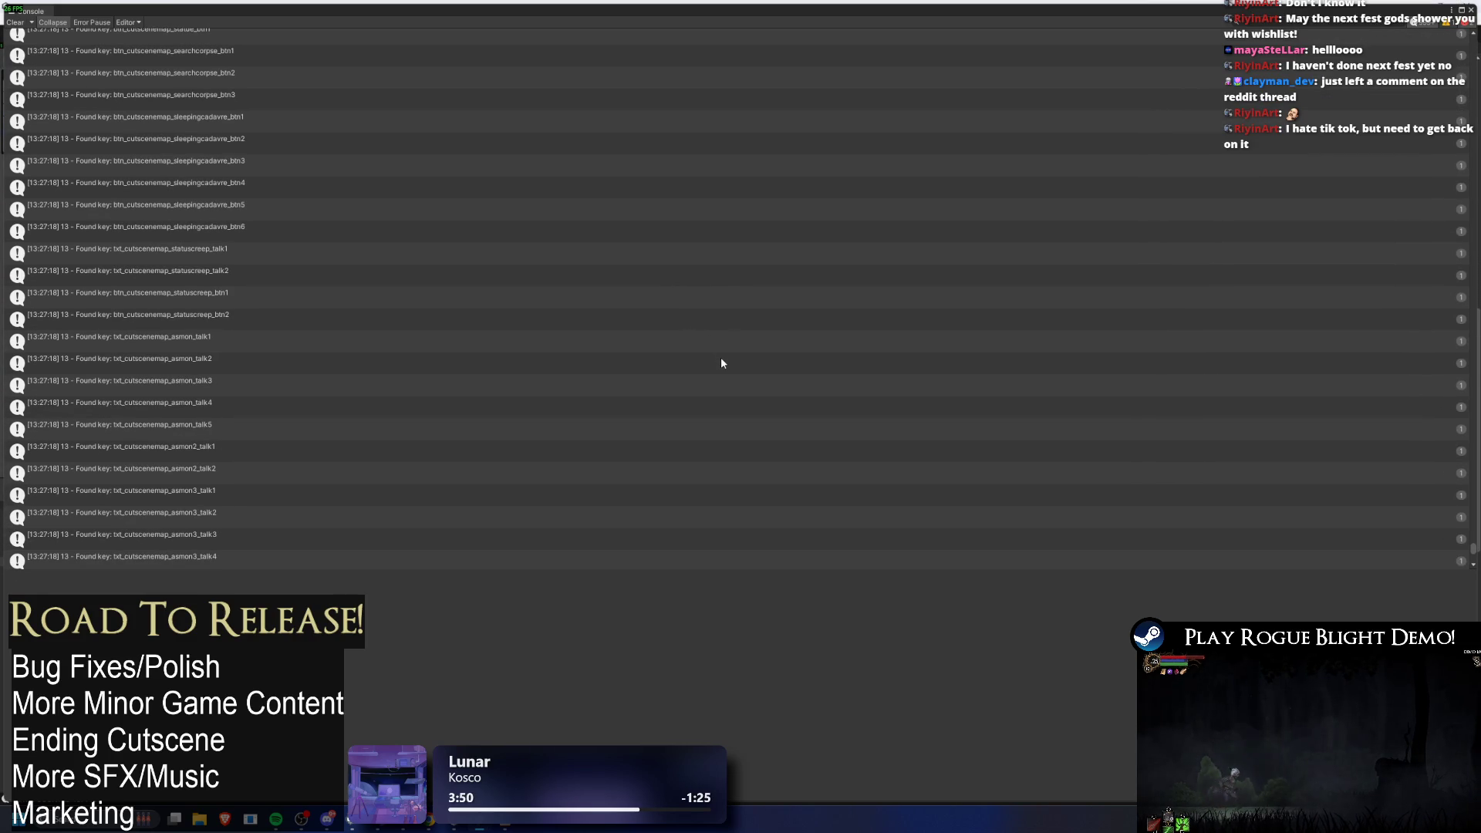
scroll(721, 363, up, 10)
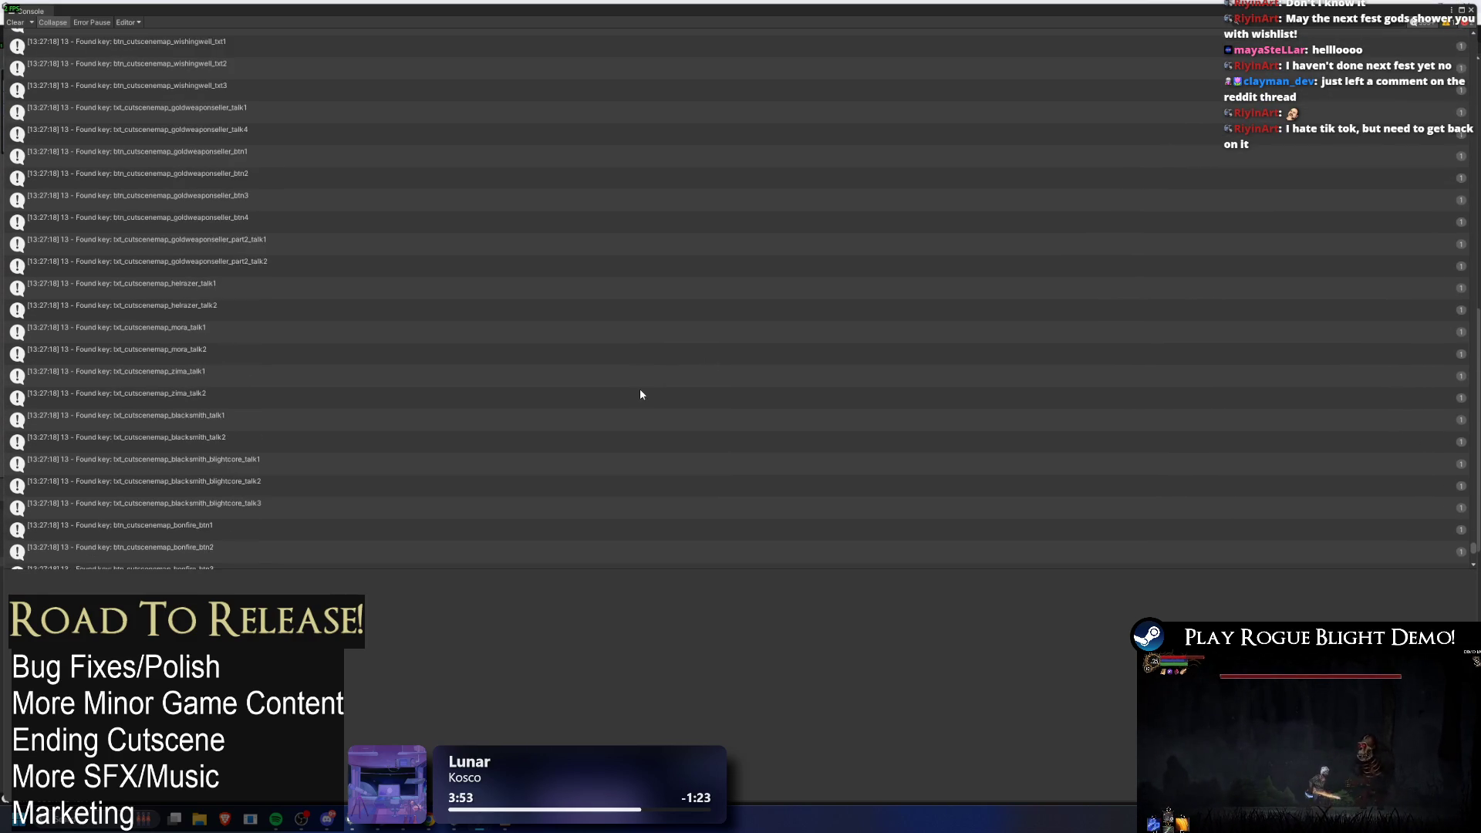
scroll(663, 447, up, 10)
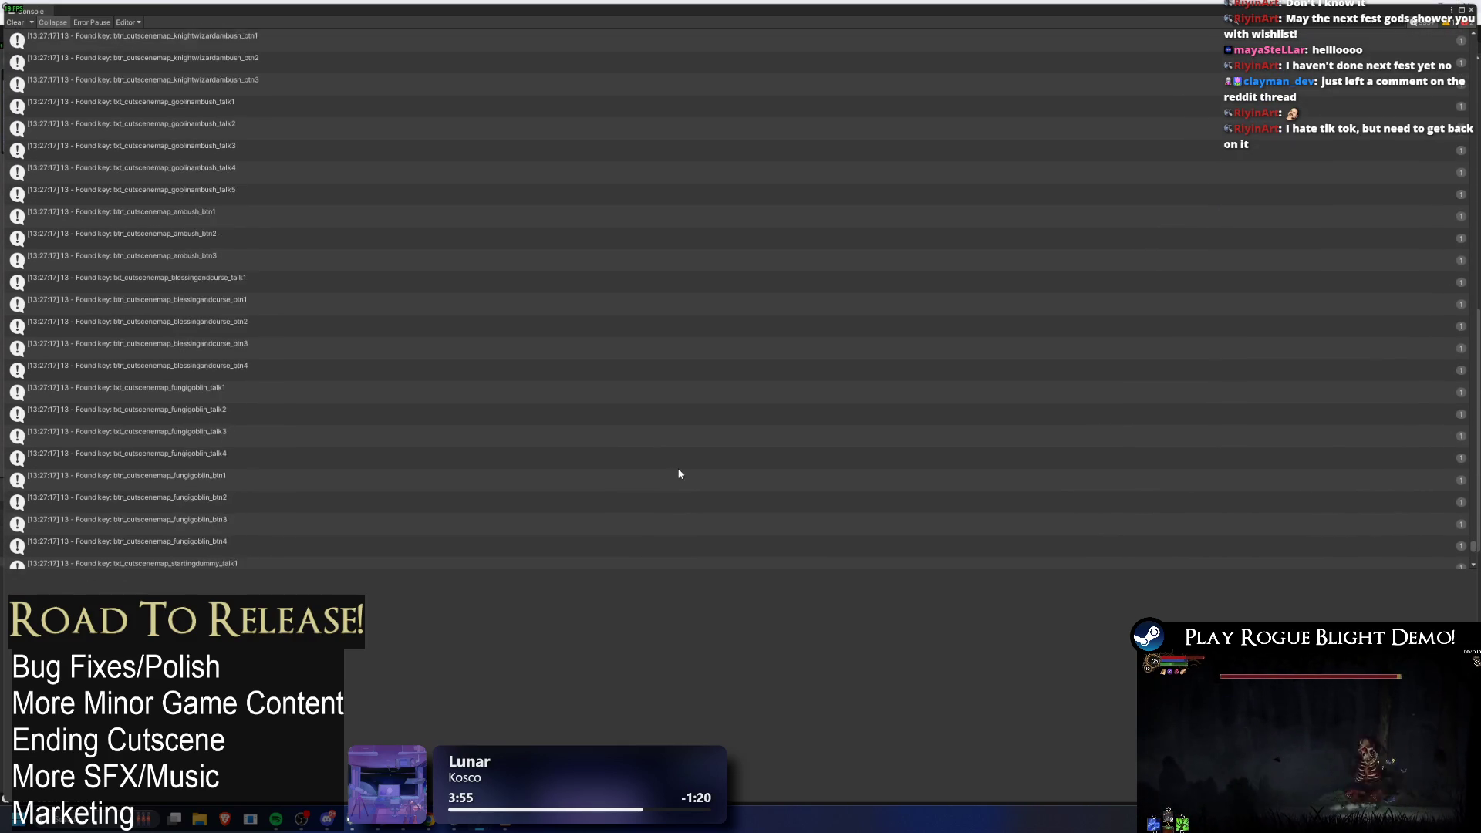
scroll(652, 502, up, 10)
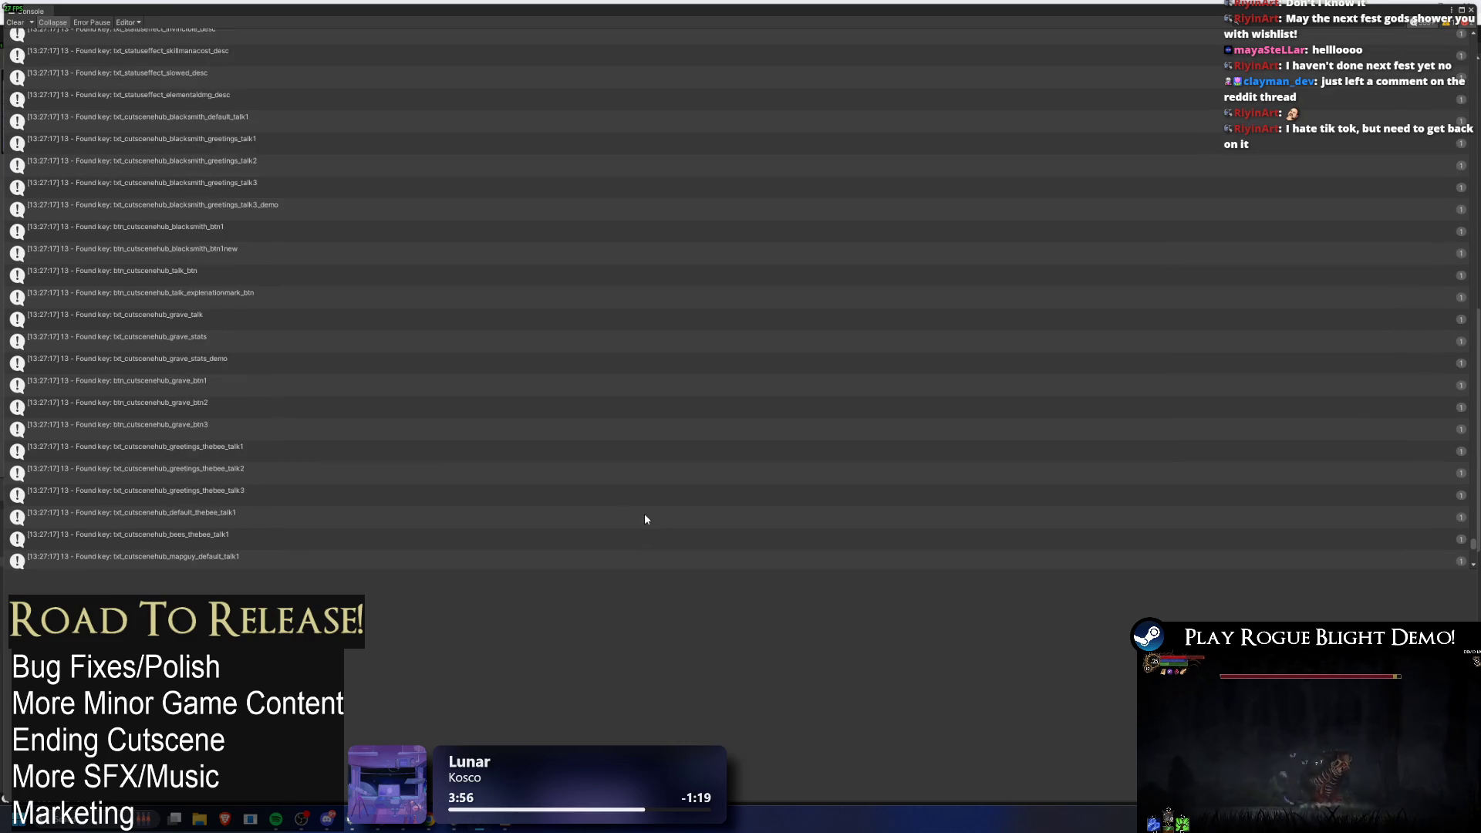
scroll(589, 525, up, 10)
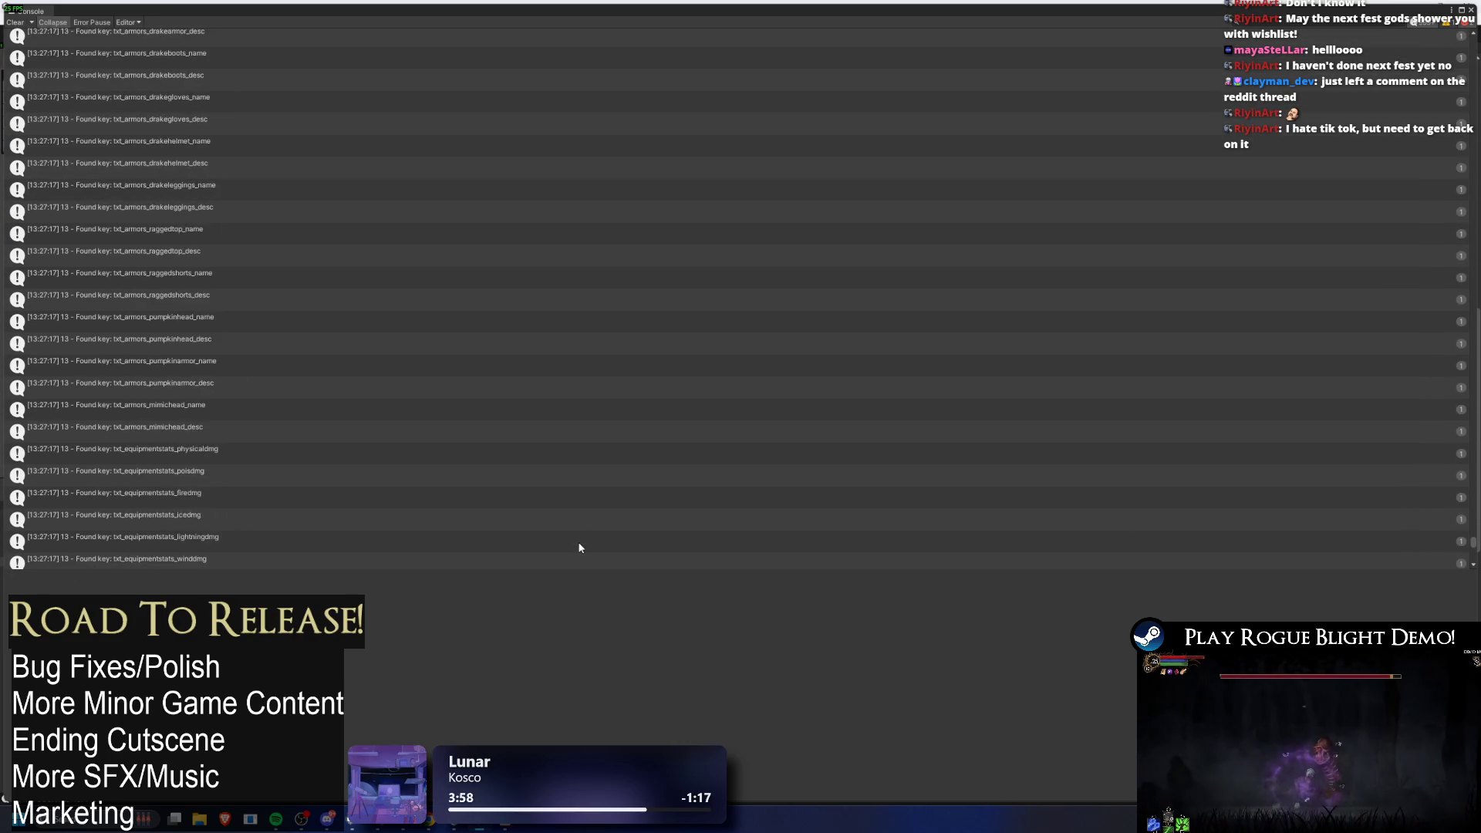
scroll(488, 548, up, 10)
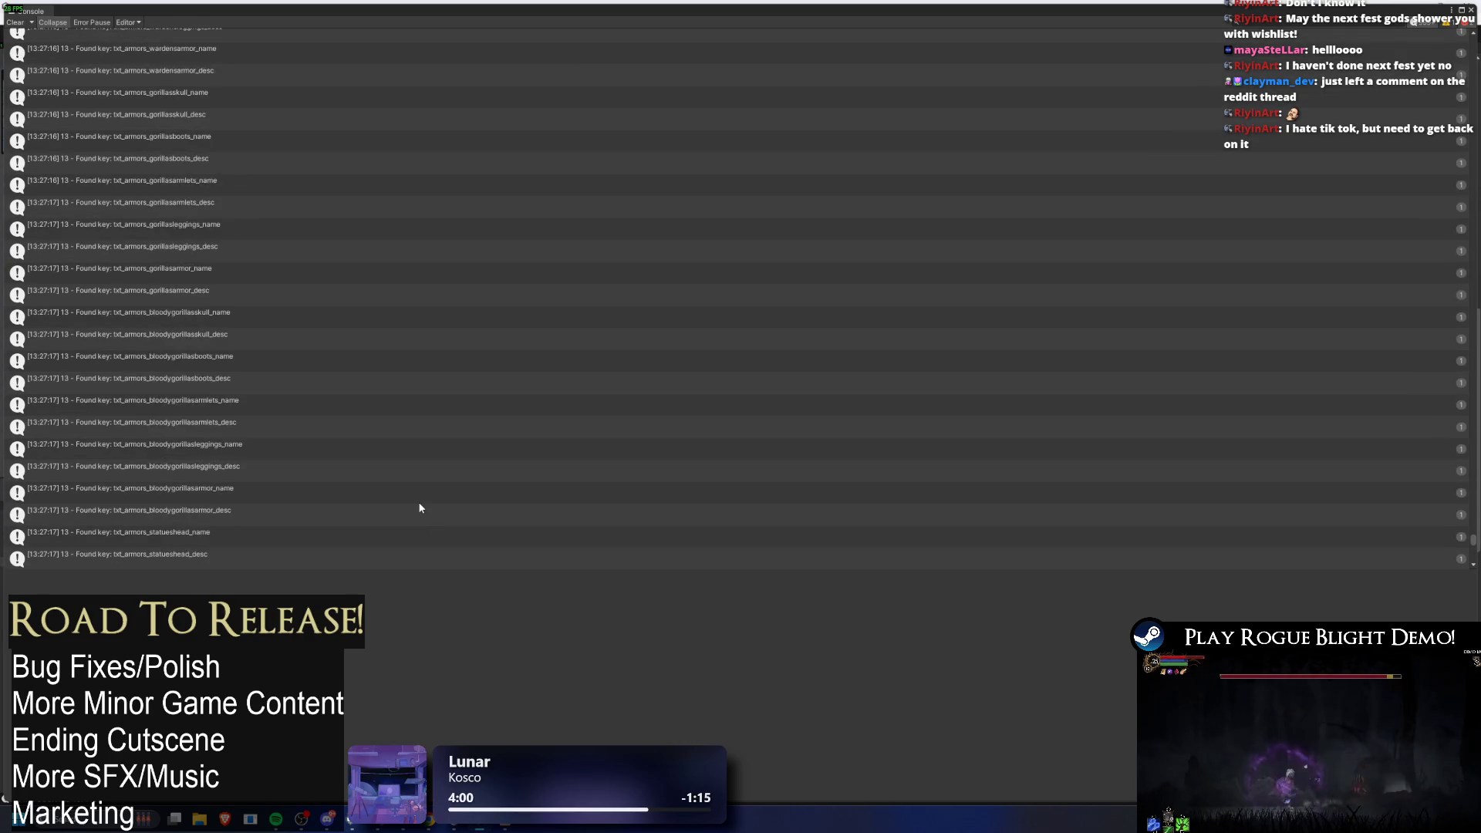
scroll(373, 498, up, 10)
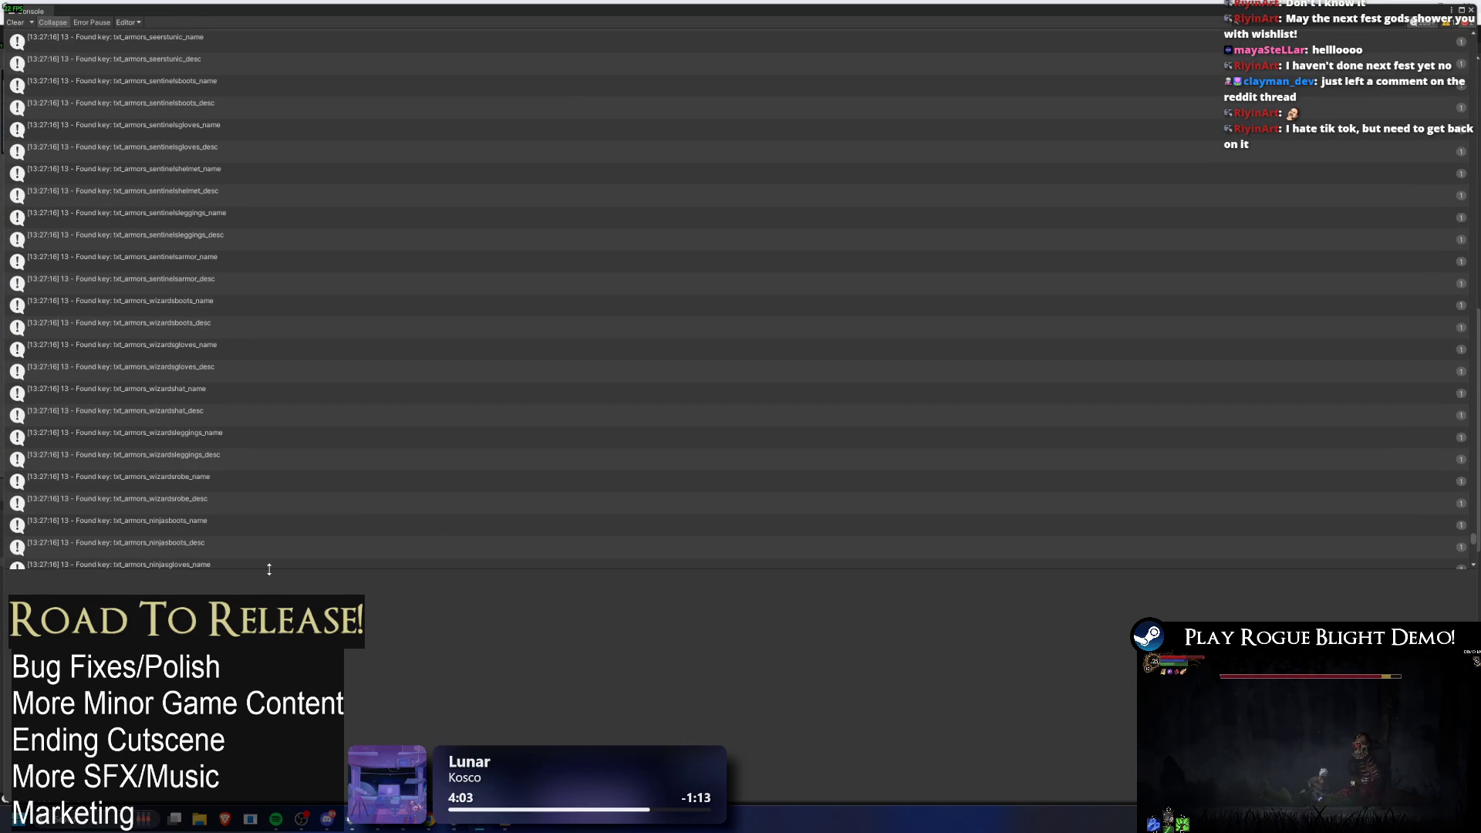
scroll(399, 462, up, 10)
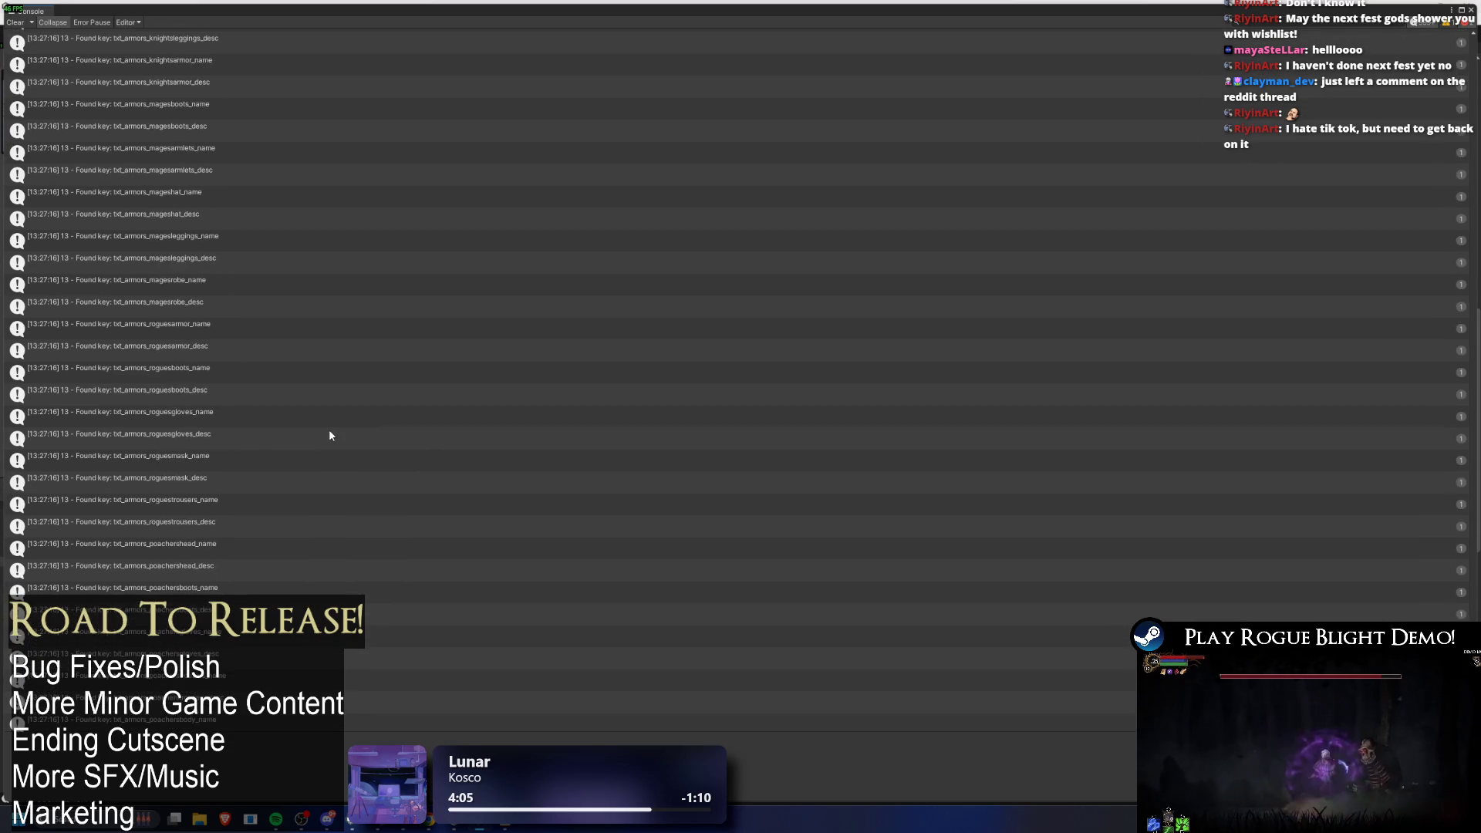
scroll(333, 447, up, 10)
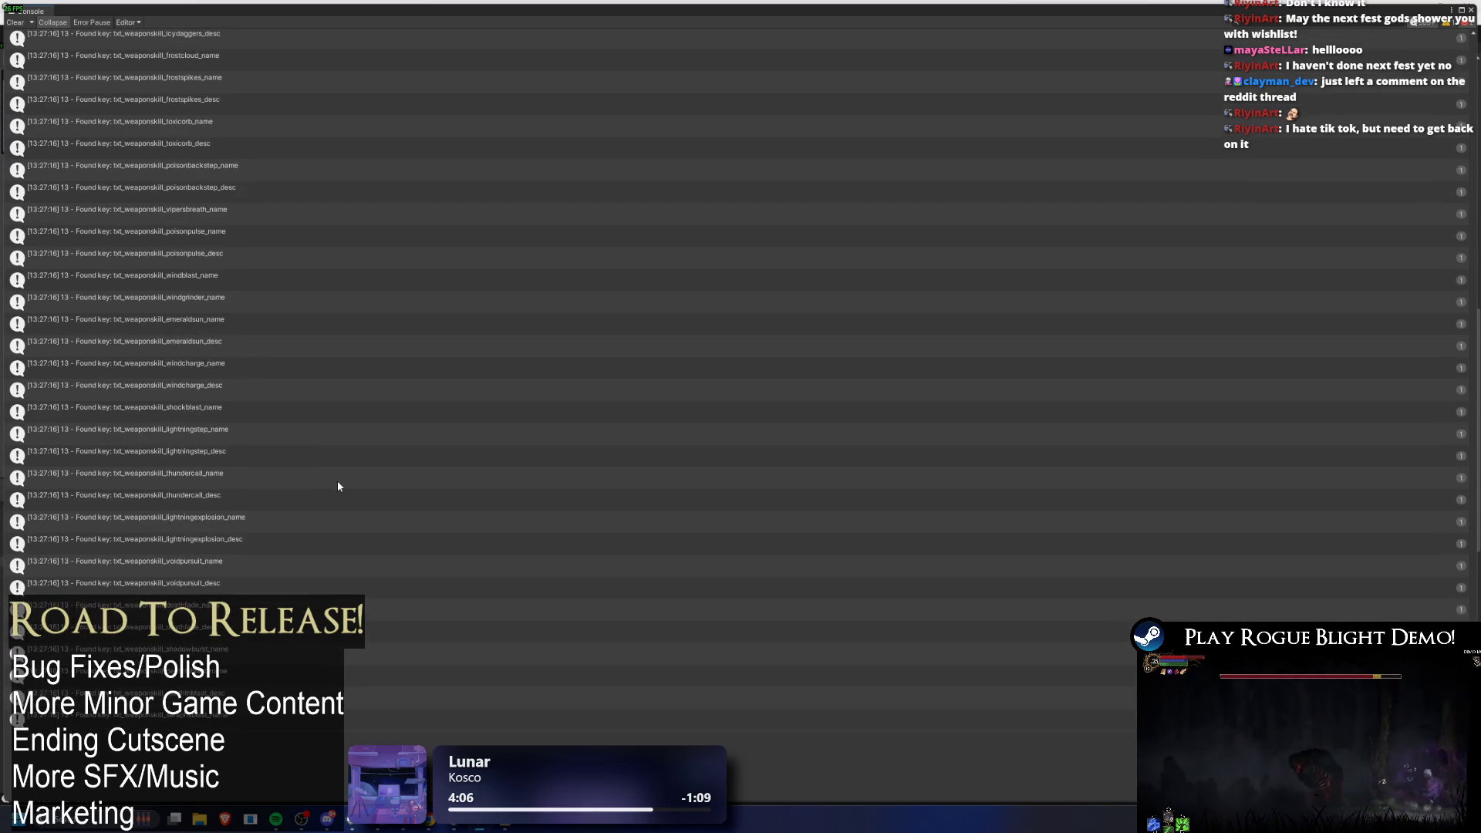
scroll(330, 466, up, 10)
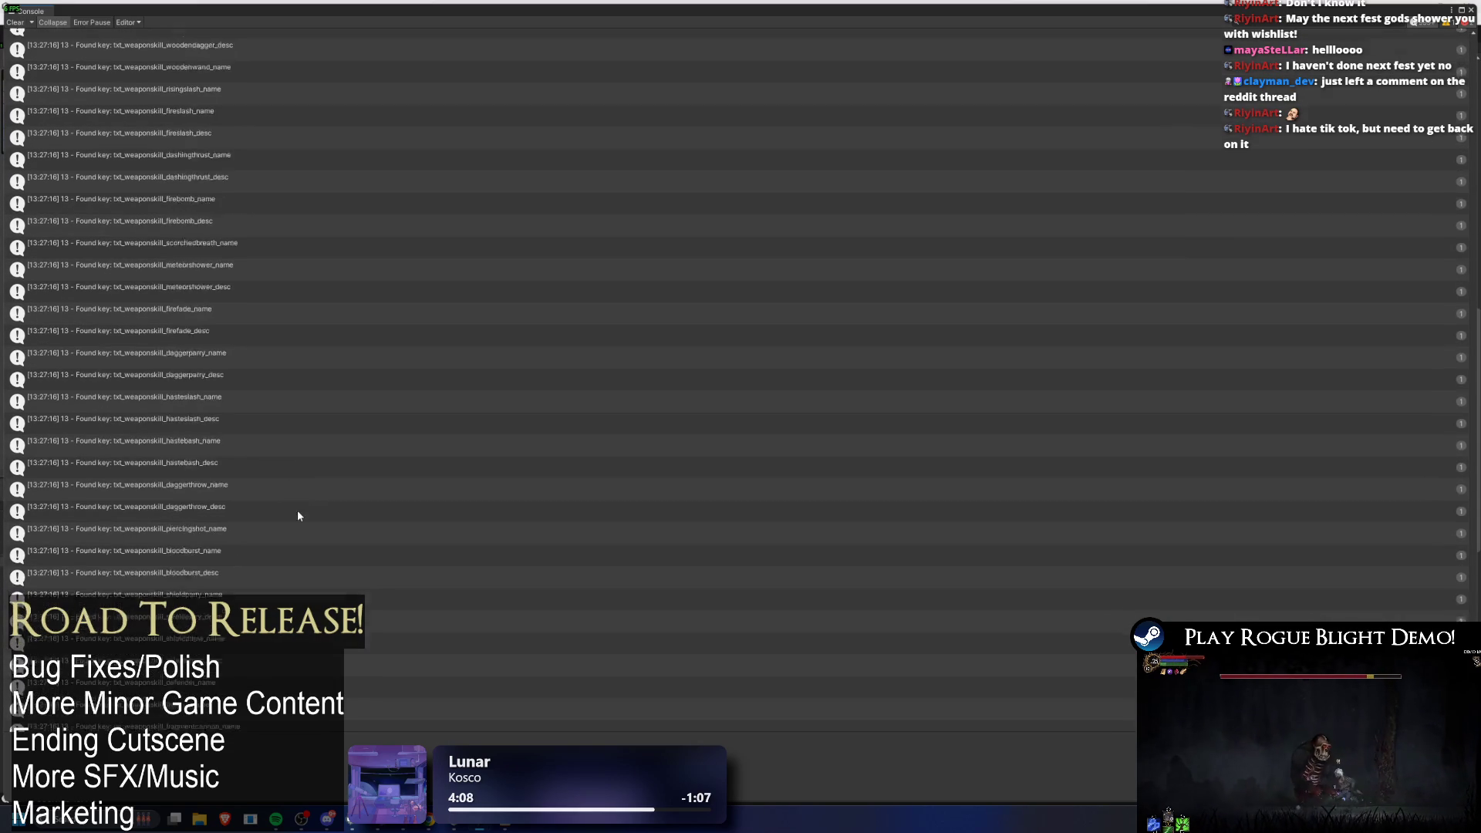
scroll(270, 564, up, 10)
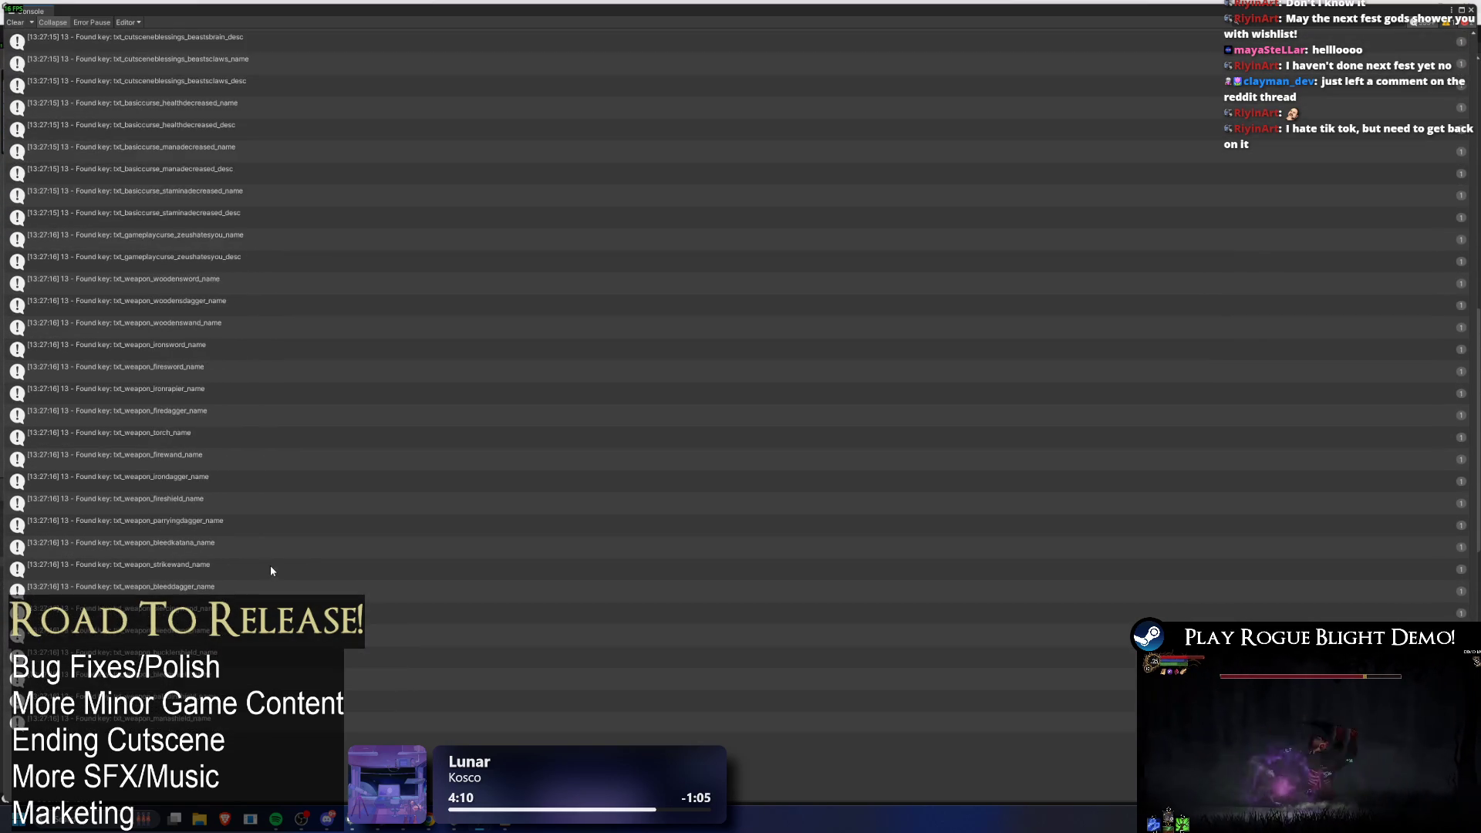
scroll(253, 572, up, 10)
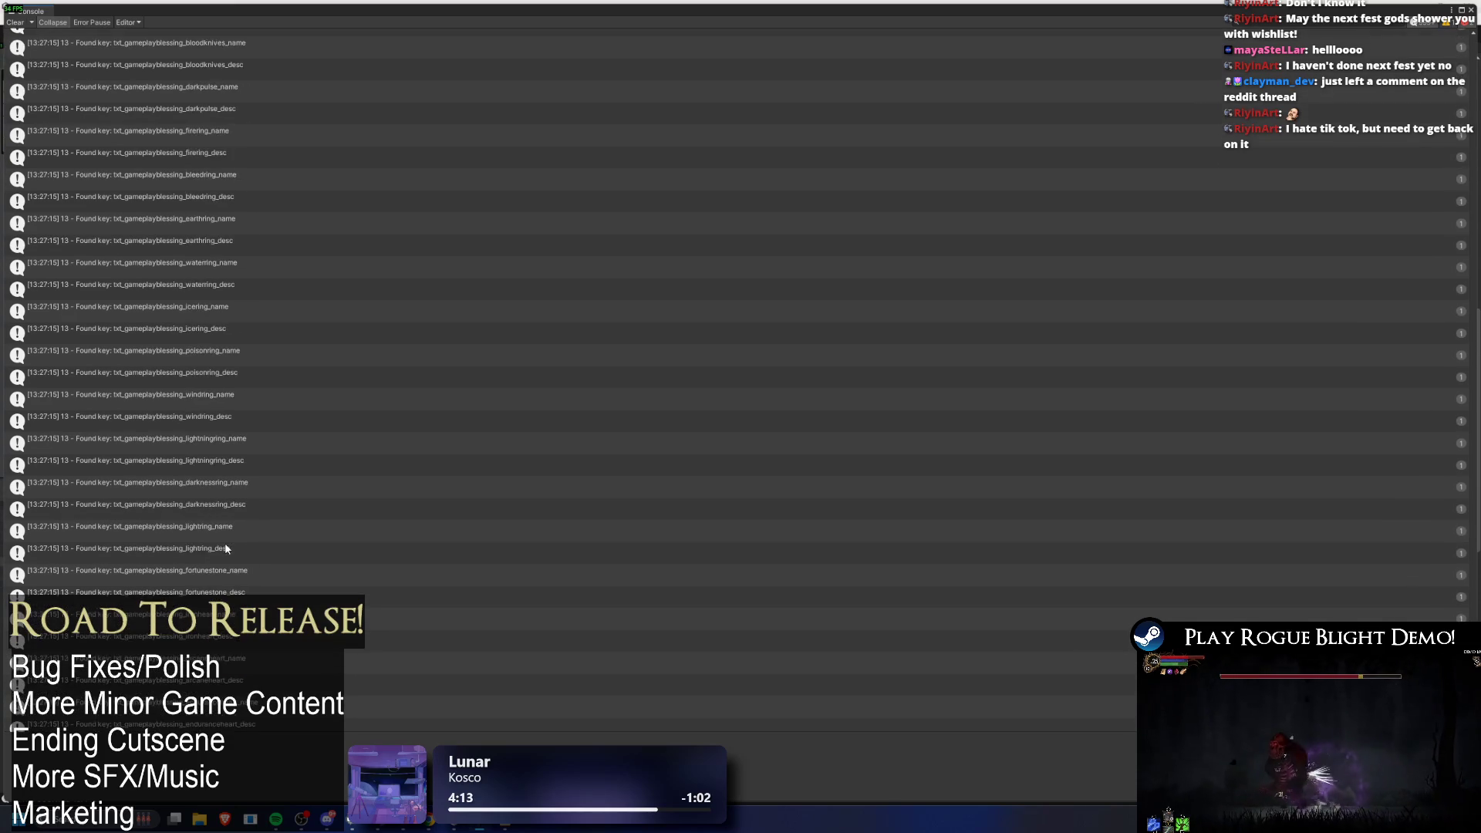
scroll(222, 541, up, 10)
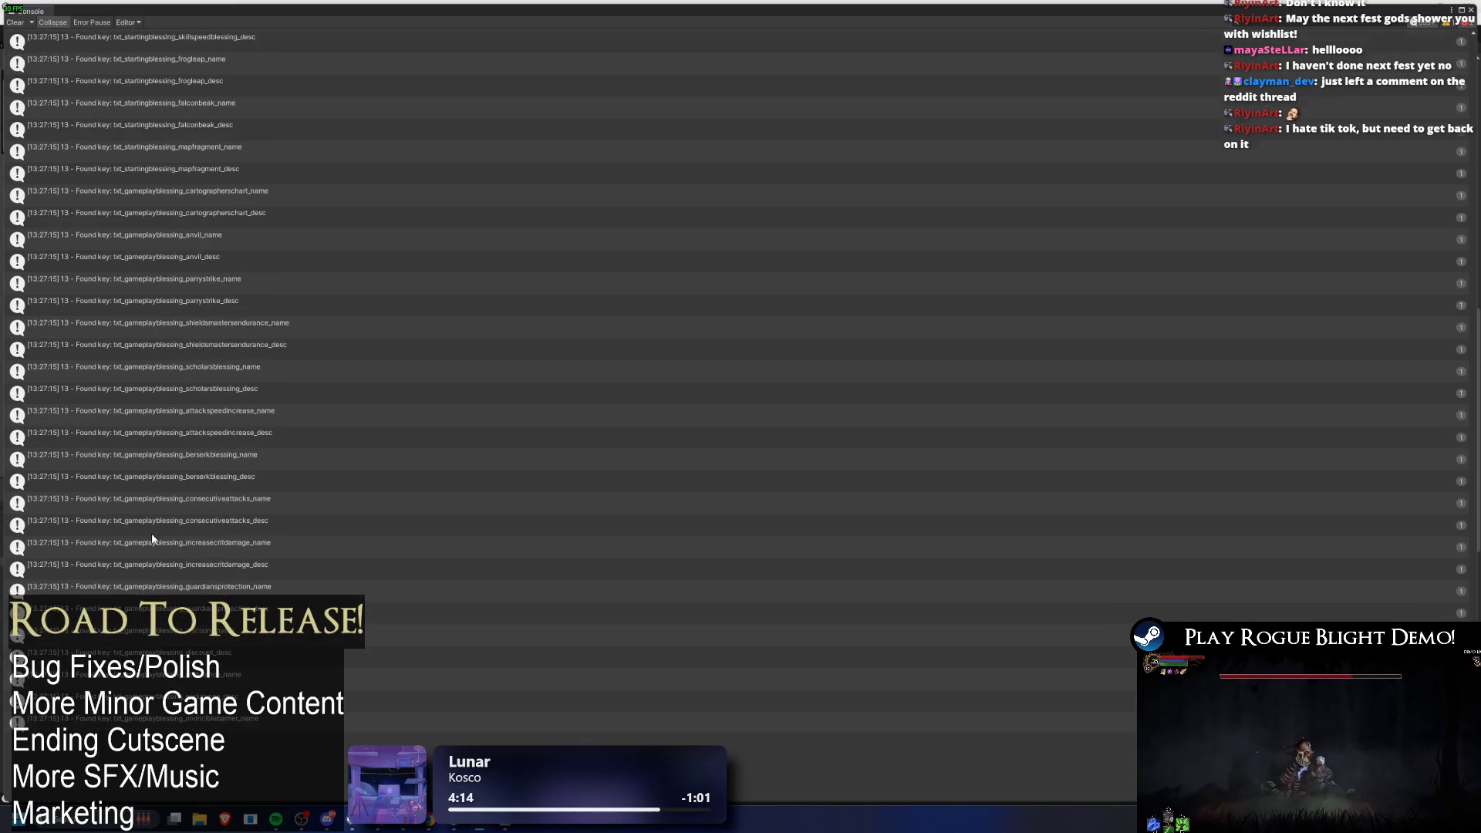
scroll(151, 548, up, 6)
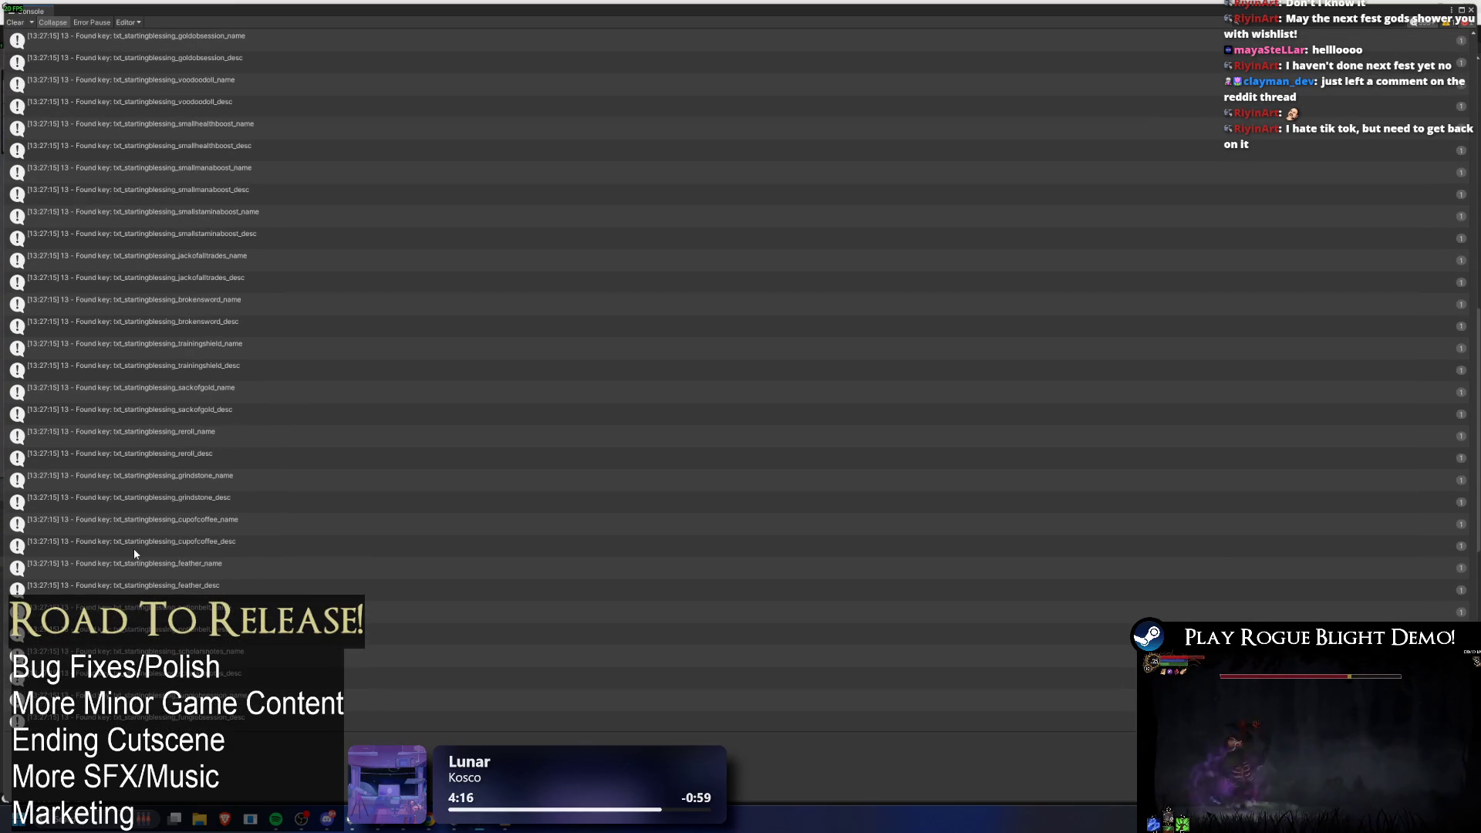
scroll(236, 576, up, 10)
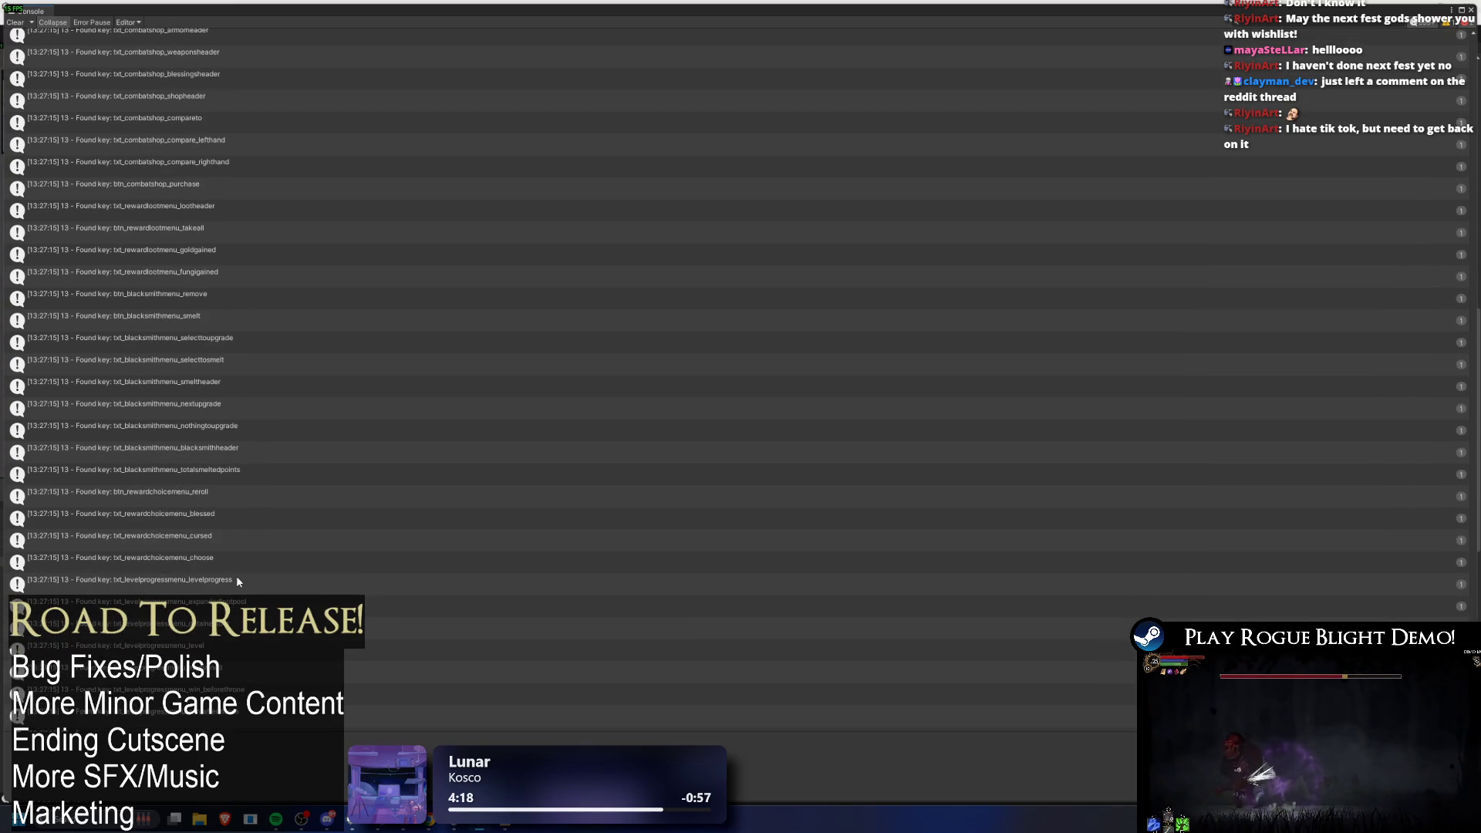
scroll(236, 575, up, 7)
scroll(267, 559, down, 15)
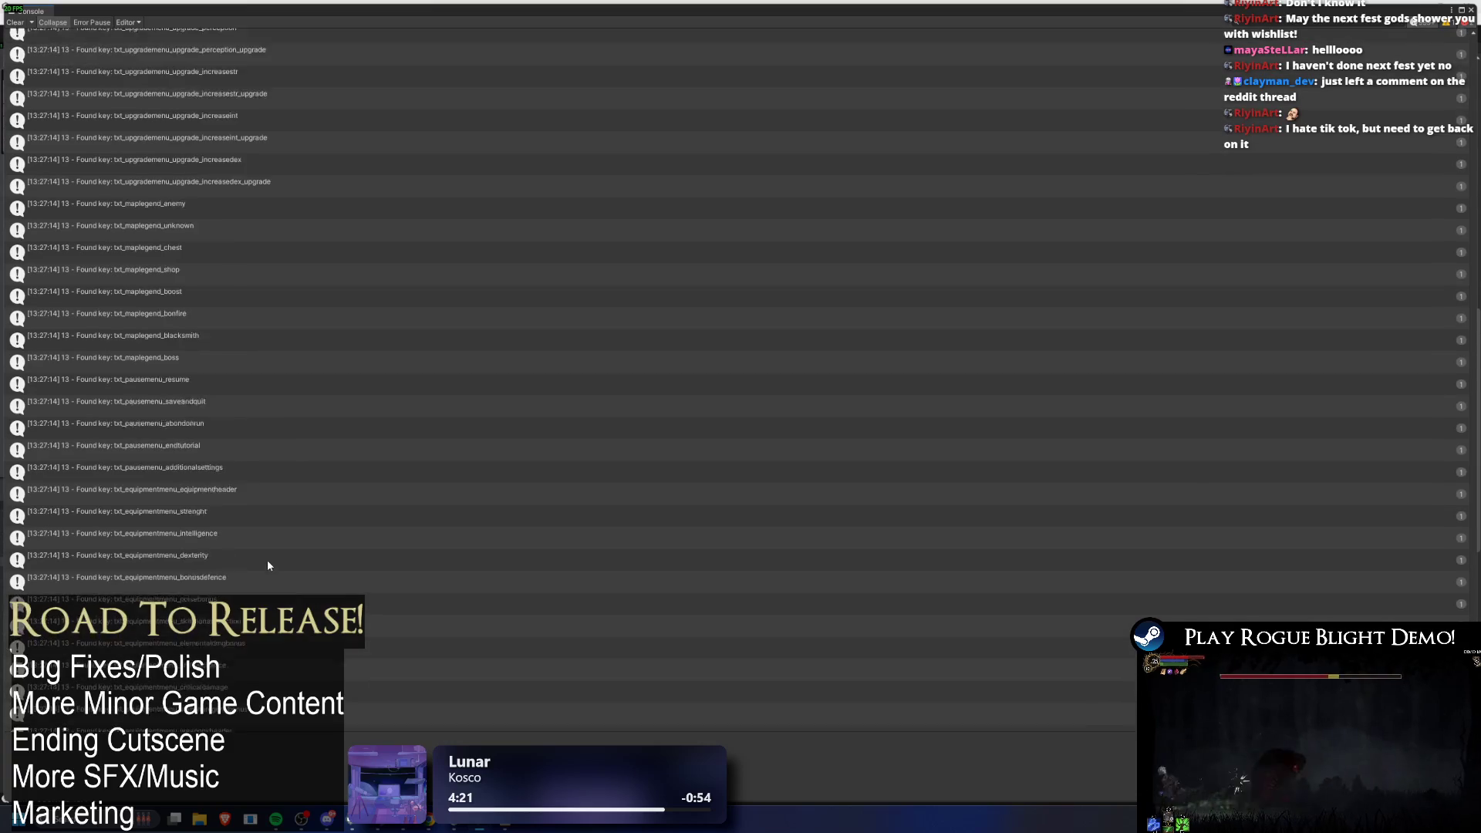
scroll(151, 356, up, 10)
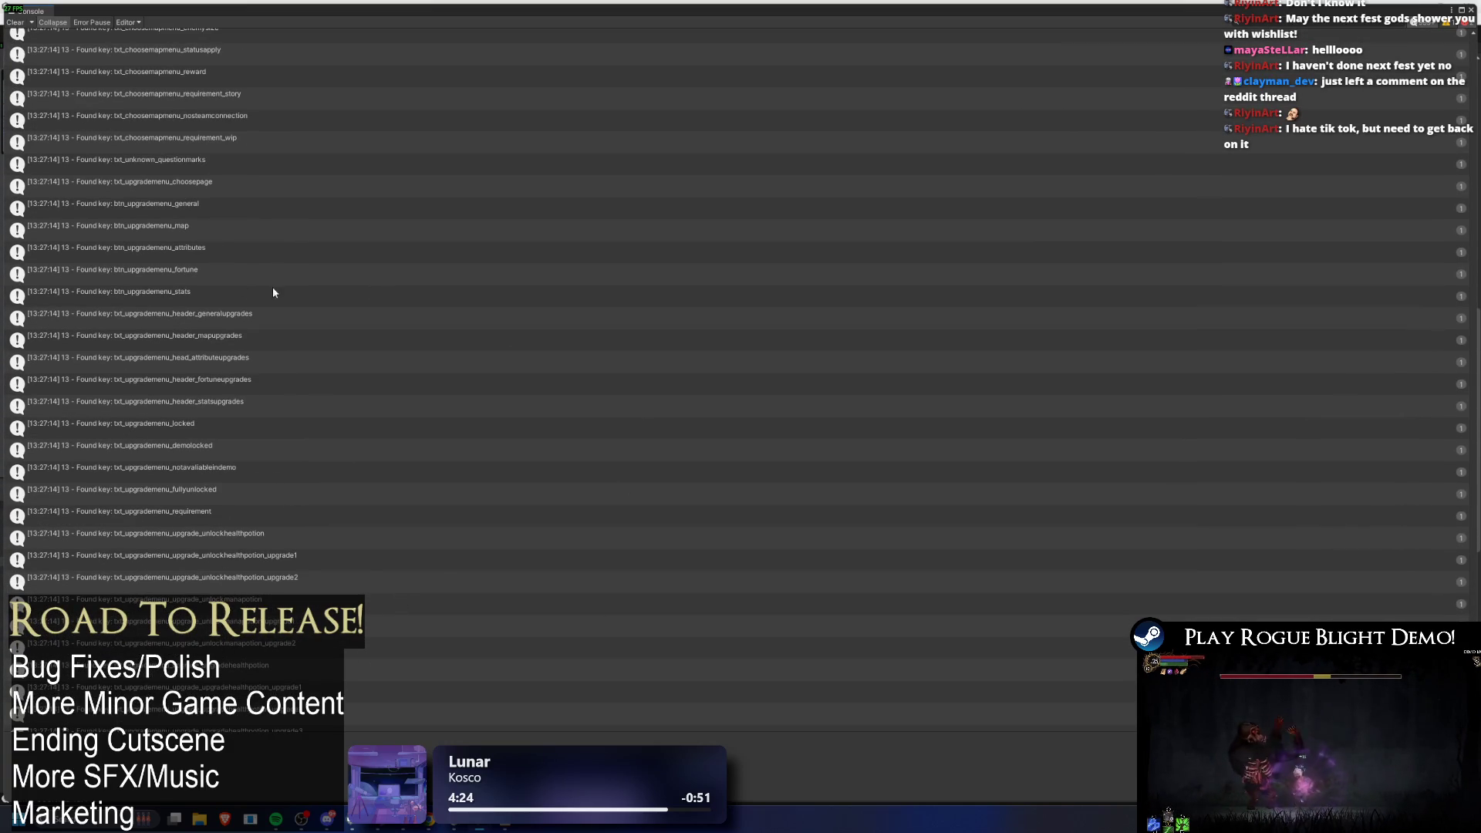
scroll(382, 399, down, 10)
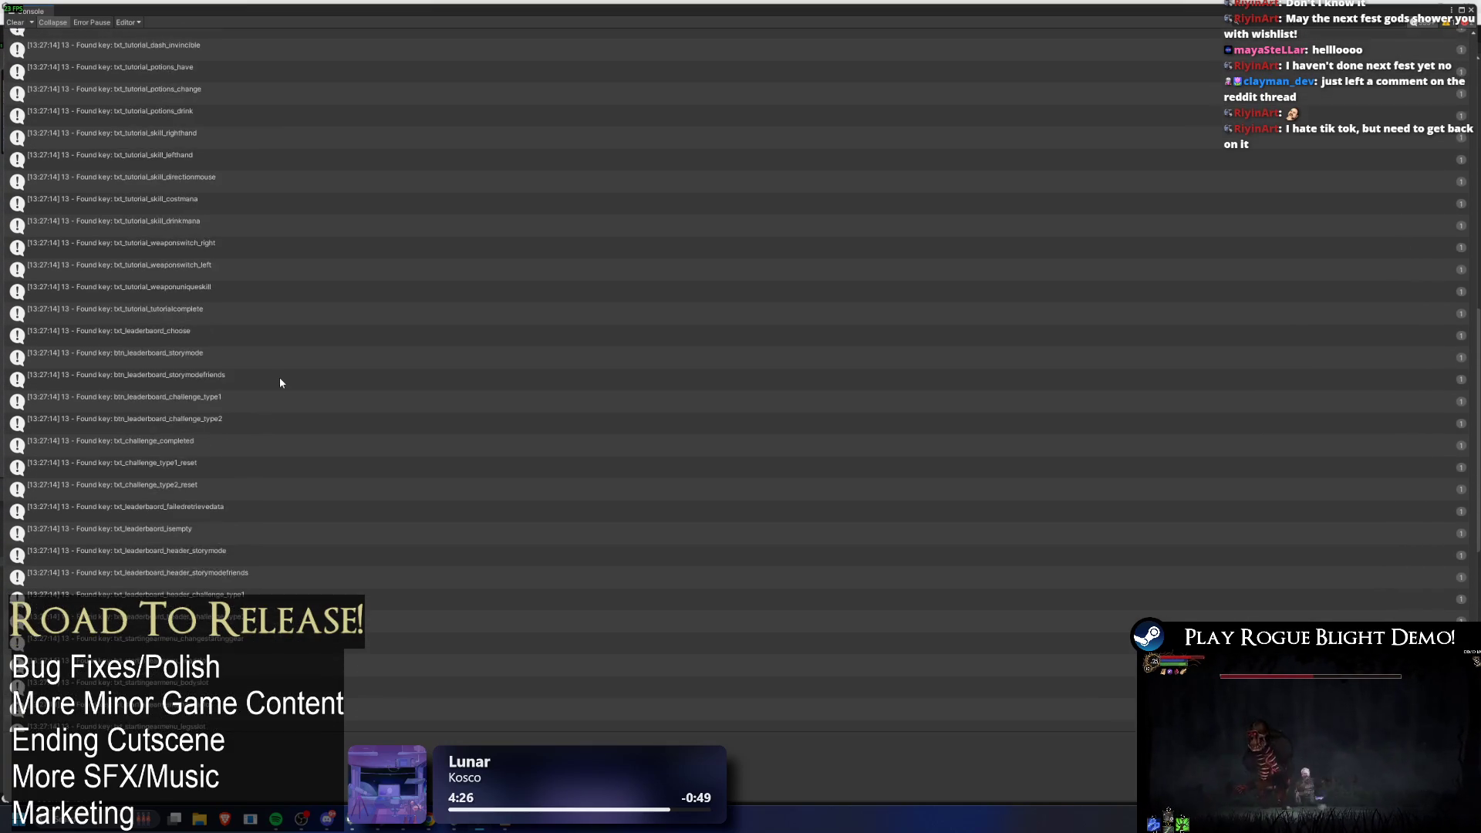
scroll(276, 386, down, 10)
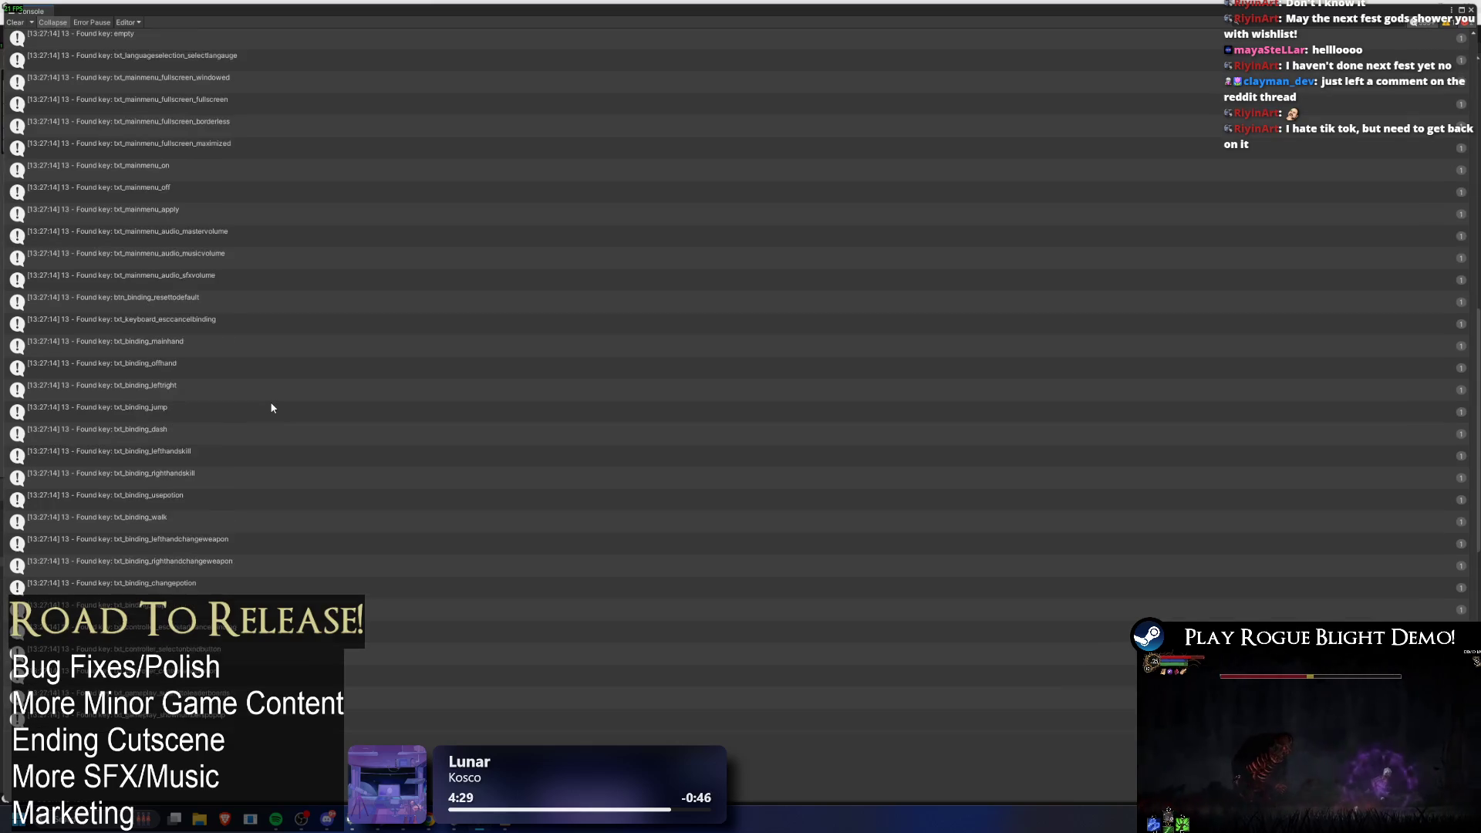
scroll(276, 402, up, 10)
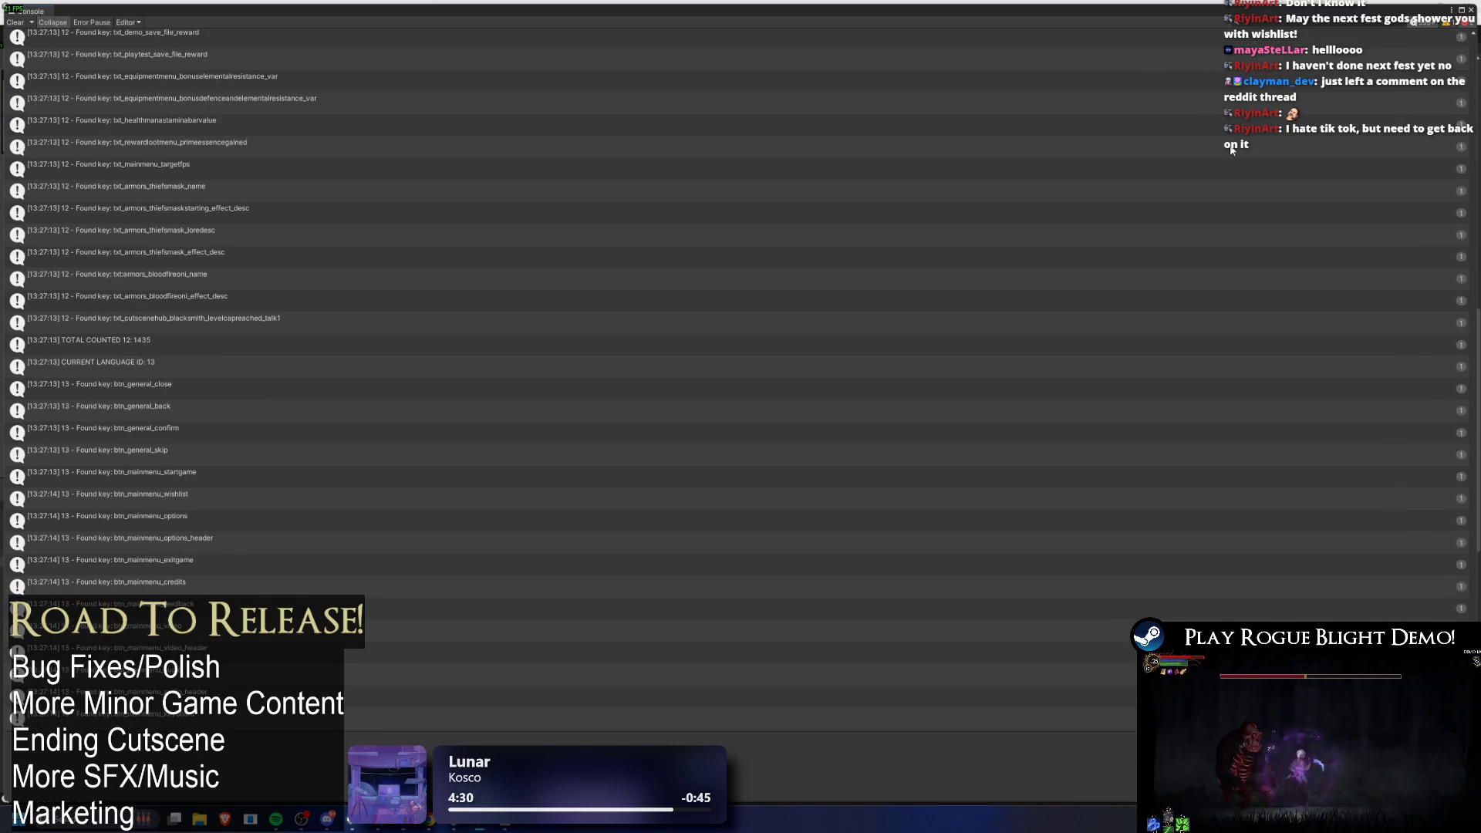
scroll(1472, 27, down, 1)
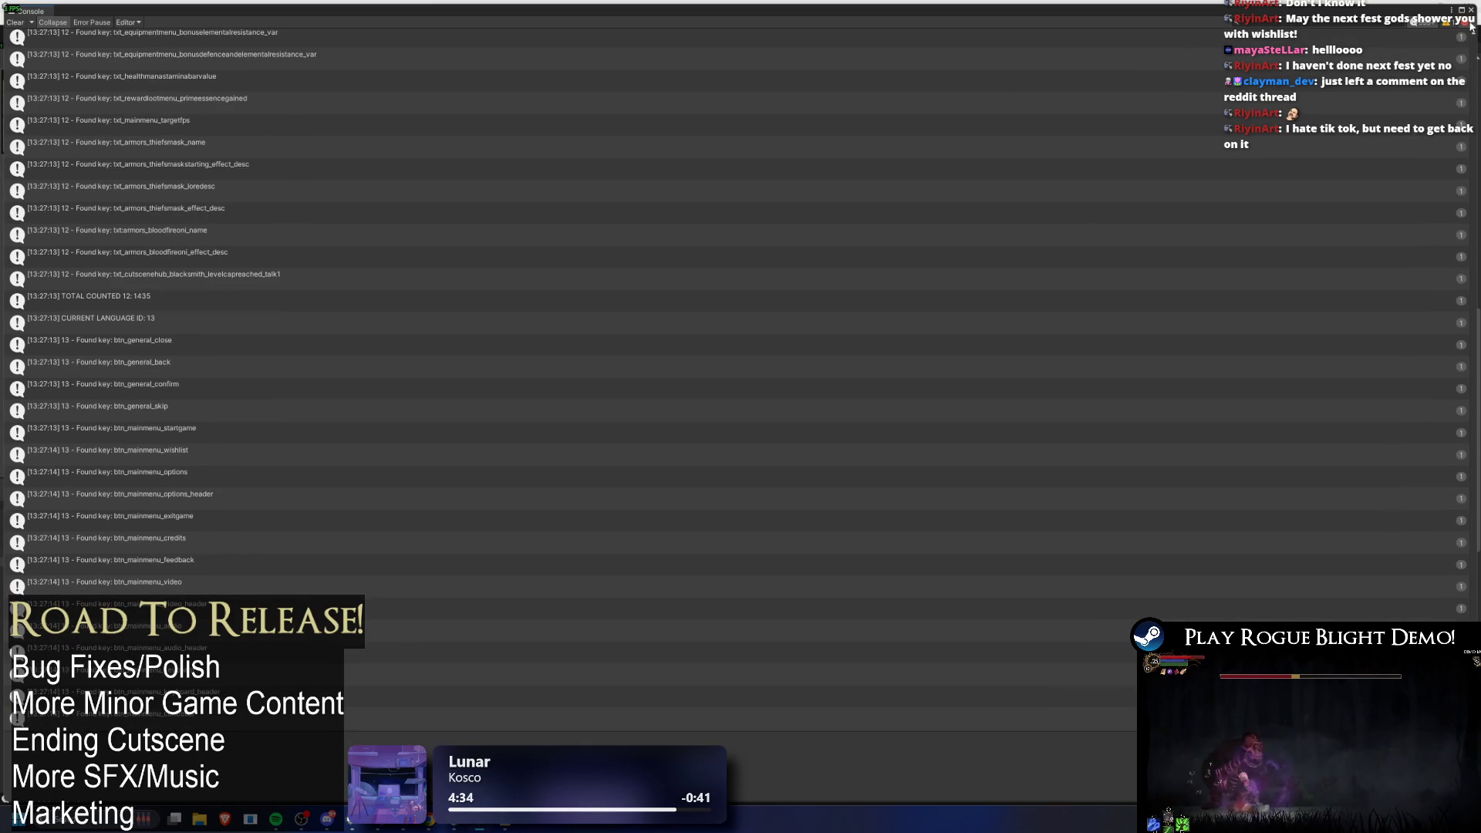
scroll(1469, 27, up, 1)
scroll(1474, 25, up, 15)
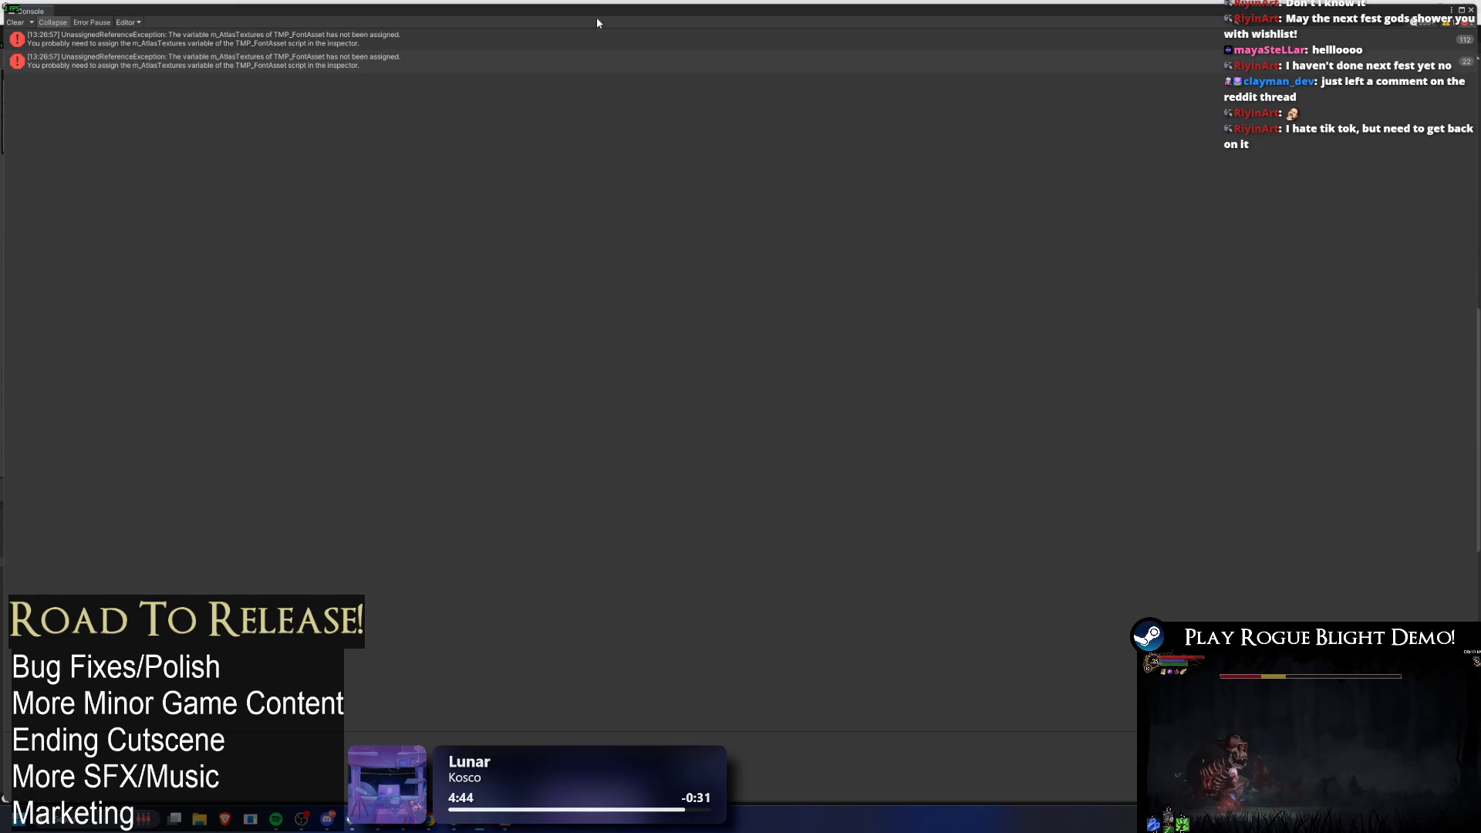
Step: Turn off Collapse in the Console so each repeated error is listed separately
click(64, 22)
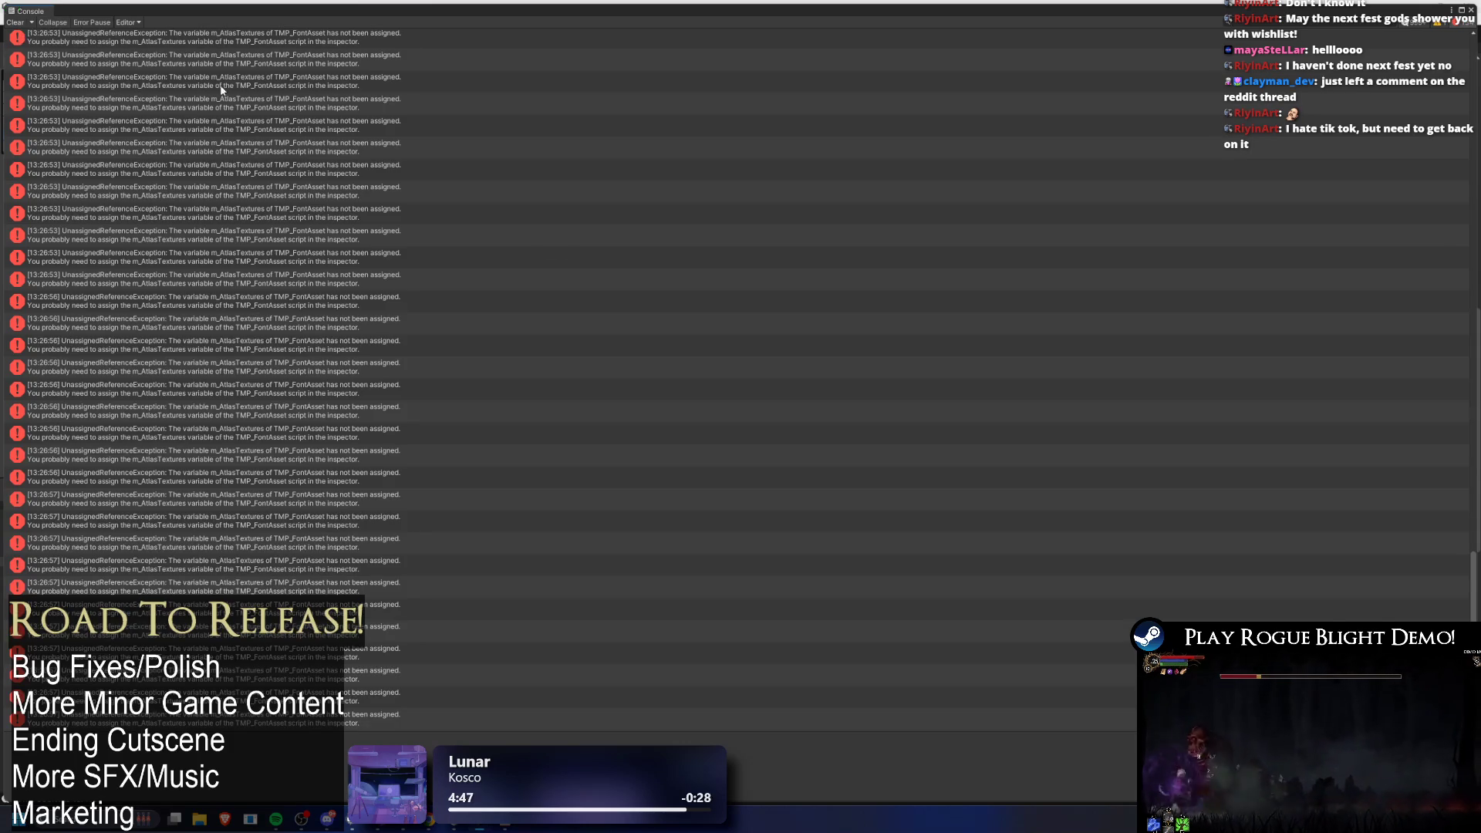
scroll(1395, 567, up, 10)
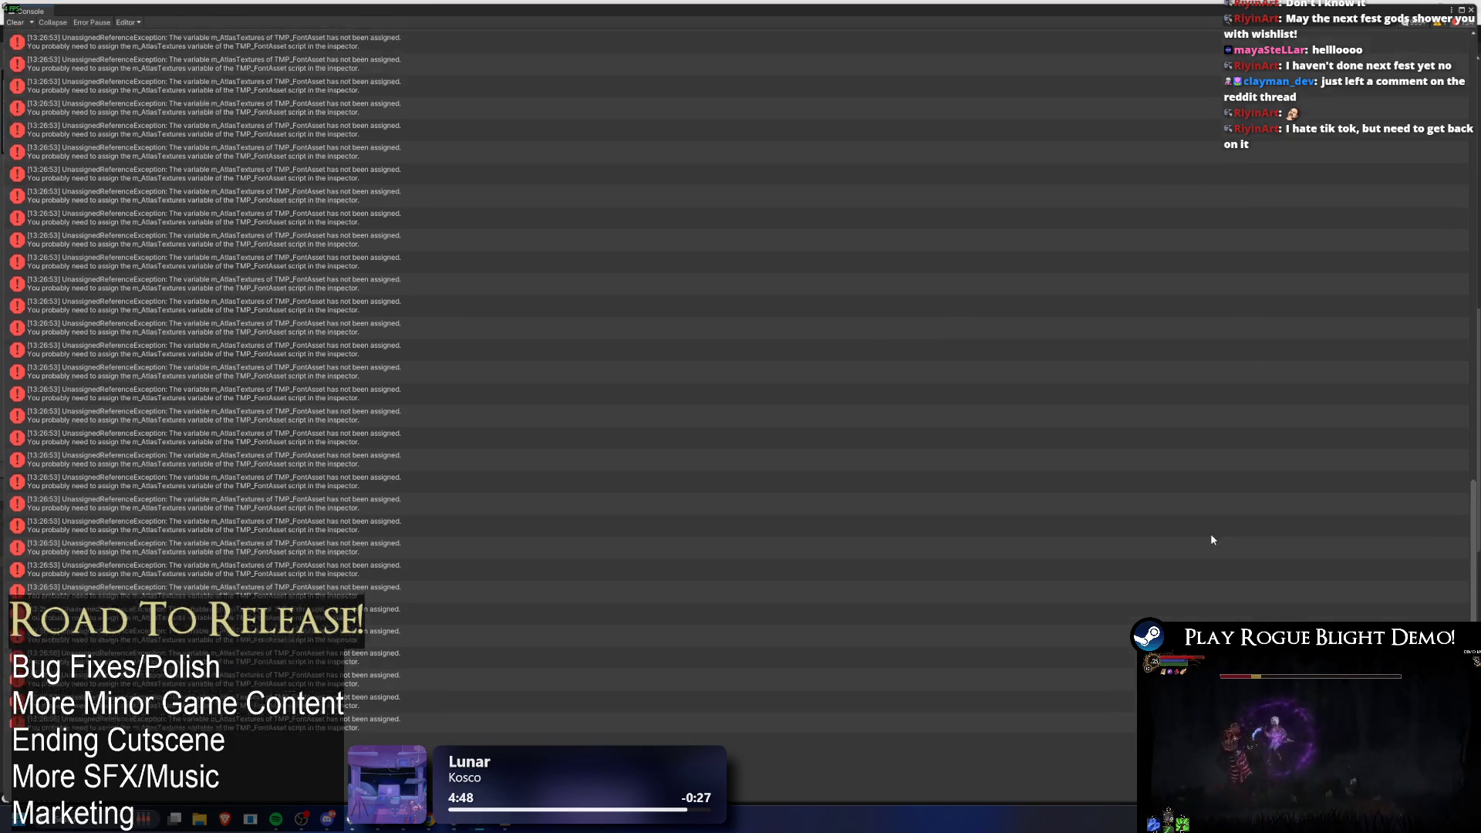
scroll(1184, 498, up, 10)
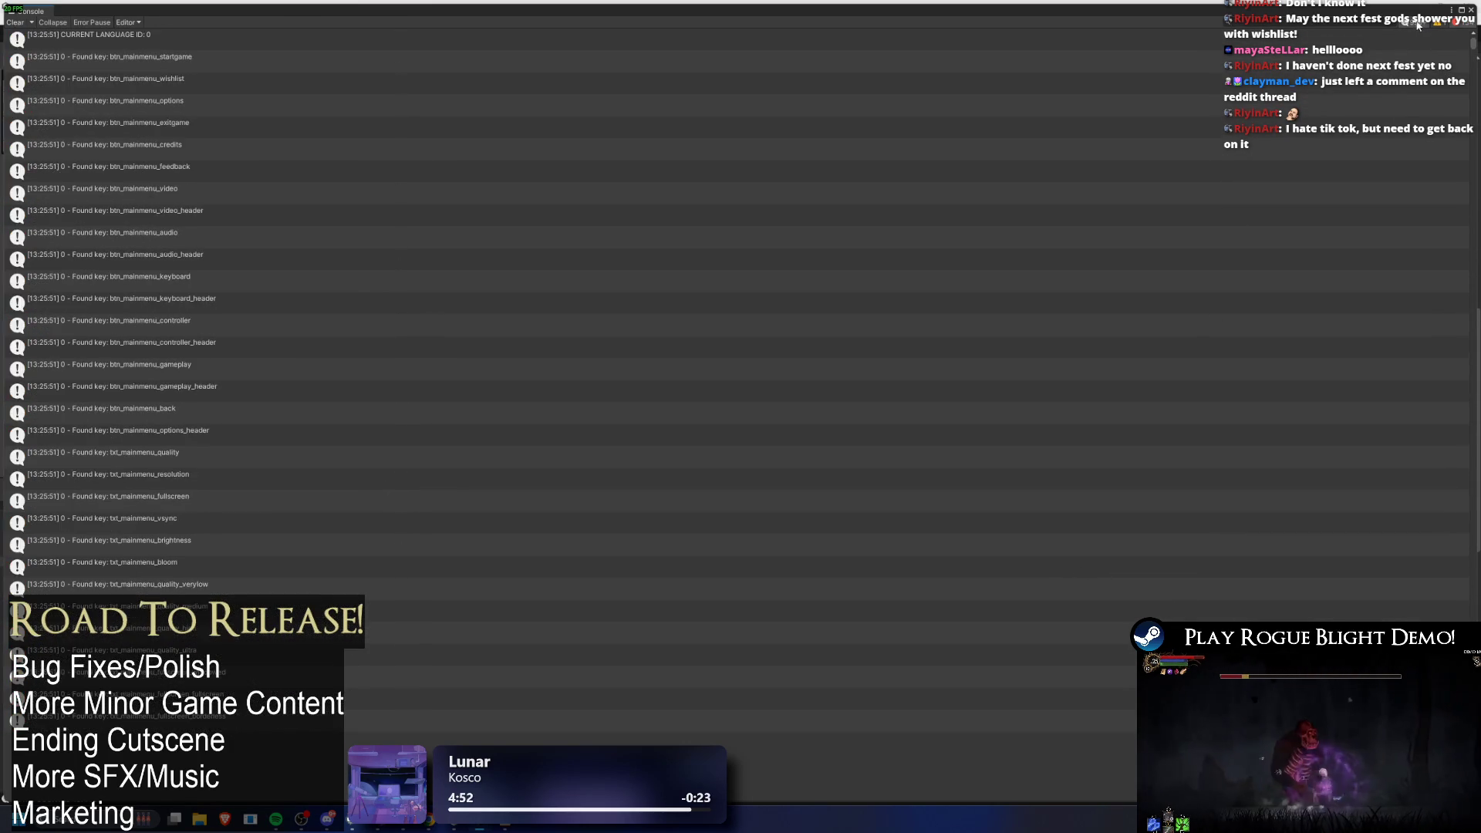
mouse_move(1474, 56)
mouse_down()
mouse_move(1471, 369)
mouse_move(1455, 389)
mouse_move(1427, 407)
mouse_move(1144, 406)
mouse_up()
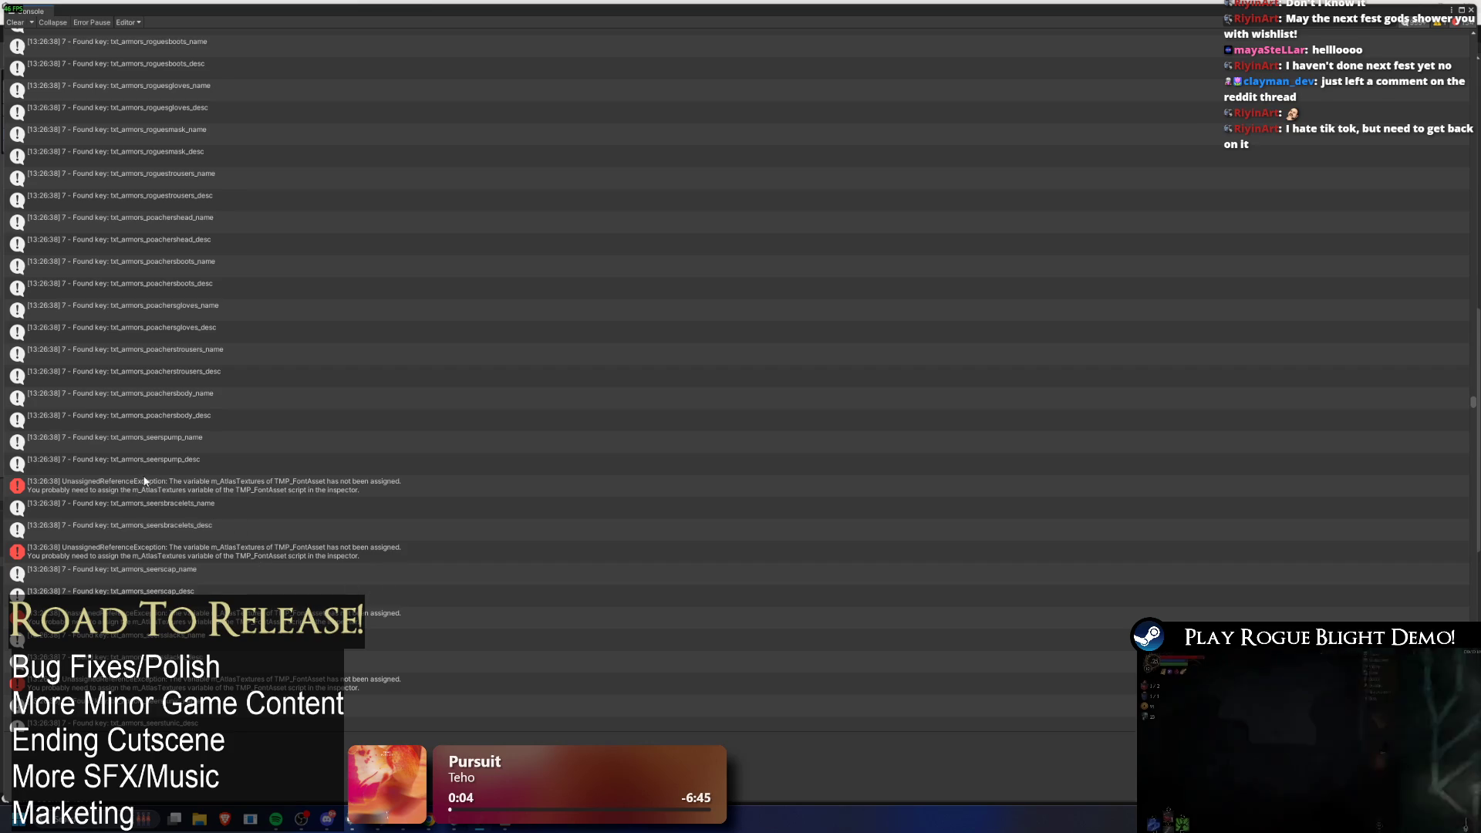
Step: Scroll down through the expanded error log, then switch to the Rogue_Blight_Localization sheet
scroll(175, 534, down, 5)
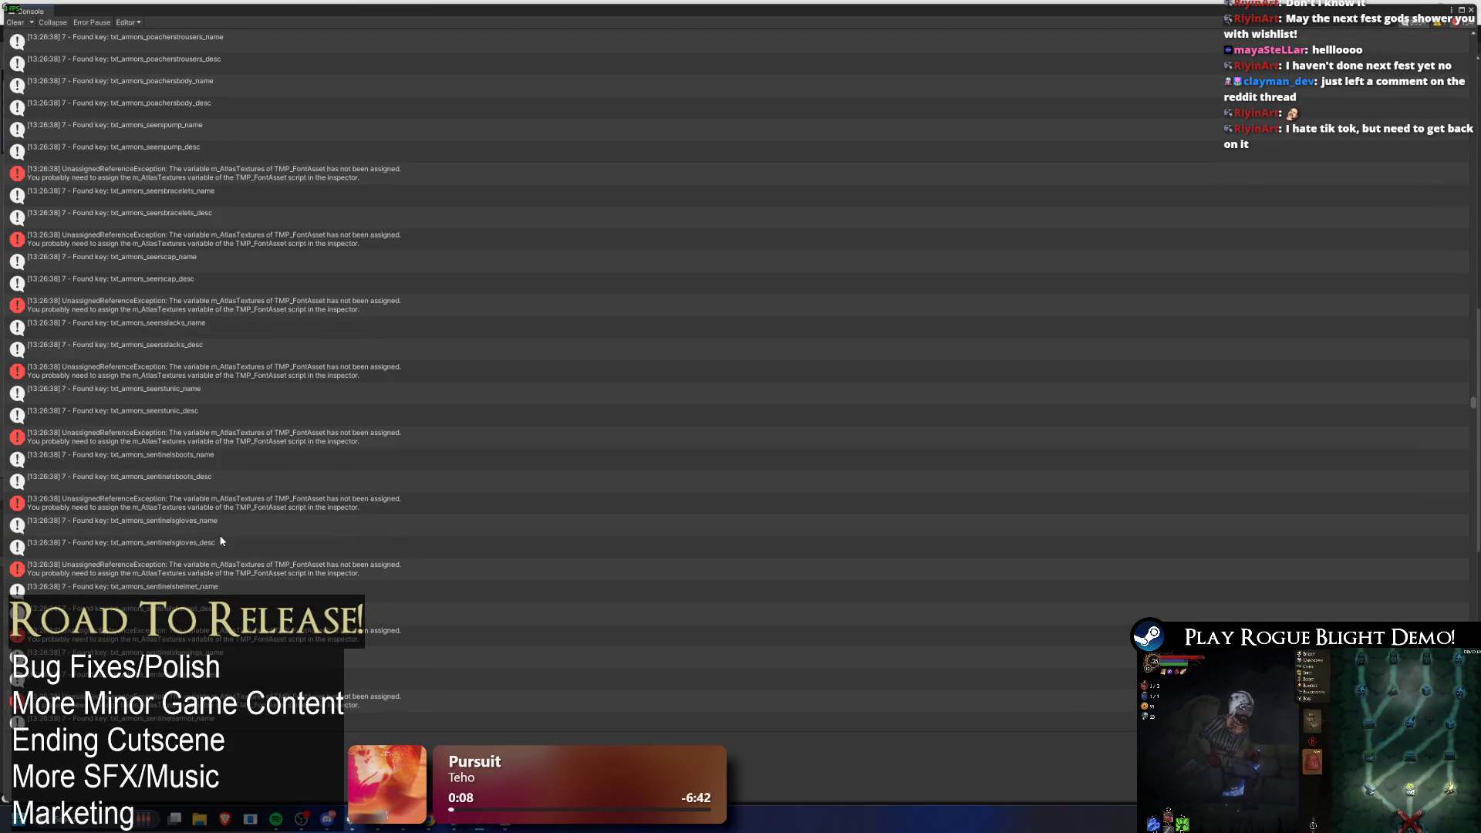
scroll(221, 540, down, 9)
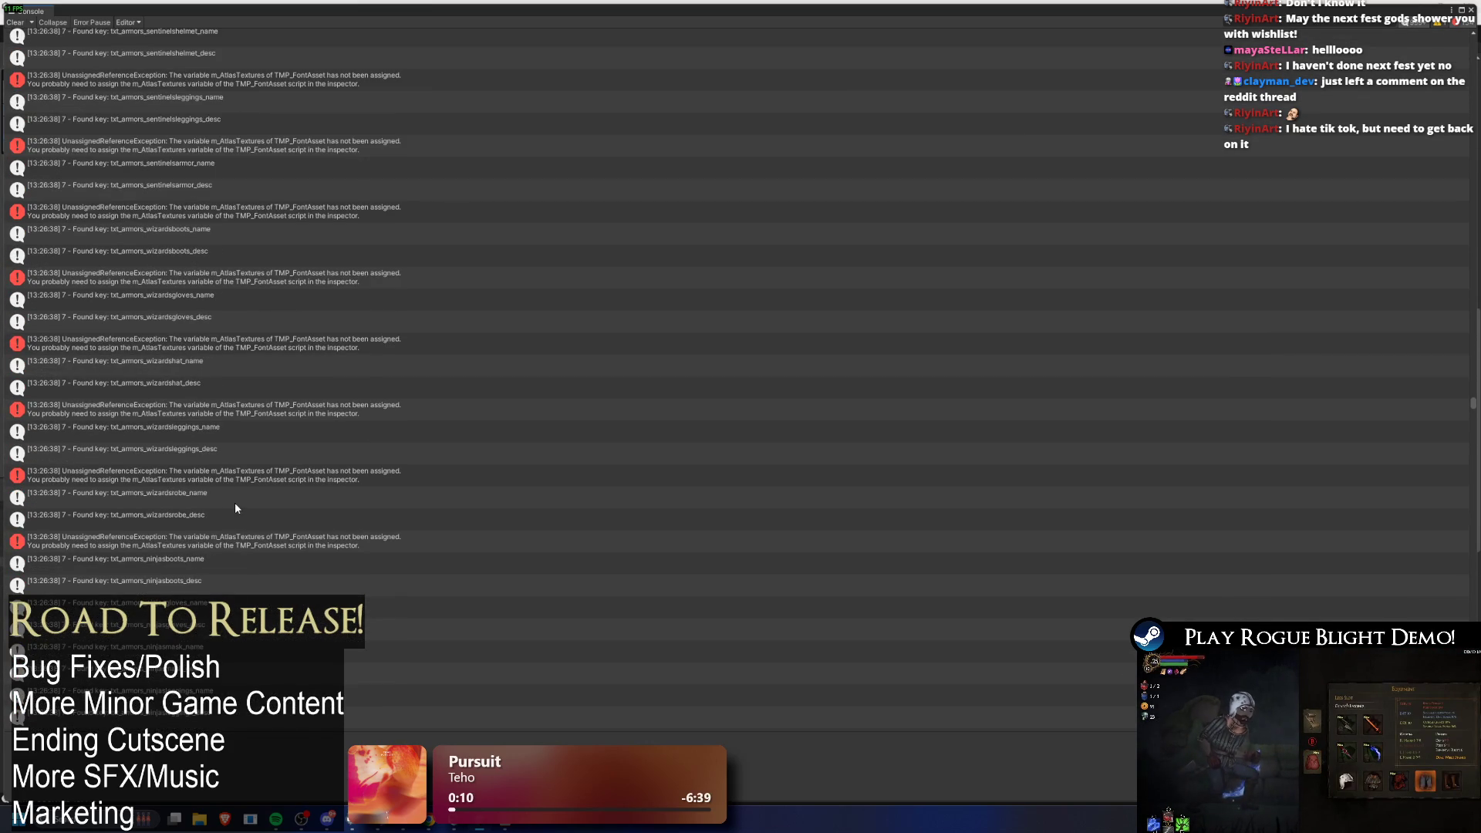
scroll(238, 508, down, 8)
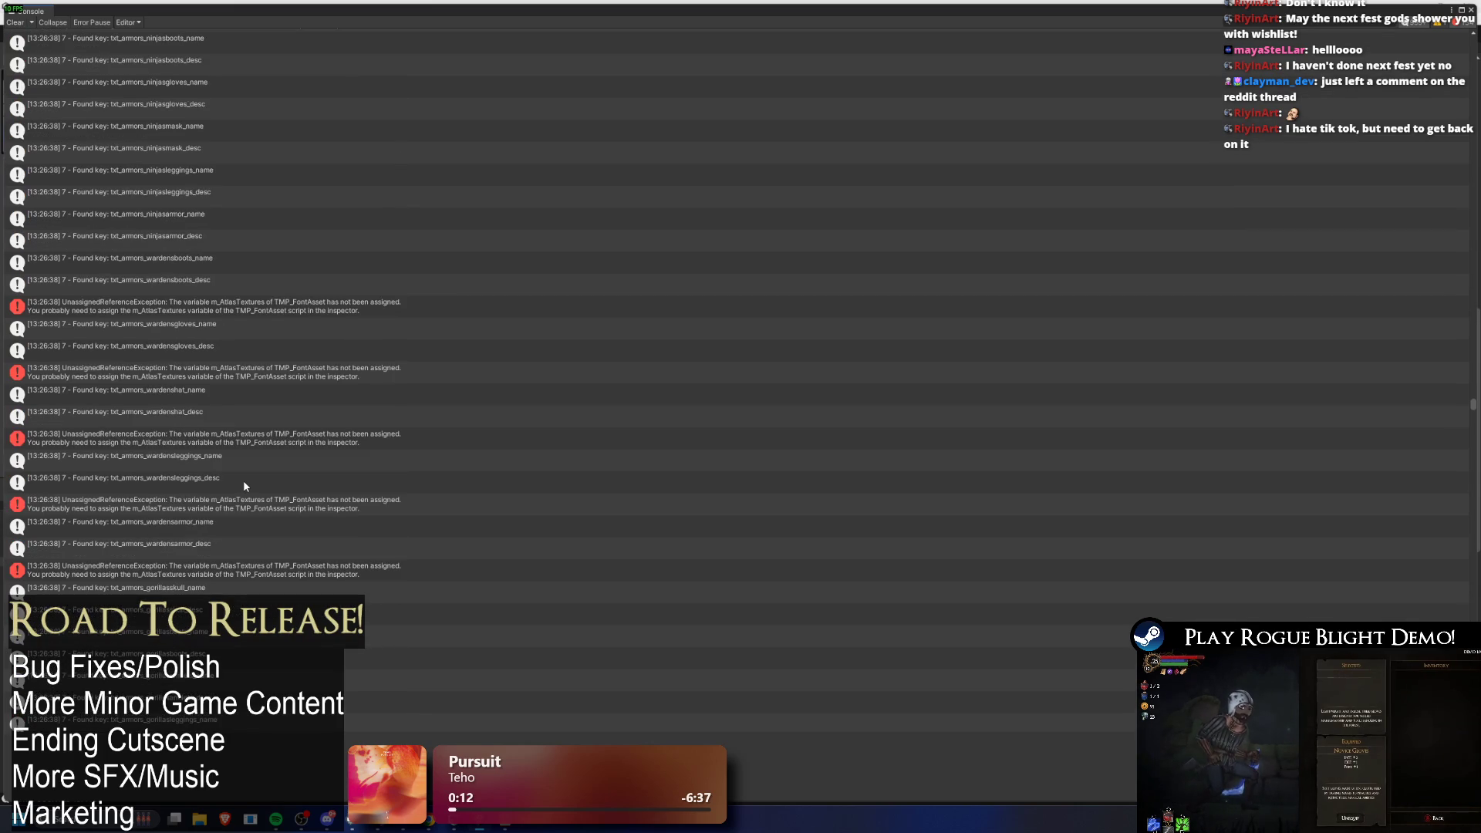
scroll(243, 480, down, 6)
scroll(326, 405, down, 10)
scroll(437, 296, down, 10)
scroll(619, 299, down, 2)
scroll(1471, 410, down, 10)
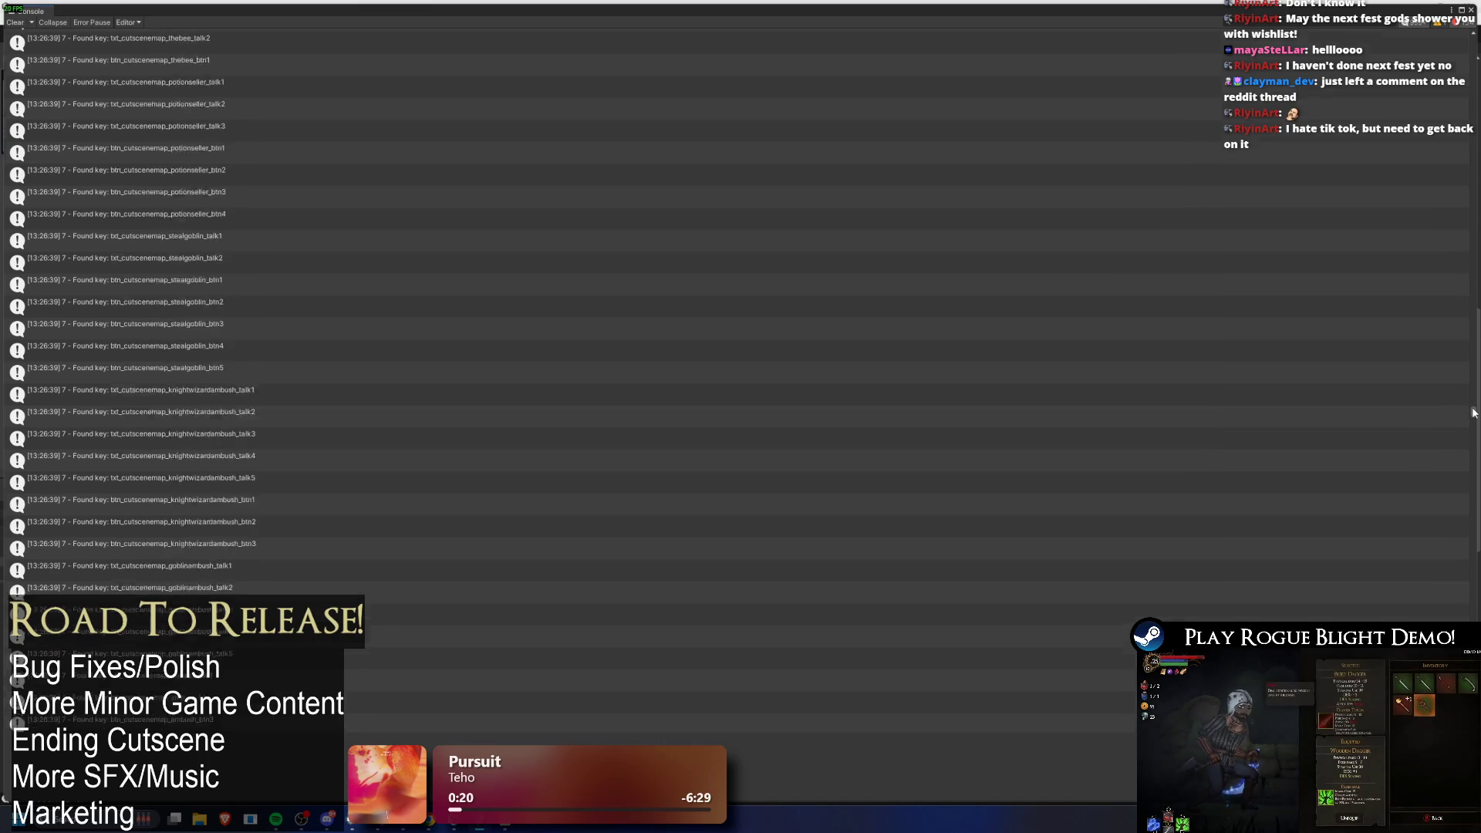
scroll(1472, 412, down, 8)
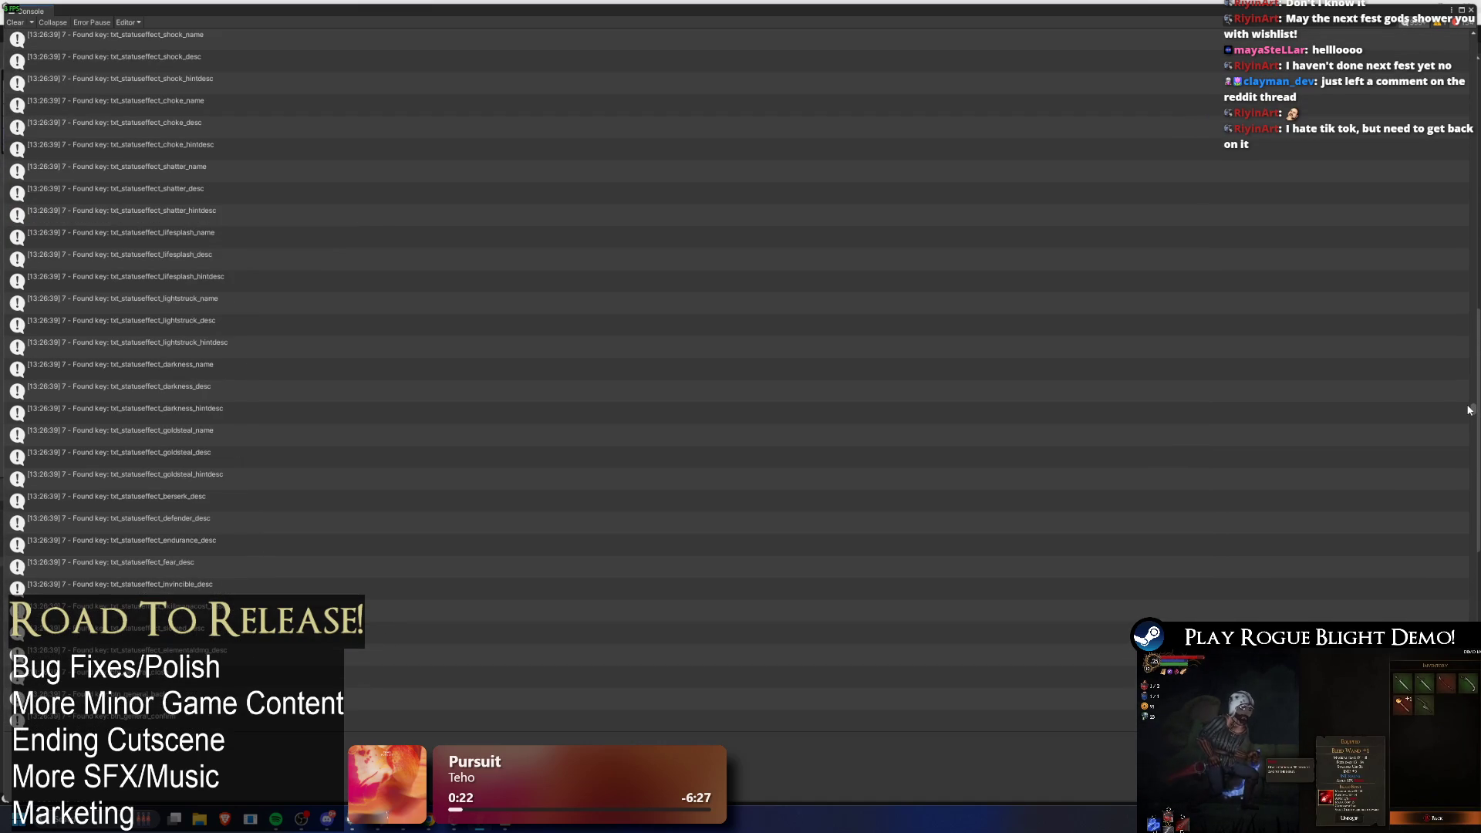
scroll(1469, 415, down, 10)
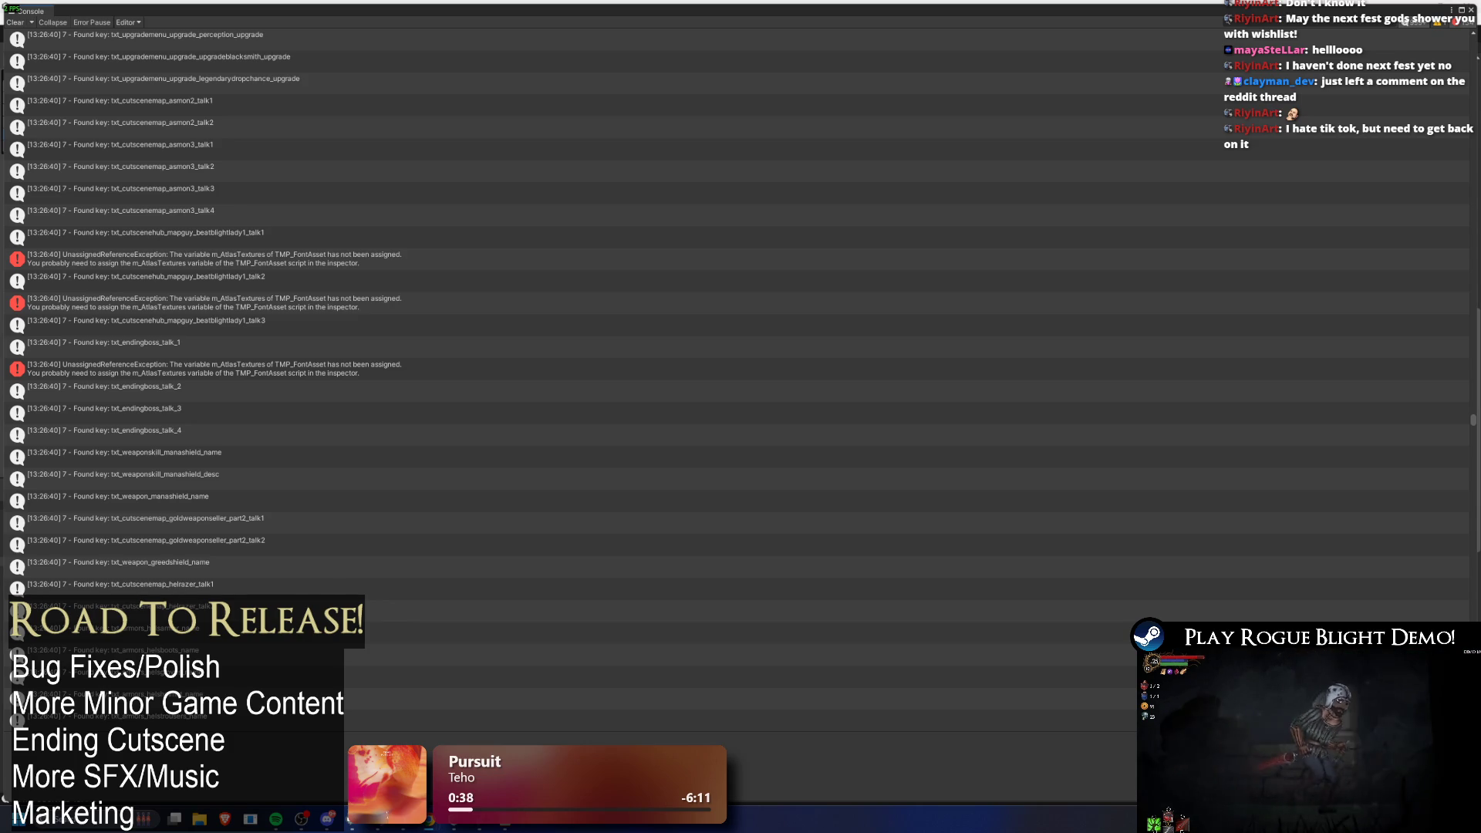
key(alt+Tab)
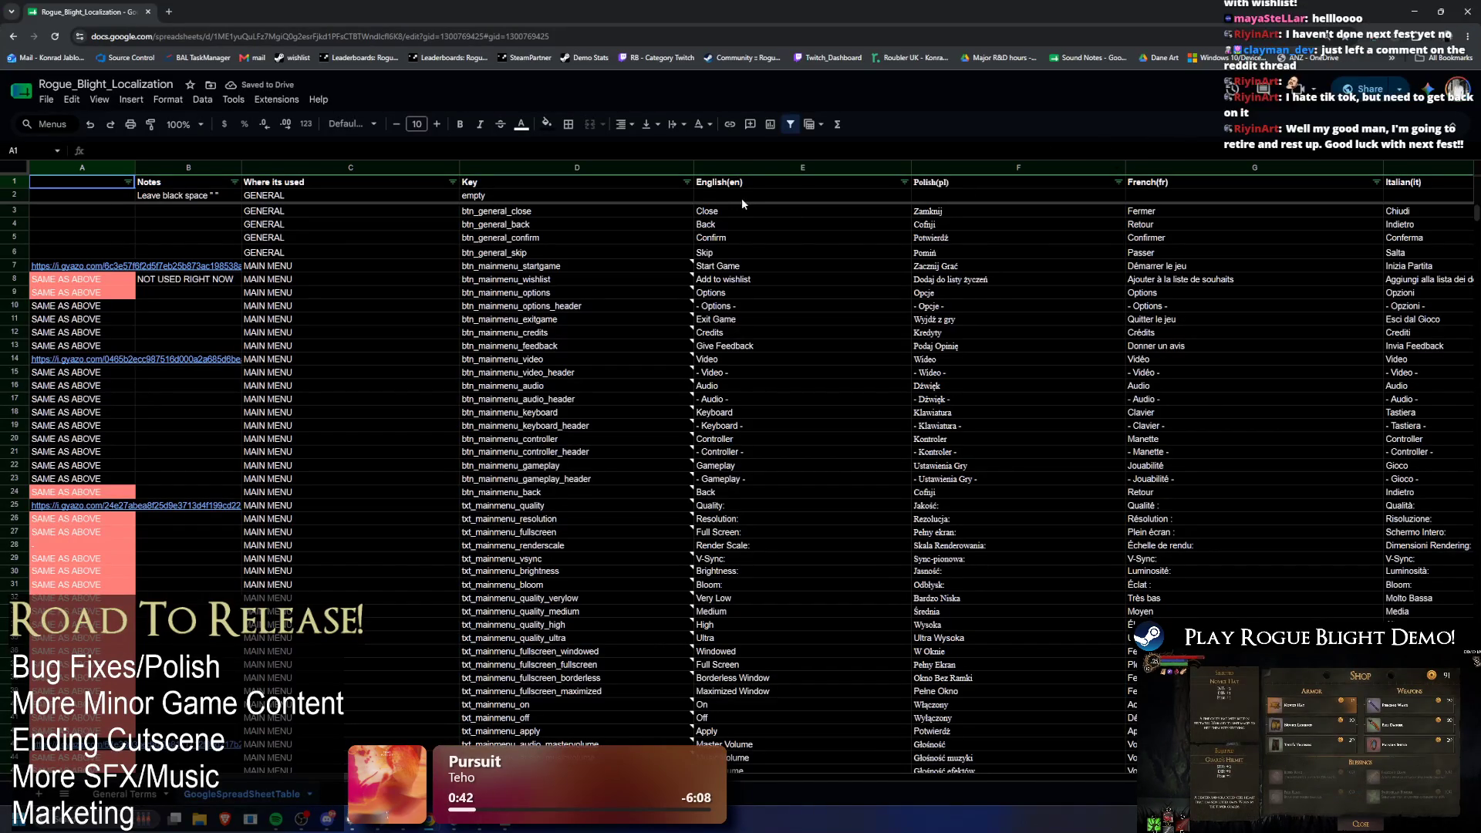
Step: Review the English(en) column, including row 31's 'Bloom:' entry, across to the French(fr) header
click(752, 185)
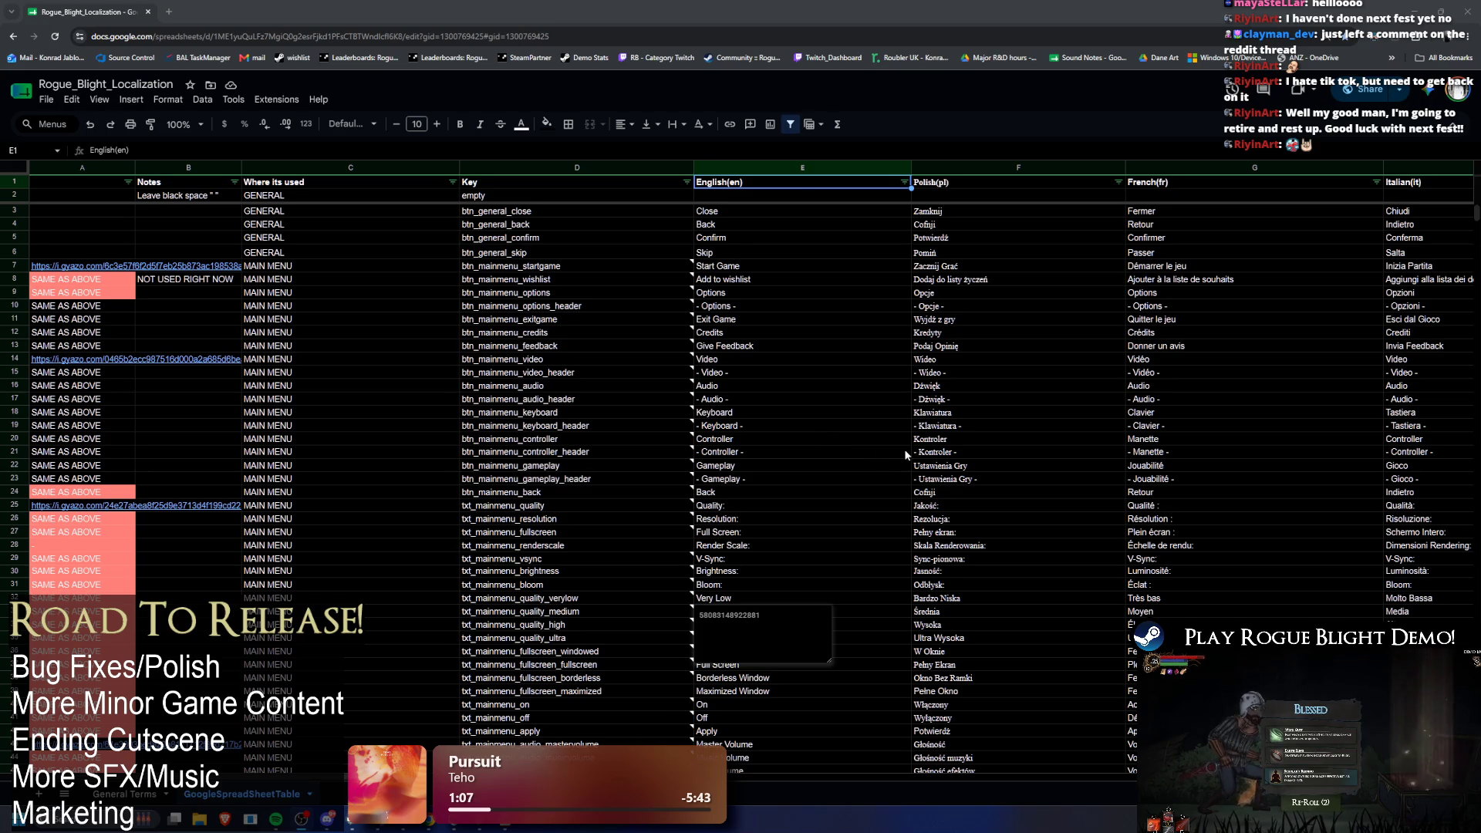
click(839, 586)
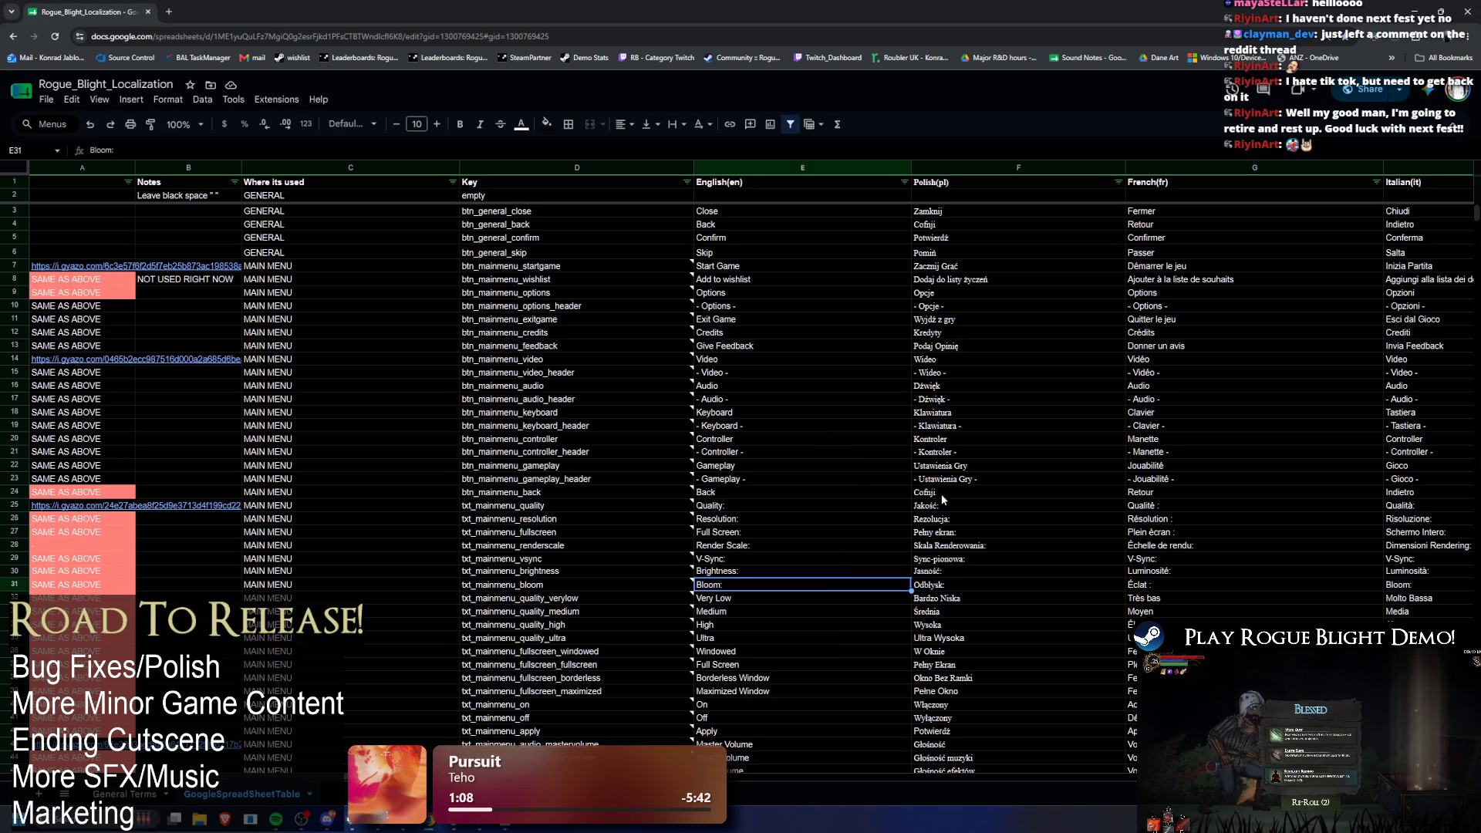
scroll(617, 385, right, 3)
click(671, 182)
click(889, 187)
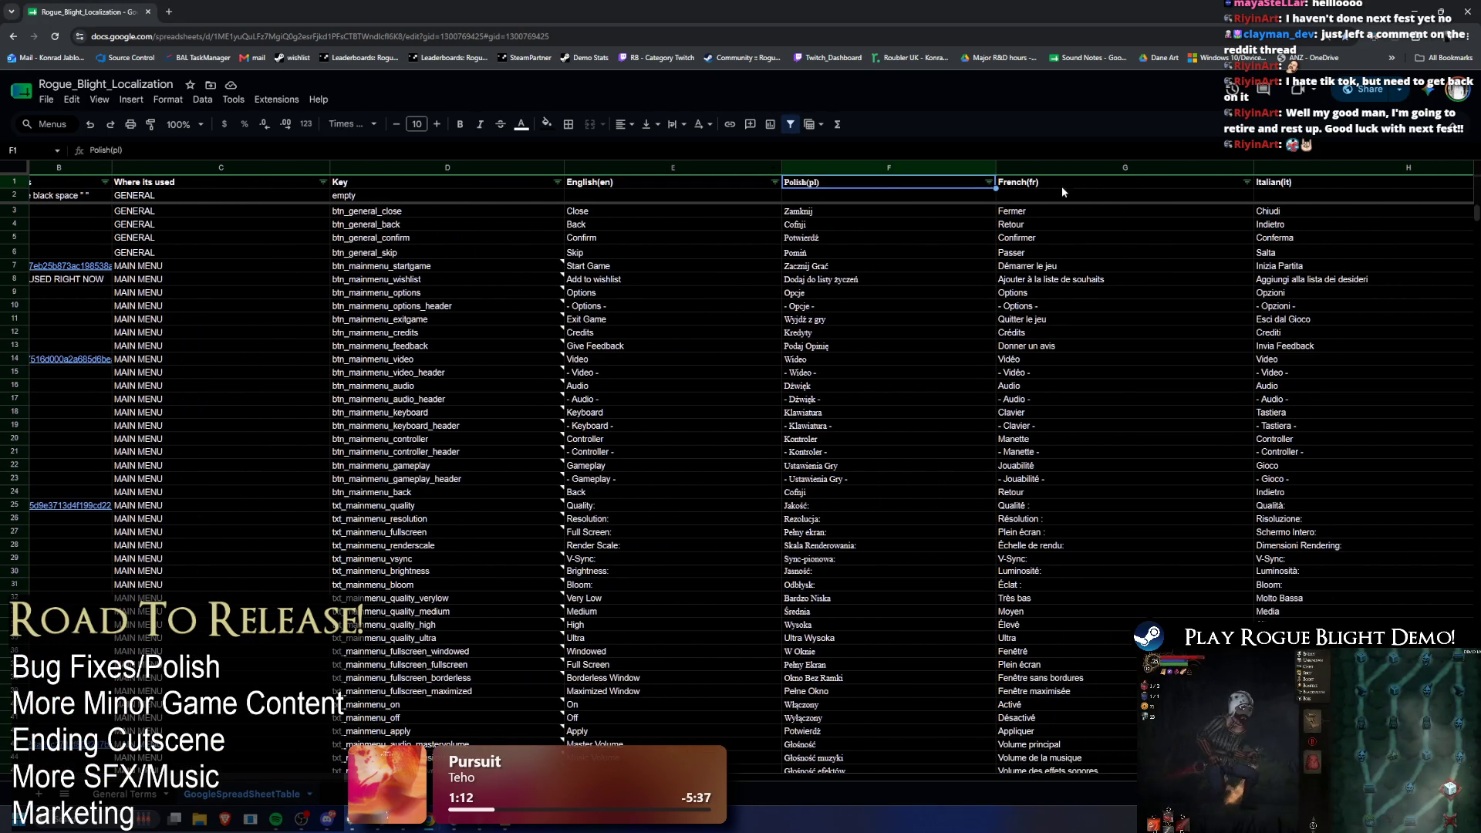
click(1061, 187)
Step: Step through the Italian, Spanish, Portuguese (Brazil) and Chinese (Simplified) headers, then minimize Chrome
scroll(474, 181, right, 10)
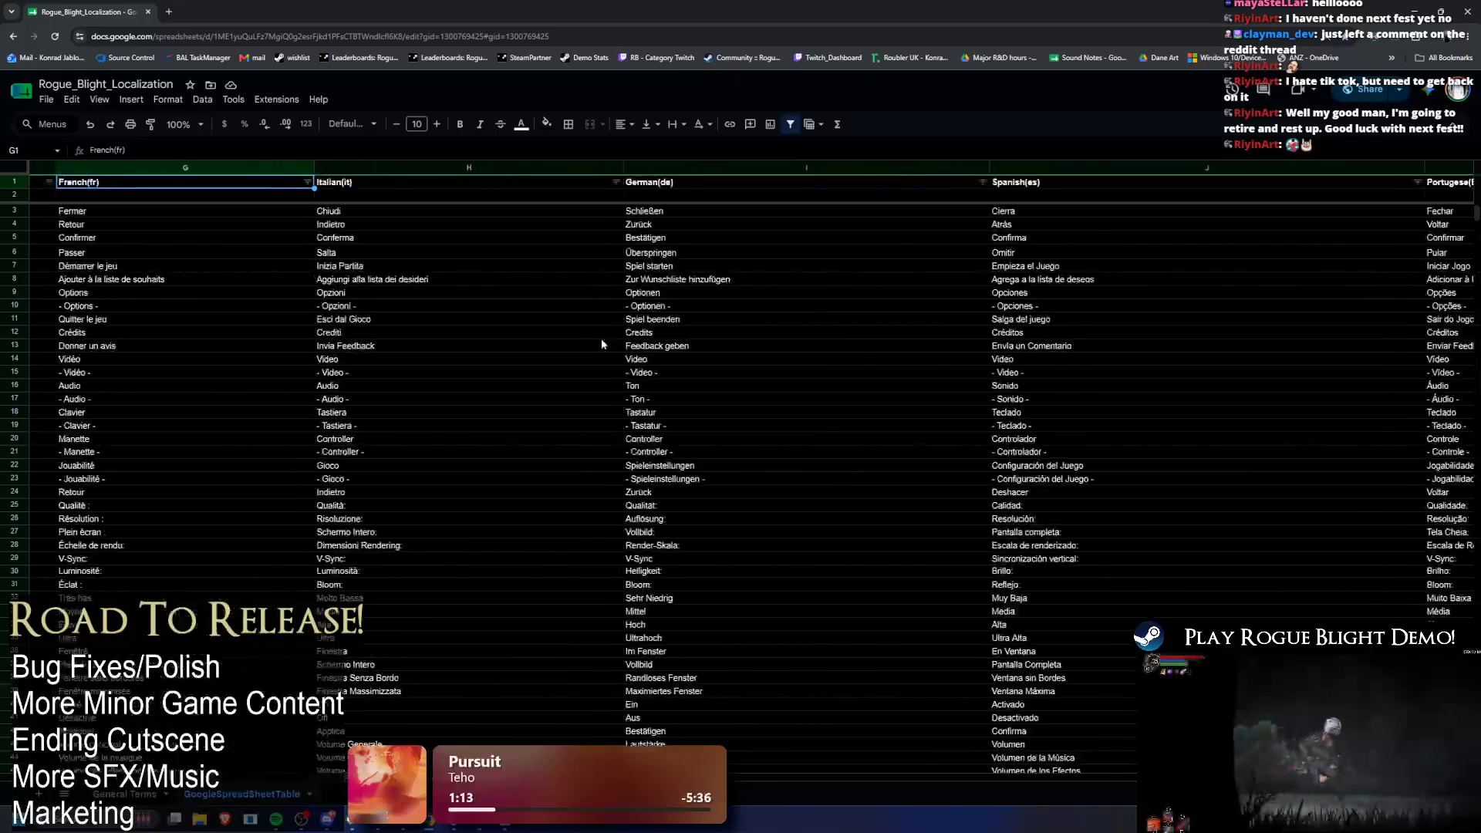
click(475, 180)
click(679, 183)
click(1064, 184)
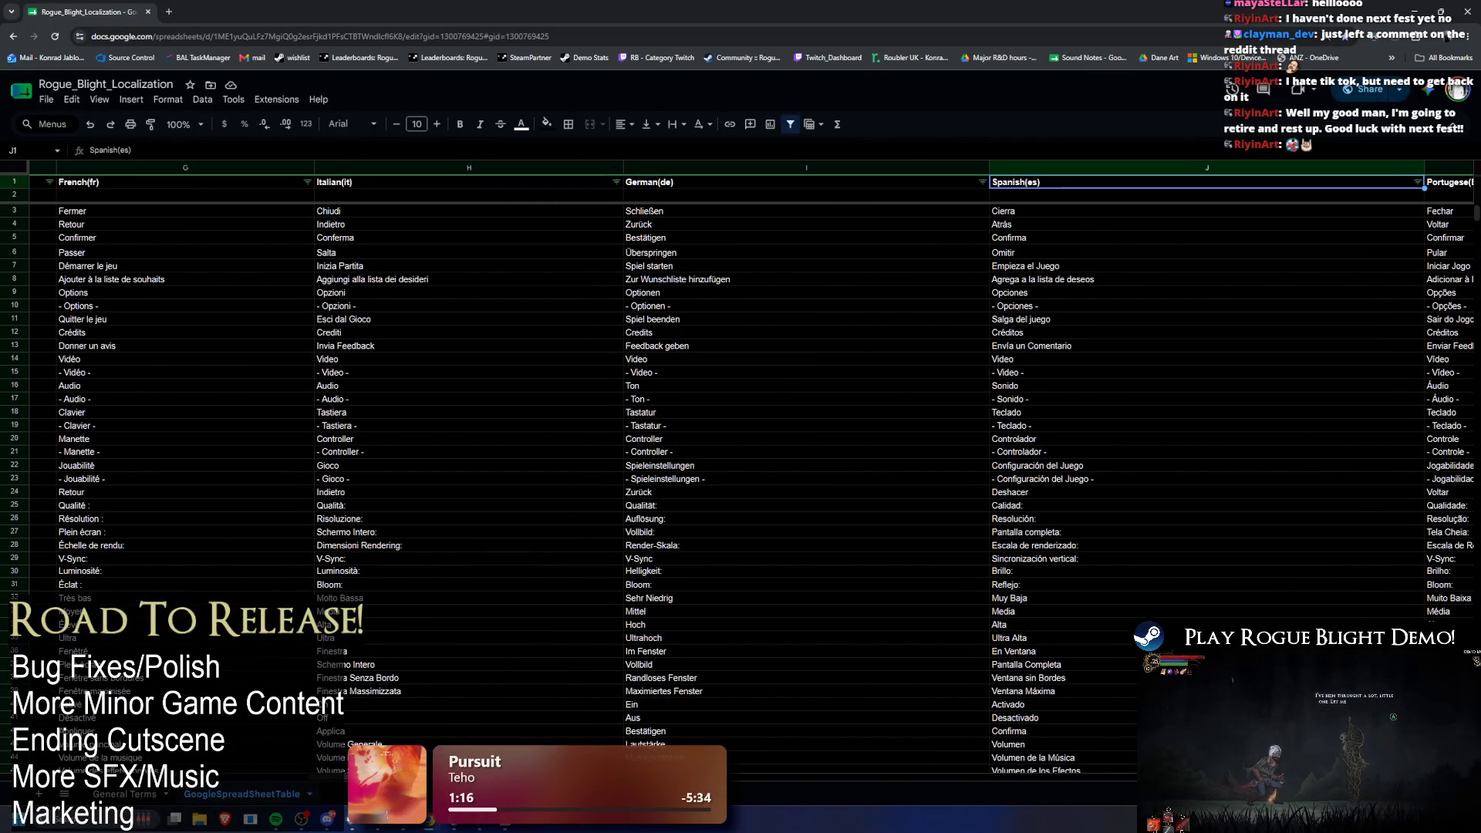
scroll(660, 242, right, 10)
click(542, 182)
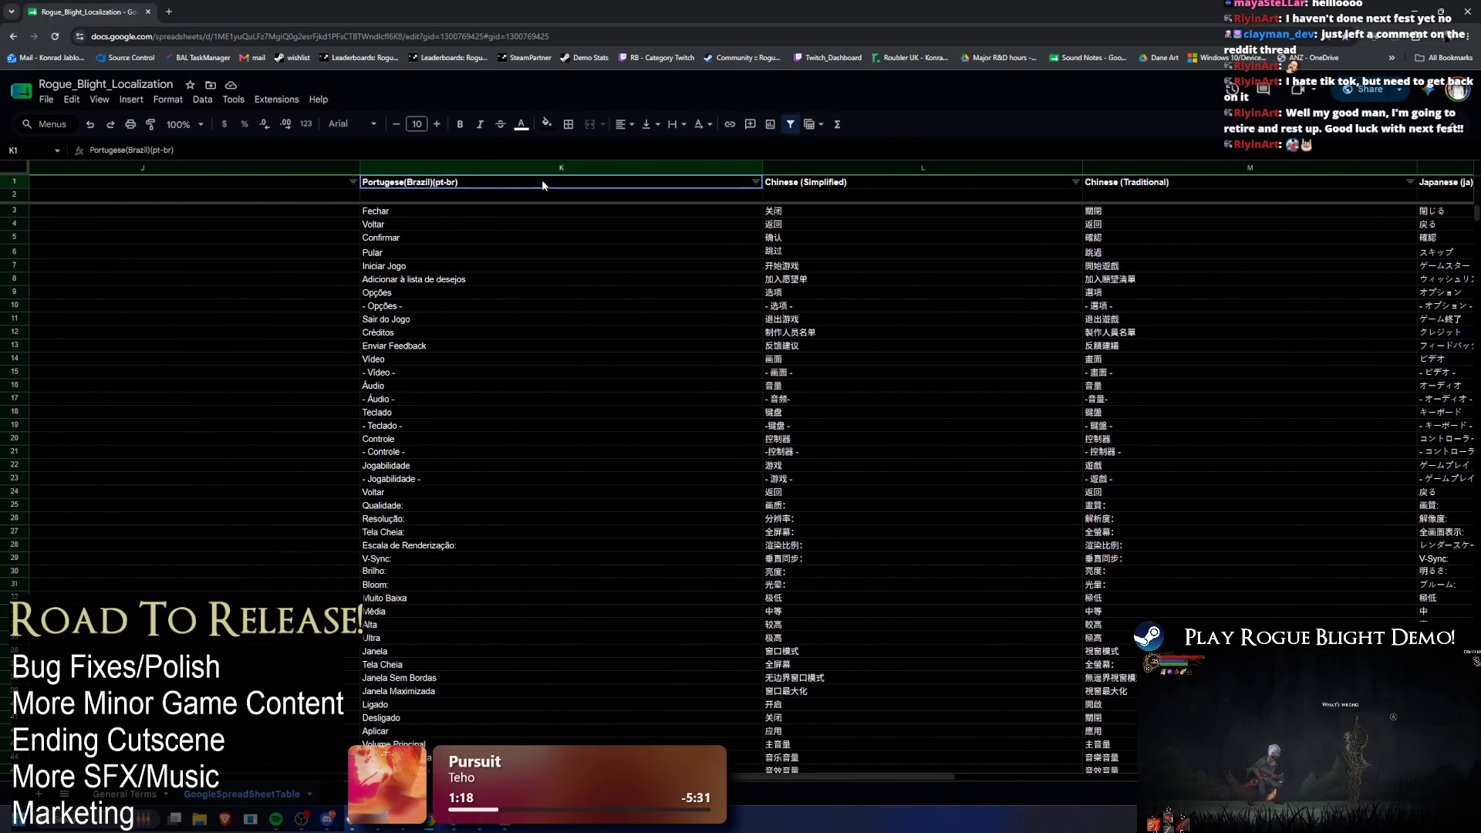
click(826, 185)
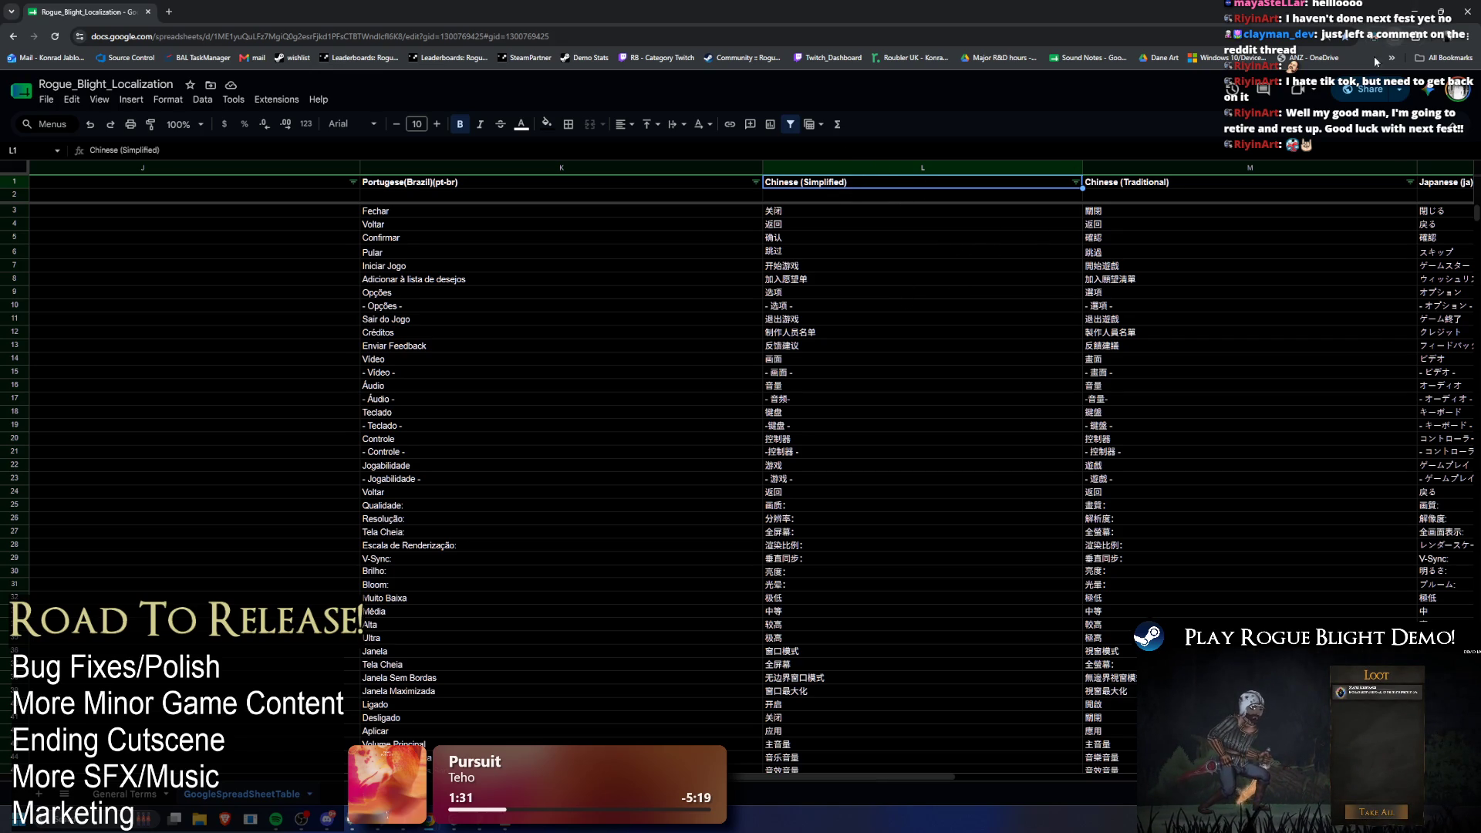
double_click(1409, 19)
click(600, 263)
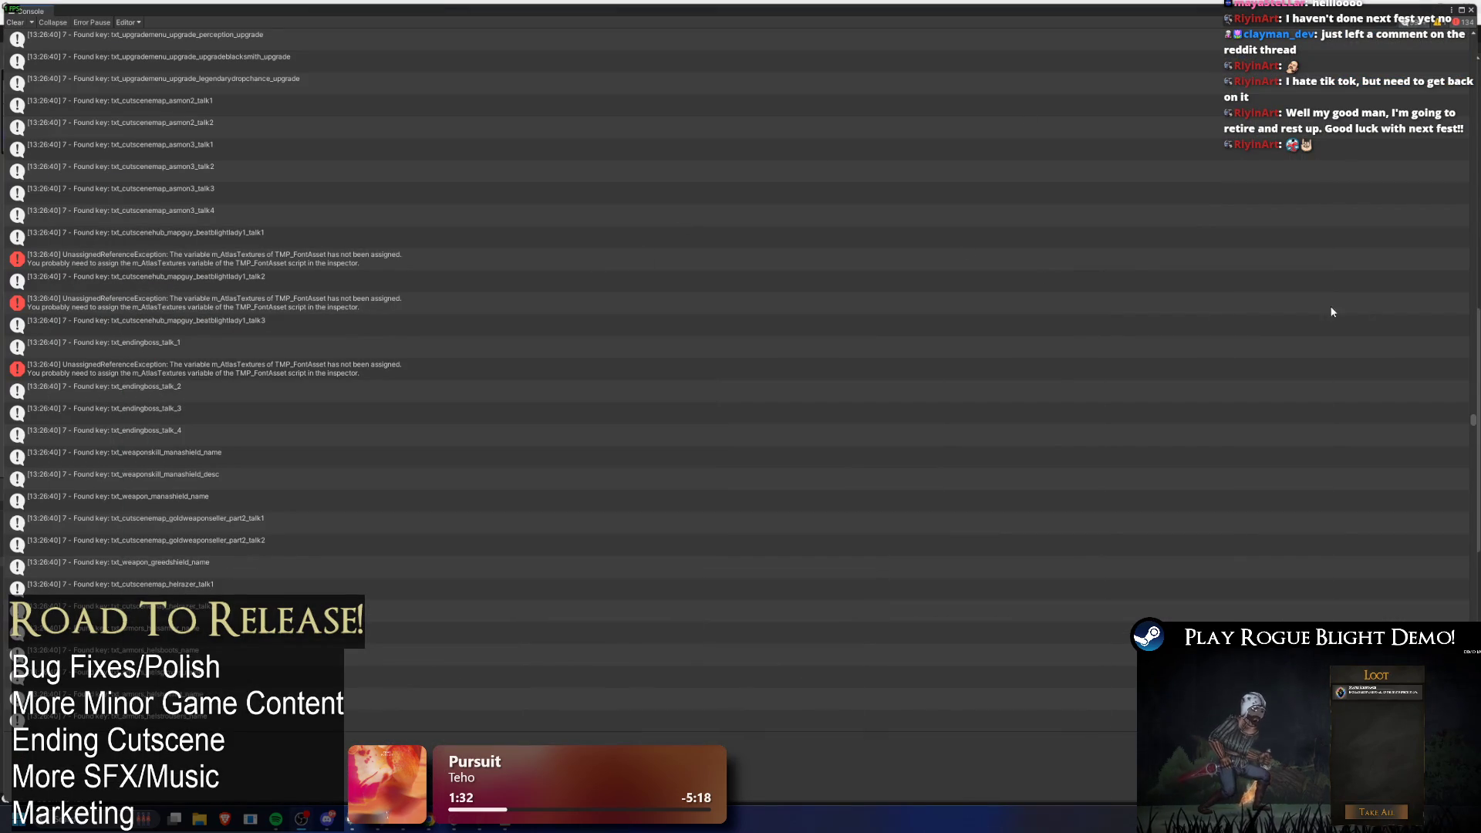
Step: Scroll back up through the earlier console entries and close the Console window
drag(1473, 425, 1465, 504)
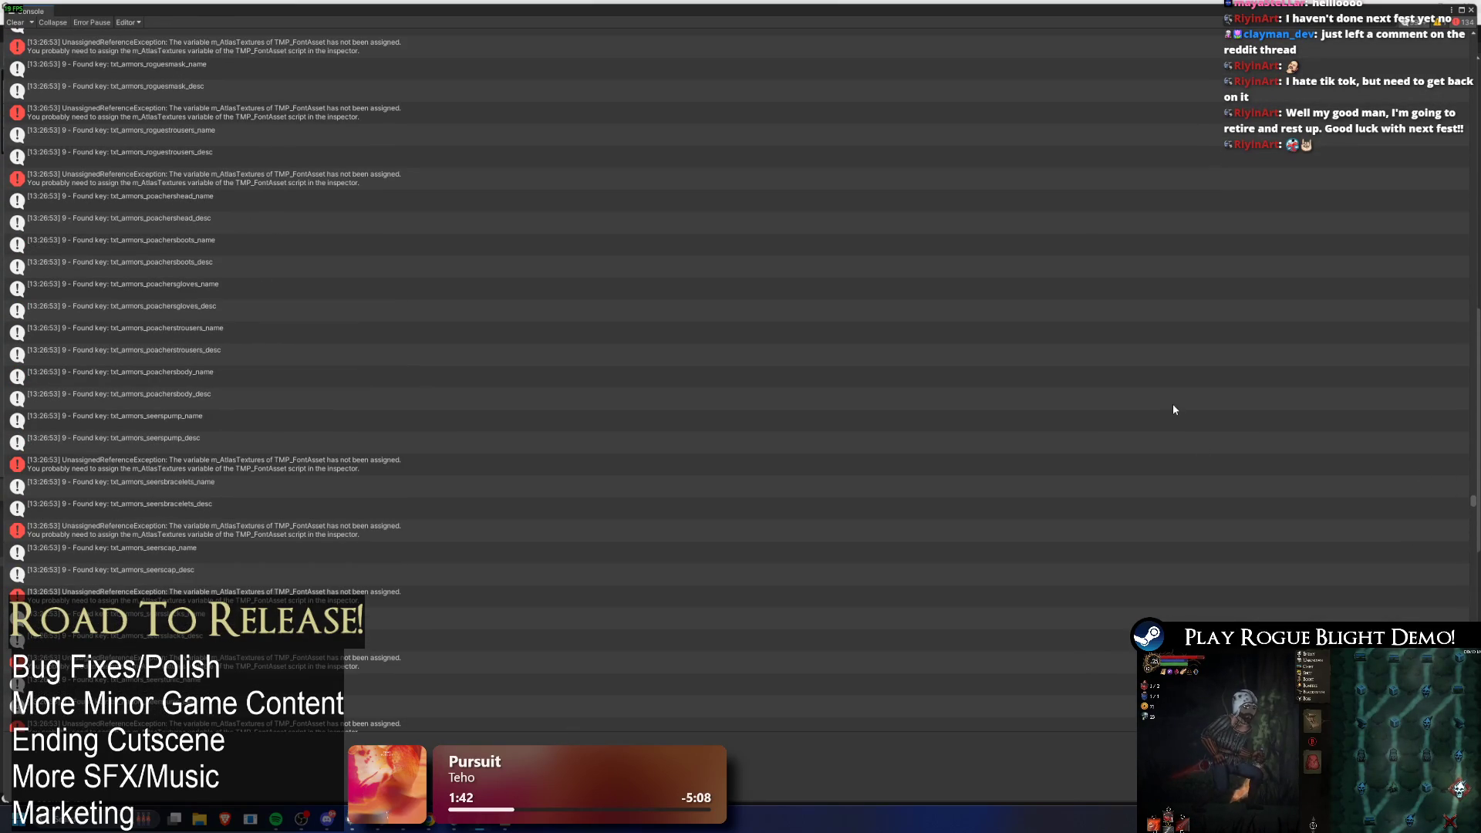
scroll(768, 469, up, 4)
scroll(762, 464, up, 1)
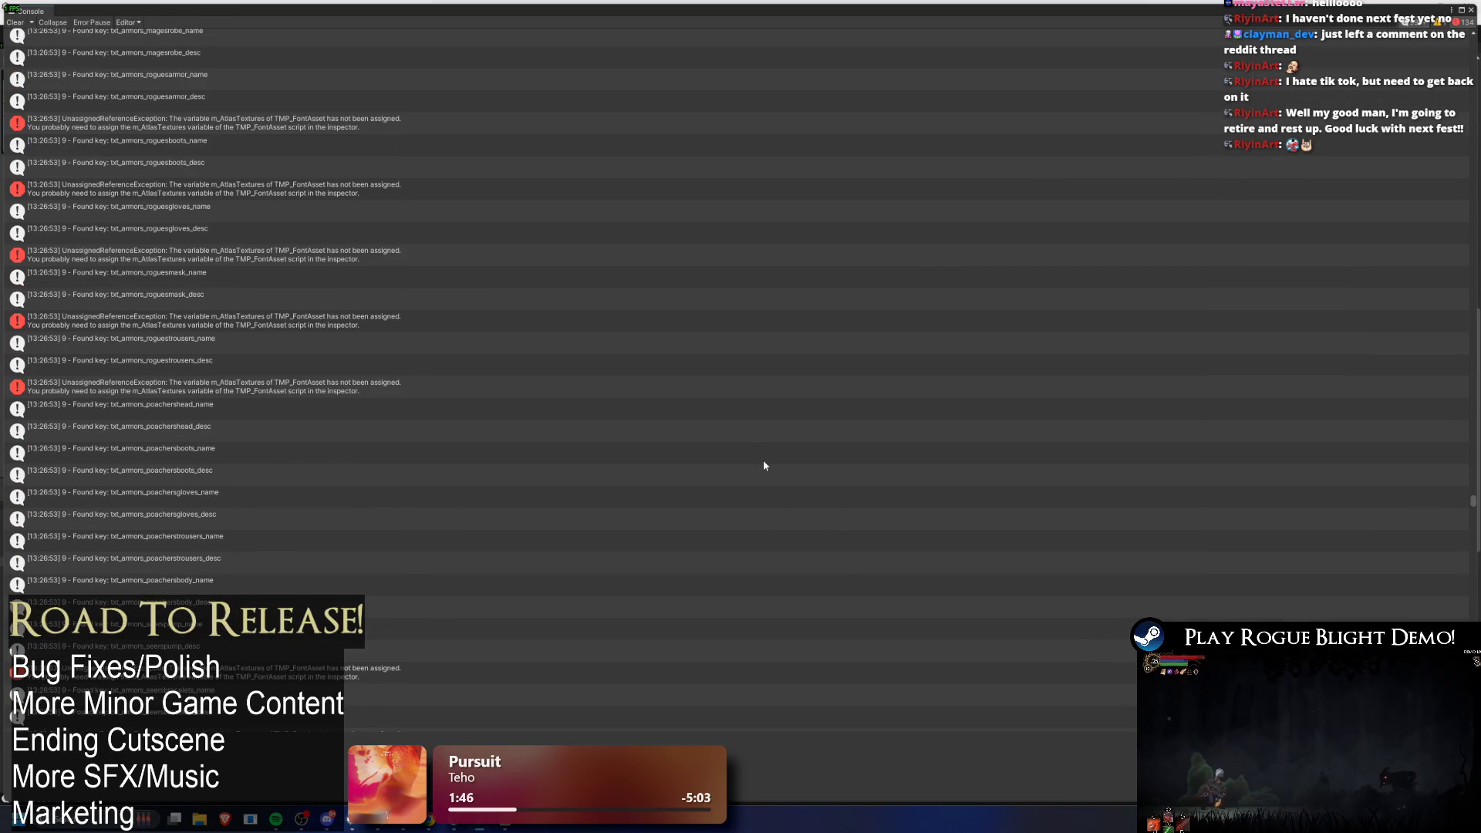
scroll(764, 460, up, 4)
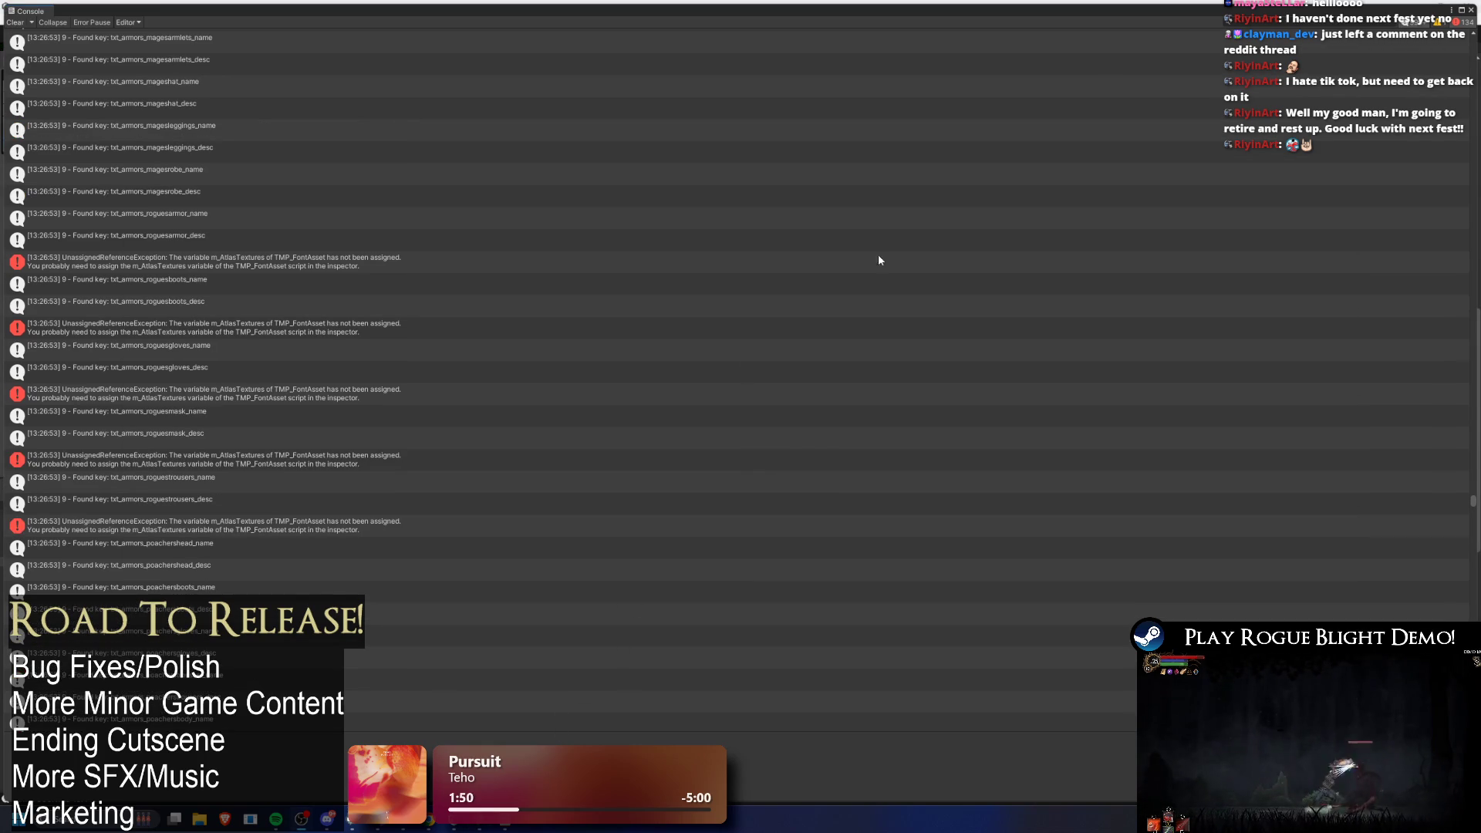
click(1472, 10)
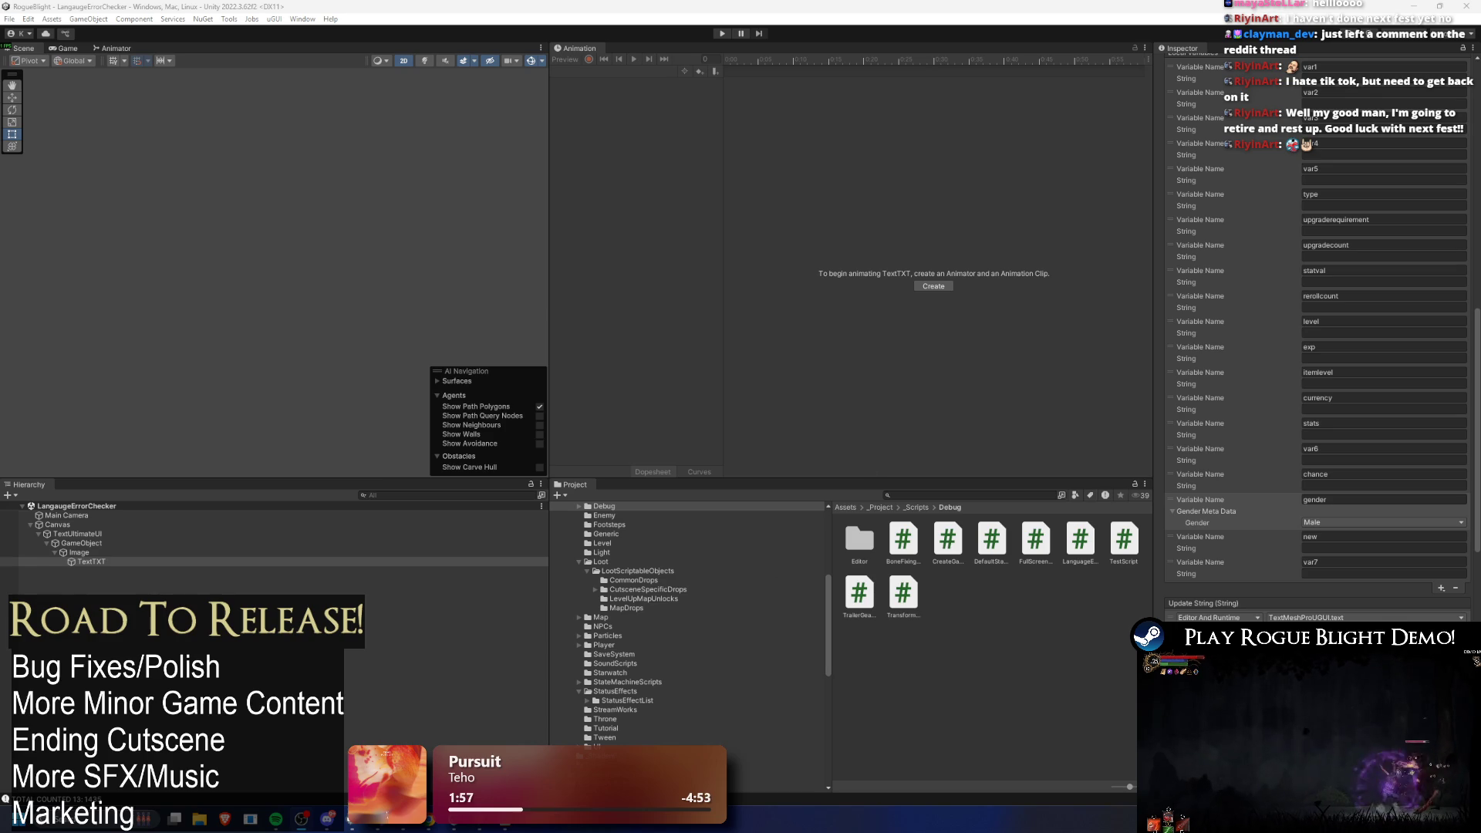
click(436, 827)
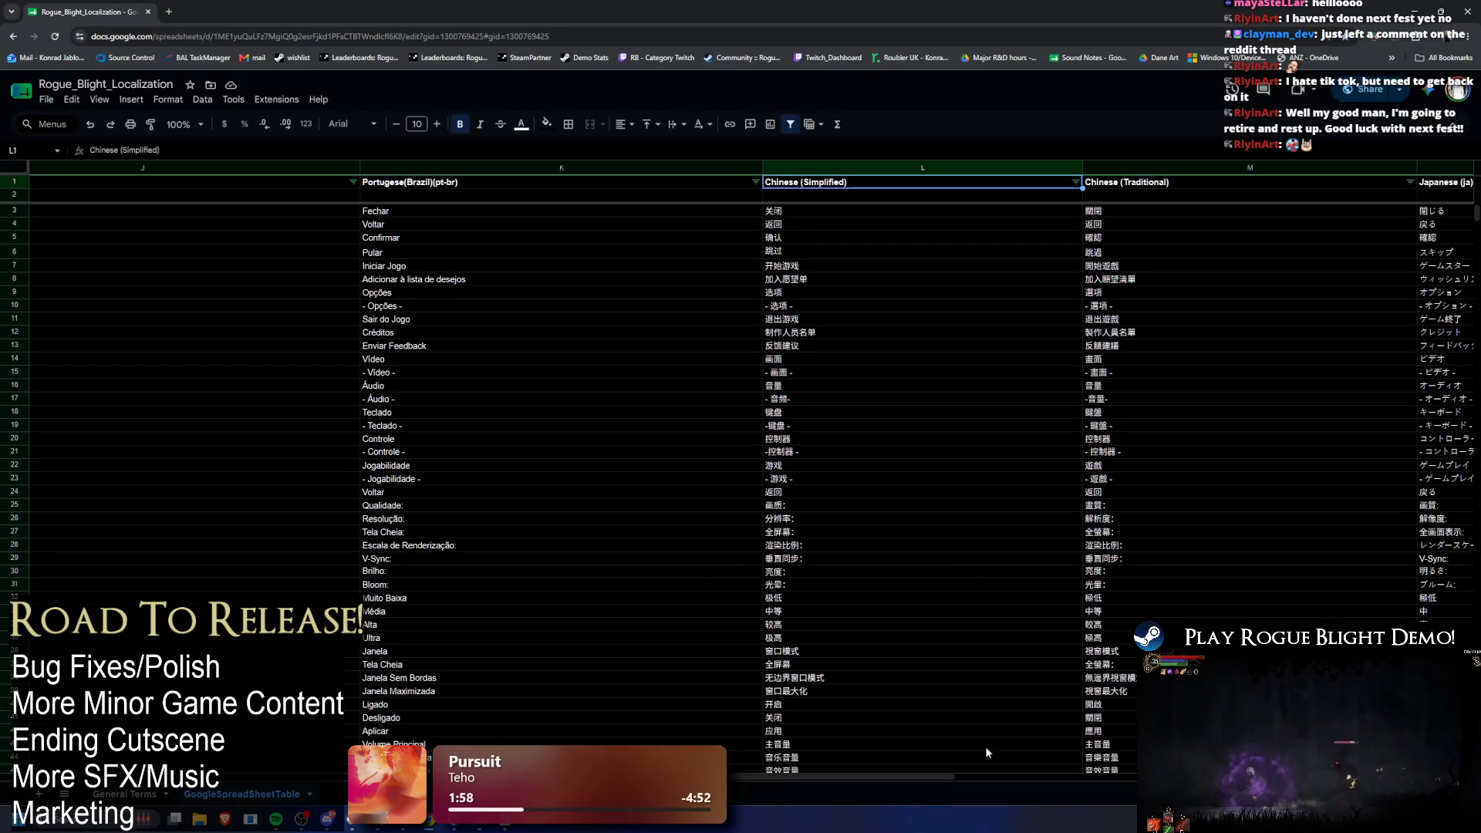
drag(780, 776, 1042, 784)
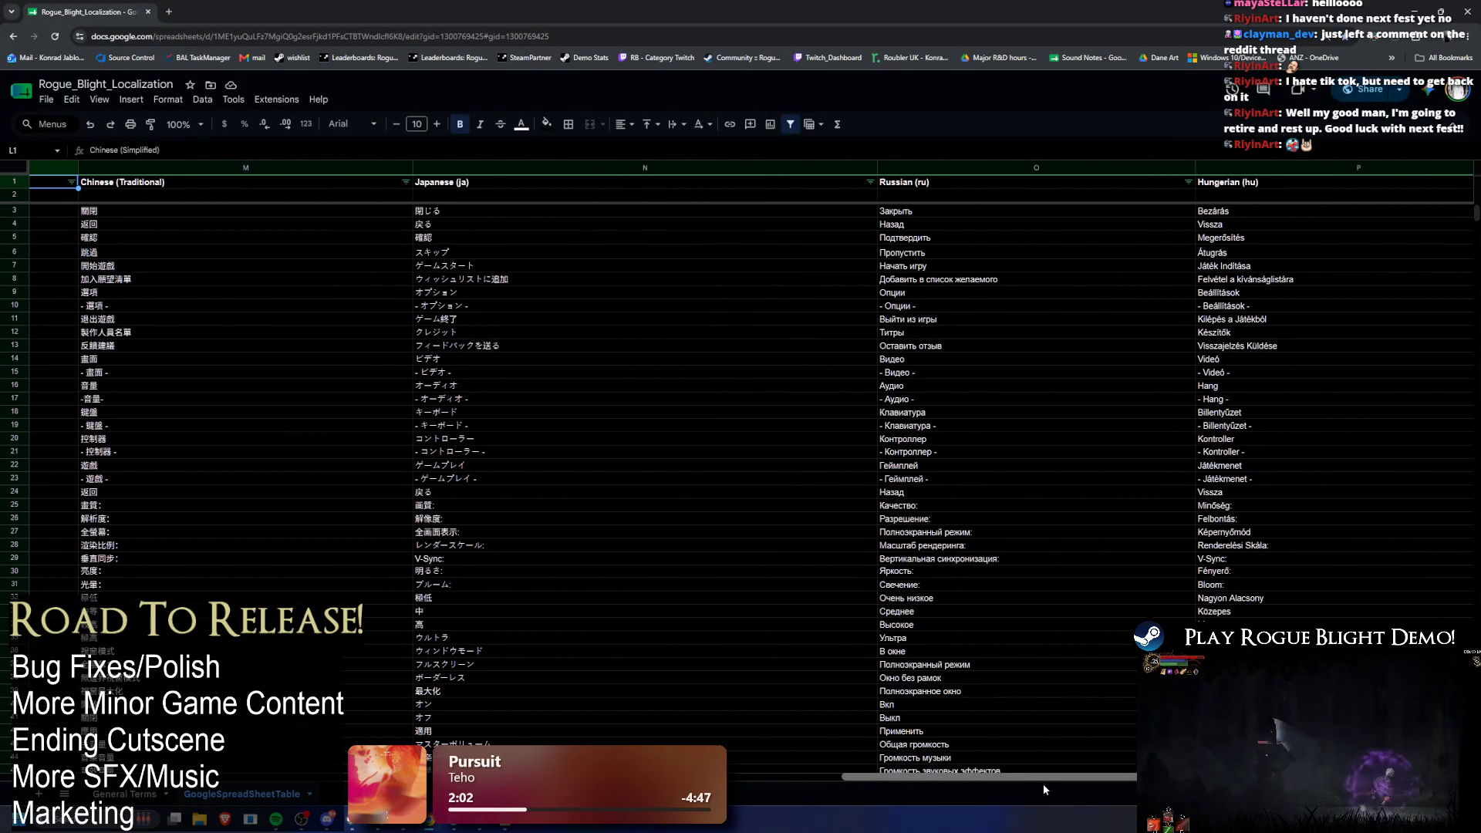
key(alt+Tab)
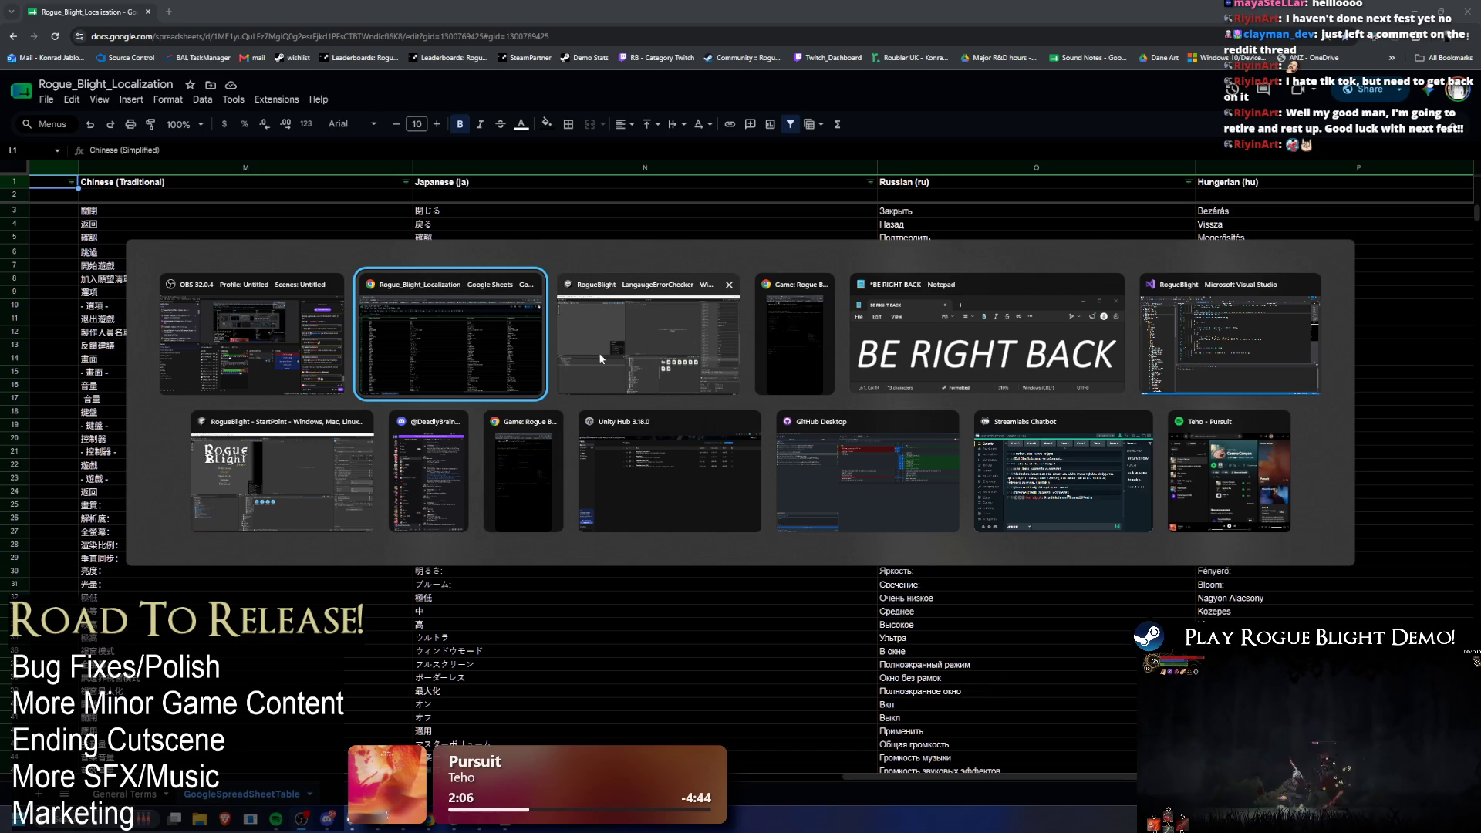
click(455, 353)
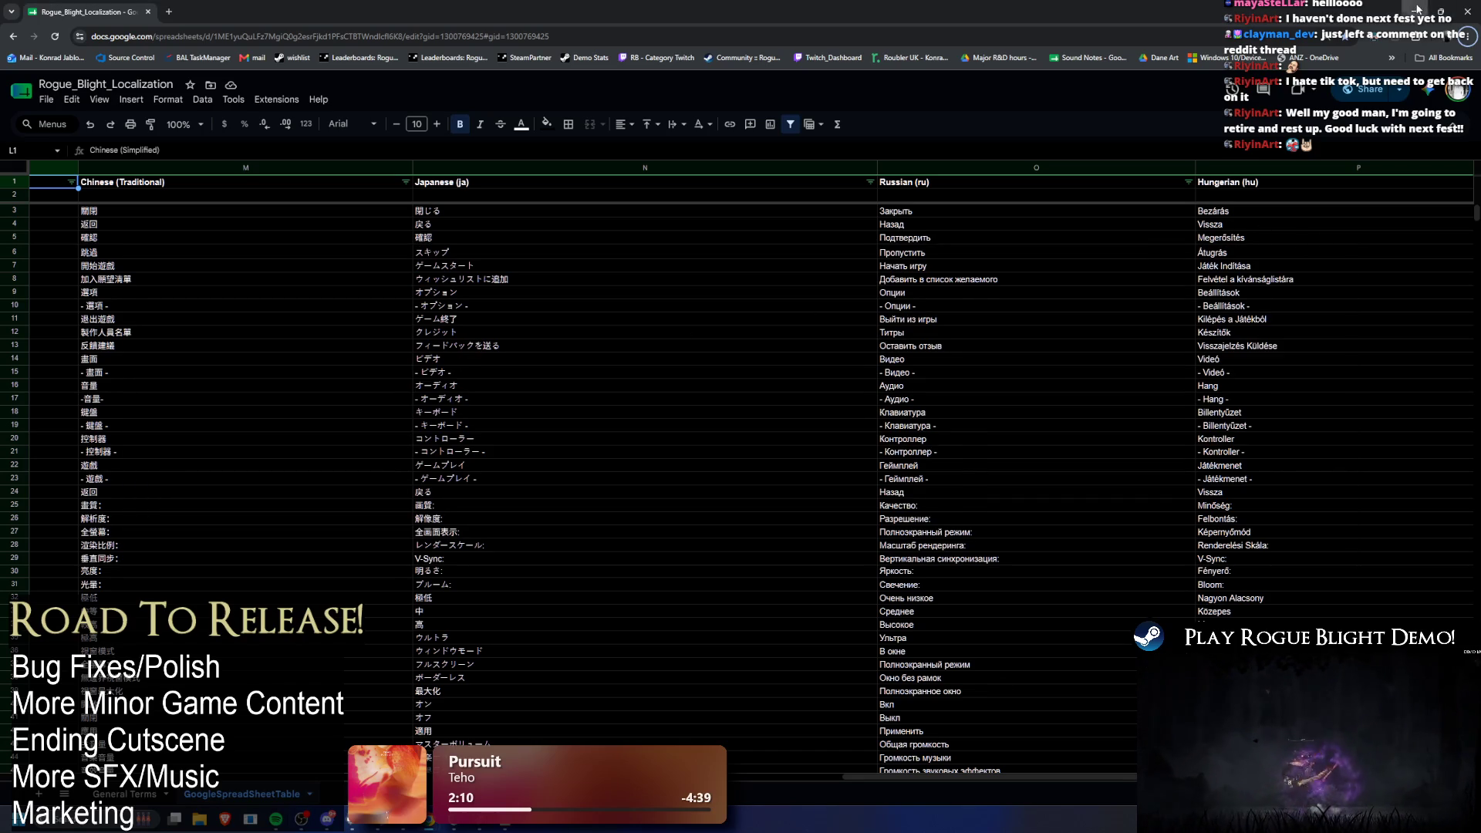
click(1415, 11)
click(963, 495)
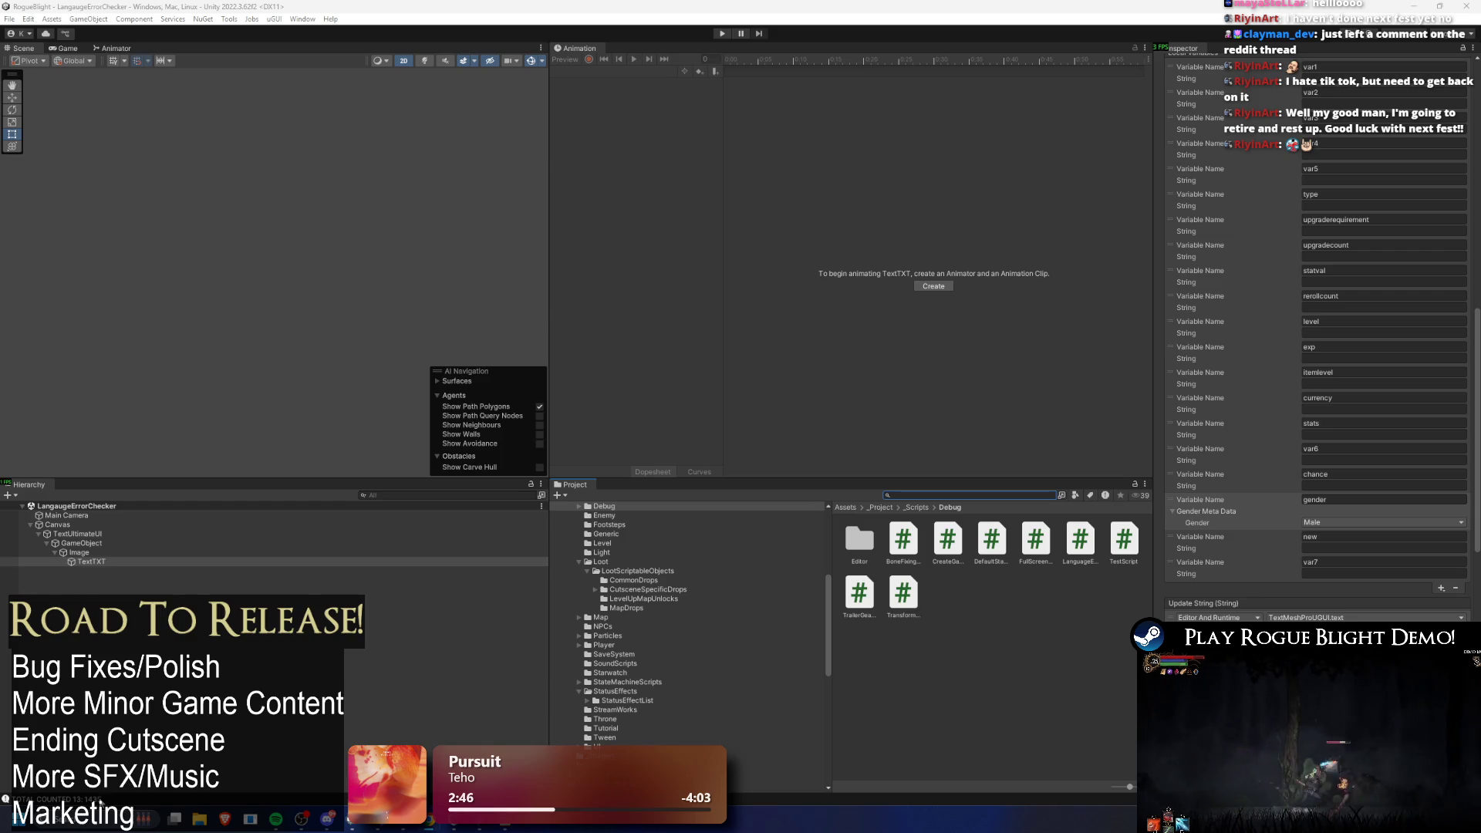
Step: Search the Project assets for 'k' and open the Noto fonts folder in a taller panel
click(47, 799)
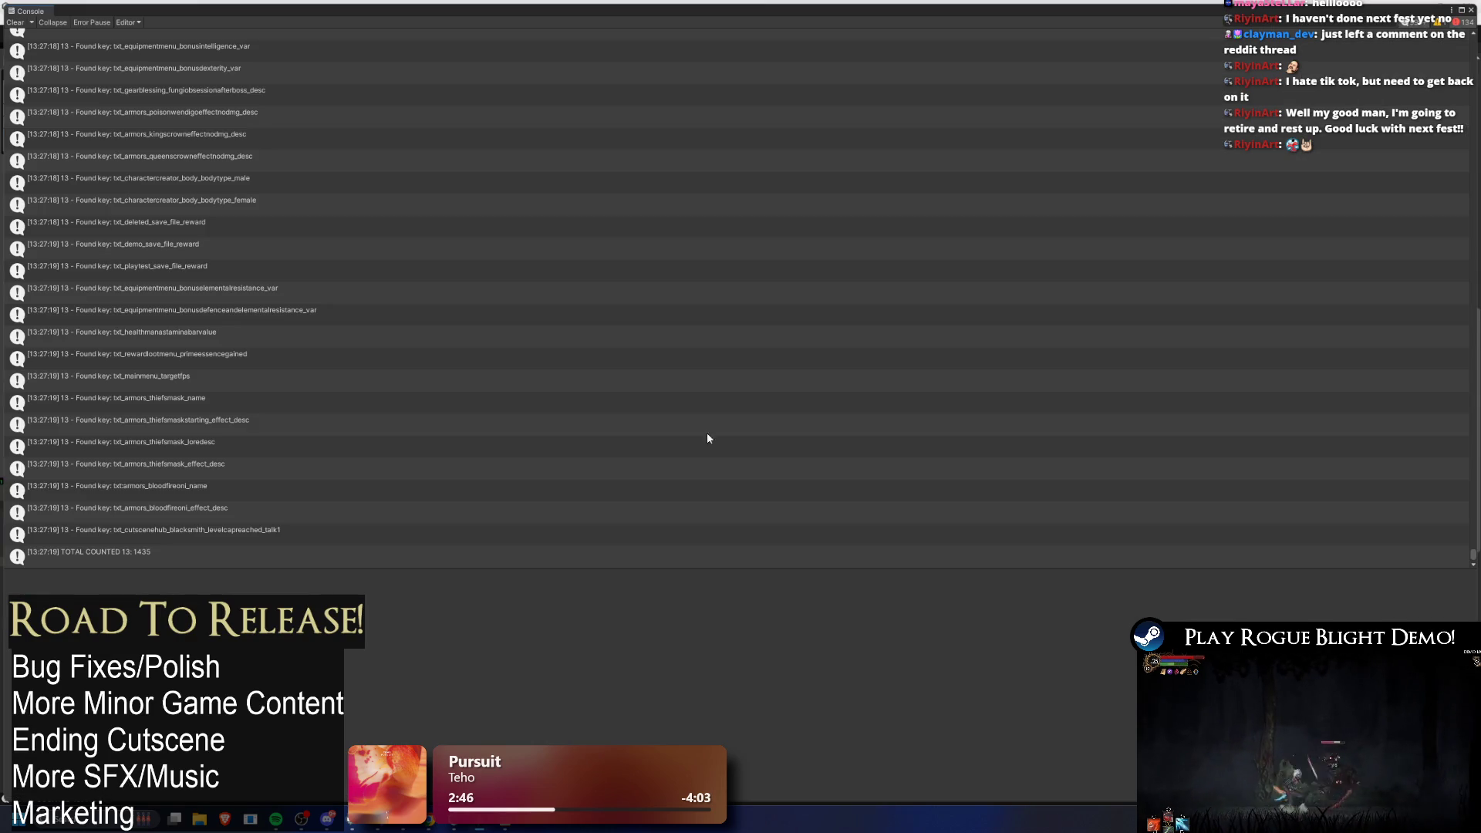
click(1470, 10)
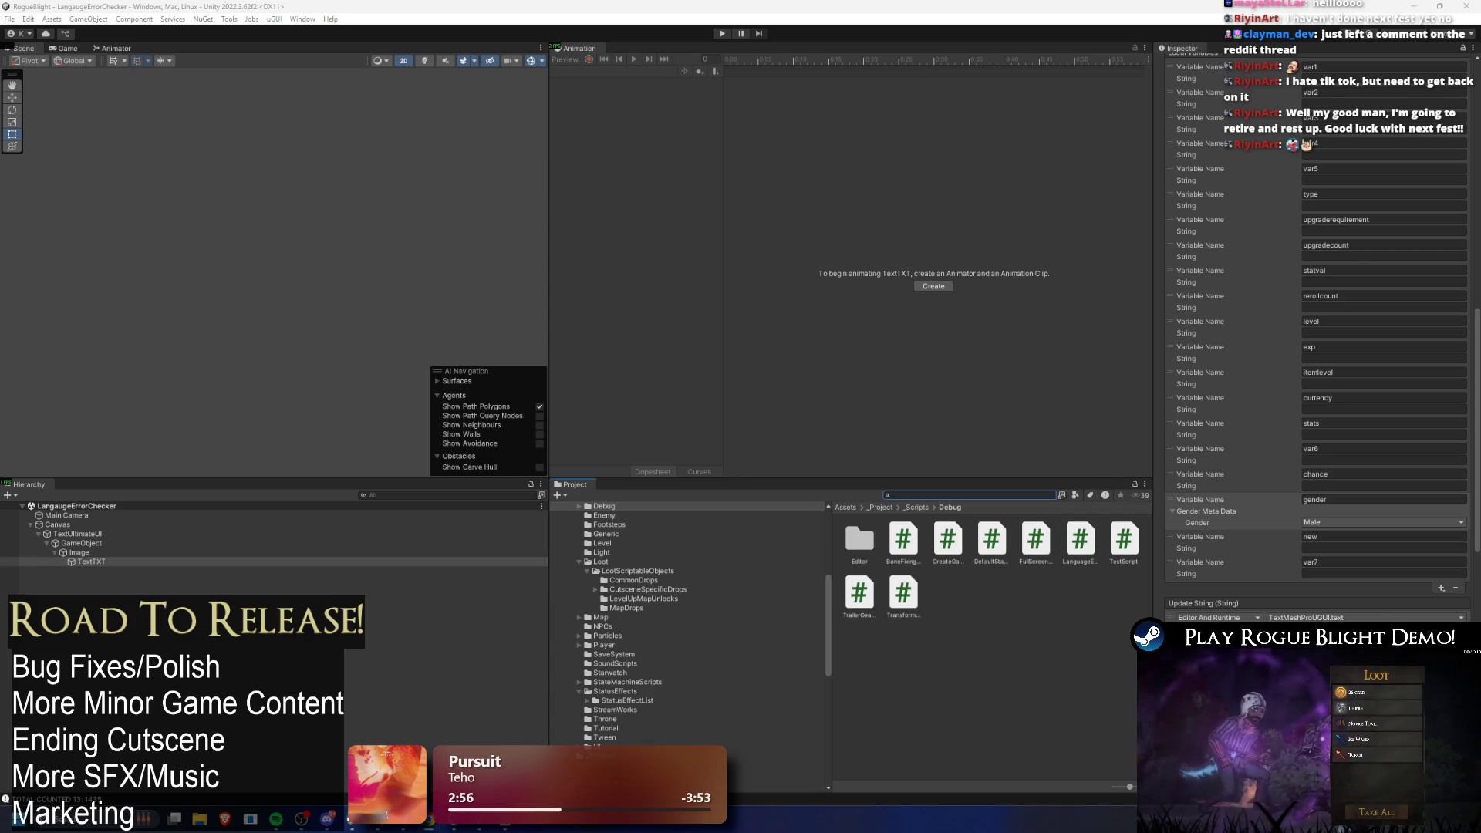
click(965, 498)
text(kr not)
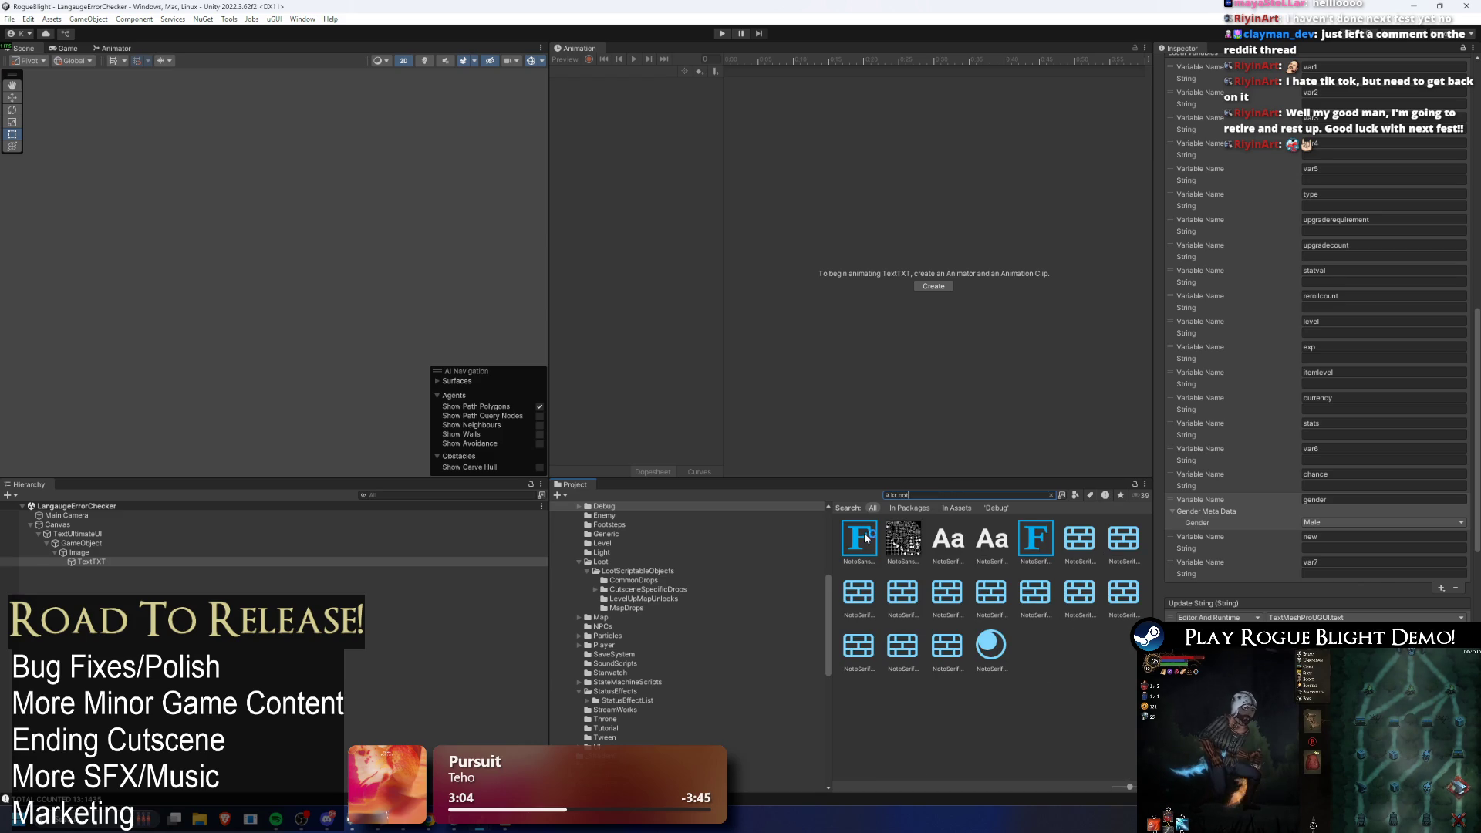
click(862, 529)
click(1050, 496)
drag(936, 478, 936, 268)
Step: Widen the asset grid and inspect the Noto font assets, ending on Noto Sans TC
click(913, 330)
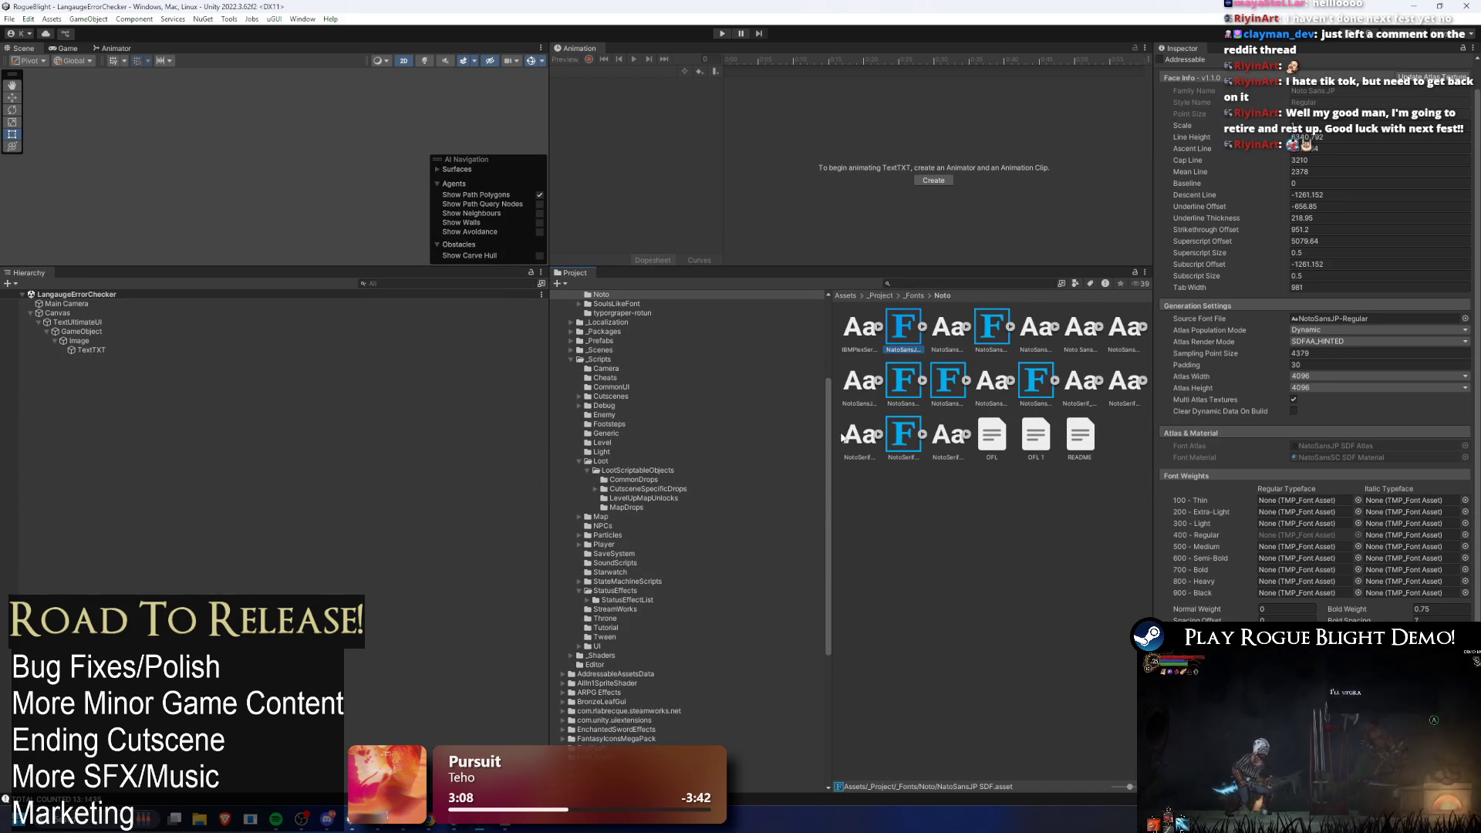
drag(840, 436, 731, 407)
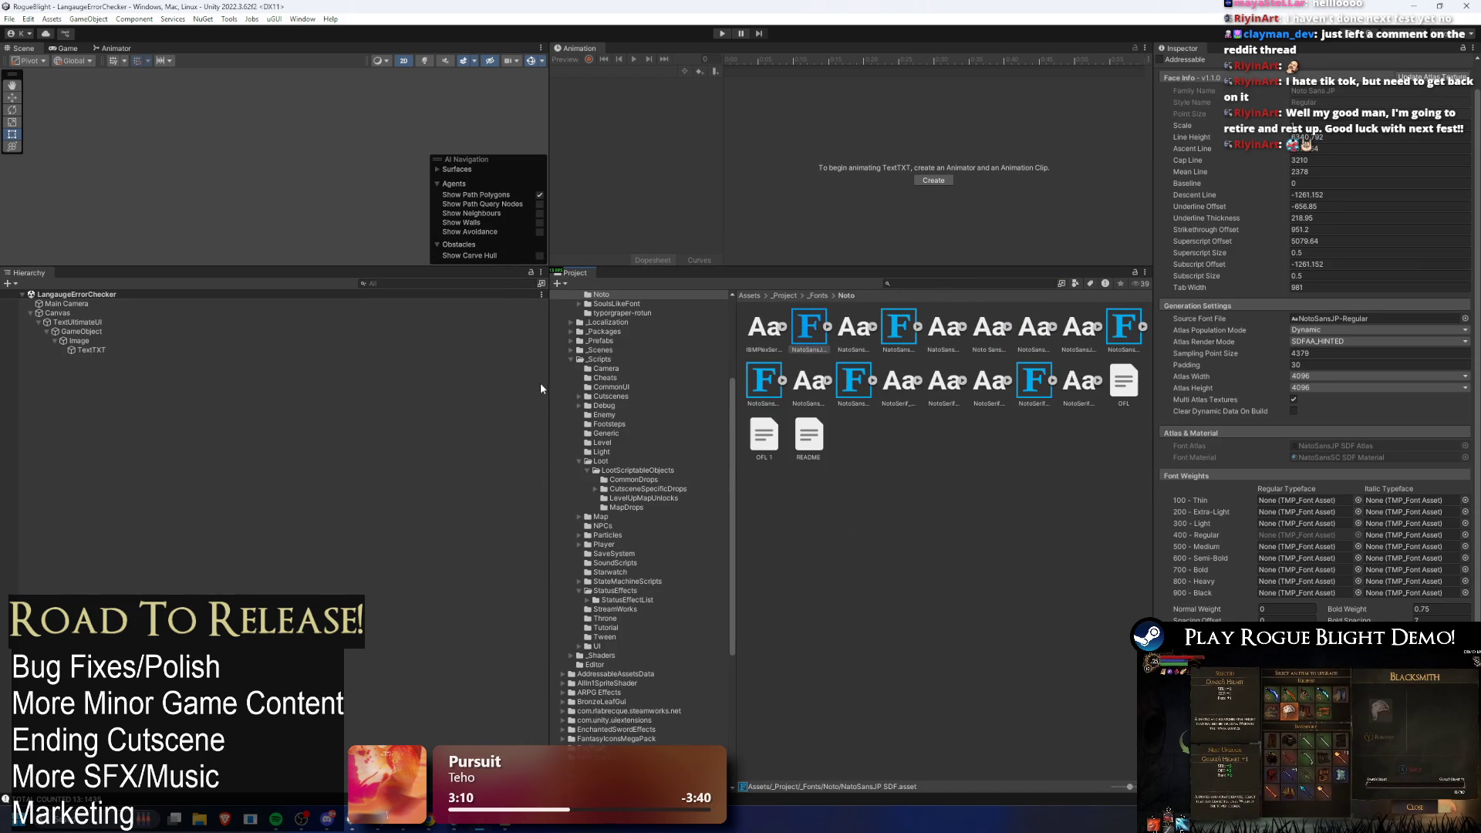
drag(548, 383, 242, 362)
click(574, 324)
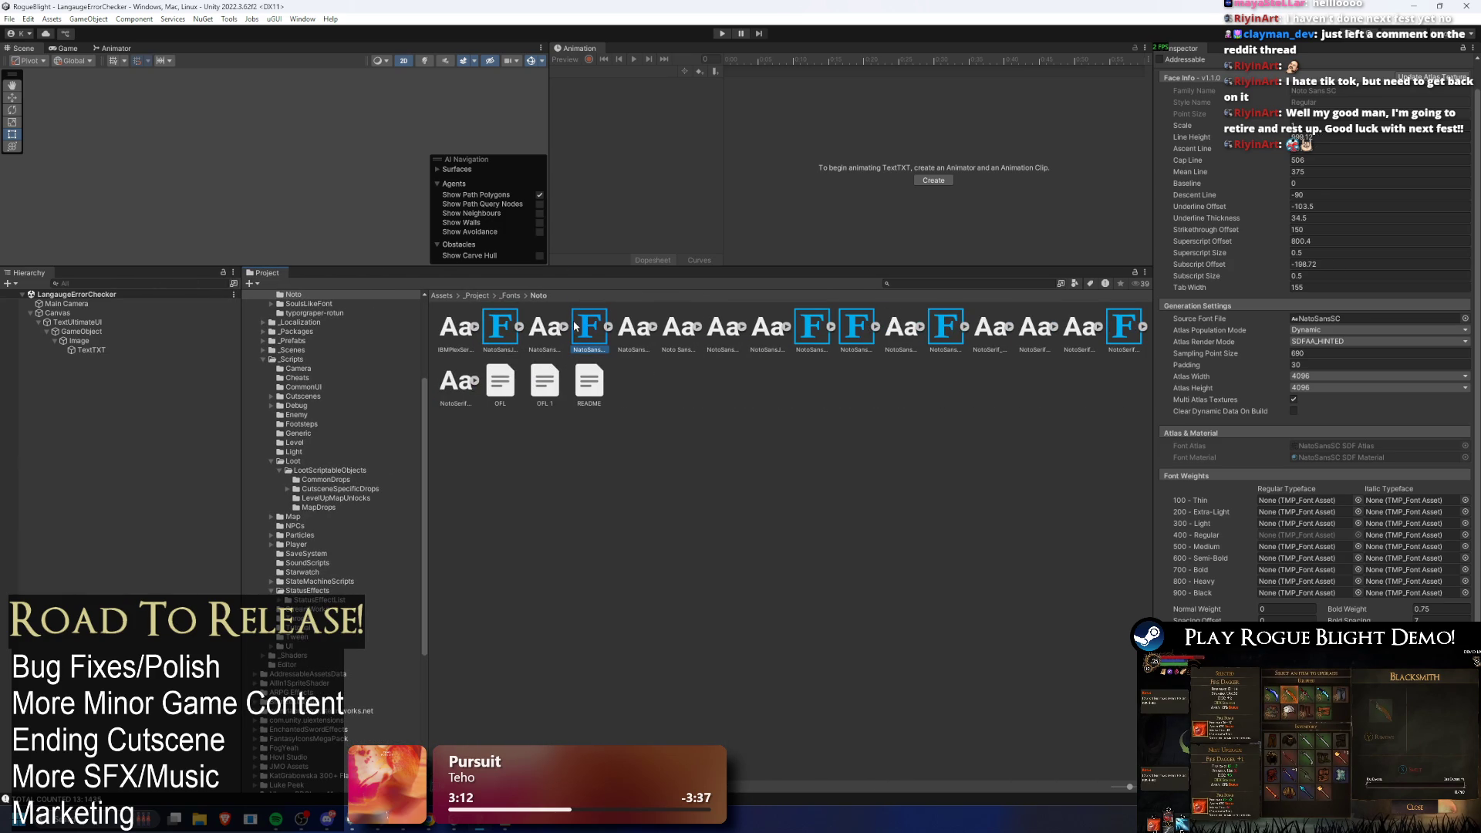
click(810, 321)
click(856, 324)
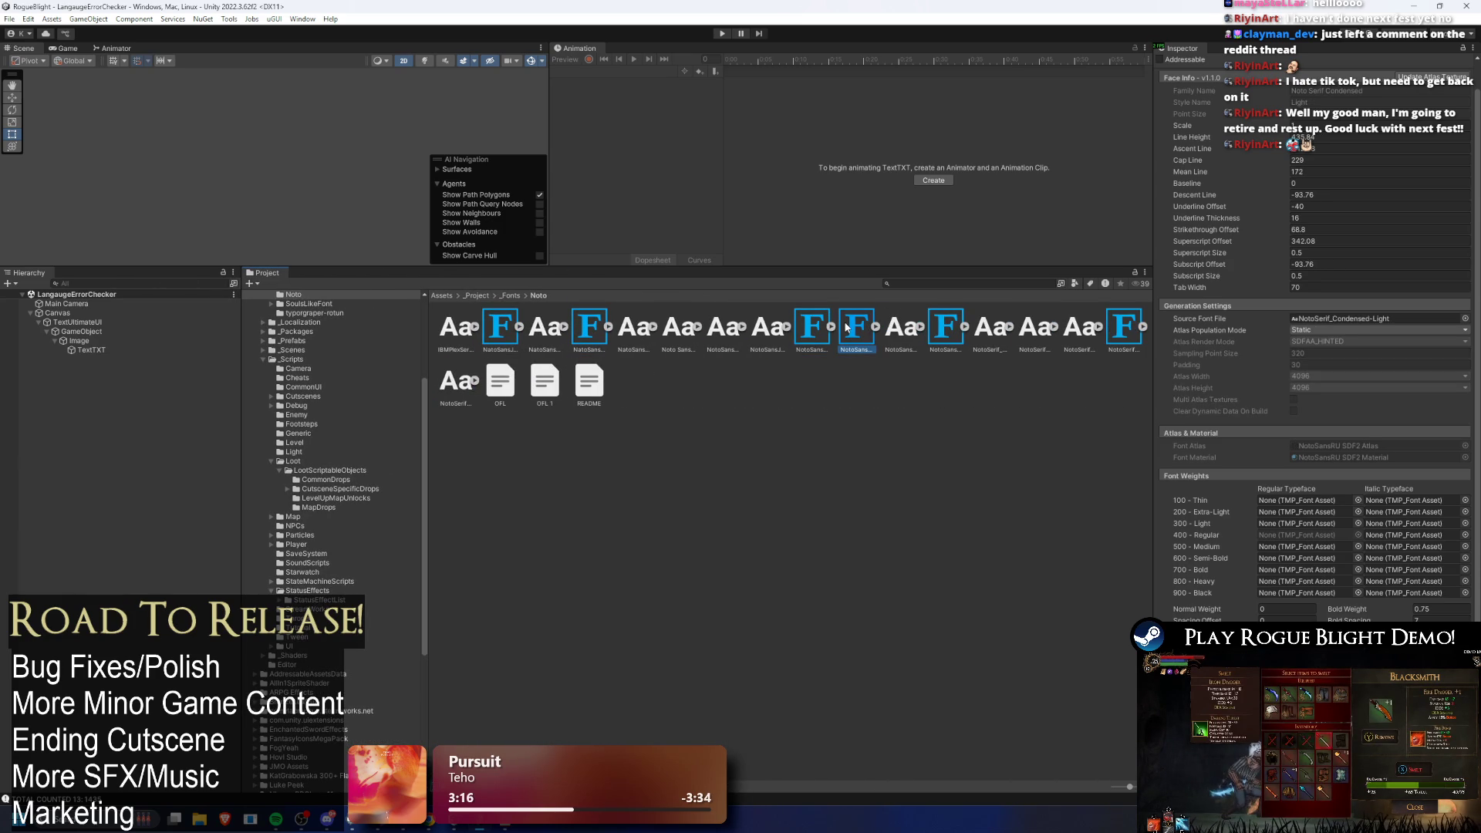
click(941, 327)
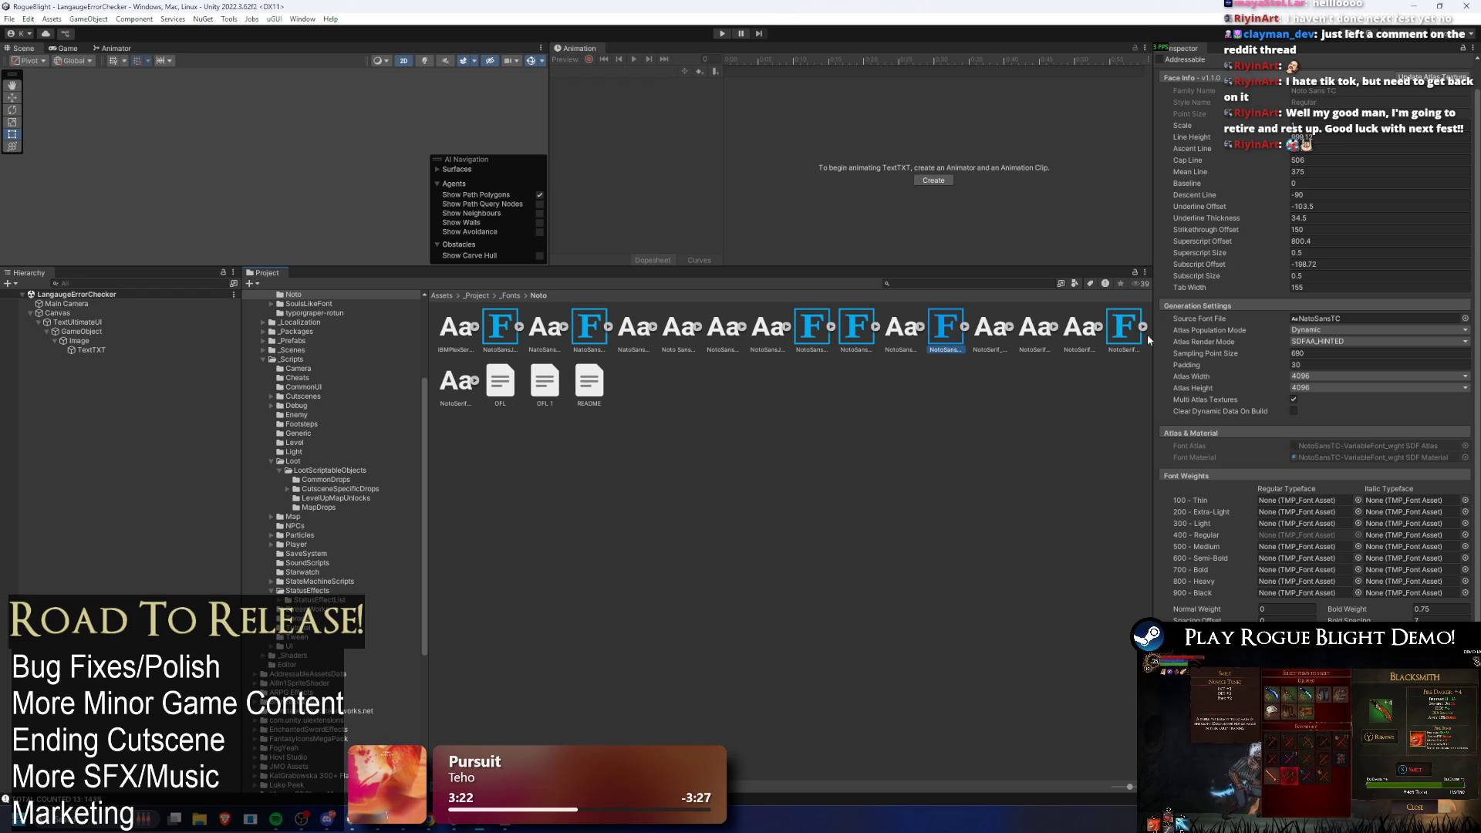
click(1124, 327)
click(959, 326)
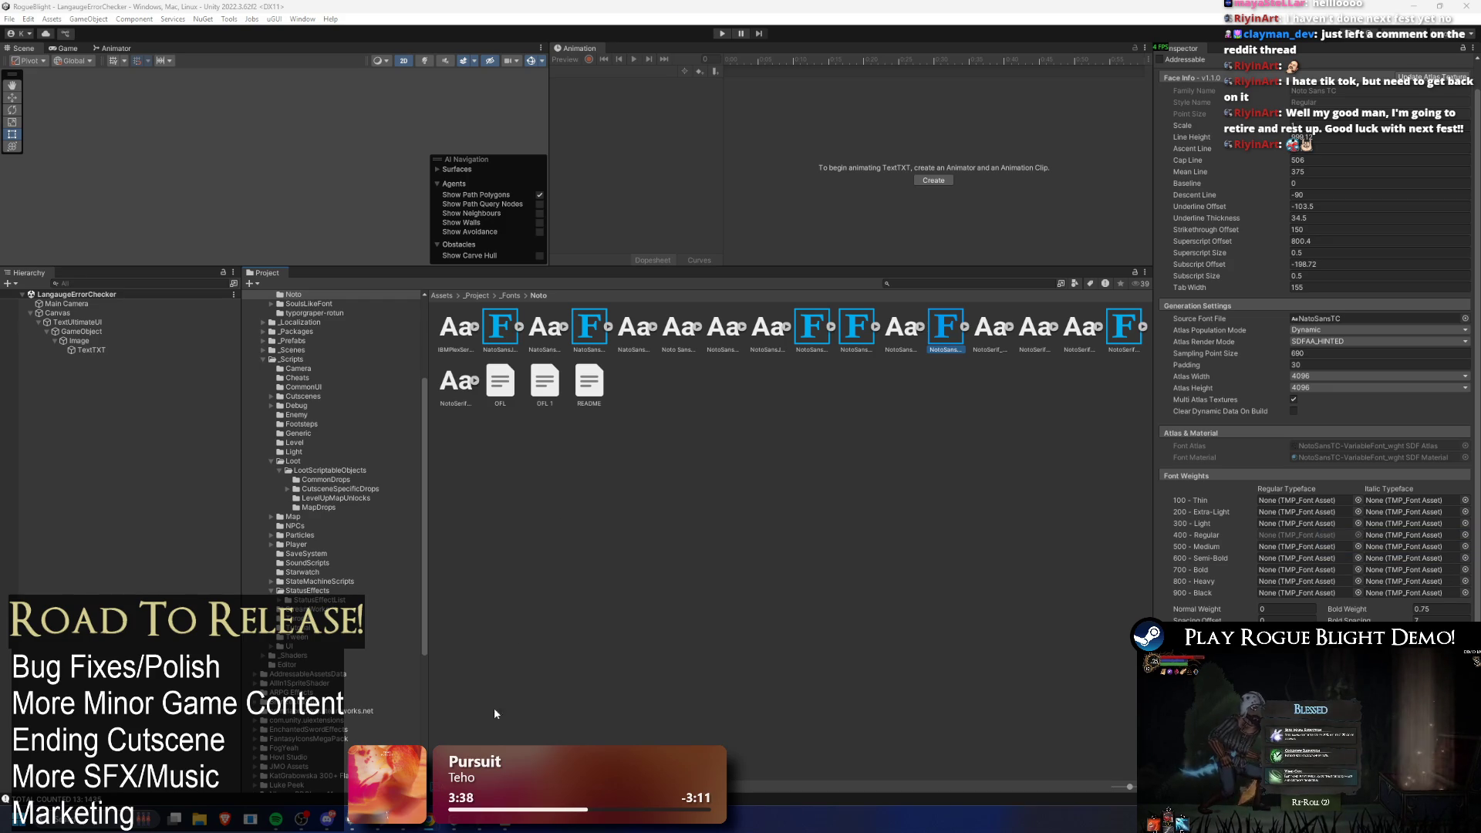
click(430, 825)
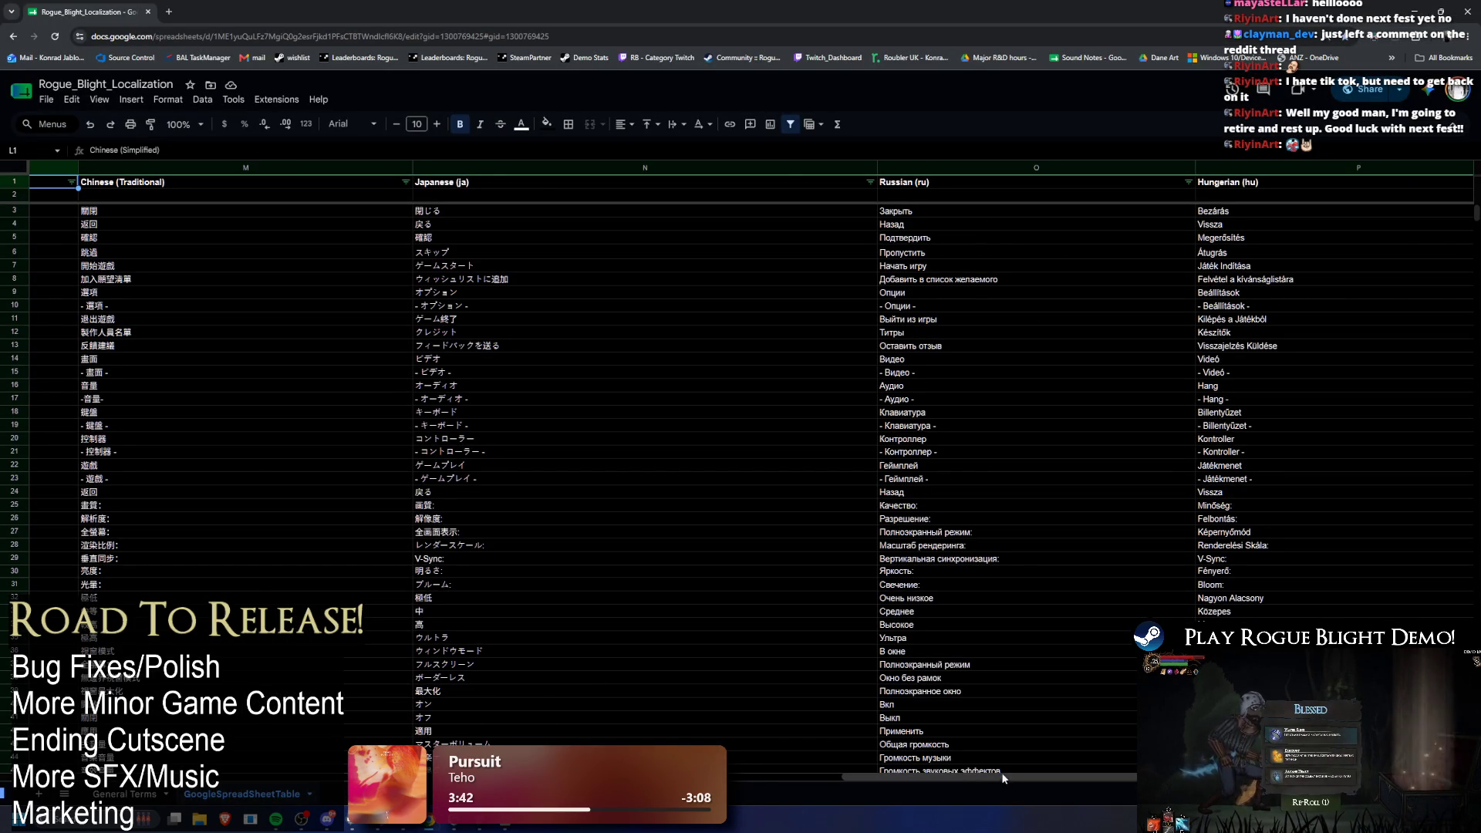
Step: Scroll left to the Chinese columns, select header M1, then return to Unity's Console
scroll(752, 778, left, 3)
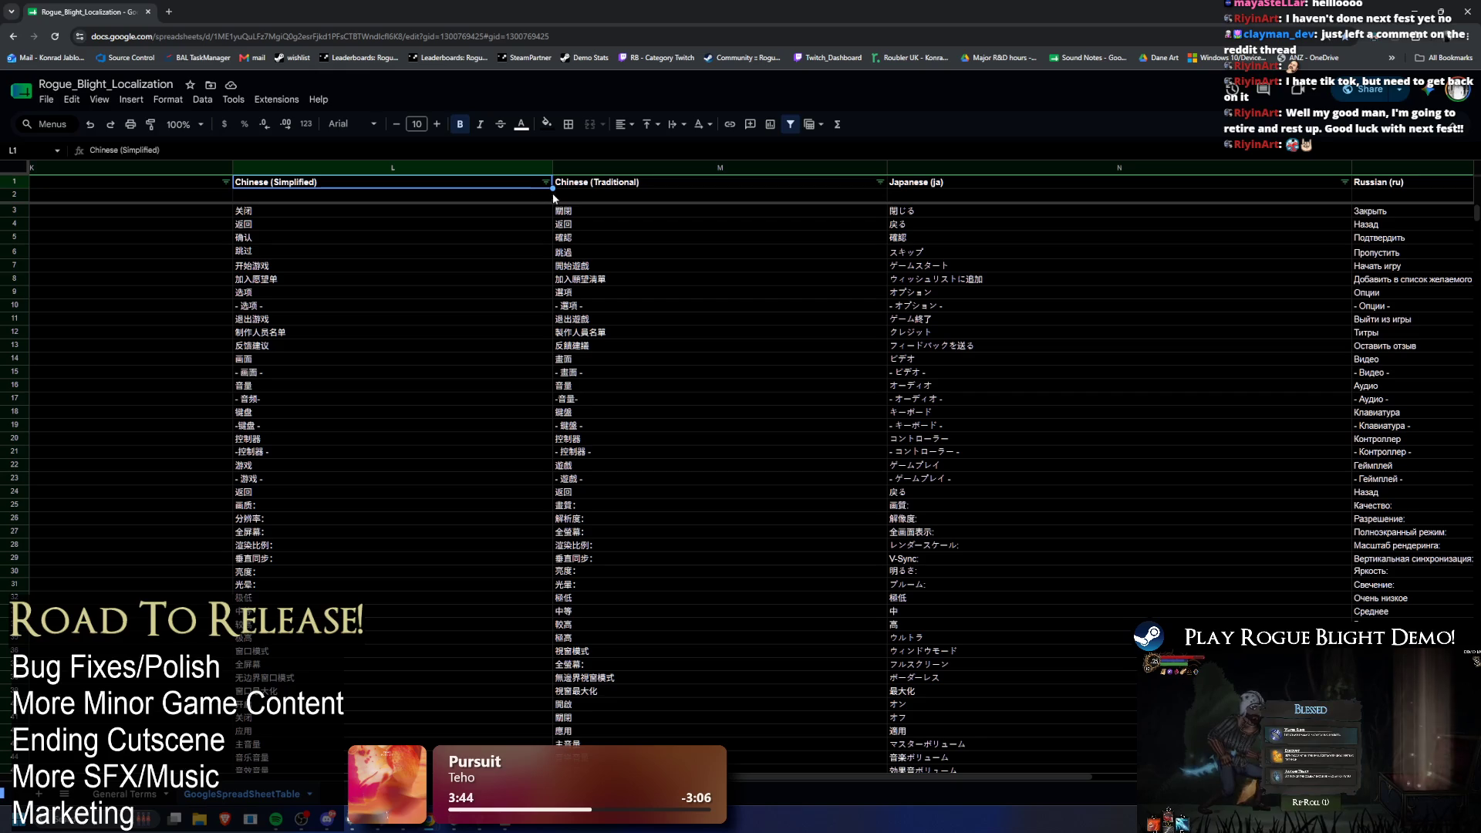
click(592, 188)
key(alt+Tab)
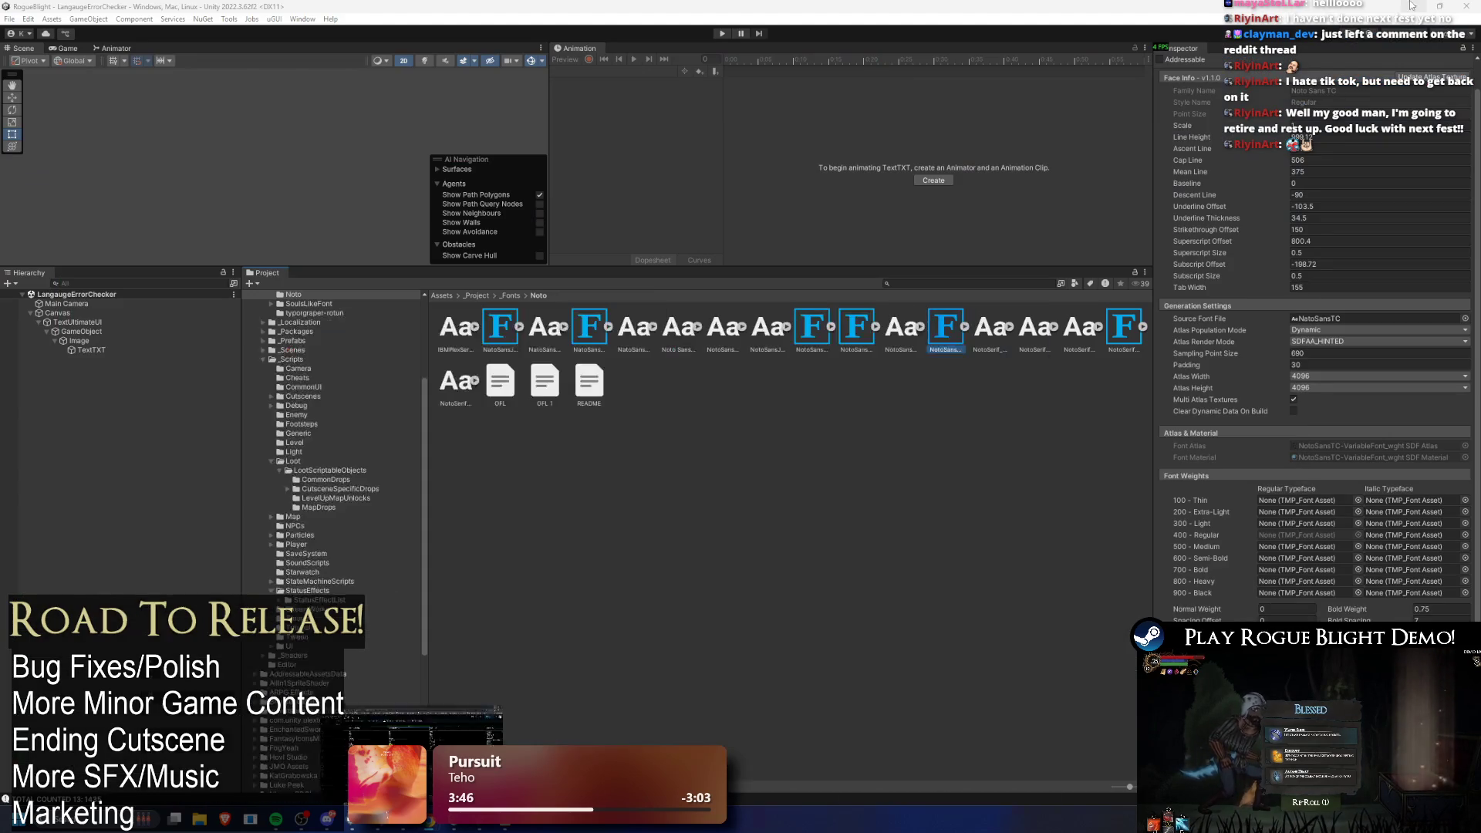
click(160, 800)
Step: Find the txt_armors_seerspump_desc entry among the Console's font atlas errors and select its key text
mouse_move(1474, 512)
mouse_down()
mouse_move(1442, 275)
mouse_move(1456, 315)
mouse_up()
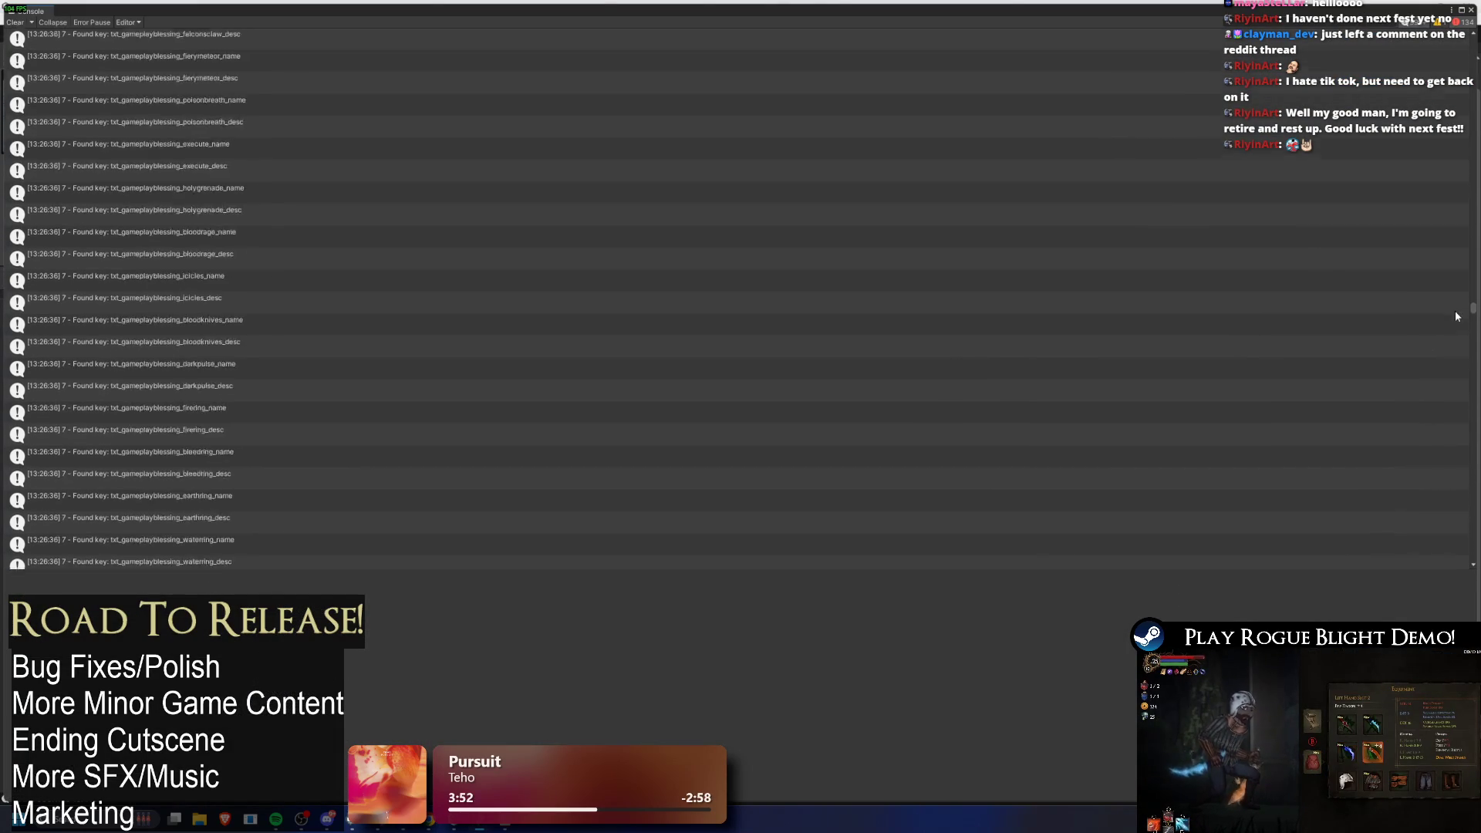
scroll(1067, 232, down, 10)
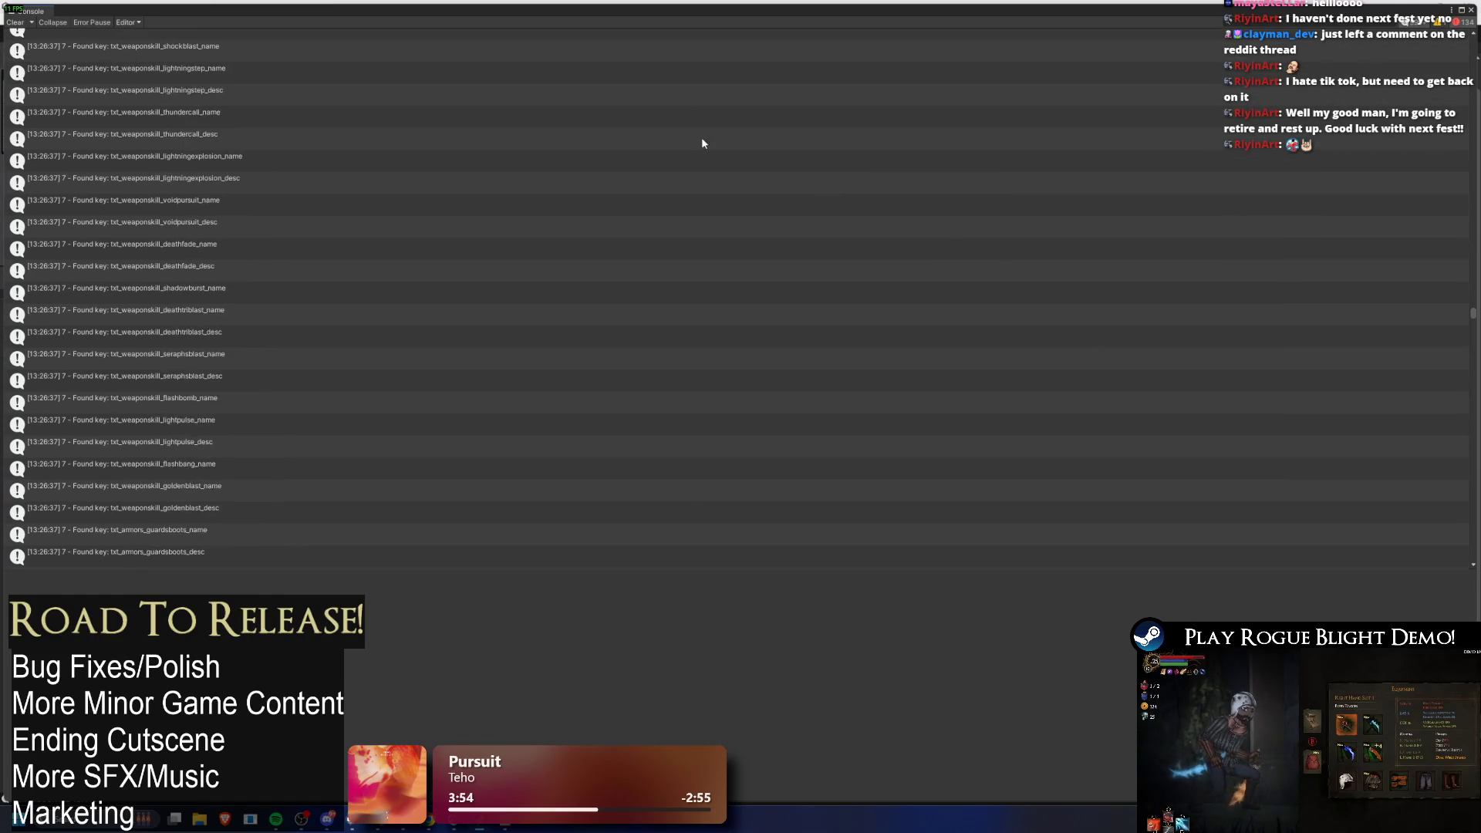
scroll(694, 152, down, 10)
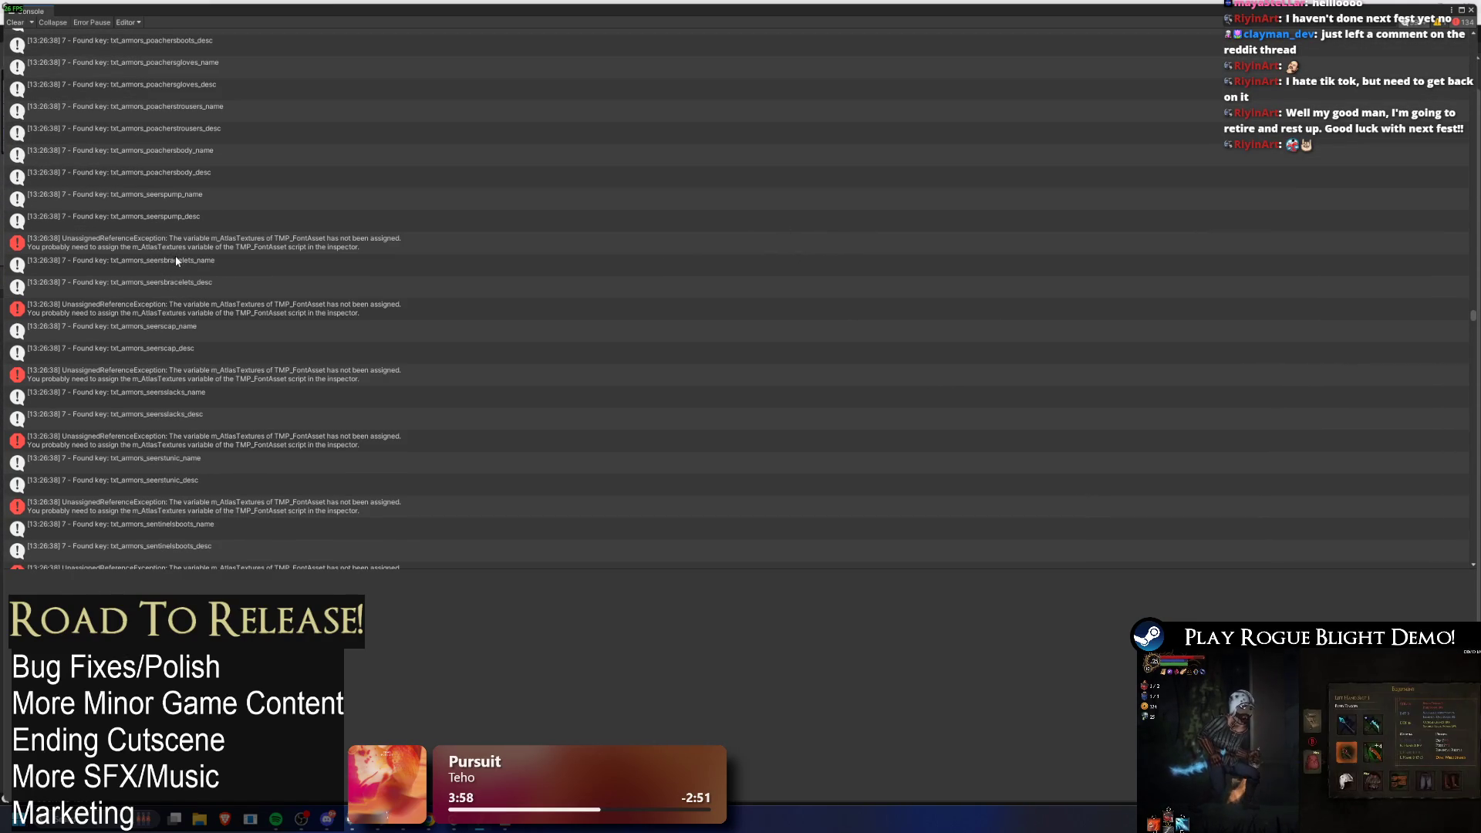
click(202, 247)
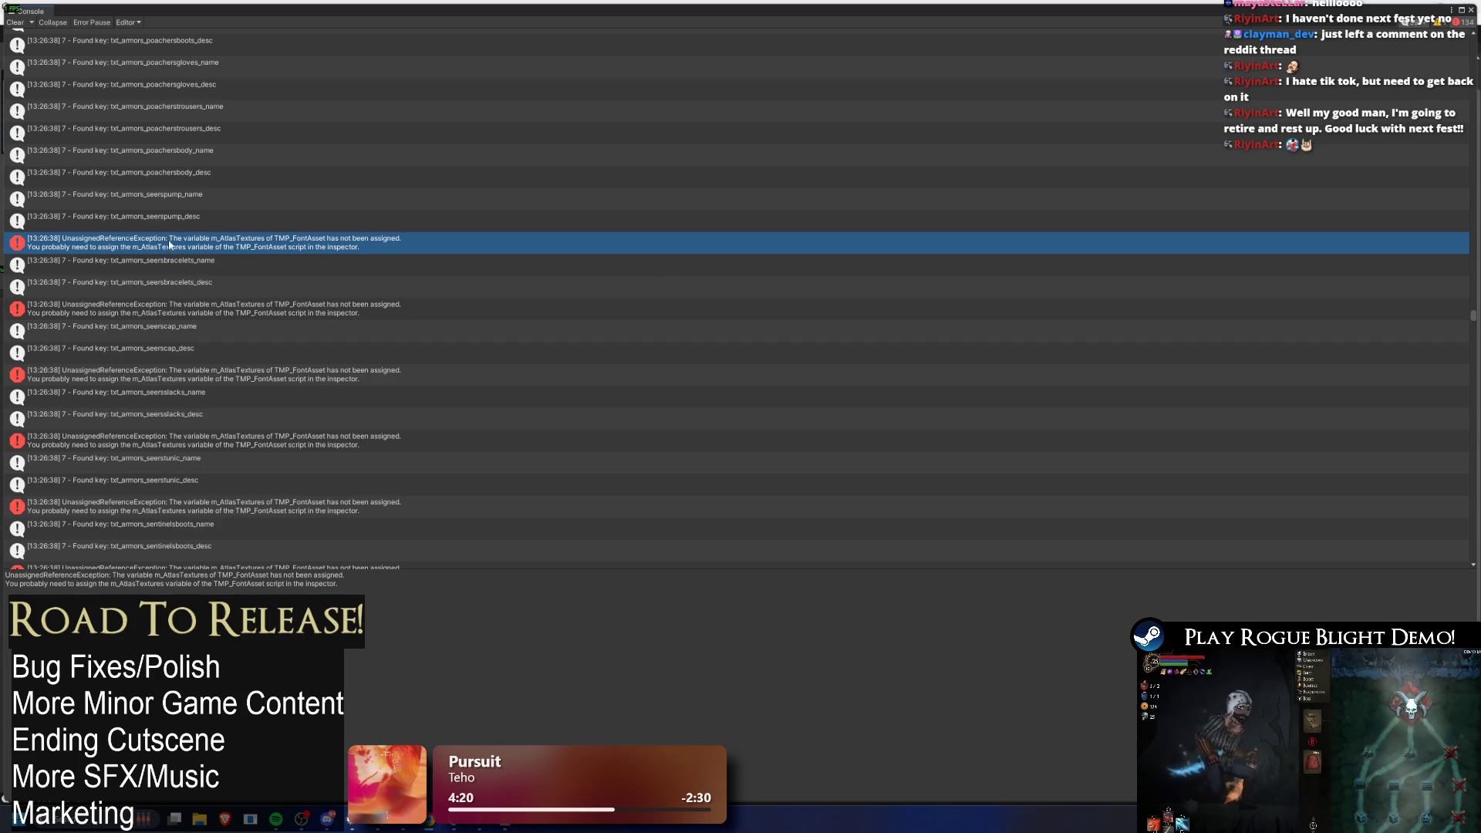
click(164, 215)
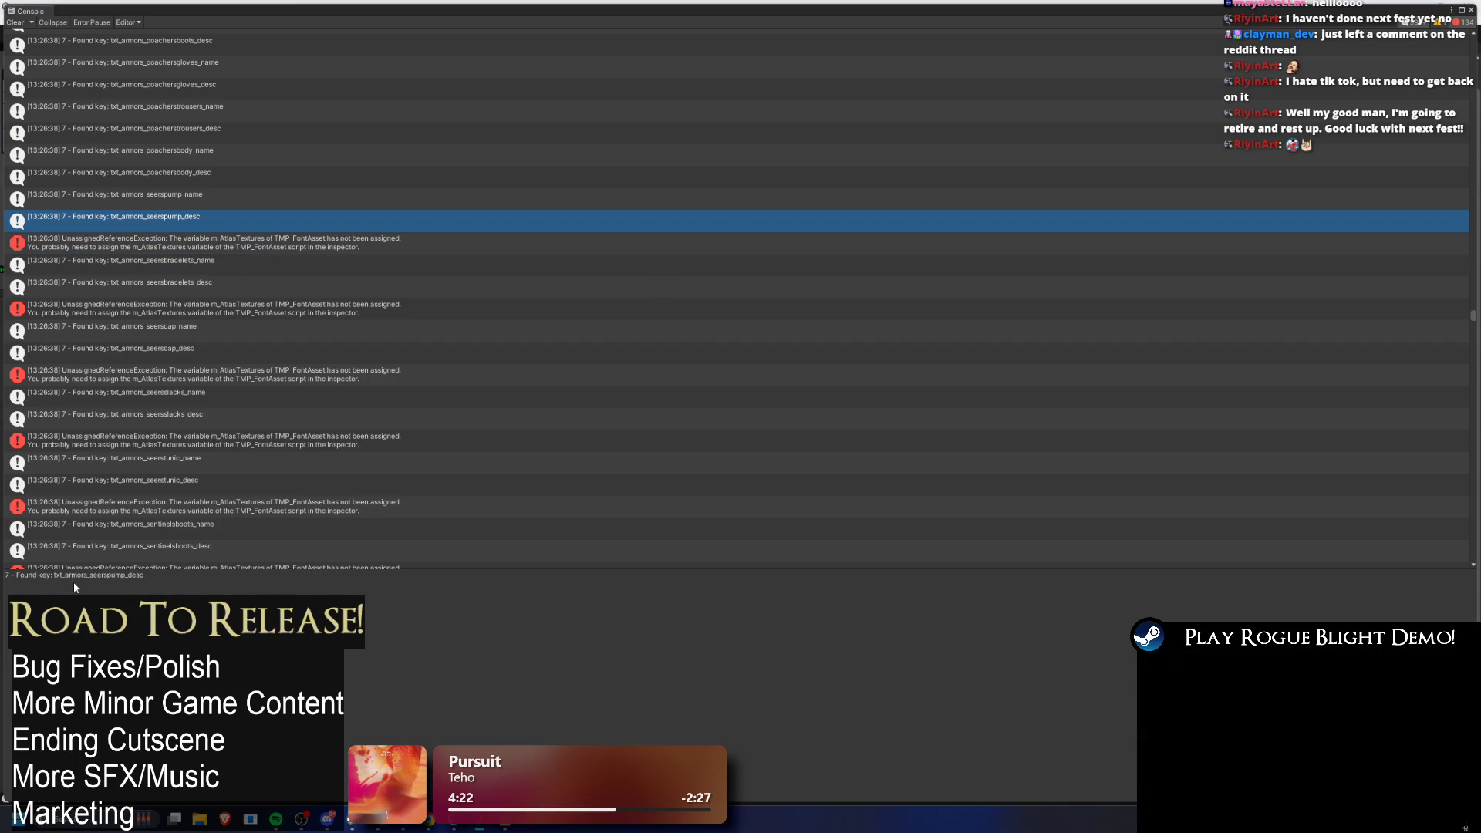
drag(53, 574, 218, 571)
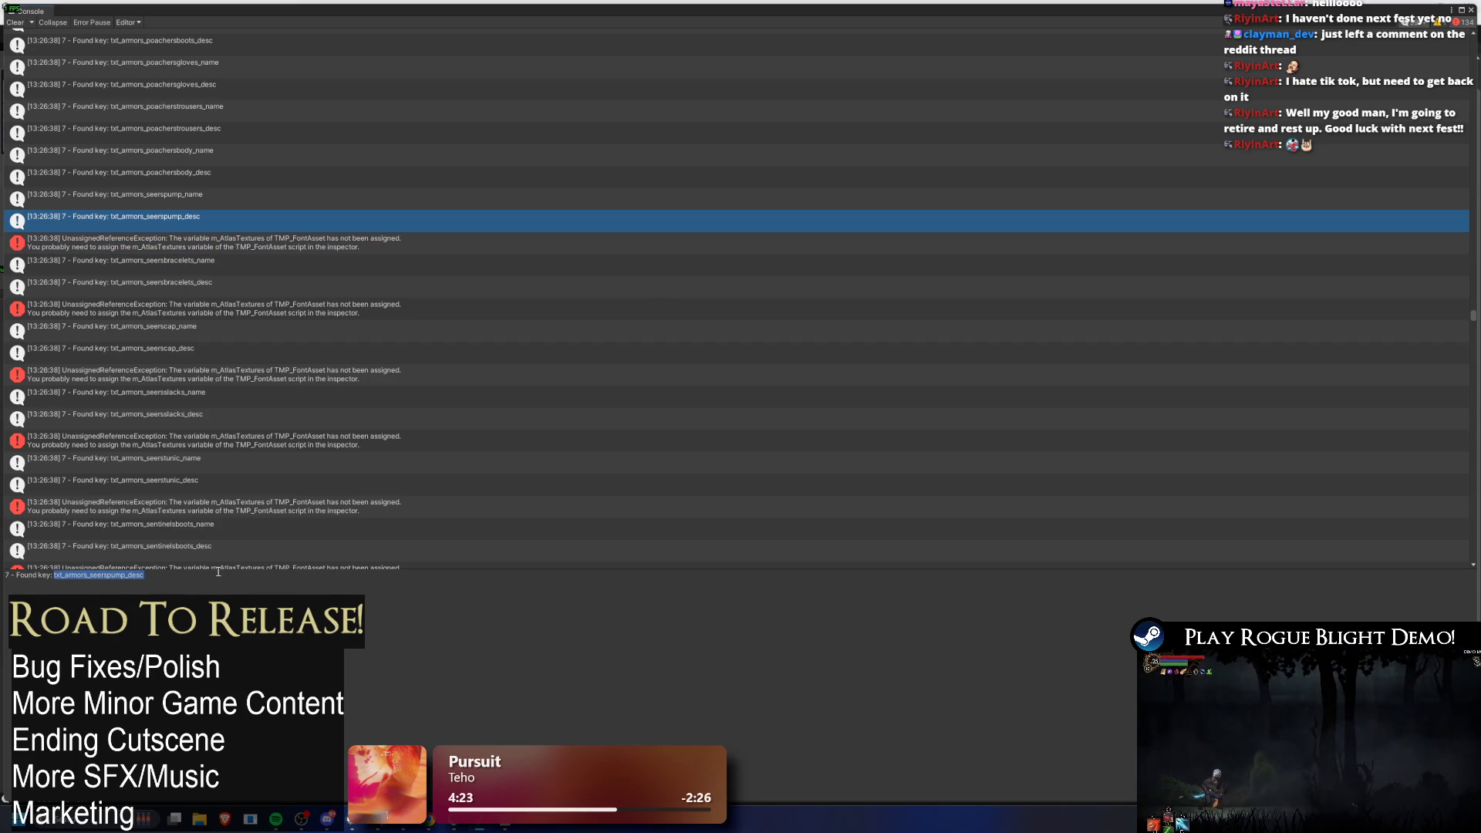
Step: Search the localization sheet for the copied txt_armors_seerspump_desc key
click(455, 819)
key(ctrl+f)
text(txt_armors_seerspump)
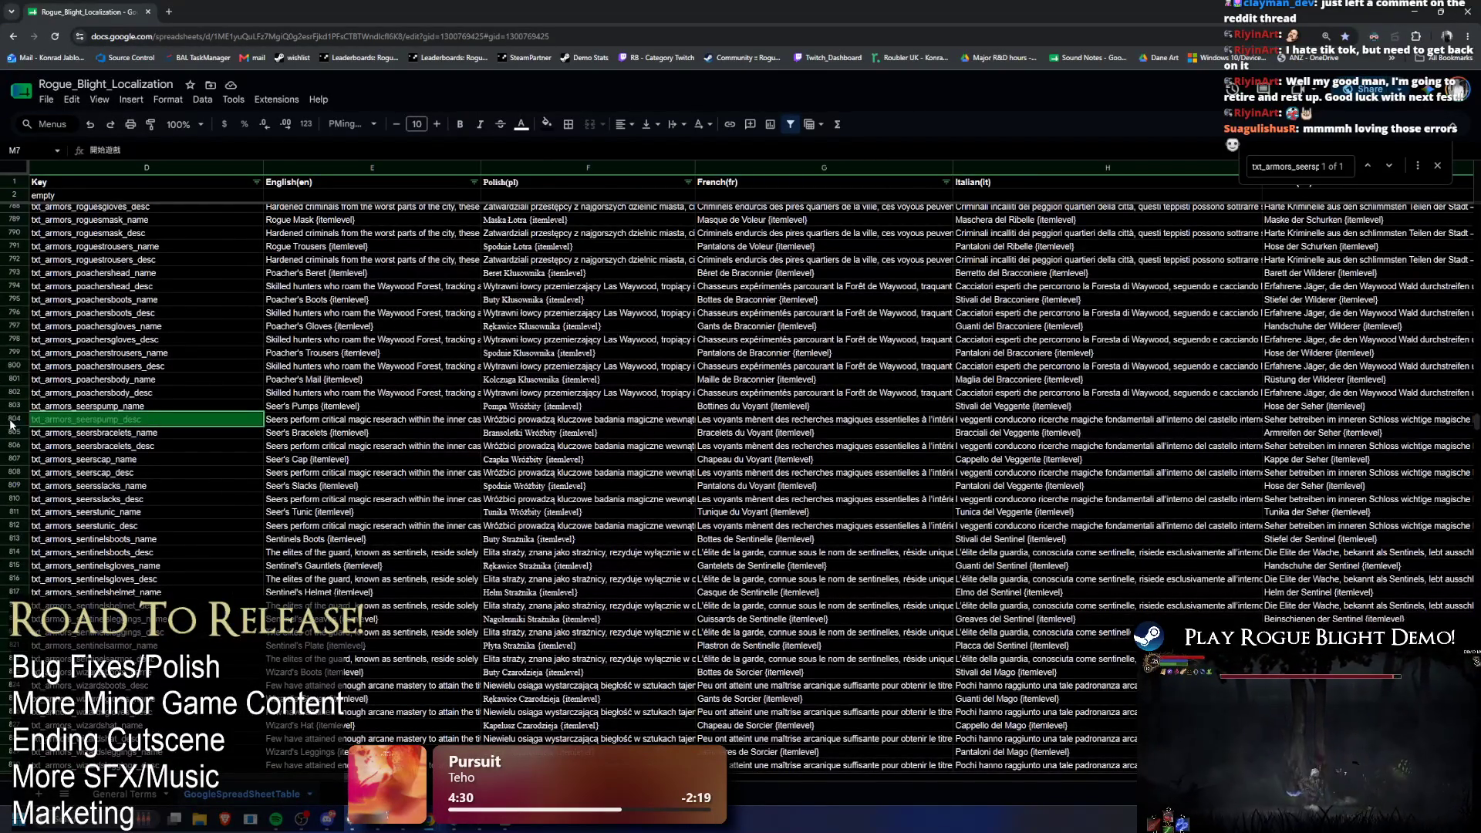
Step: Select row 804 and highlight the Chinese (Simplified) text in cell L804
click(12, 421)
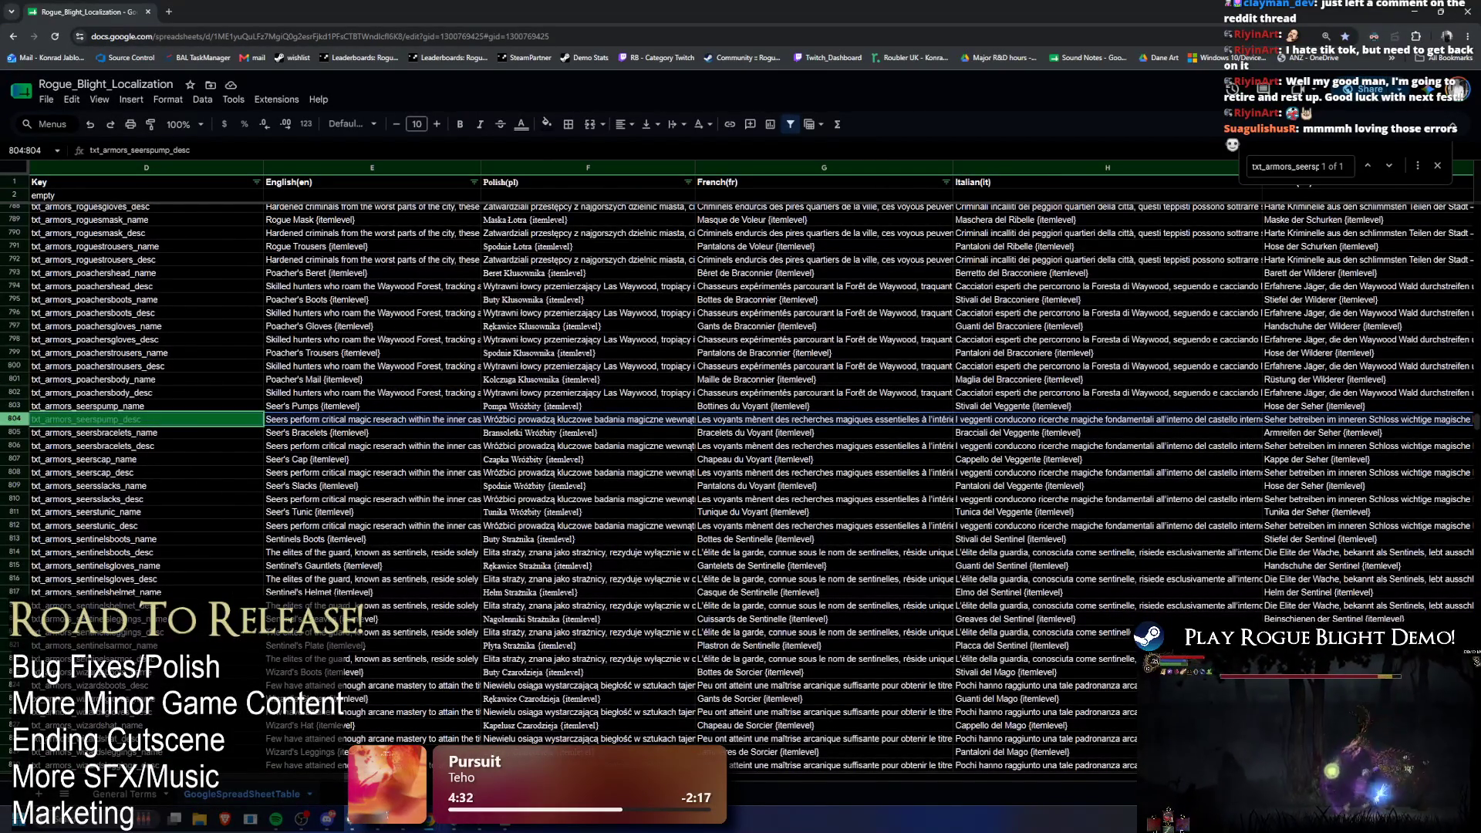
drag(501, 777, 1065, 782)
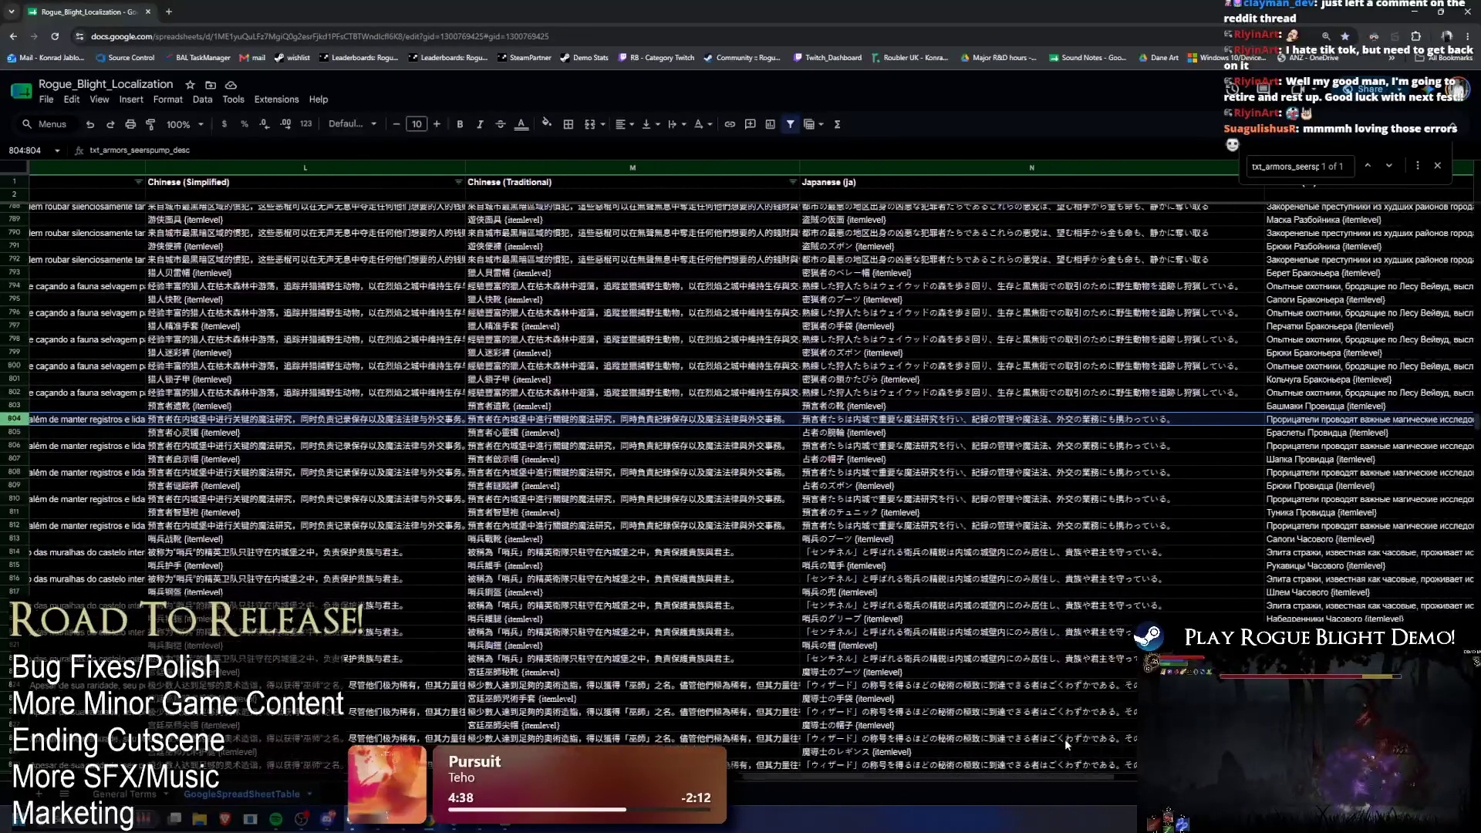
drag(324, 420, 1103, 421)
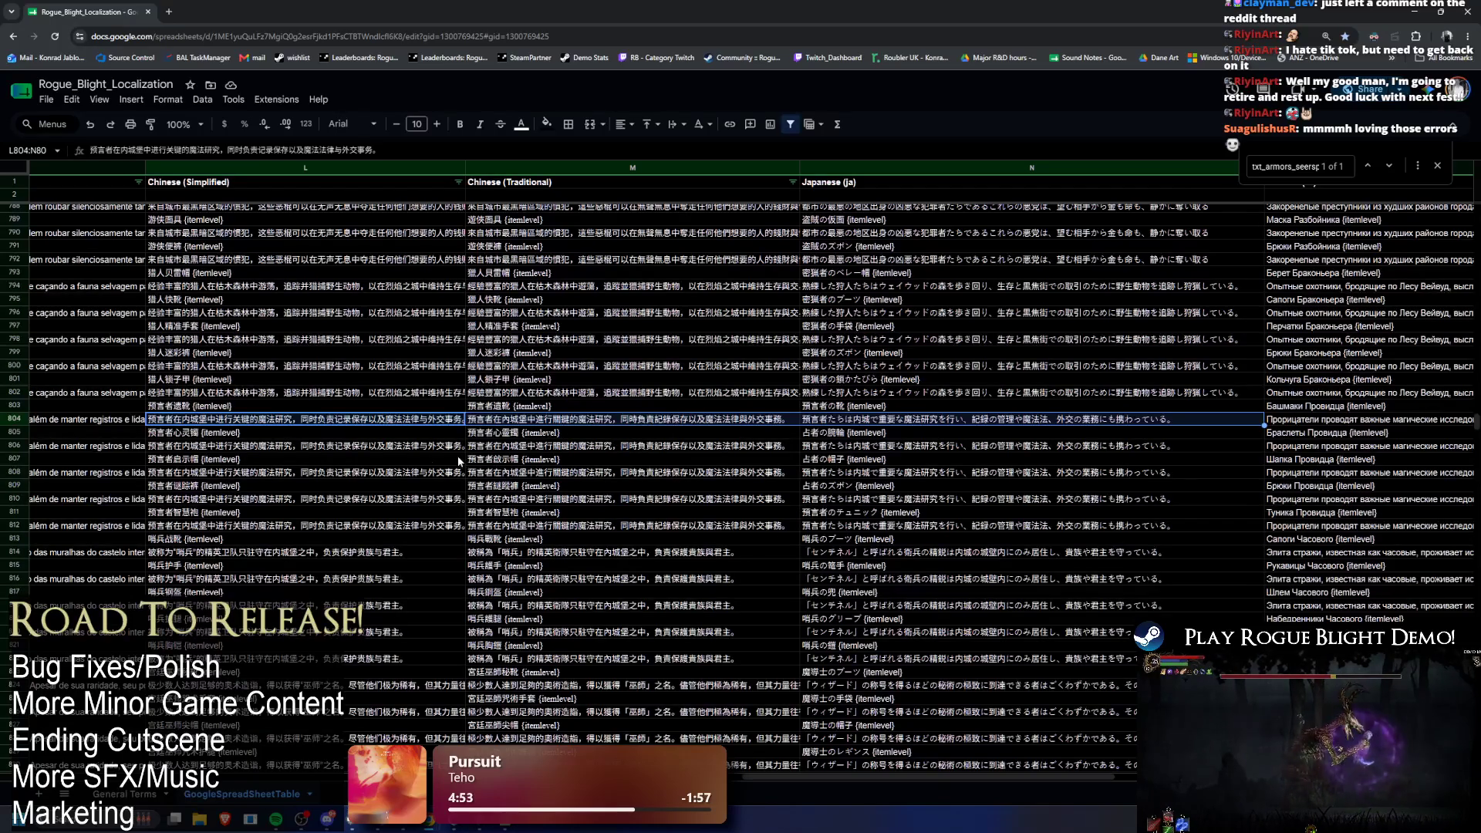
click(312, 423)
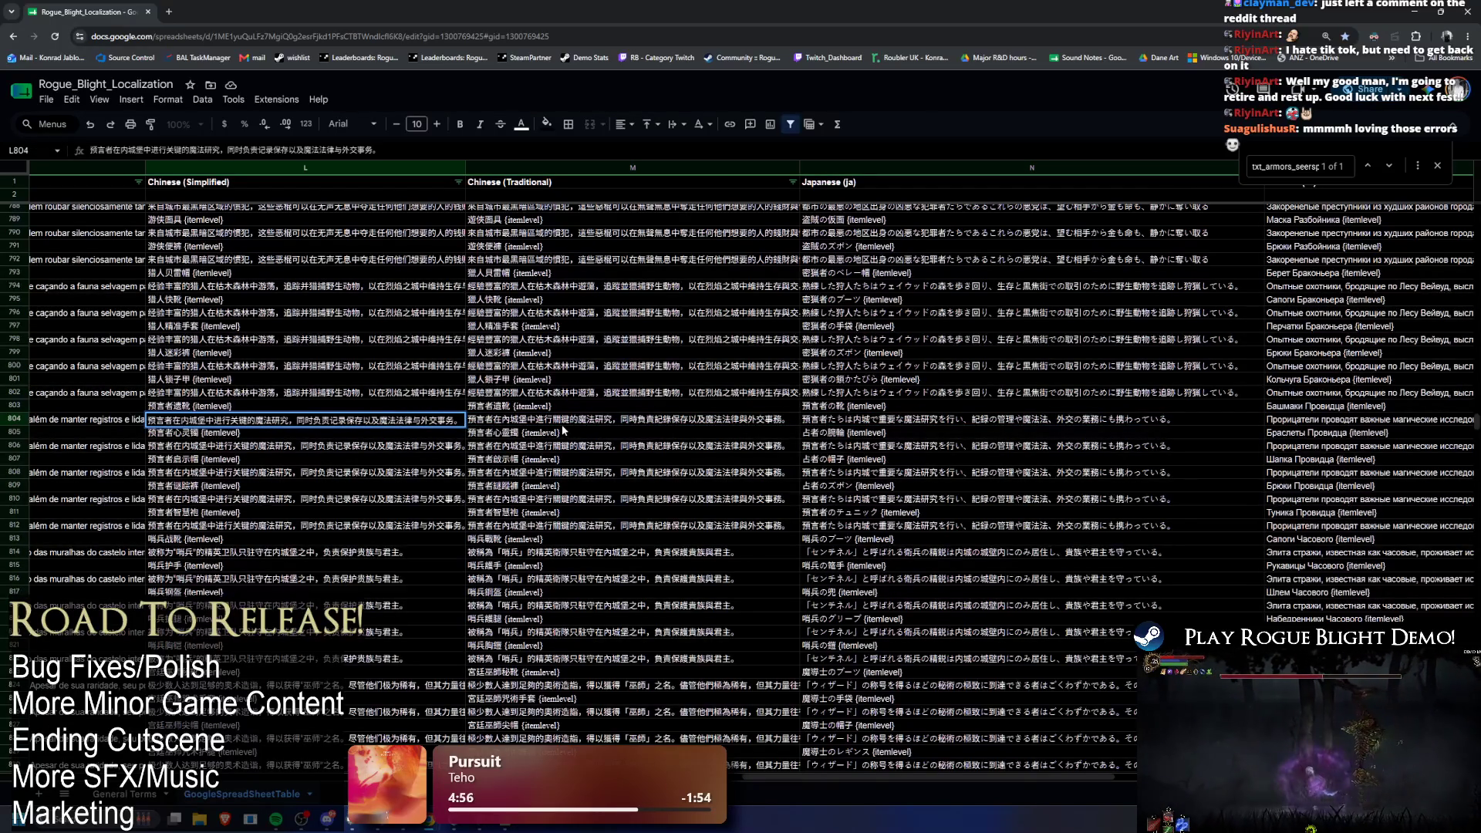
drag(460, 421, 118, 431)
key(ctrl+c)
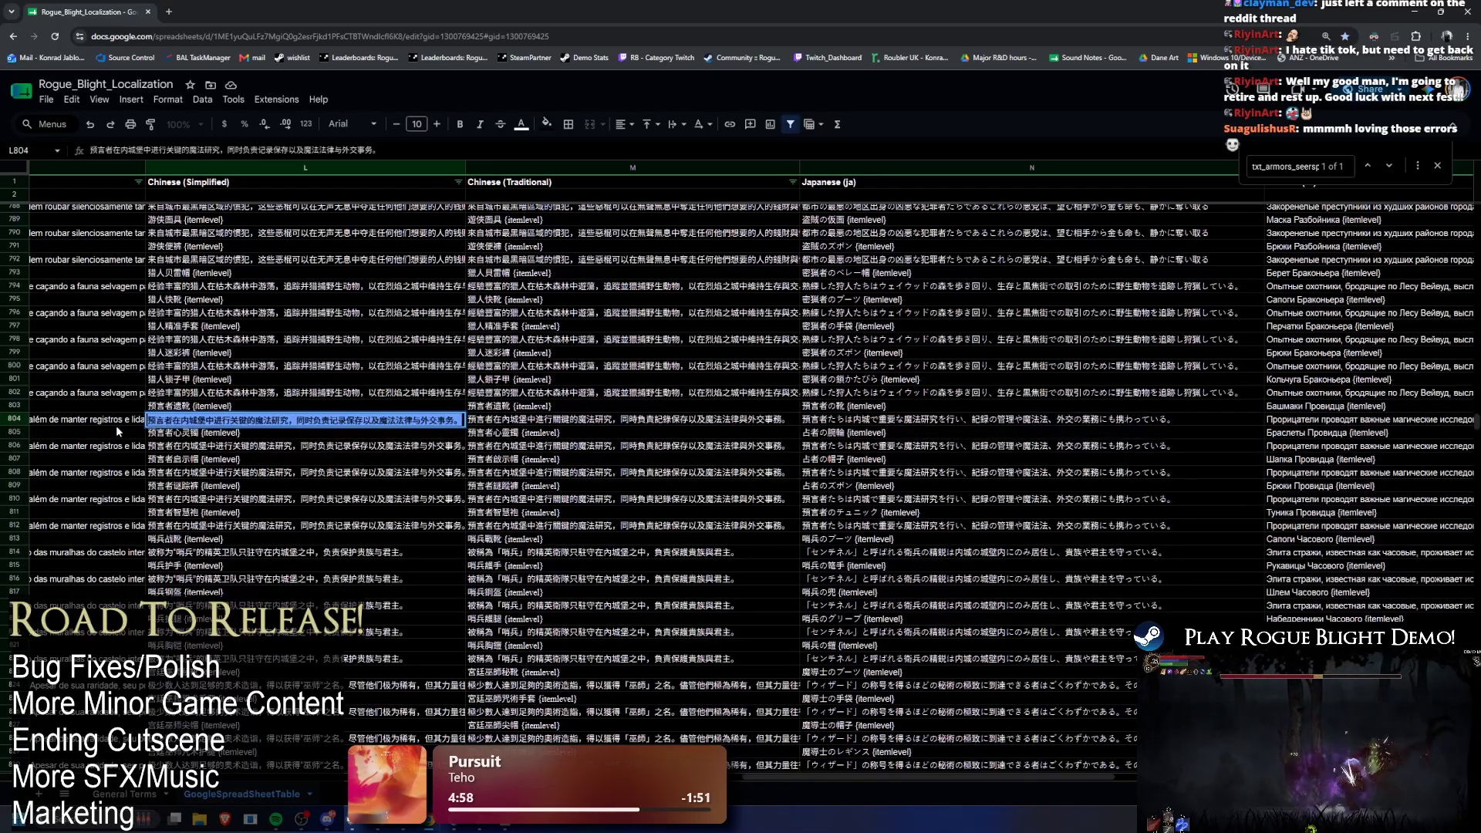
Step: Launch Notepad and paste L804's Simplified Chinese seer text as the first line
key(super)
text(notepad)
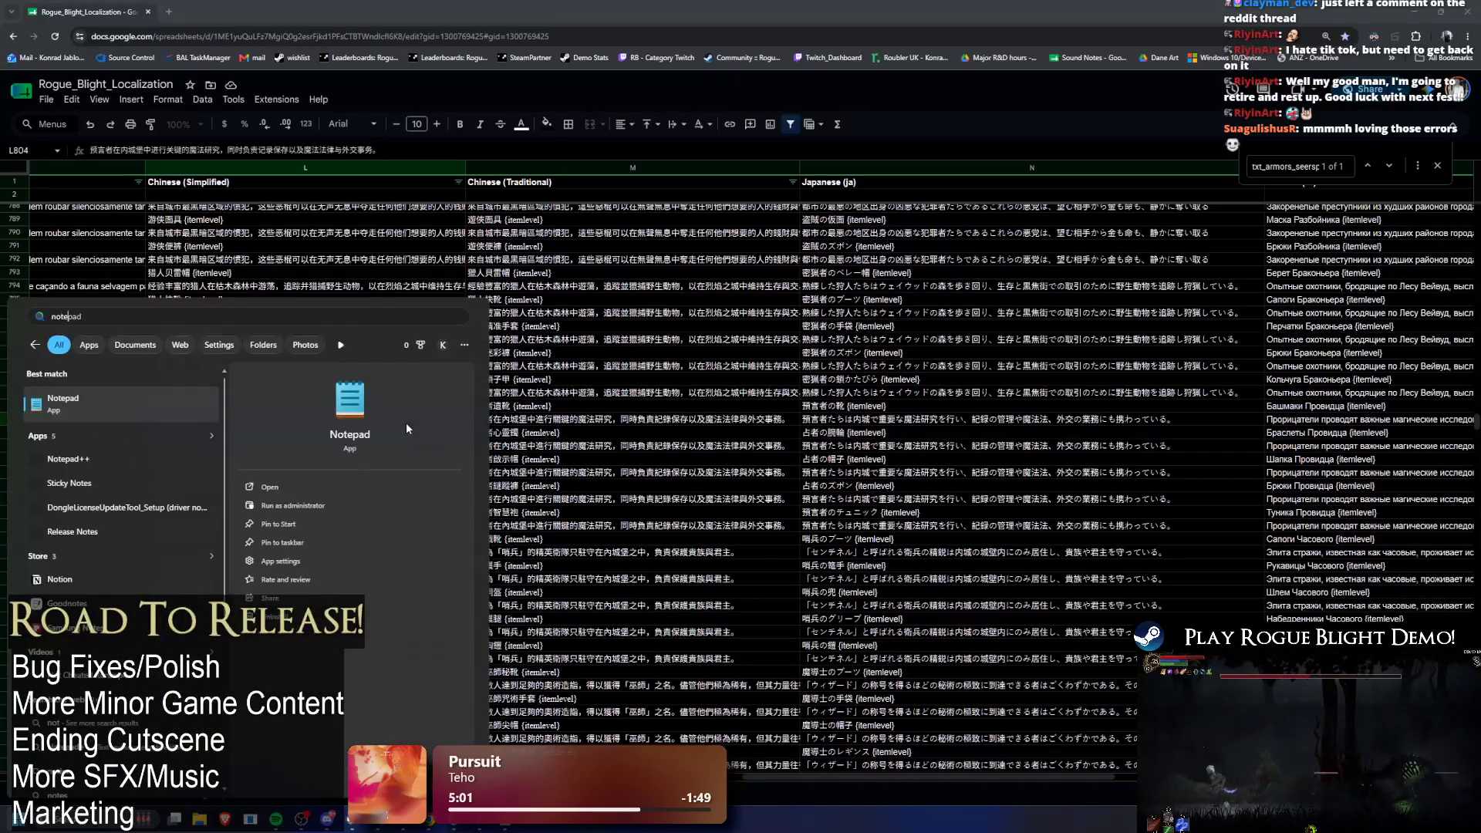
key(Return)
key(ctrl+v)
Step: Widen the note and paste M804's Traditional Chinese text as line two
click(537, 416)
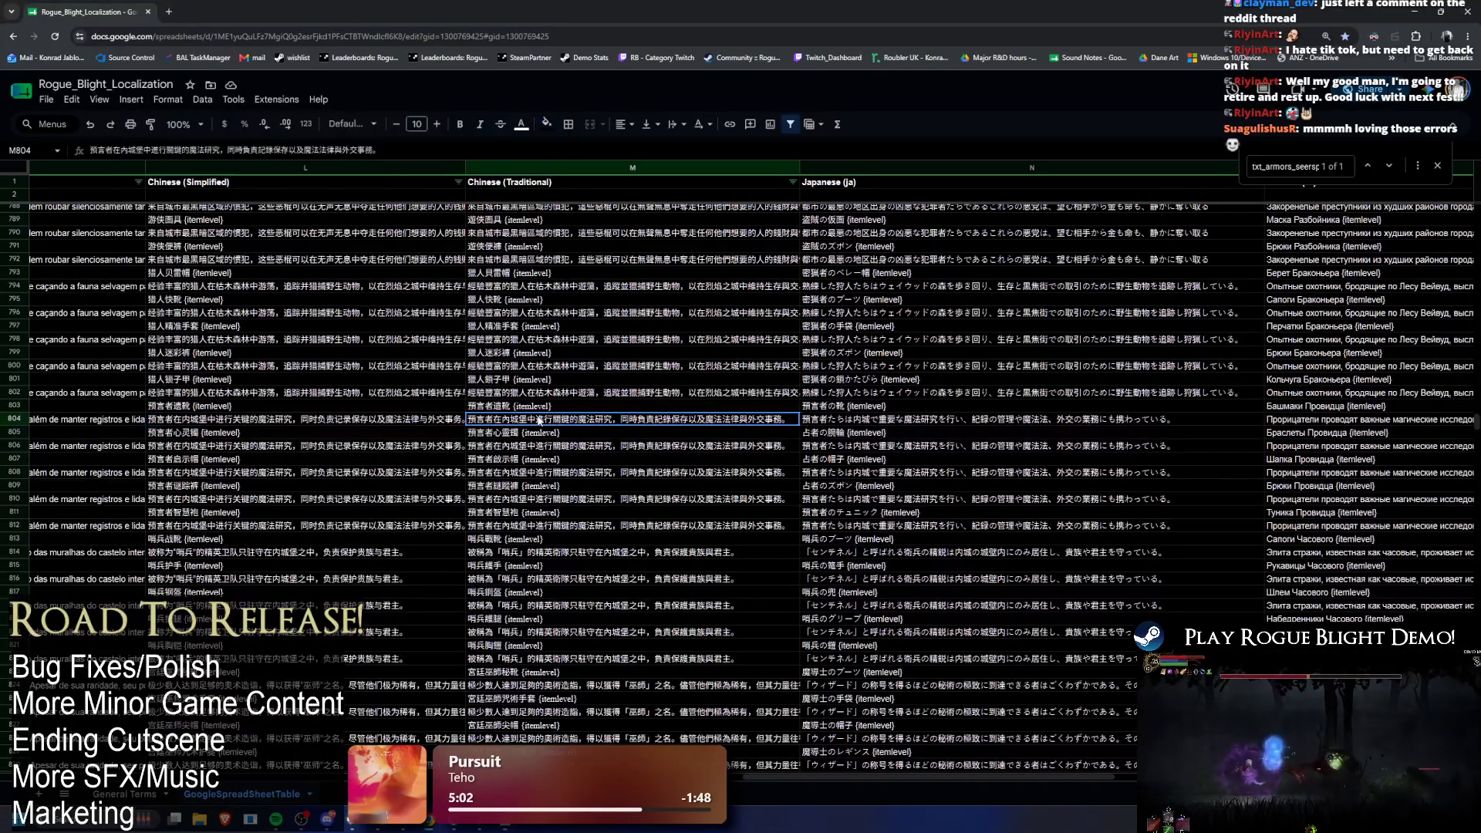
double_click(537, 416)
key(alt+Tab)
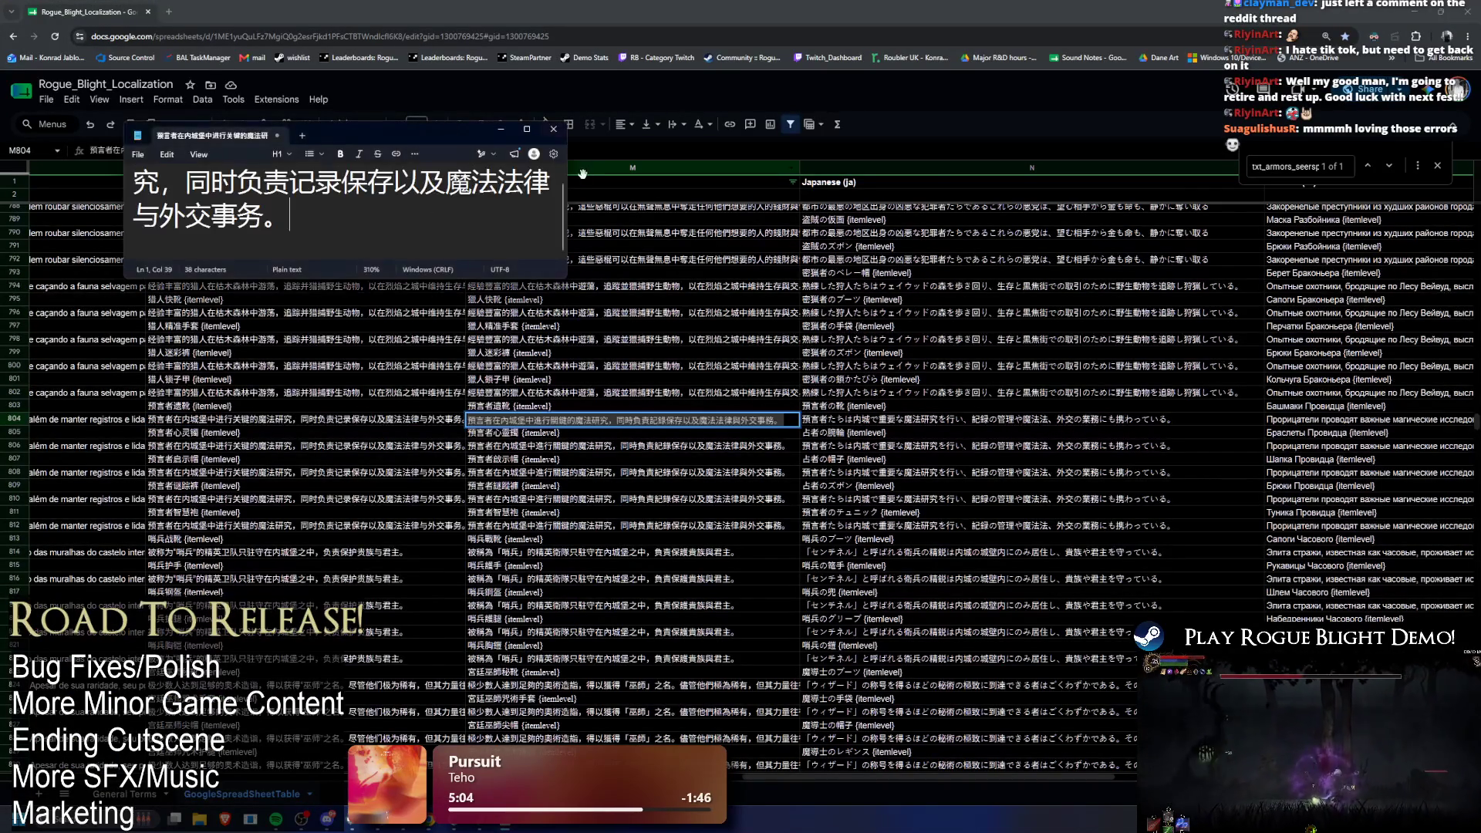
drag(576, 174, 928, 176)
mouse_move(810, 135)
mouse_down()
mouse_move(716, 44)
mouse_move(679, 163)
mouse_up()
drag(798, 230, 1226, 224)
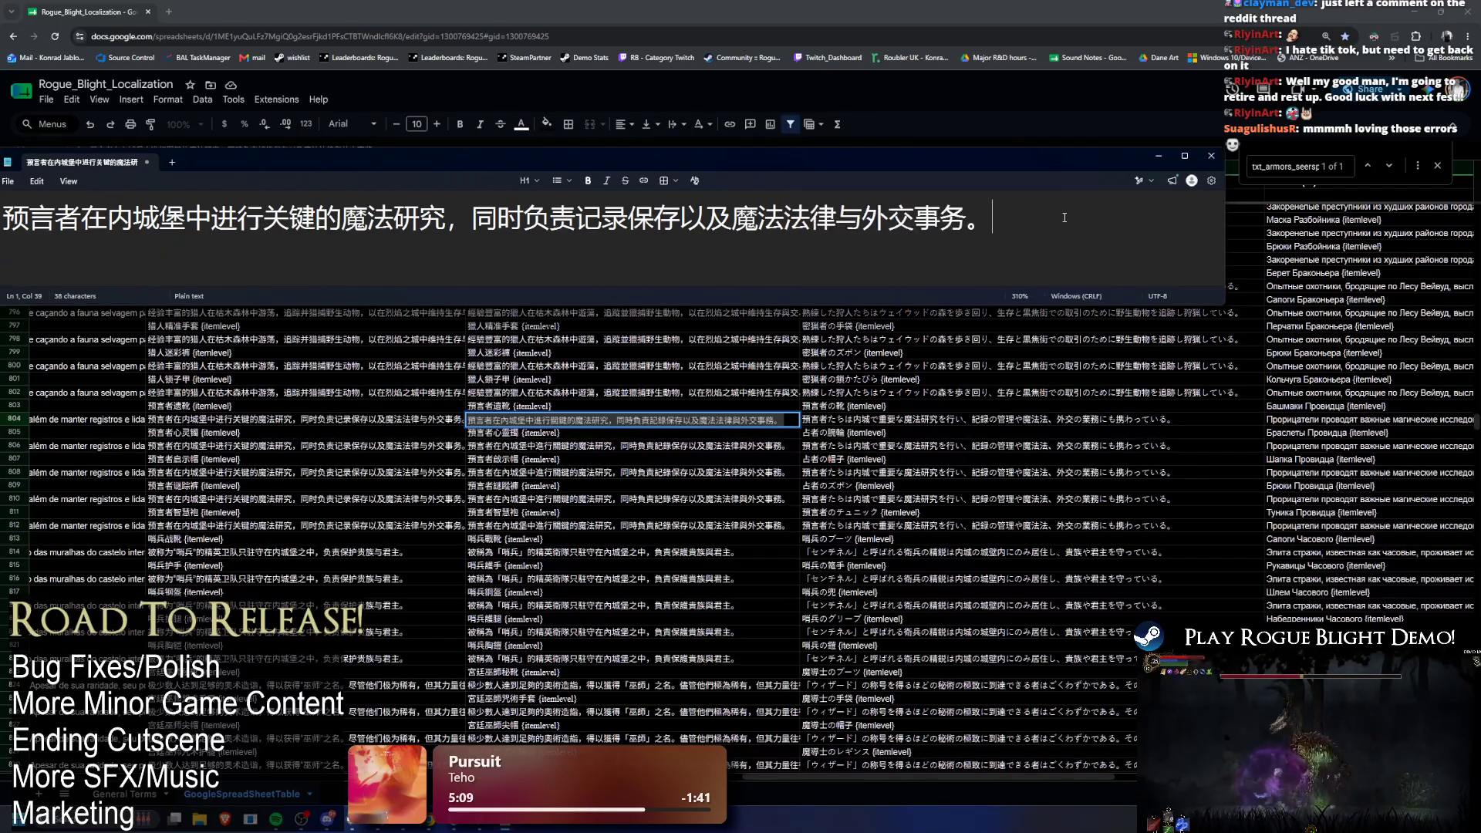
key(Return)
text(預言者在內城堡中進行關鍵的魔法研究，同時負責記錄保存以及魔法法律與外交事務。)
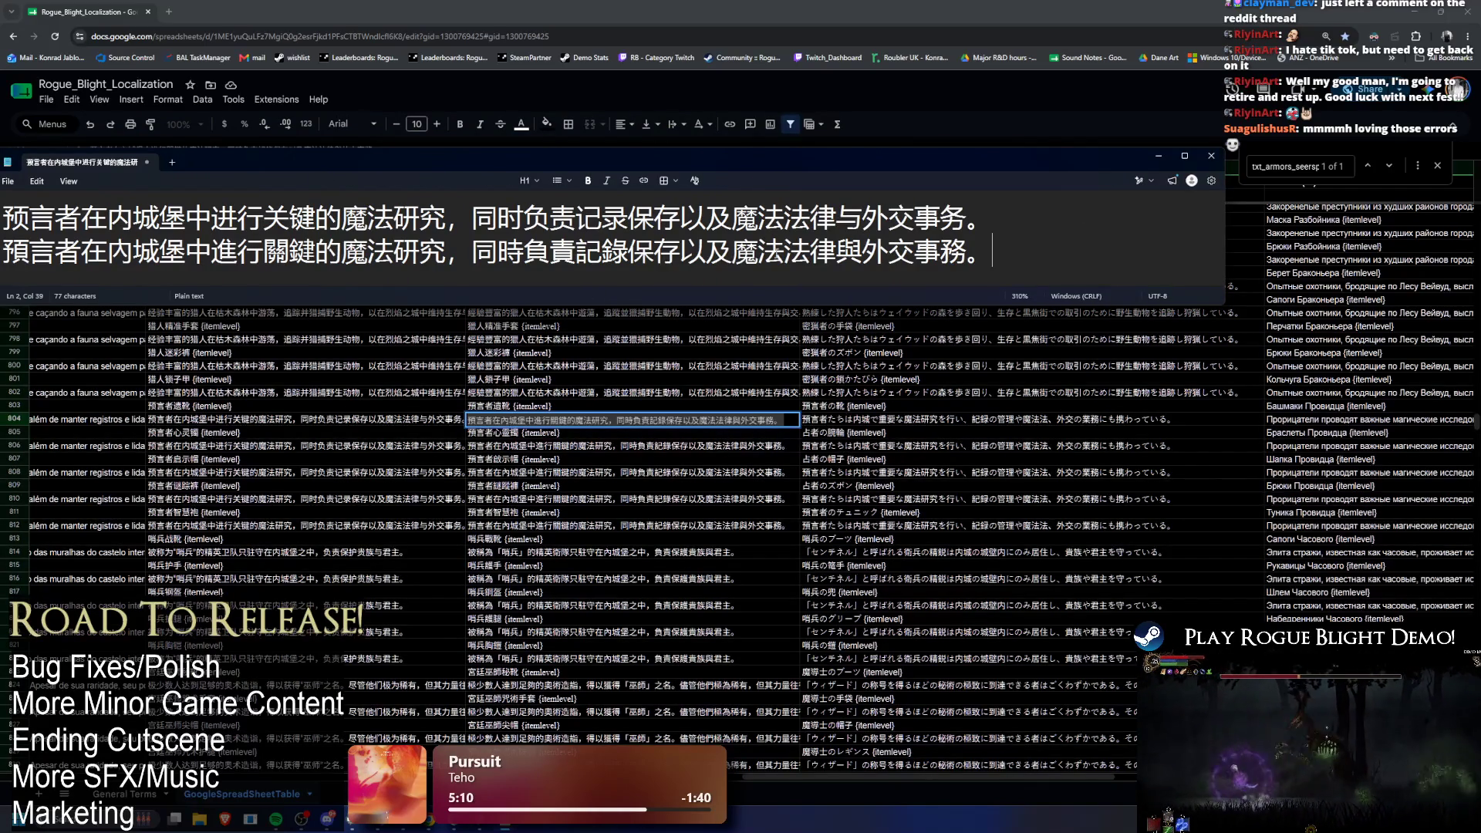
Step: Paste N804's Japanese text as line three and enlarge the note to show all three lines
click(827, 421)
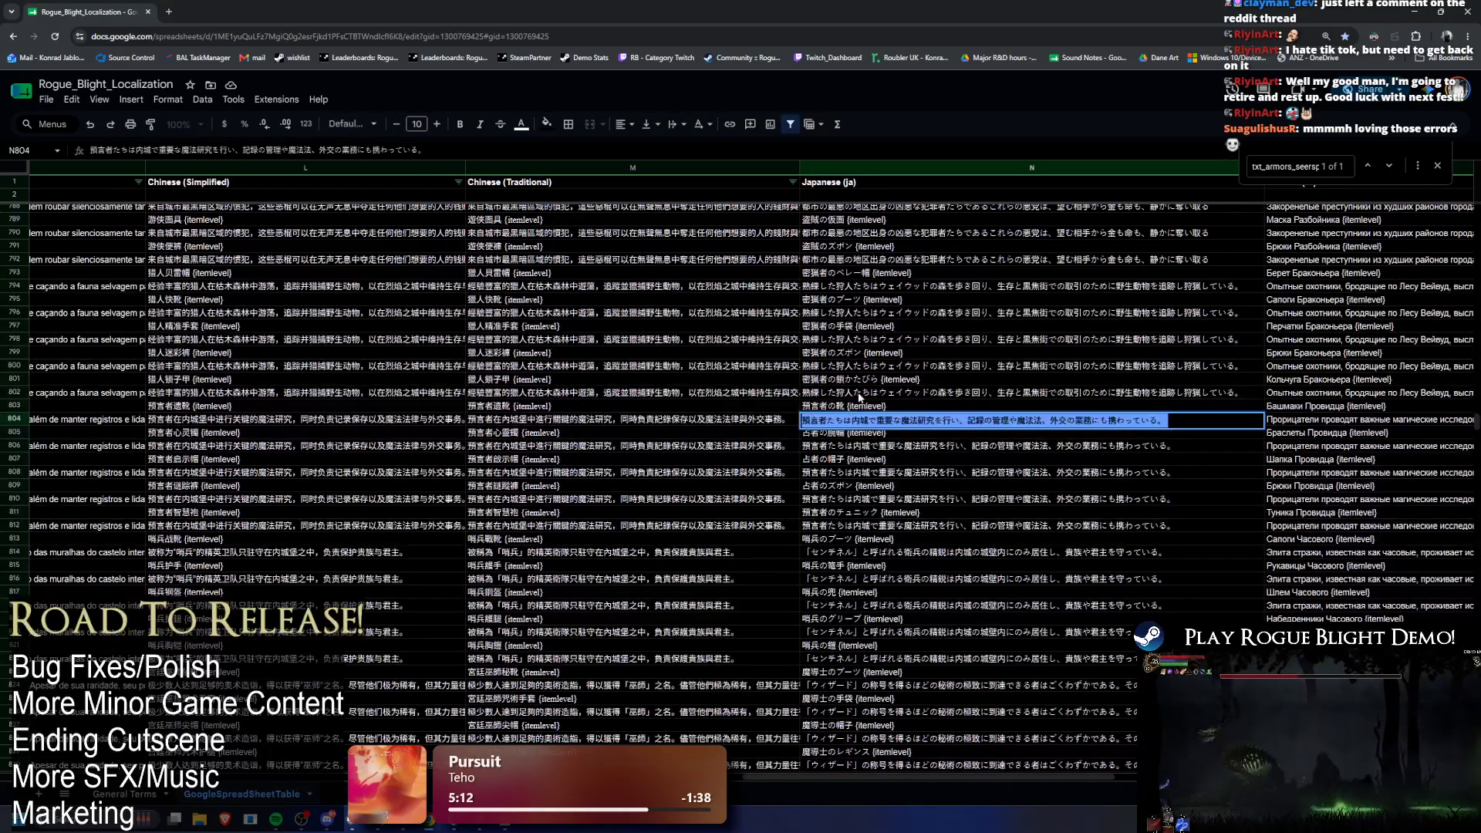
key(alt+Tab)
key(Return)
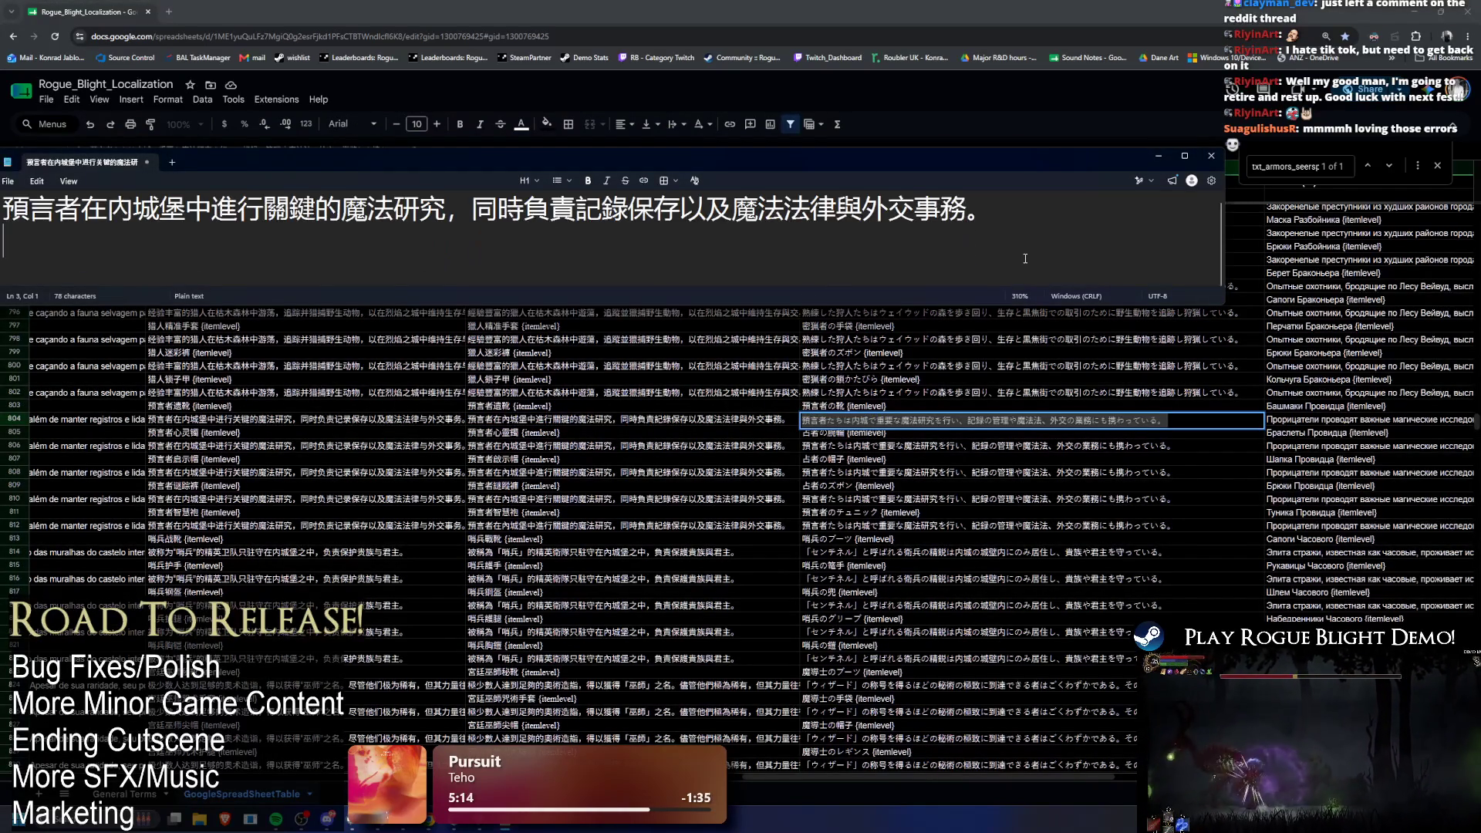
text(預言者たちは内城で重要な魔法研究を行い、記録の管理や魔法法、外交の業務にも携わっている。)
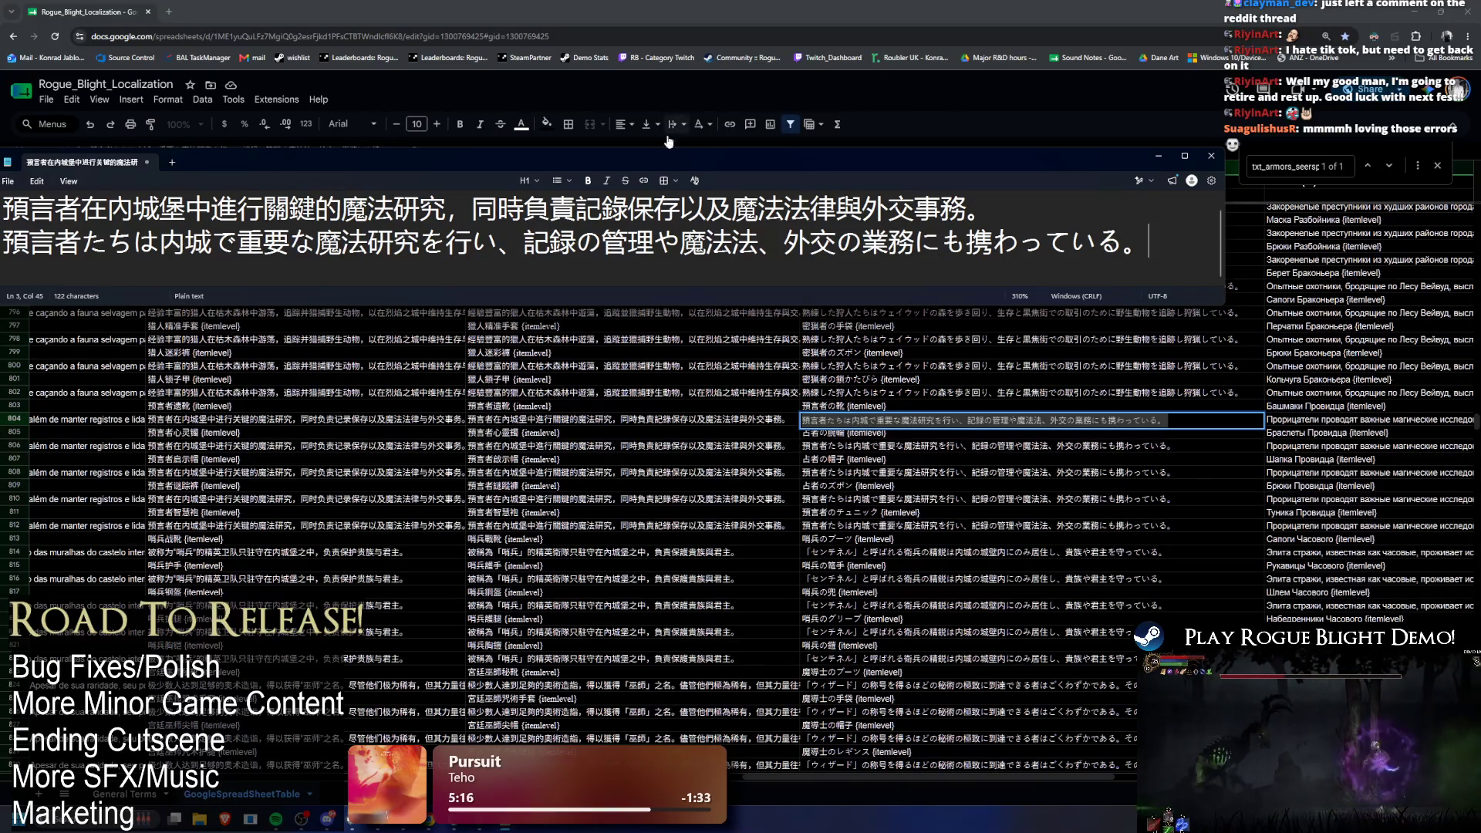
mouse_move(665, 152)
mouse_down()
mouse_move(731, 71)
mouse_move(780, 68)
mouse_move(774, 78)
mouse_up()
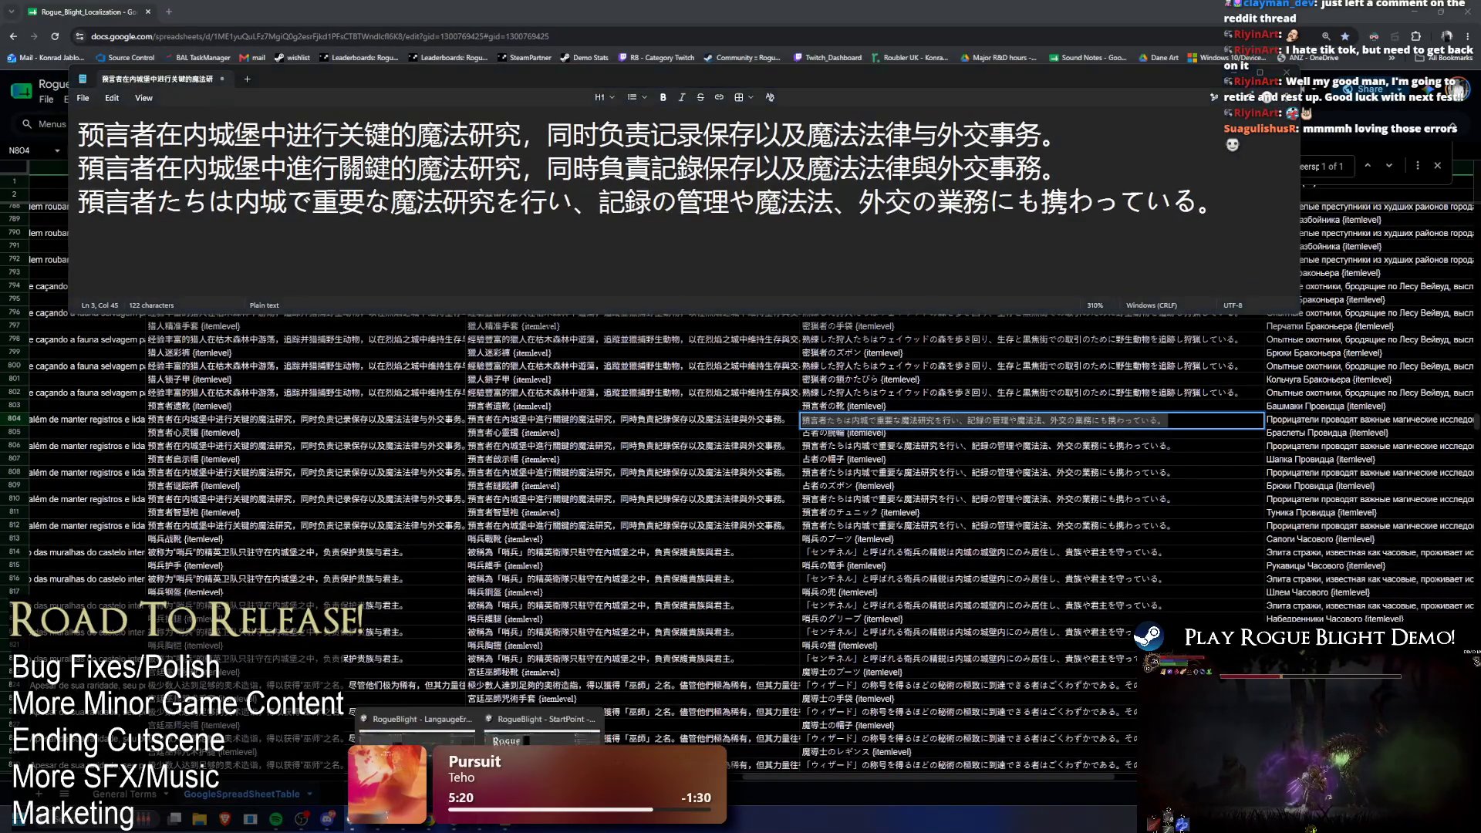
click(480, 819)
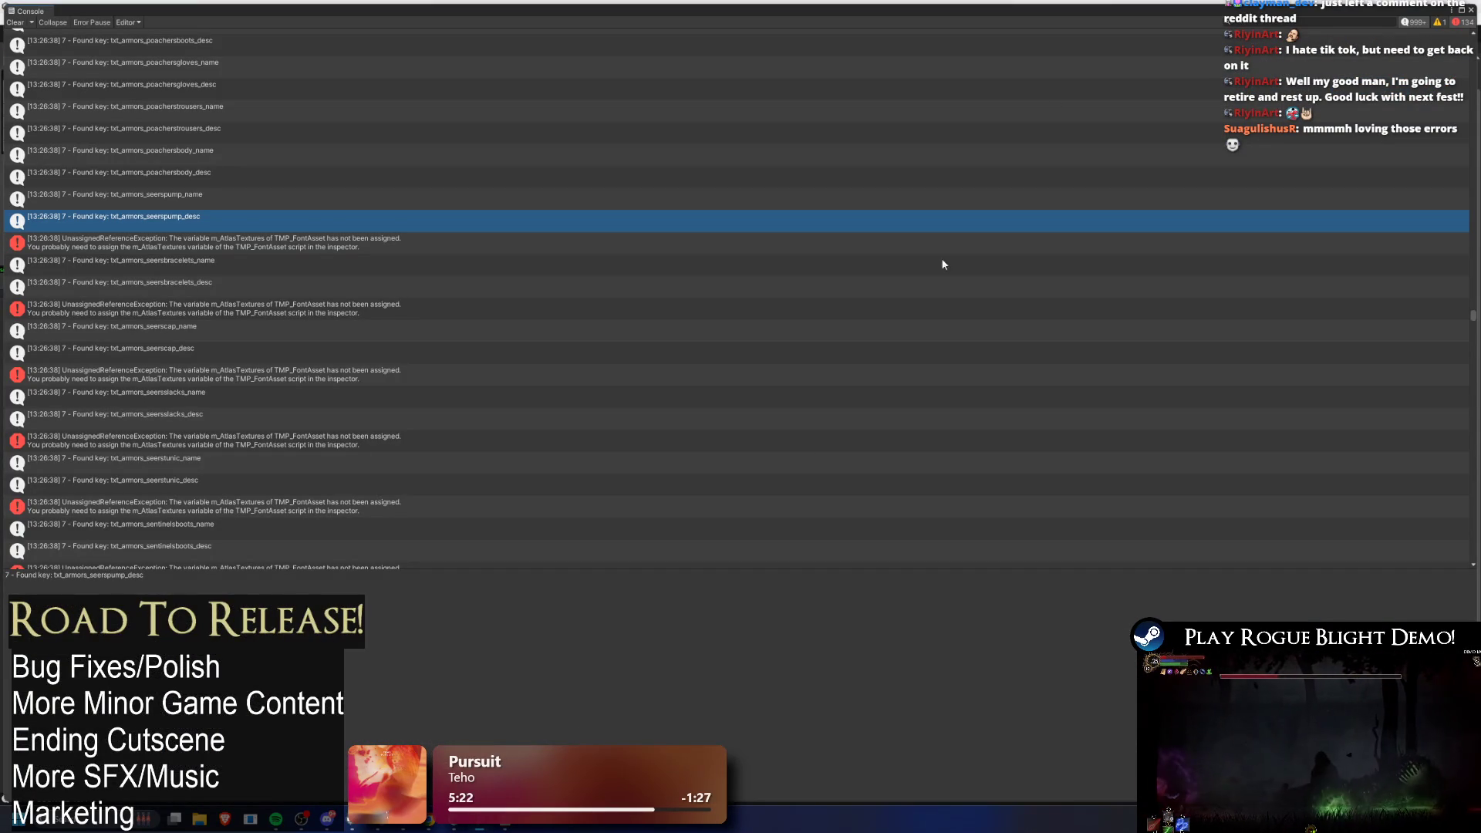
Step: Scroll the Unity Console's key log down to the 'TOTAL COUNTED 13: 1435' line
key(alt+Tab)
key(alt)
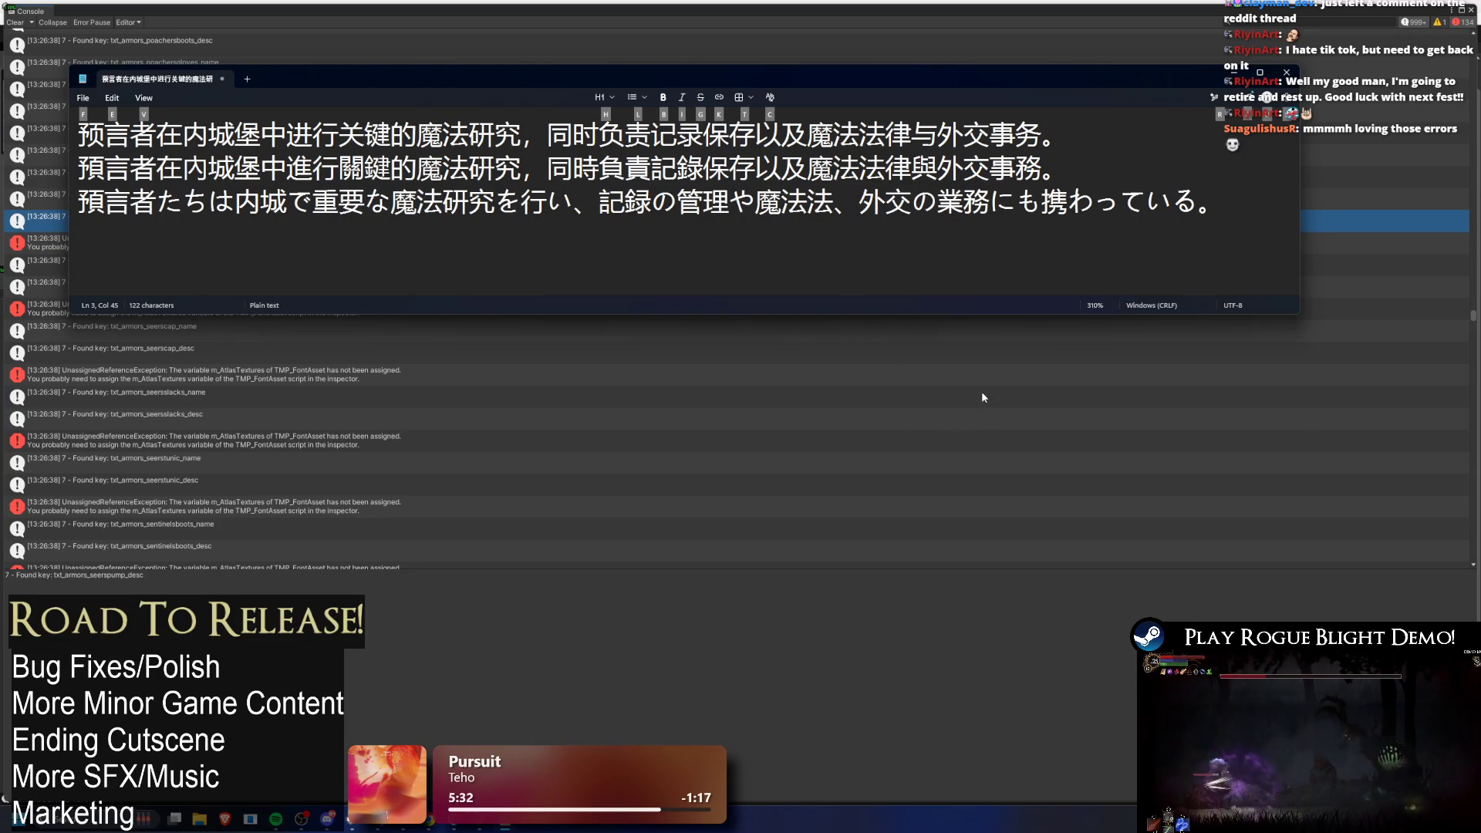
scroll(502, 395, down, 10)
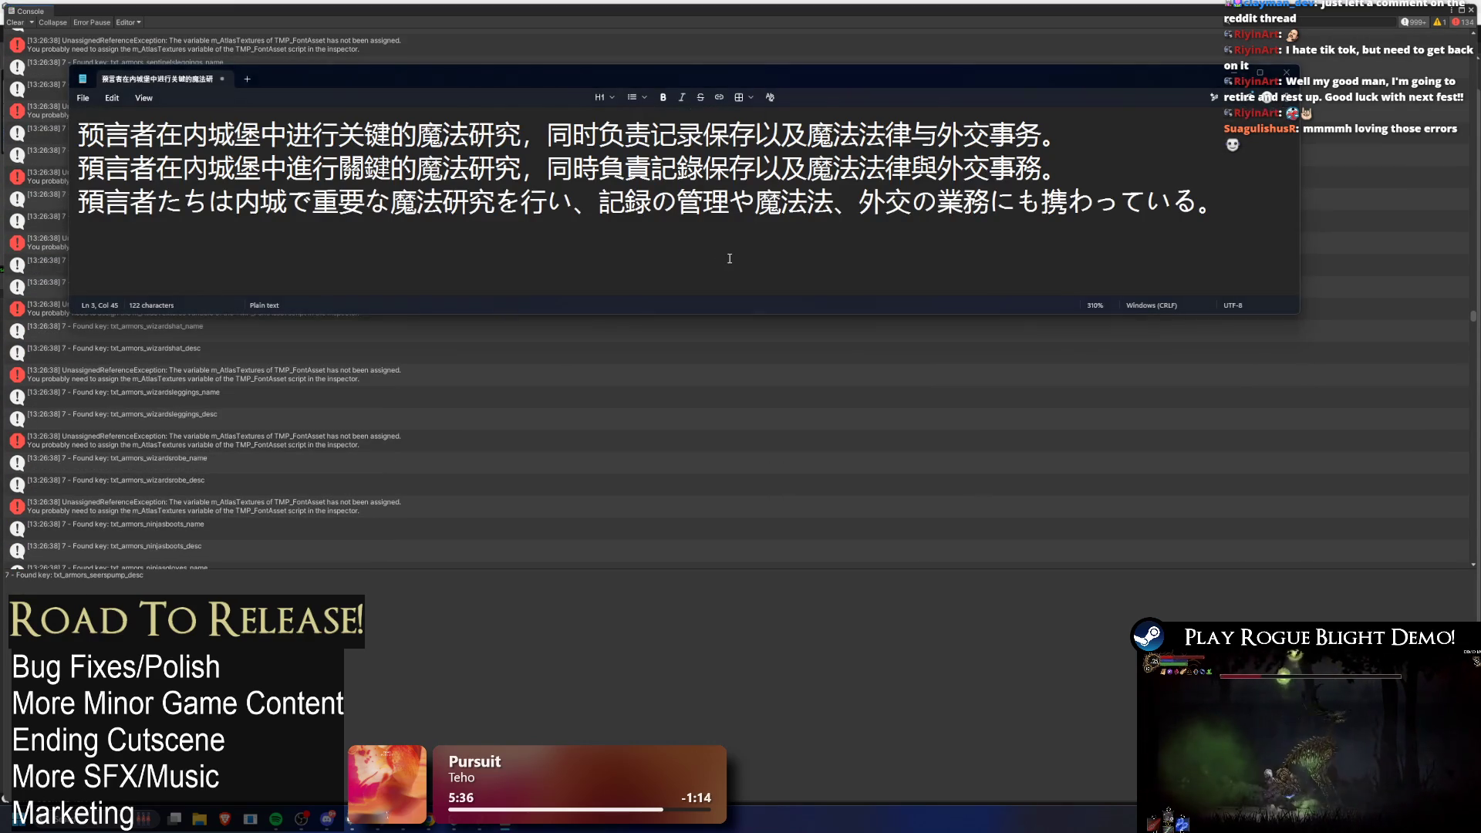
scroll(717, 262, down, 10)
scroll(702, 252, down, 4)
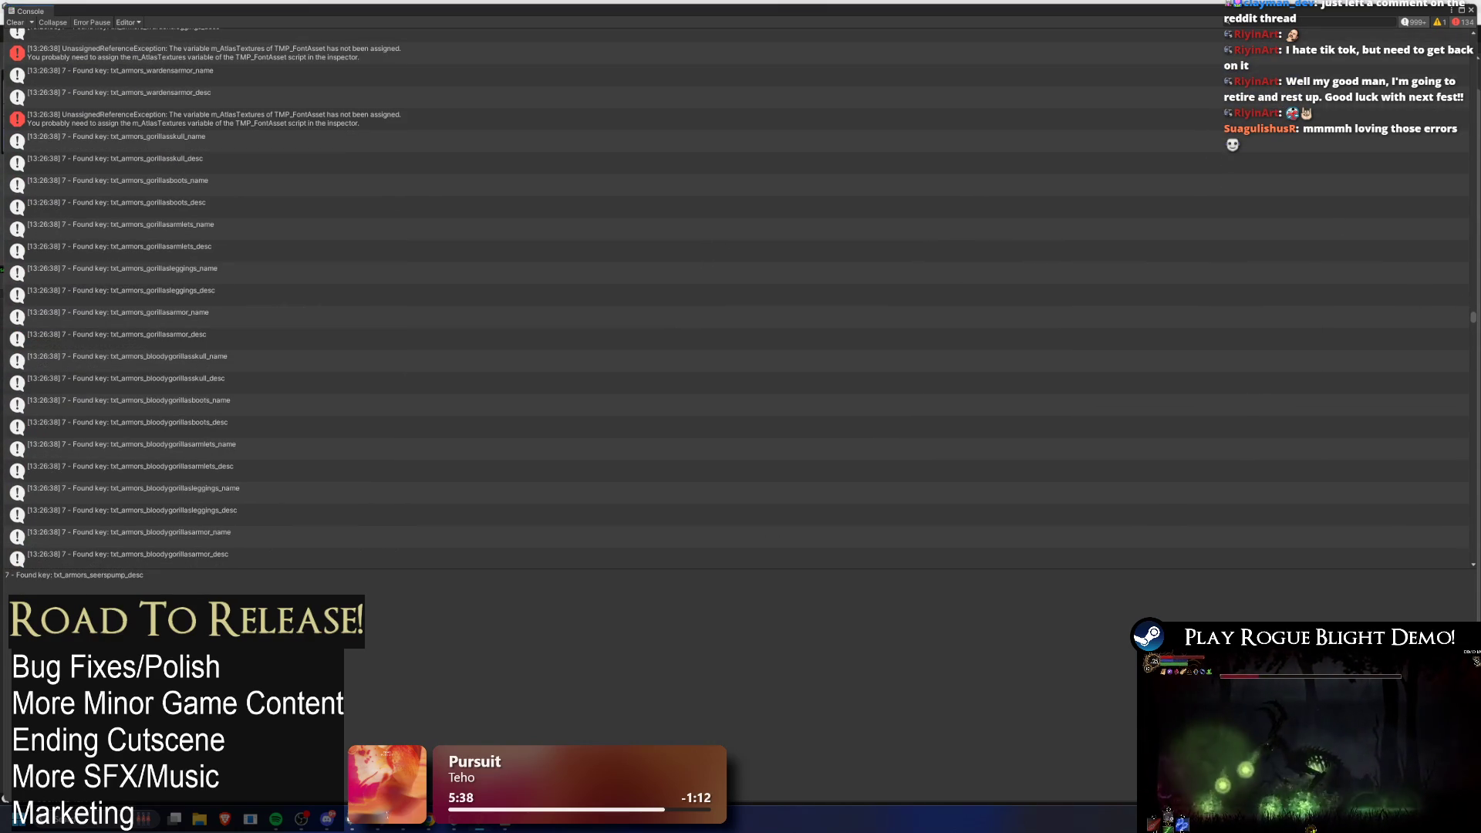
drag(1474, 317, 1467, 372)
drag(1467, 371, 1473, 553)
Step: Number the translation lines in Notepad with '6 7 8'
key(alt+Tab)
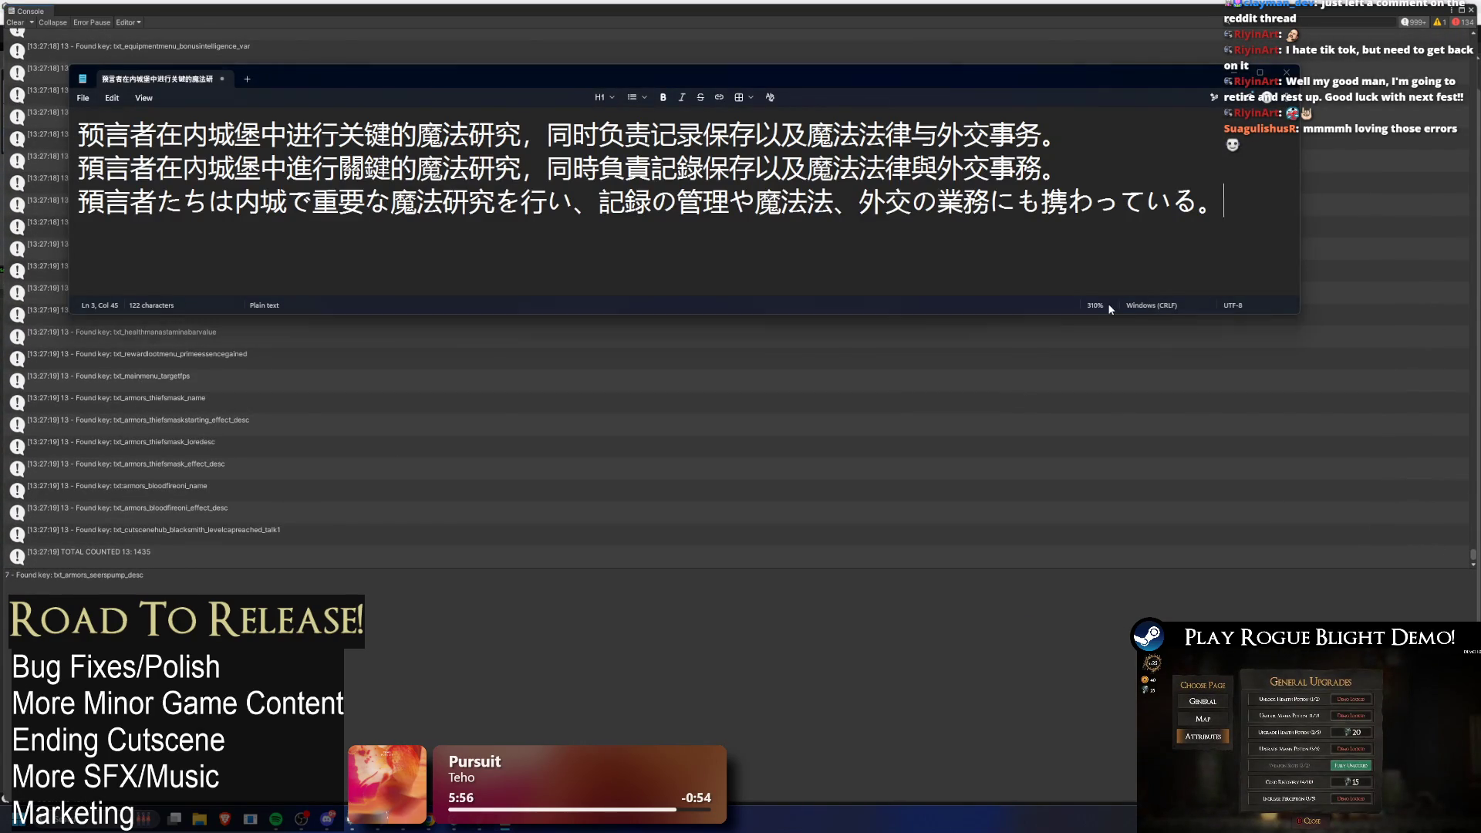
text(6 )
text(7 )
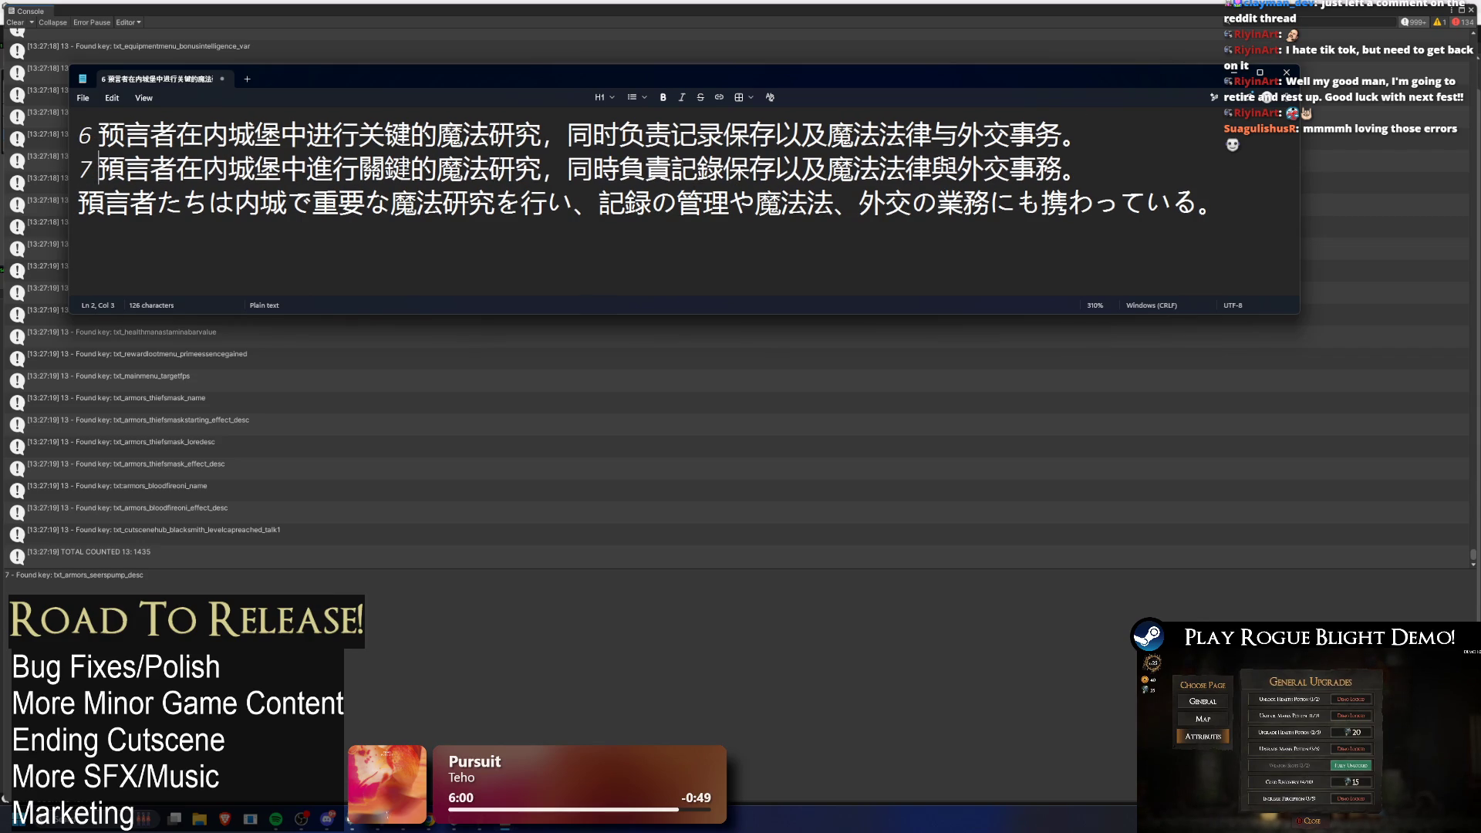
text(8)
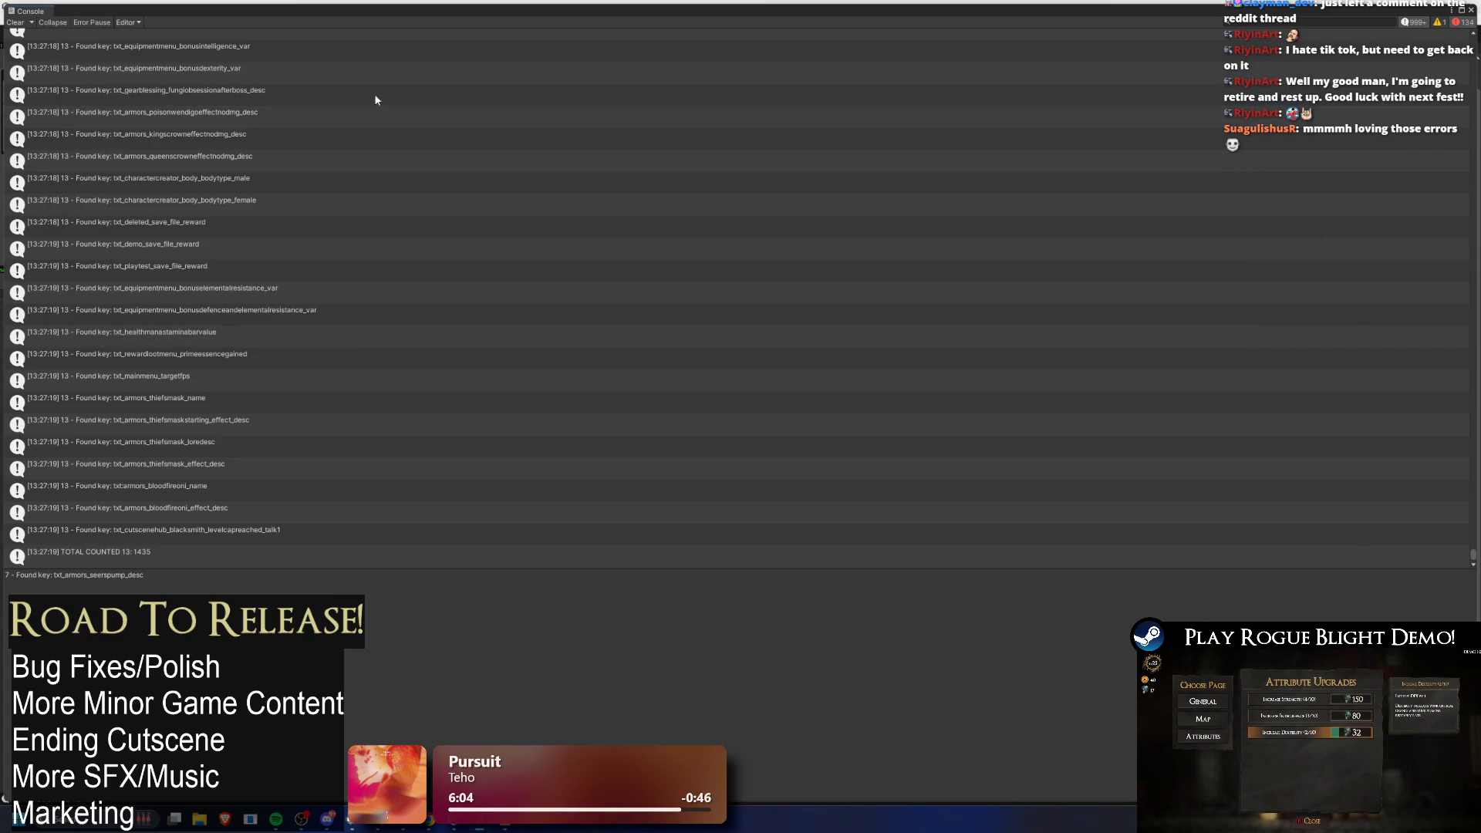
key(alt+Tab)
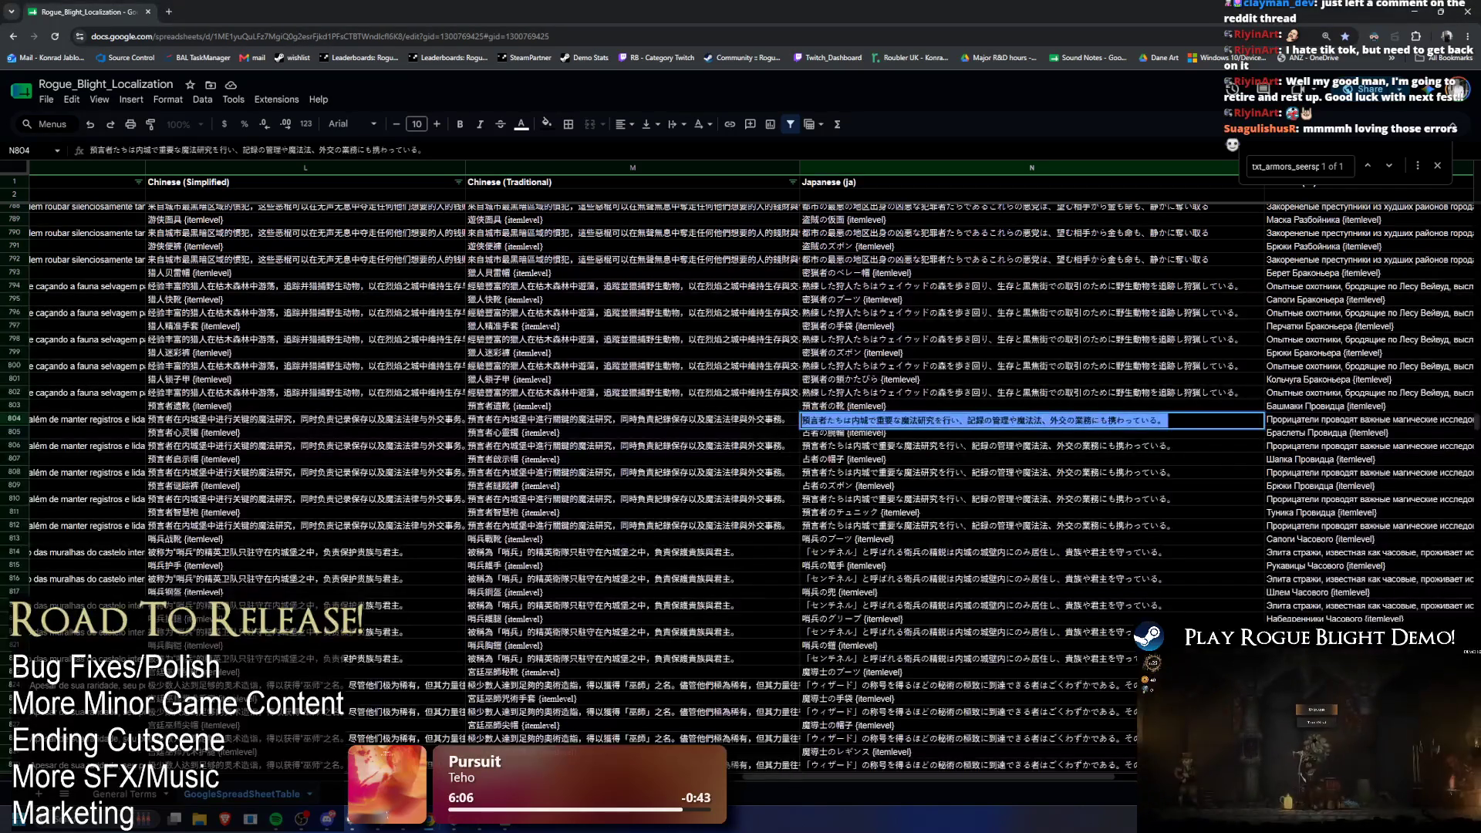
Step: Move through the sheet to cell M802 in the hunter description row
drag(776, 779, 895, 765)
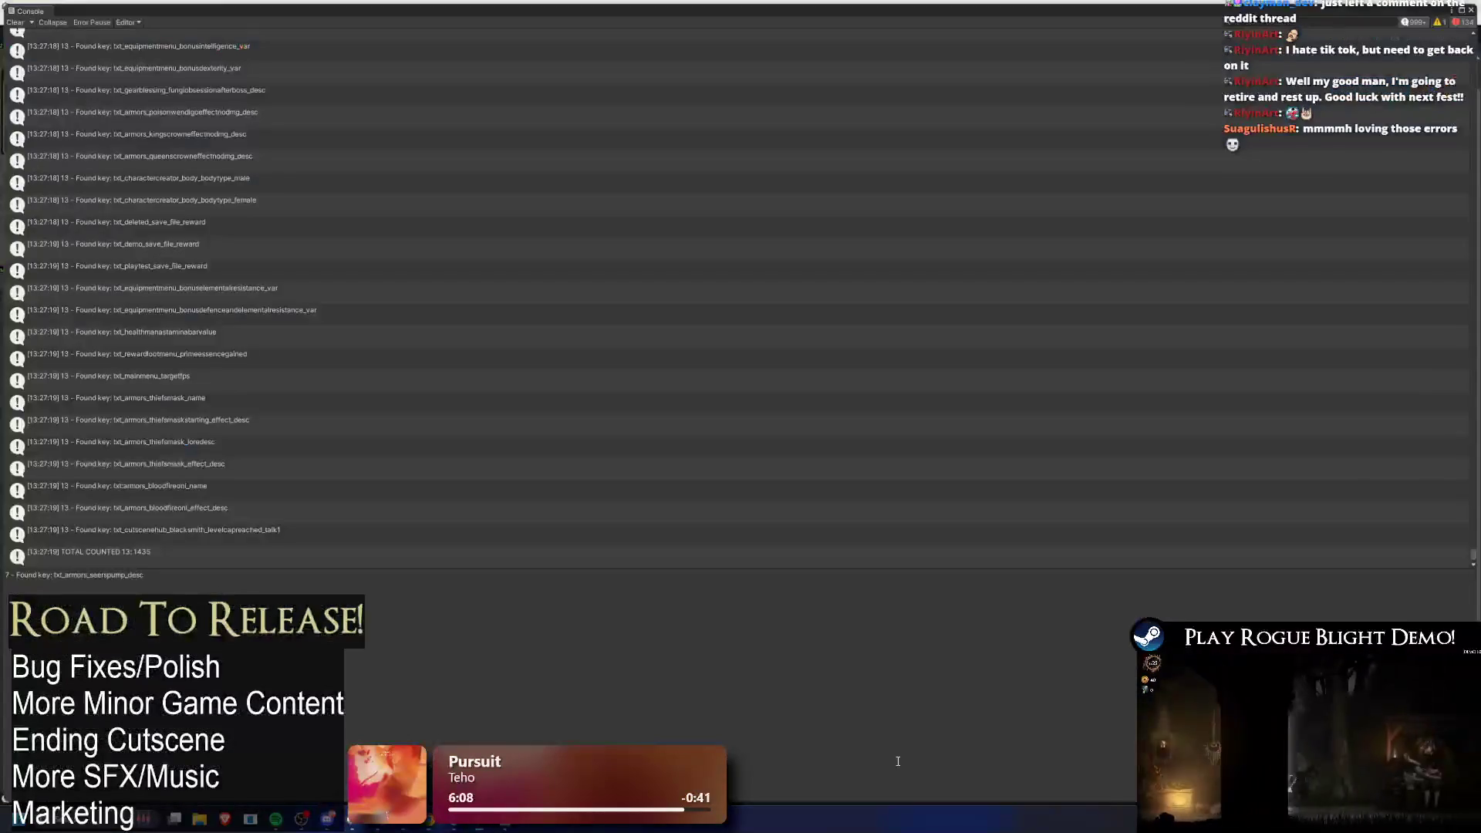
key(alt+Tab)
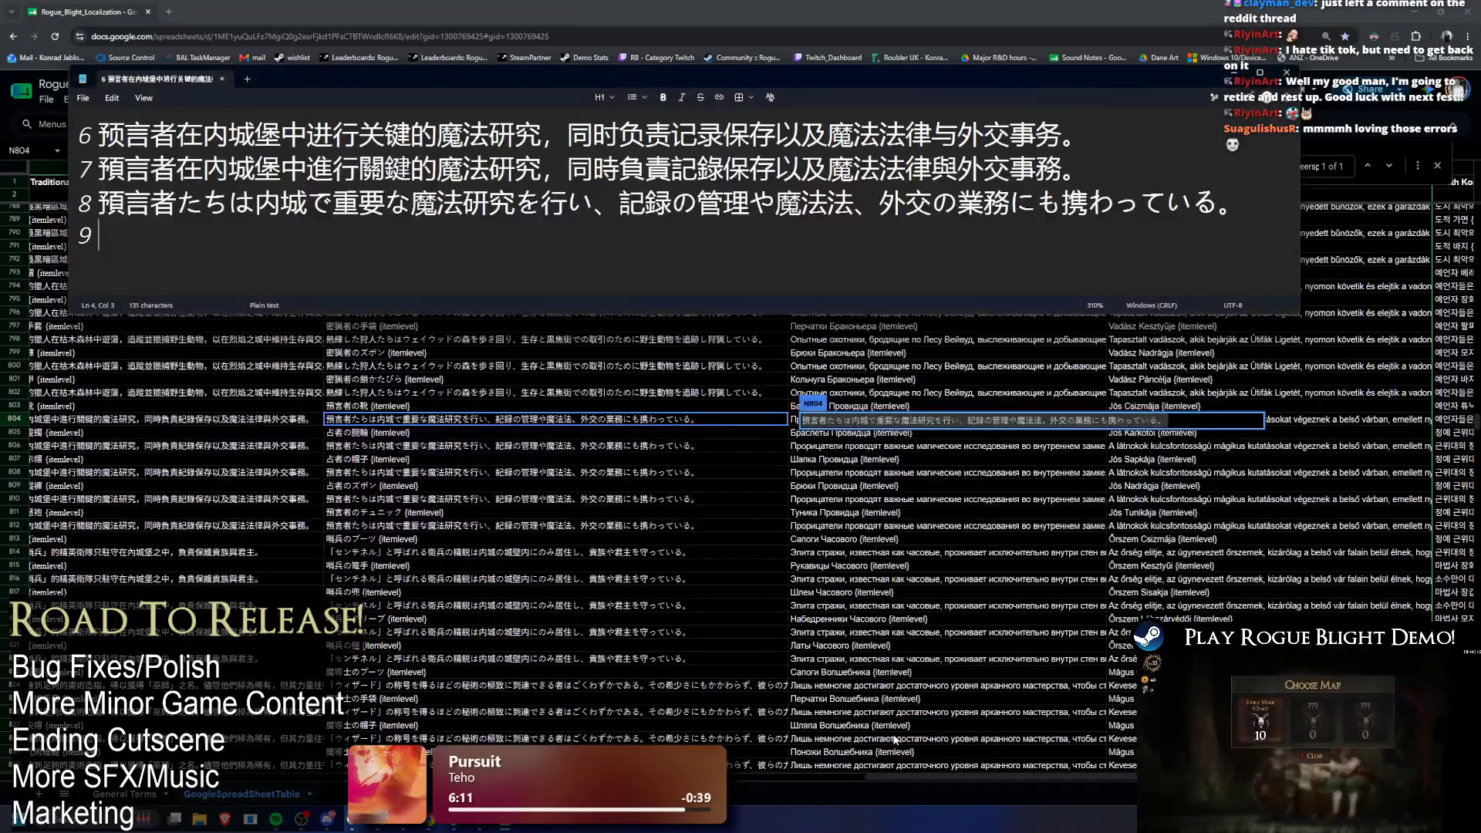
key(alt+Tab)
click(1255, 501)
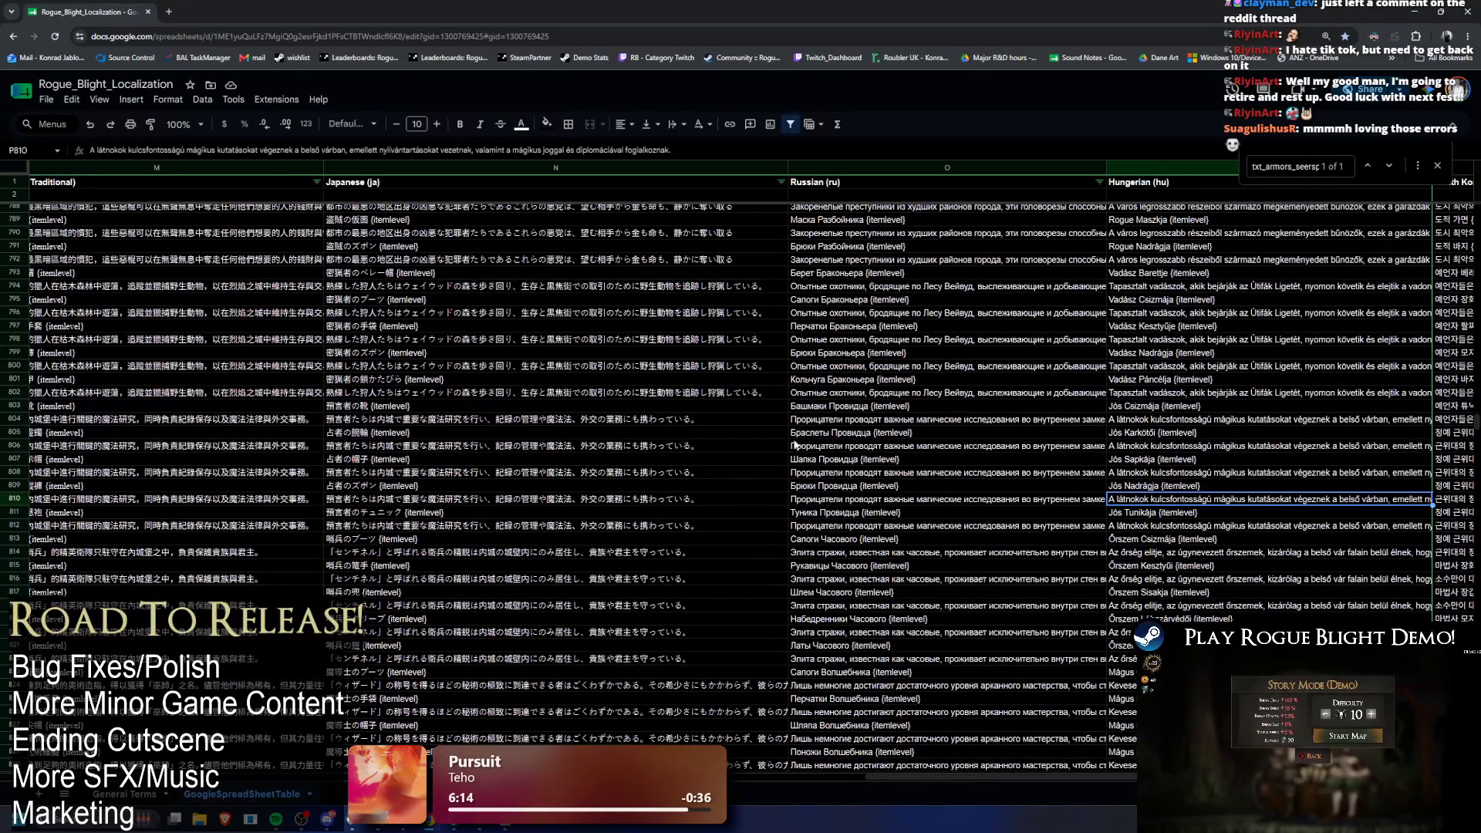
key(alt+Tab)
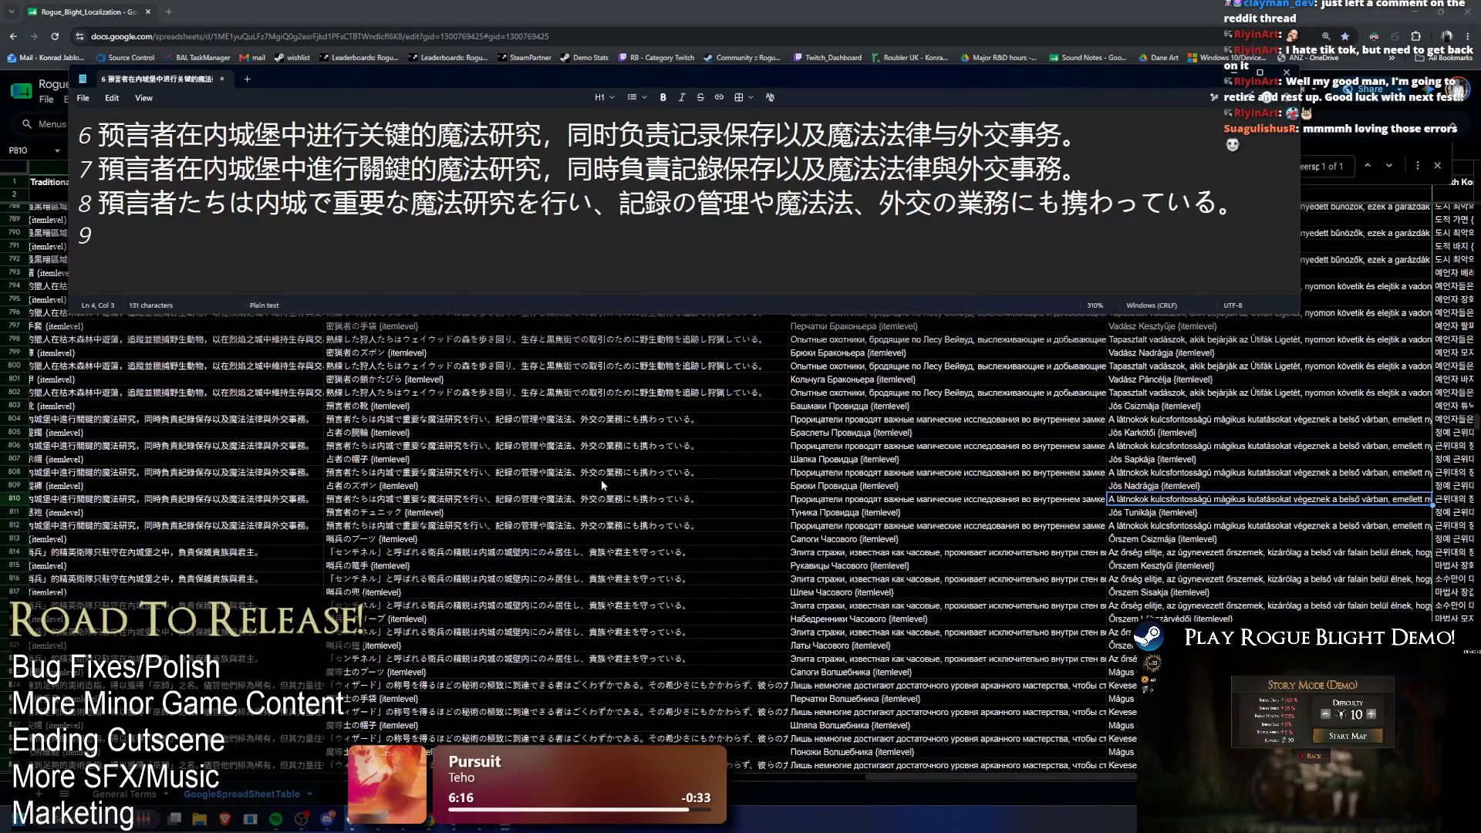
click(249, 393)
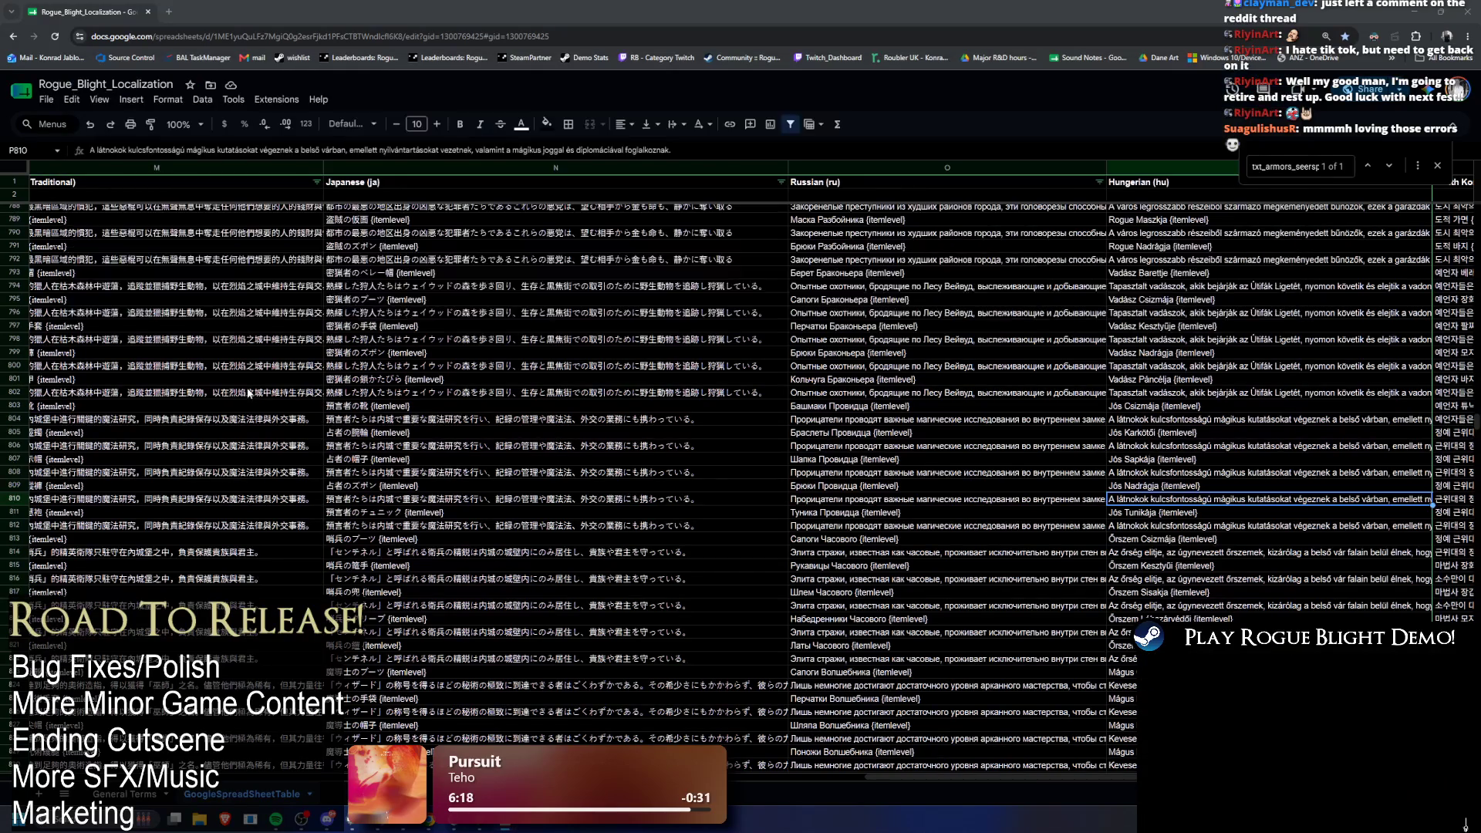
mouse_move(917, 778)
mouse_down()
mouse_move(760, 781)
mouse_move(856, 780)
mouse_up()
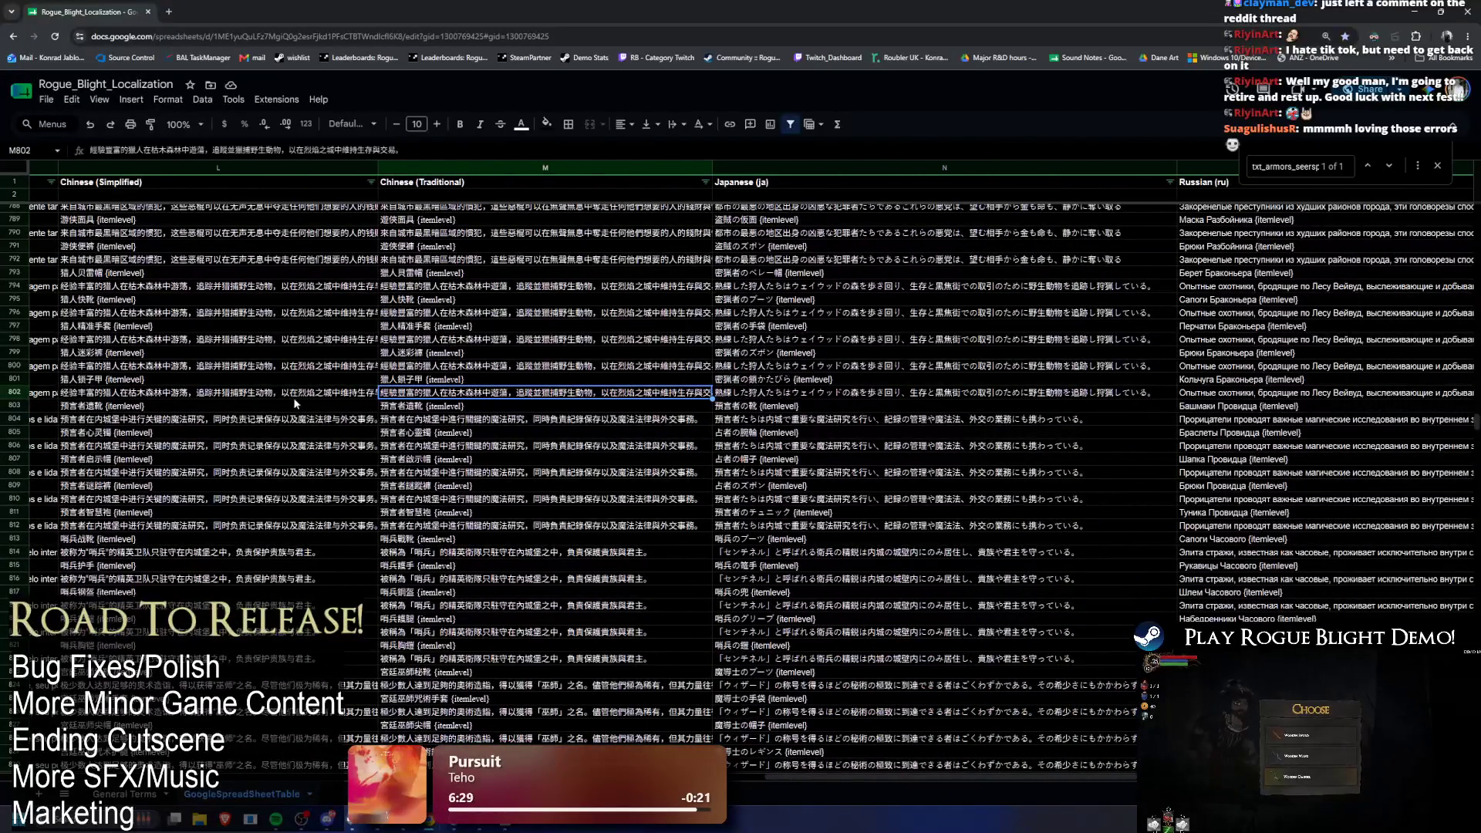
Step: Copy O802's Russian hunter description and paste it after the 9 in the note
key(Right)
key(Right)
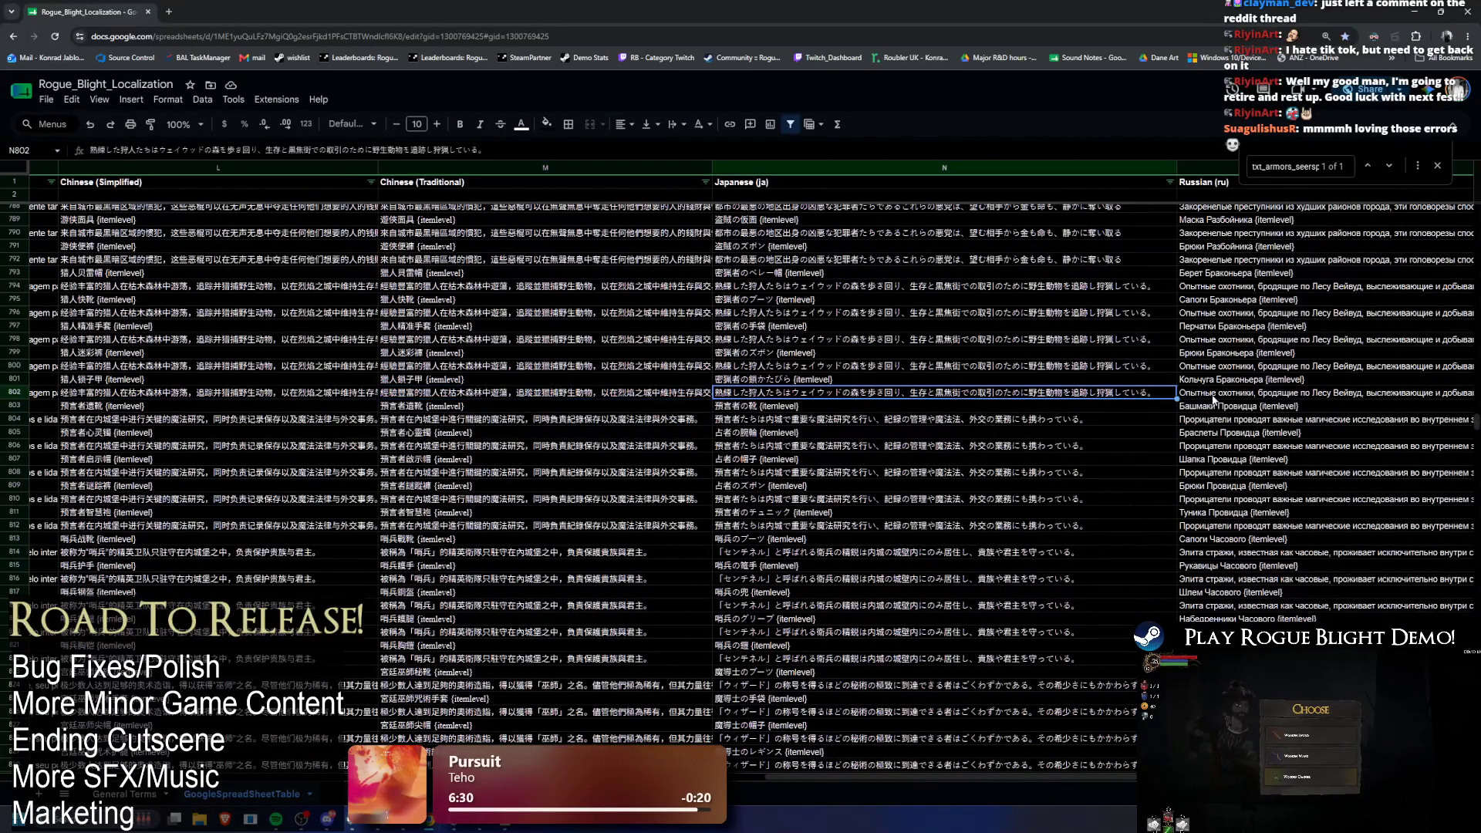
key(Return)
key(ctrl+a)
key(ctrl+c)
key(alt+Tab)
key(ctrl+v)
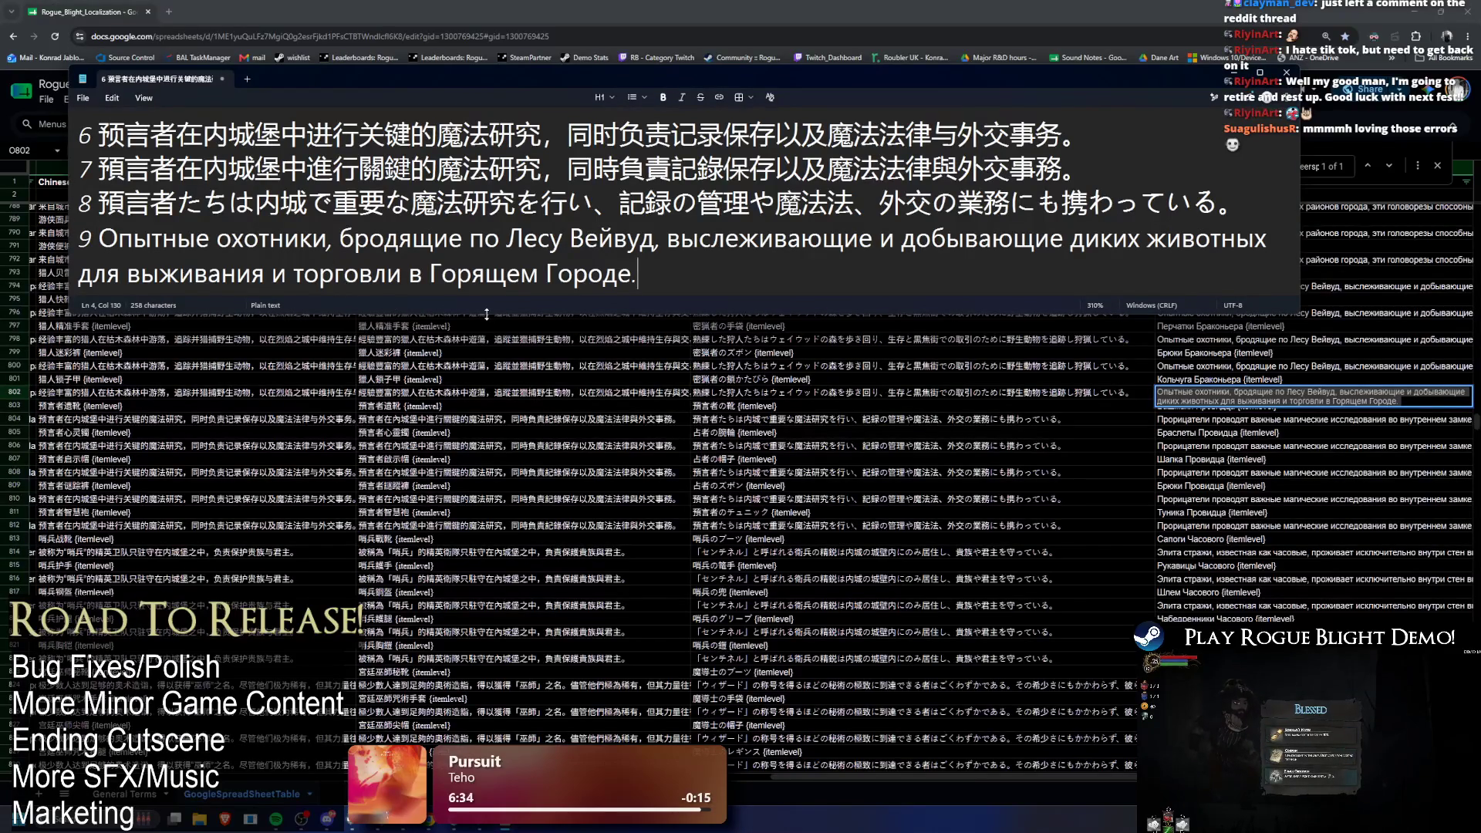
key(alt+Tab)
key(alt+Tab)
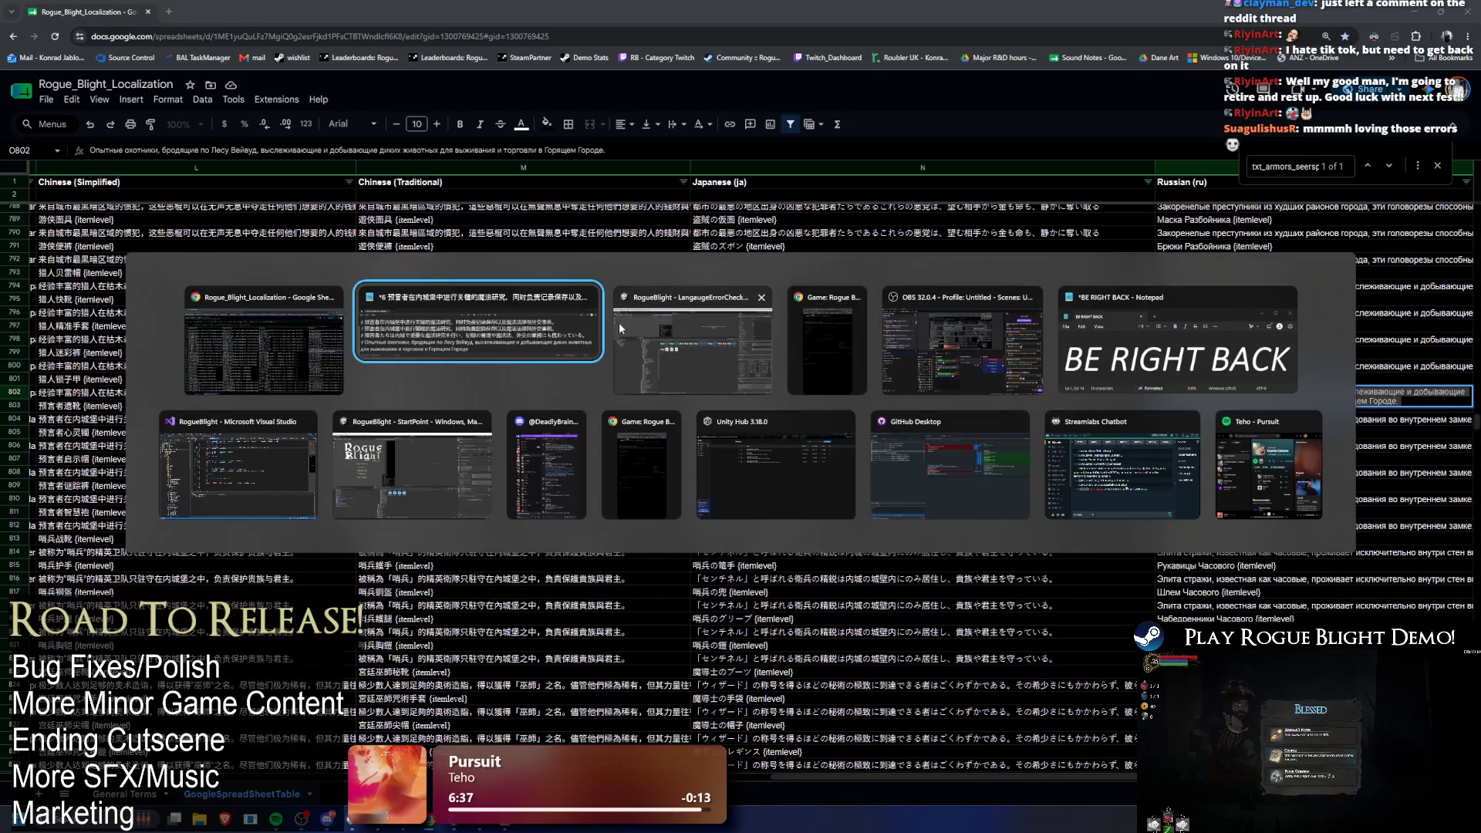
click(724, 349)
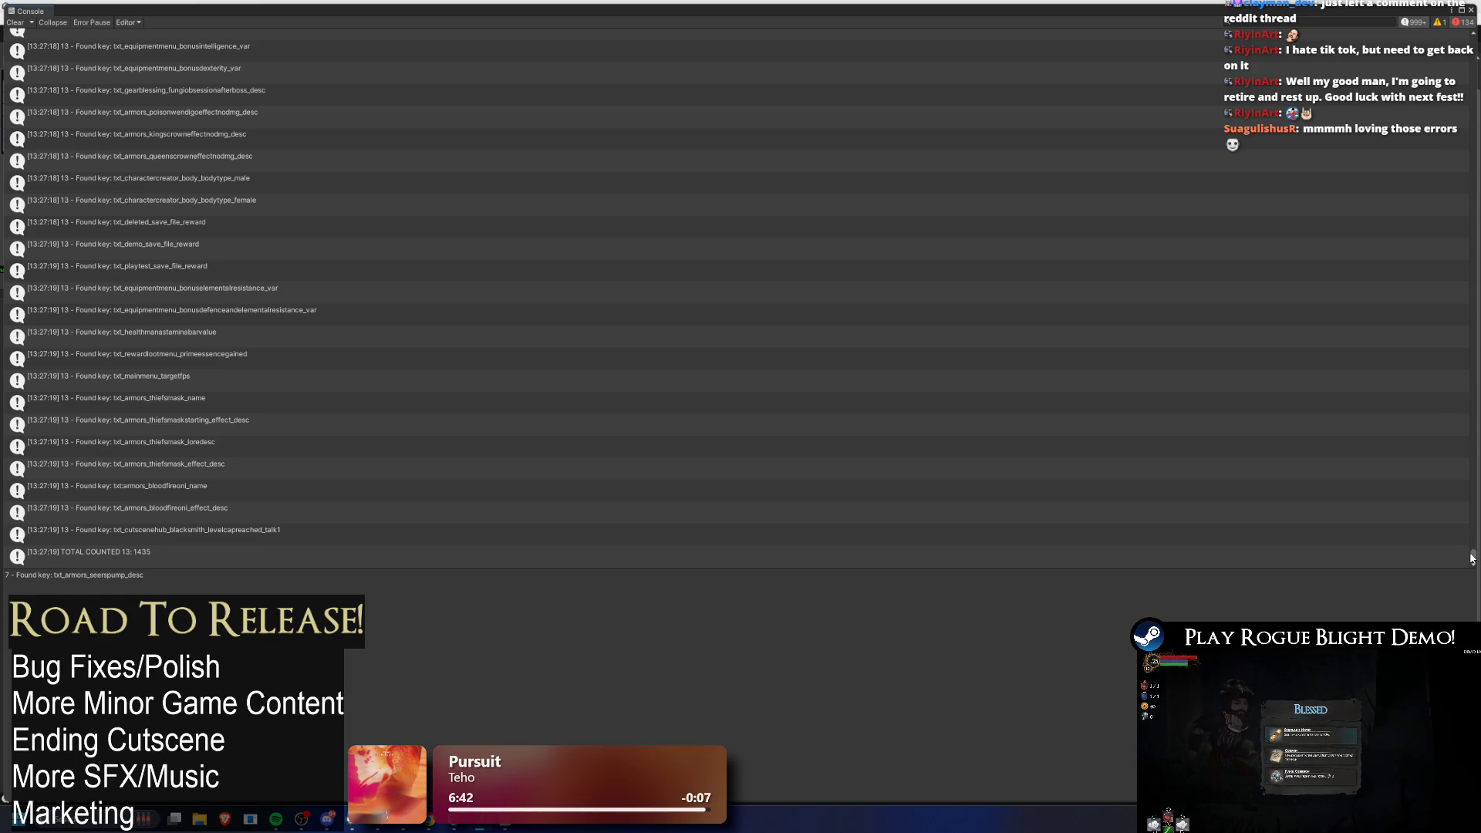
Step: Scroll up through the Console's 'Found key' entries, past txt_armors_thiefsmask_name and txt_armors_bloodfrenzy_effect_desc
mouse_move(1468, 557)
mouse_down()
mouse_move(1461, 520)
mouse_move(1465, 562)
mouse_up()
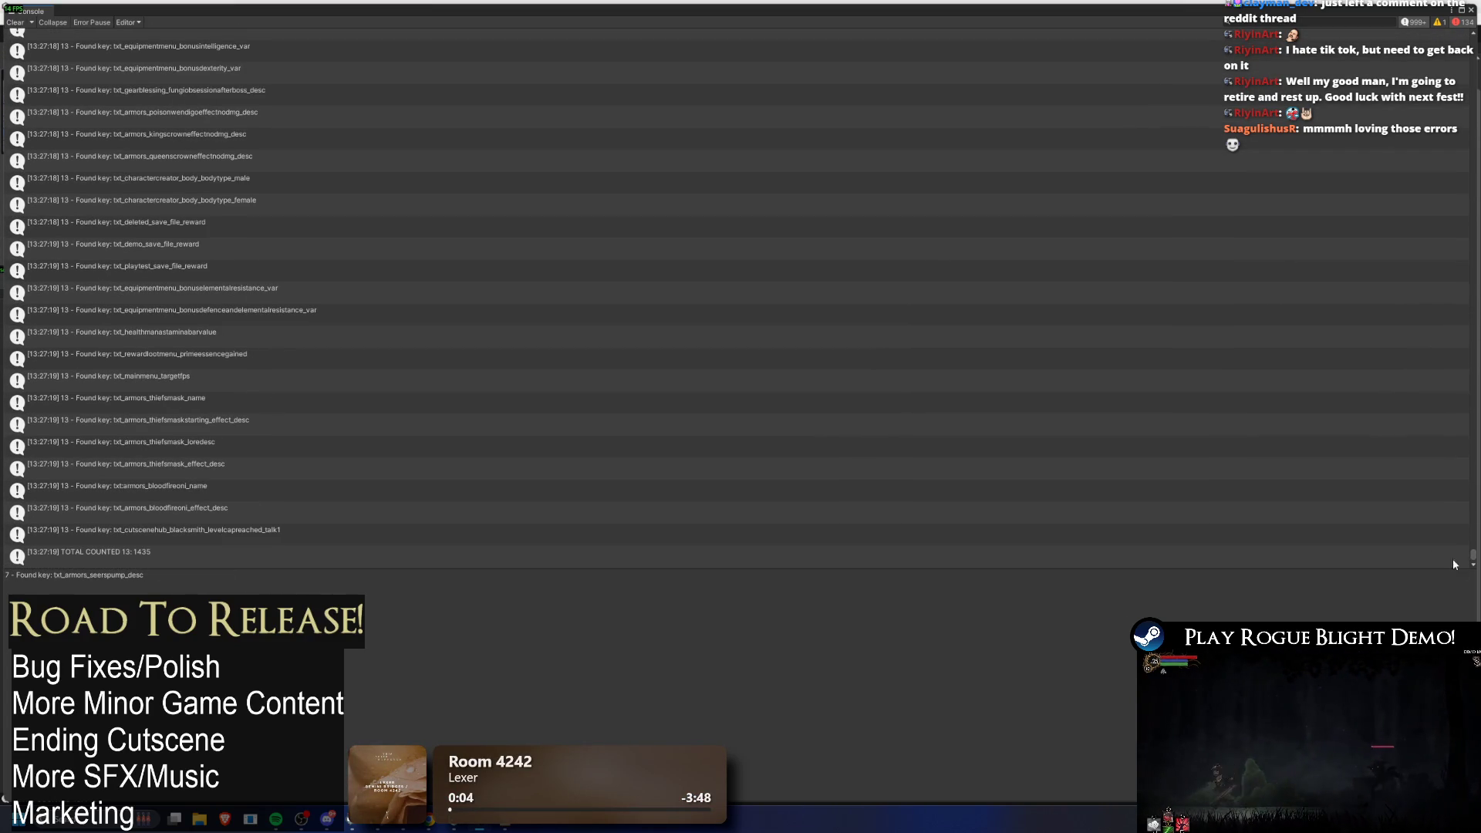
scroll(509, 424, up, 10)
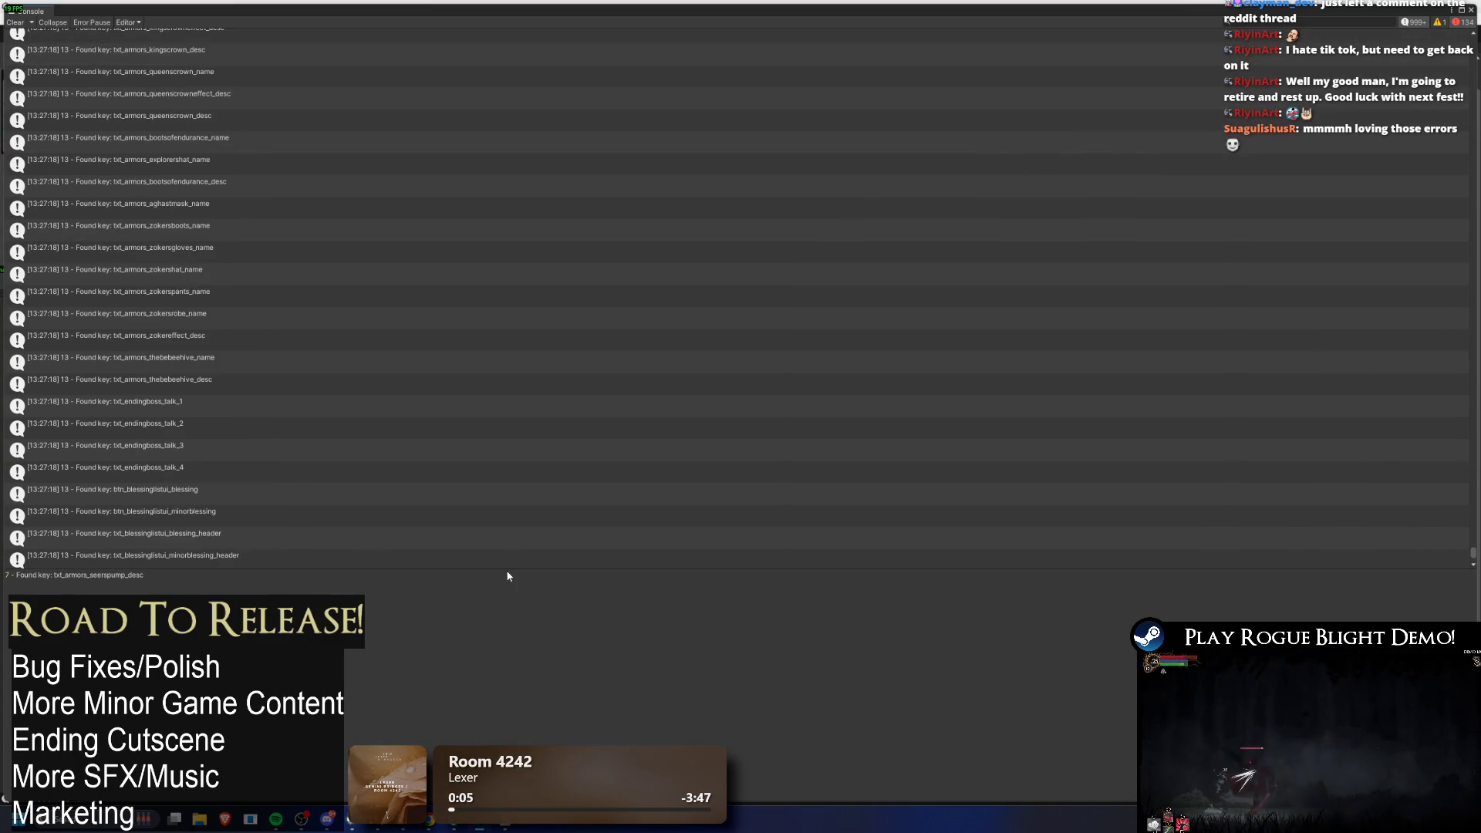
scroll(359, 421, up, 10)
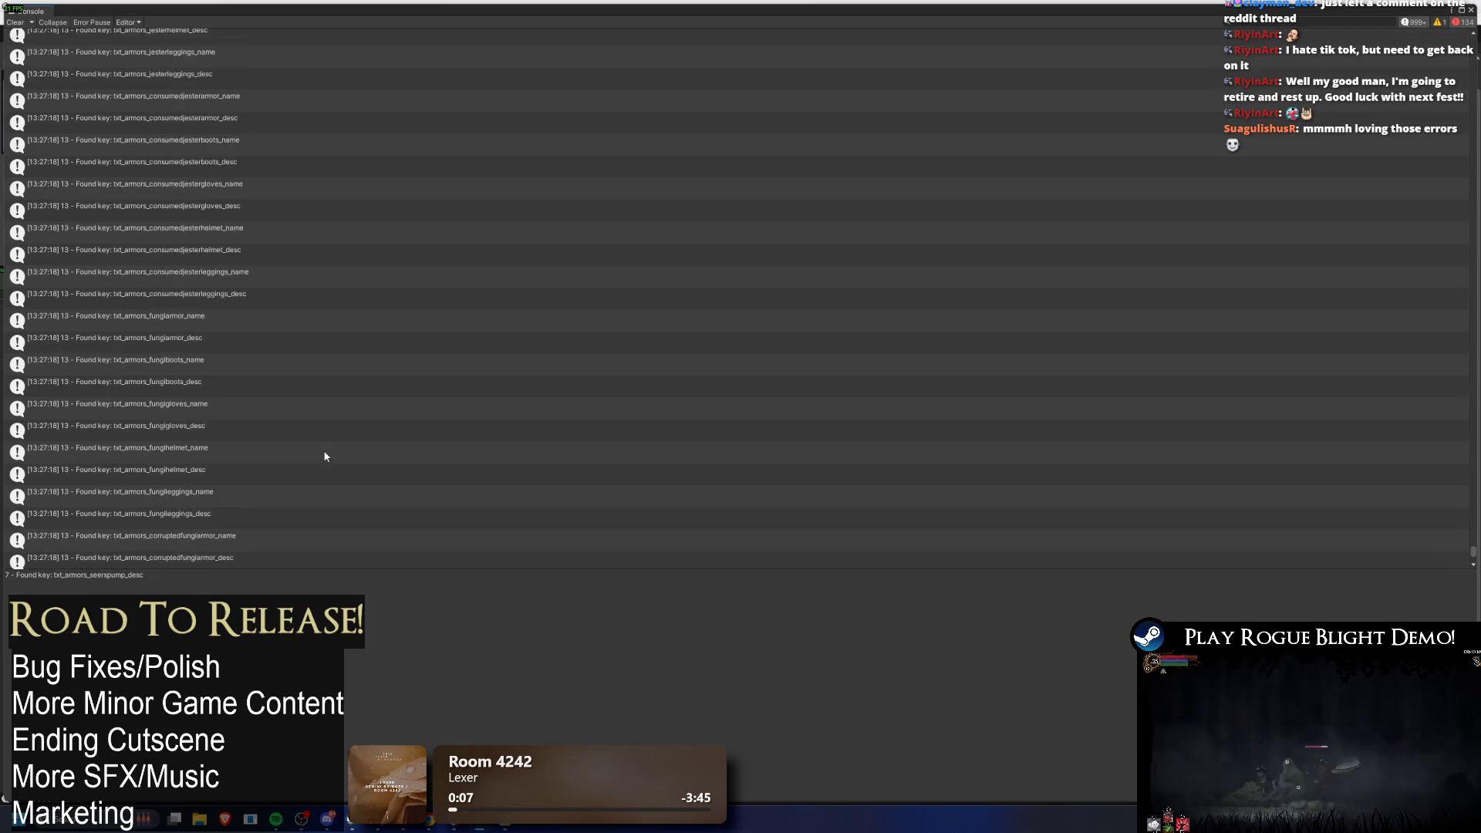
scroll(324, 460, up, 10)
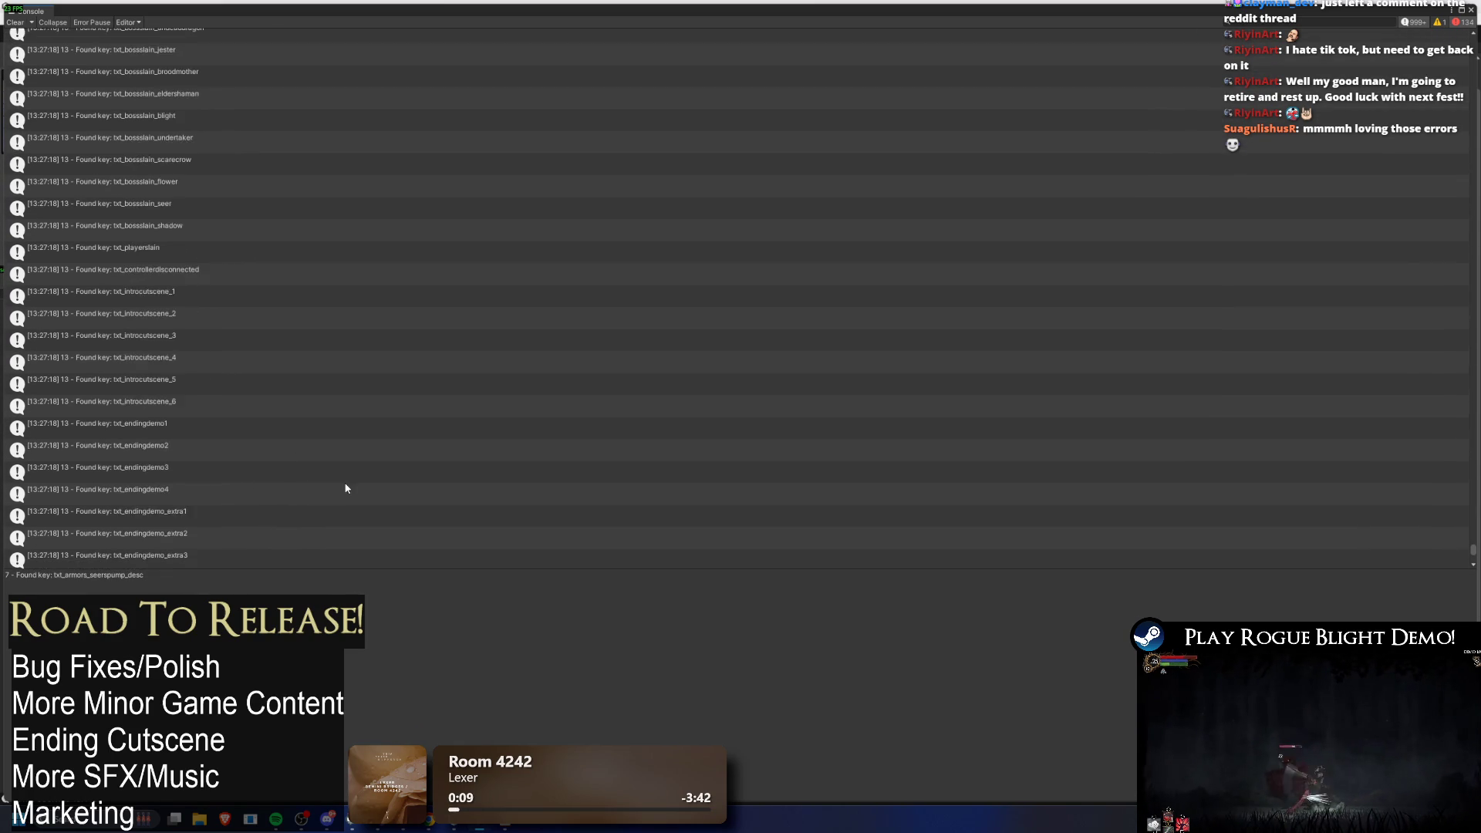
scroll(344, 494, up, 10)
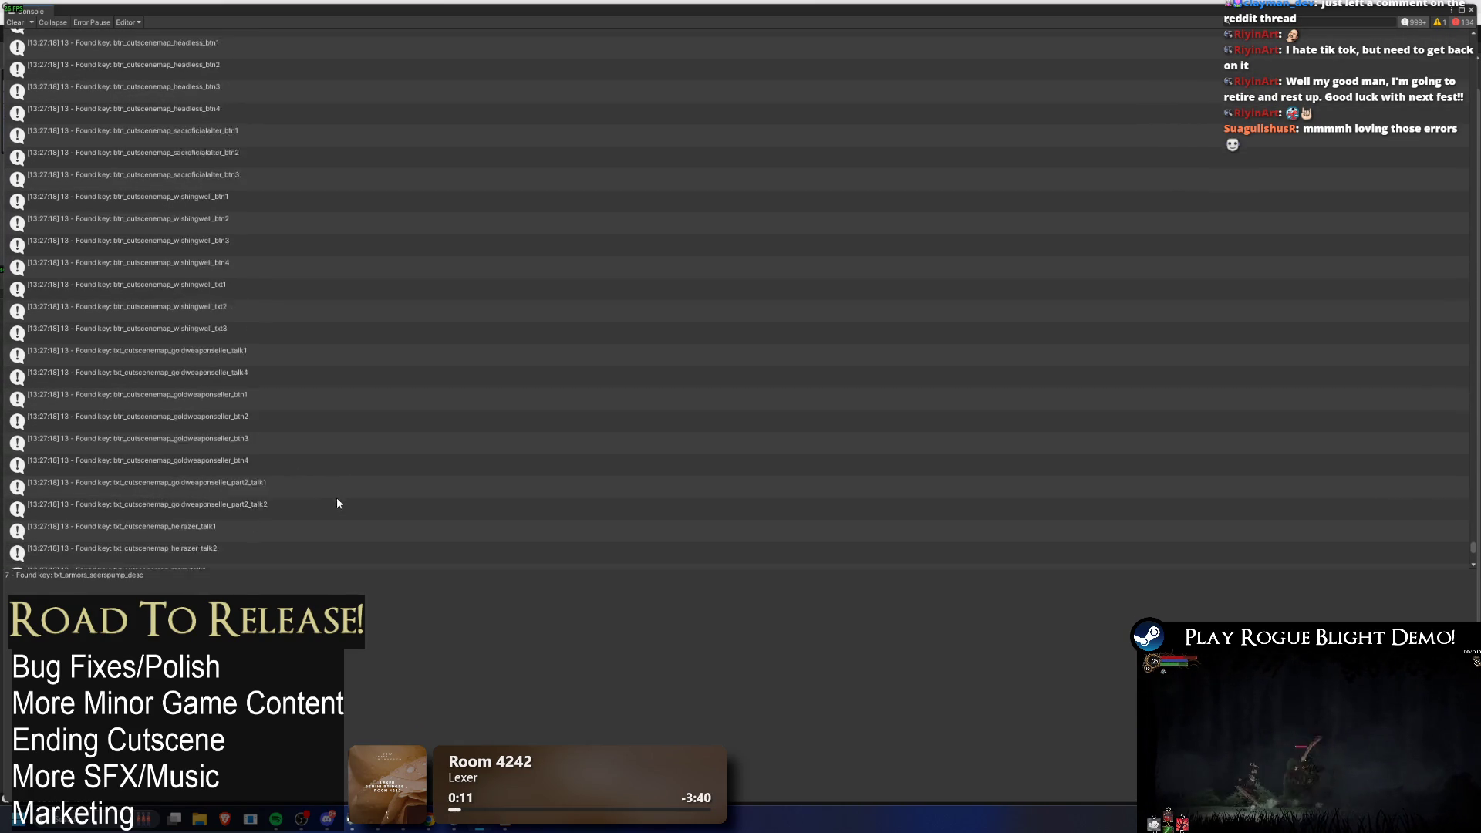
scroll(318, 516, up, 10)
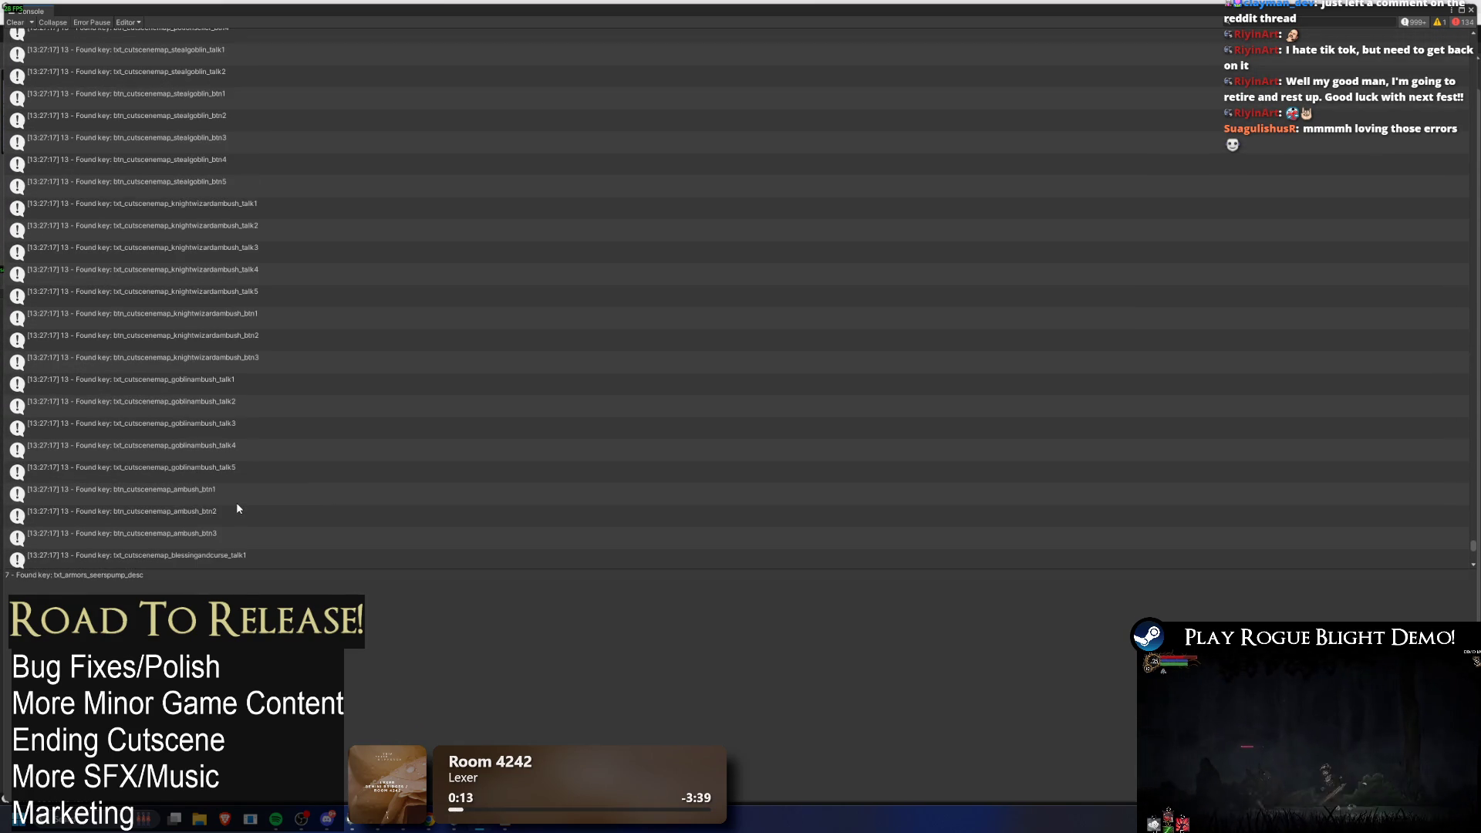
scroll(285, 517, up, 10)
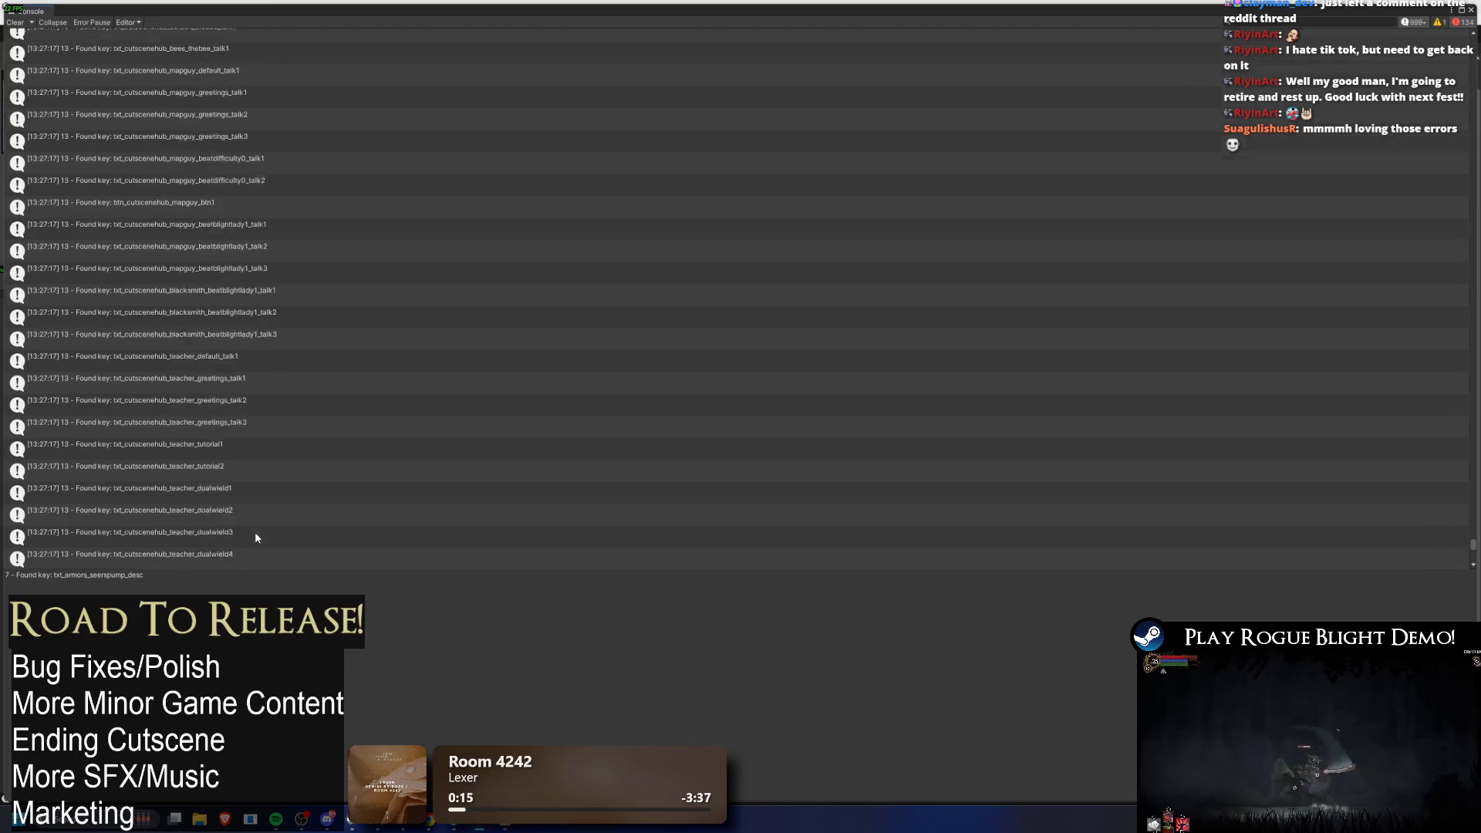
scroll(250, 529, up, 10)
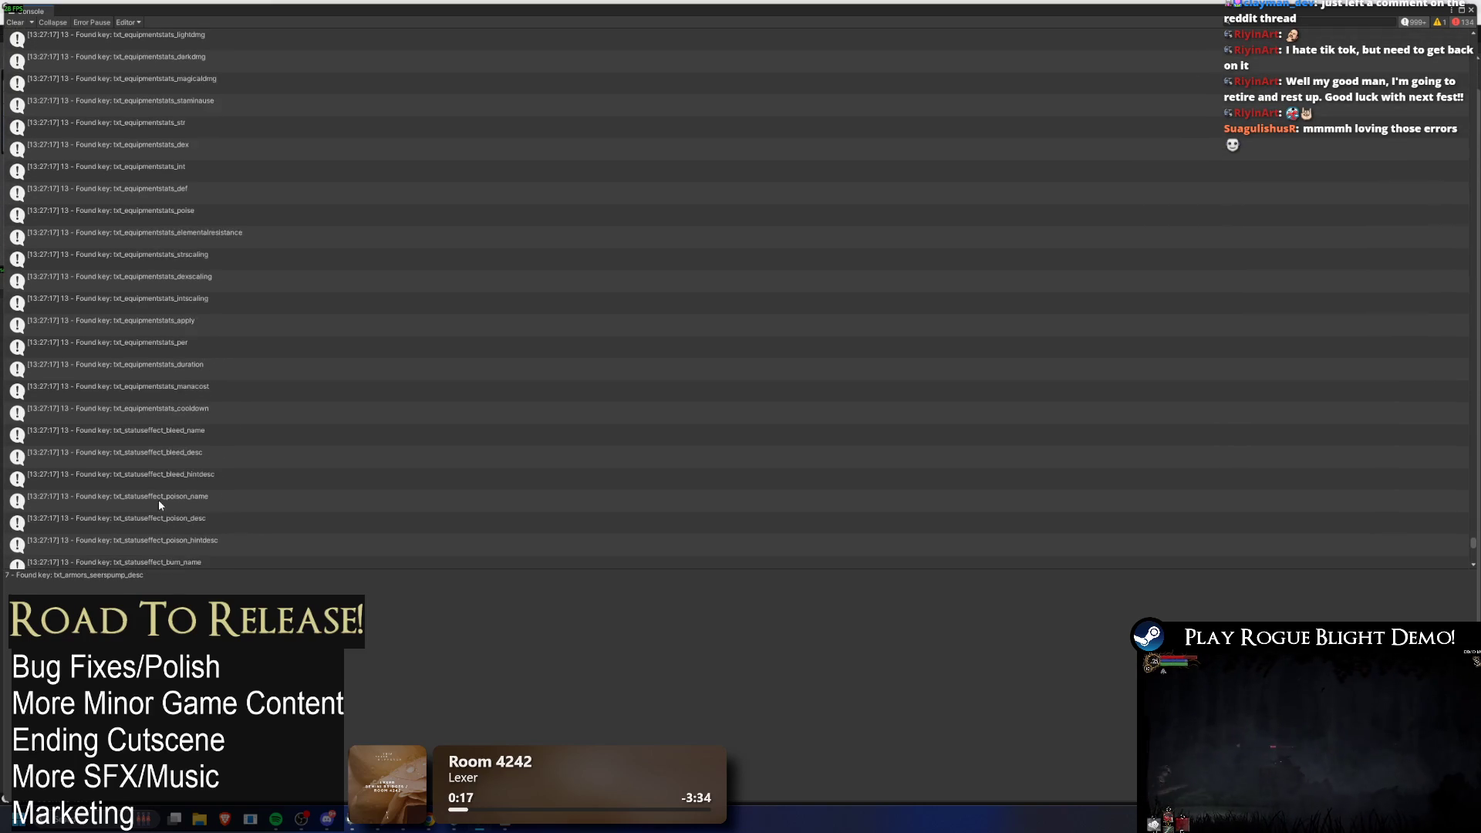
scroll(152, 522, up, 10)
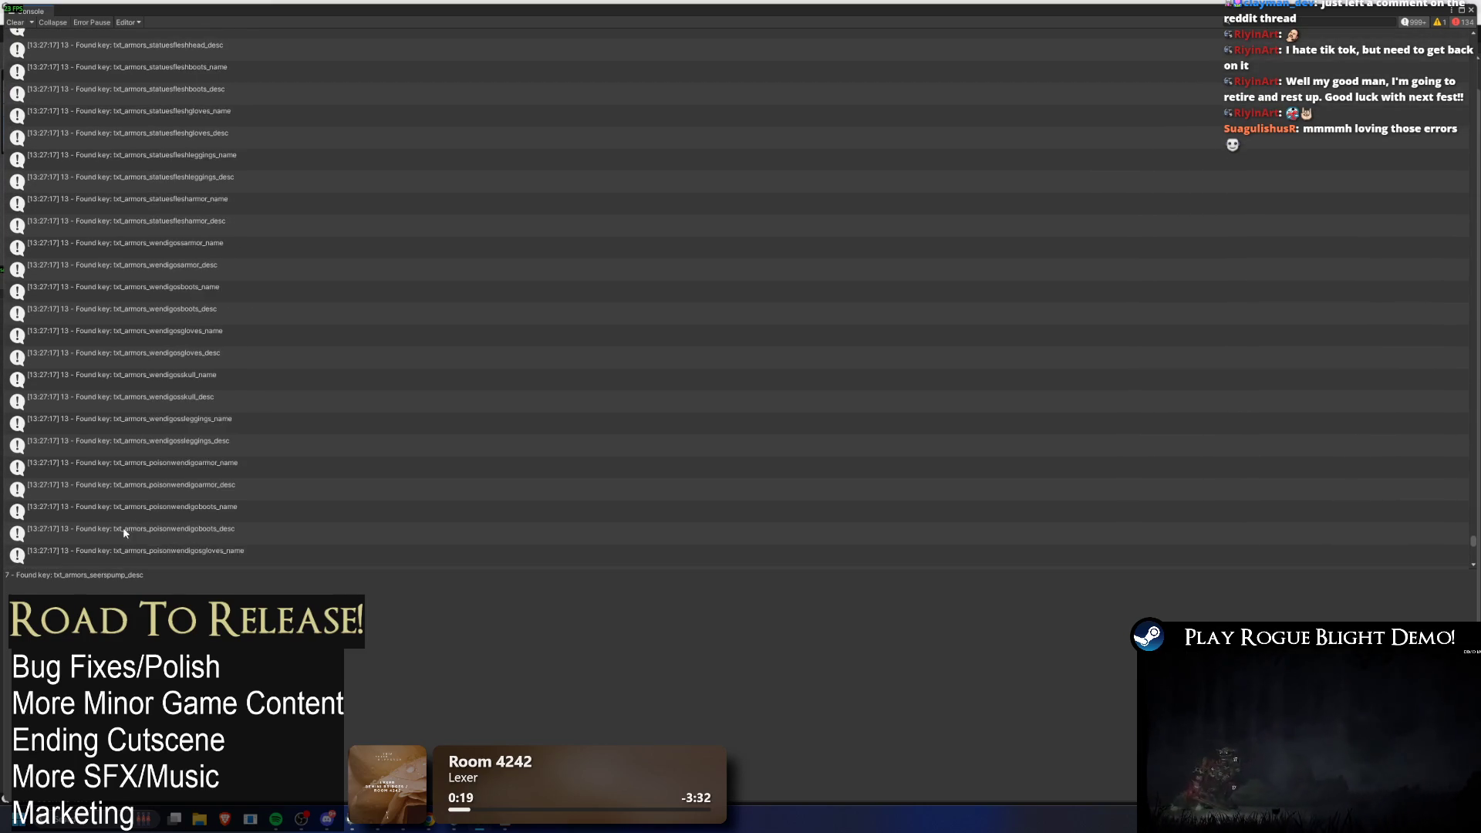
scroll(121, 541, up, 10)
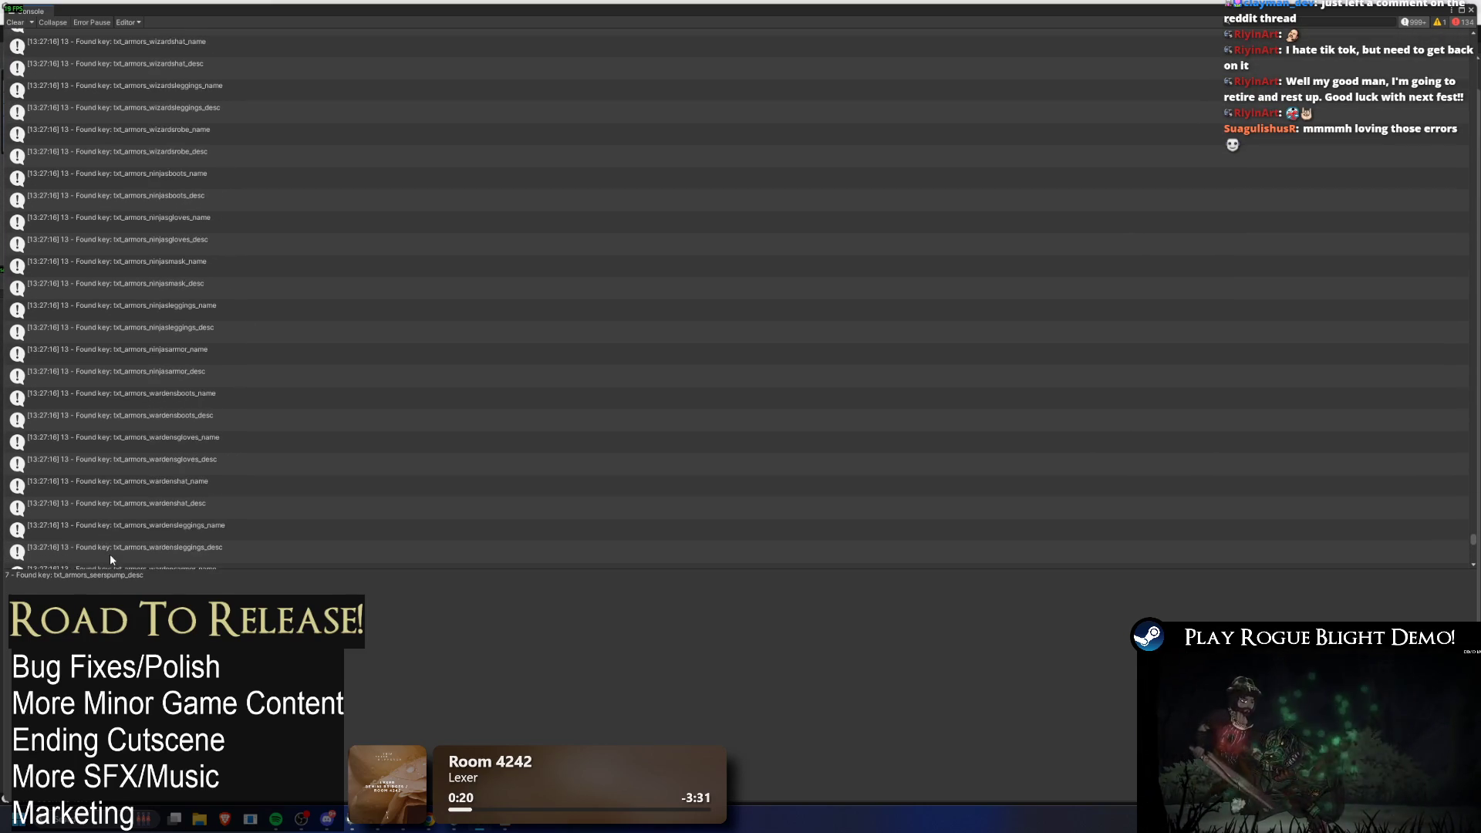
scroll(161, 399, up, 10)
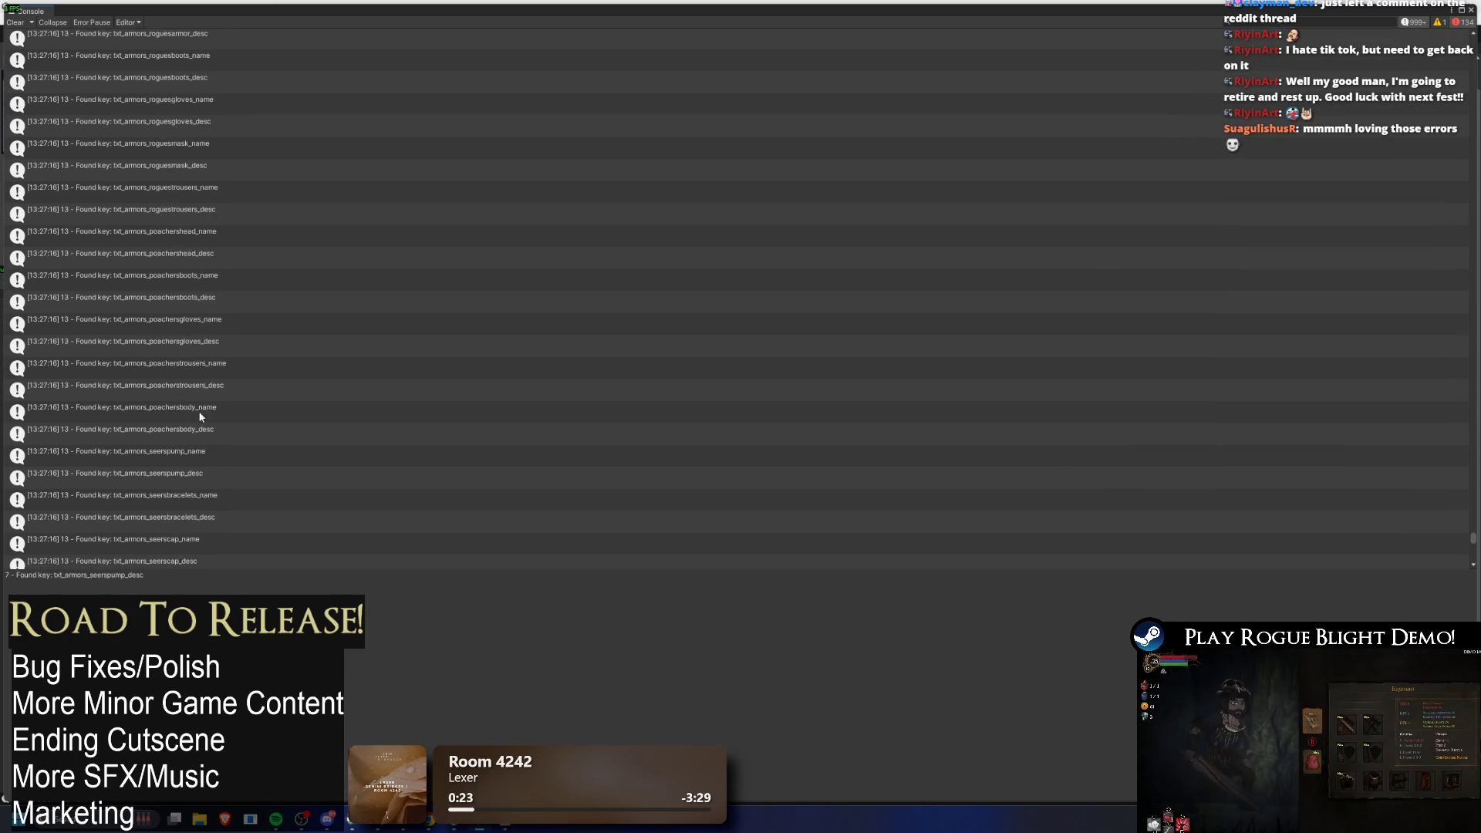
scroll(197, 417, up, 10)
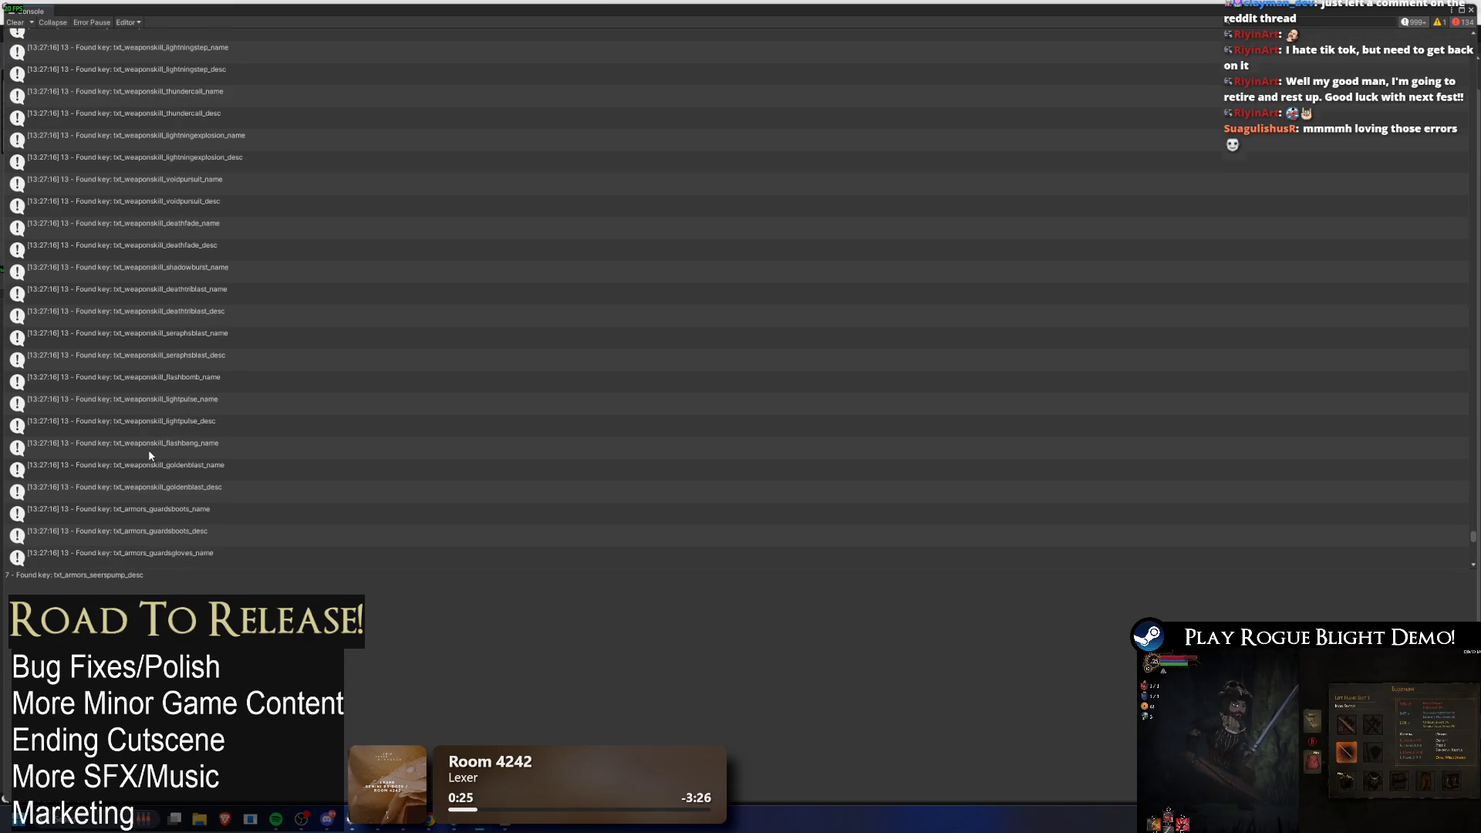
scroll(123, 486, up, 10)
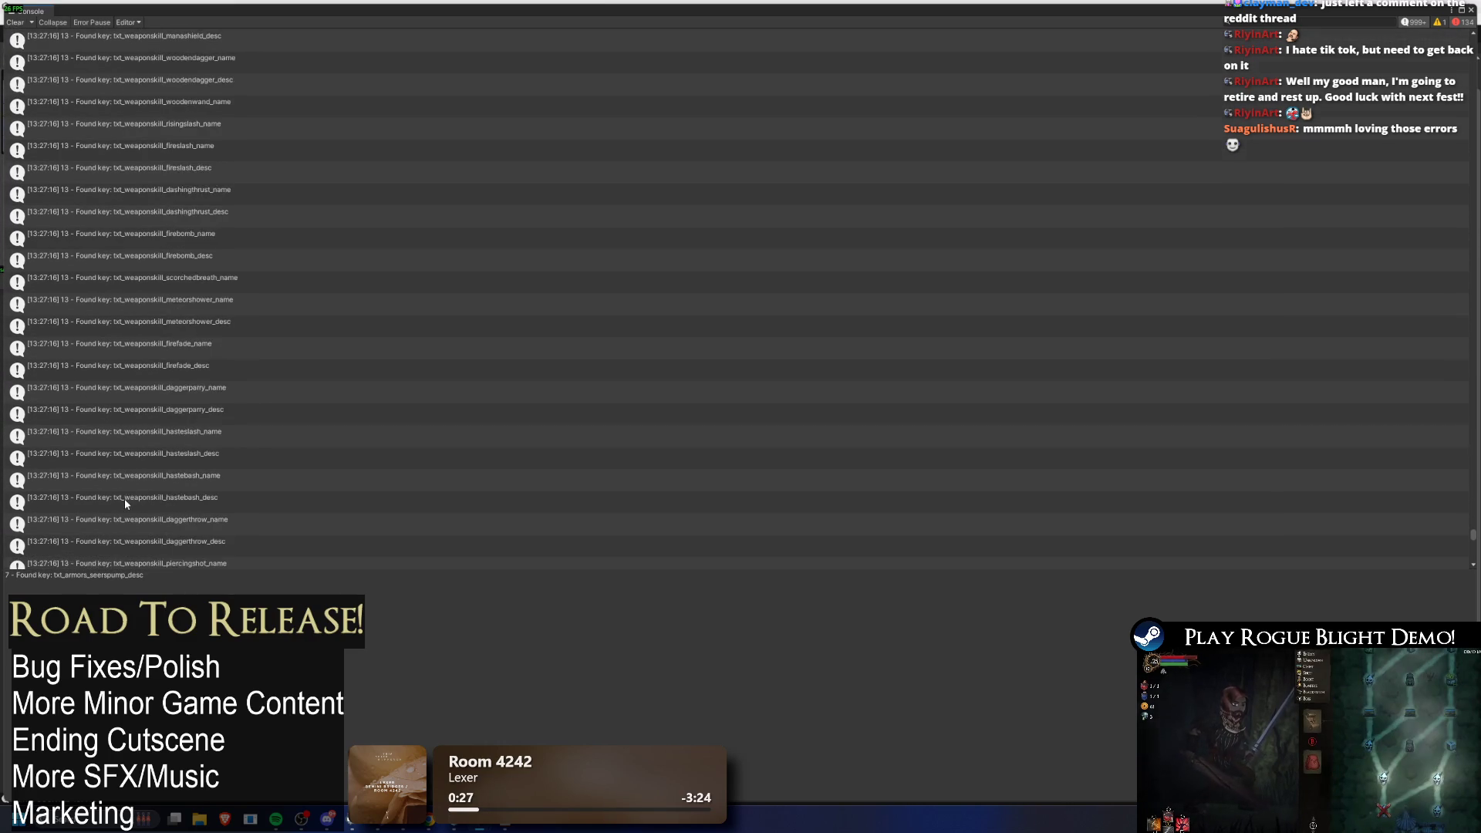
scroll(121, 507, up, 10)
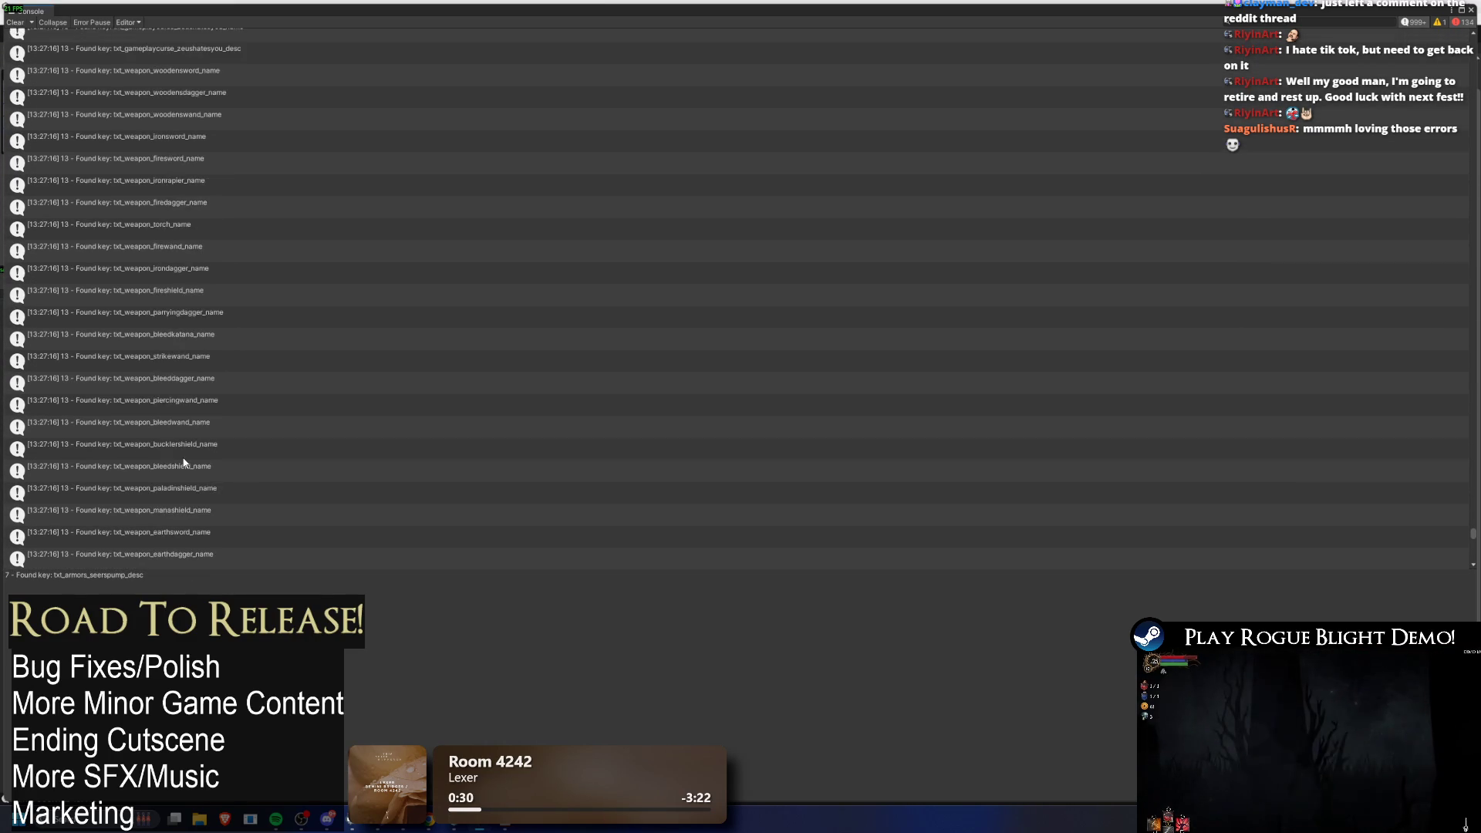
scroll(200, 460, up, 10)
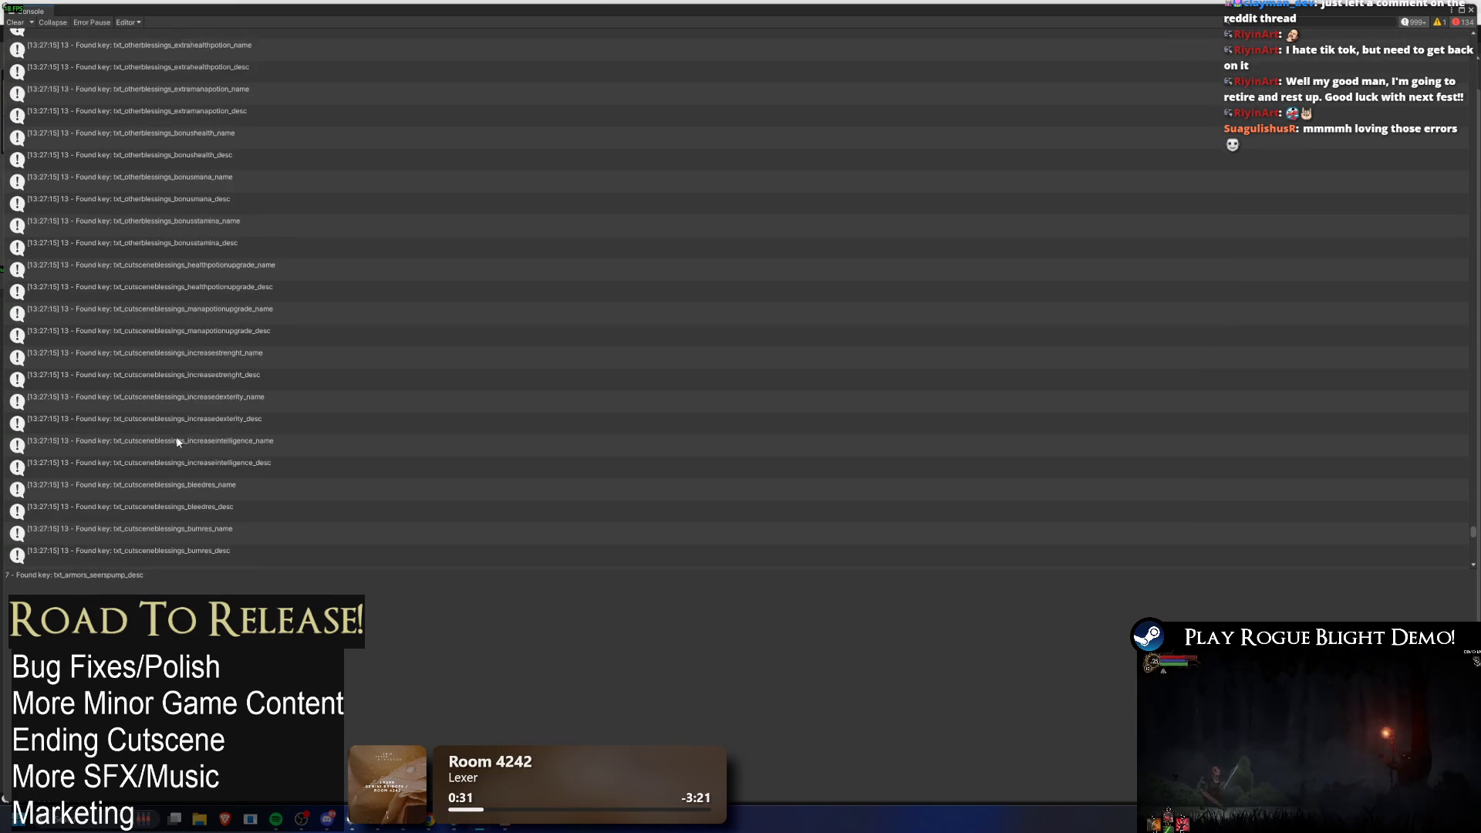
scroll(180, 468, up, 10)
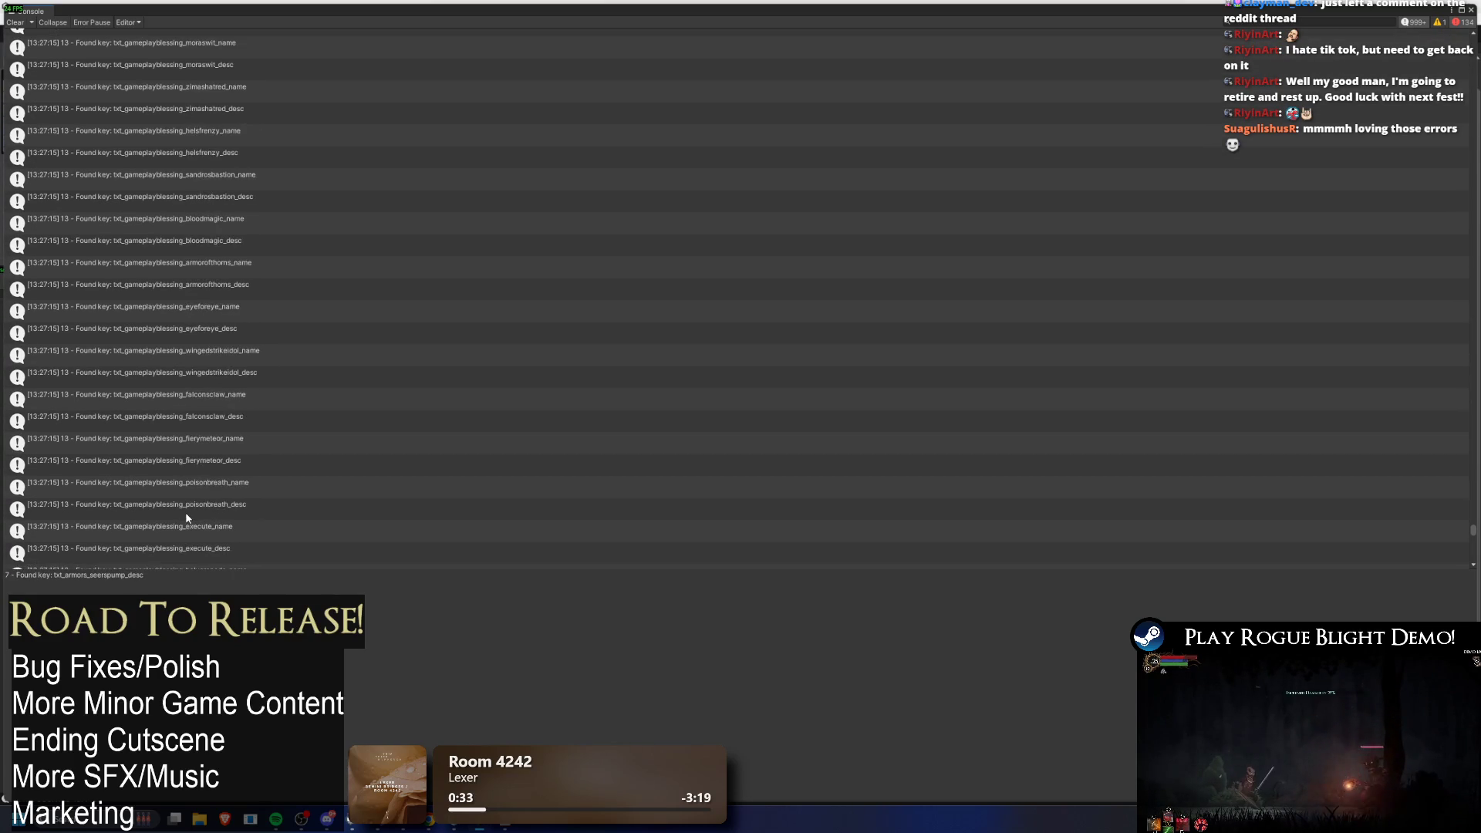
scroll(127, 539, up, 10)
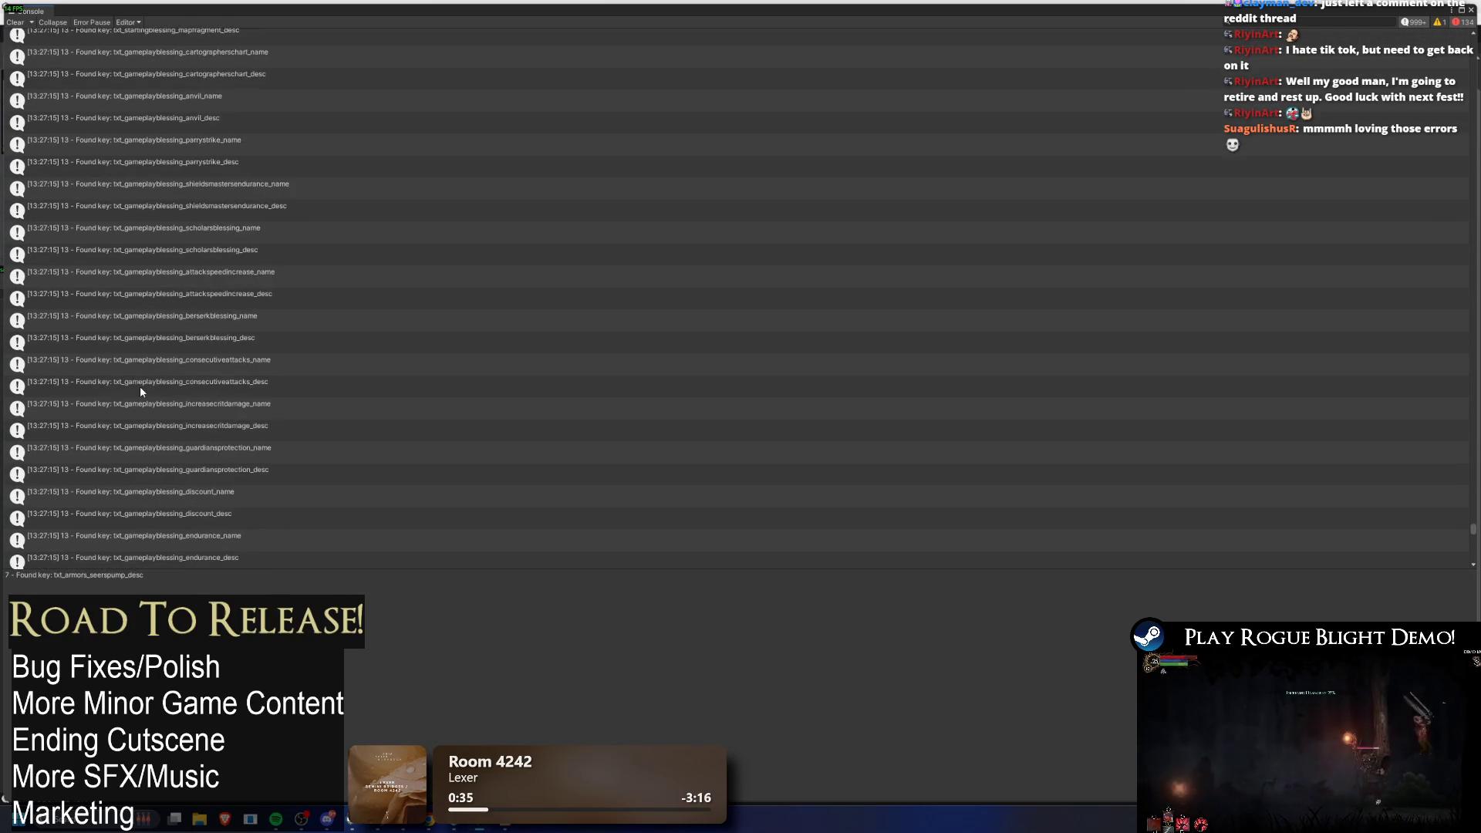
scroll(196, 266, up, 10)
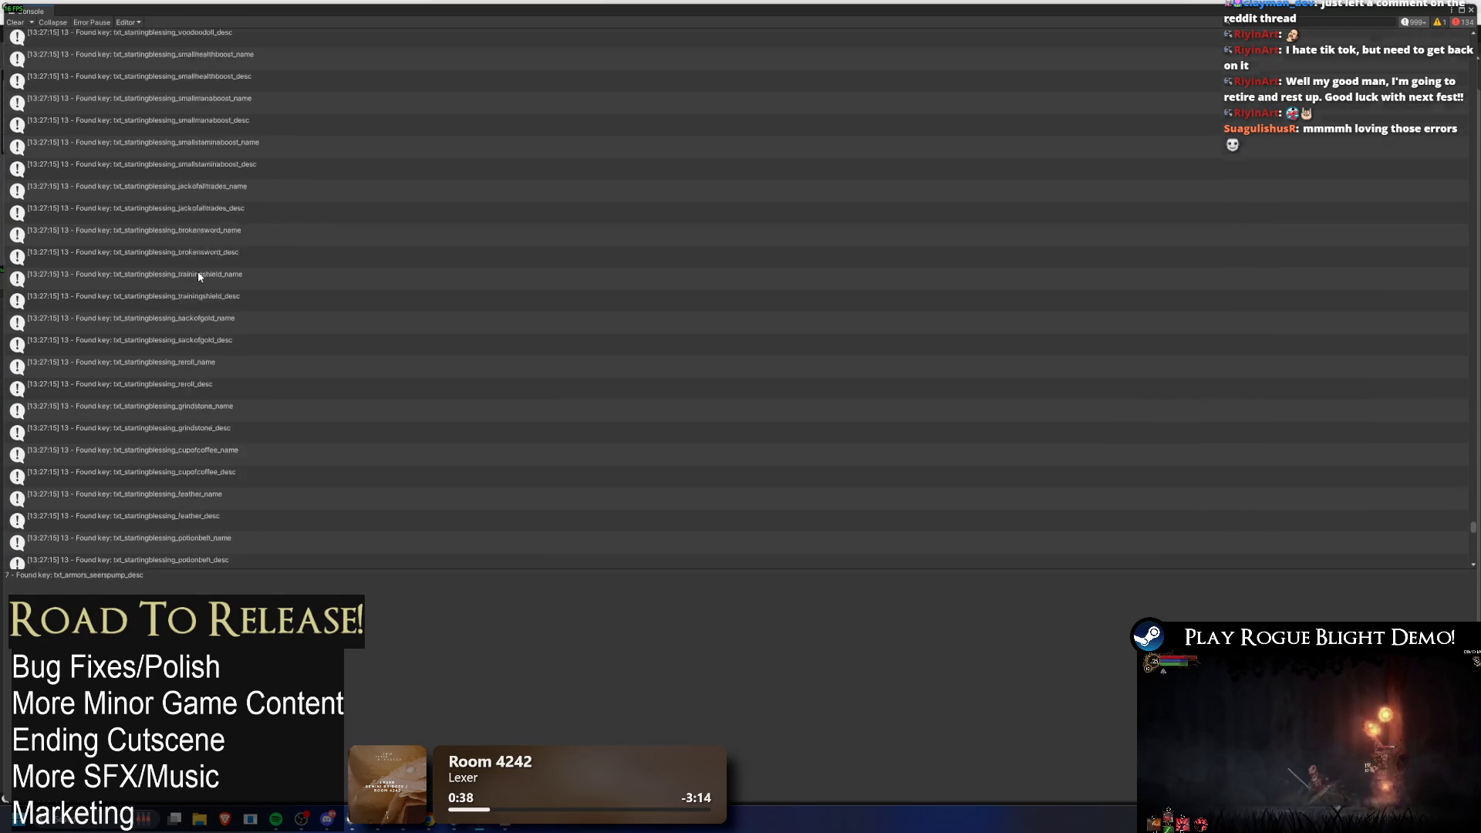
scroll(221, 287, up, 10)
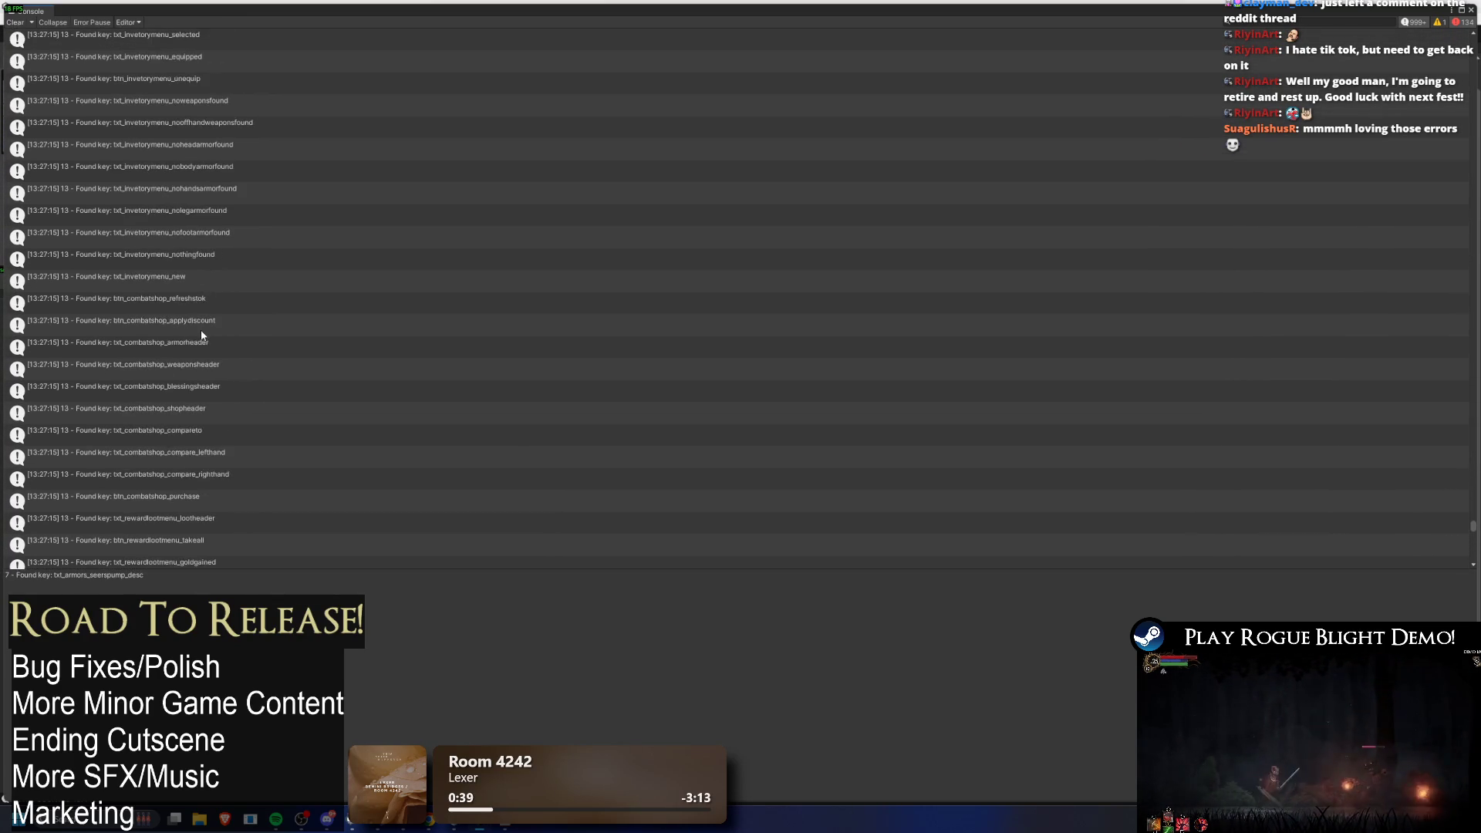
scroll(199, 336, up, 10)
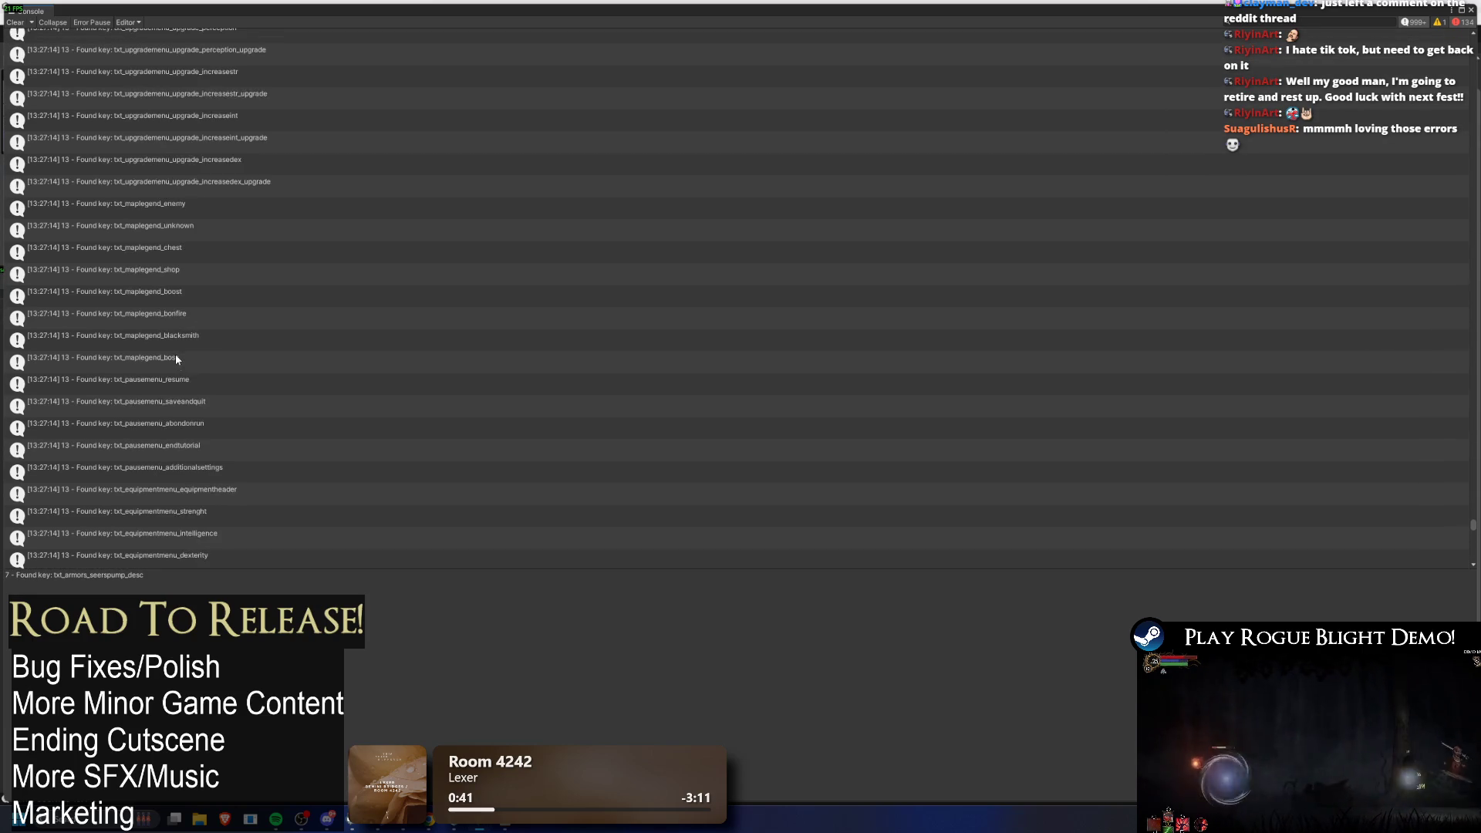
scroll(163, 368, up, 10)
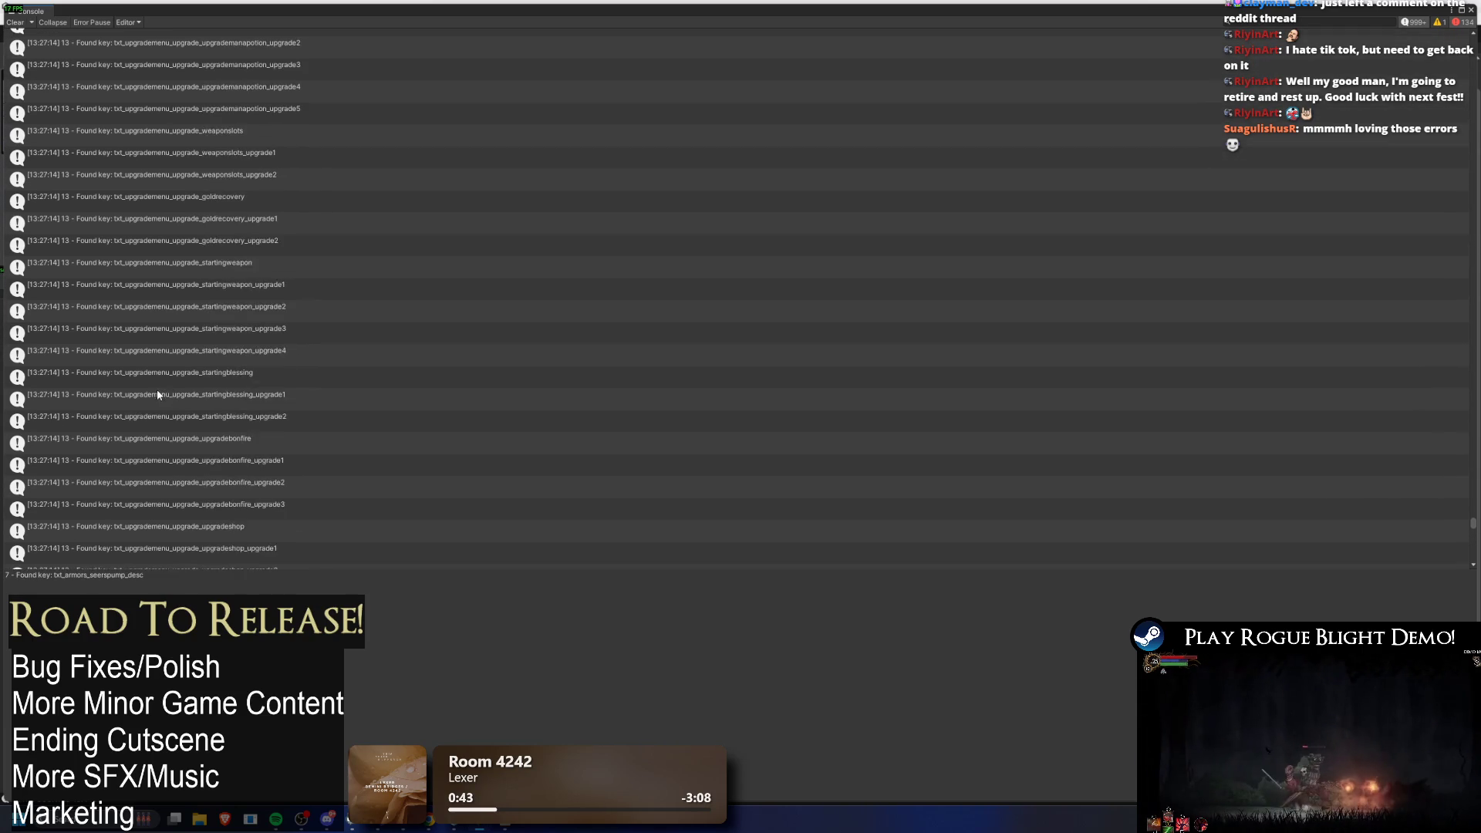
scroll(159, 396, up, 10)
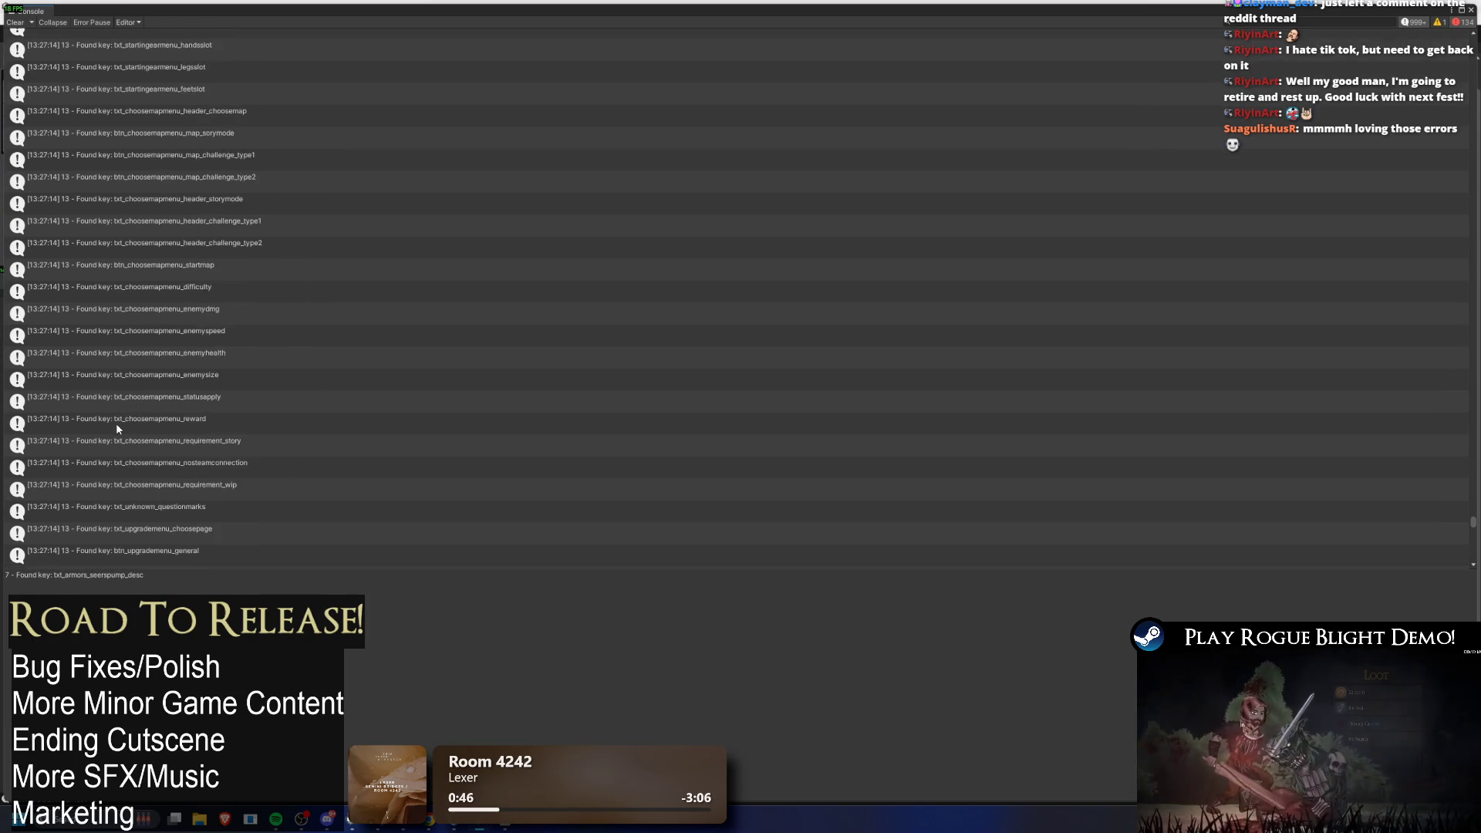
scroll(429, 108, up, 10)
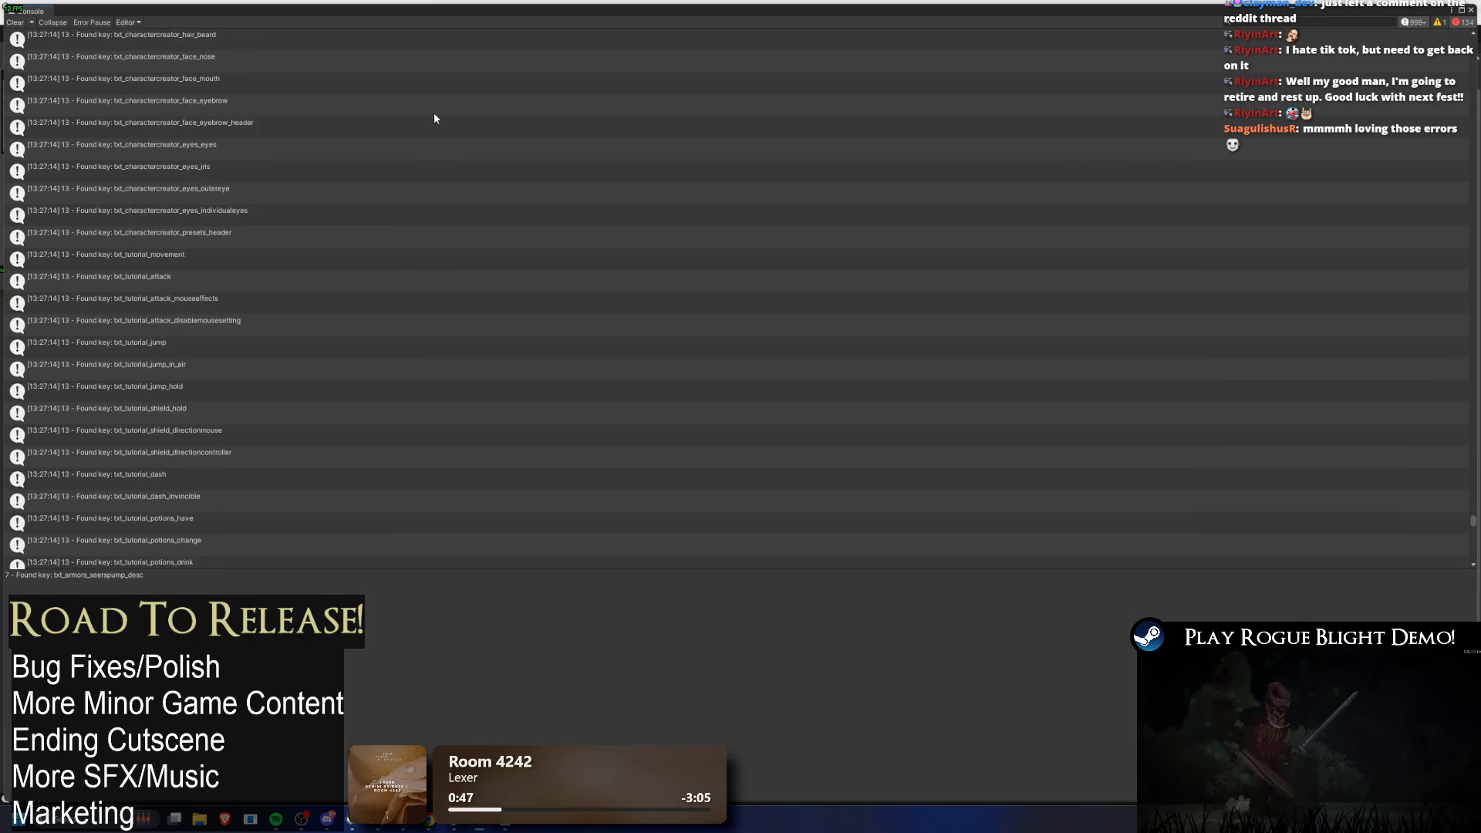
scroll(437, 124, up, 10)
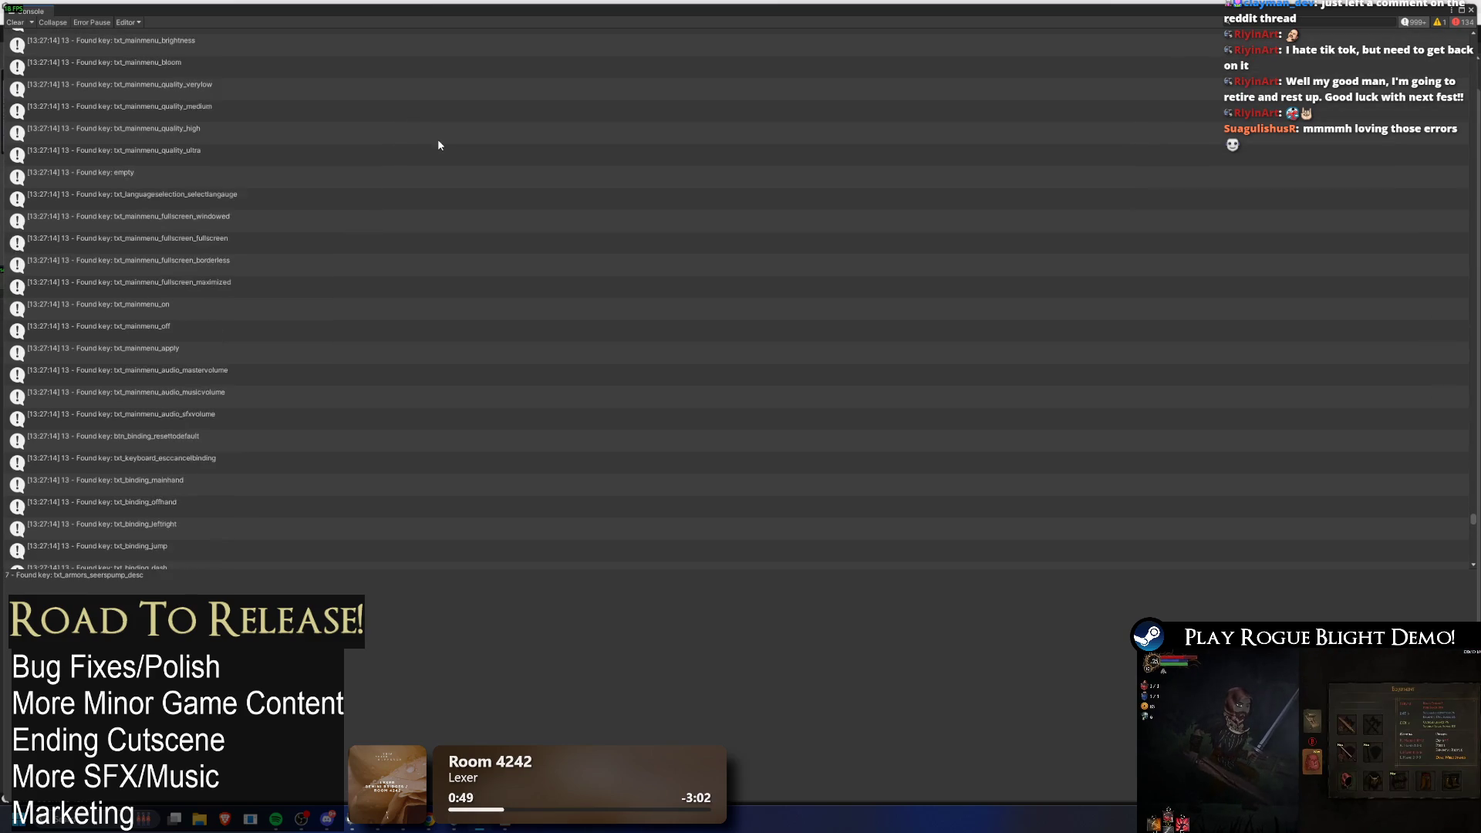
scroll(442, 151, up, 10)
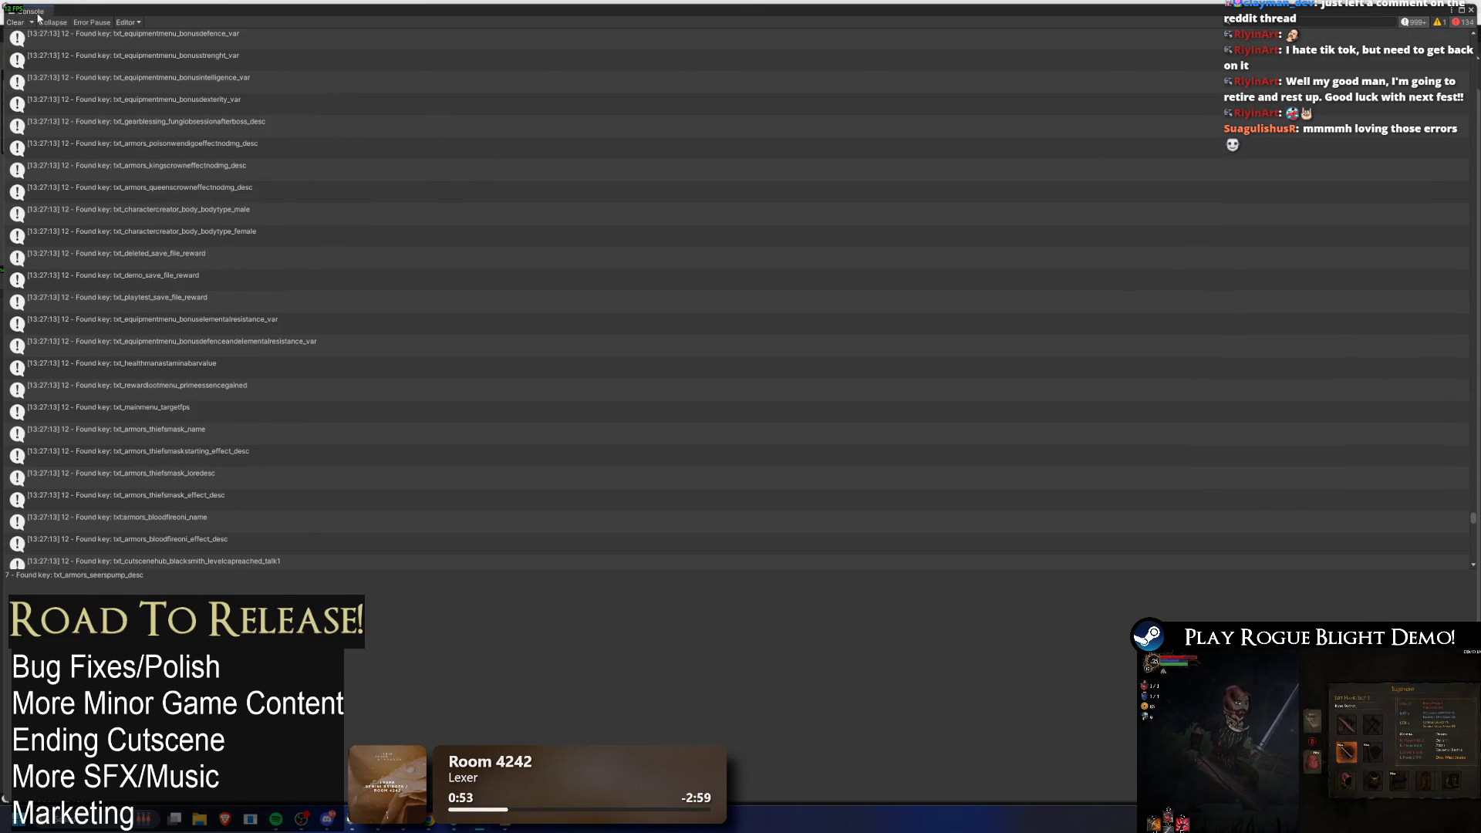
key(alt+Tab)
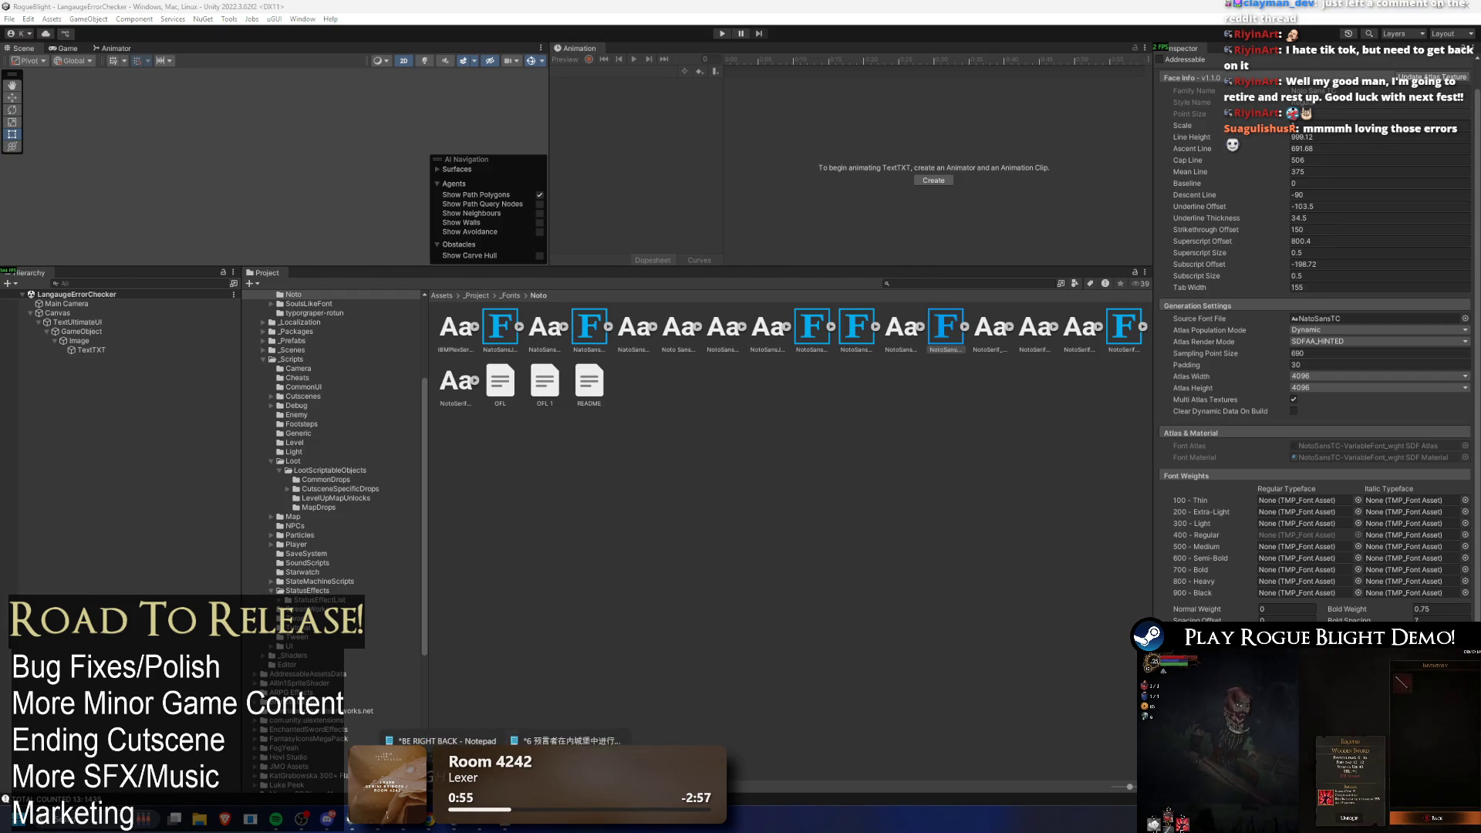
Step: Widen the note so Russian line 9 fits, select 同, then view the sheet's General Terms tab
key(alt+Tab)
mouse_move(502, 77)
mouse_down()
mouse_move(452, 250)
mouse_move(451, 12)
mouse_move(452, 36)
mouse_up()
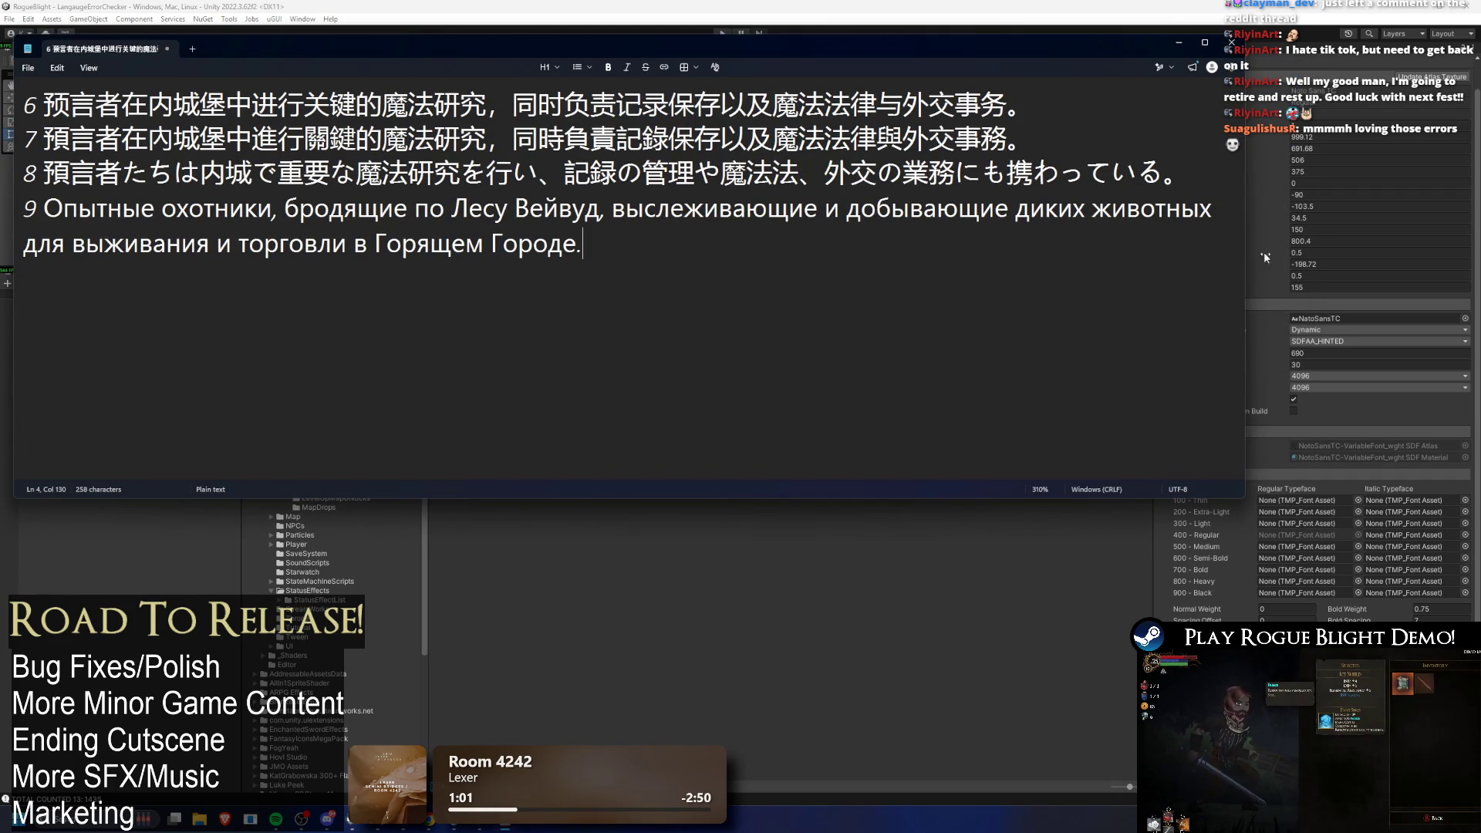
drag(1247, 247, 1423, 248)
ctrl+scroll(537, 159, down, 5)
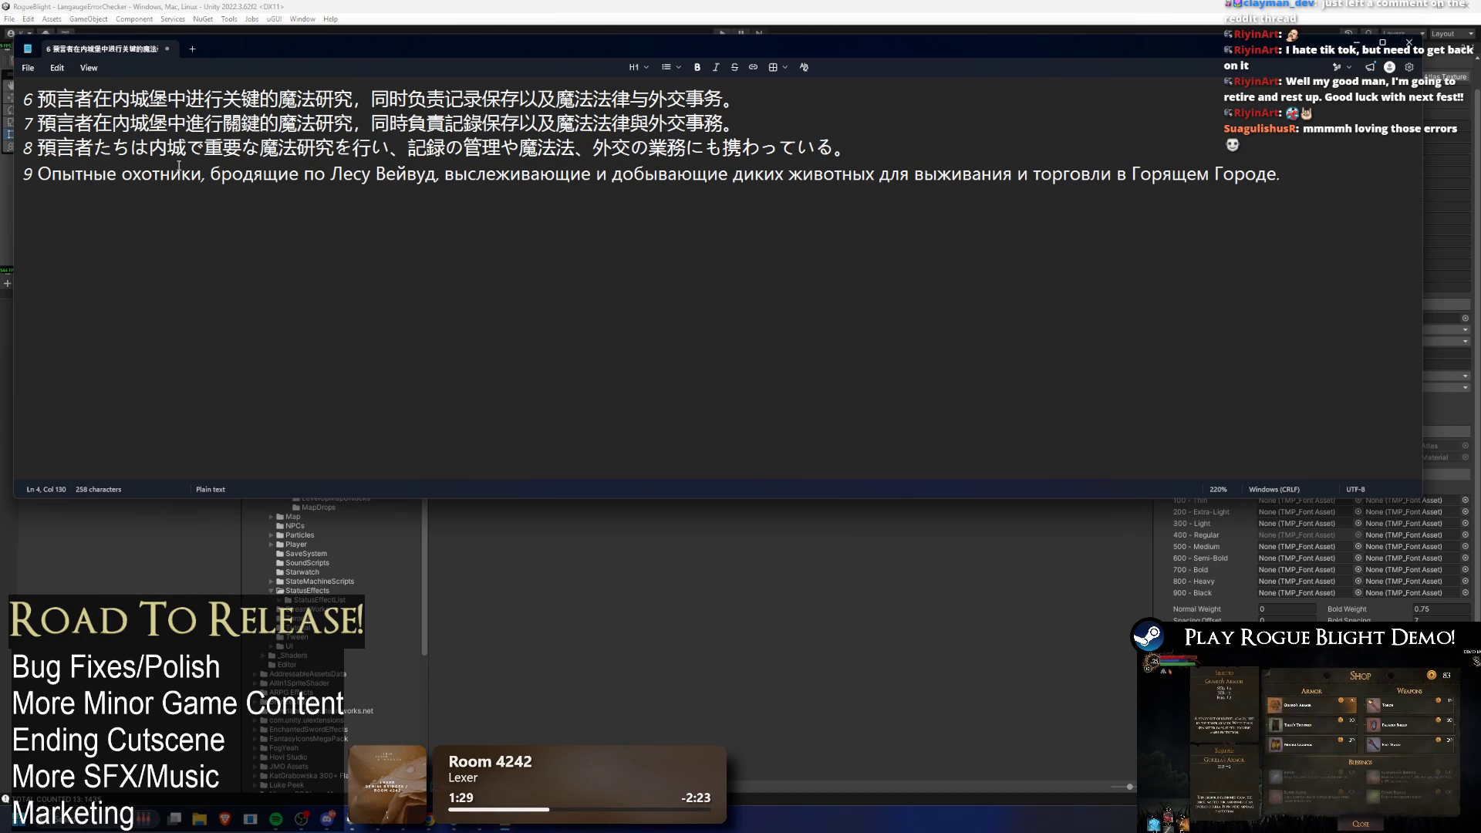
drag(1279, 174, 26, 171)
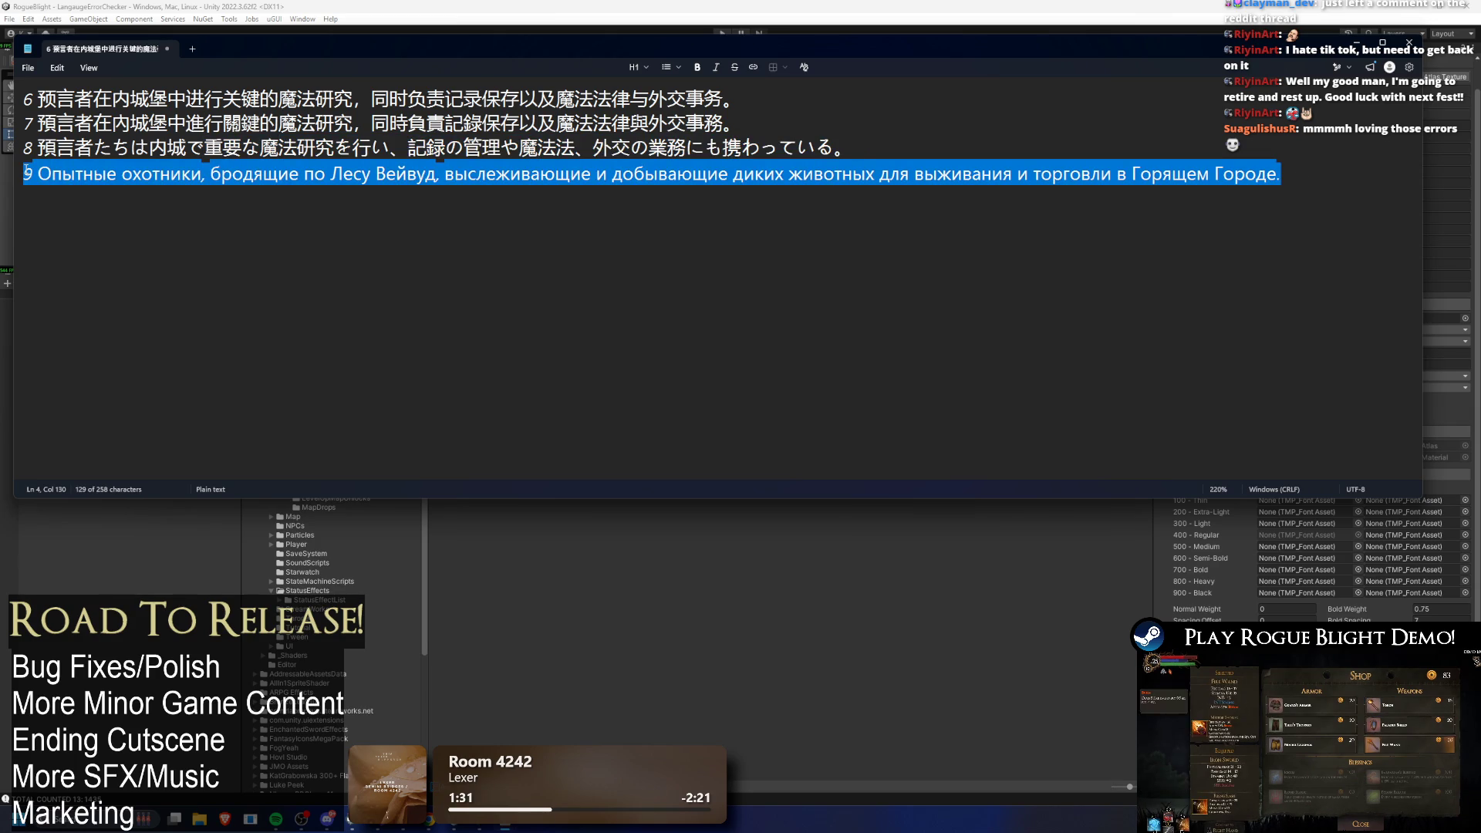
mouse_move(842, 148)
mouse_down()
mouse_move(31, 98)
mouse_move(26, 174)
mouse_up()
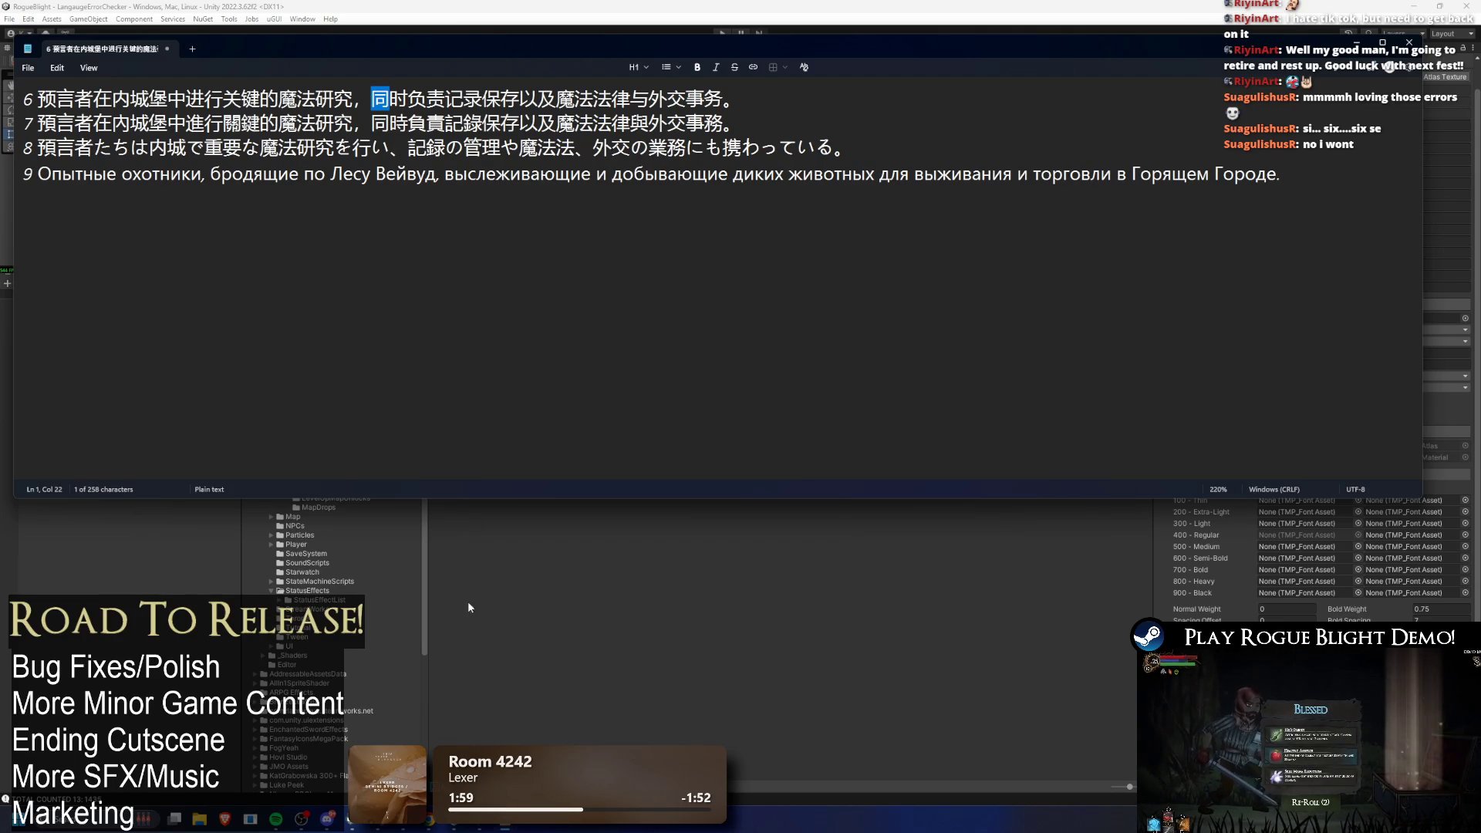
key(alt+Tab)
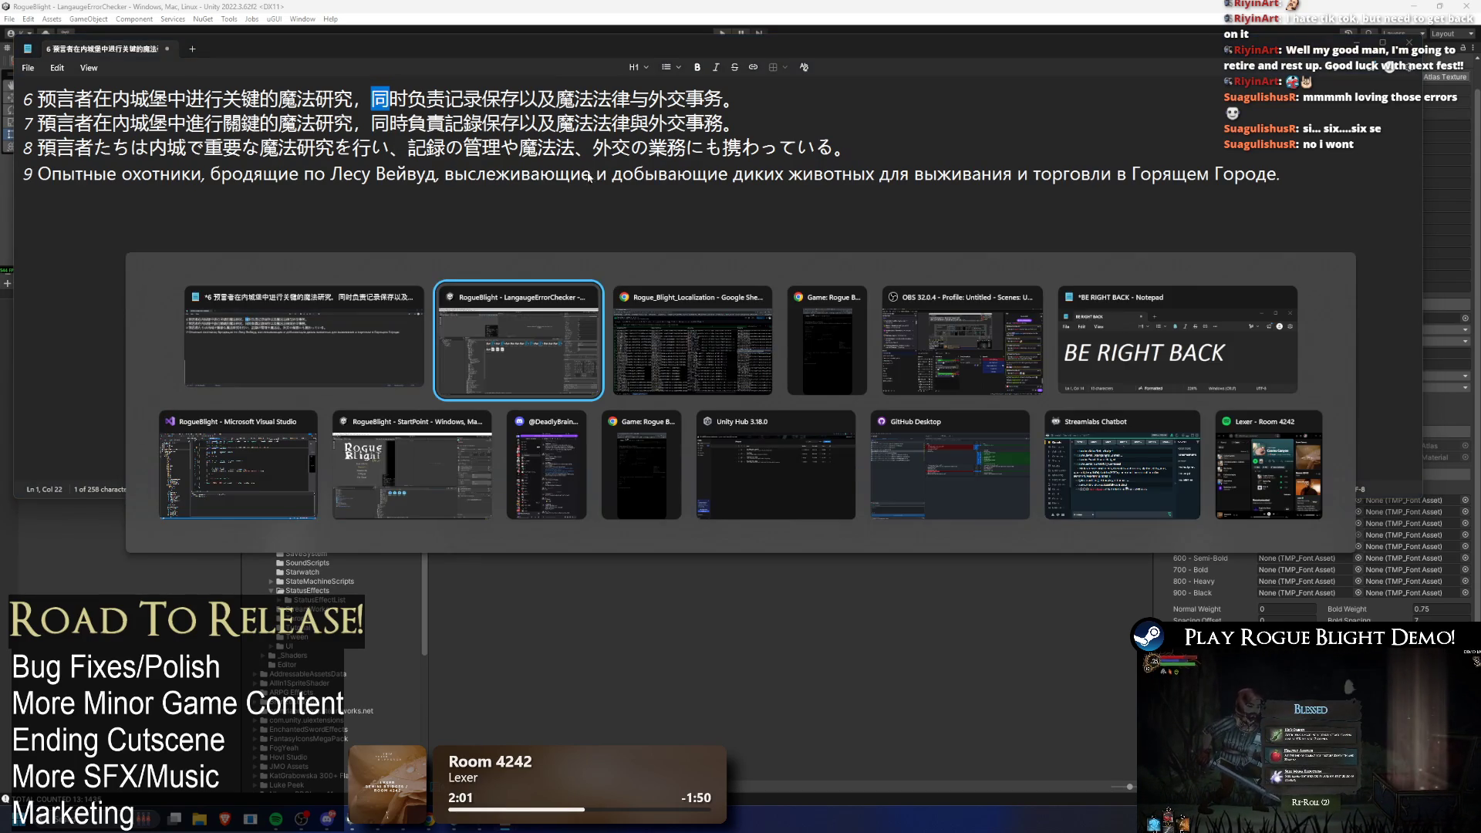
click(160, 798)
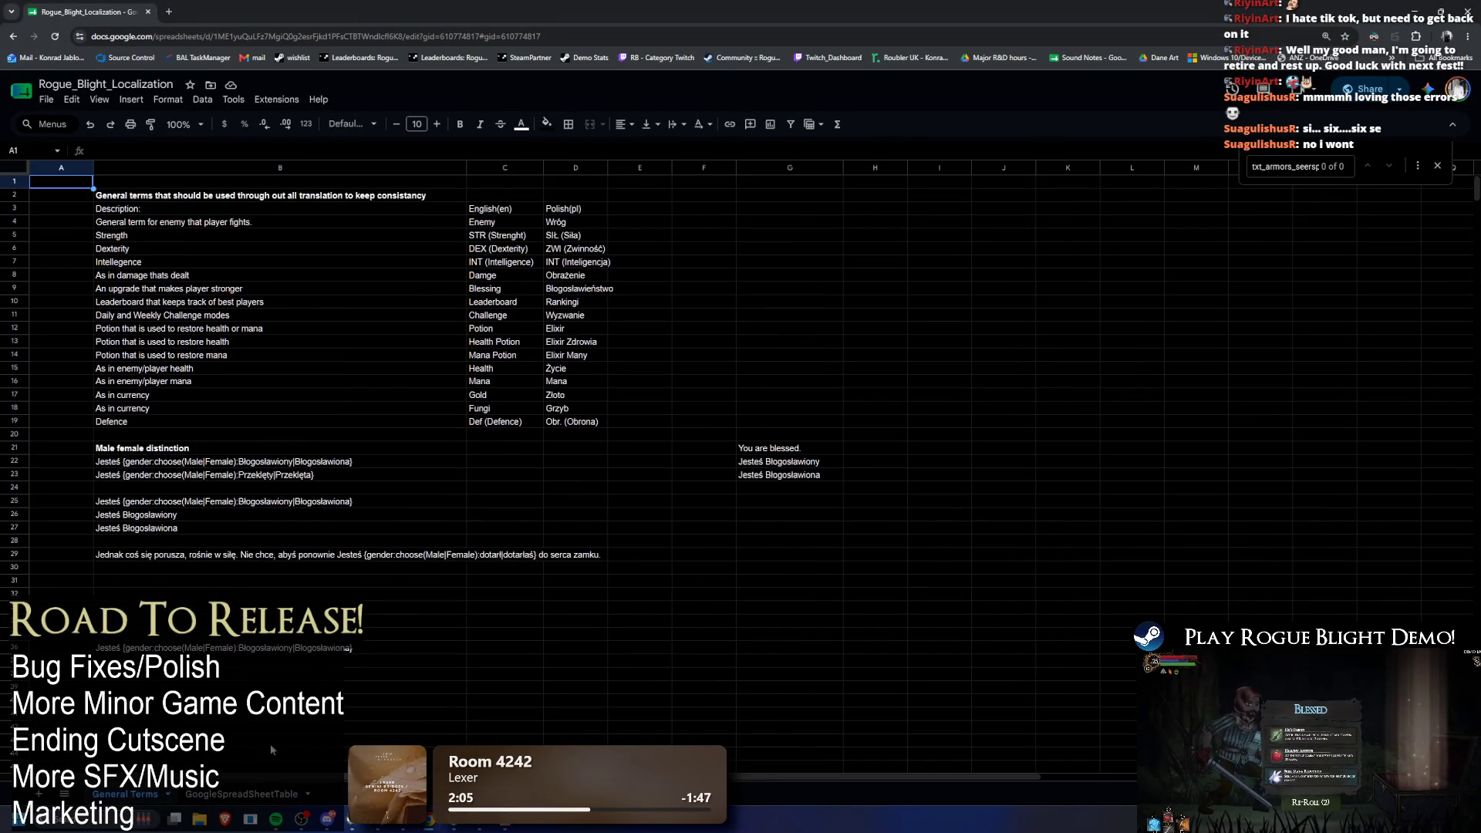
Step: Return to GoogleSpreadSheetTable and step back through the 同 matches to row 710's windcharge description
click(233, 793)
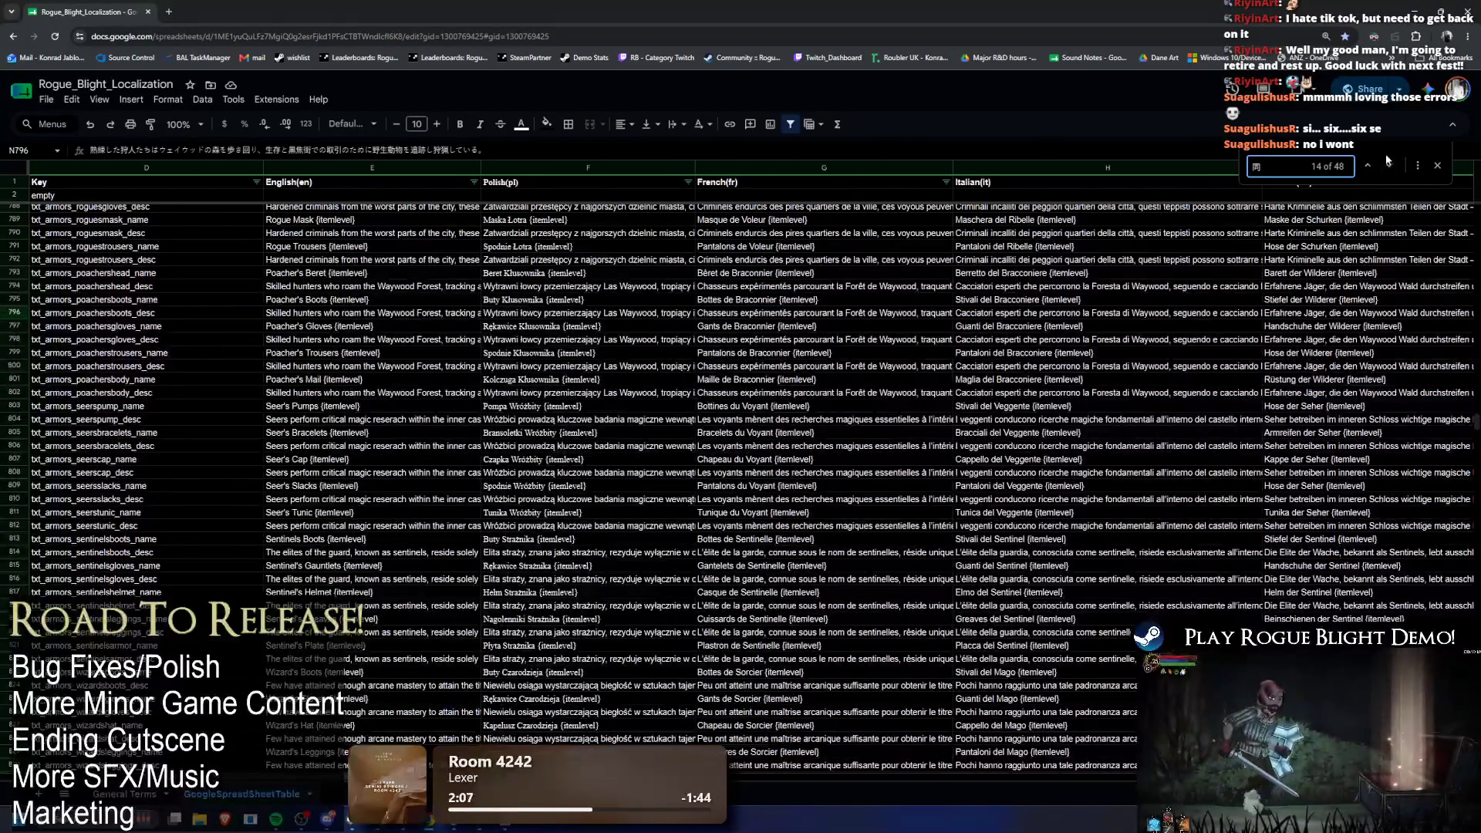
click(1368, 165)
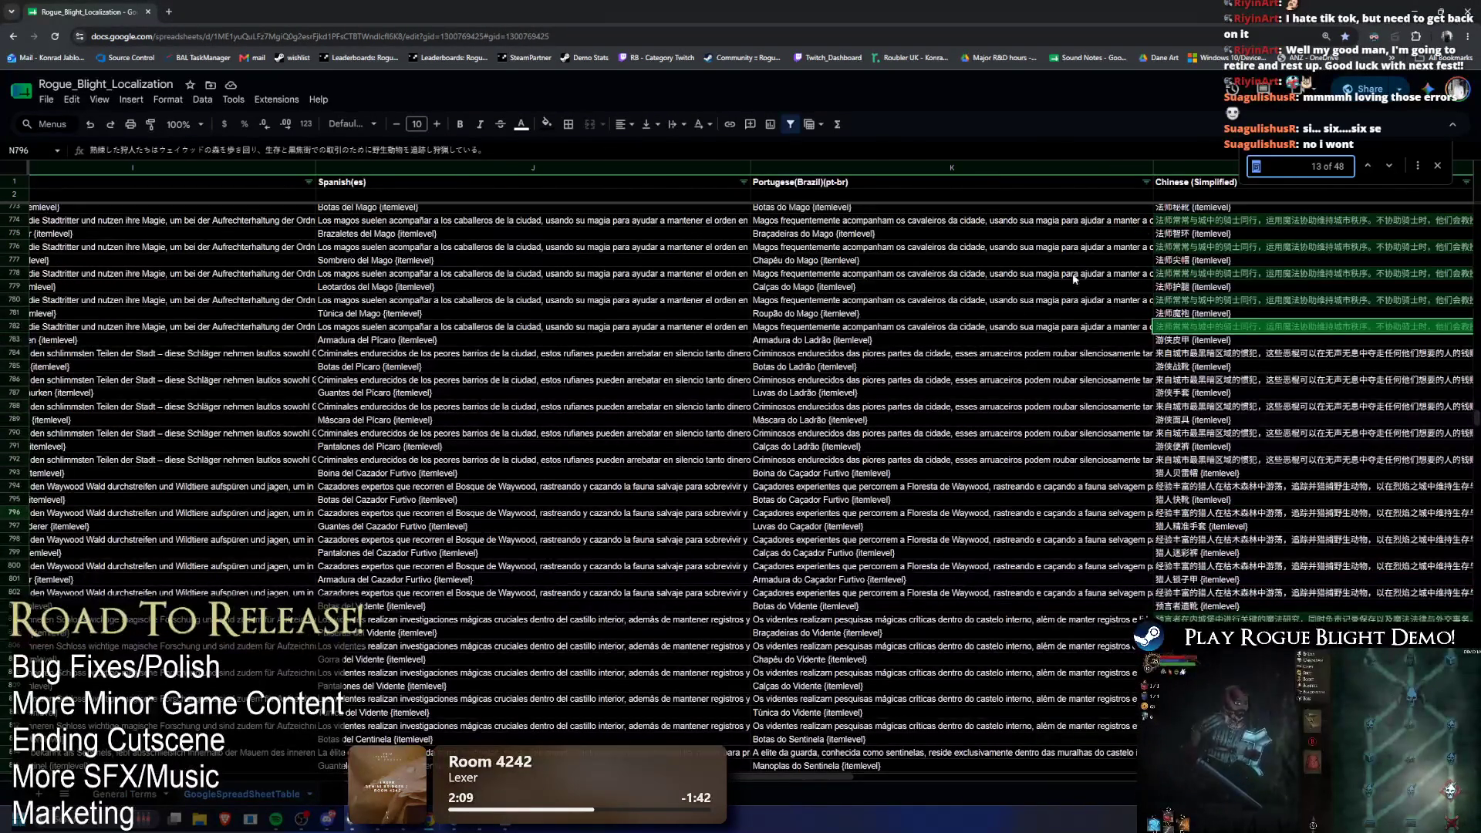
click(1368, 165)
click(1368, 165)
click(1368, 165)
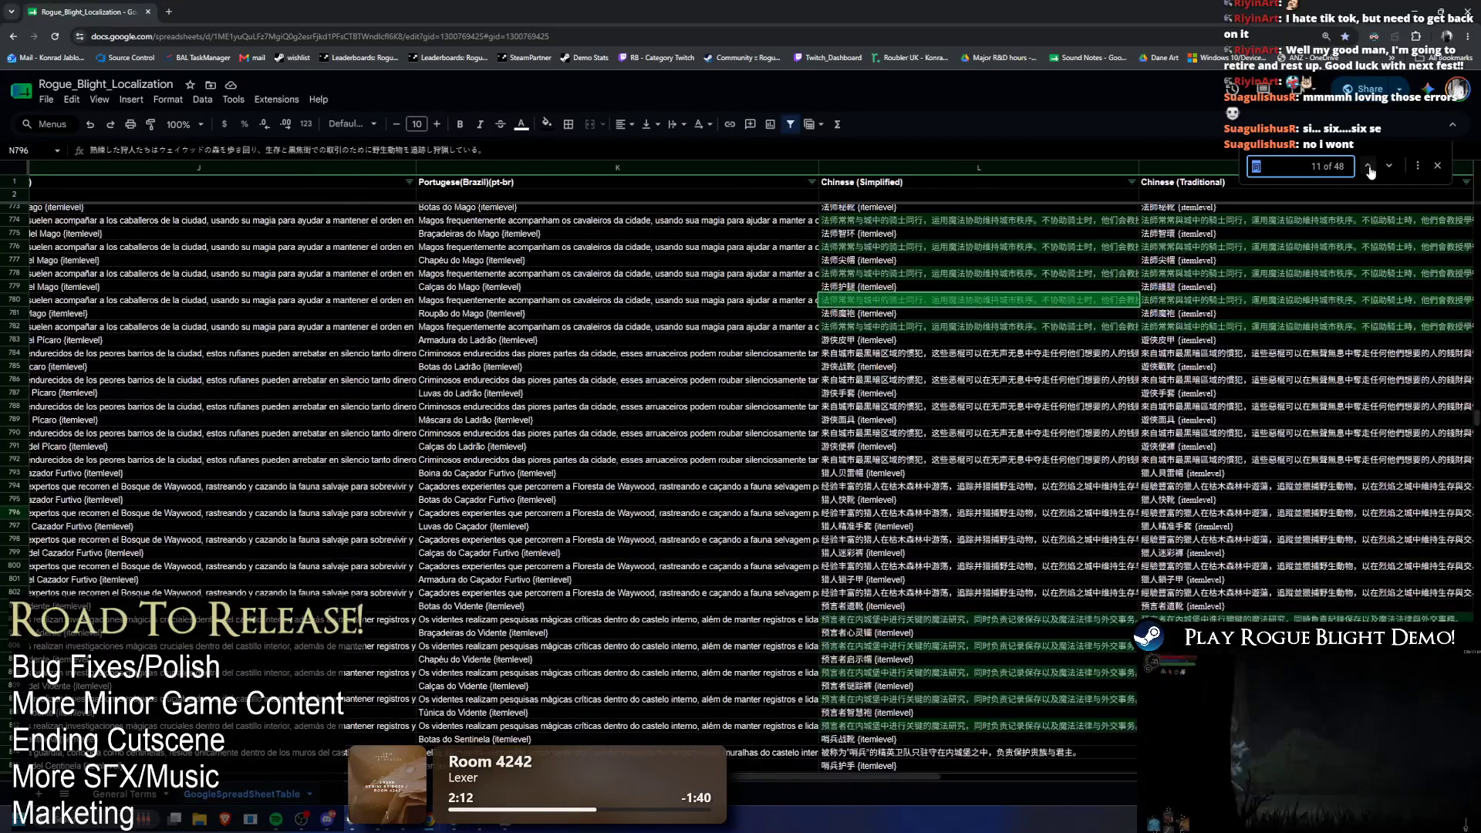
click(1369, 166)
click(1368, 165)
click(1368, 165)
click(1368, 165)
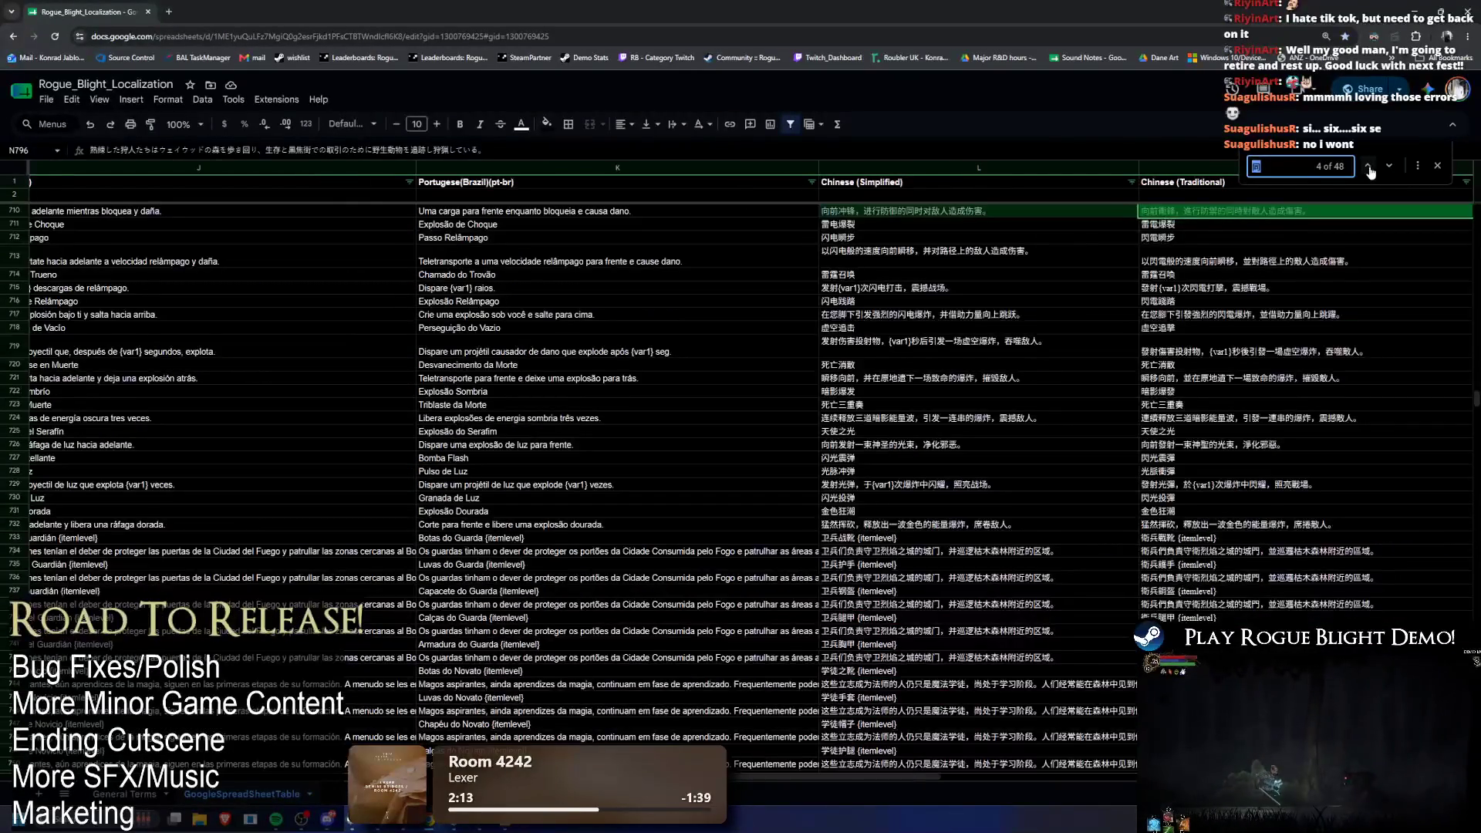
scroll(1066, 363, up, 3)
mouse_move(823, 385)
mouse_down()
mouse_move(46, 385)
mouse_move(615, 390)
mouse_up()
double_click(615, 389)
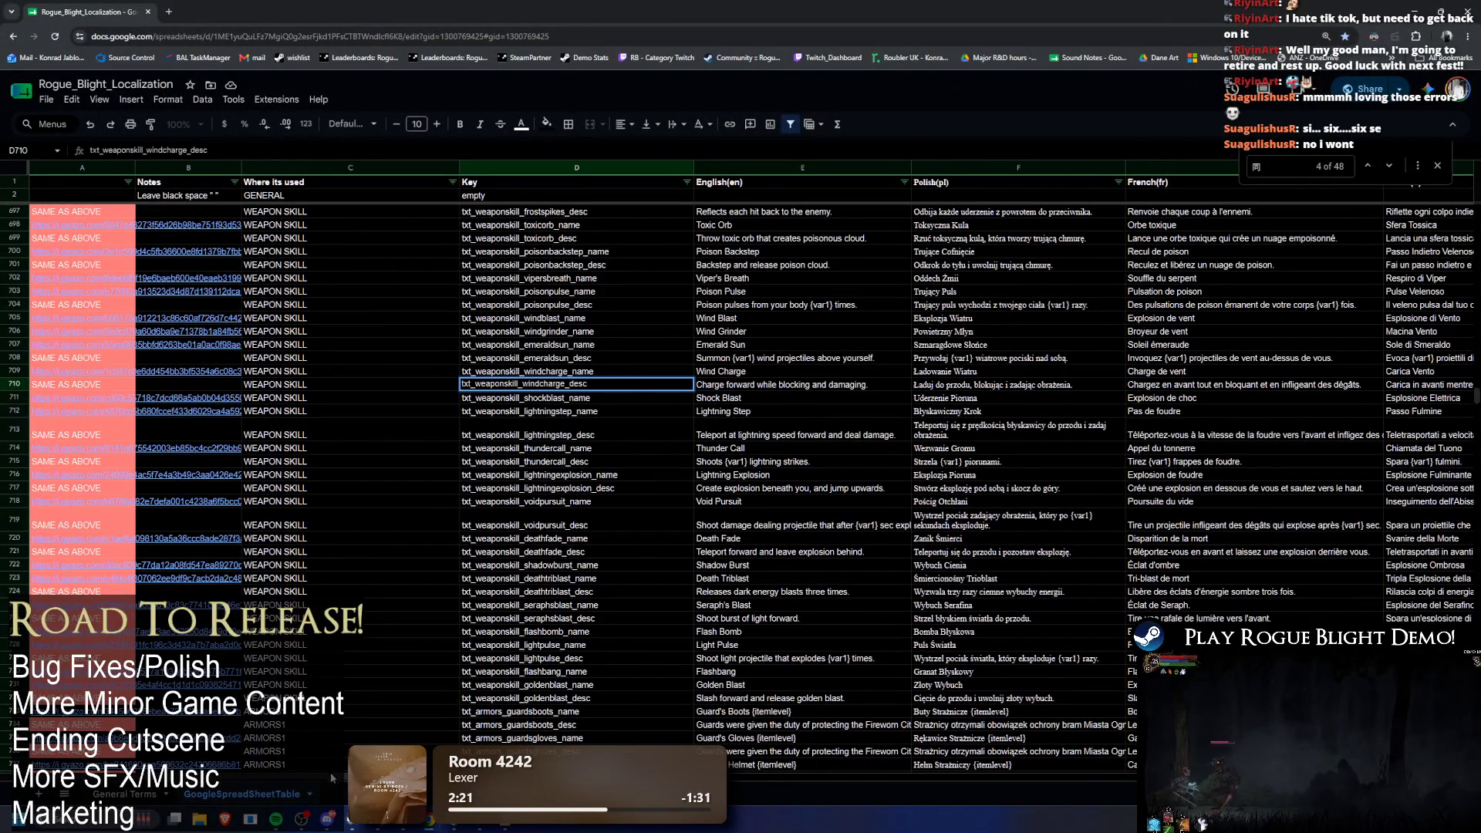
drag(331, 751, 792, 766)
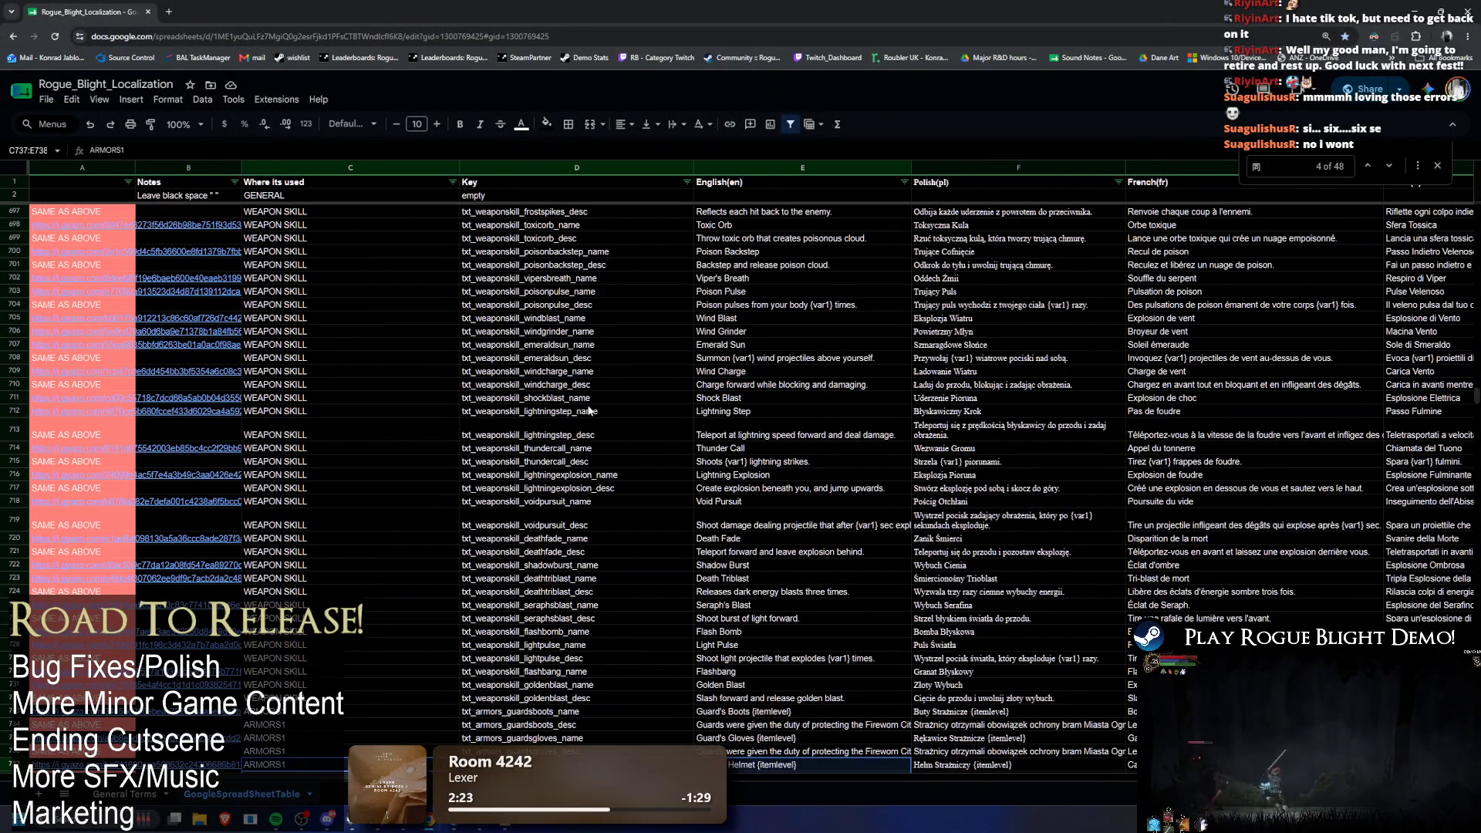
key(alt+Tab)
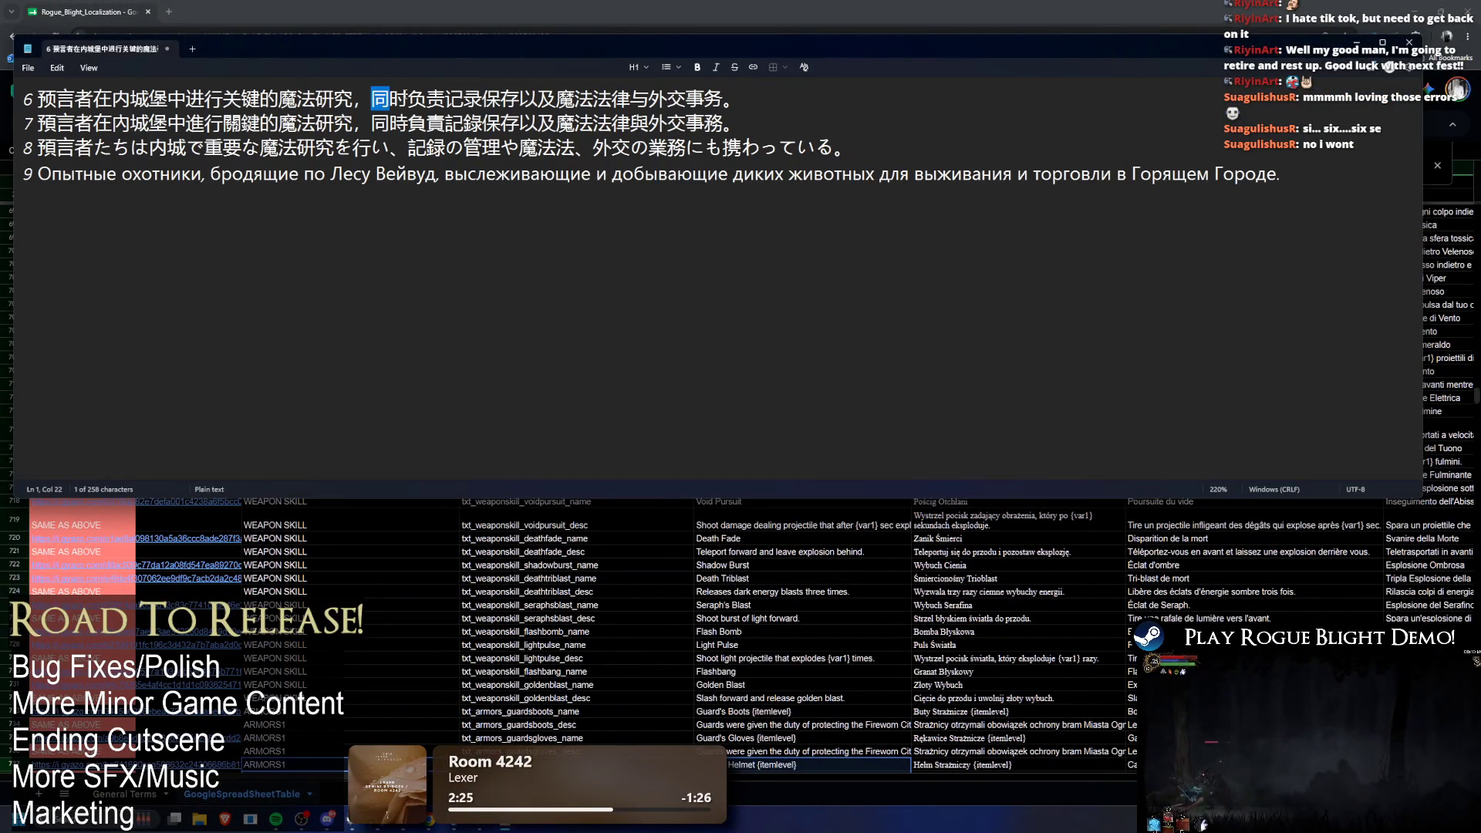
Step: Select the character 负 in line 6 of the note and search for it within Notepad
click(391, 98)
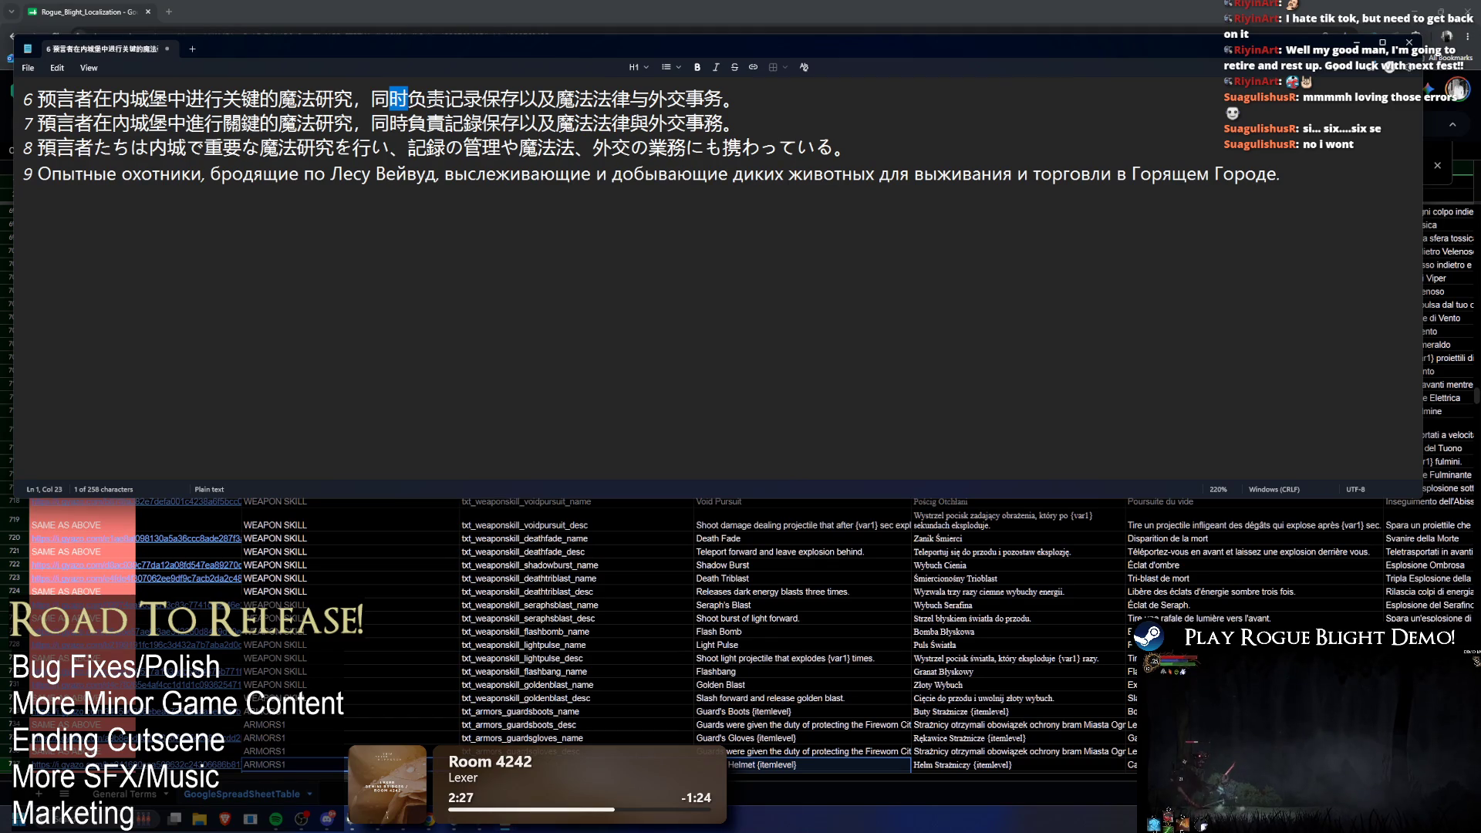
key(alt+Tab)
scroll(1041, 484, down, 5)
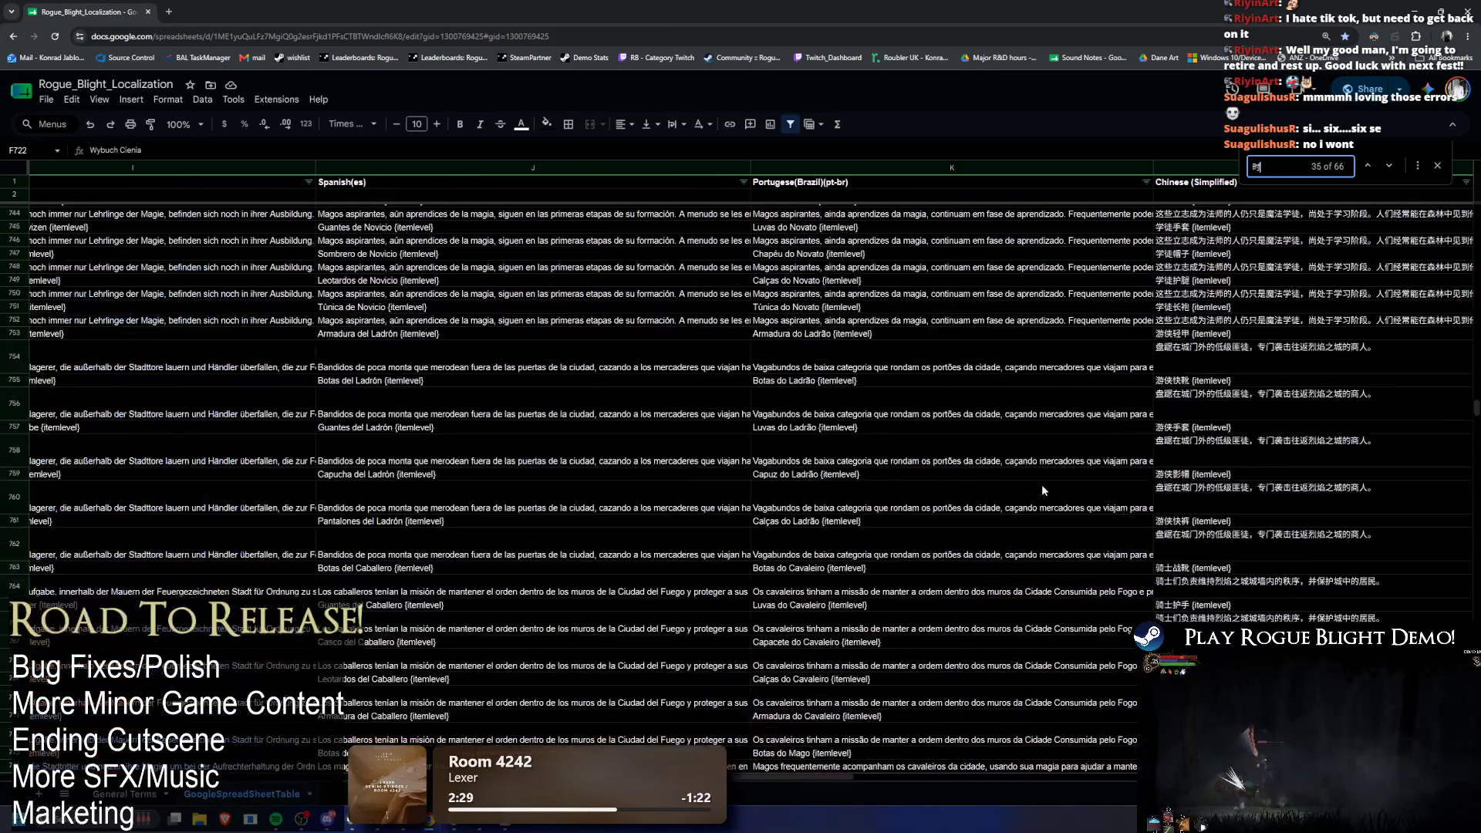
key(alt+Tab)
drag(408, 98, 426, 98)
key(ctrl+f)
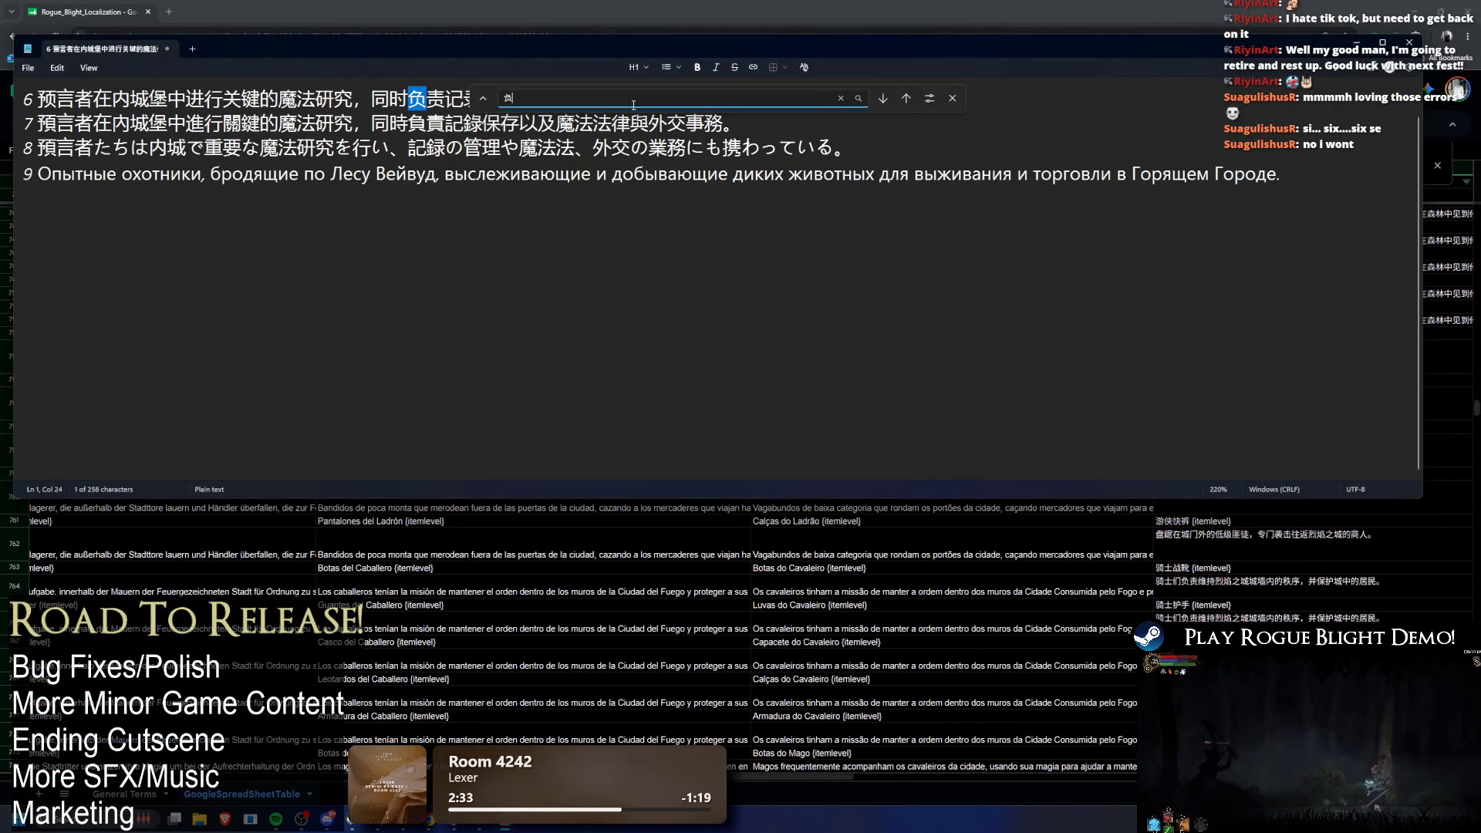
click(914, 97)
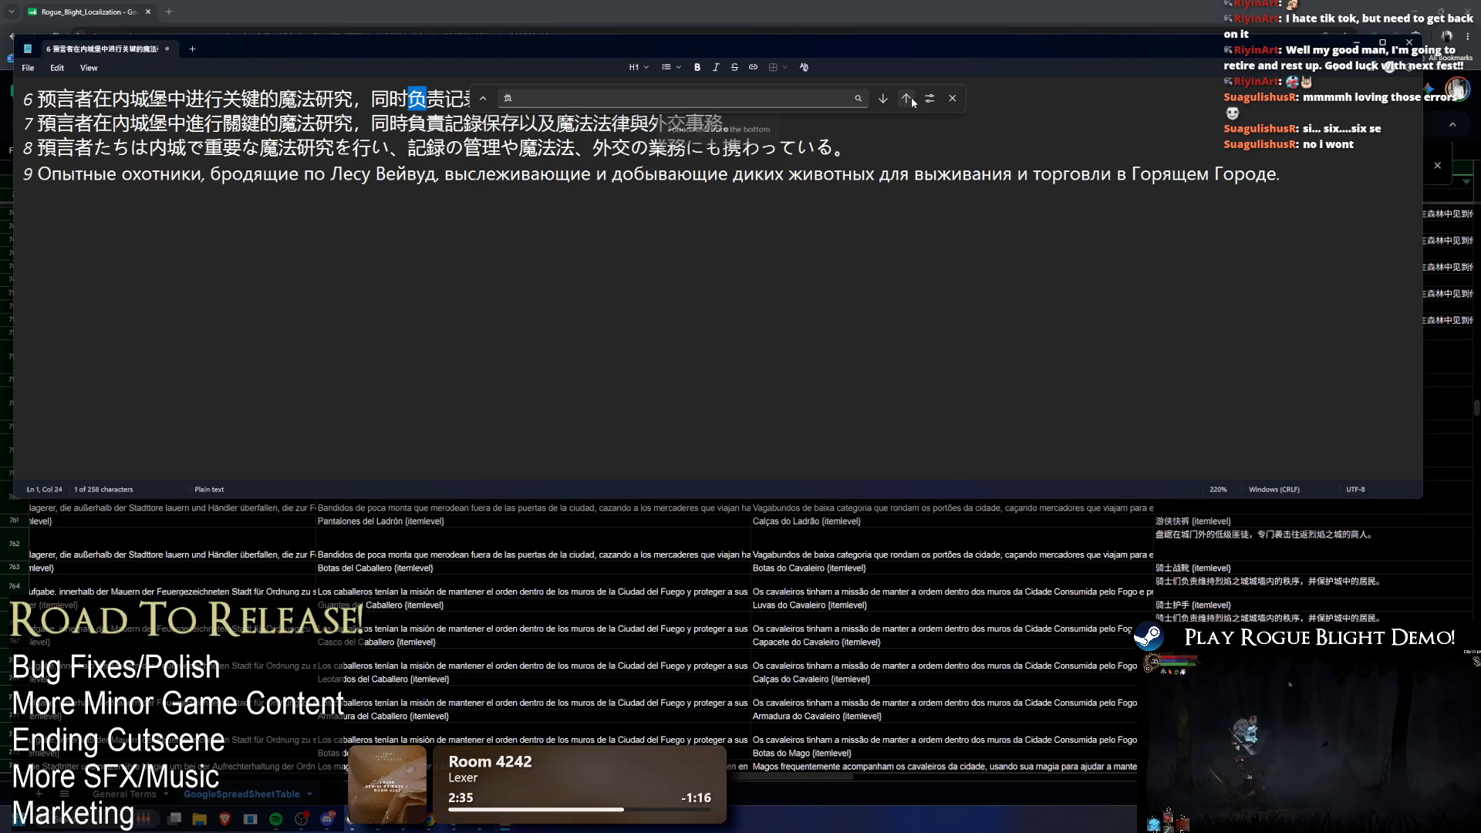
key(Escape)
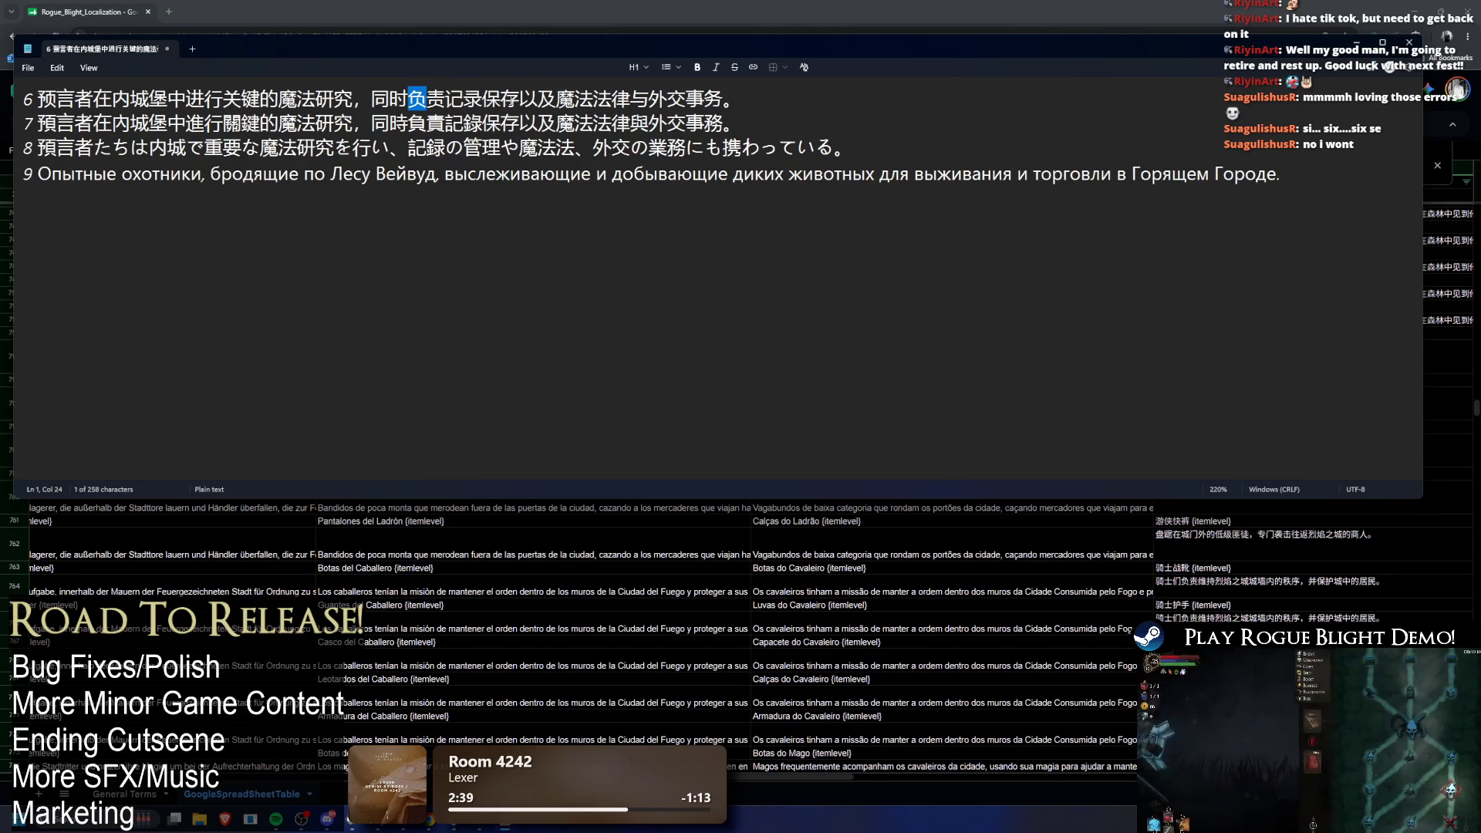
Step: Copy 及 from line 6 and search the sheet for it
click(557, 99)
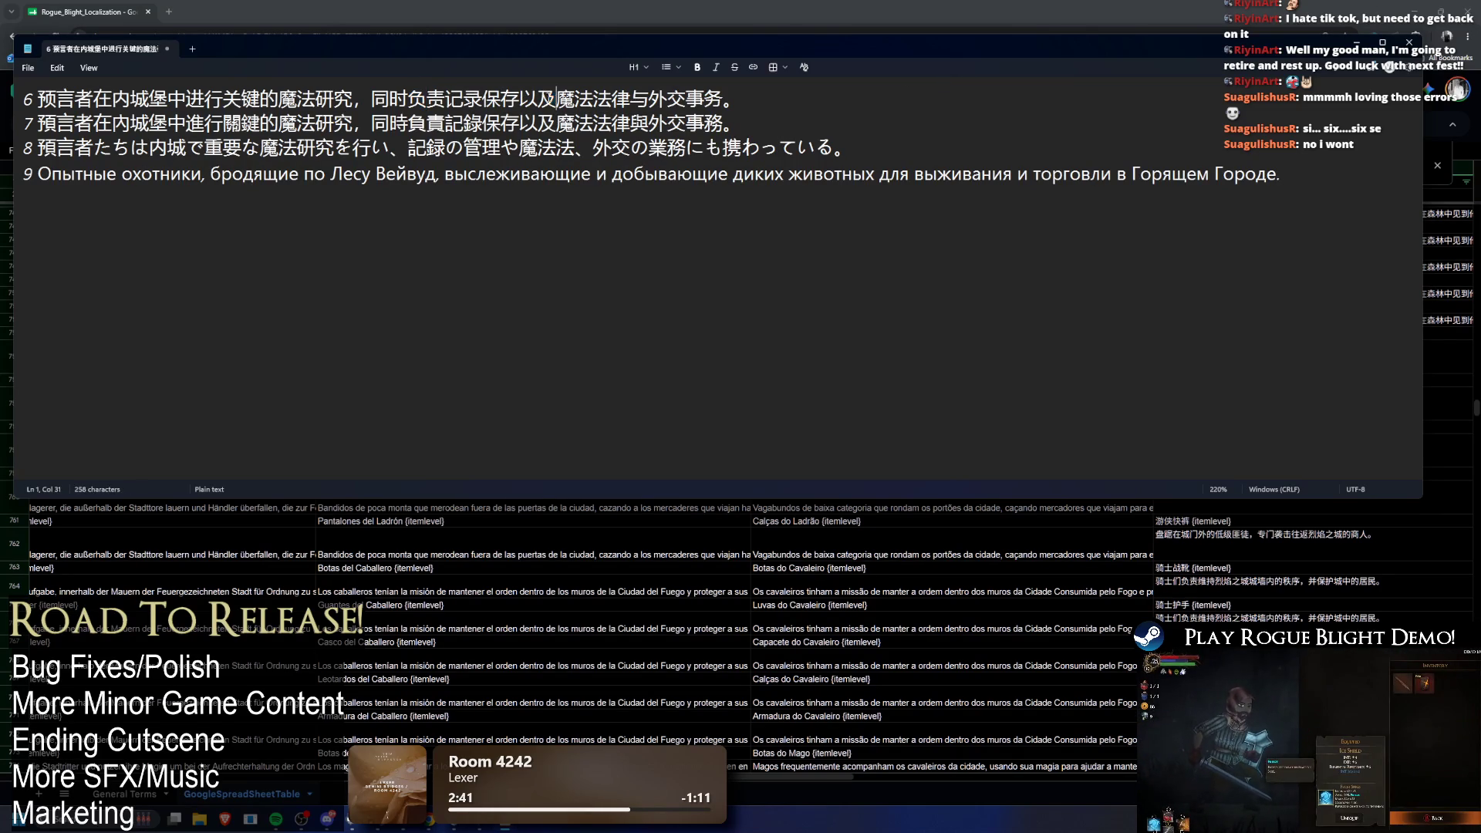
key(alt+Tab)
key(ctrl+f)
key(ctrl+v)
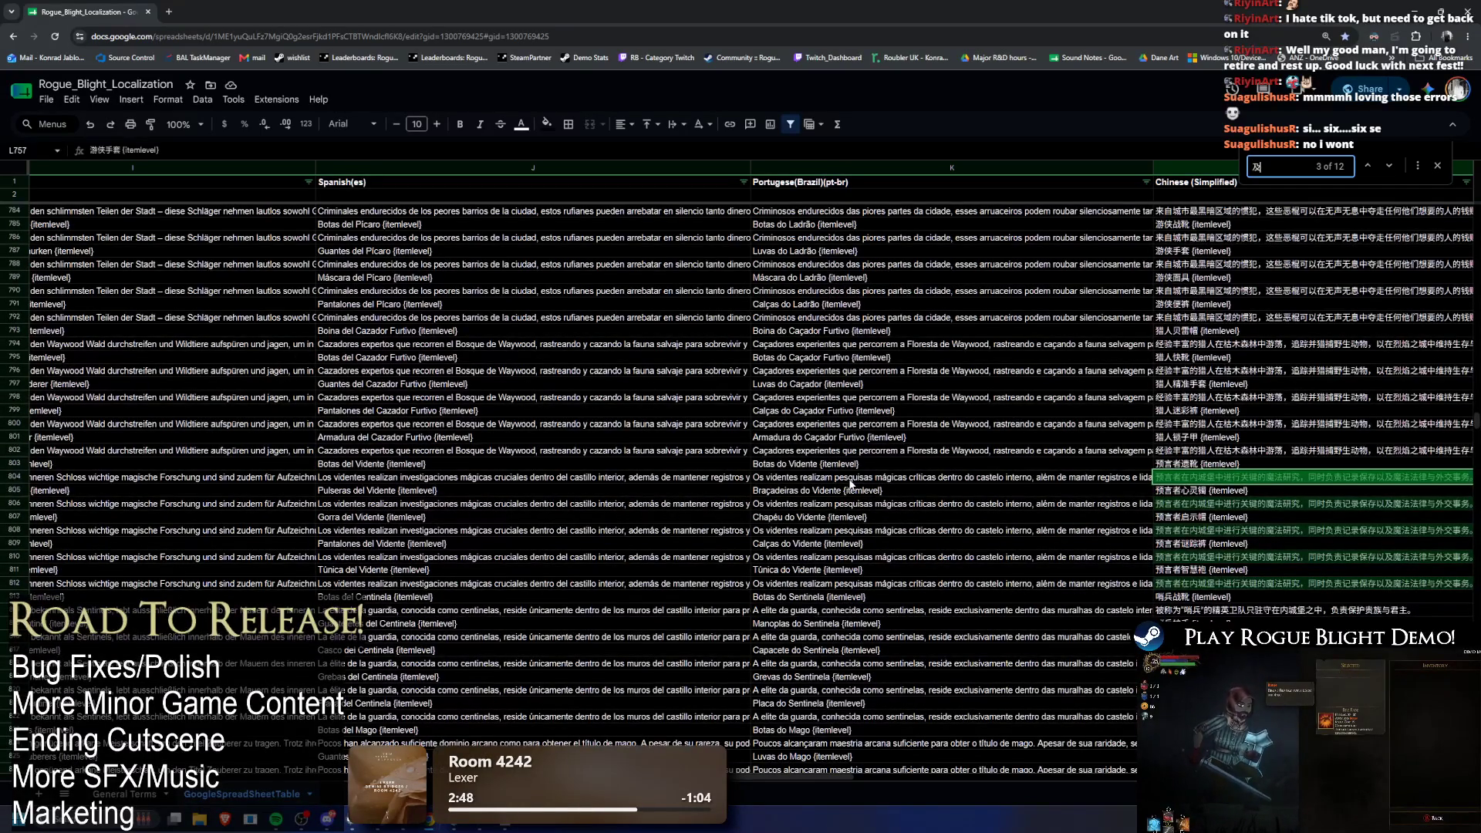
mouse_move(138, 482)
mouse_down()
mouse_move(46, 482)
mouse_move(484, 482)
mouse_up()
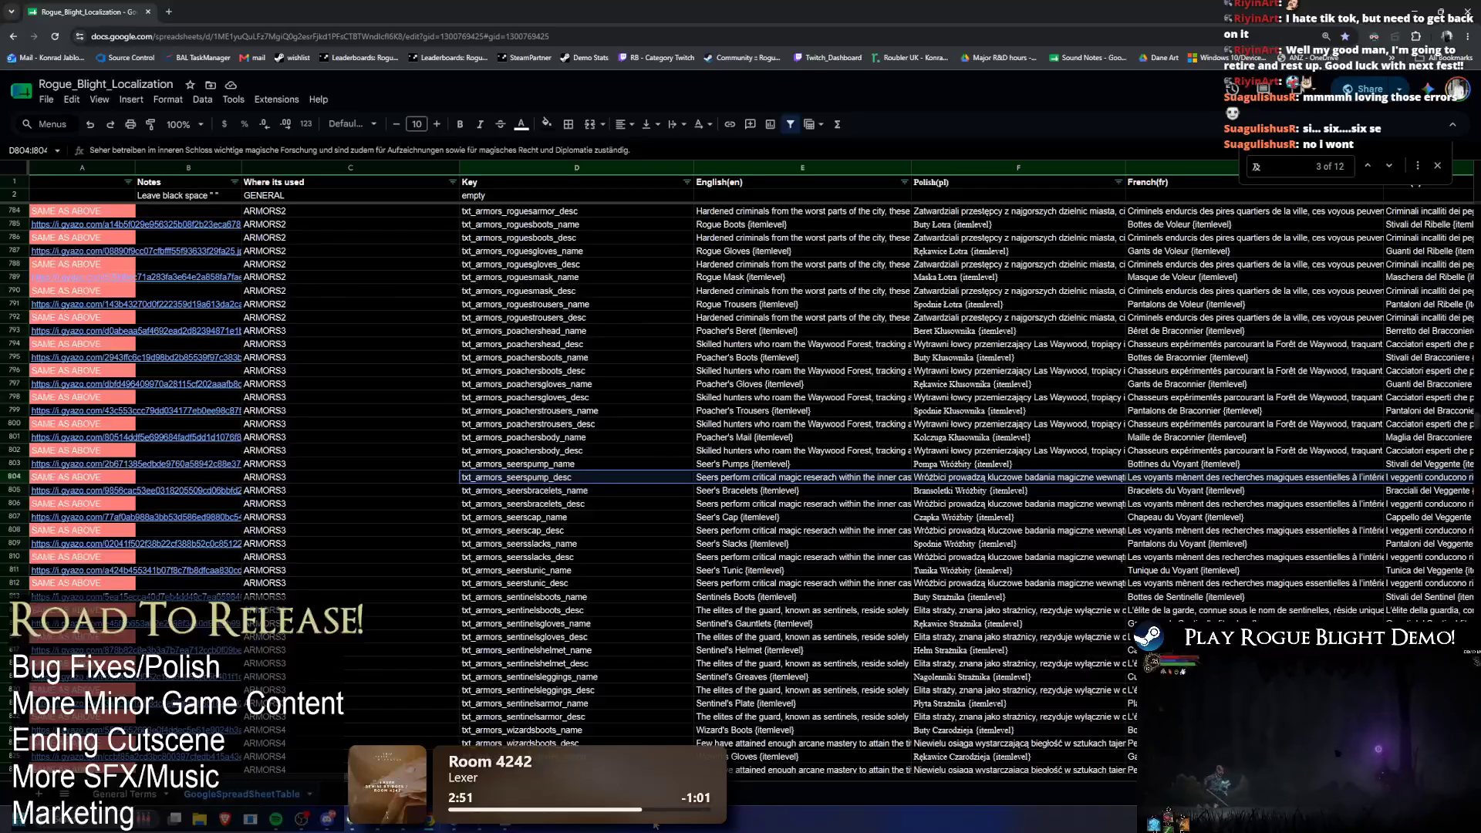
drag(346, 781, 1068, 802)
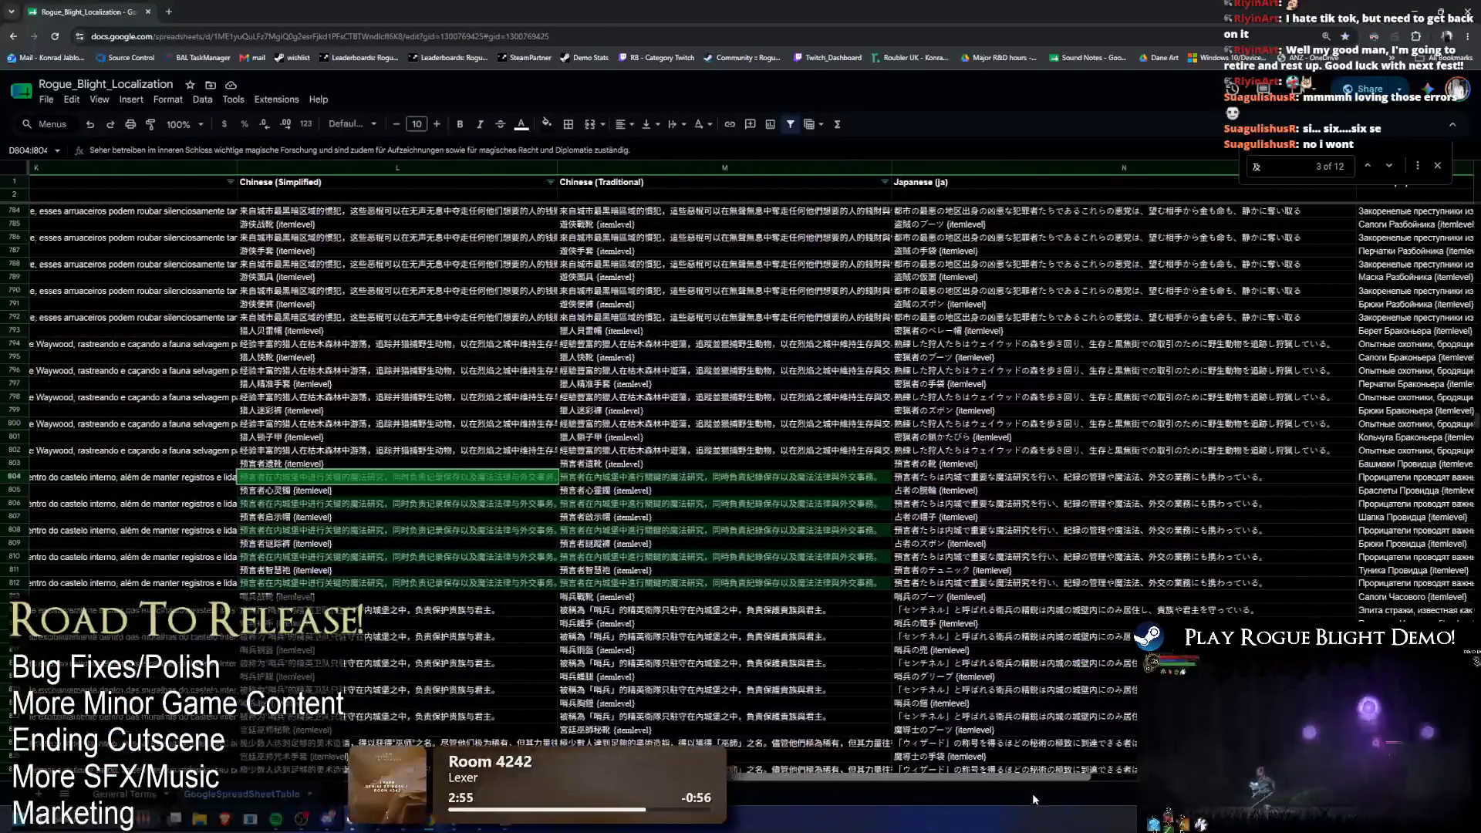
Step: Step through all 12 matches of 及, wrapping back to the first in row 200
click(1389, 167)
click(1390, 167)
click(1390, 166)
click(1389, 167)
click(1390, 167)
click(1390, 167)
click(1389, 166)
click(1390, 166)
click(1390, 167)
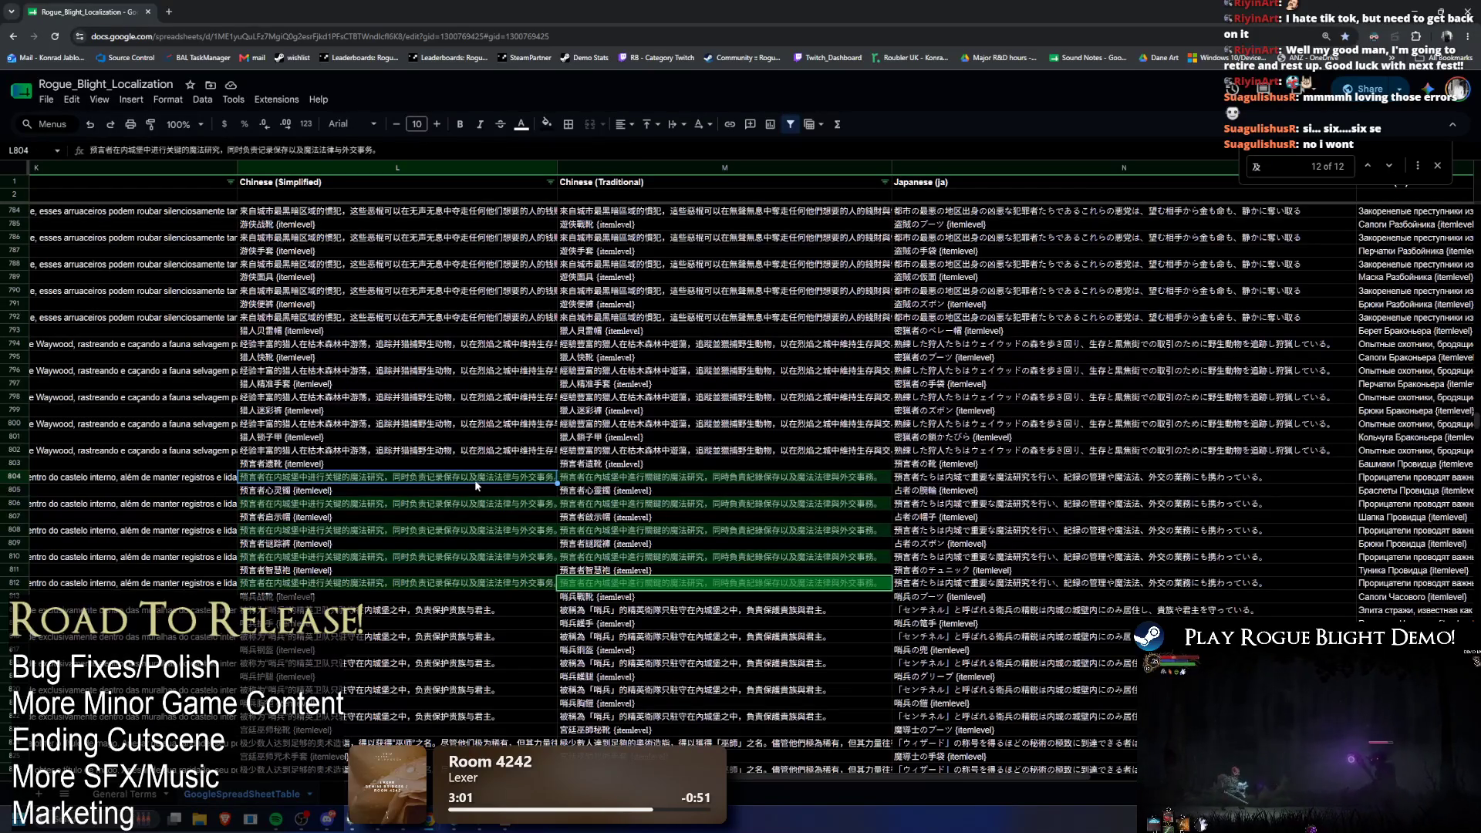
click(501, 383)
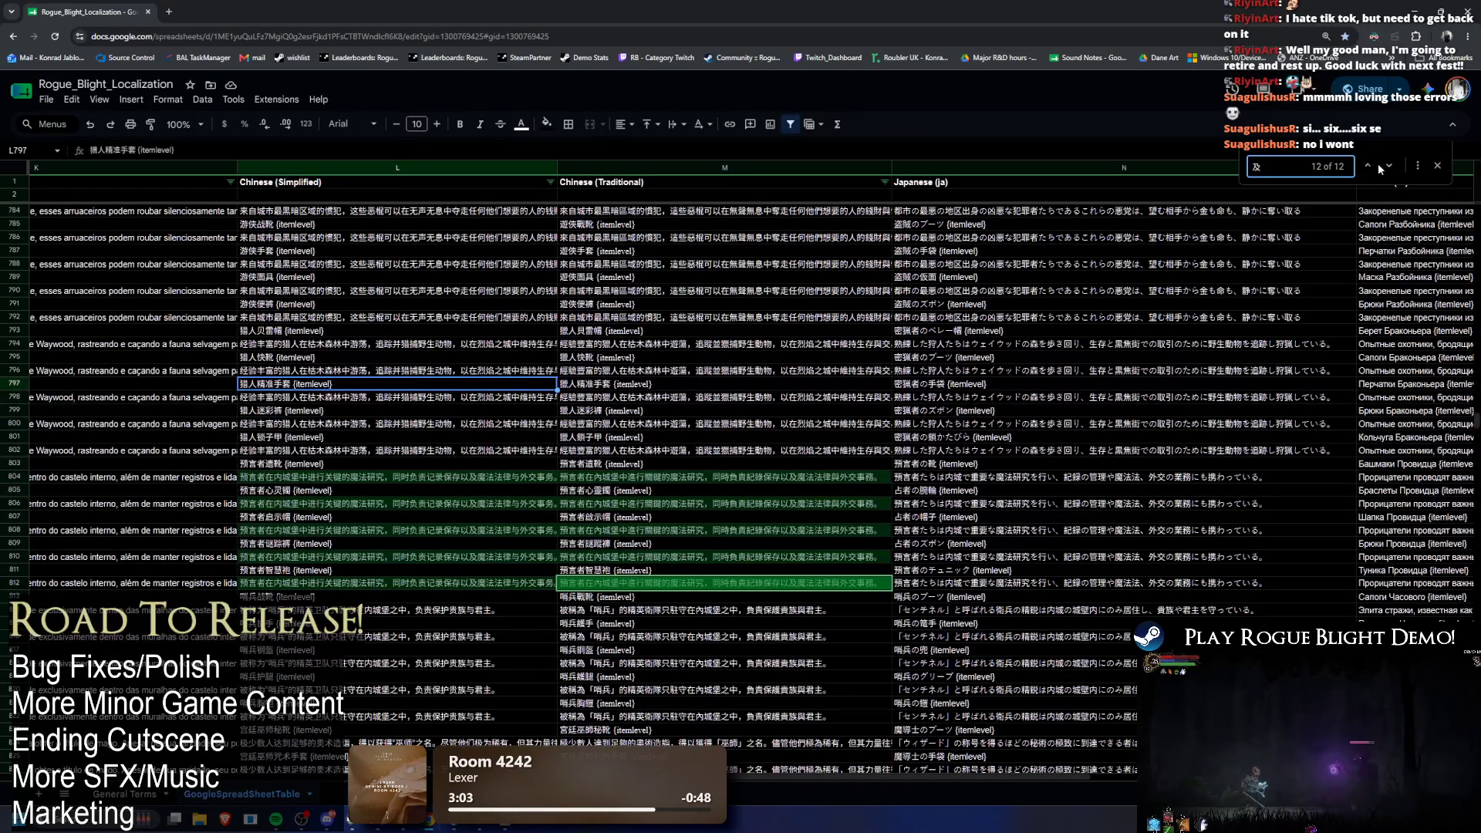
click(1380, 168)
scroll(1122, 231, up, 1)
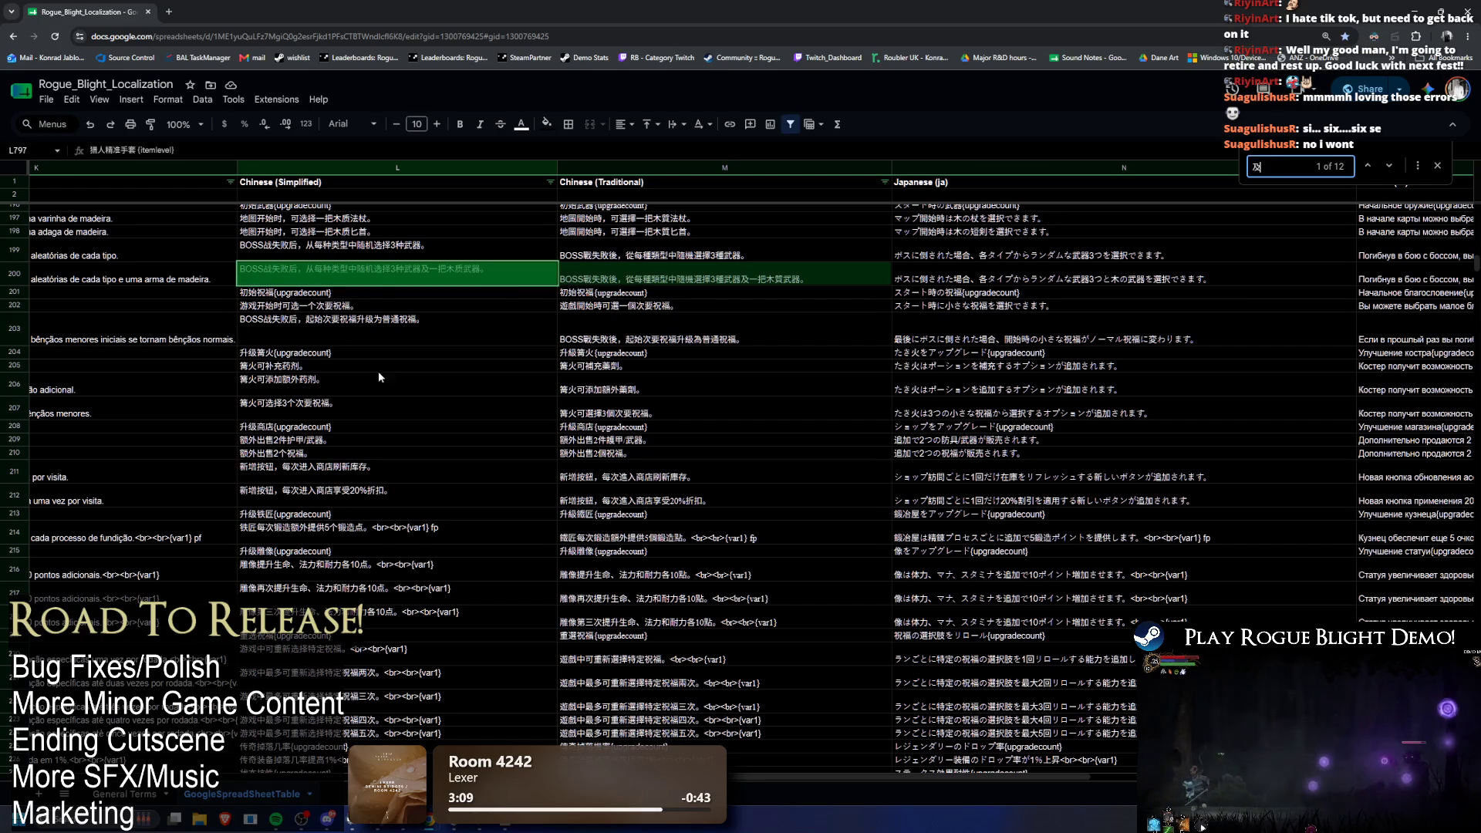
key(shift+Left)
key(shift+Left)
key(shift+Left)
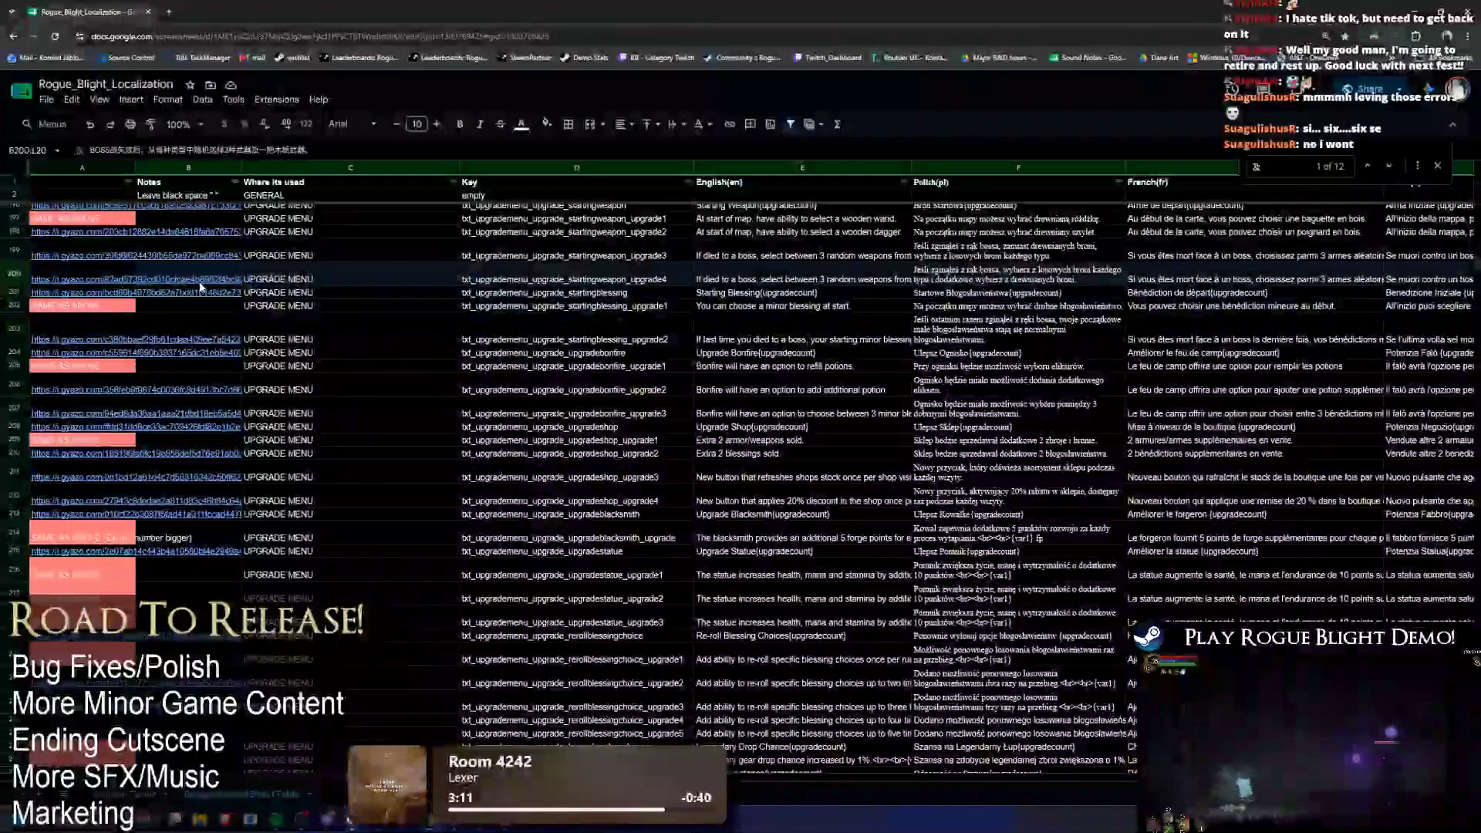
Step: Copy 魔 from the note and search the sheet for it
key(alt+Tab)
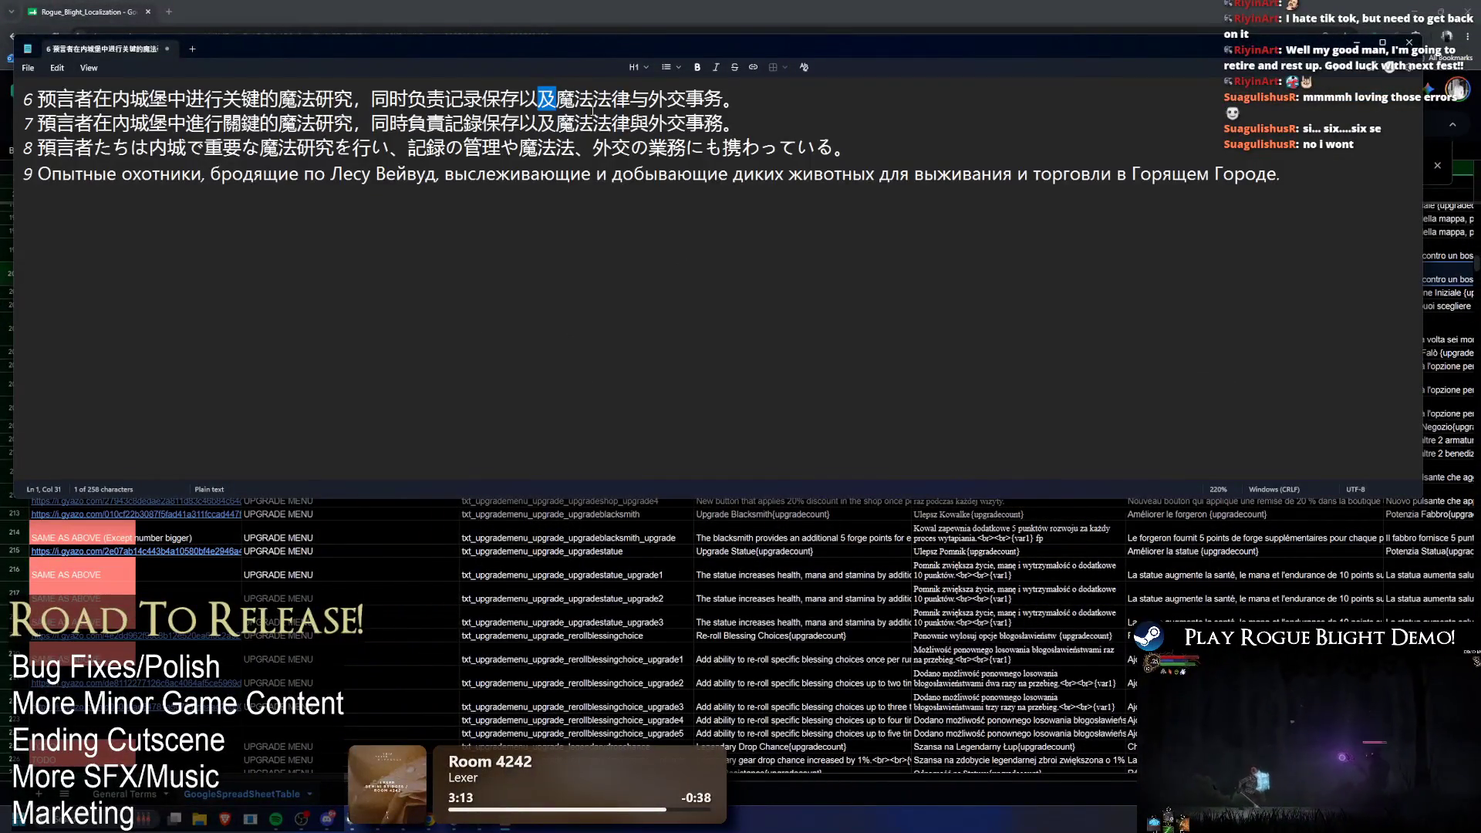
key(Right)
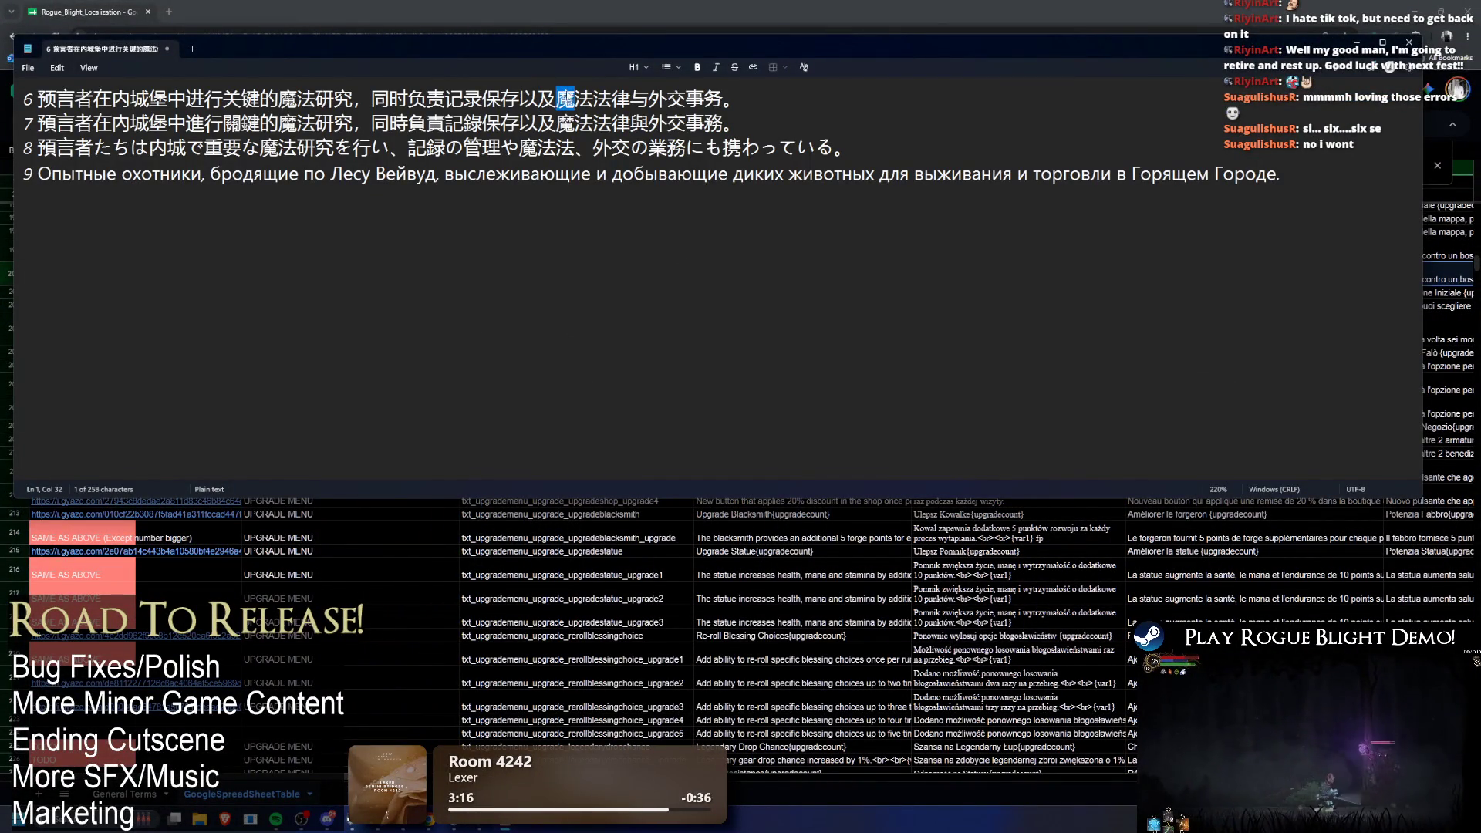
key(ctrl+c)
key(alt+Tab)
key(ctrl+f)
key(ctrl+v)
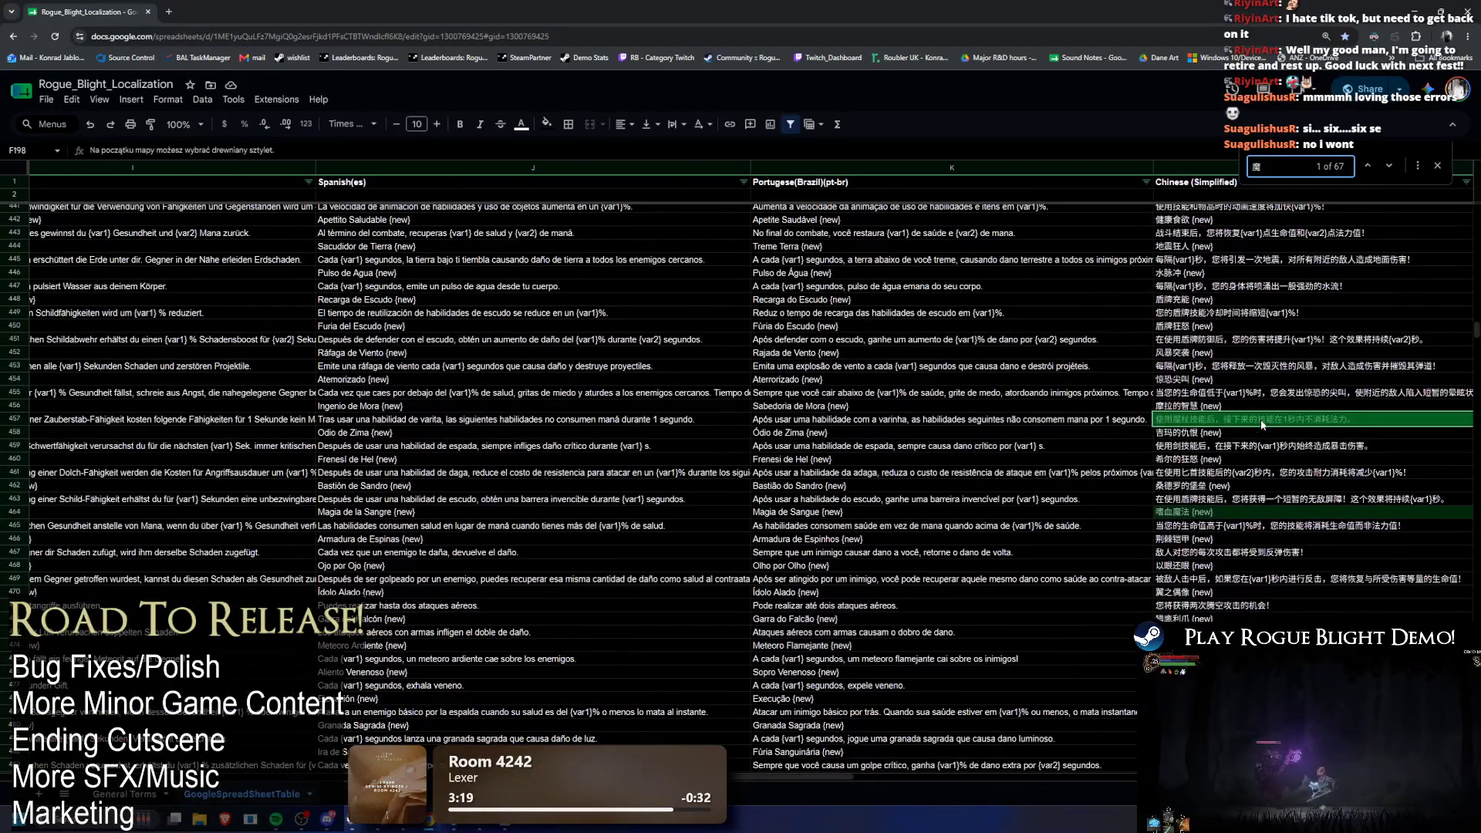
drag(1249, 420, 19, 420)
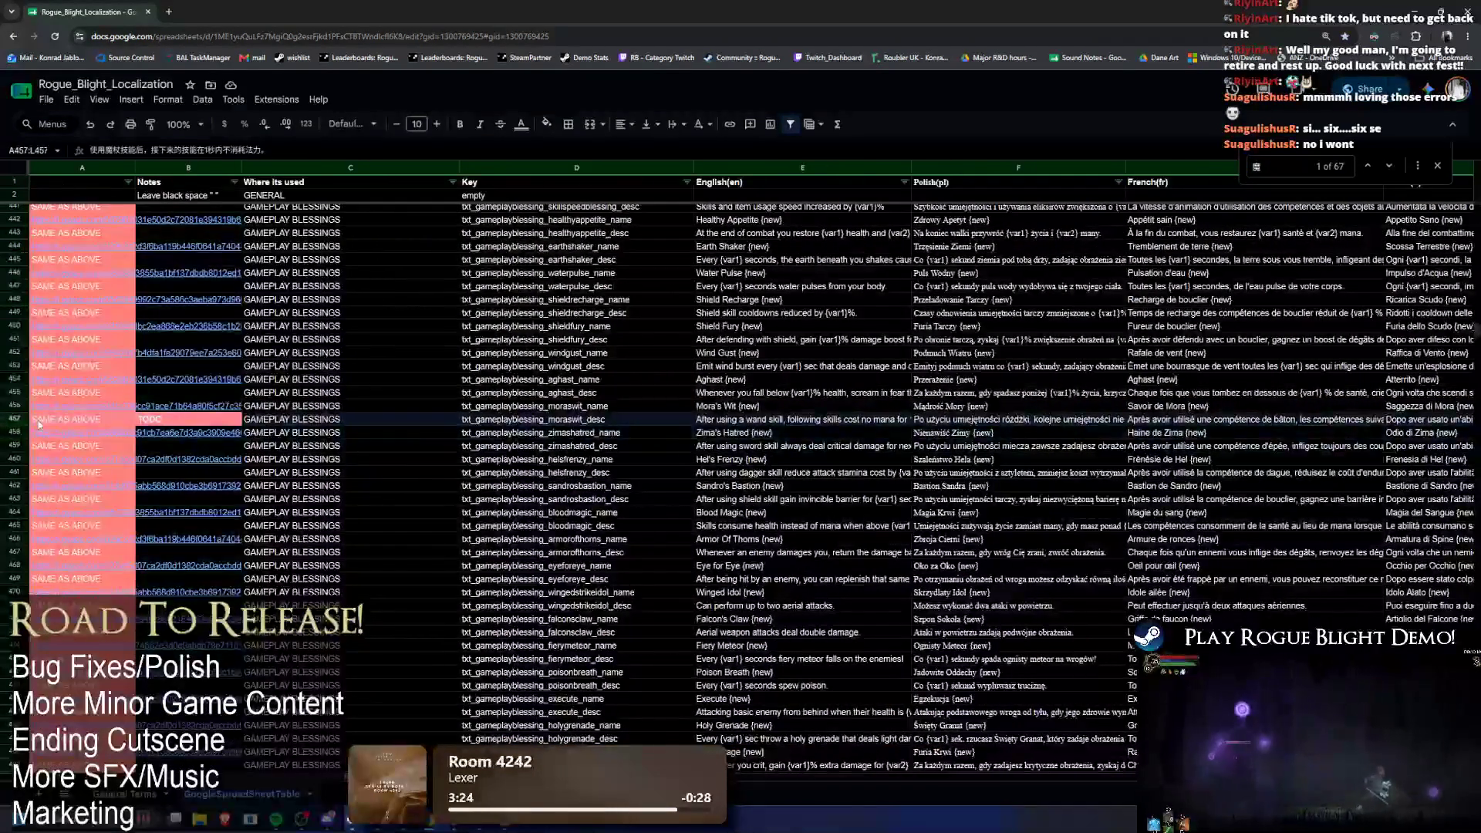
Step: Search the sheet for another character from the note, then select の in line 8
key(alt+Tab)
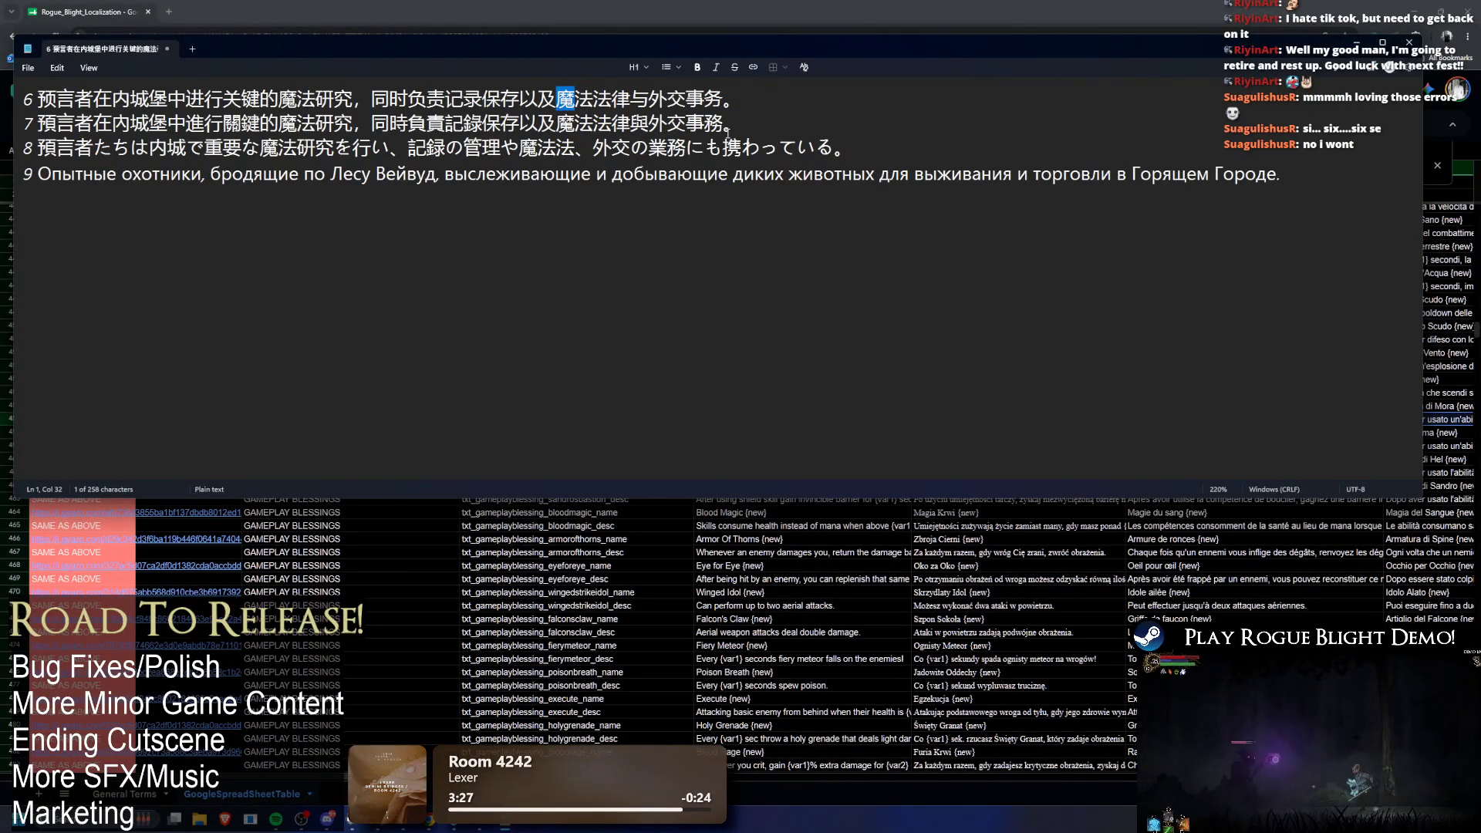
click(691, 114)
key(alt+Tab)
key(ctrl+v)
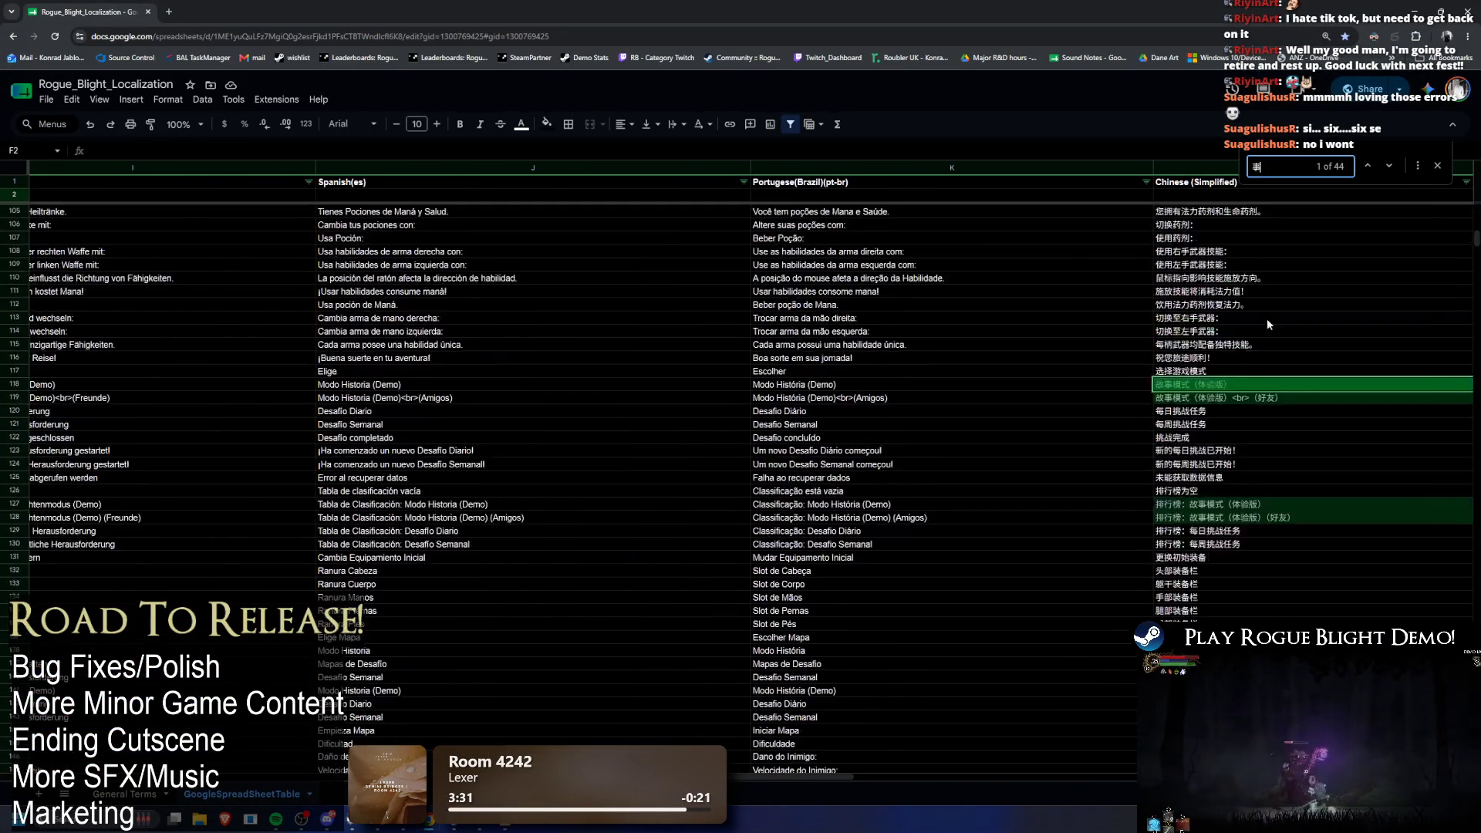
key(alt+Tab)
double_click(458, 147)
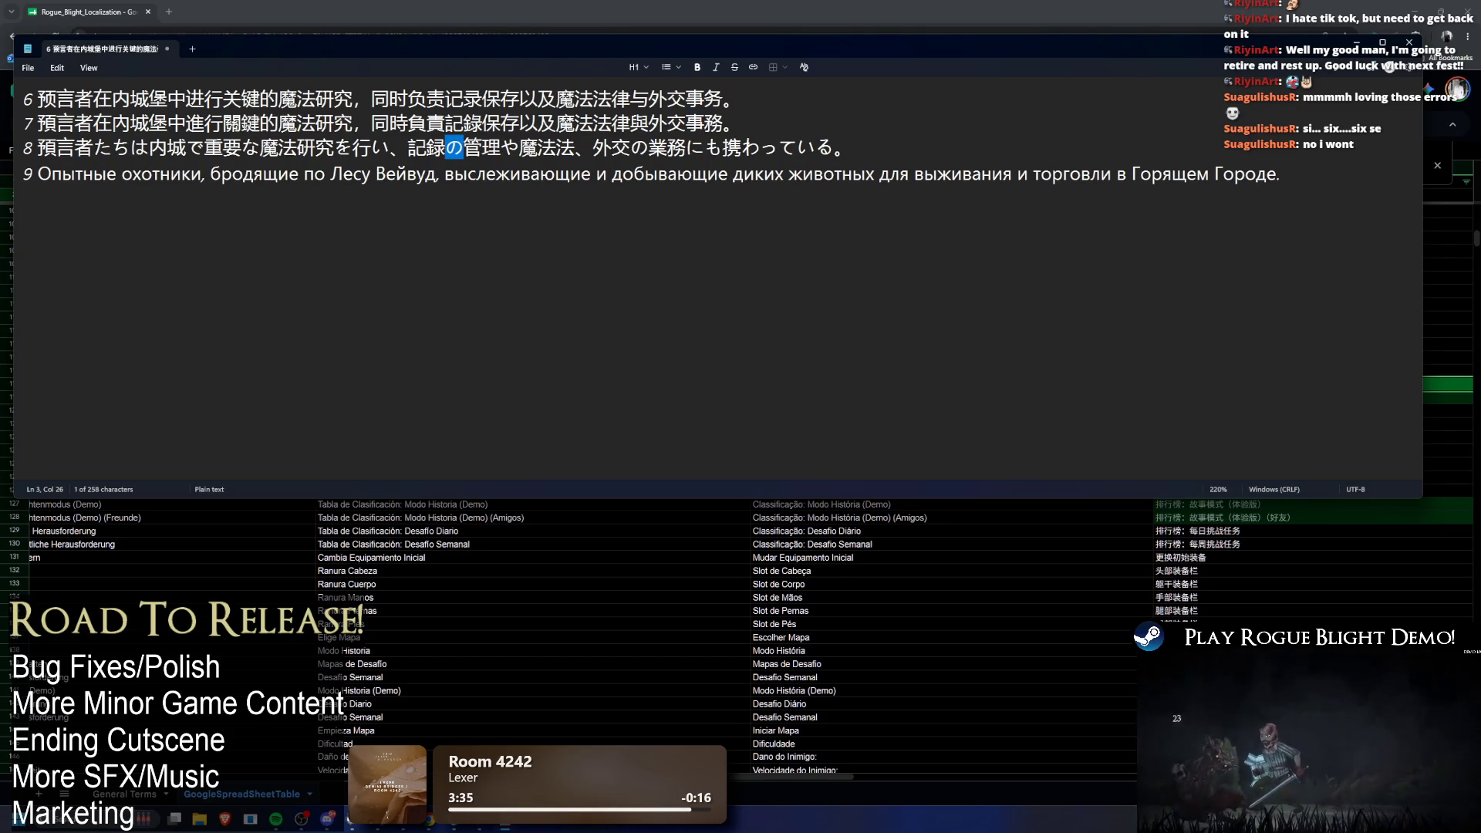
key(alt+Tab)
key(alt+Tab)
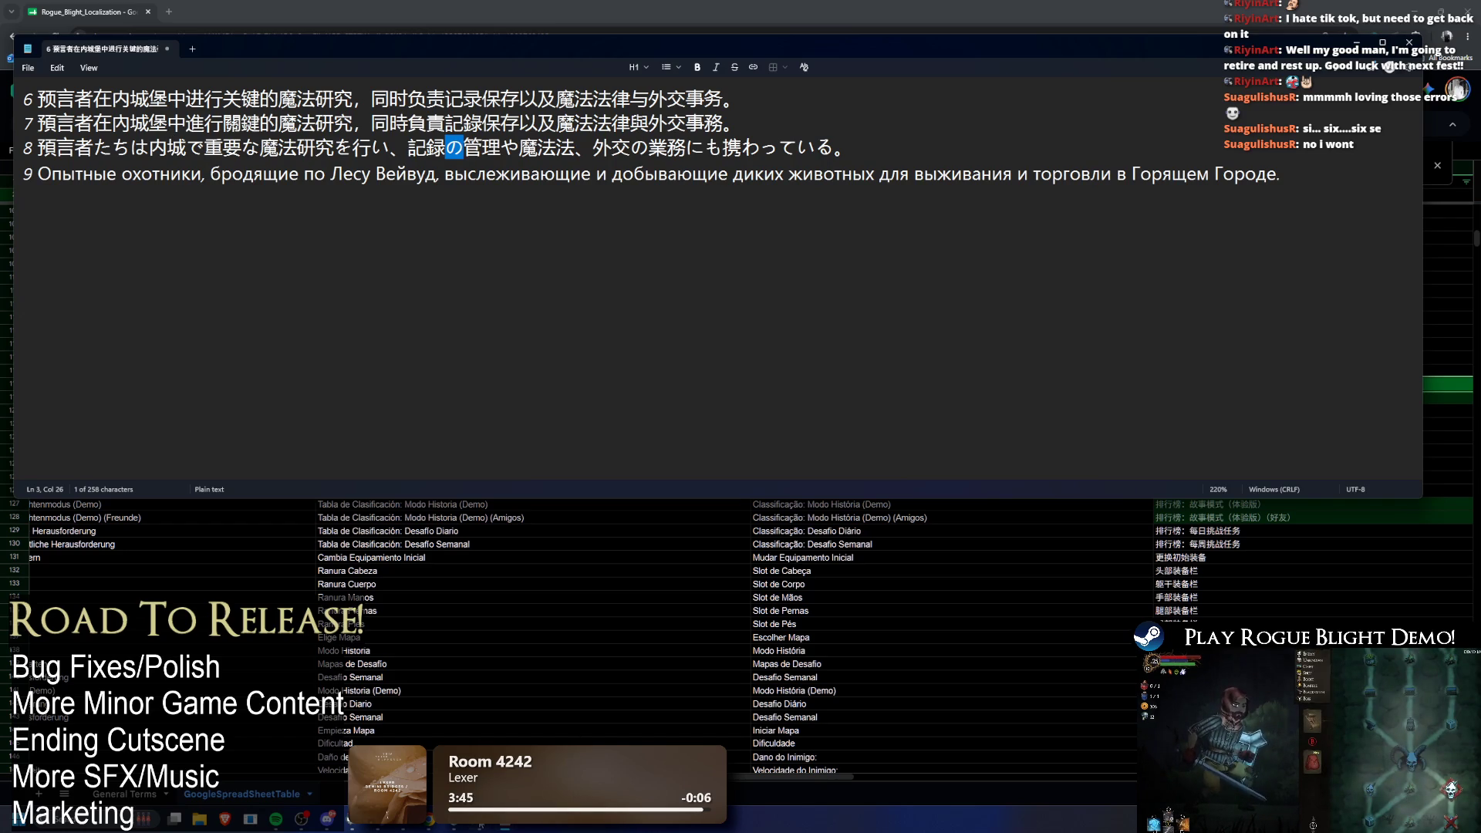
click(416, 735)
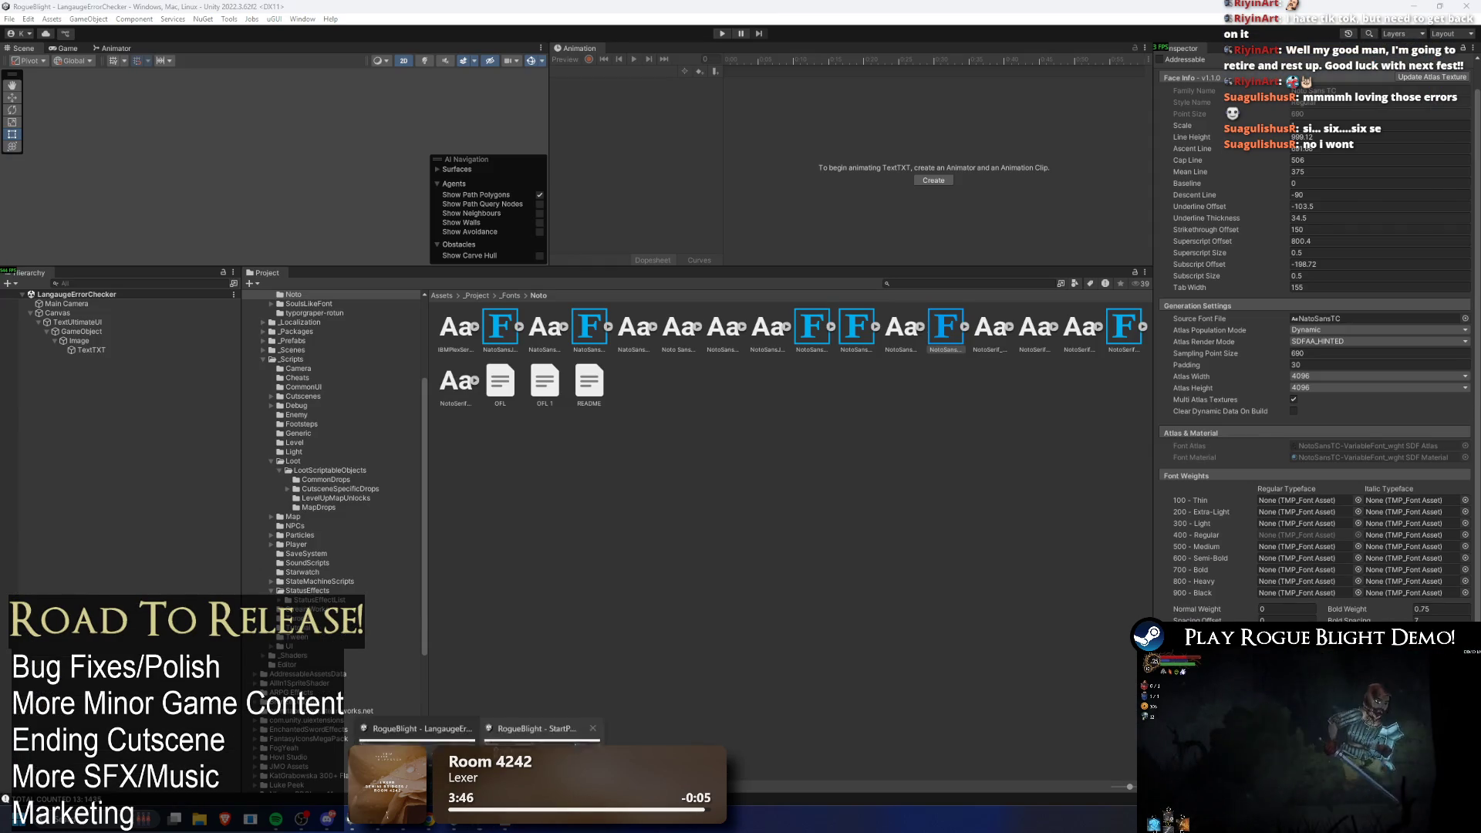
Step: Switch to the StartPoint project and reopen the language checker's log window showing Found key logs
click(532, 735)
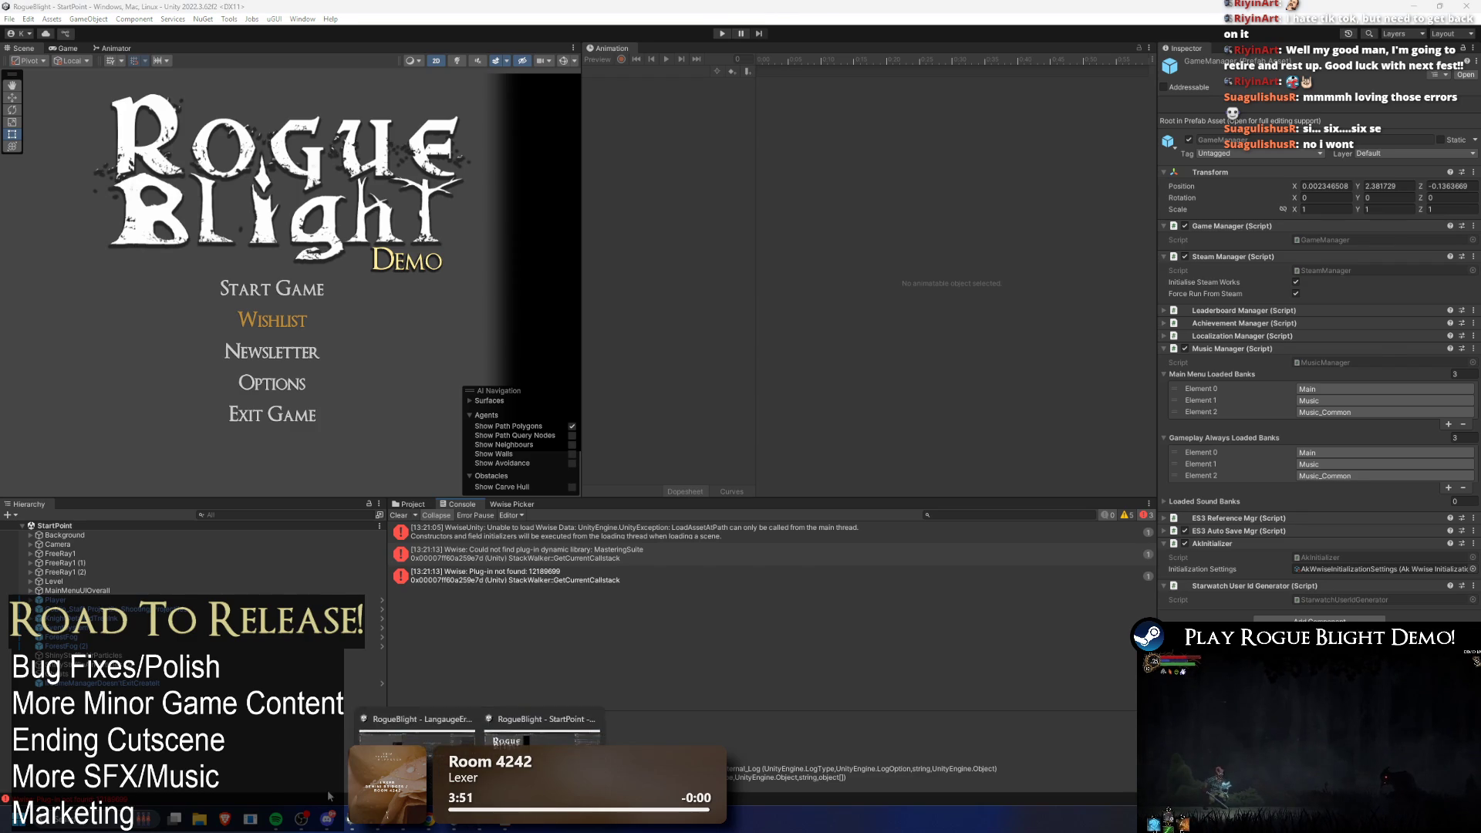
click(476, 827)
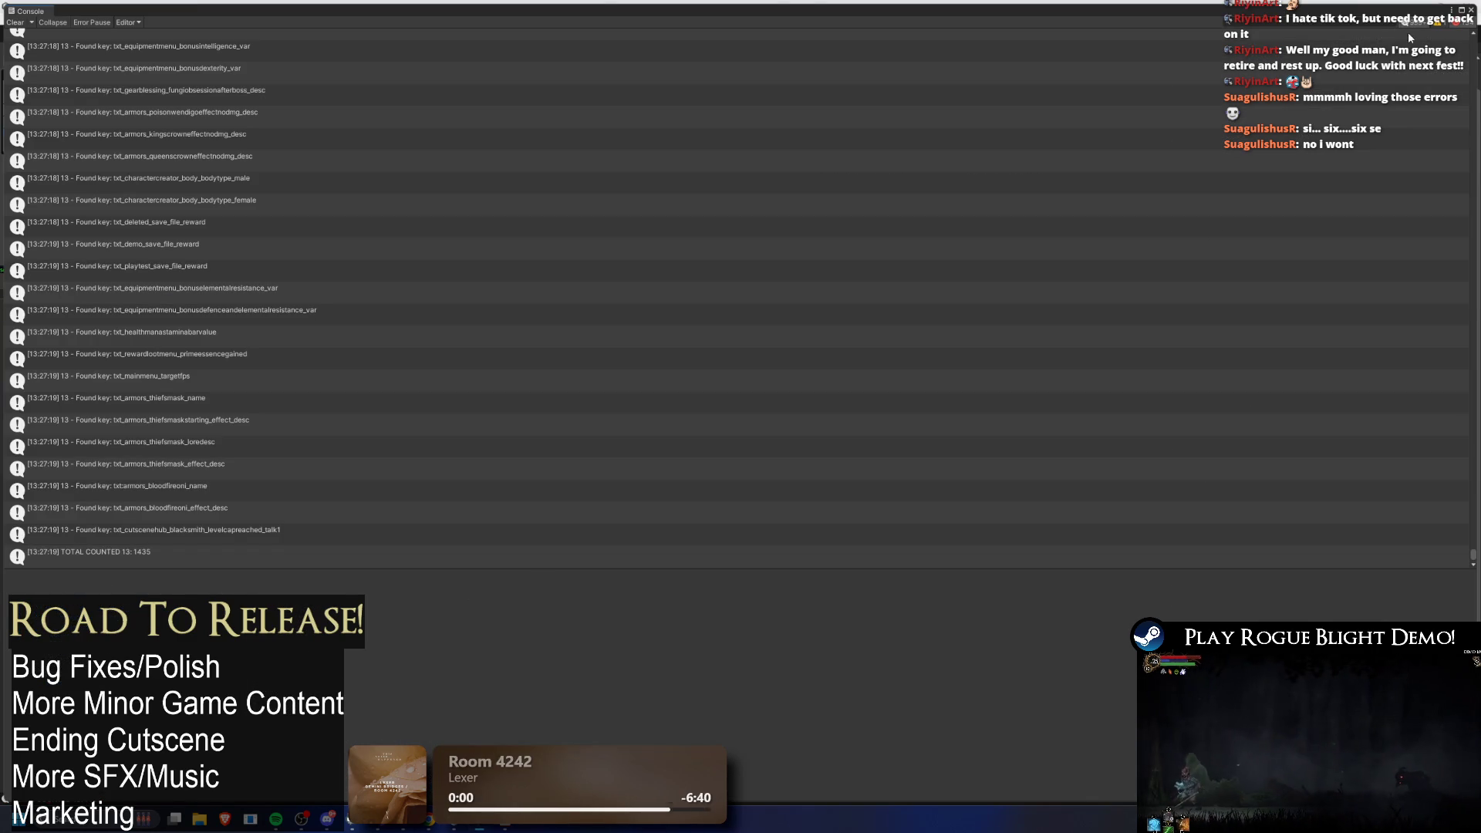
click(1415, 23)
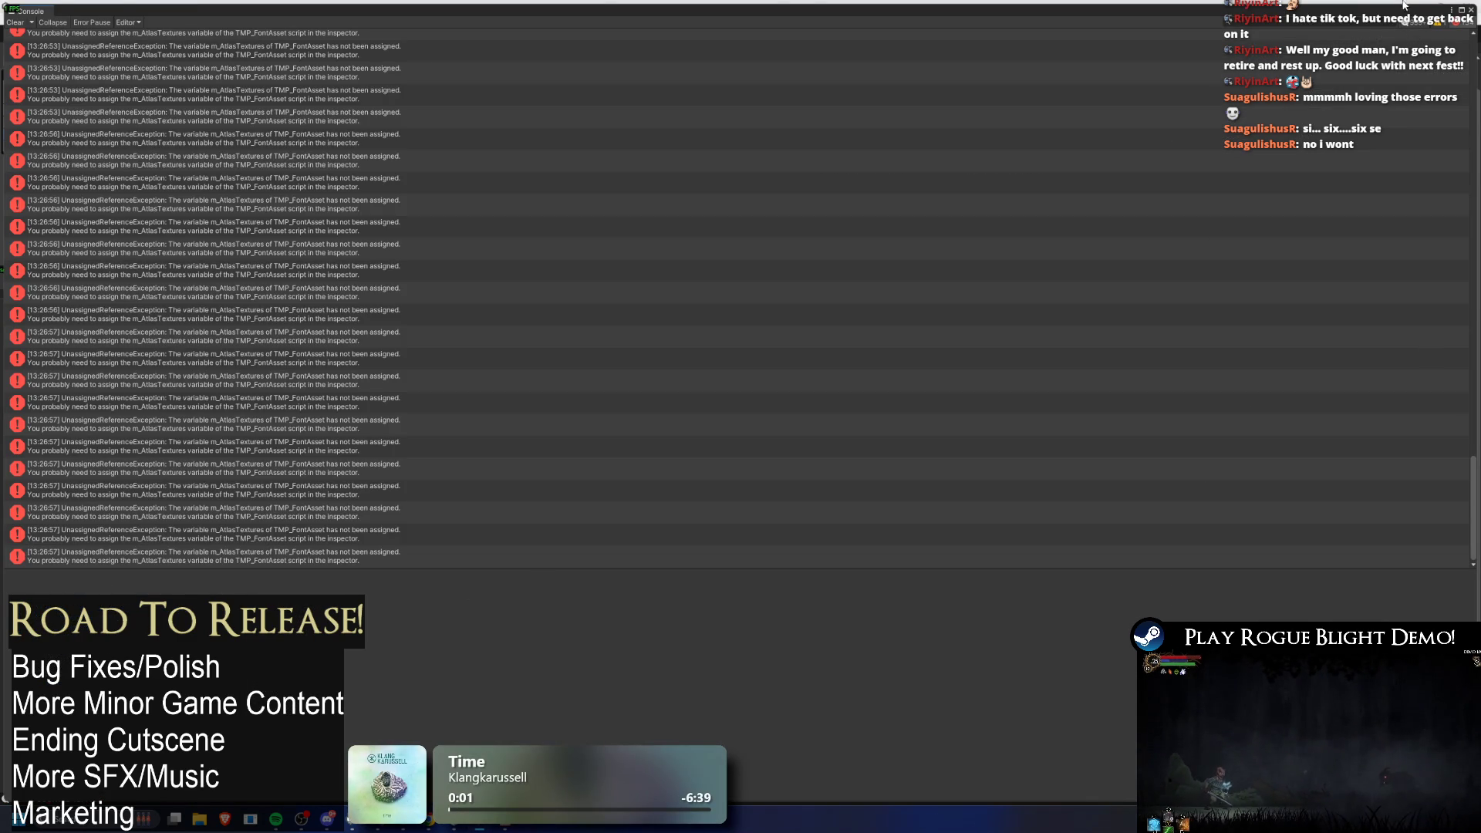
click(1408, 22)
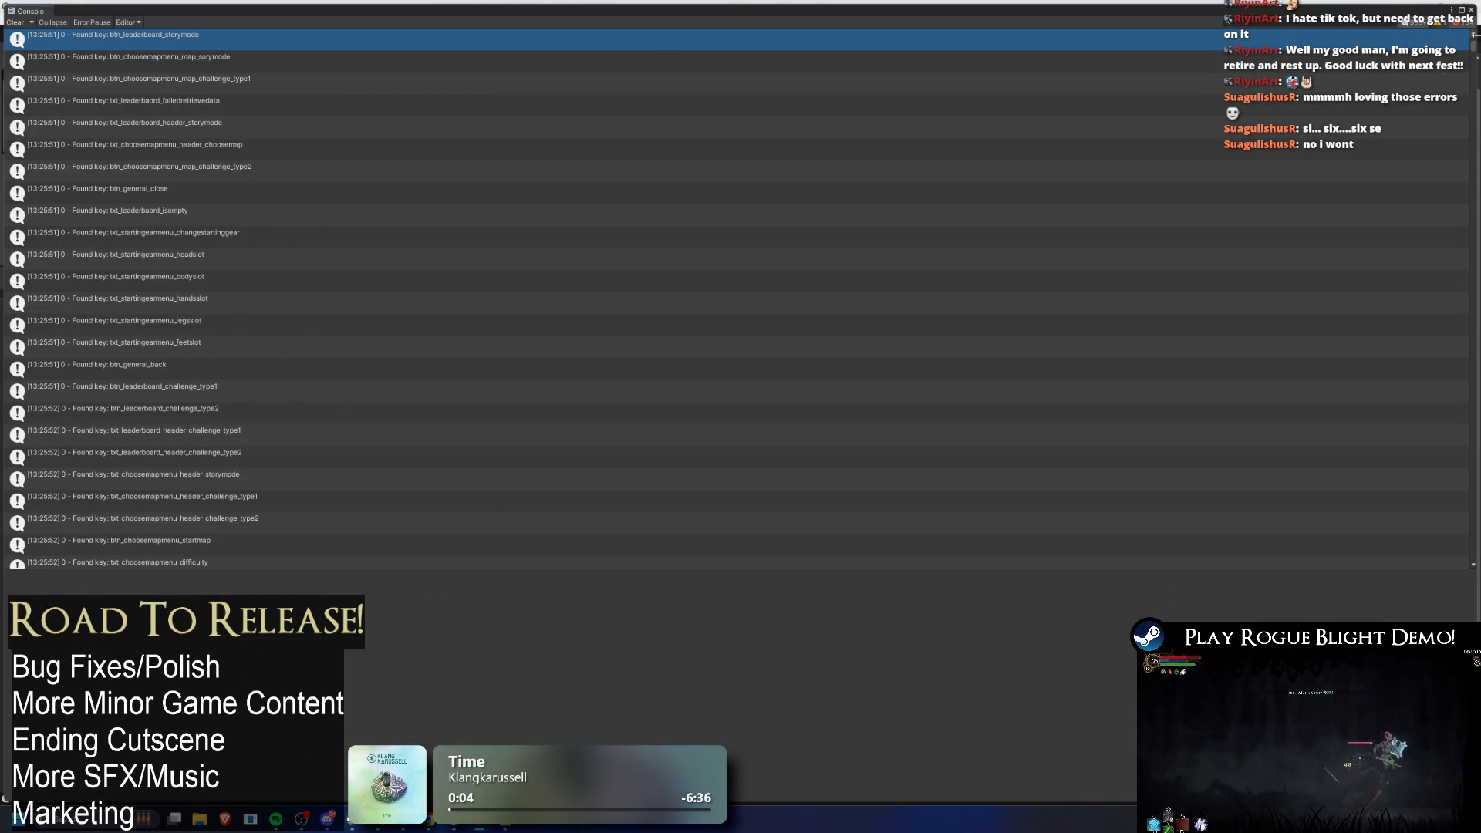
click(1471, 10)
key(ctrl+shift+c)
Step: Scroll down through the txt_equipmentstats and txt_statuseffect found keys such as bleed, poison and burn
scroll(1461, 138, down, 10)
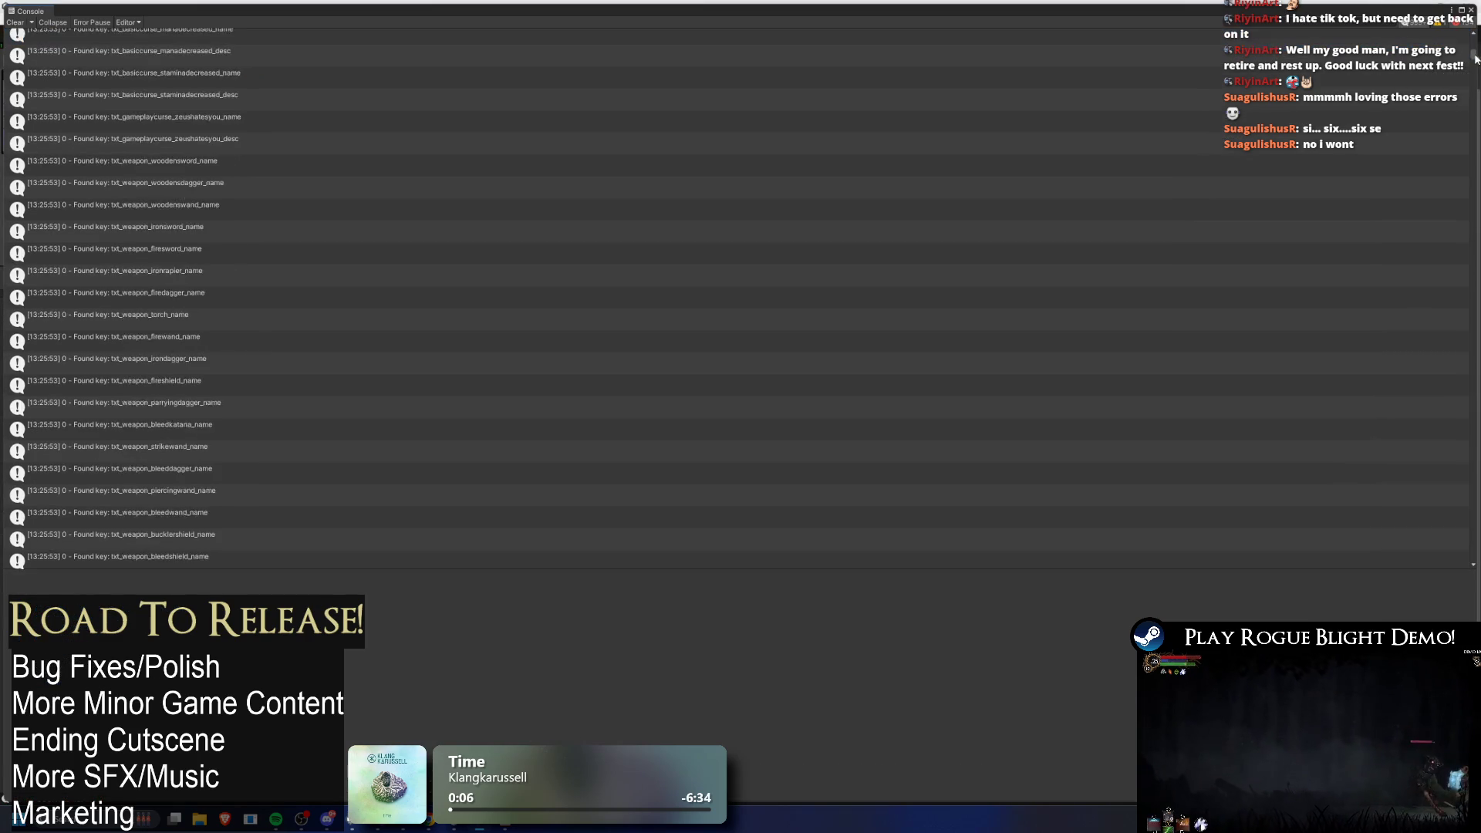
drag(1461, 138, 1437, 219)
scroll(856, 205, down, 10)
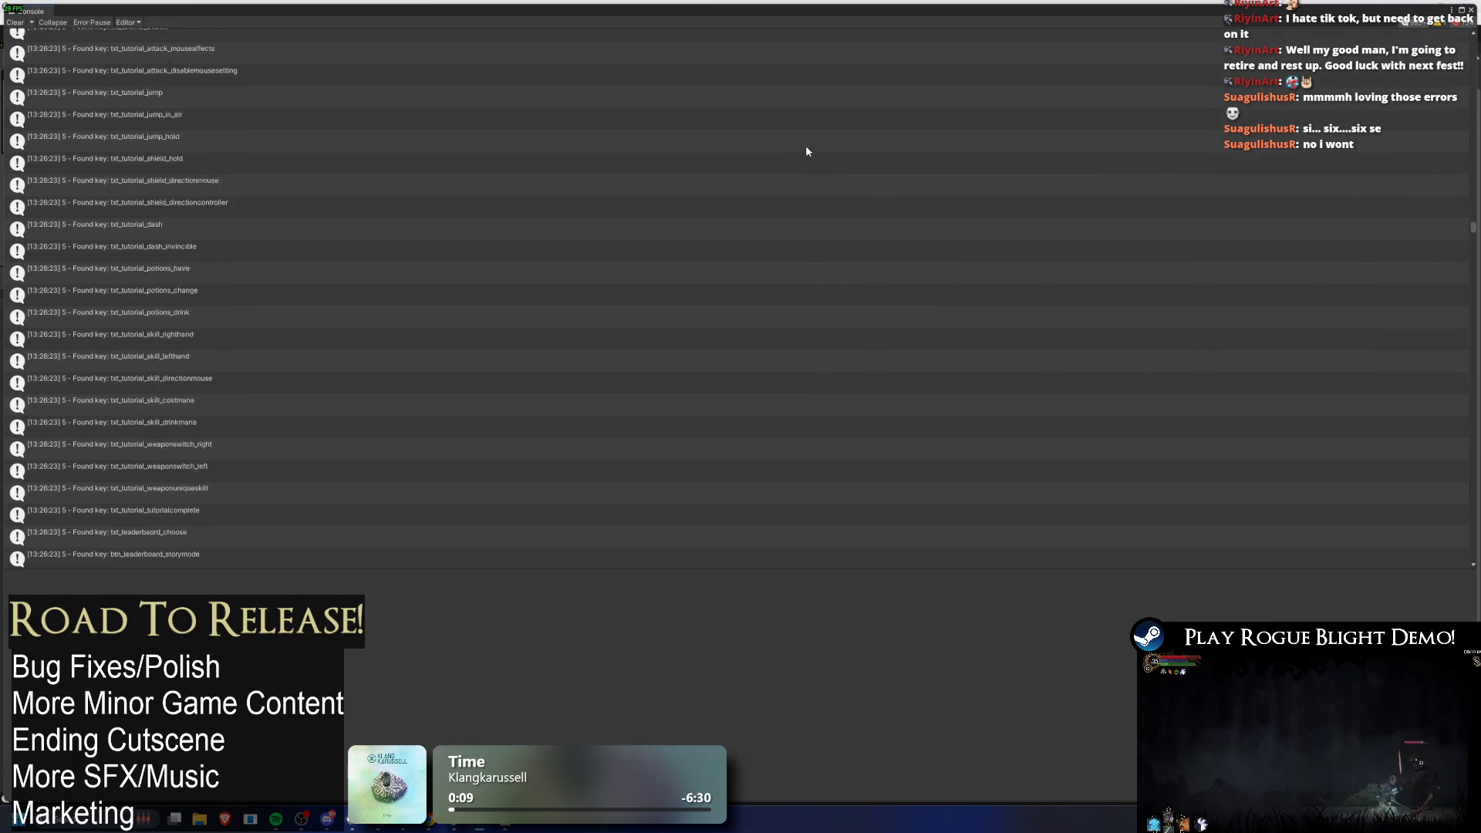
scroll(650, 168, down, 10)
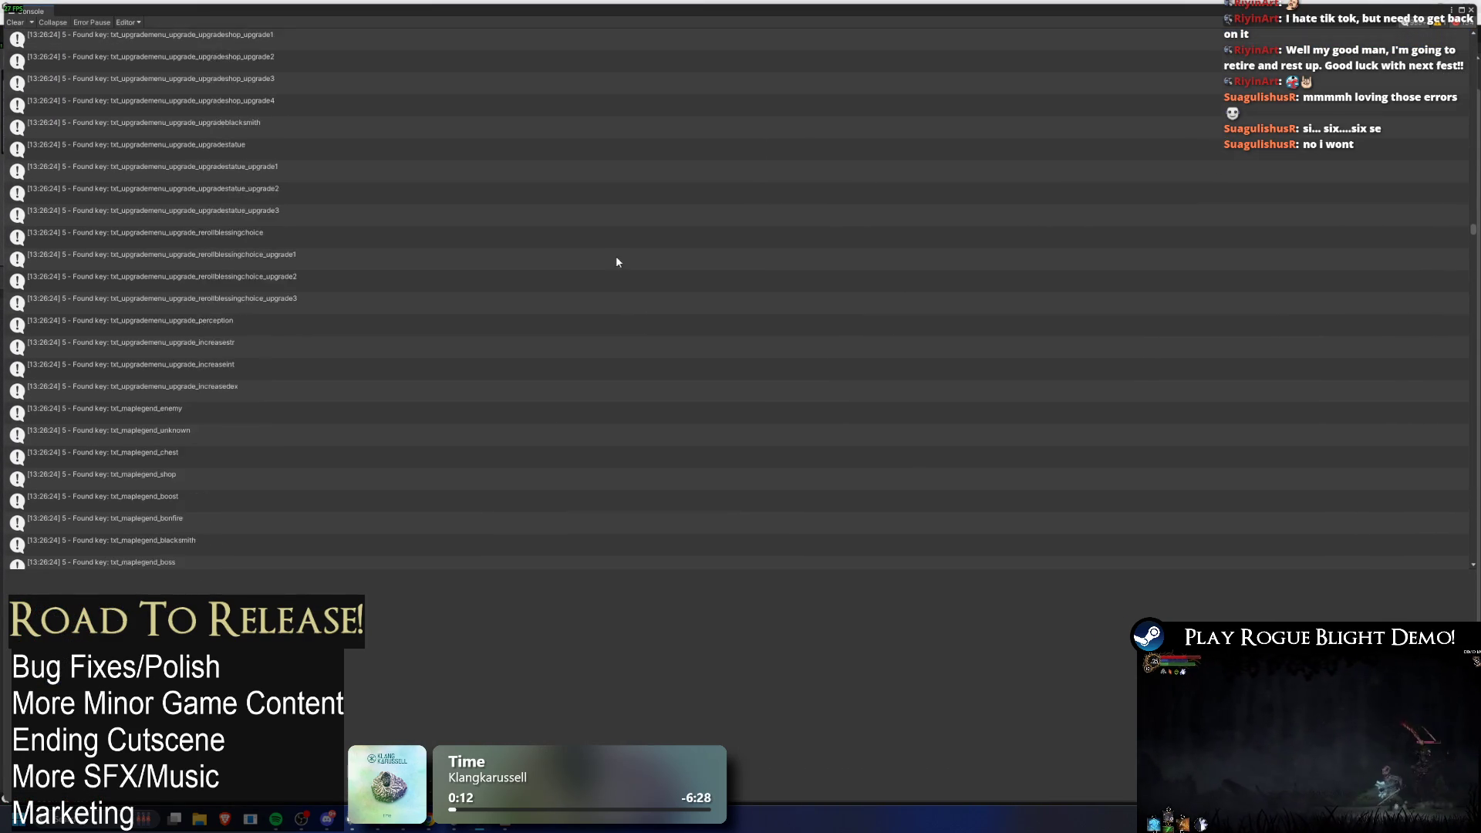
scroll(599, 324, down, 10)
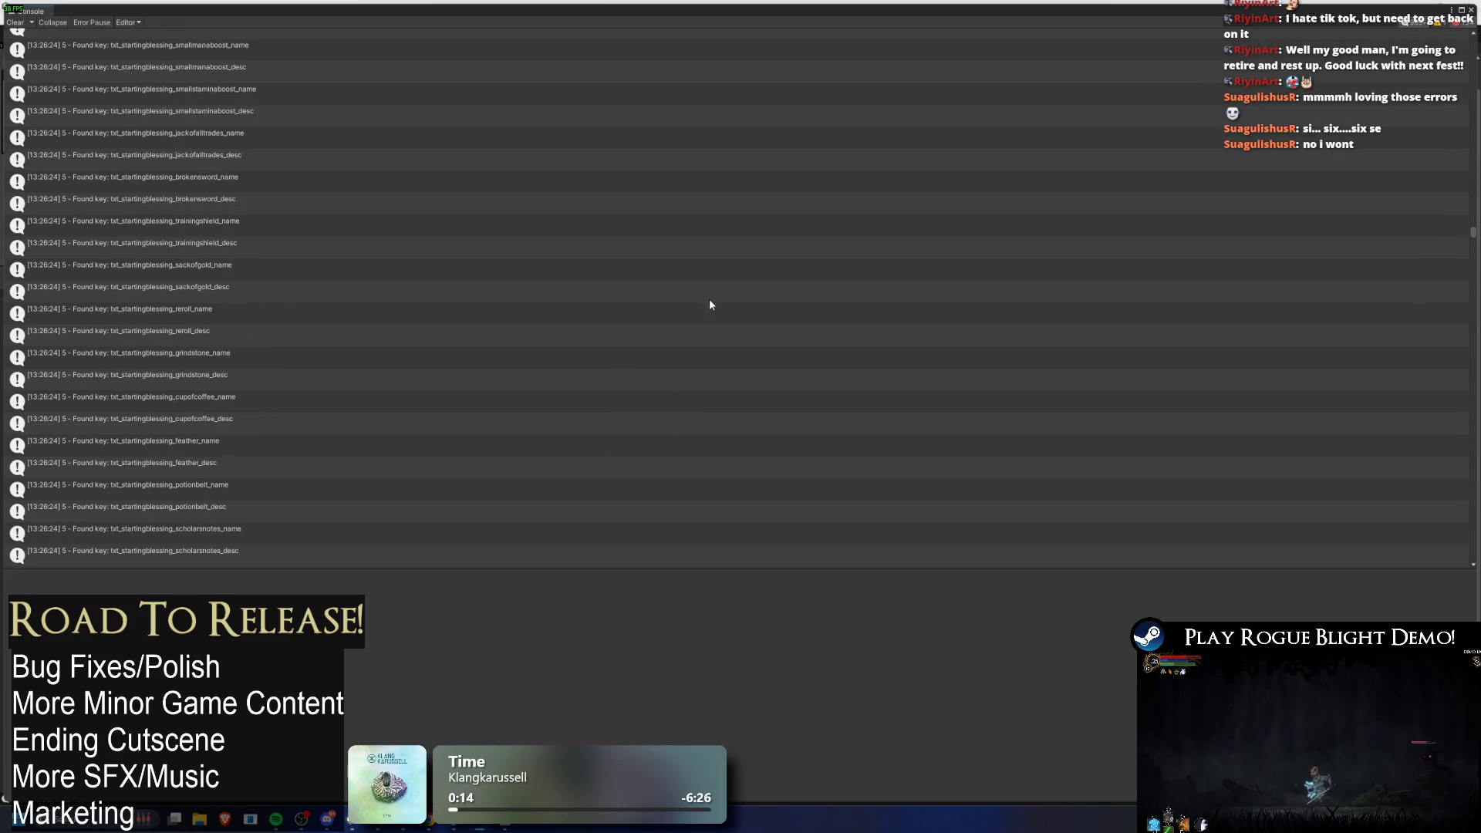
scroll(422, 232, down, 10)
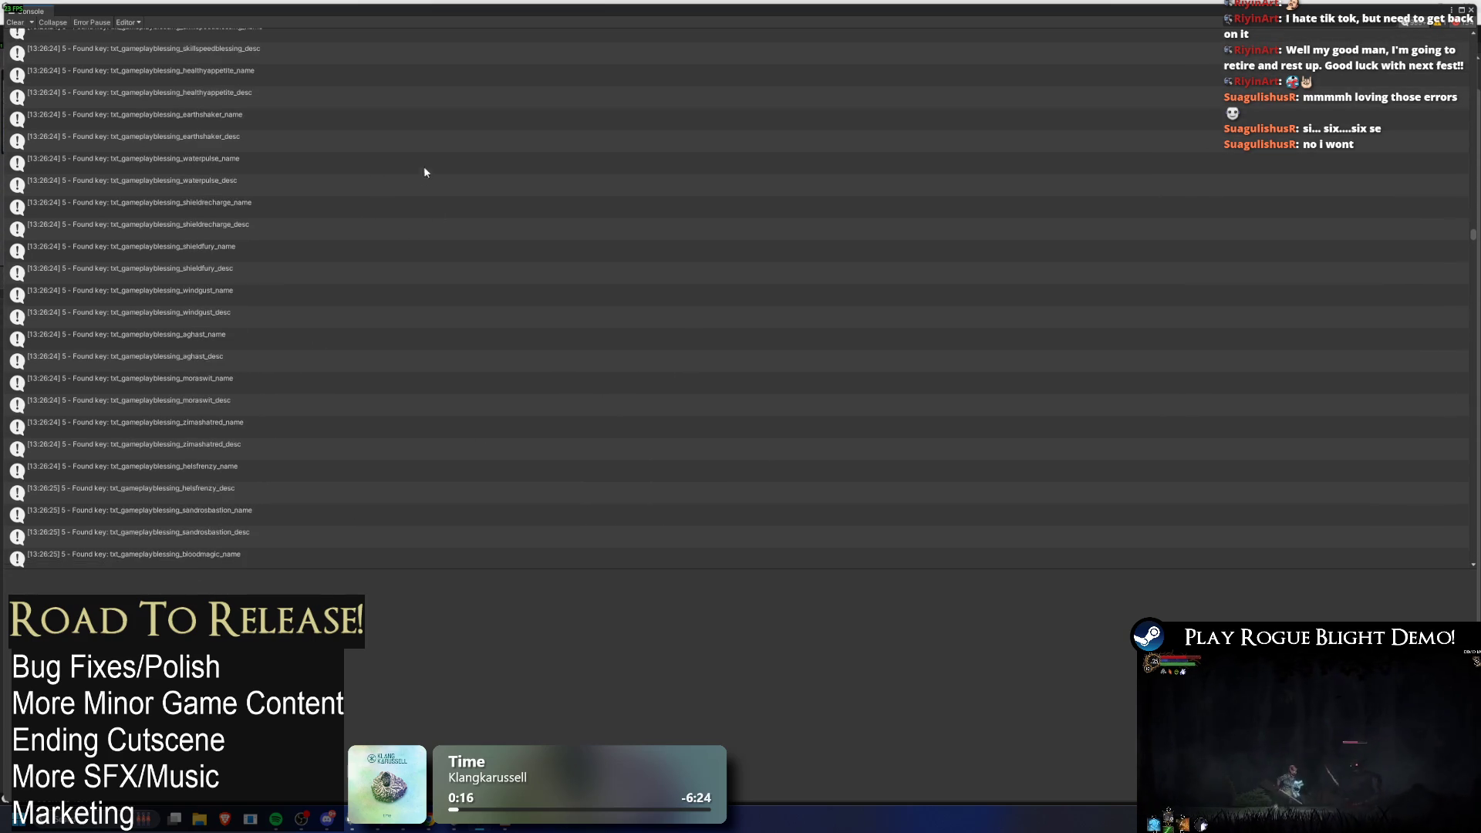
scroll(572, 235, down, 10)
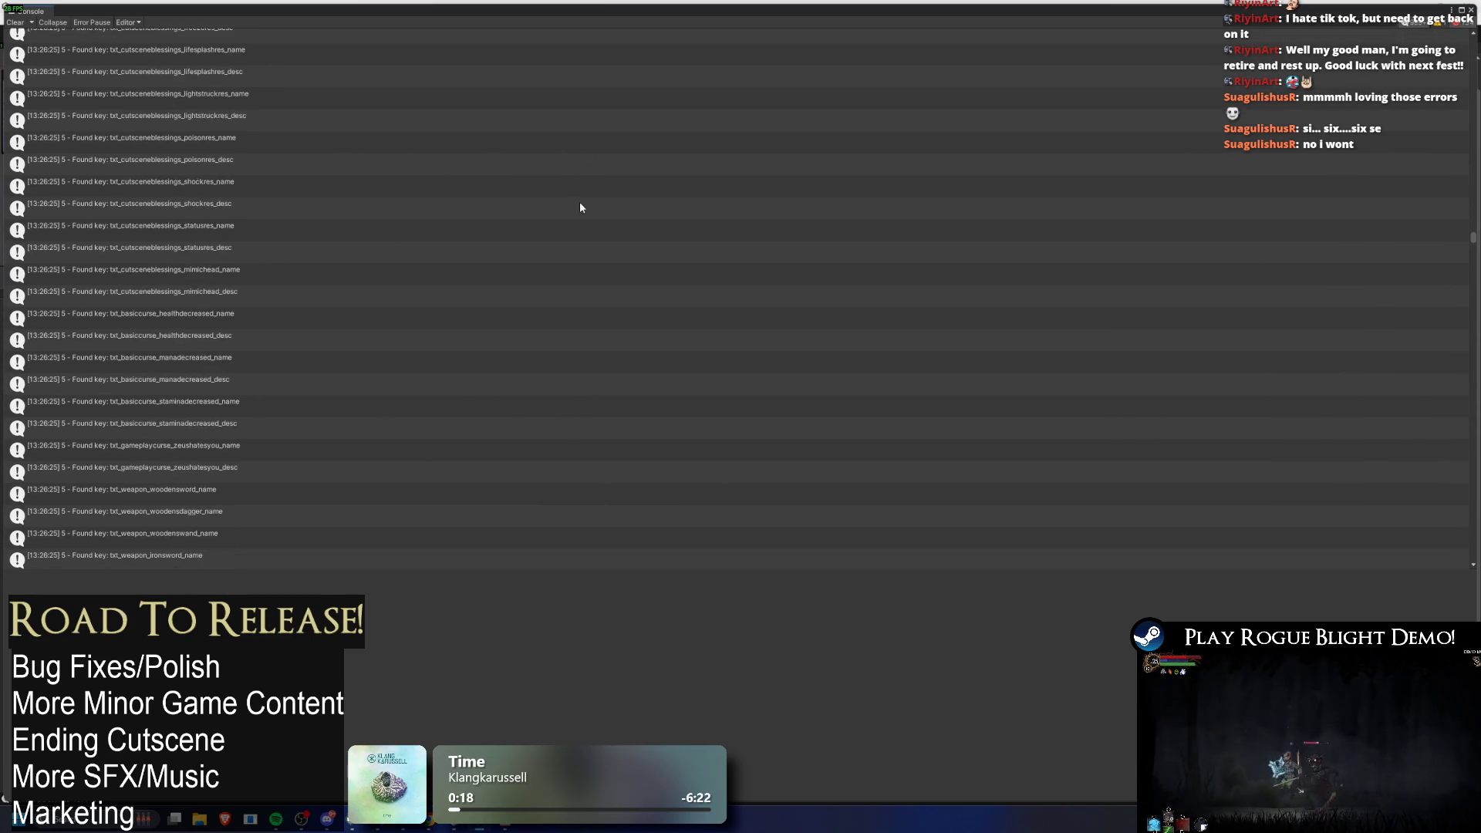
scroll(617, 216, down, 10)
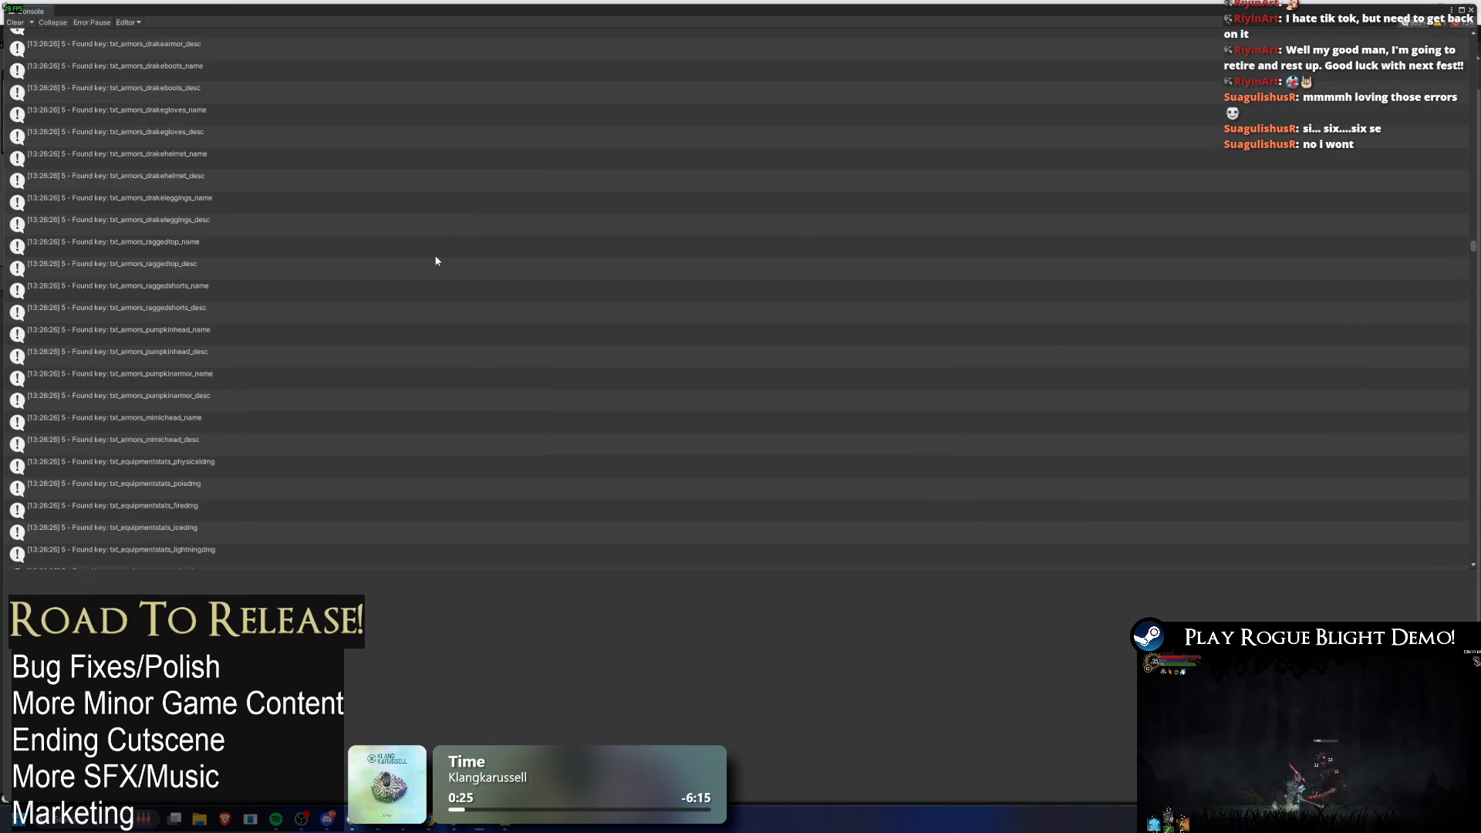
scroll(528, 365, down, 10)
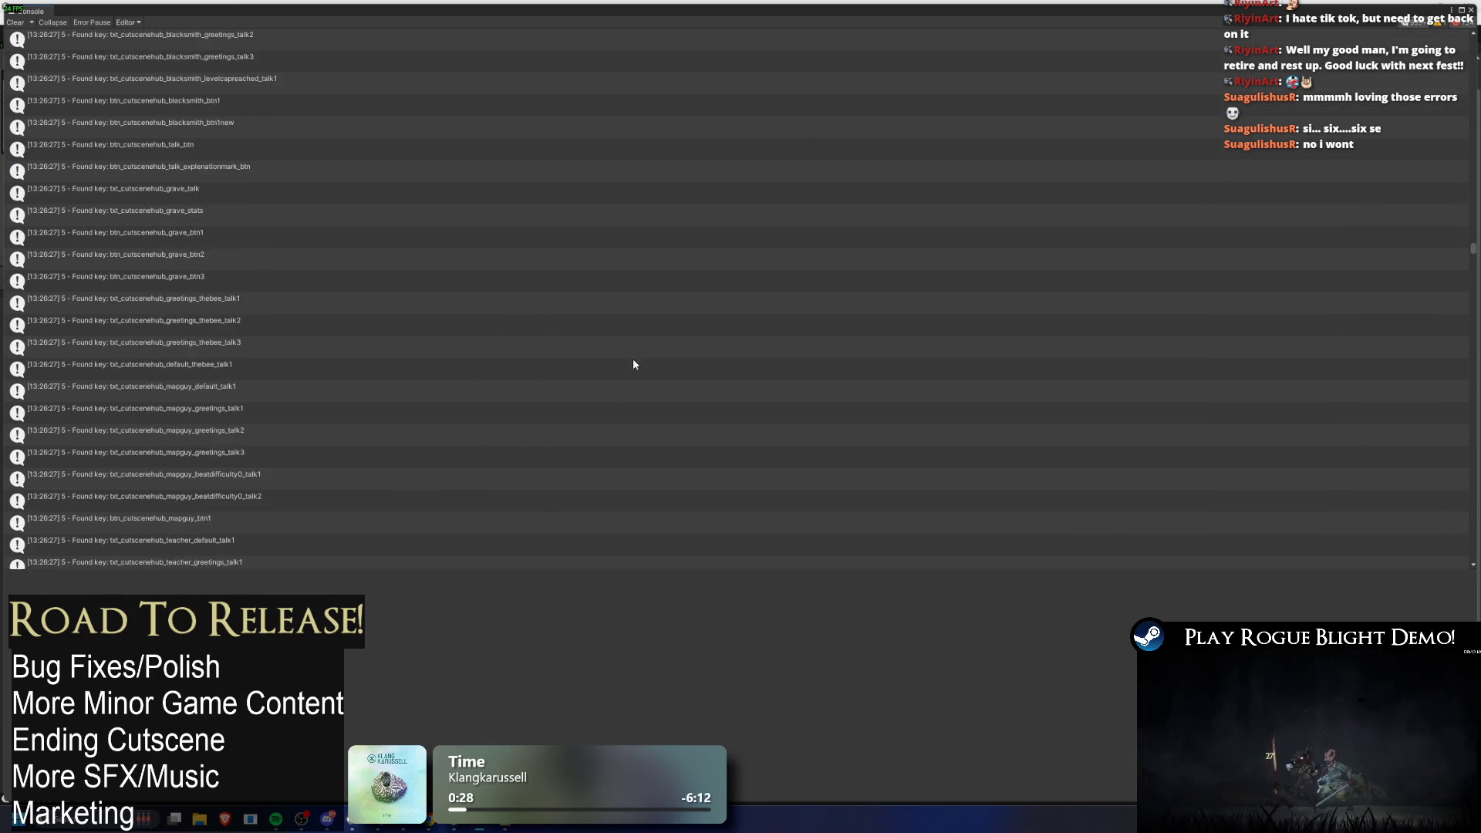
scroll(523, 330, down, 10)
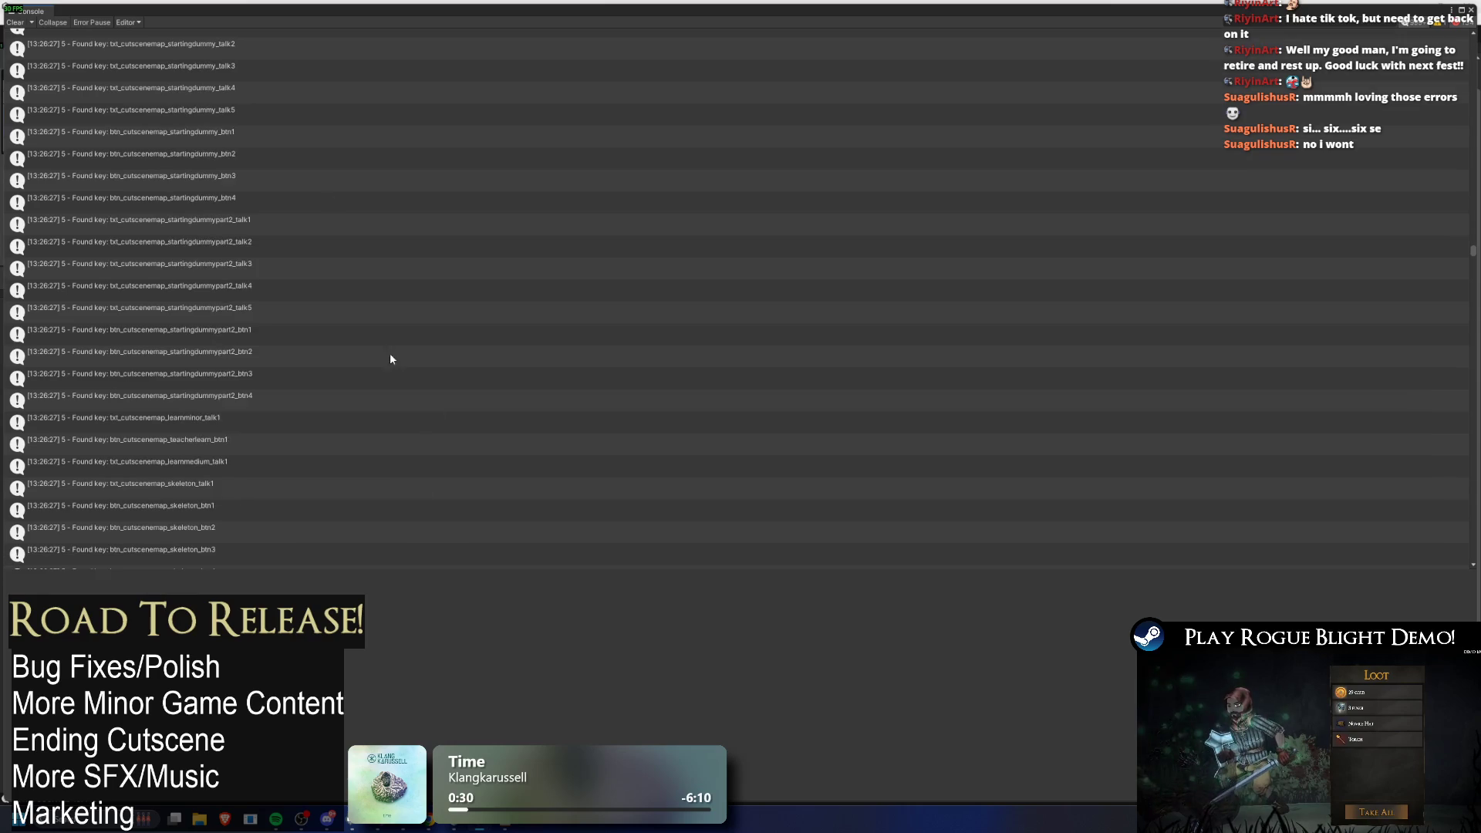
scroll(549, 390, down, 10)
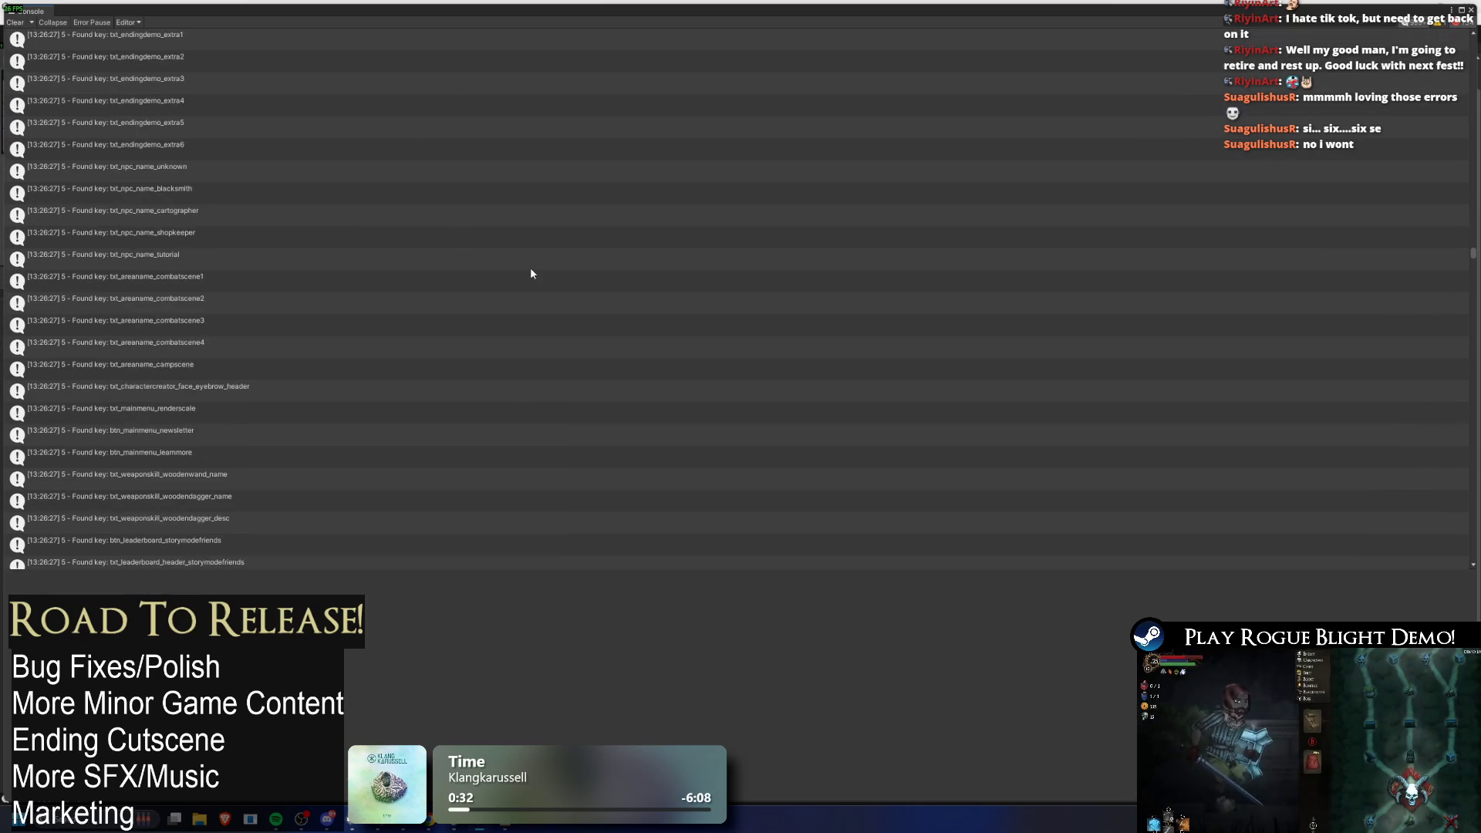
scroll(410, 303, down, 10)
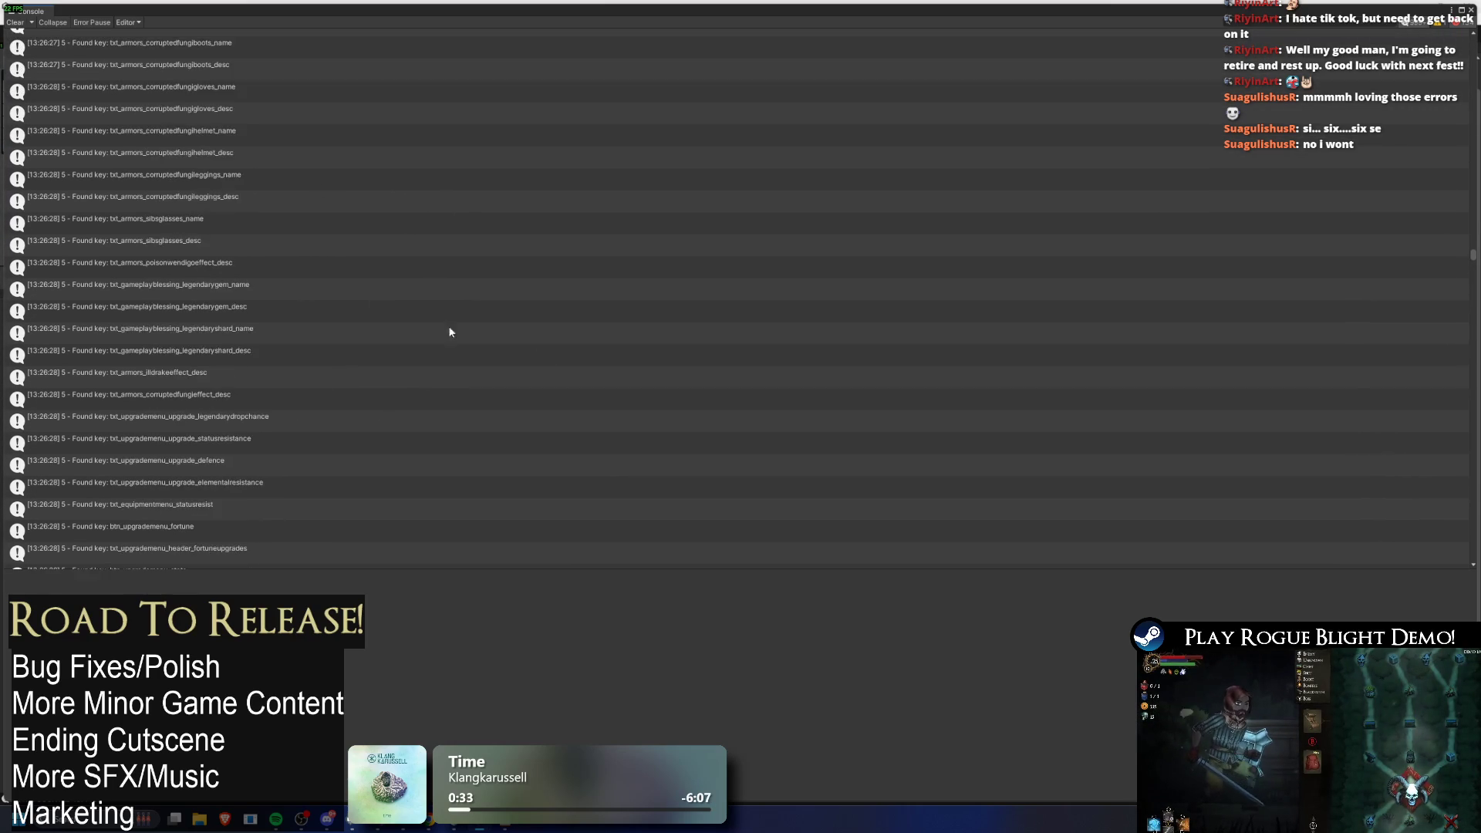
scroll(542, 455, down, 10)
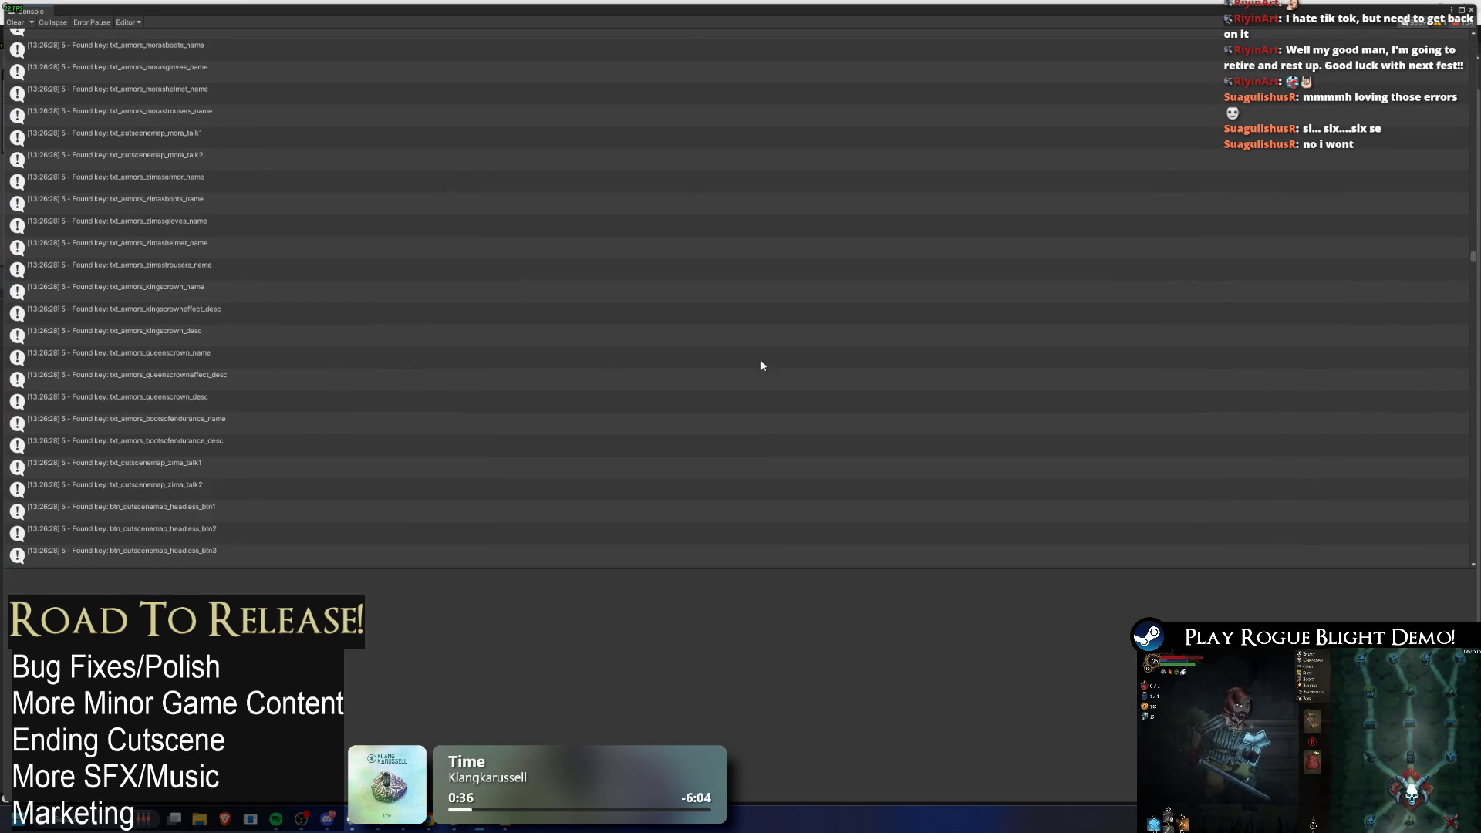
scroll(636, 344, down, 10)
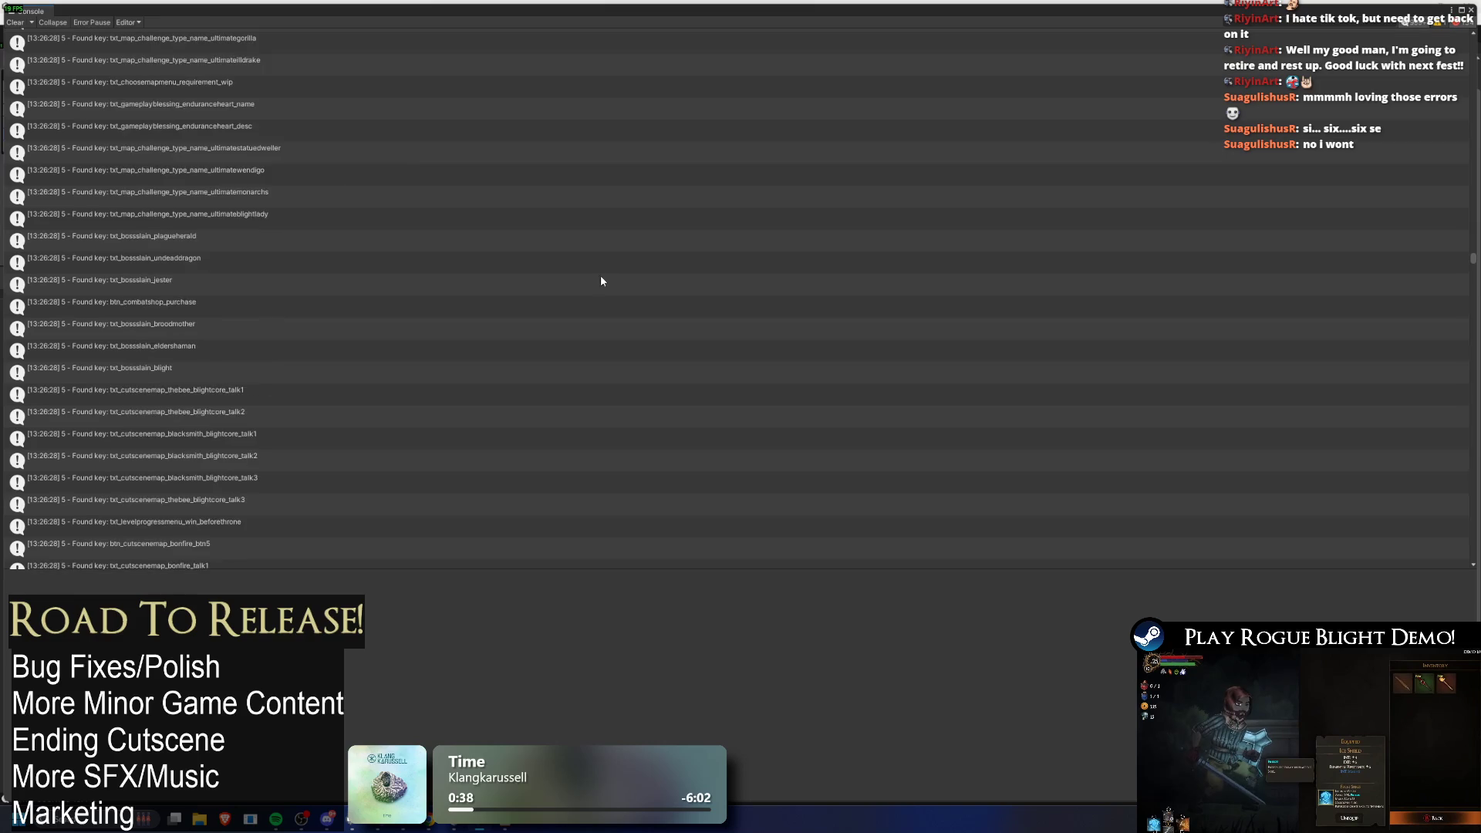
scroll(447, 334, down, 10)
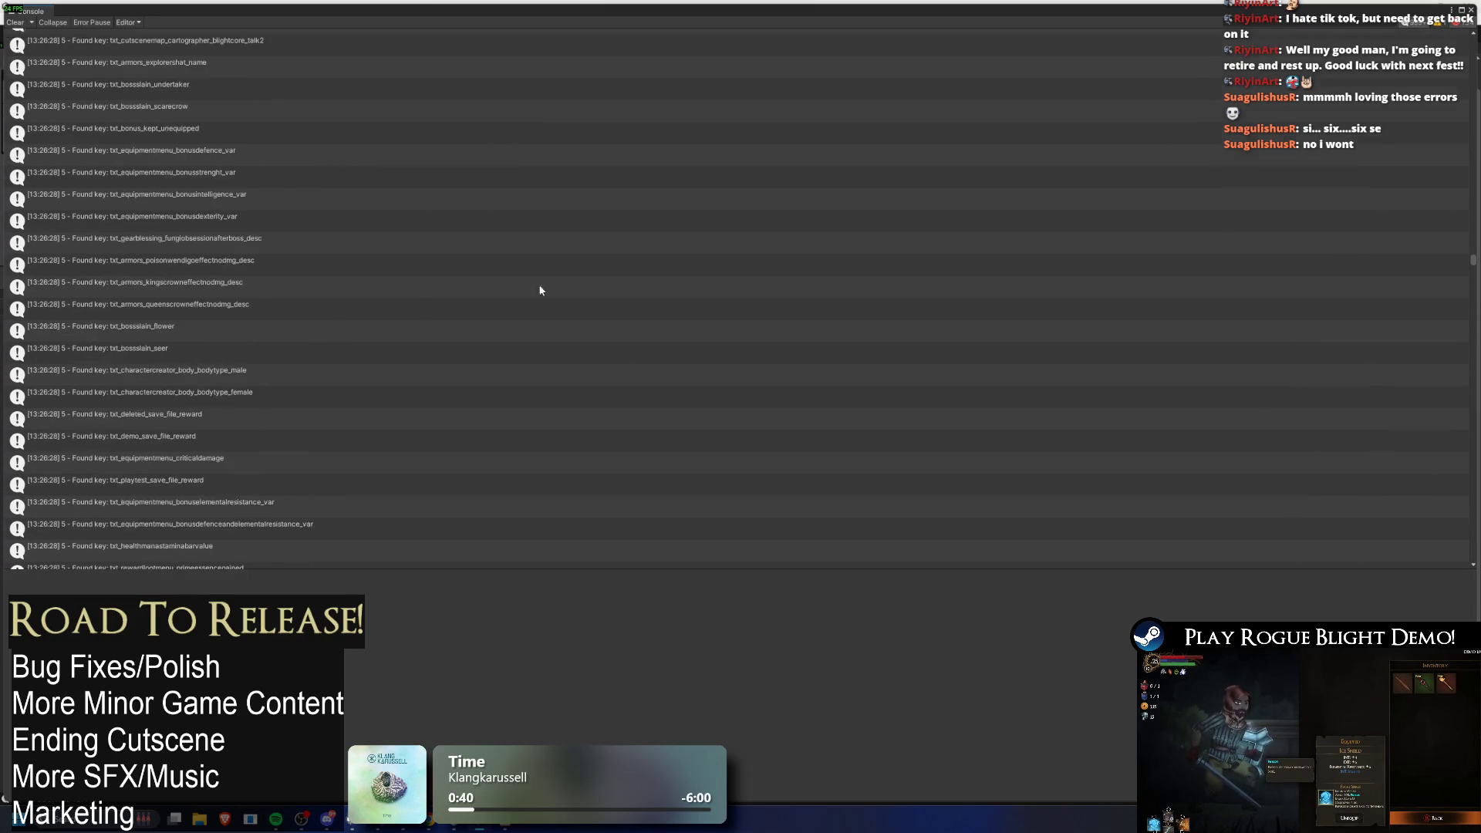
scroll(540, 226, down, 10)
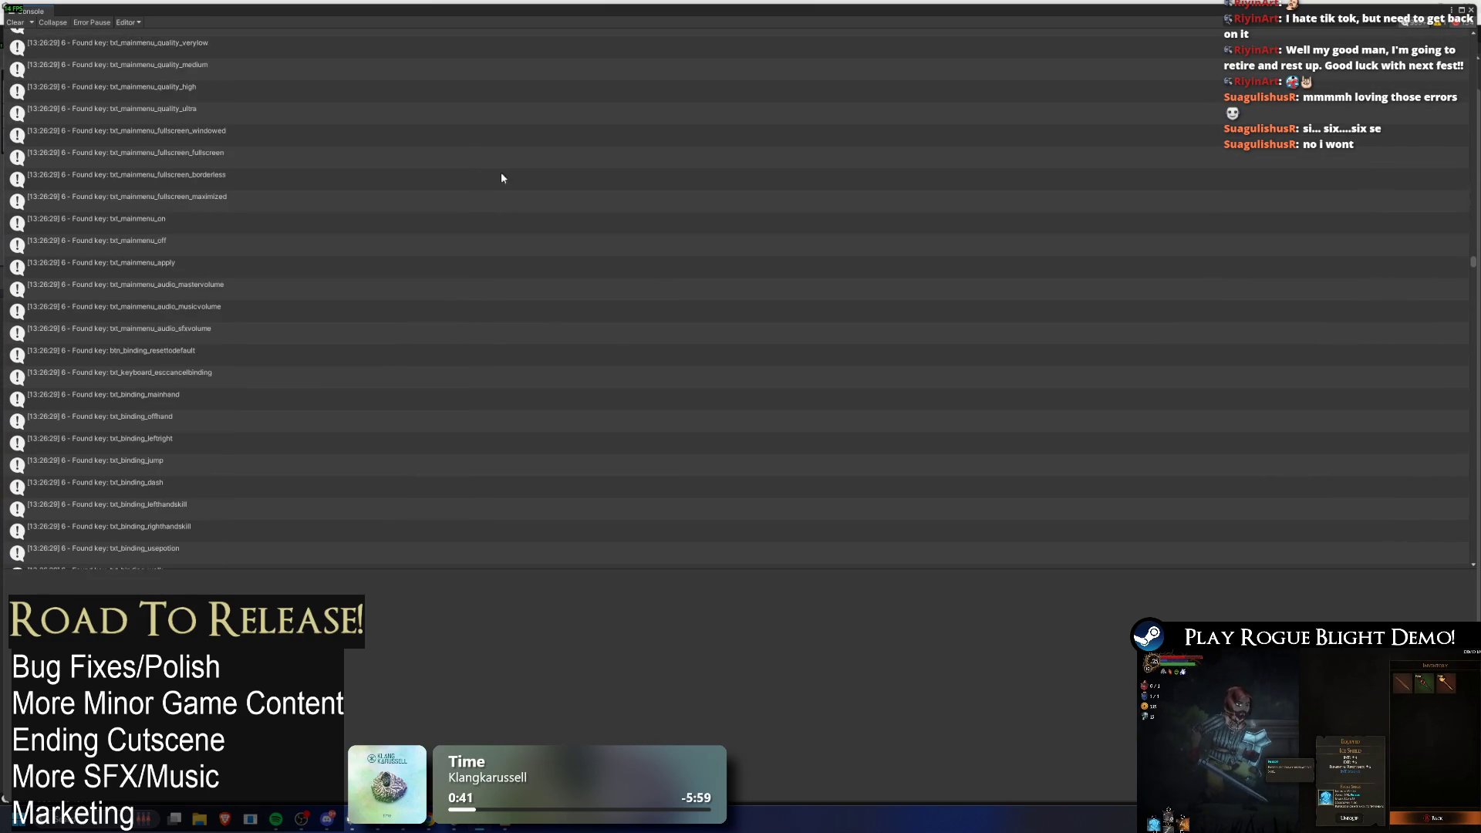
scroll(281, 213, down, 10)
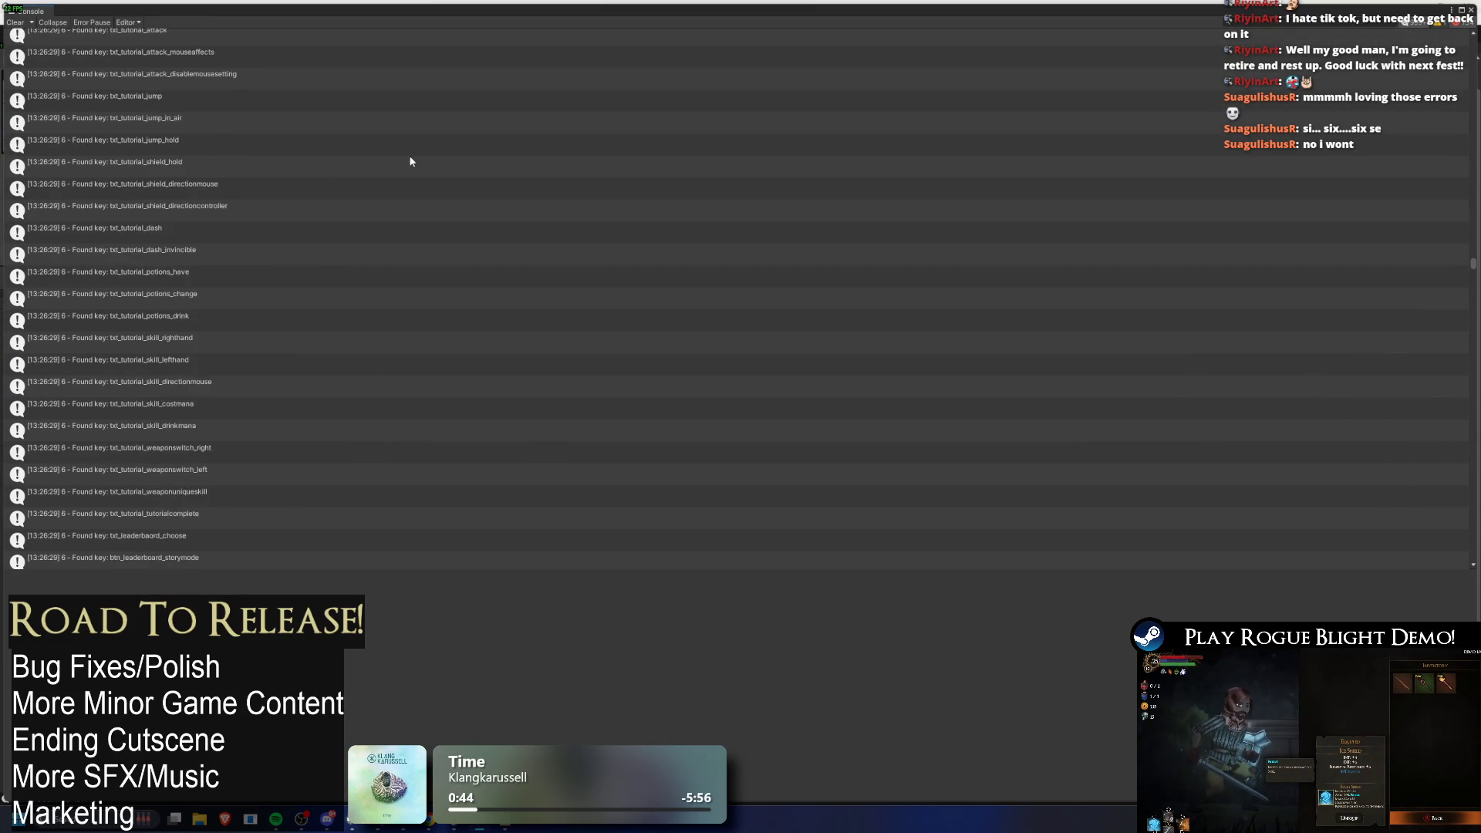
scroll(309, 231, down, 10)
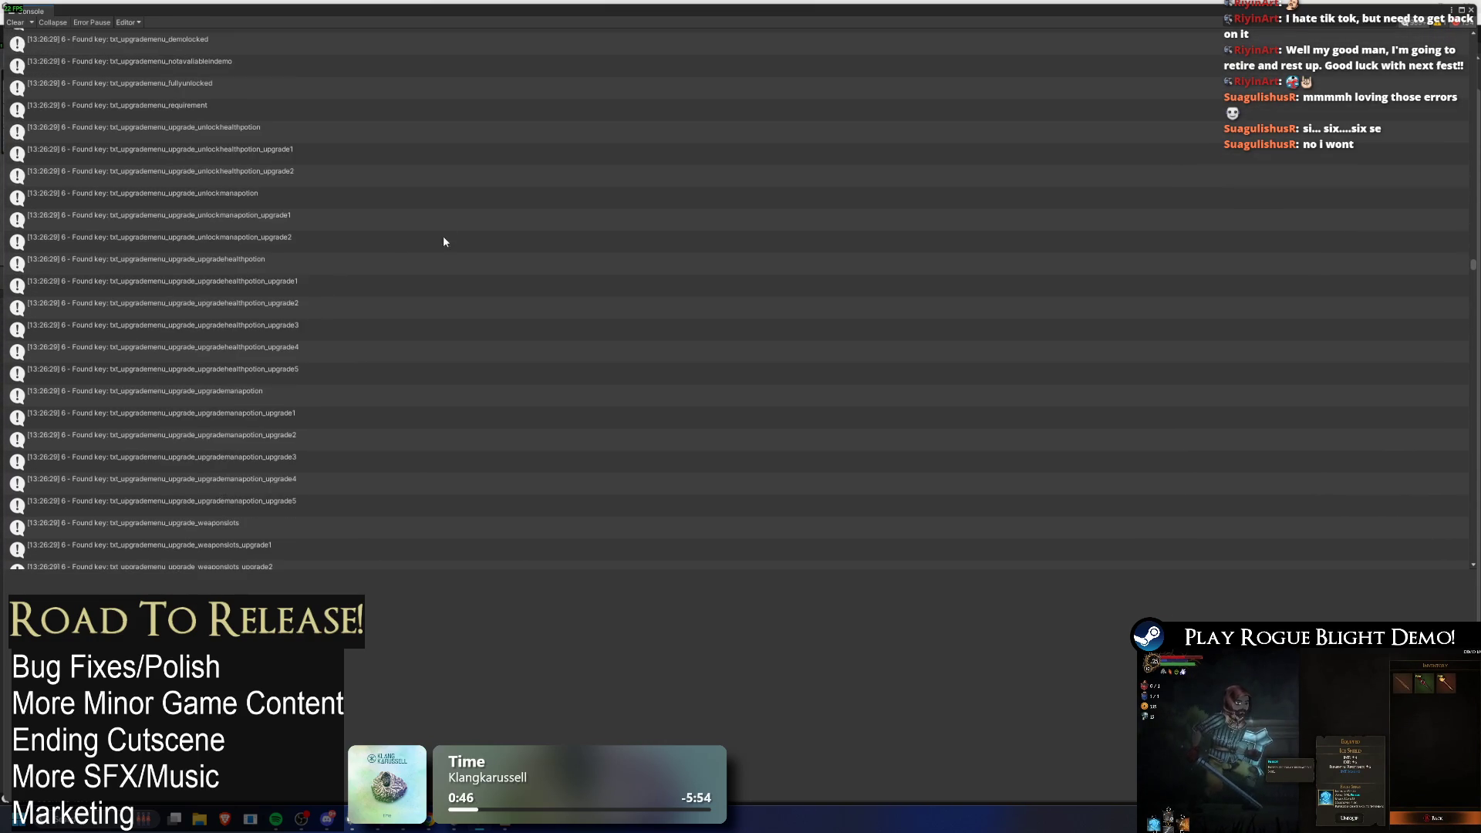
scroll(318, 221, down, 10)
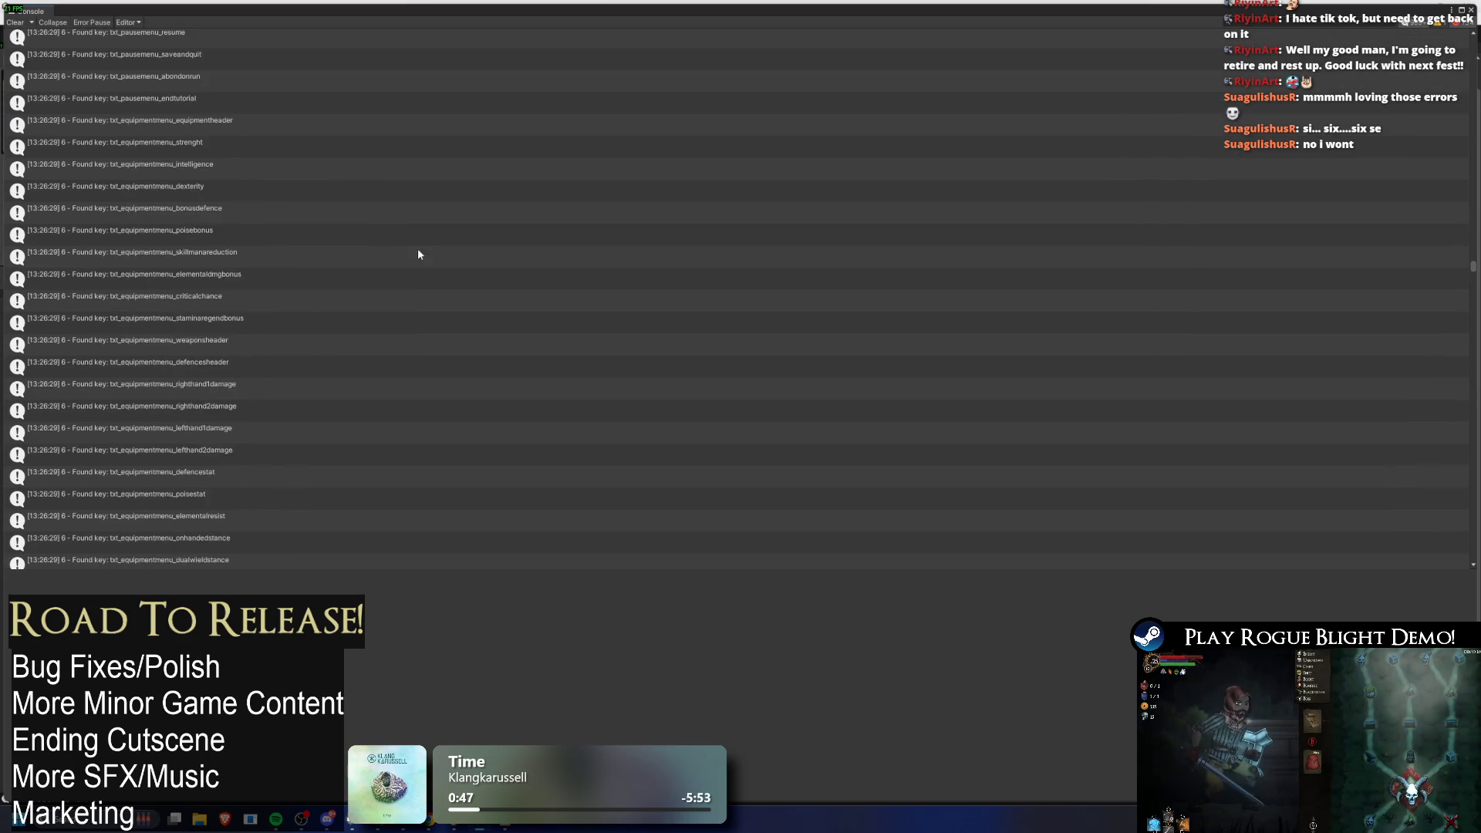
scroll(332, 301, down, 10)
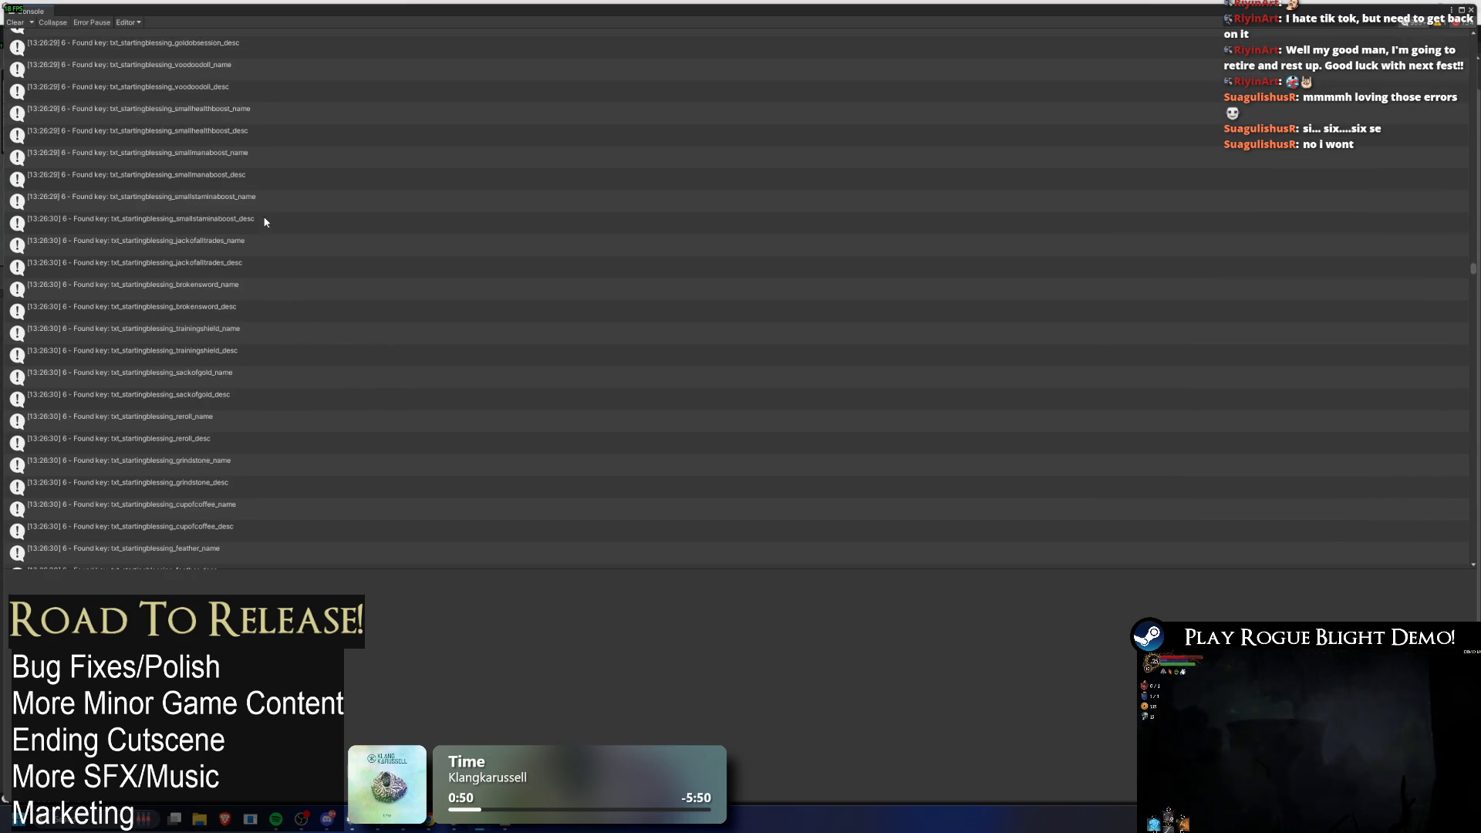
scroll(312, 299, down, 10)
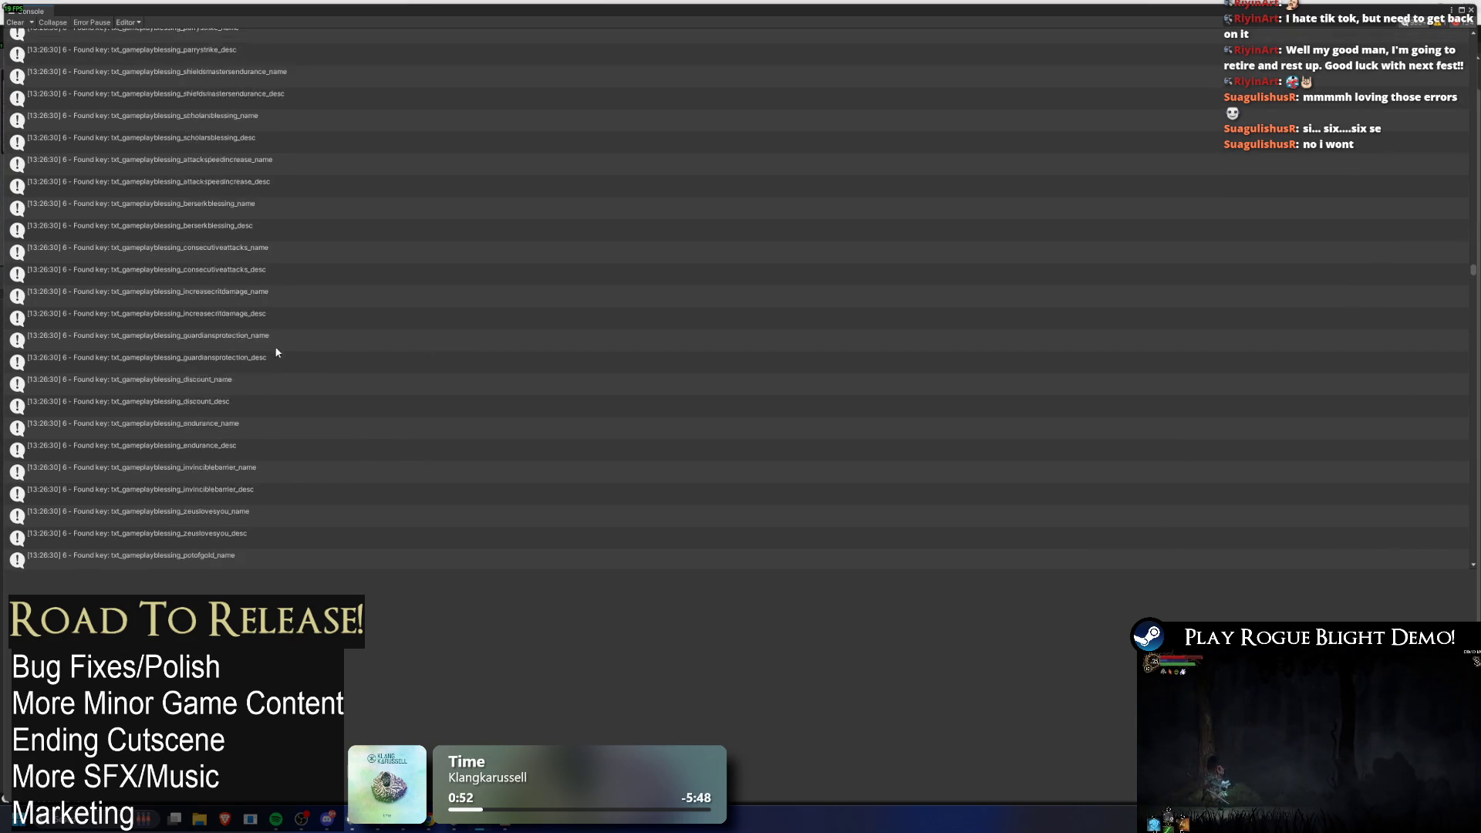
scroll(353, 323, down, 10)
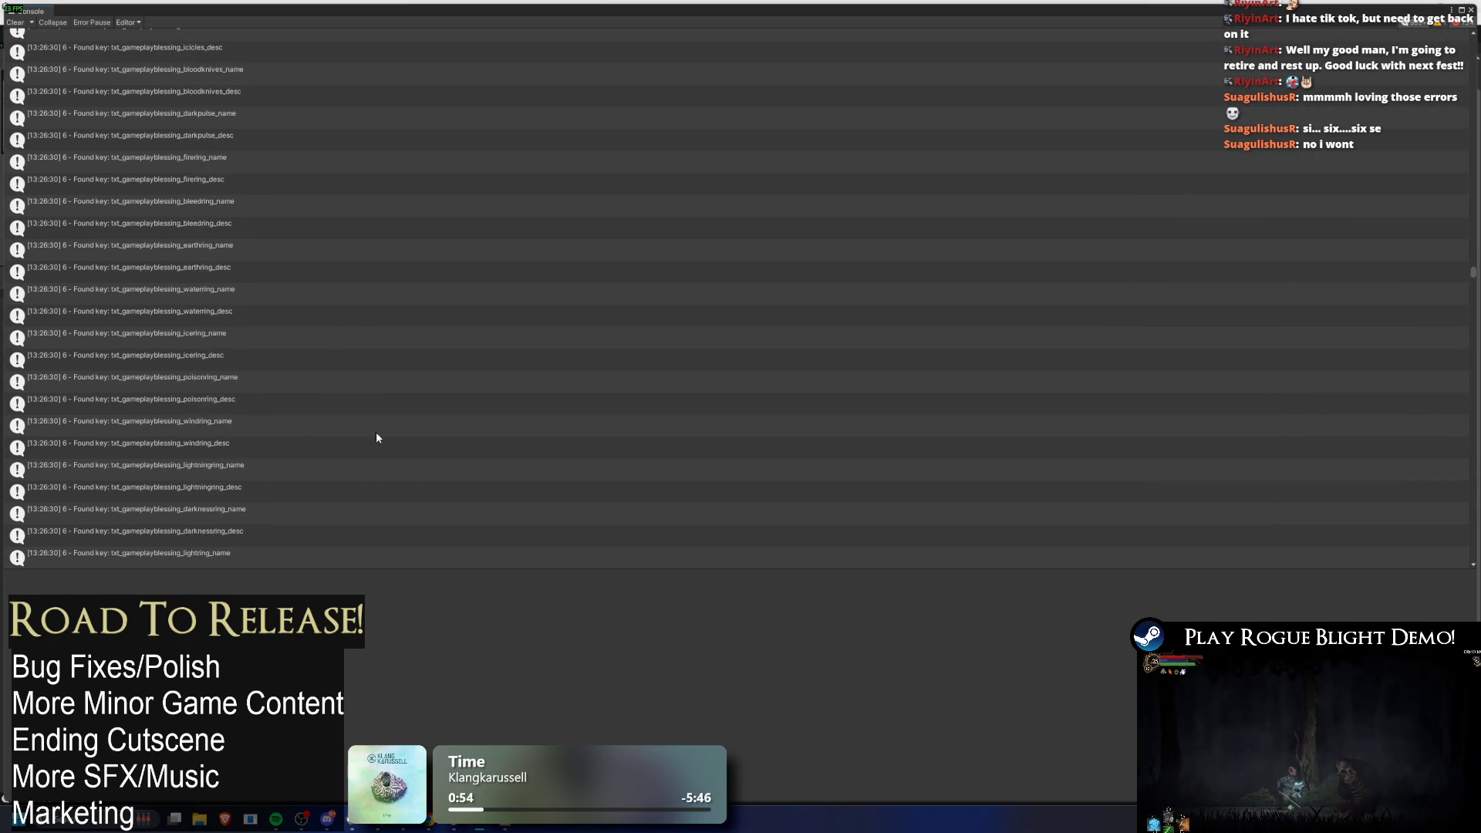
scroll(551, 255, down, 10)
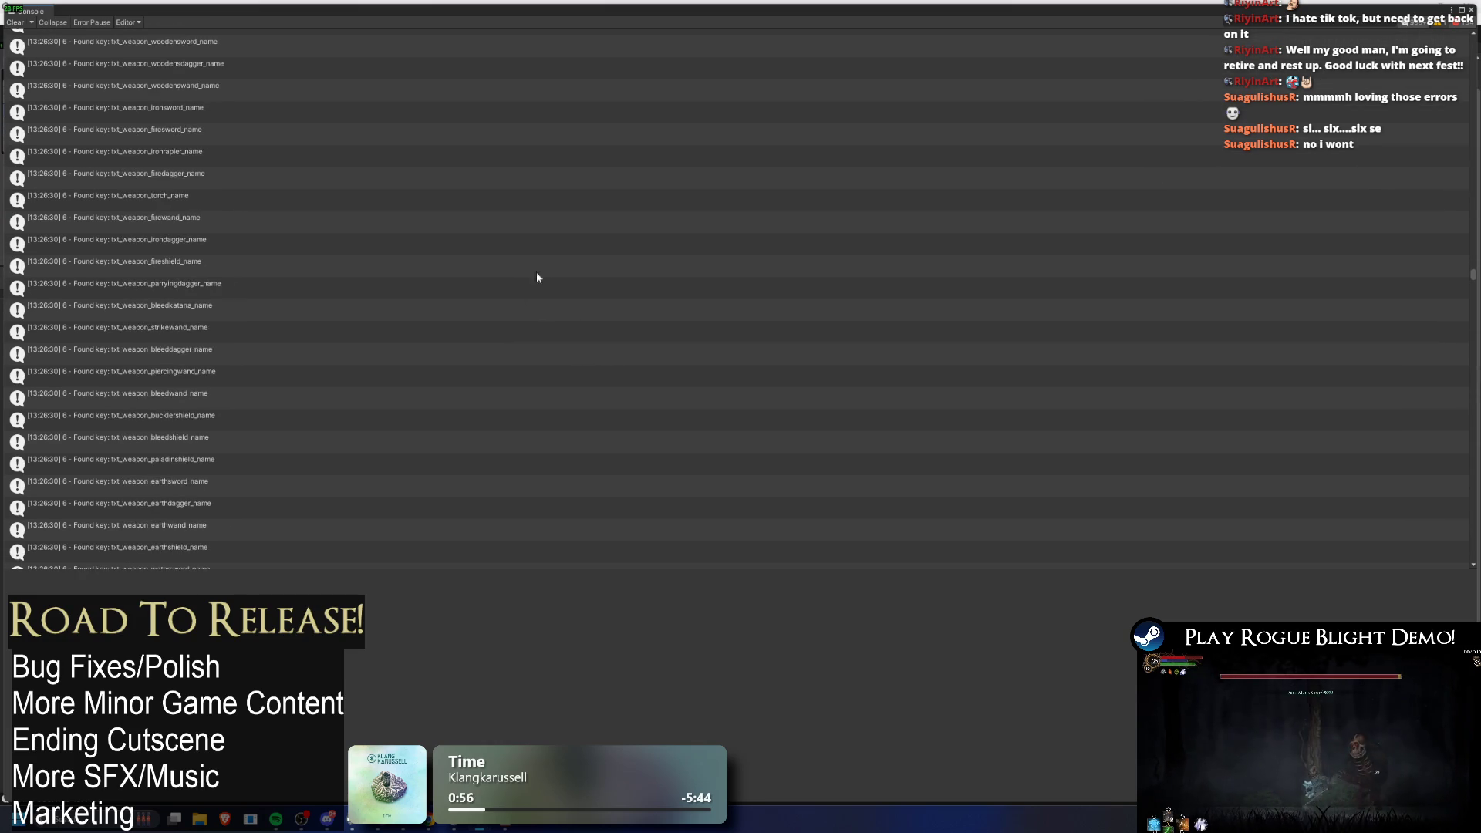
scroll(567, 324, down, 10)
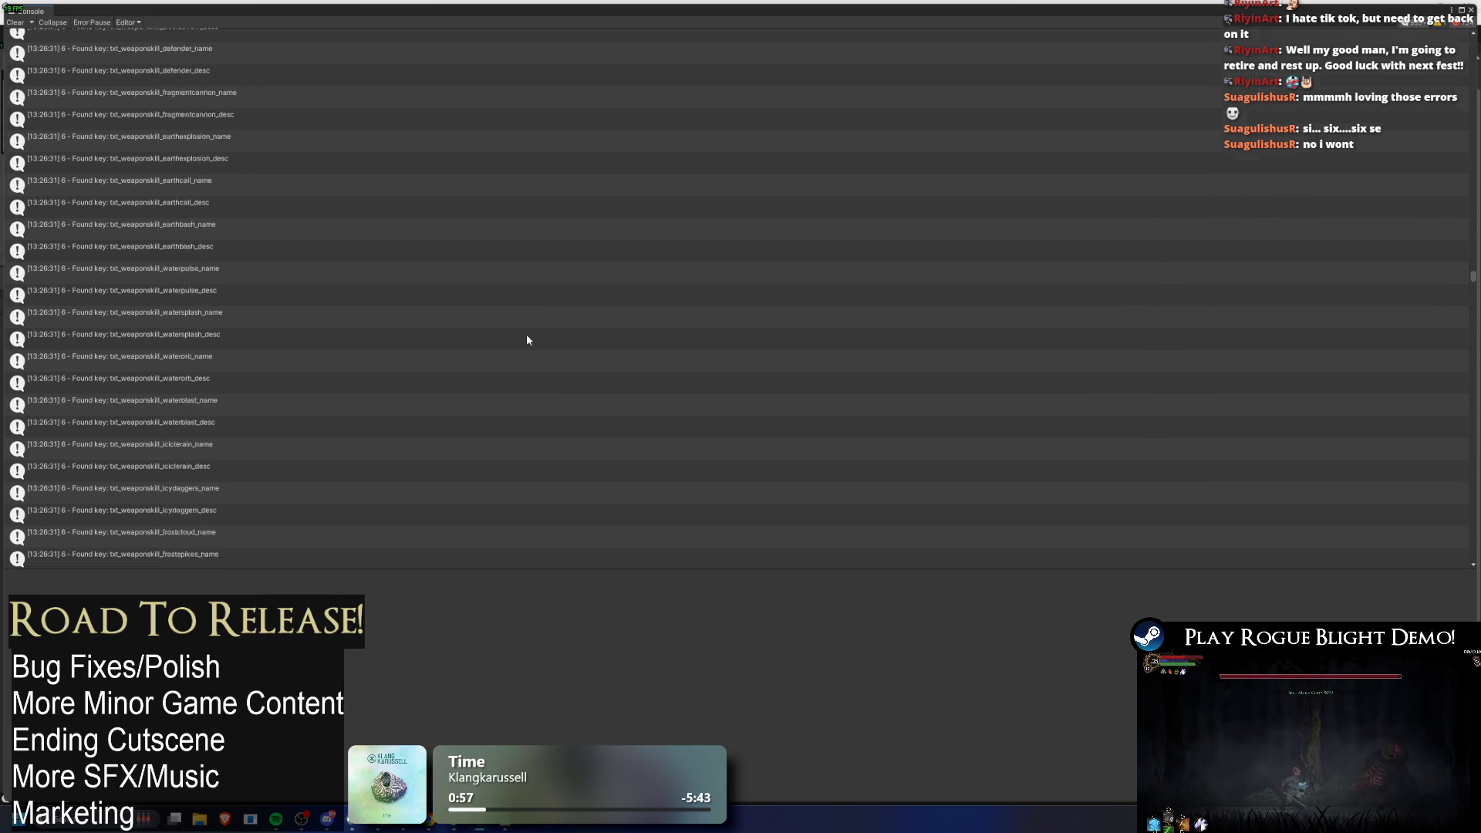
scroll(526, 307, down, 10)
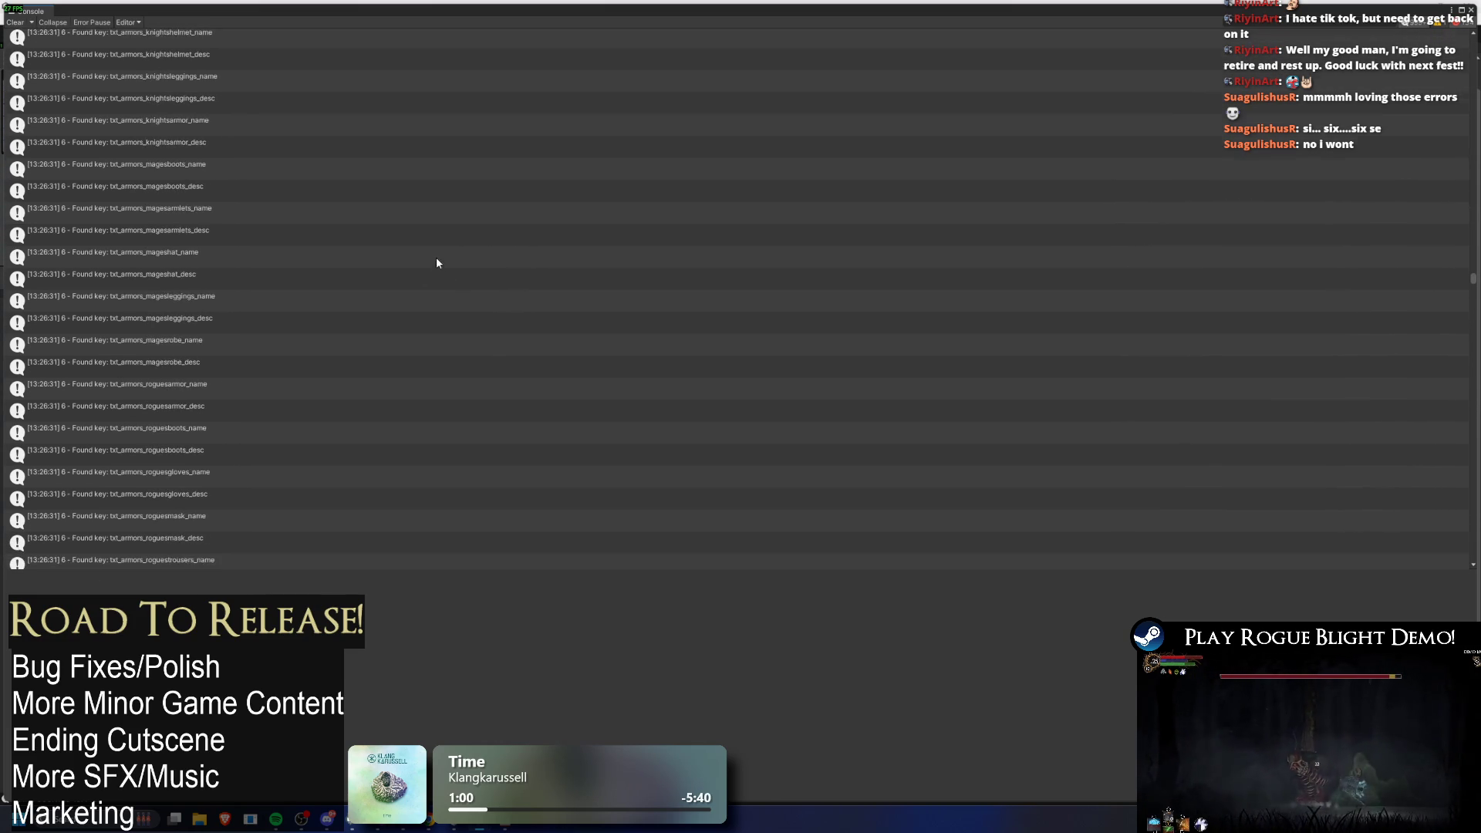
scroll(454, 263, down, 10)
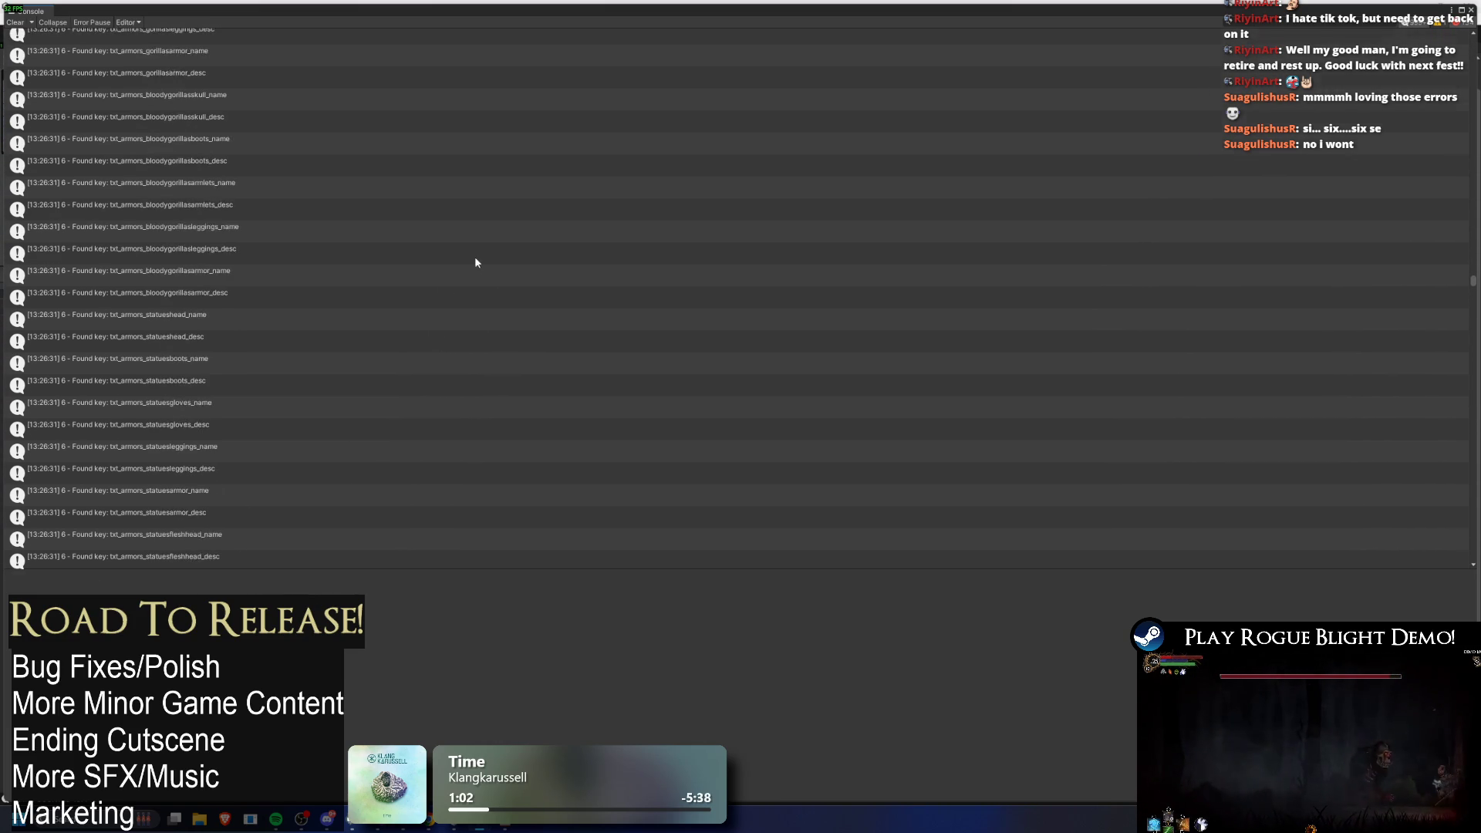
scroll(472, 237, down, 10)
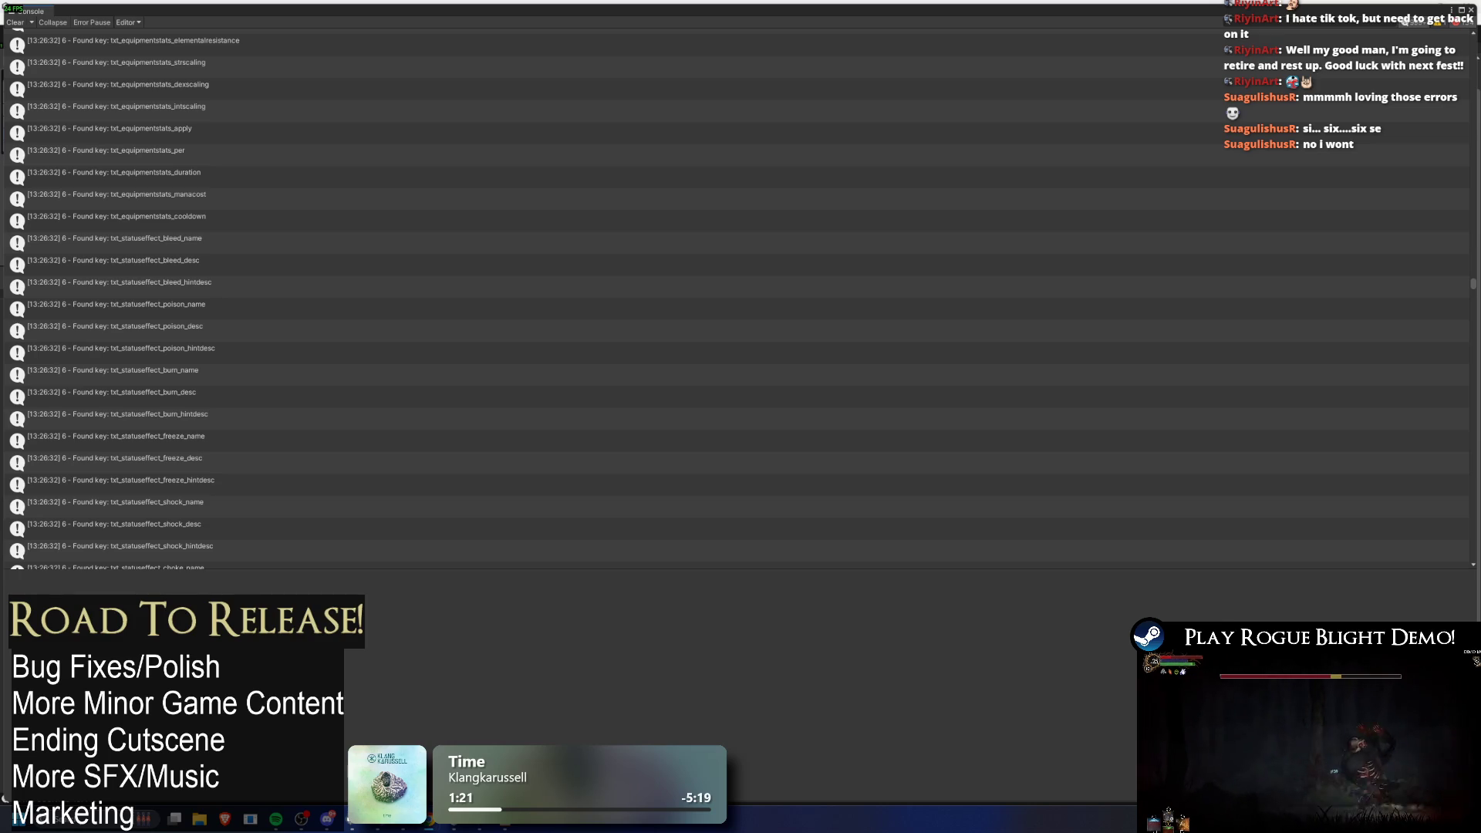
Step: Scroll the Console down to the txt_armors_seers and sentinel keys with their UnassignedReferenceException errors
scroll(650, 231, up, 10)
scroll(620, 166, down, 10)
scroll(774, 279, down, 10)
scroll(128, 332, down, 10)
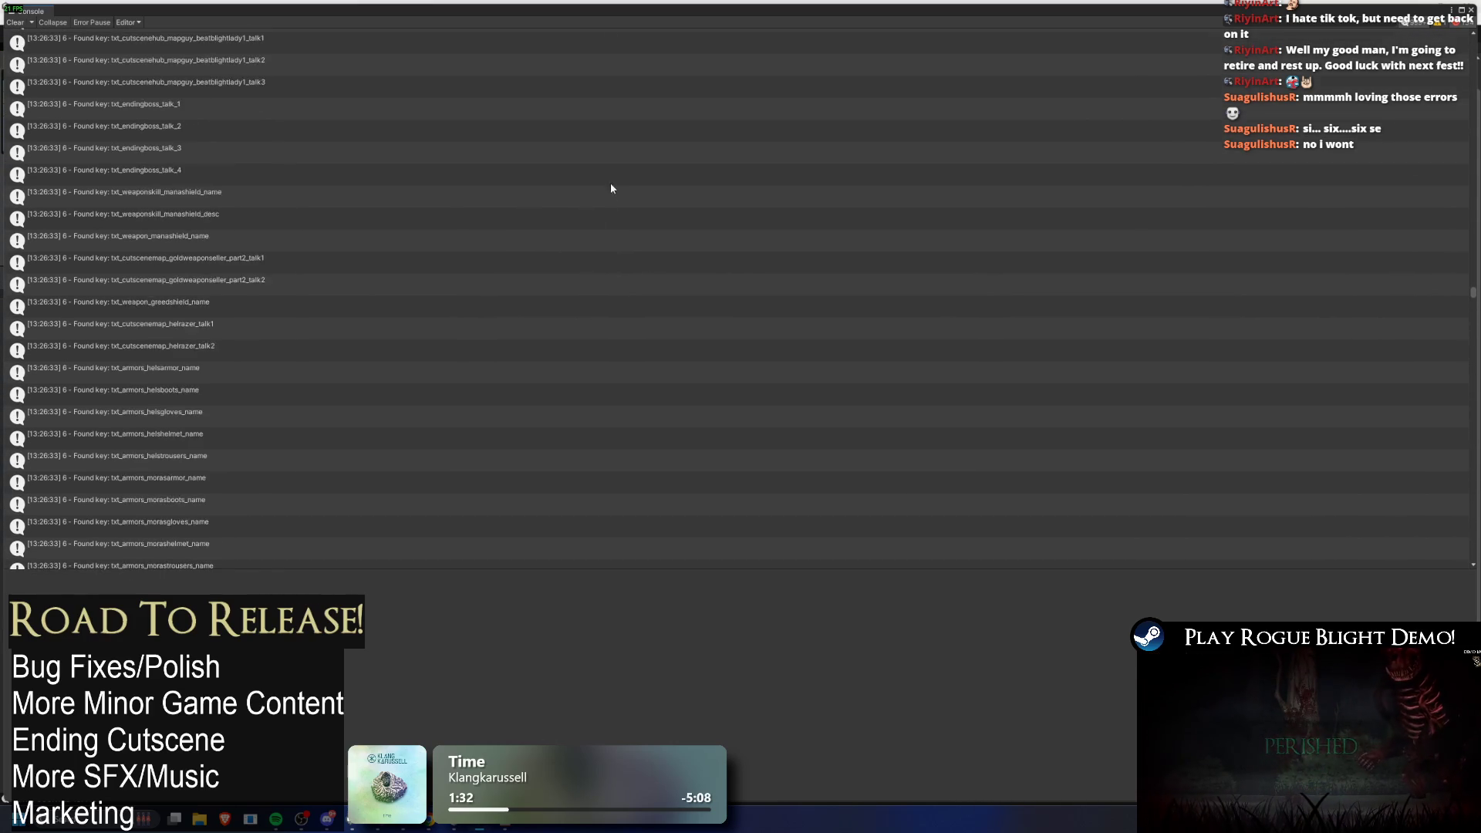
scroll(612, 191, down, 10)
scroll(585, 192, down, 10)
scroll(590, 190, down, 10)
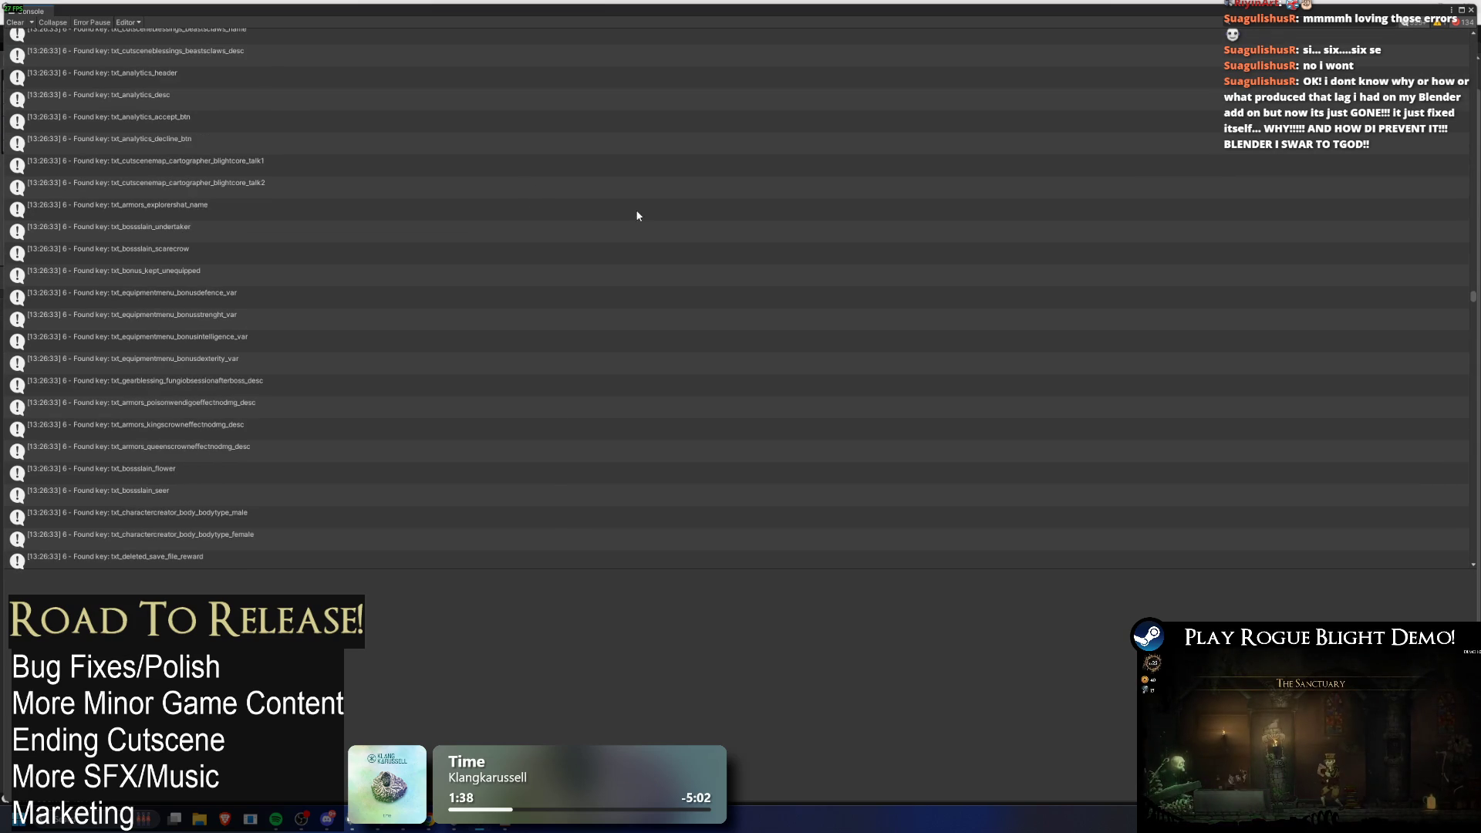
scroll(637, 200, down, 10)
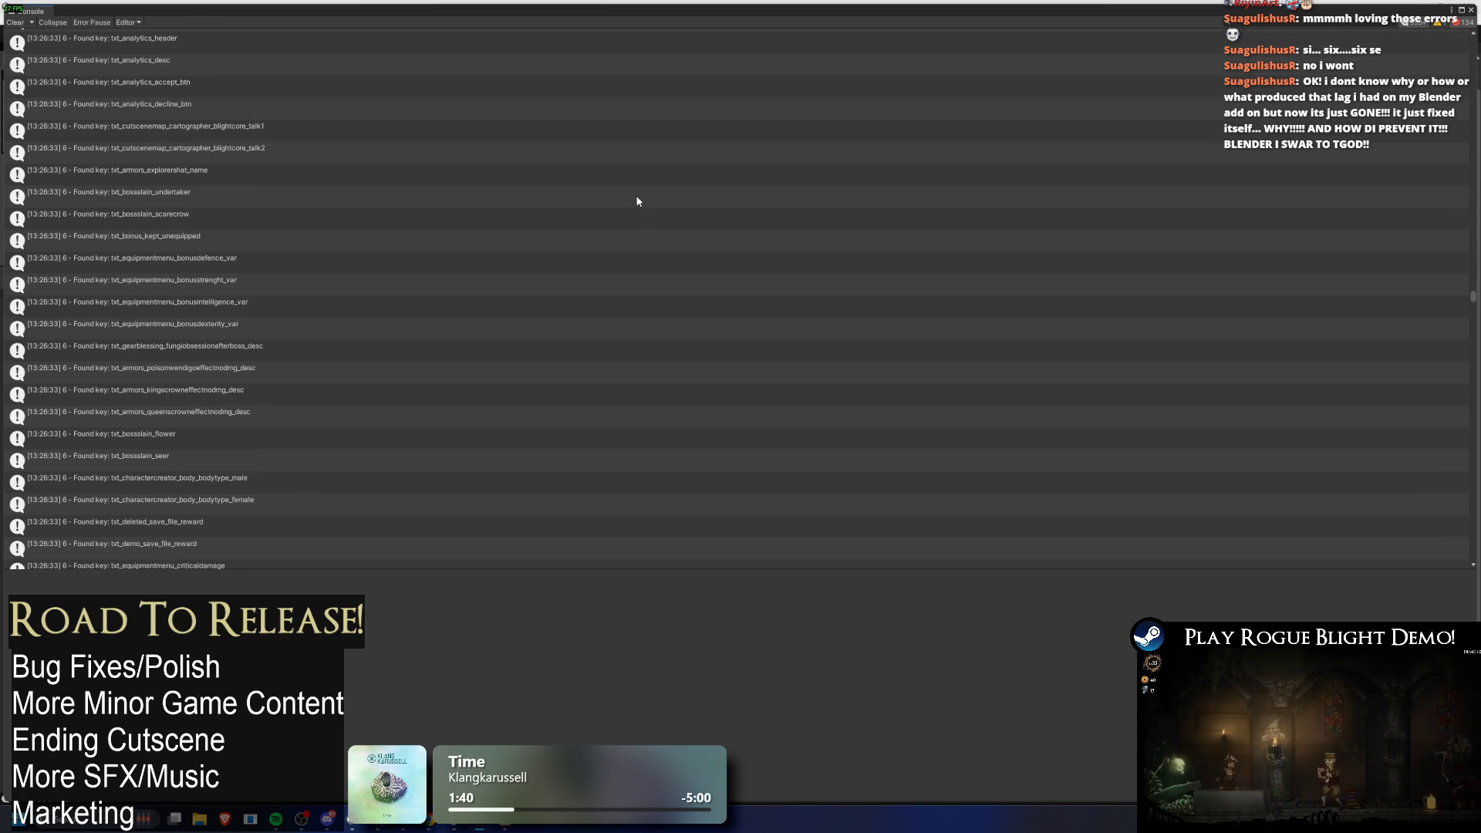
scroll(565, 223, down, 10)
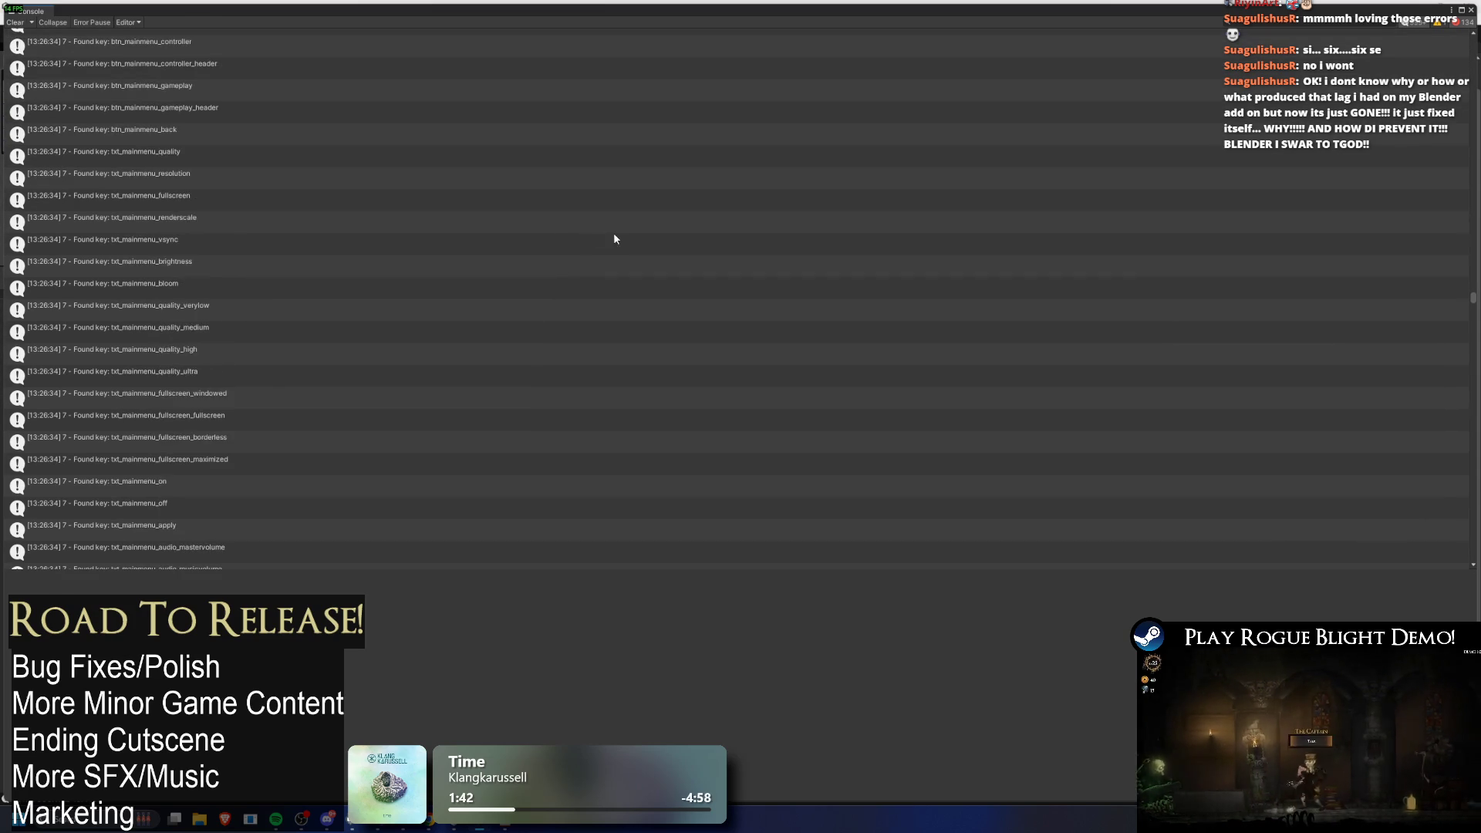
scroll(620, 287, down, 10)
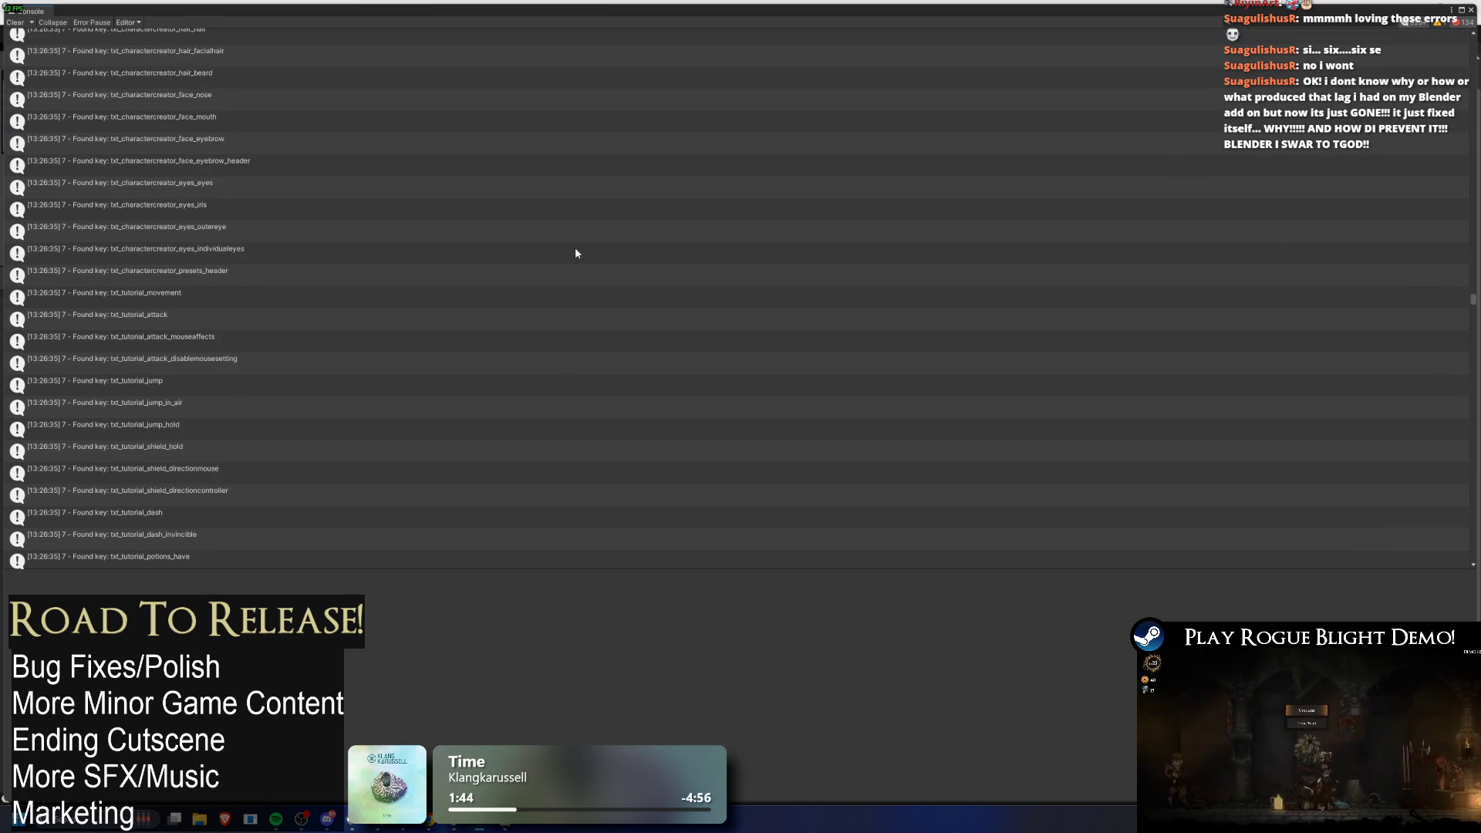
scroll(406, 361, down, 10)
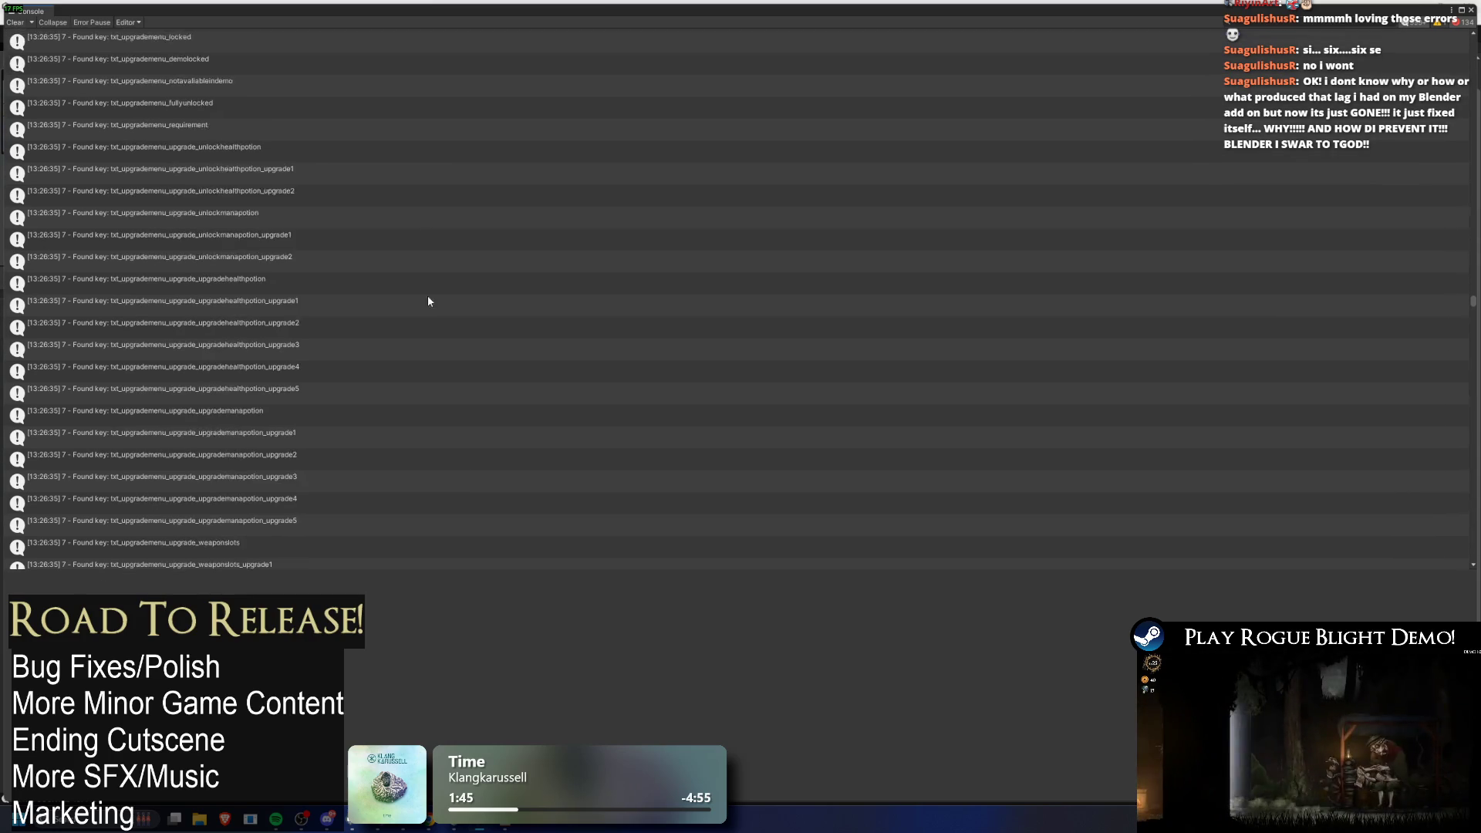
scroll(350, 236, down, 10)
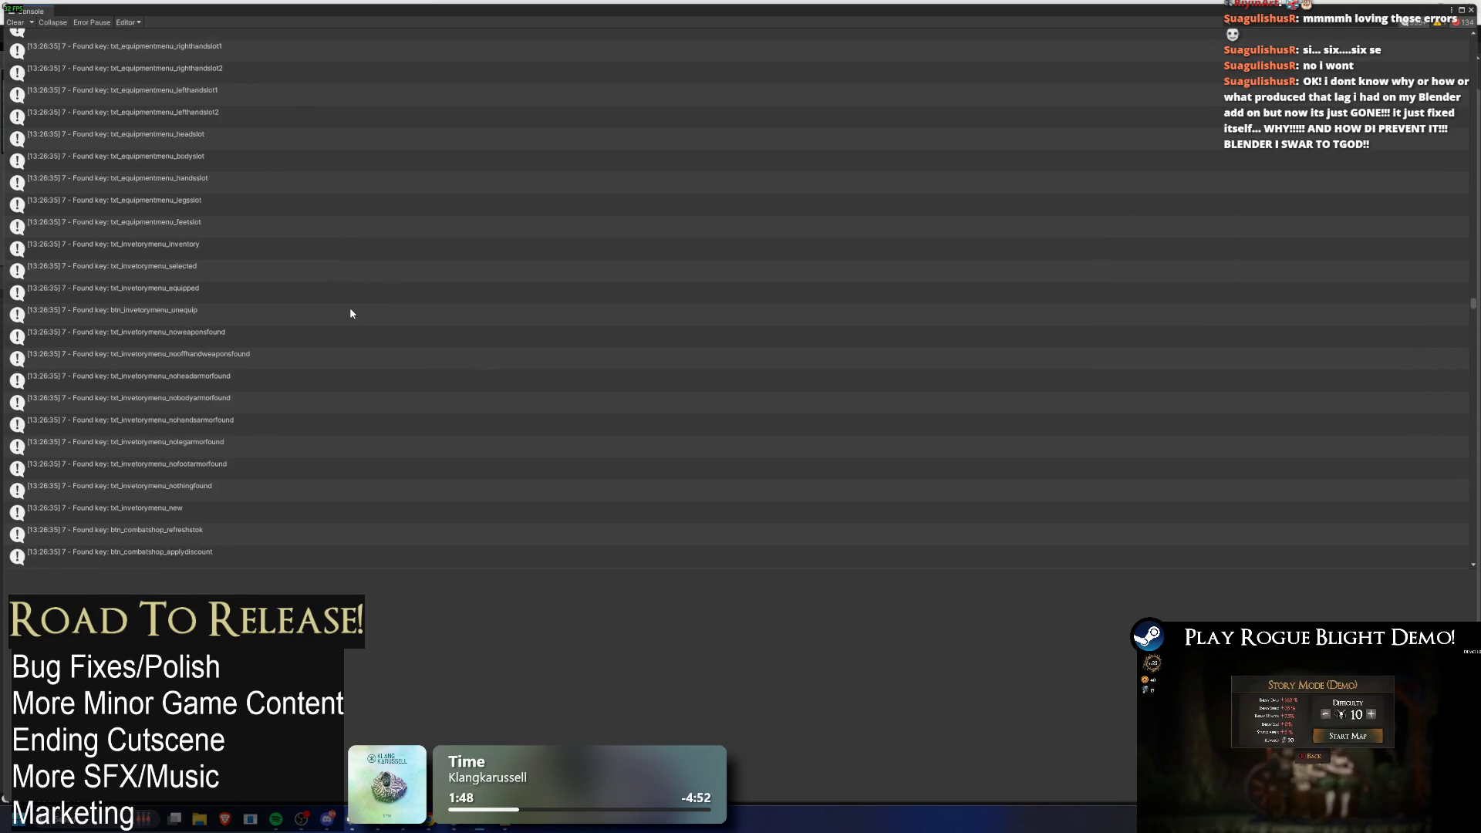
scroll(135, 314, down, 10)
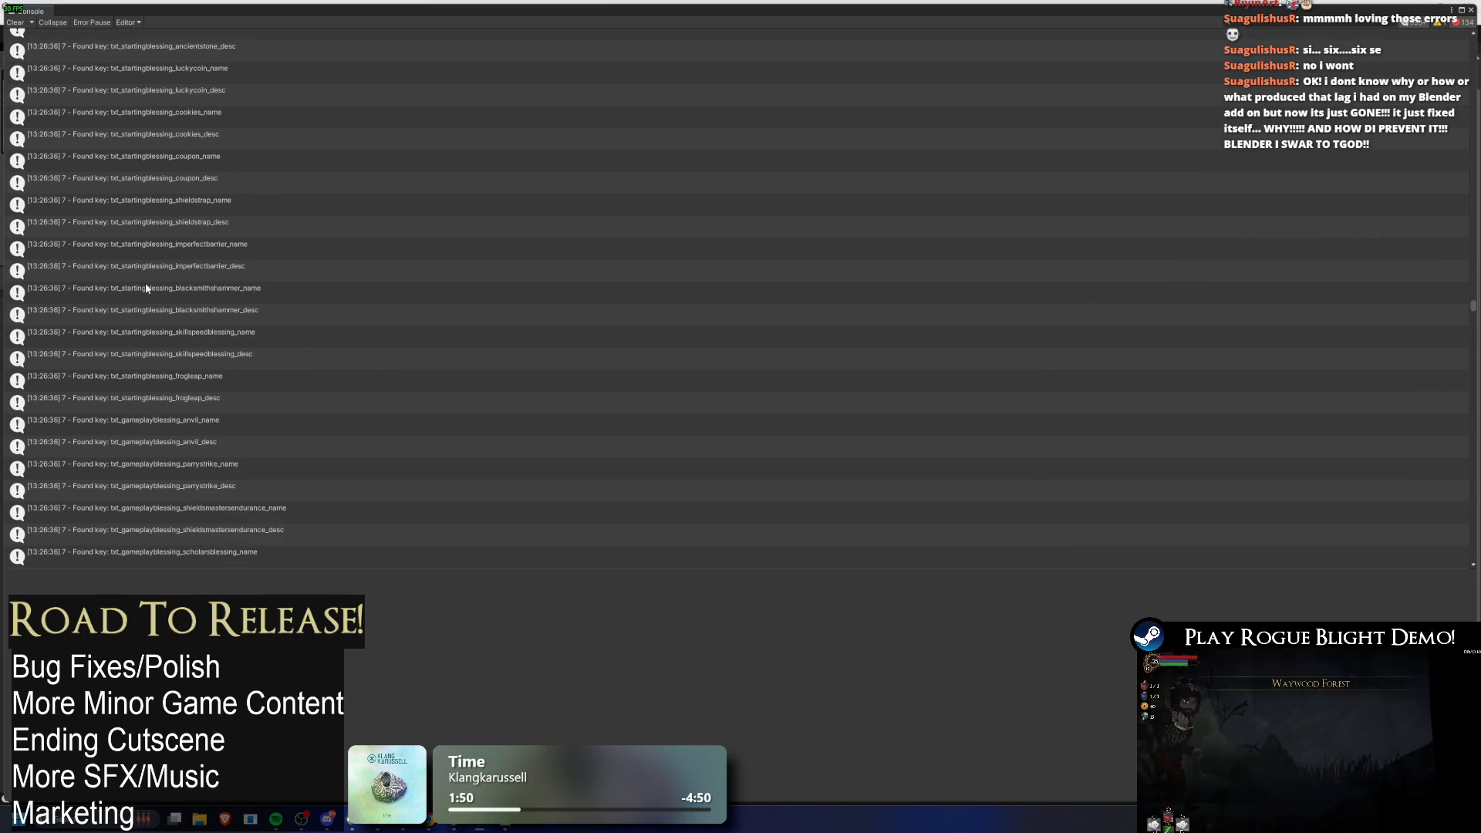
scroll(154, 262, down, 10)
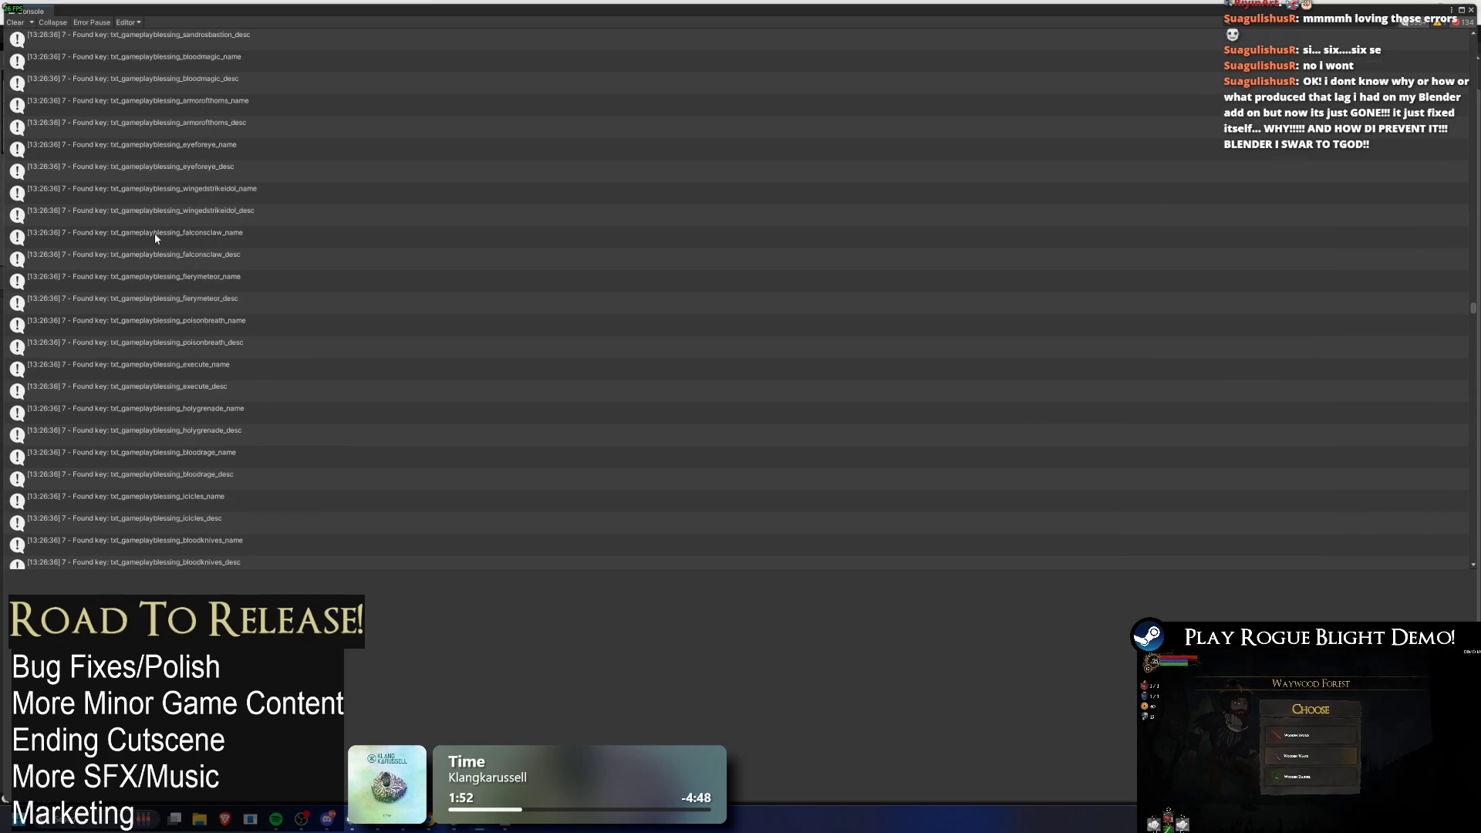
scroll(159, 252, down, 10)
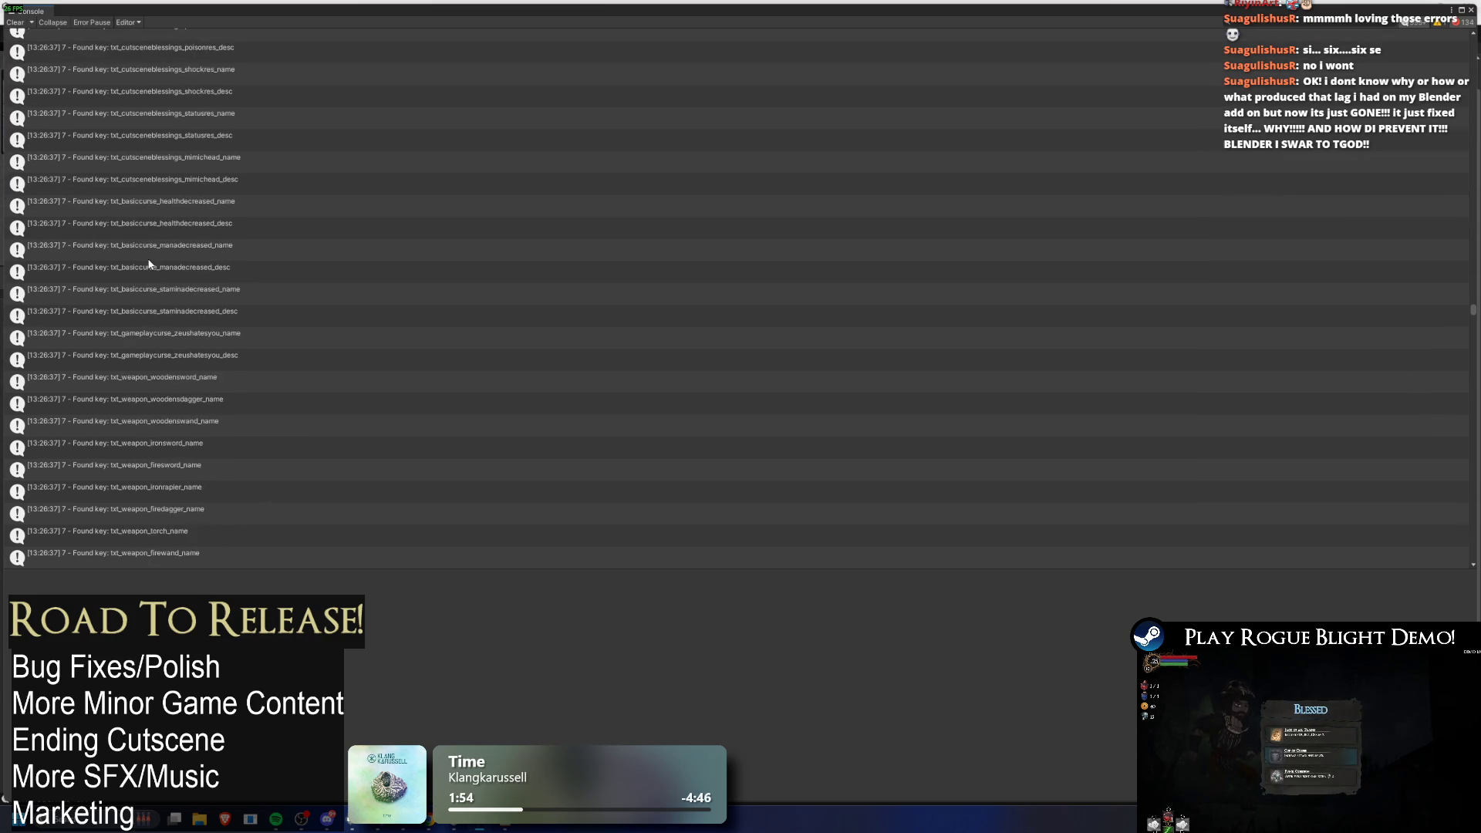
scroll(176, 225, down, 10)
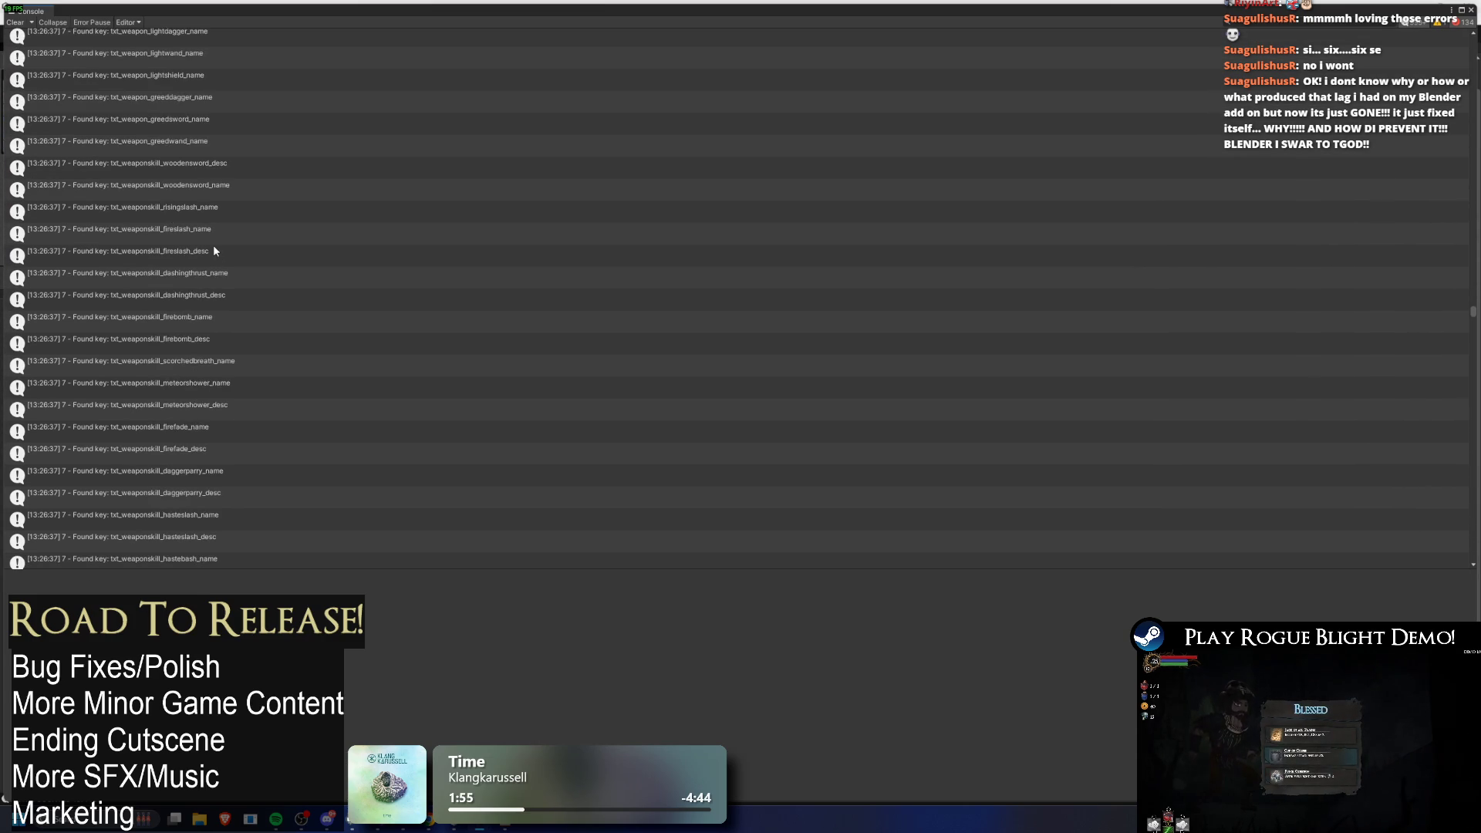
scroll(326, 267, down, 4)
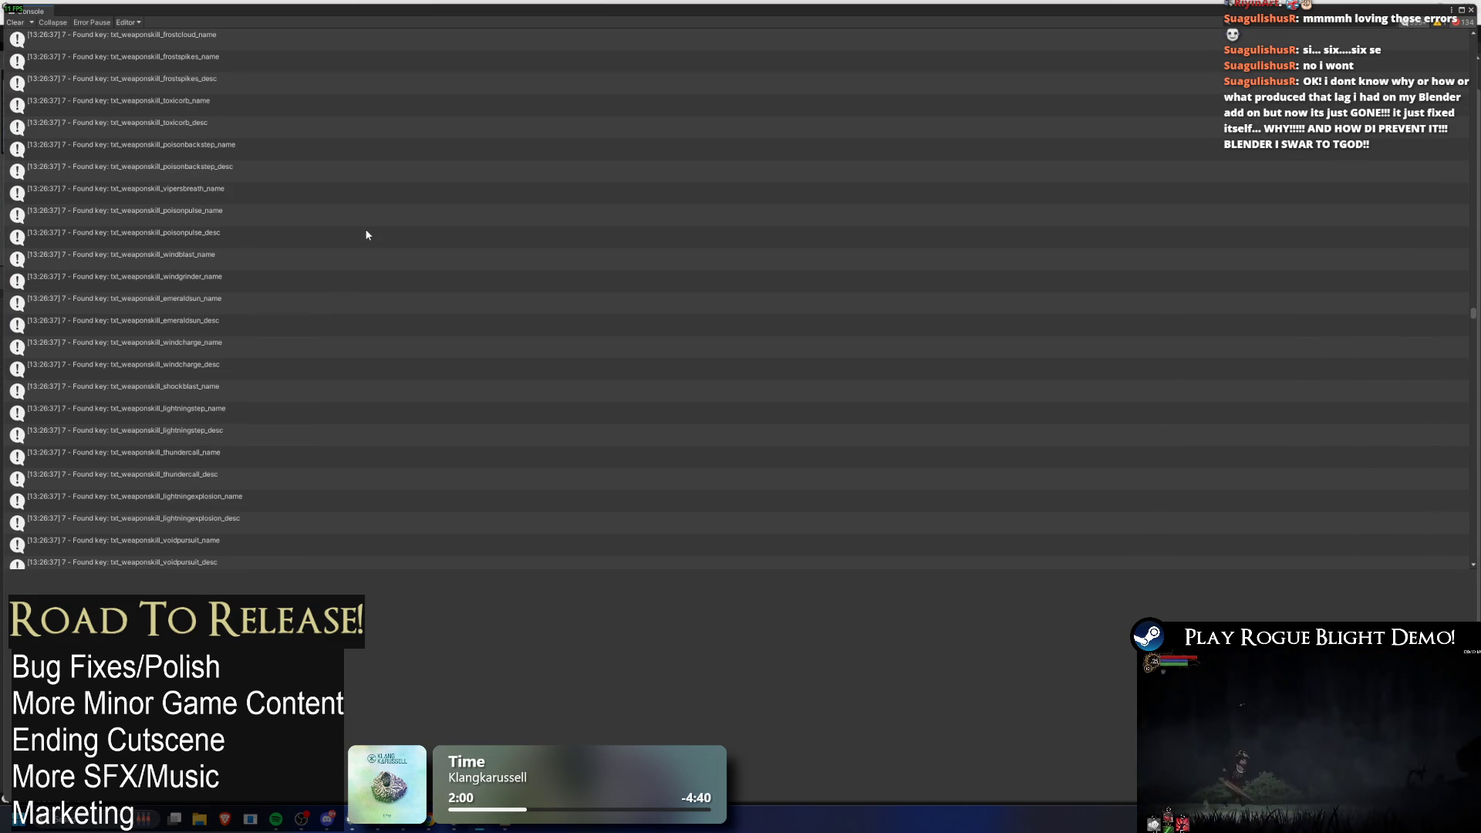
scroll(370, 231, down, 15)
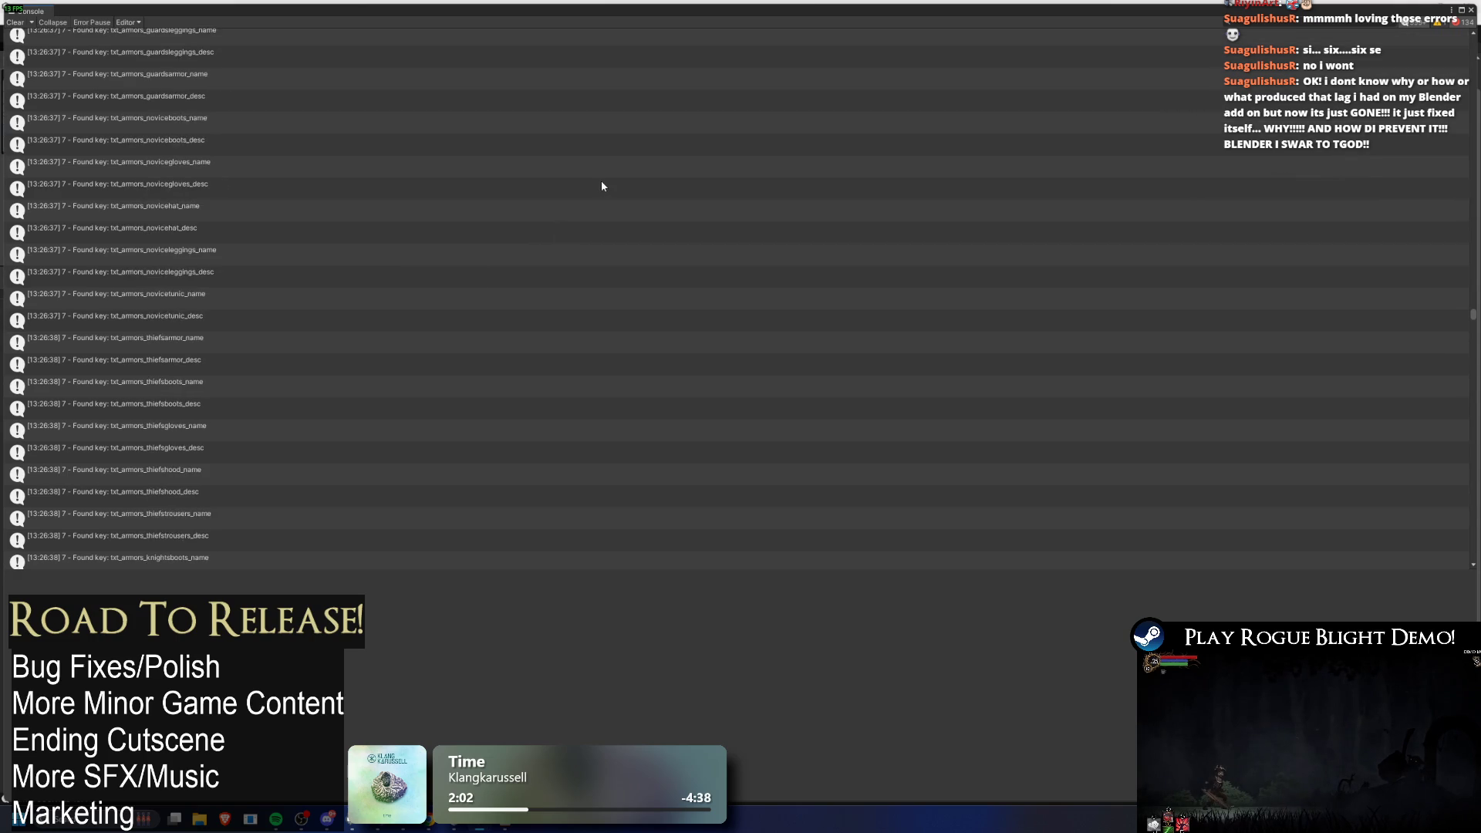
scroll(498, 187, down, 10)
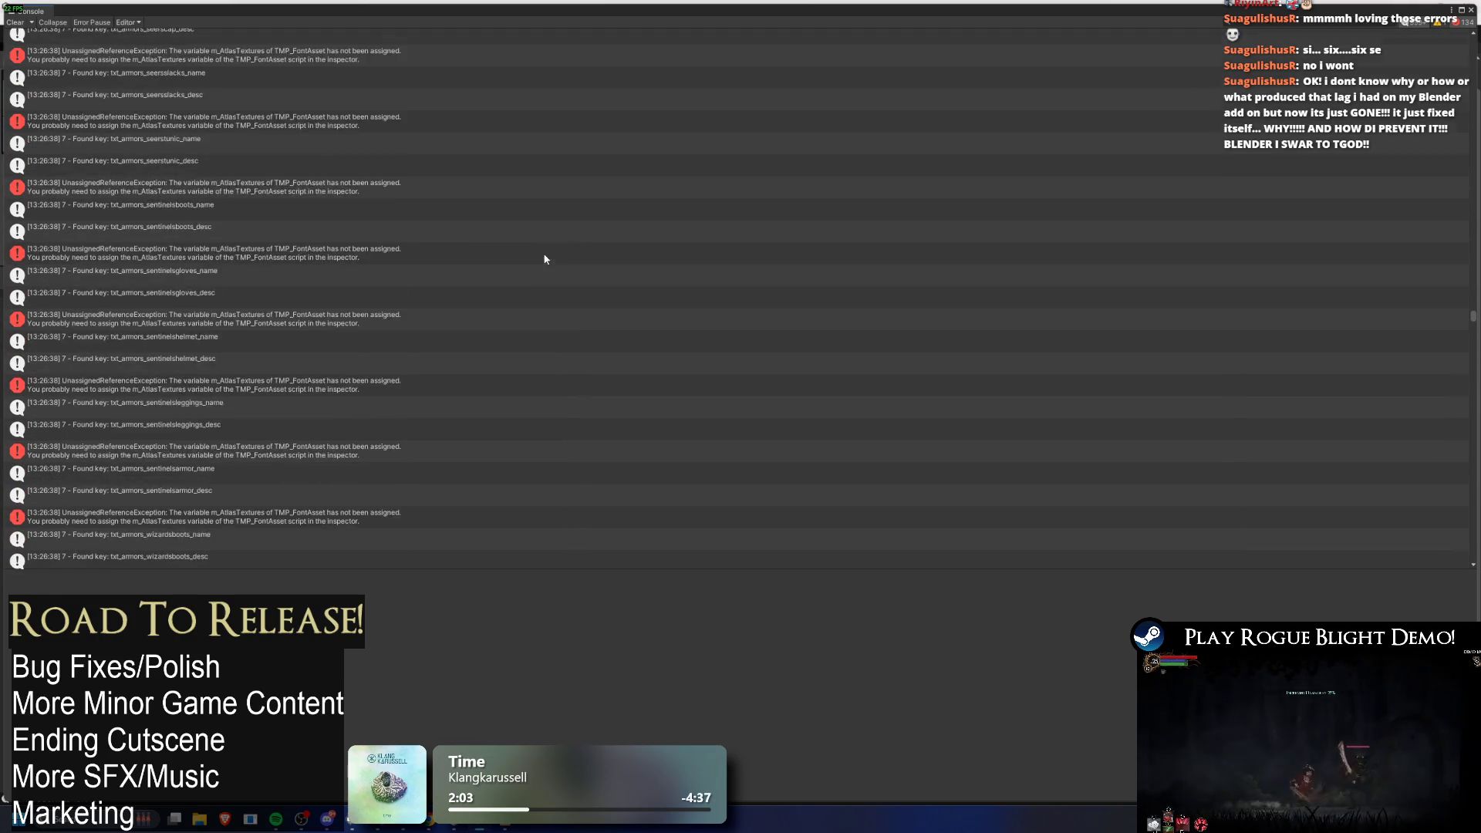
Step: Read the full seerspump_desc log message and briefly filter the Console for 'seer'
scroll(532, 270, up, 9)
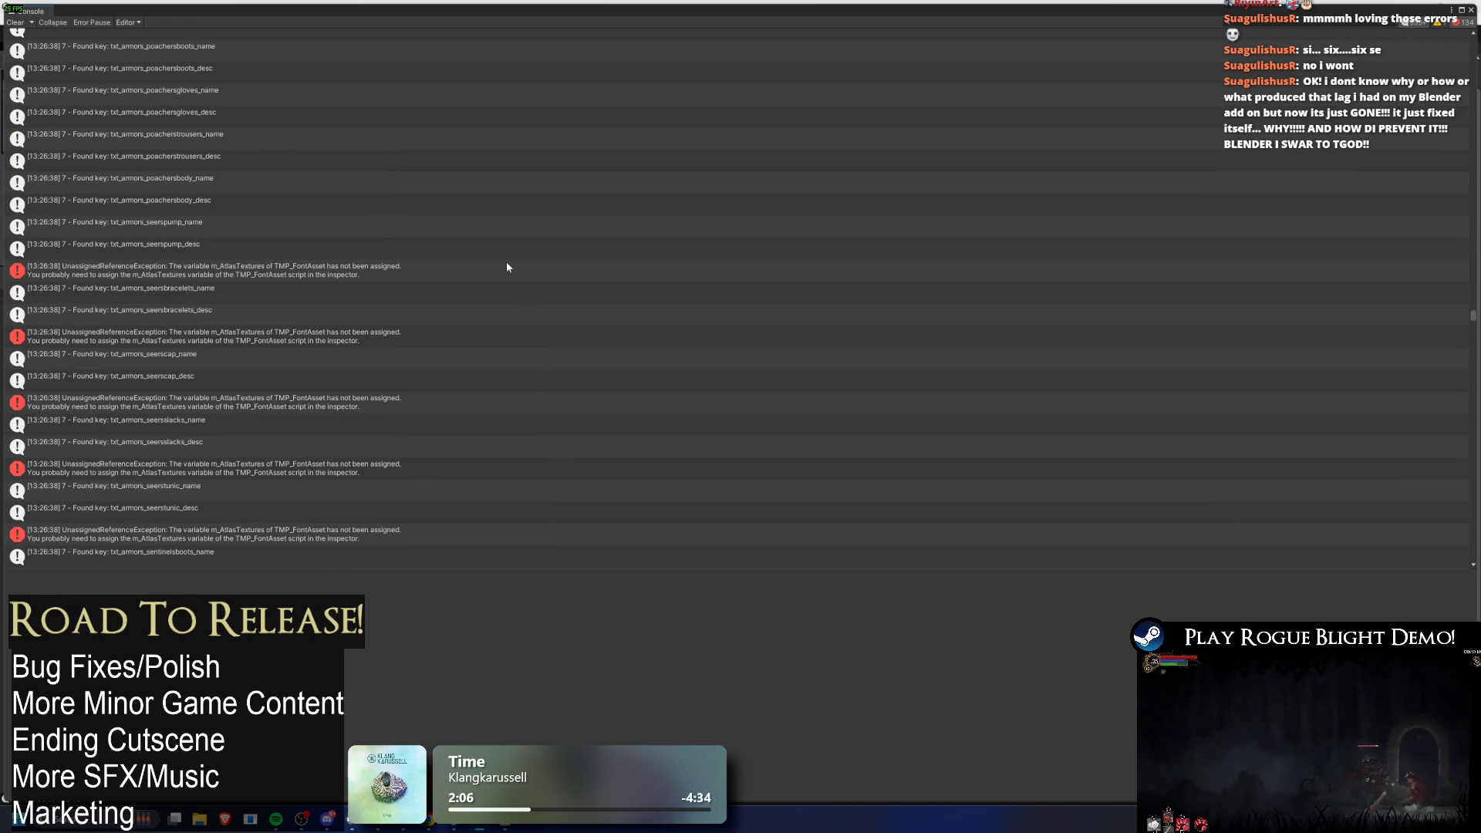
click(136, 249)
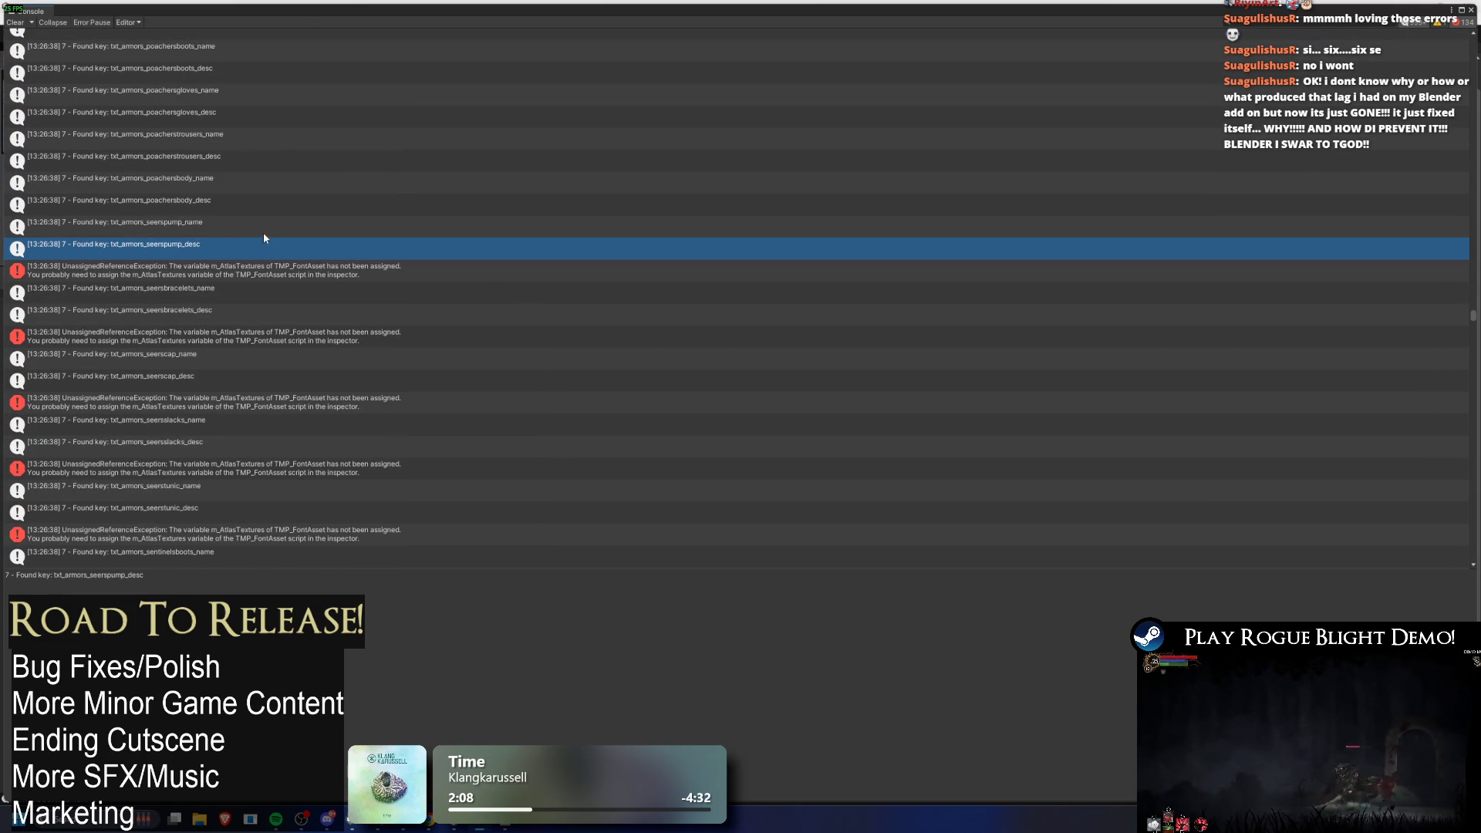
text(seer)
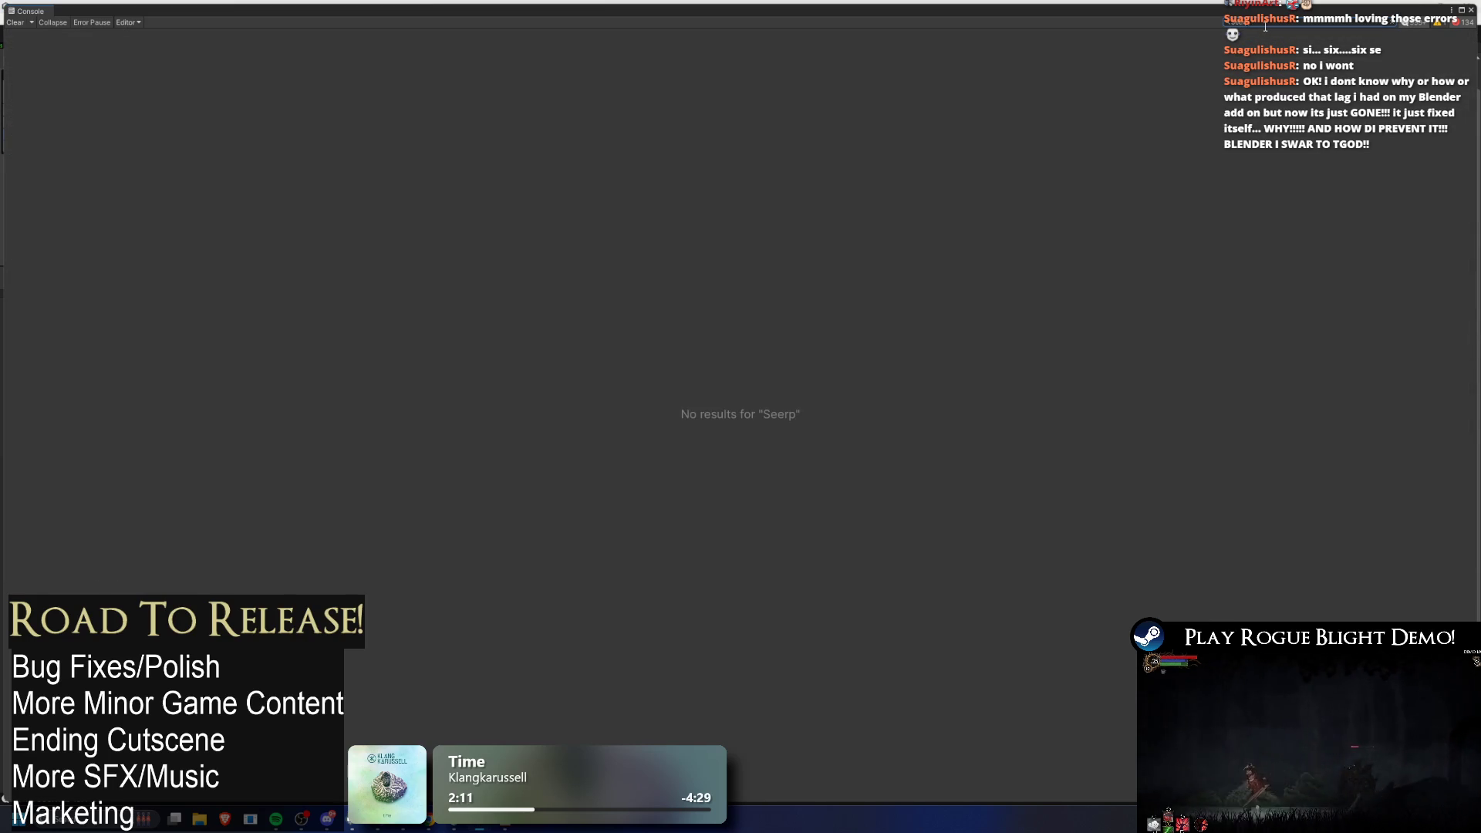
key(BackSpace)
key(BackSpace)
key(BackSpace)
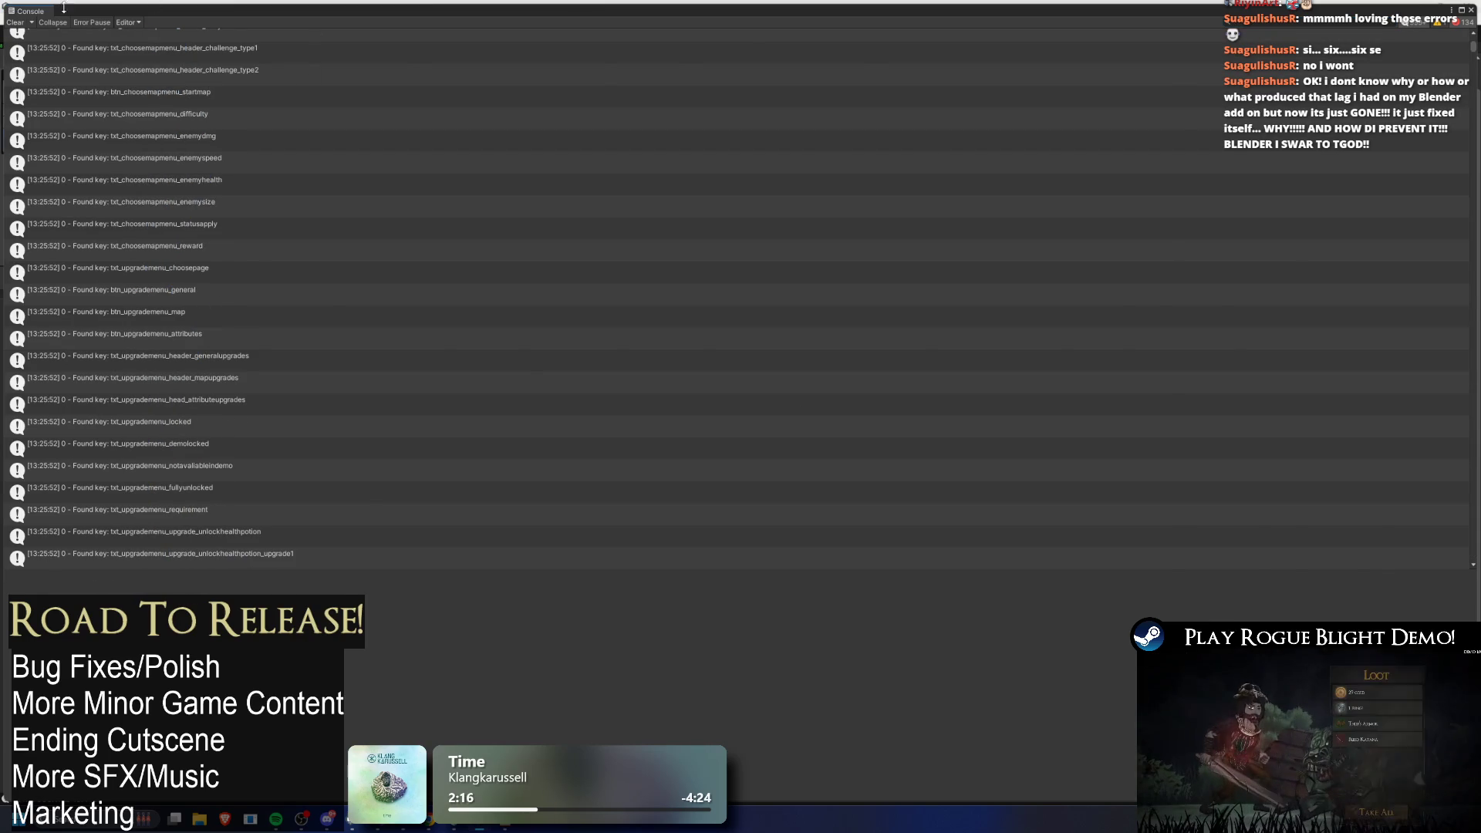
Step: Close the full-screen Console and stay in the Unity editor
key(shift+space)
key(alt+Tab)
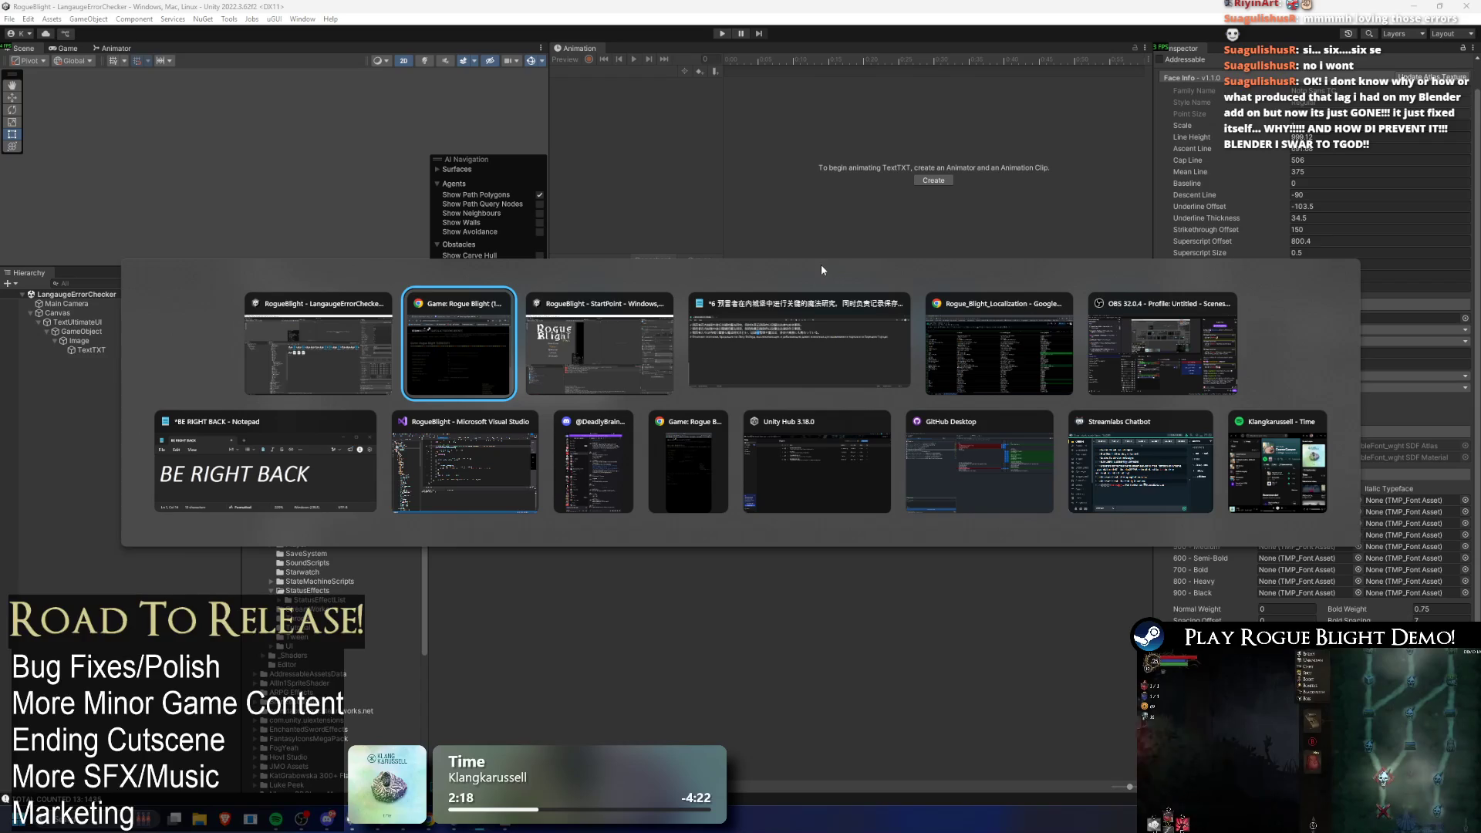
key(Escape)
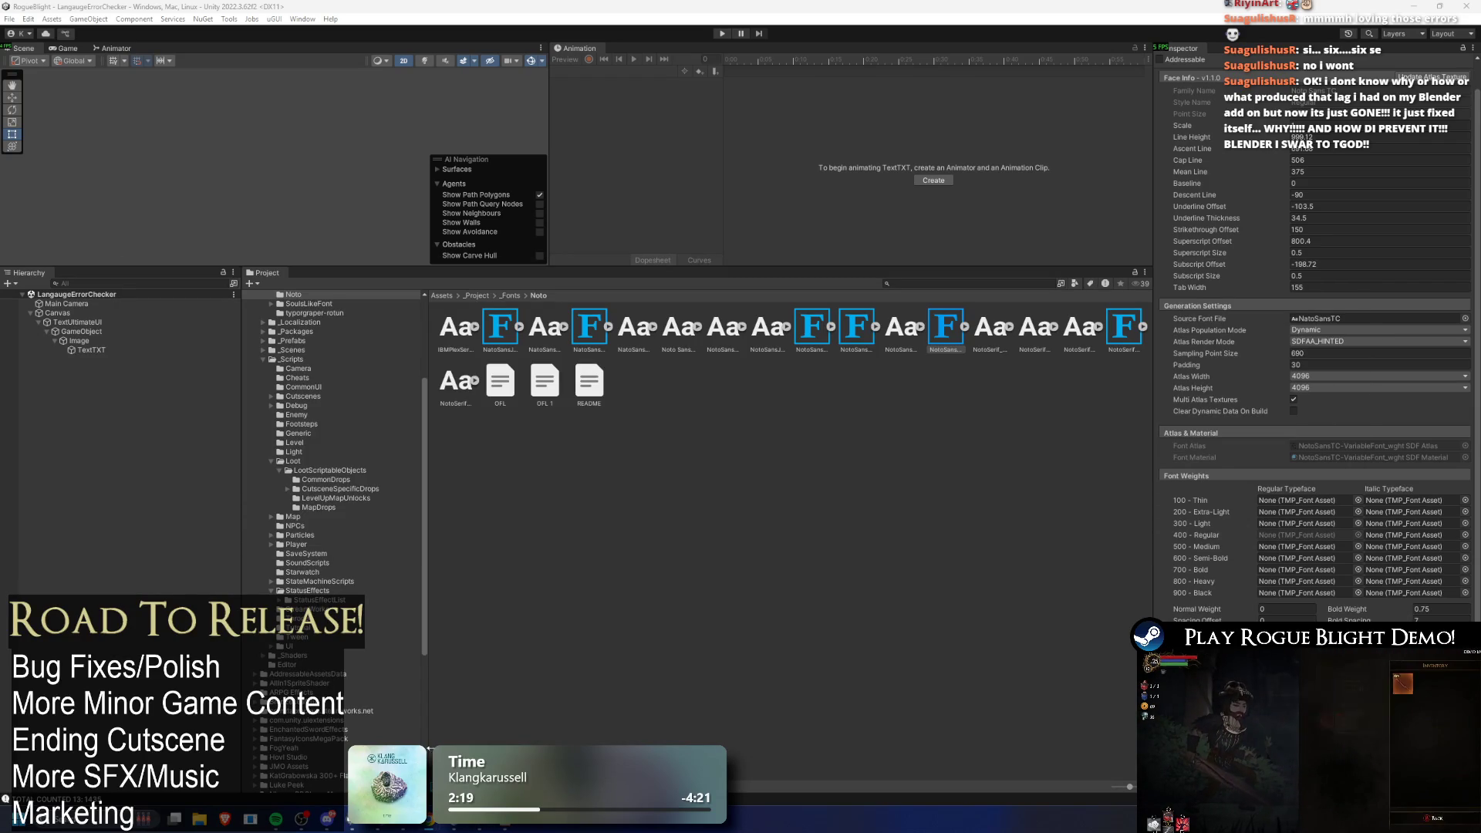
Step: Find the seerspump entry in the localization sheet and select its row 804 translations
mouse_move(302, 819)
click(498, 752)
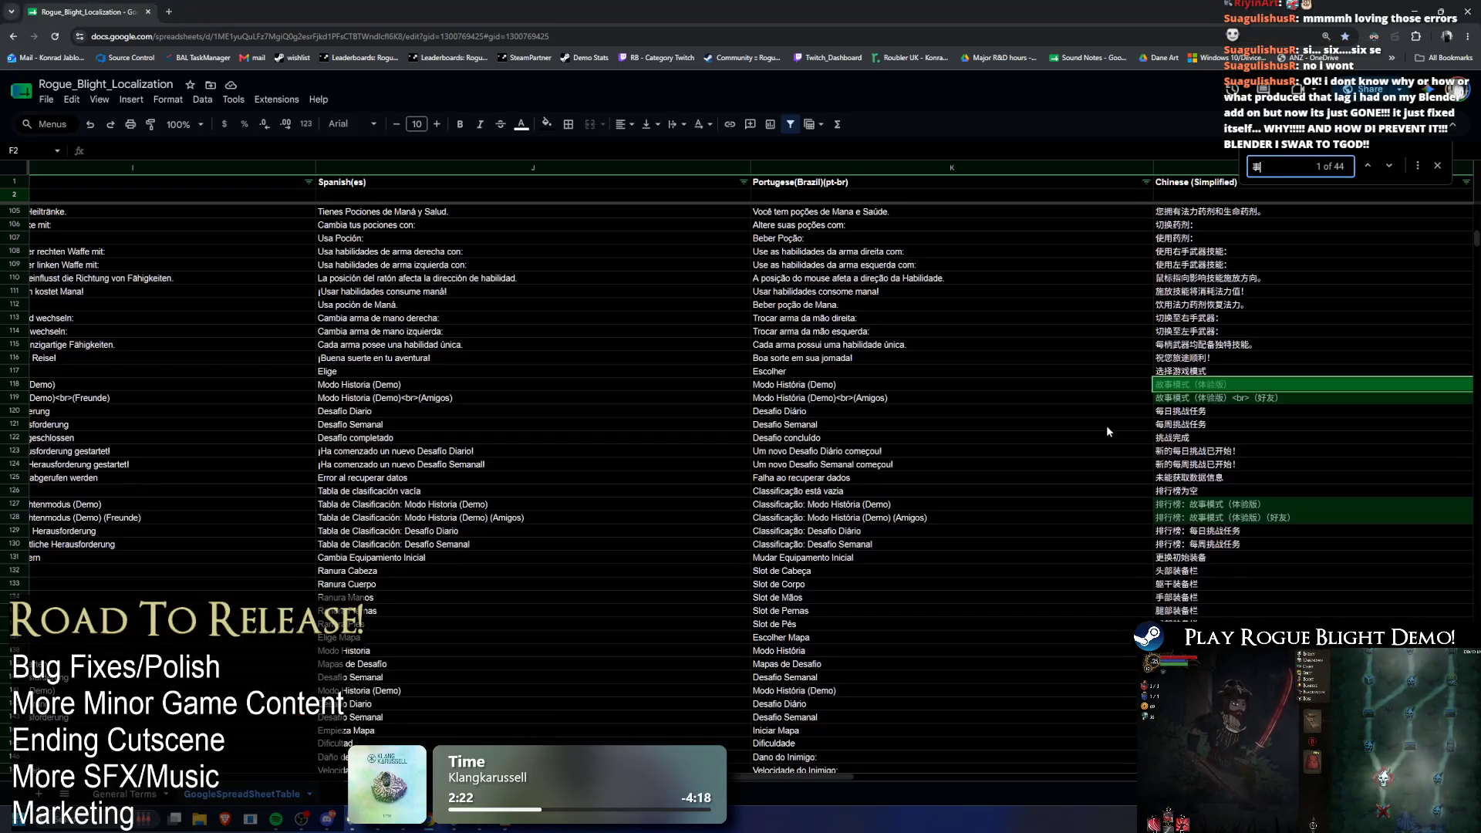
click(1301, 165)
text(See)
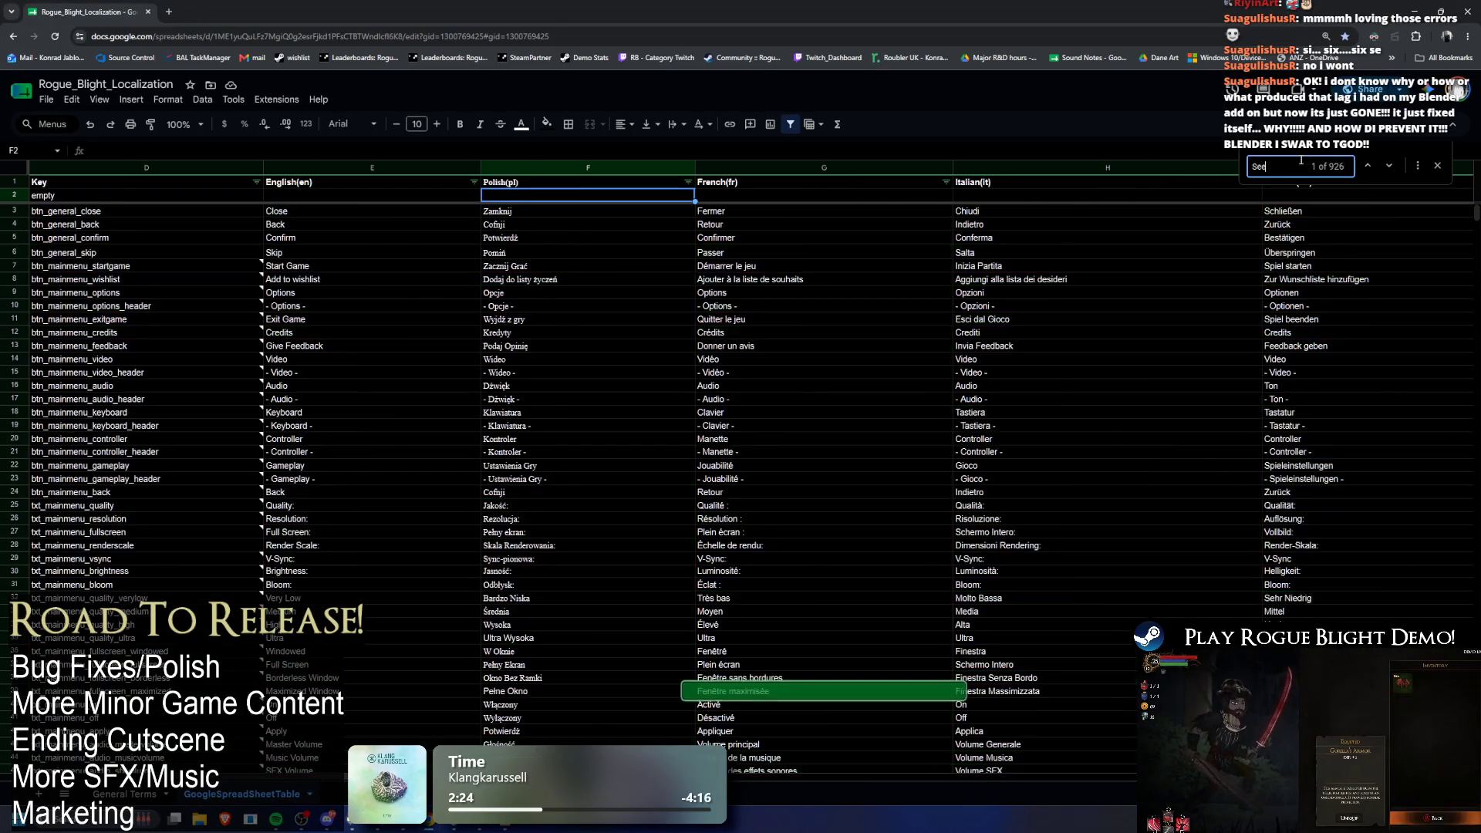
text(r p)
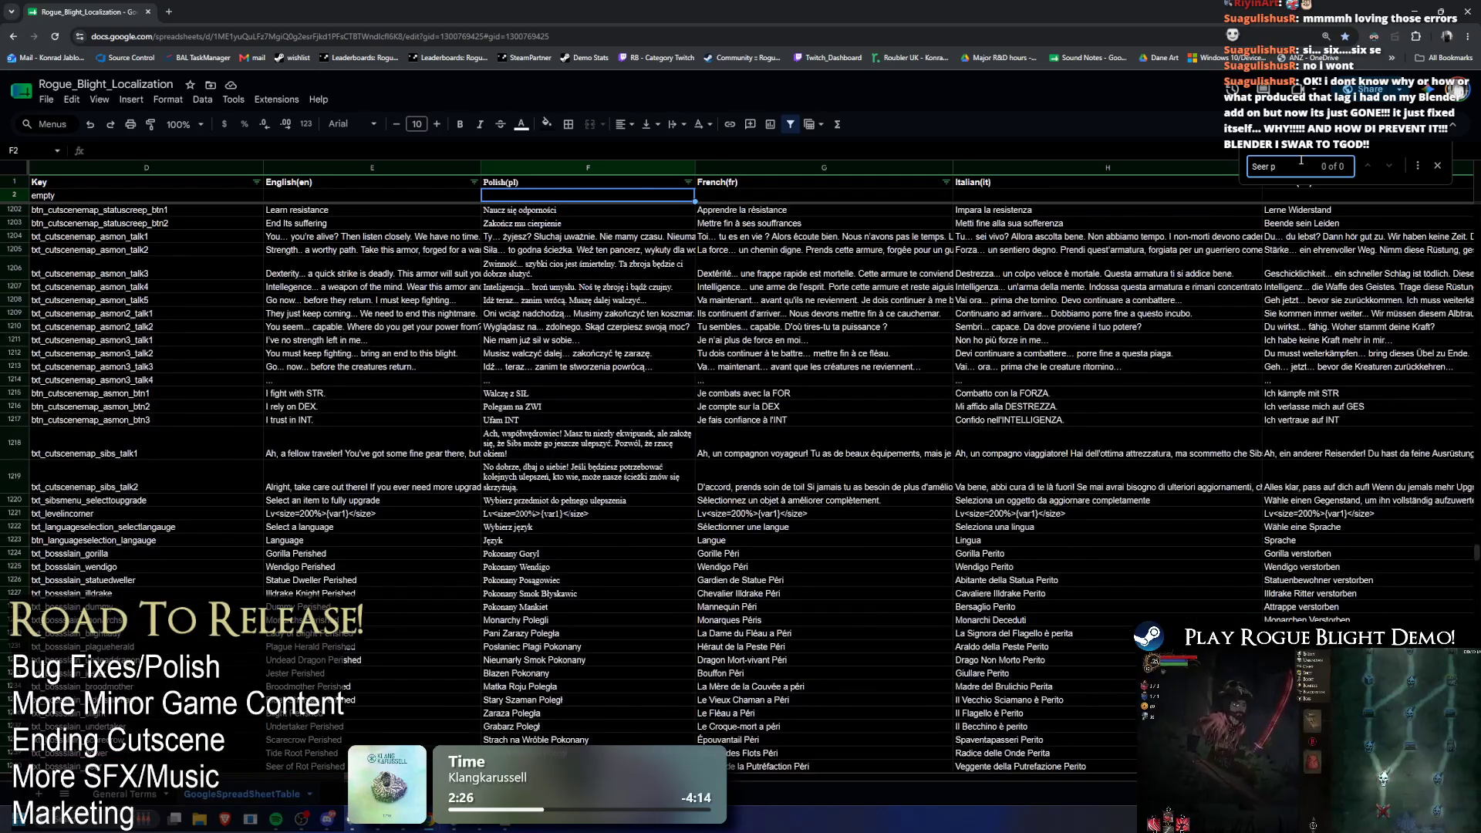
text('sp)
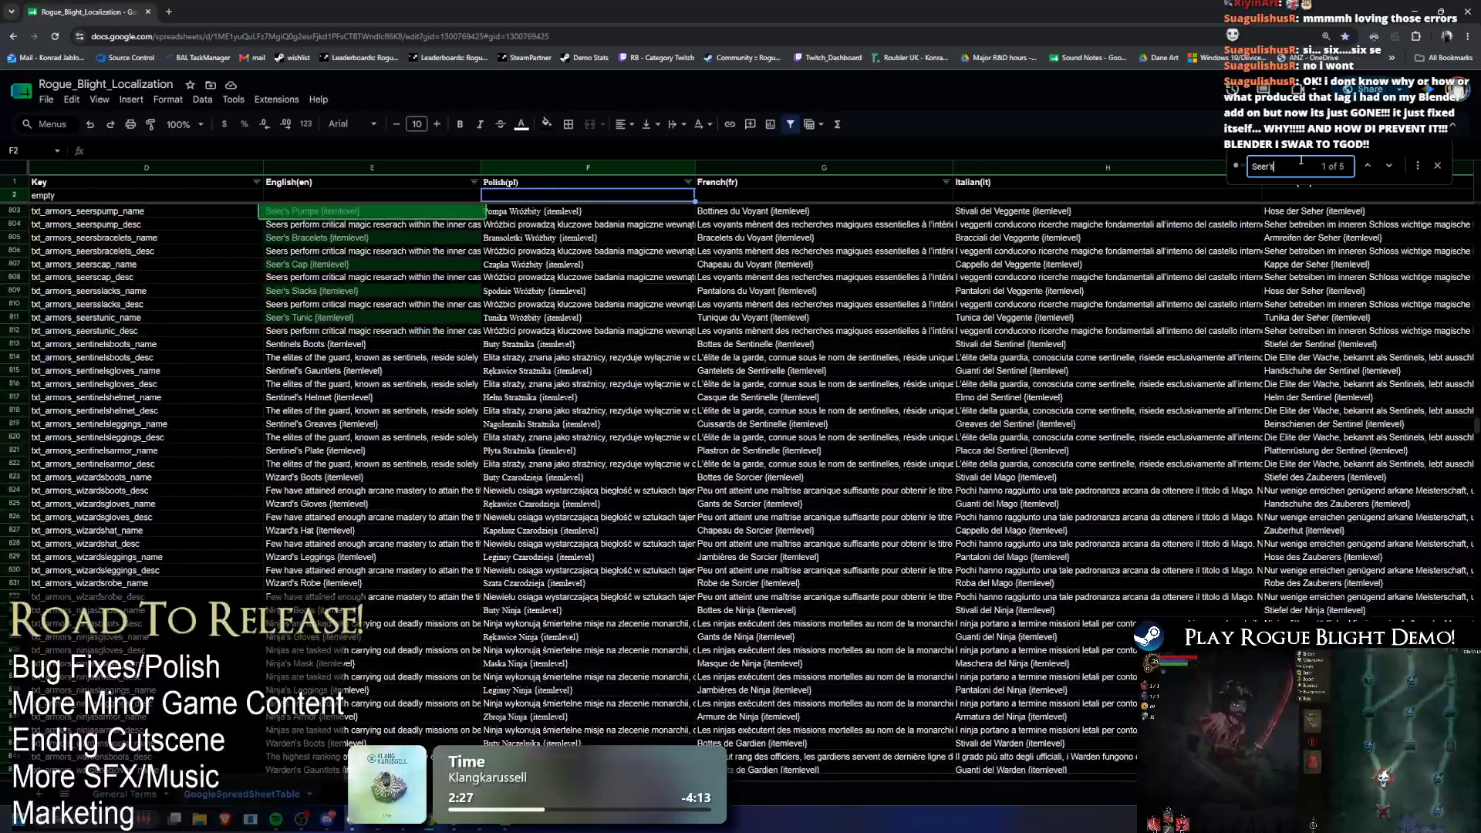
drag(373, 215, 1455, 215)
mouse_move(1107, 223)
mouse_down()
mouse_move(1472, 232)
mouse_move(155, 231)
mouse_move(214, 225)
mouse_up()
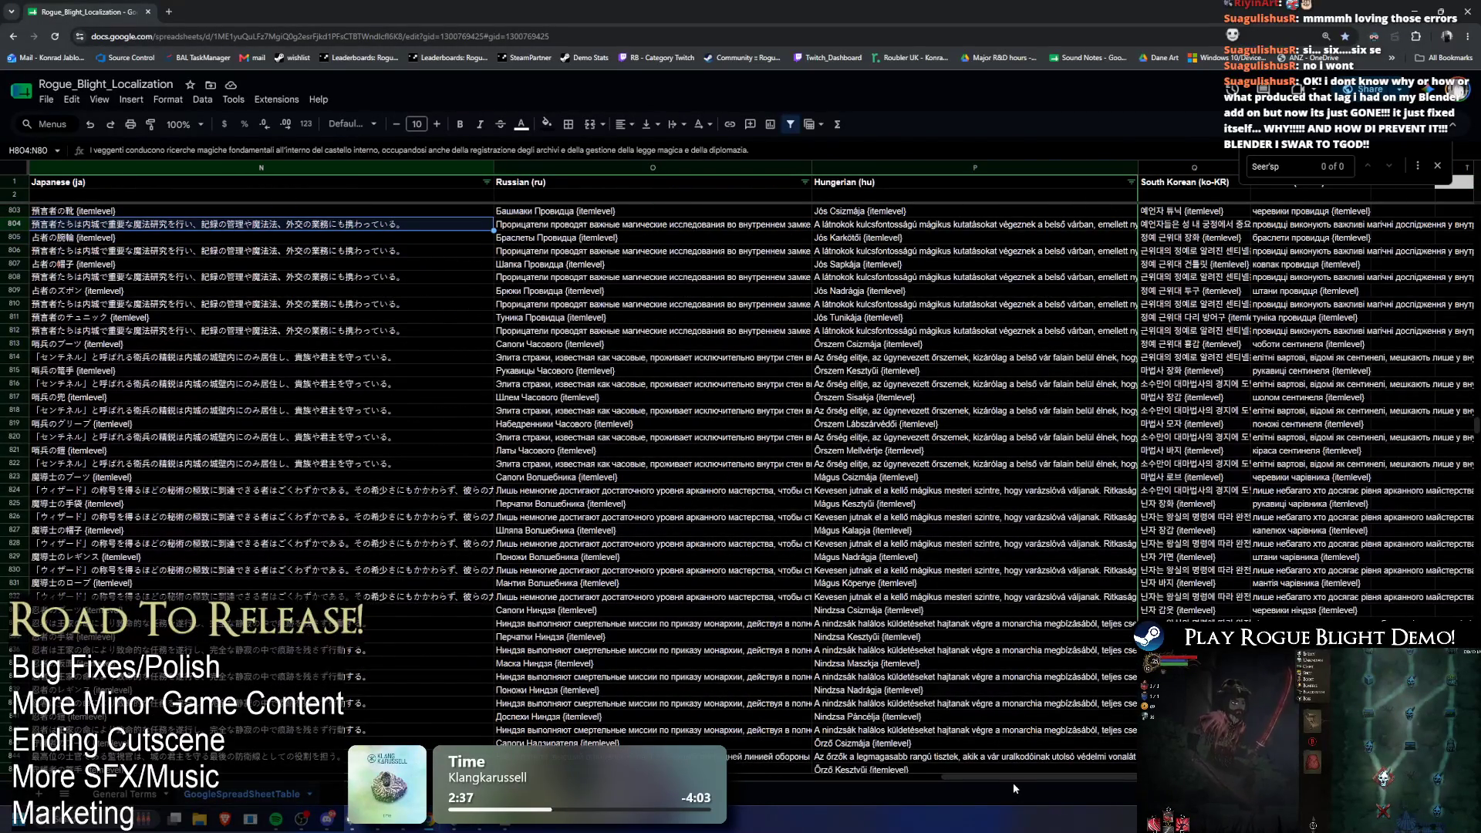
scroll(1007, 785, left, 10)
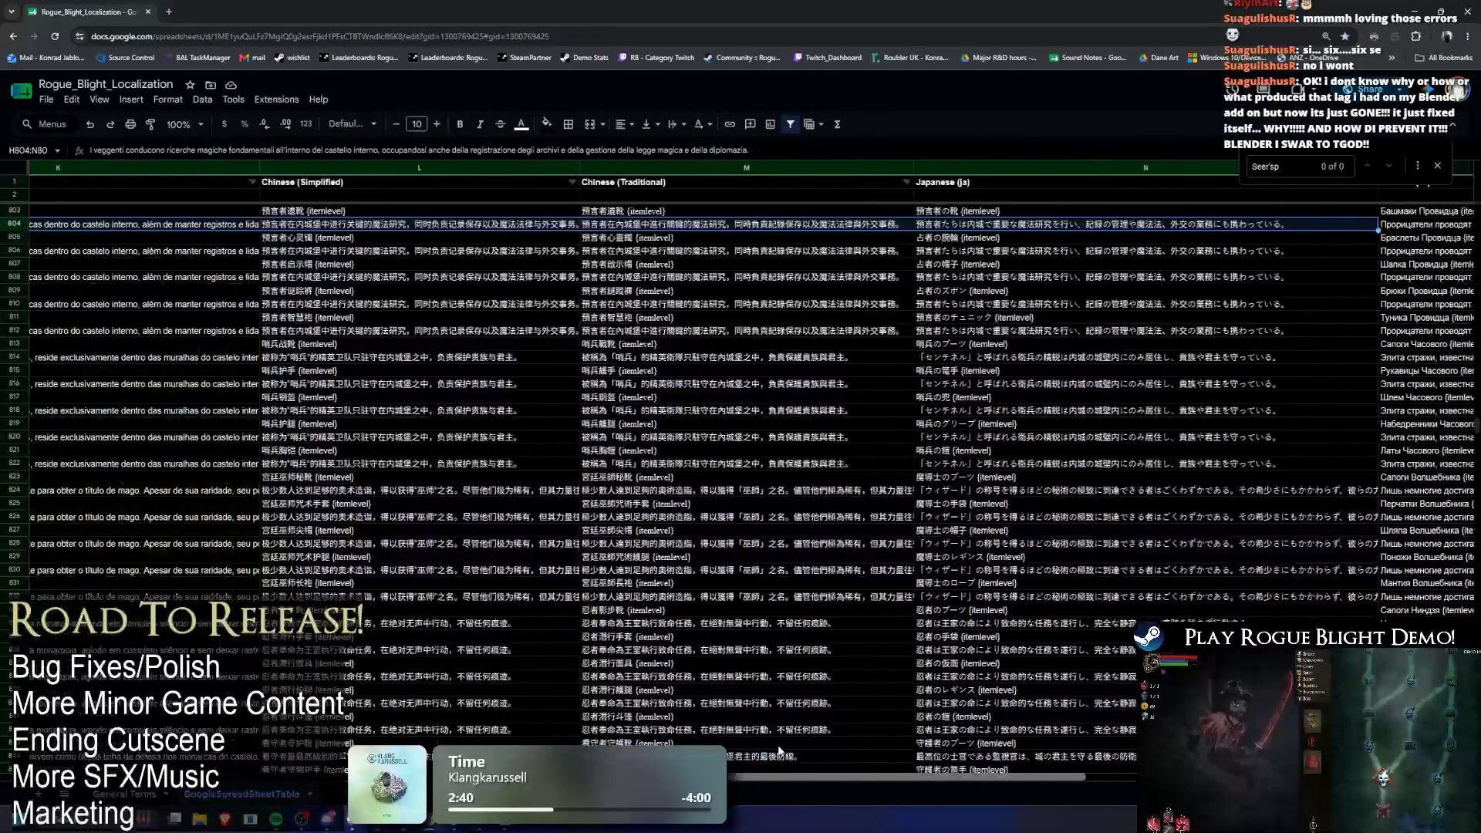
Step: Delete the second clause of the Chinese (Simplified) text in L804
click(413, 224)
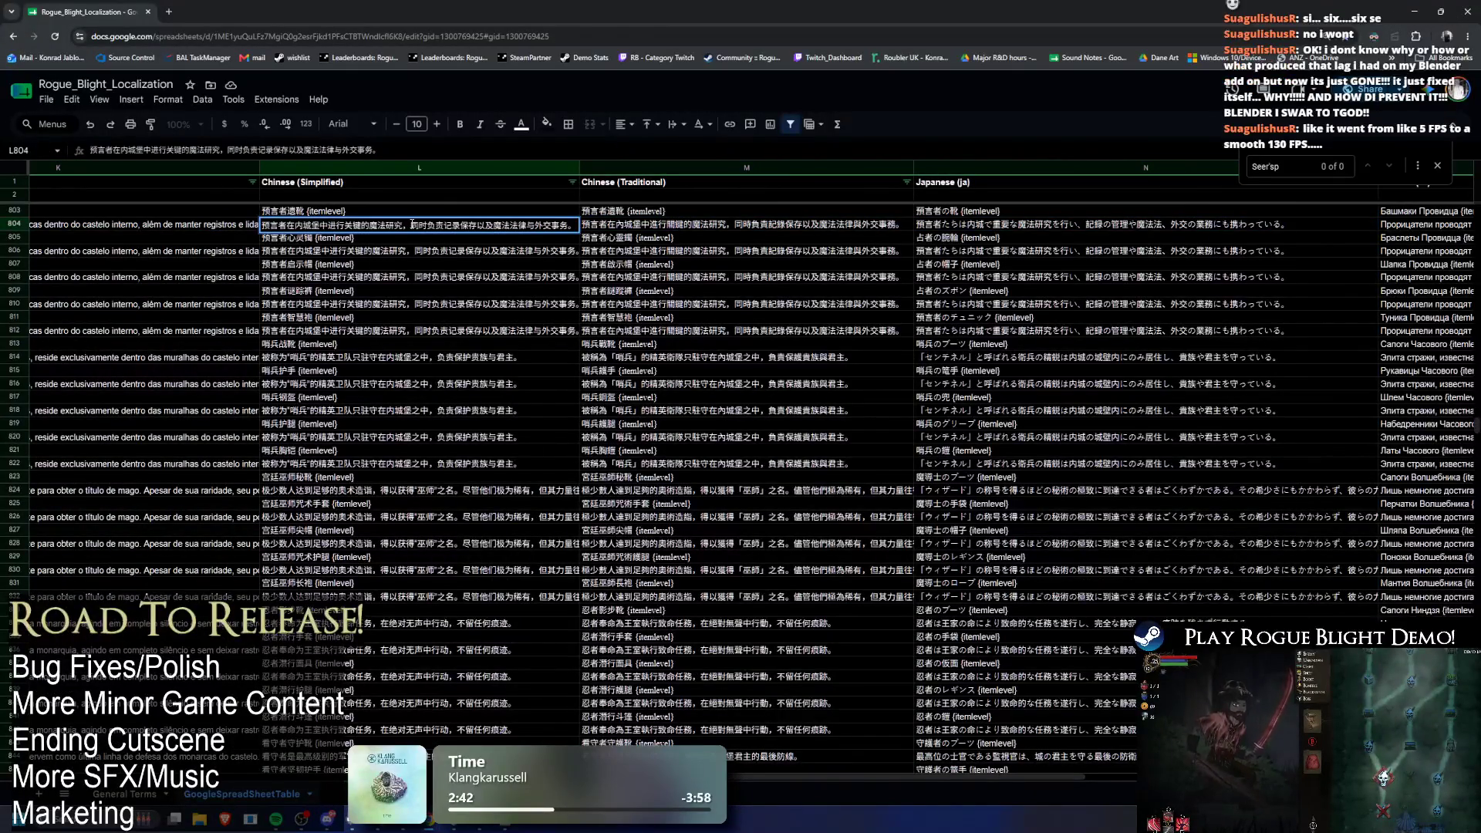
drag(413, 224, 647, 226)
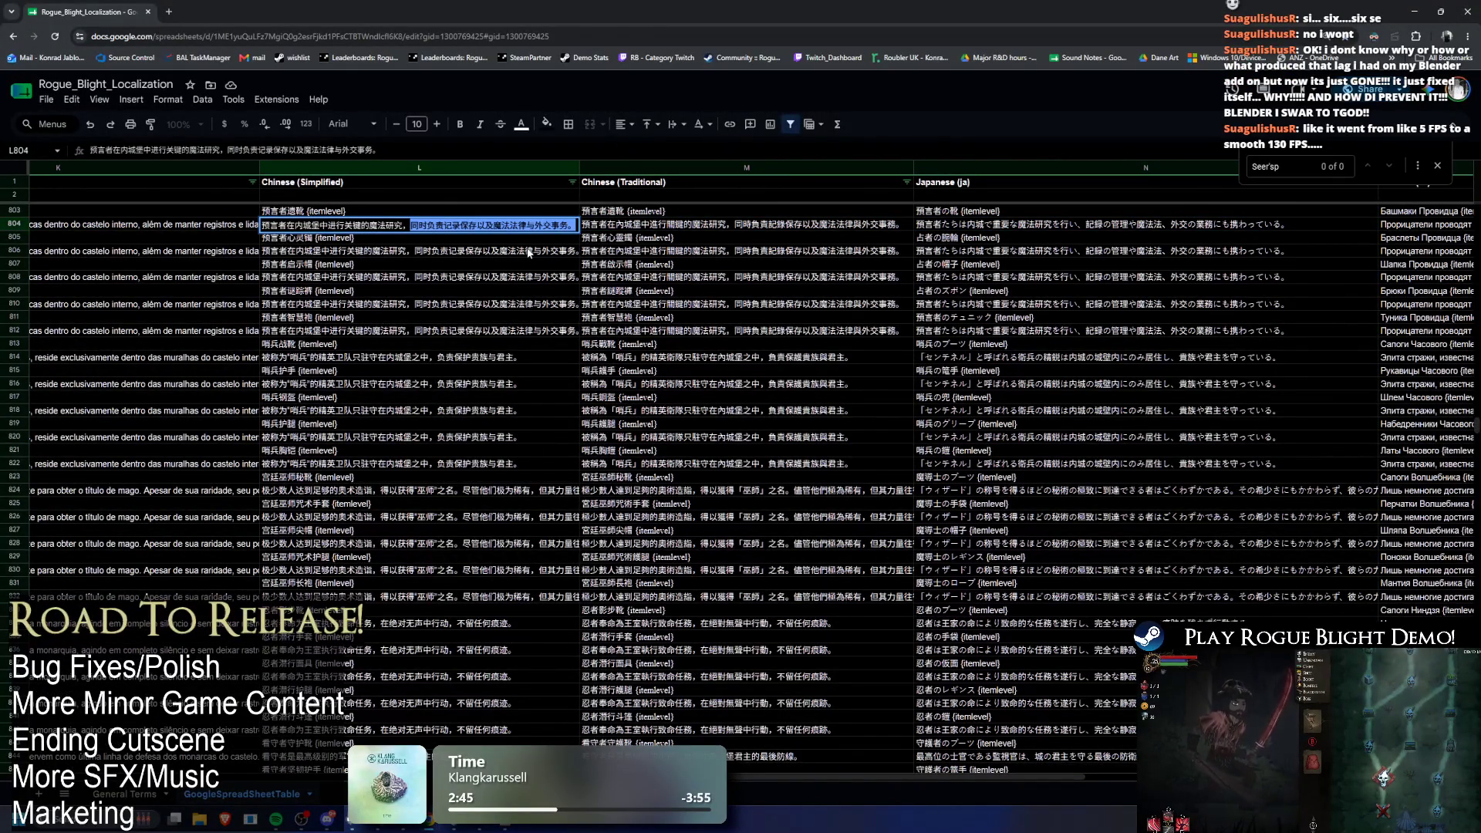
key(BackSpace)
click(475, 228)
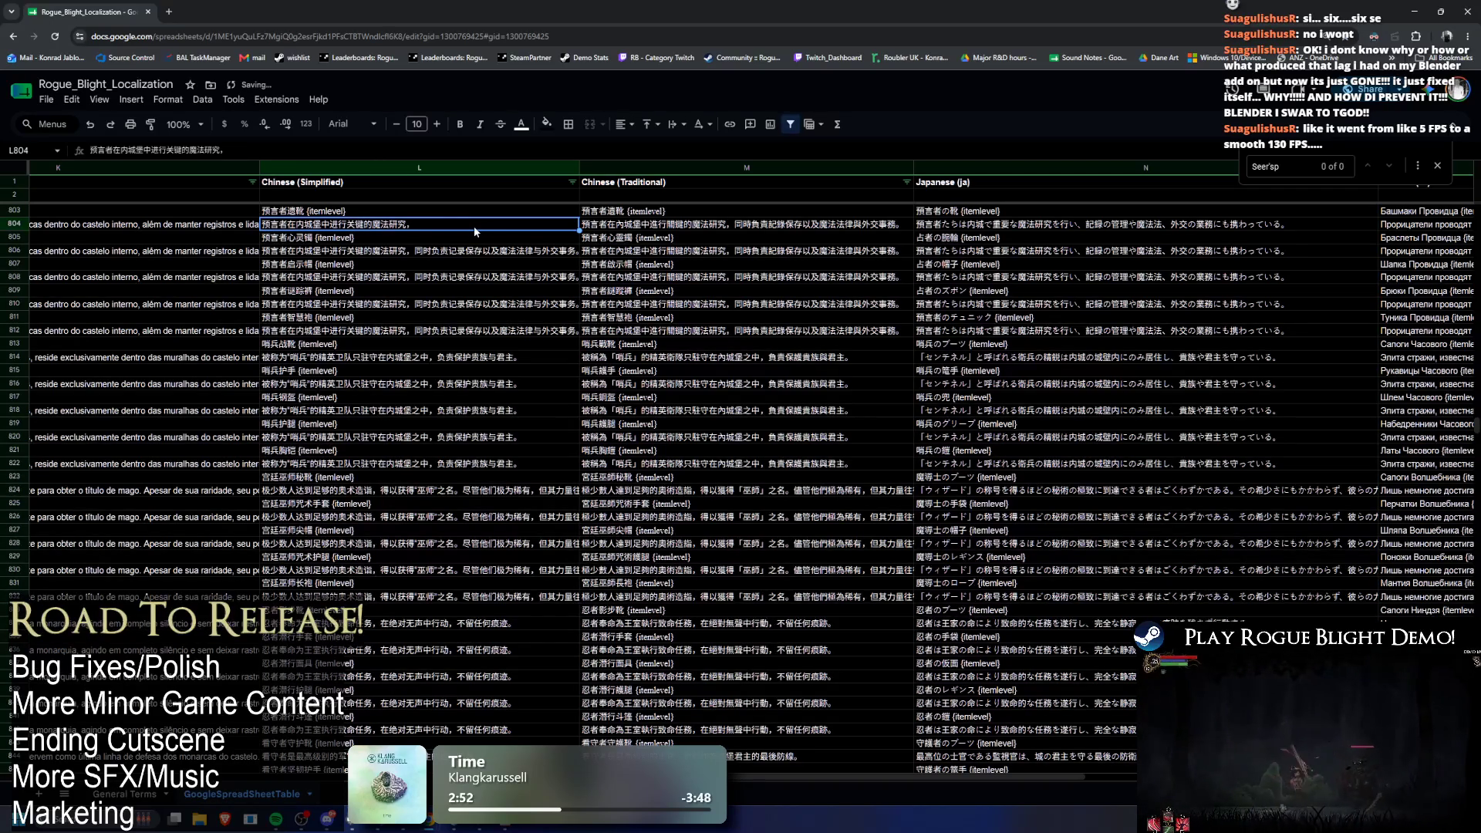
Step: Return to the Unity editor and start a project asset search
click(1438, 12)
click(988, 303)
click(949, 285)
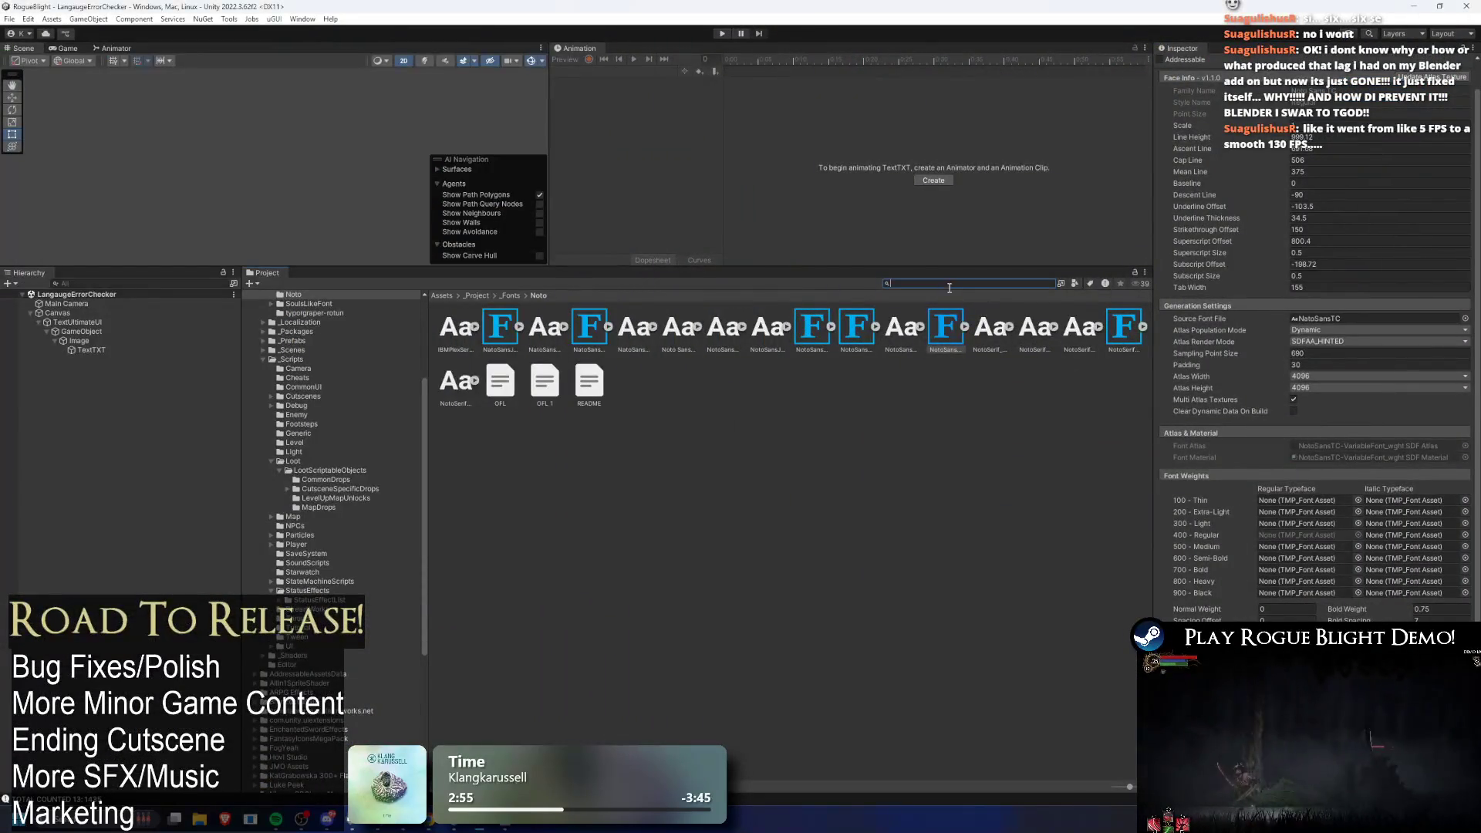
Step: Search the Project for 'google' and Pull the latest translations into the GoogleSpreadsheet table
text(google)
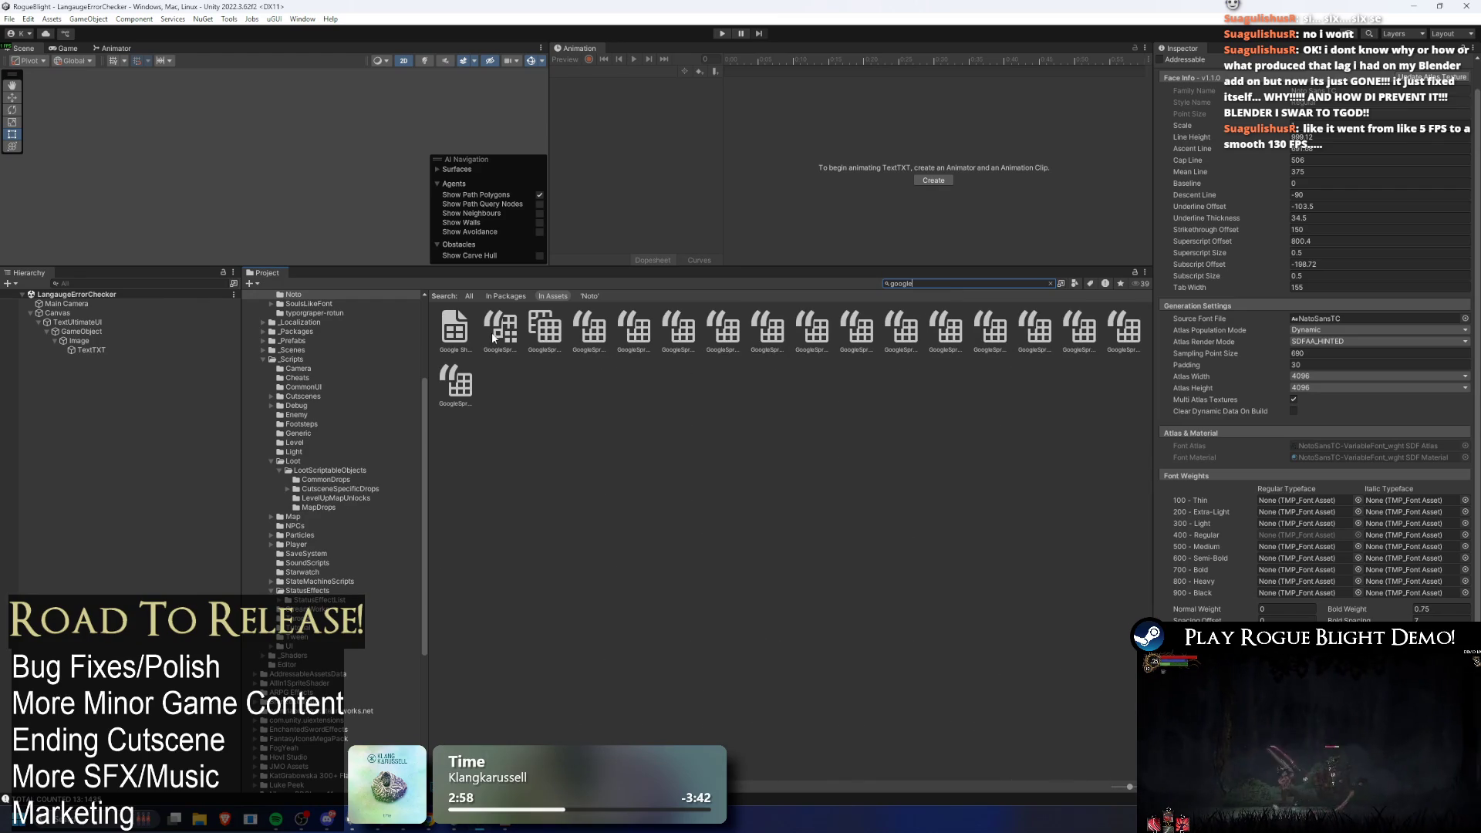
click(498, 332)
click(1401, 522)
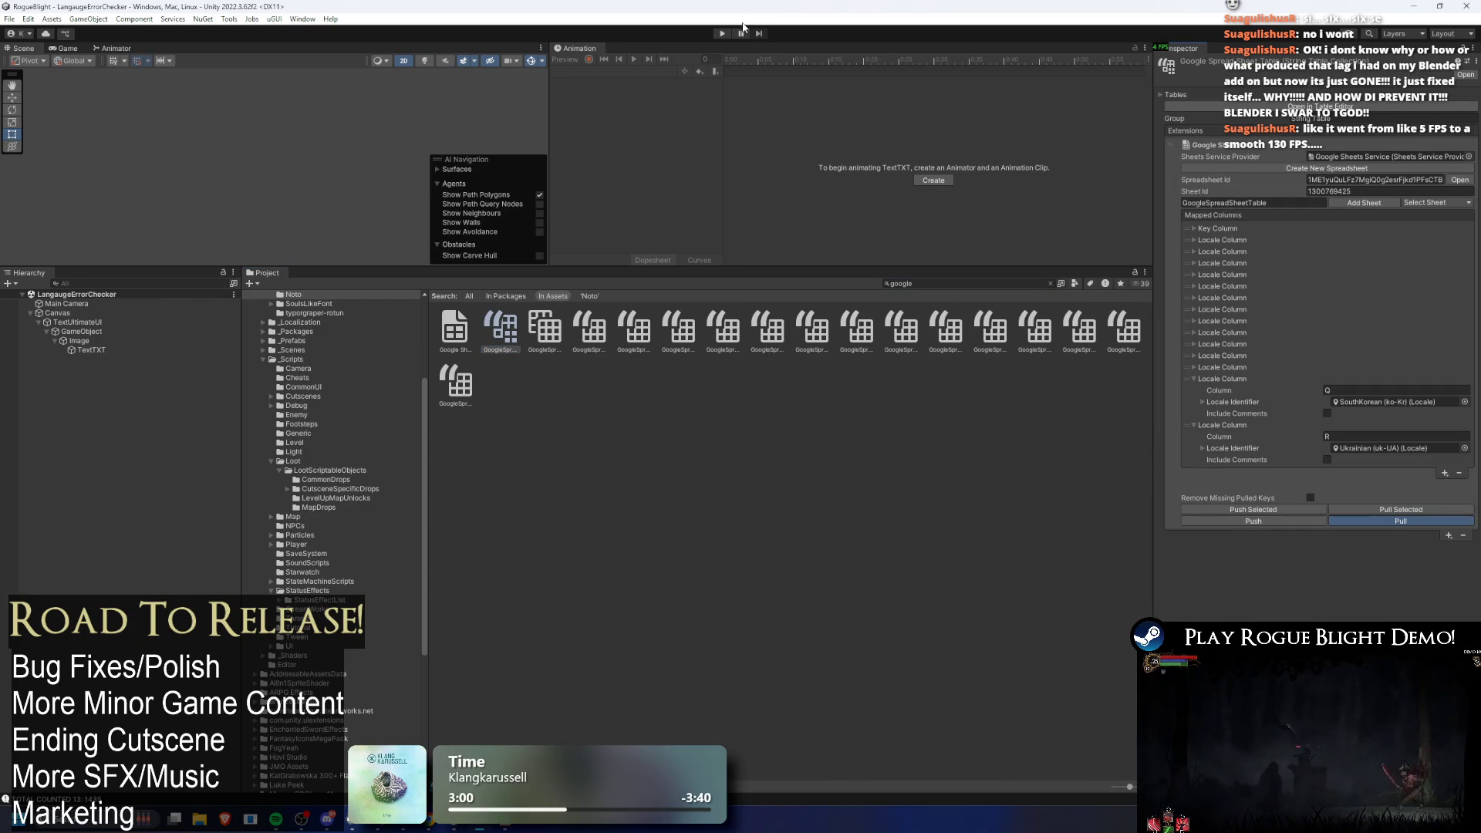
Step: Set the Canvas scale factor to 6, inspect the TextTXT and UI objects, and run the scene
click(89, 349)
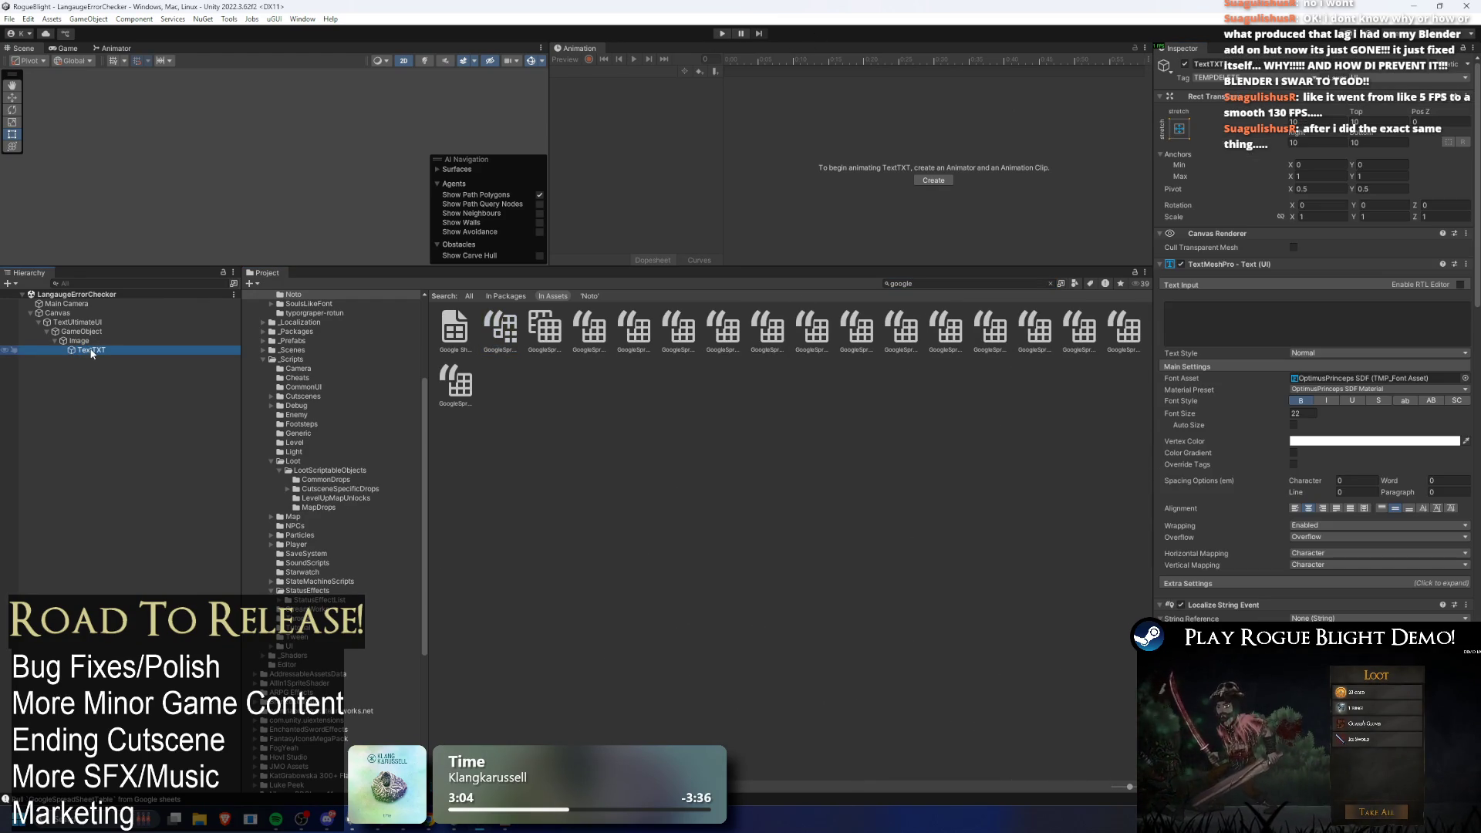
scroll(1343, 363, down, 2)
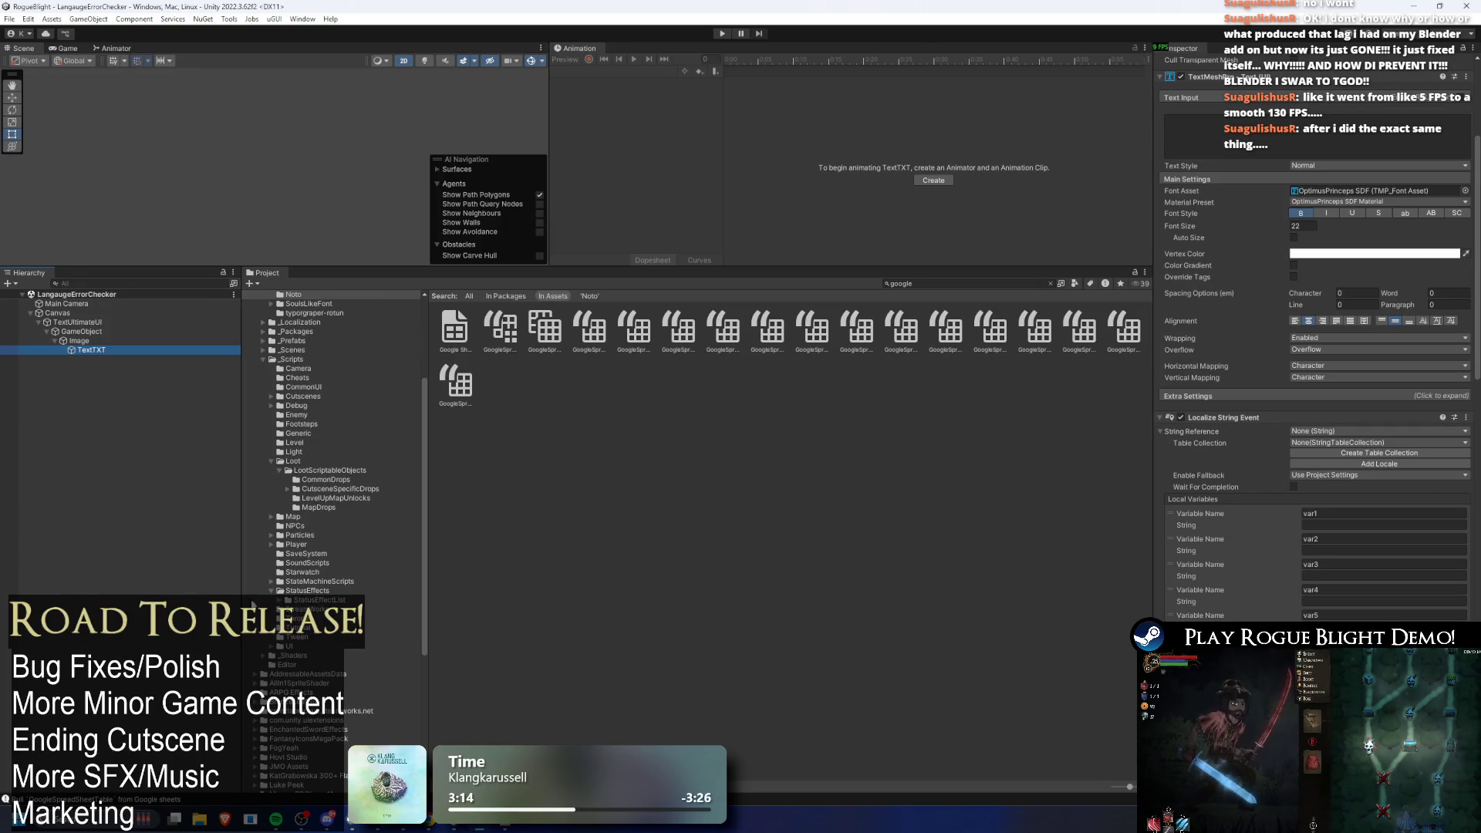
click(89, 312)
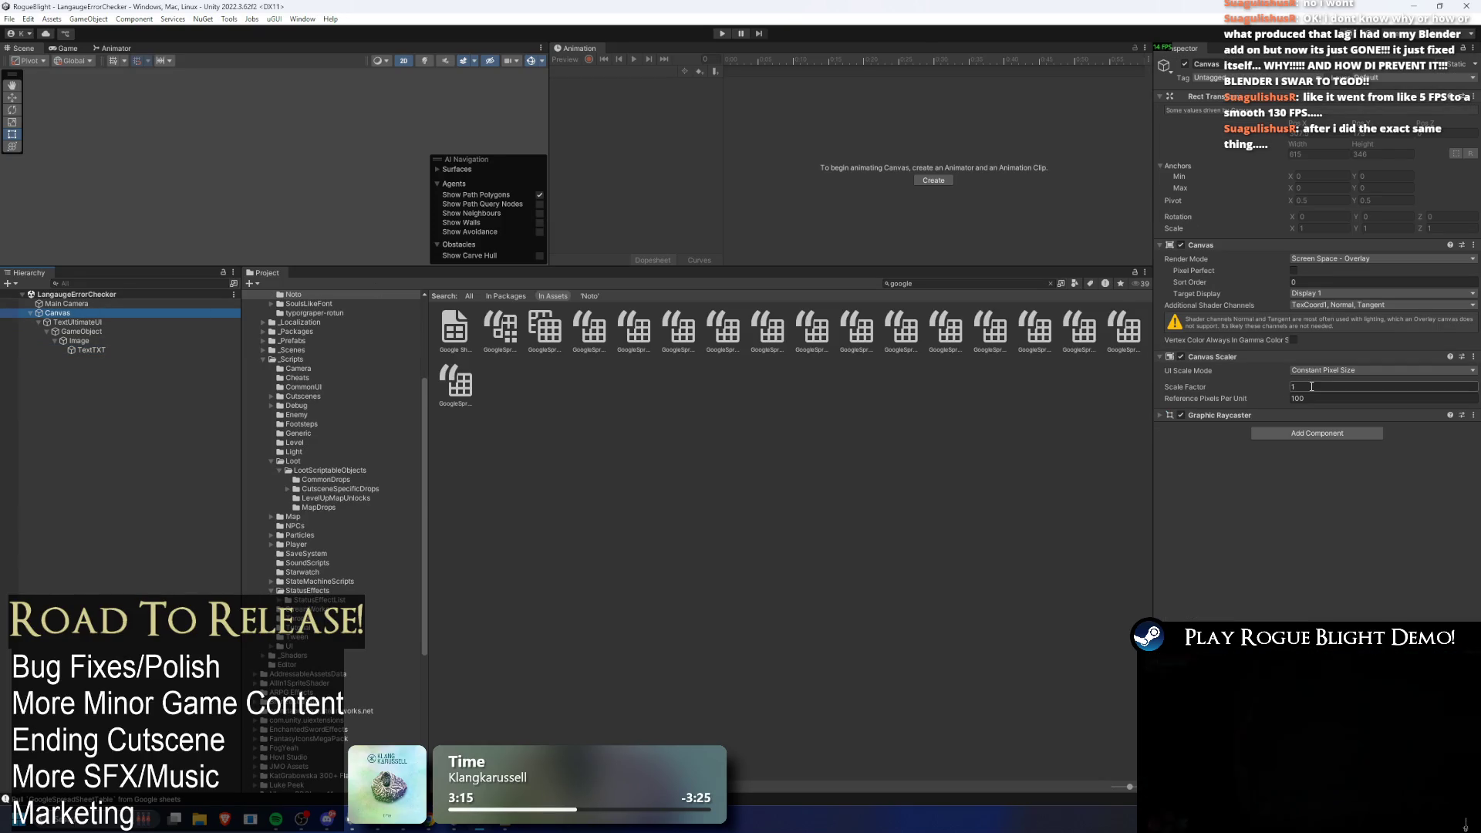
click(1306, 387)
text(6)
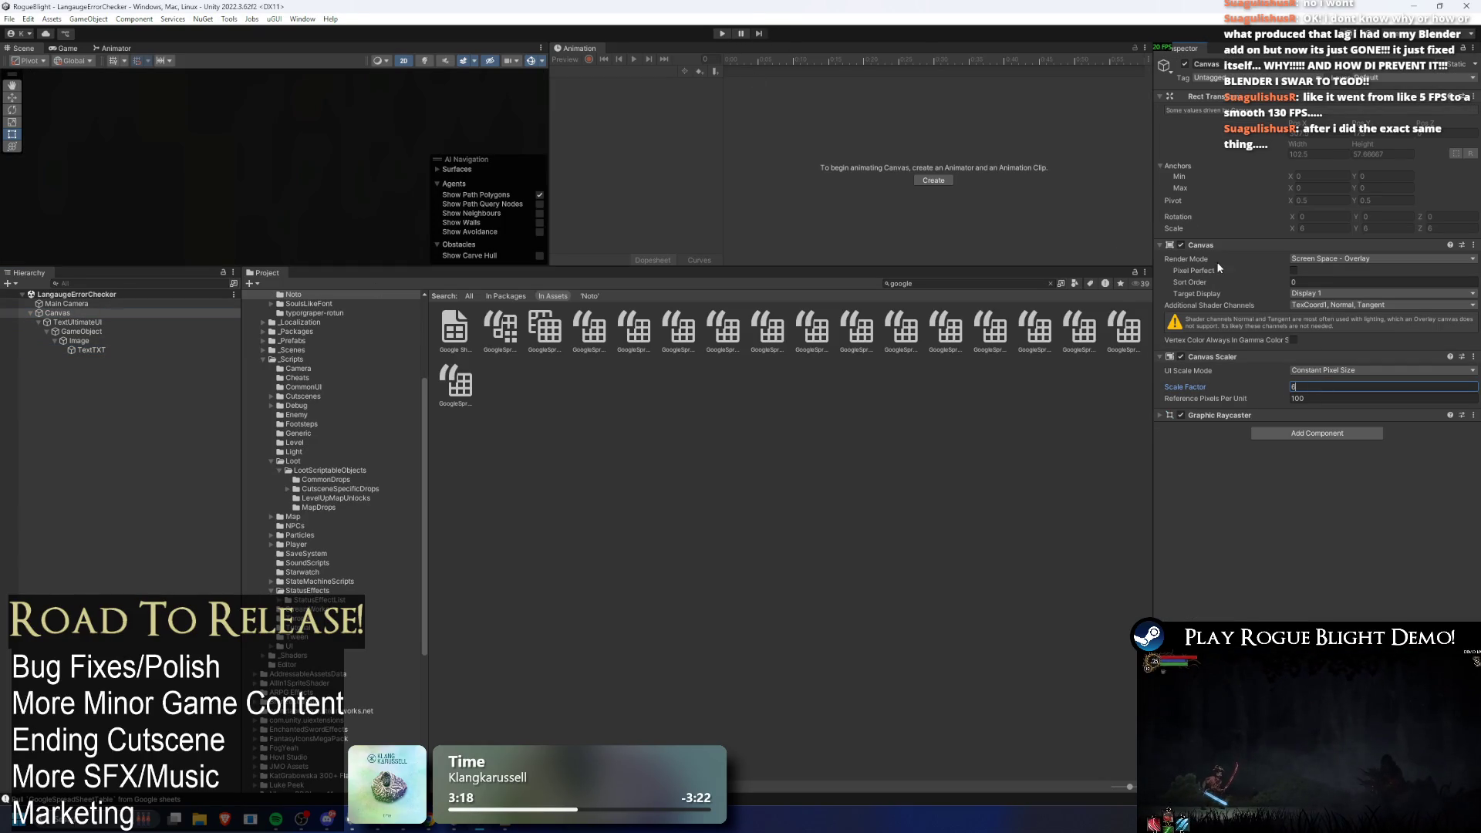
click(86, 321)
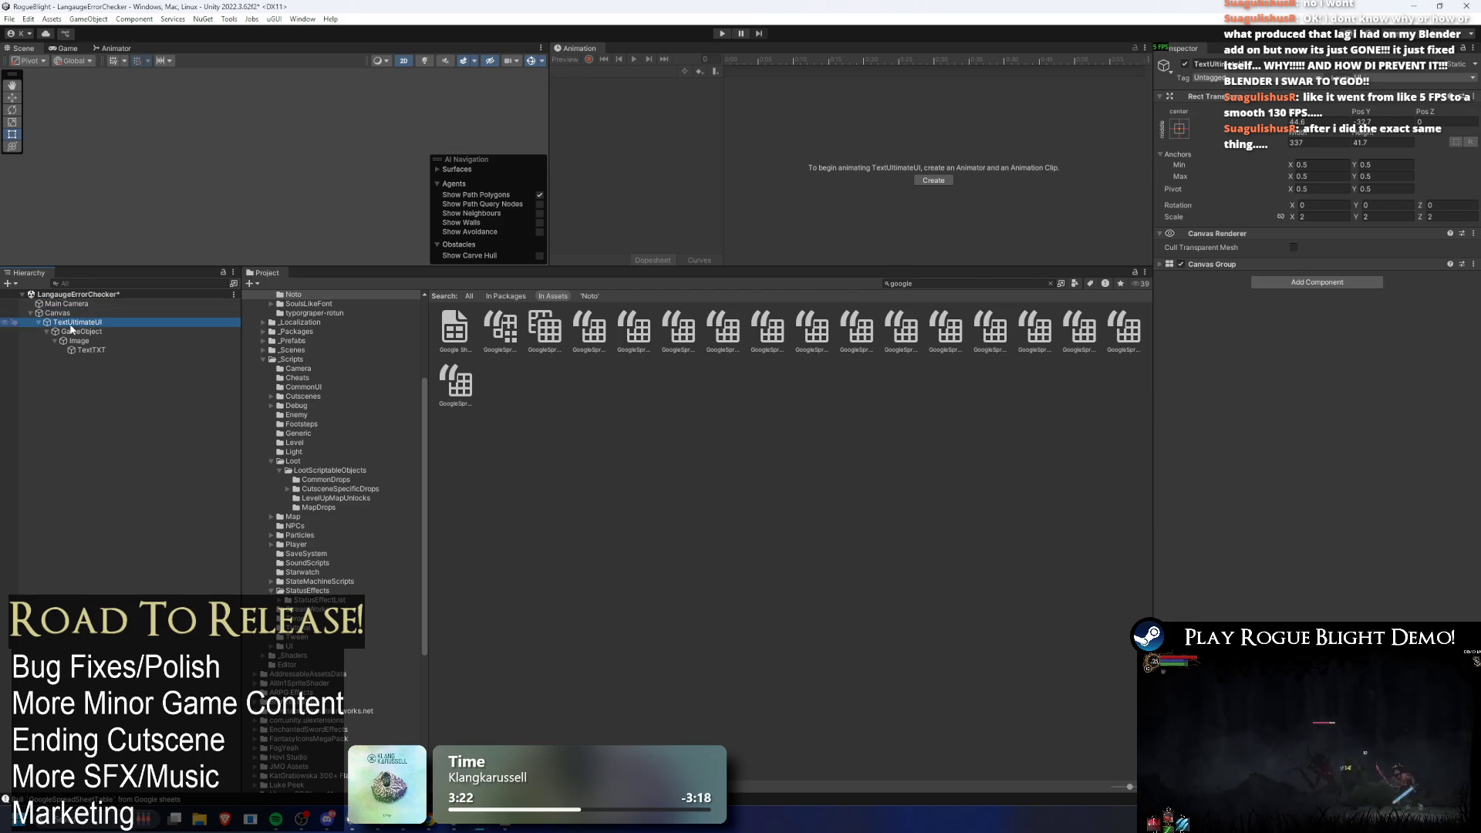
click(81, 331)
click(80, 340)
click(152, 348)
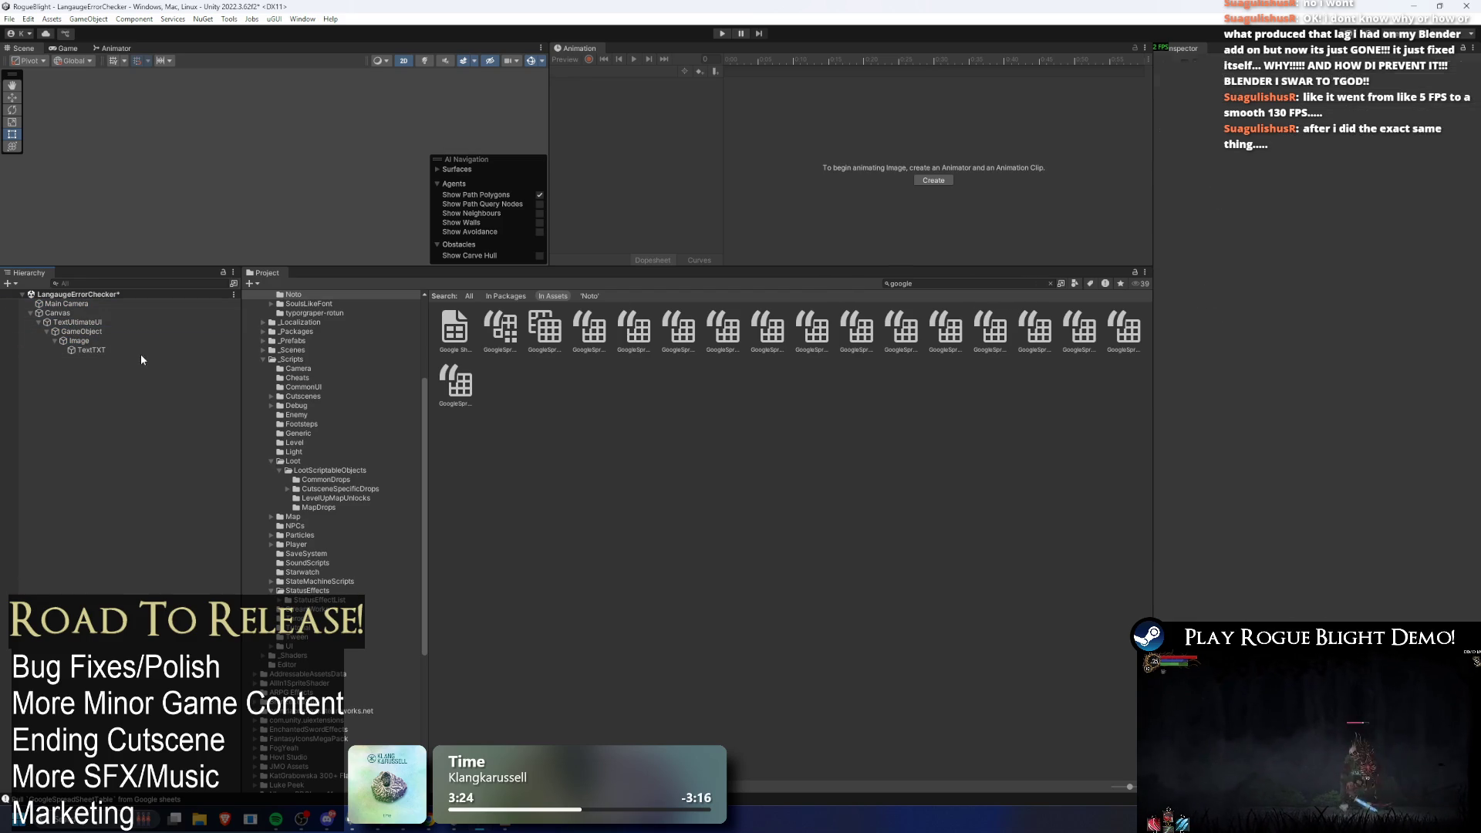
scroll(1364, 351, down, 10)
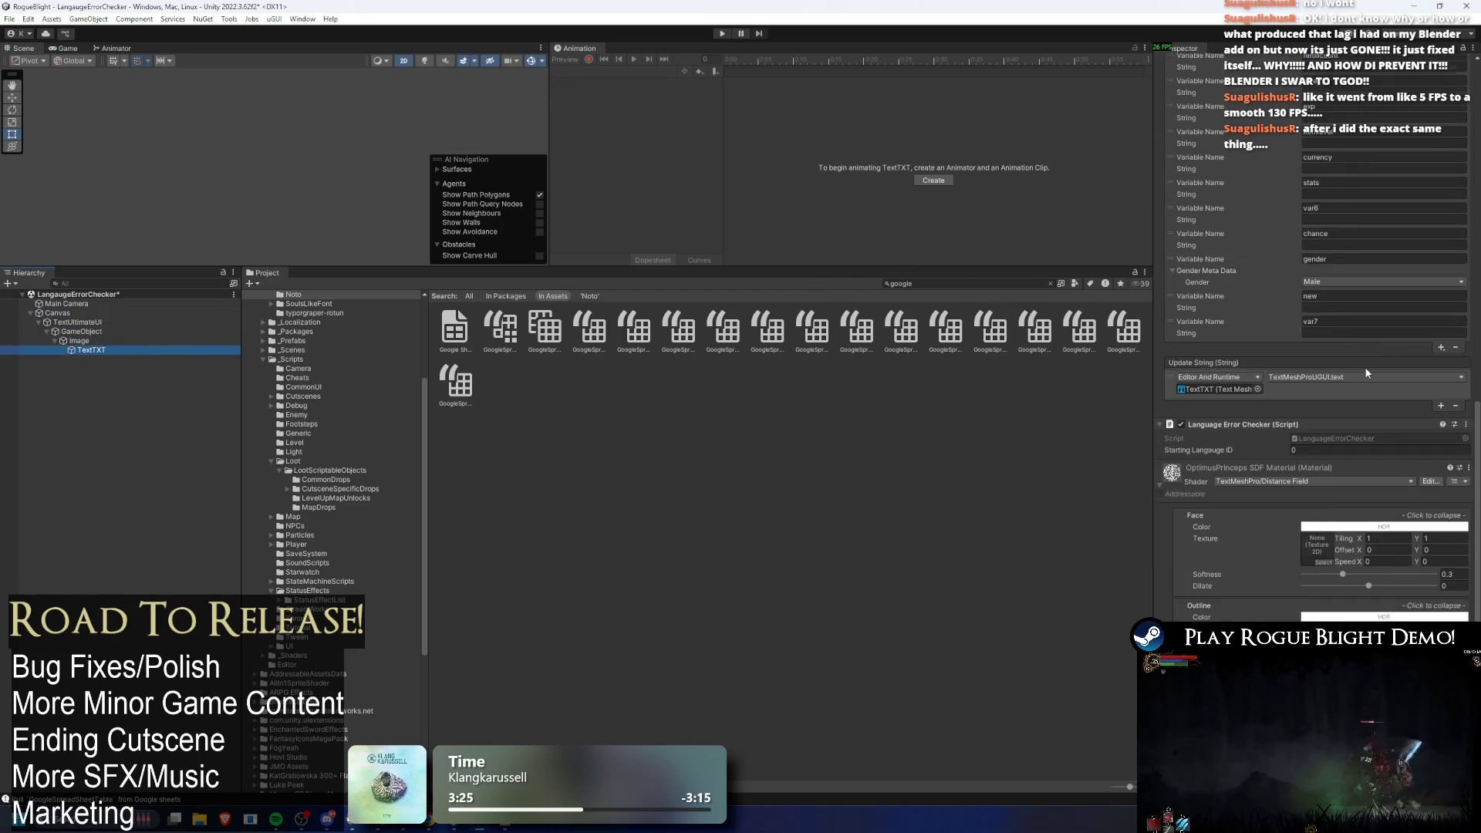
scroll(1363, 357, down, 3)
click(722, 33)
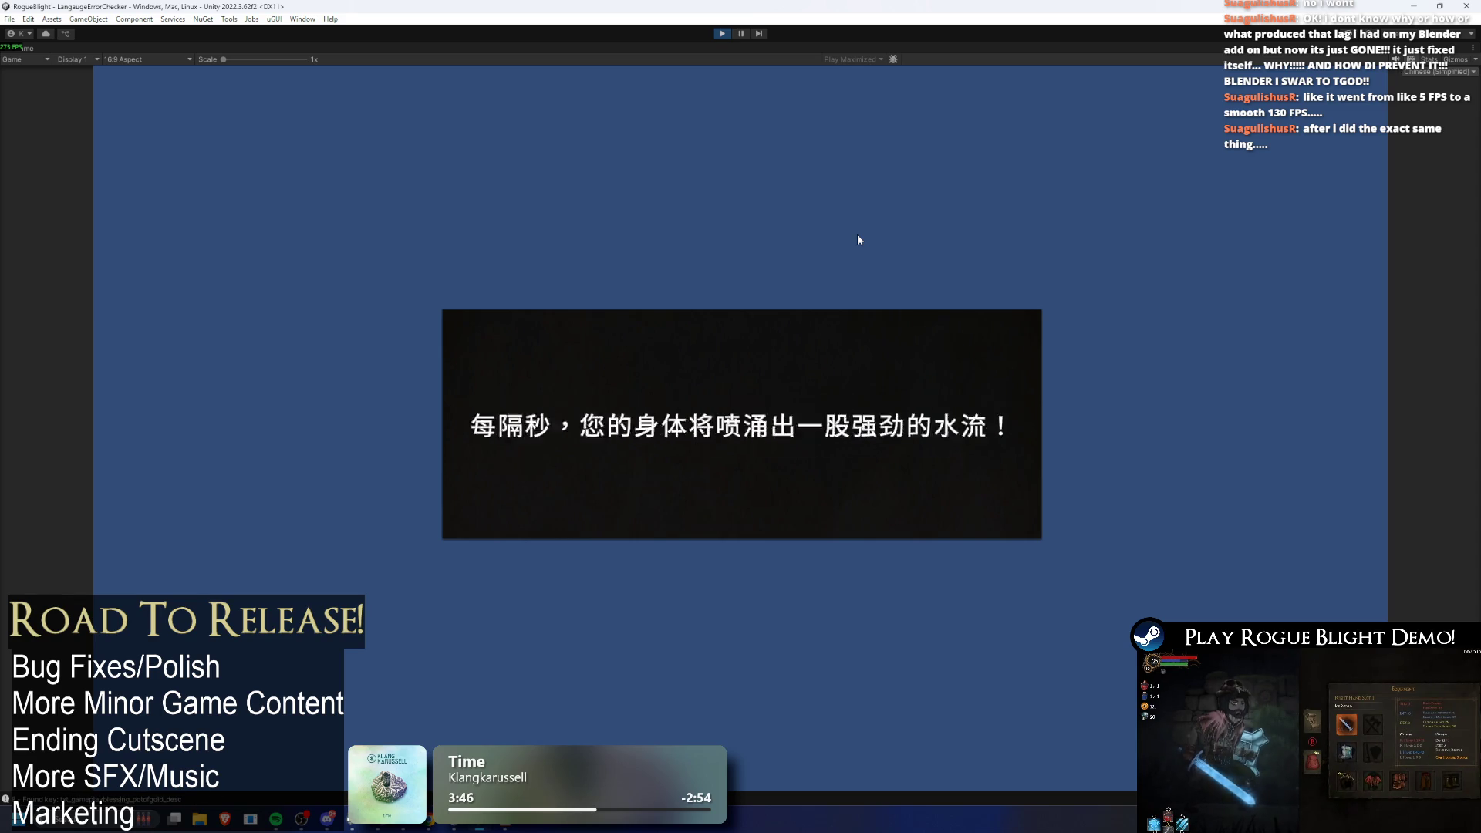
Step: Stop the language-check scene after reviewing the Chinese text
click(722, 33)
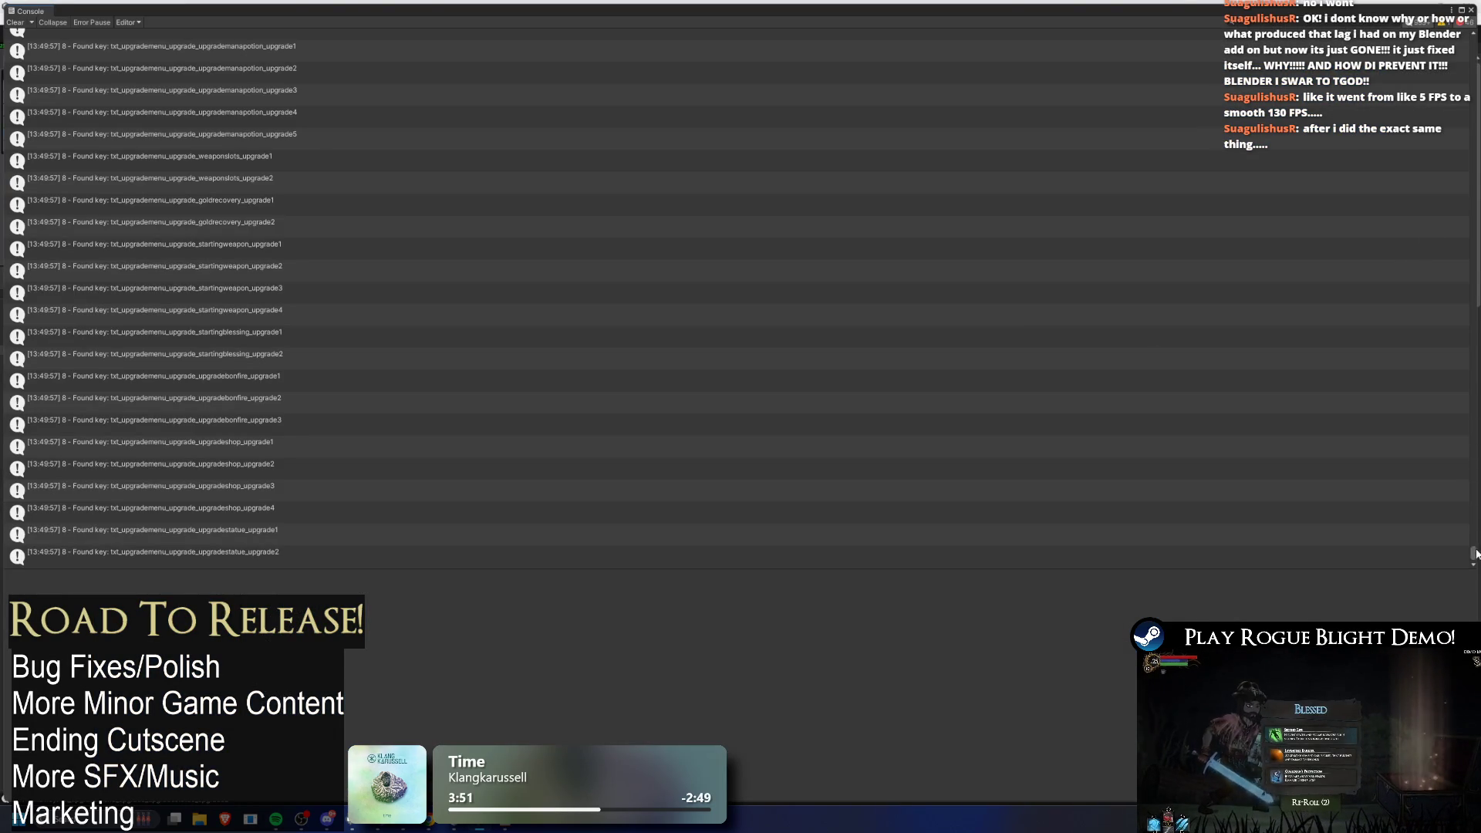
Step: Scroll the Console to the txt_armors_seers entries and their font atlas errors
drag(1476, 554, 1474, 38)
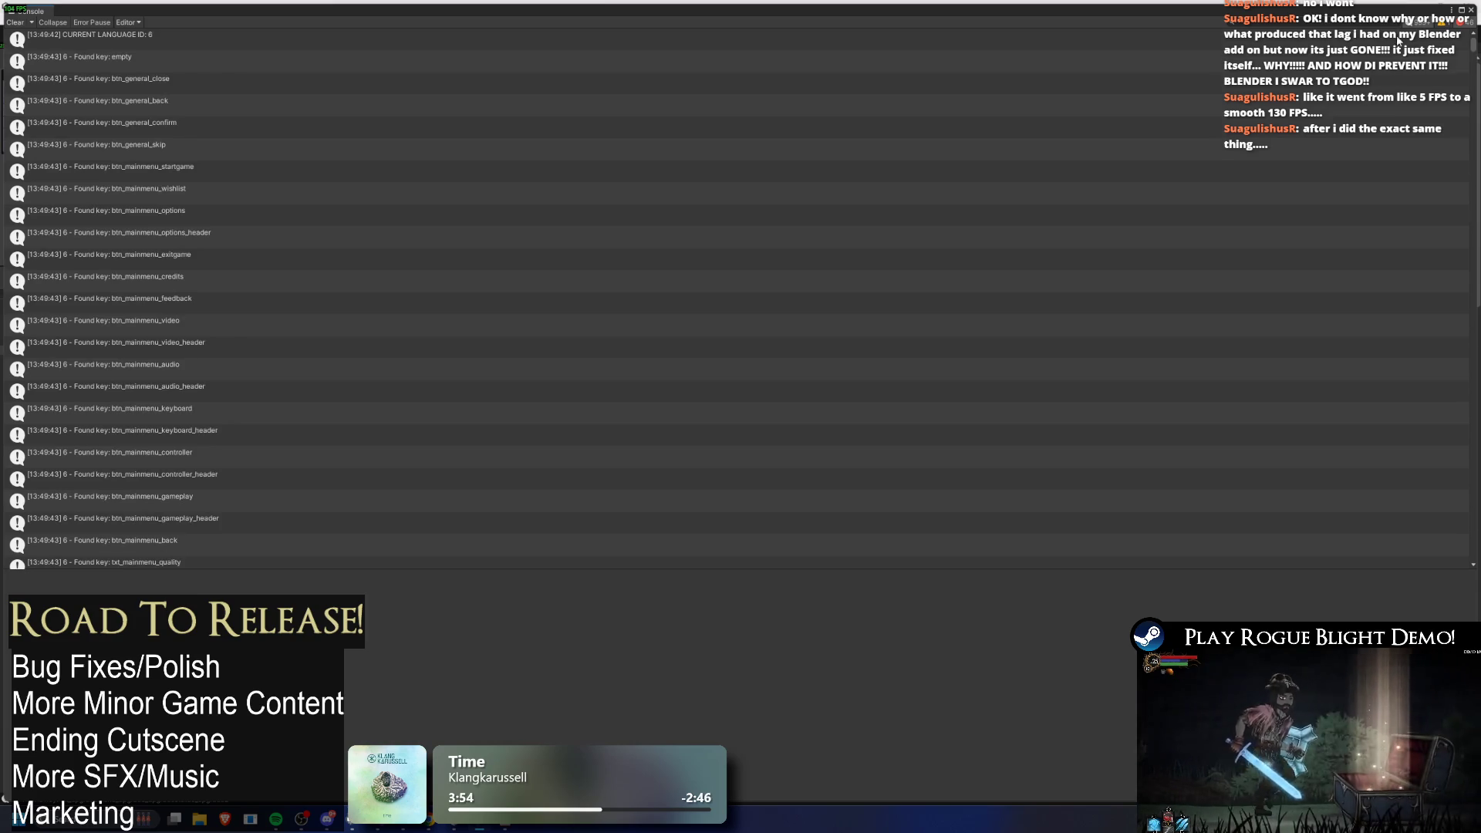
scroll(1399, 77, down, 15)
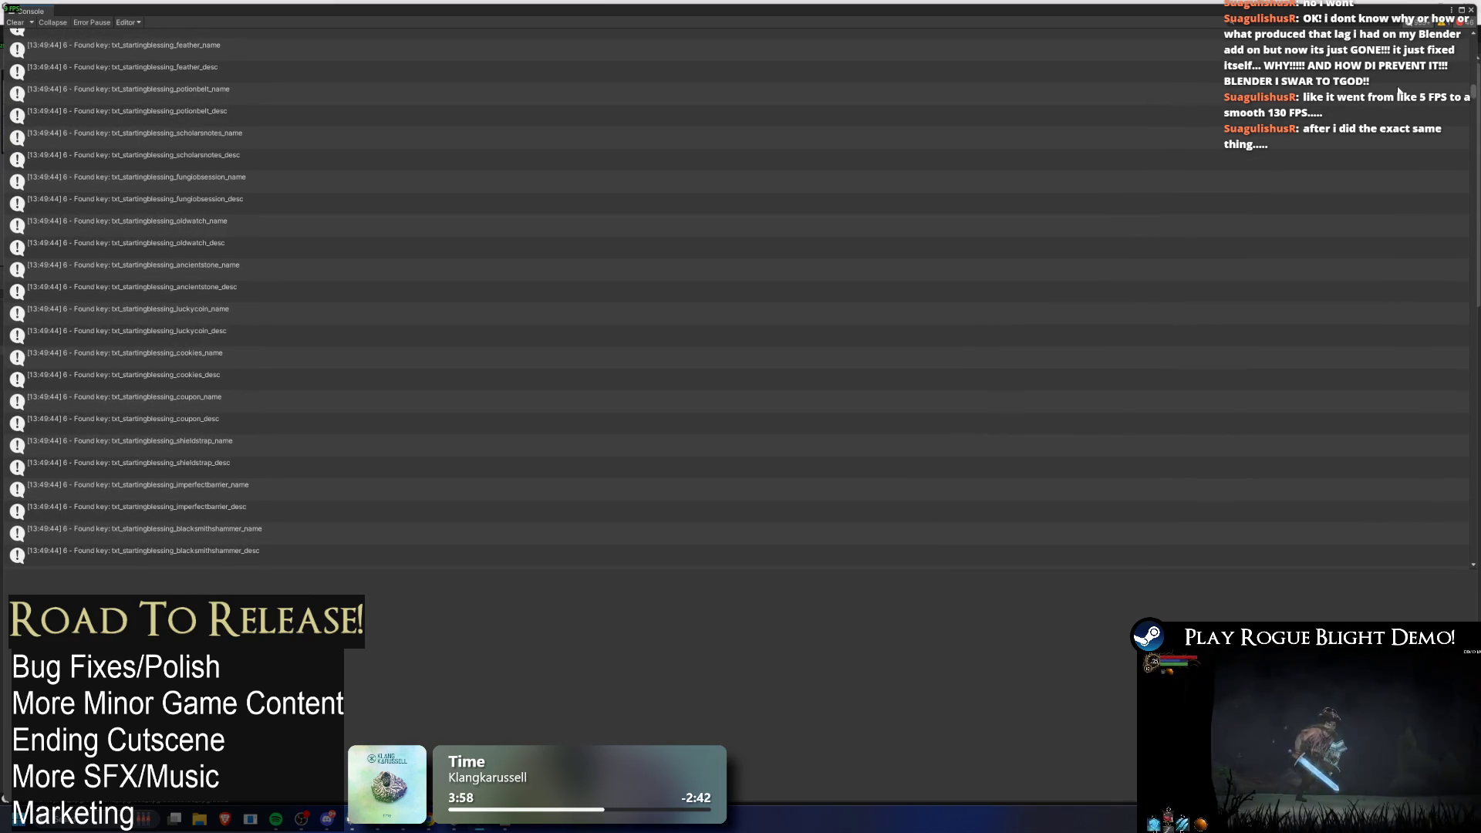
scroll(1399, 96, down, 10)
scroll(1401, 108, down, 10)
scroll(1395, 155, down, 10)
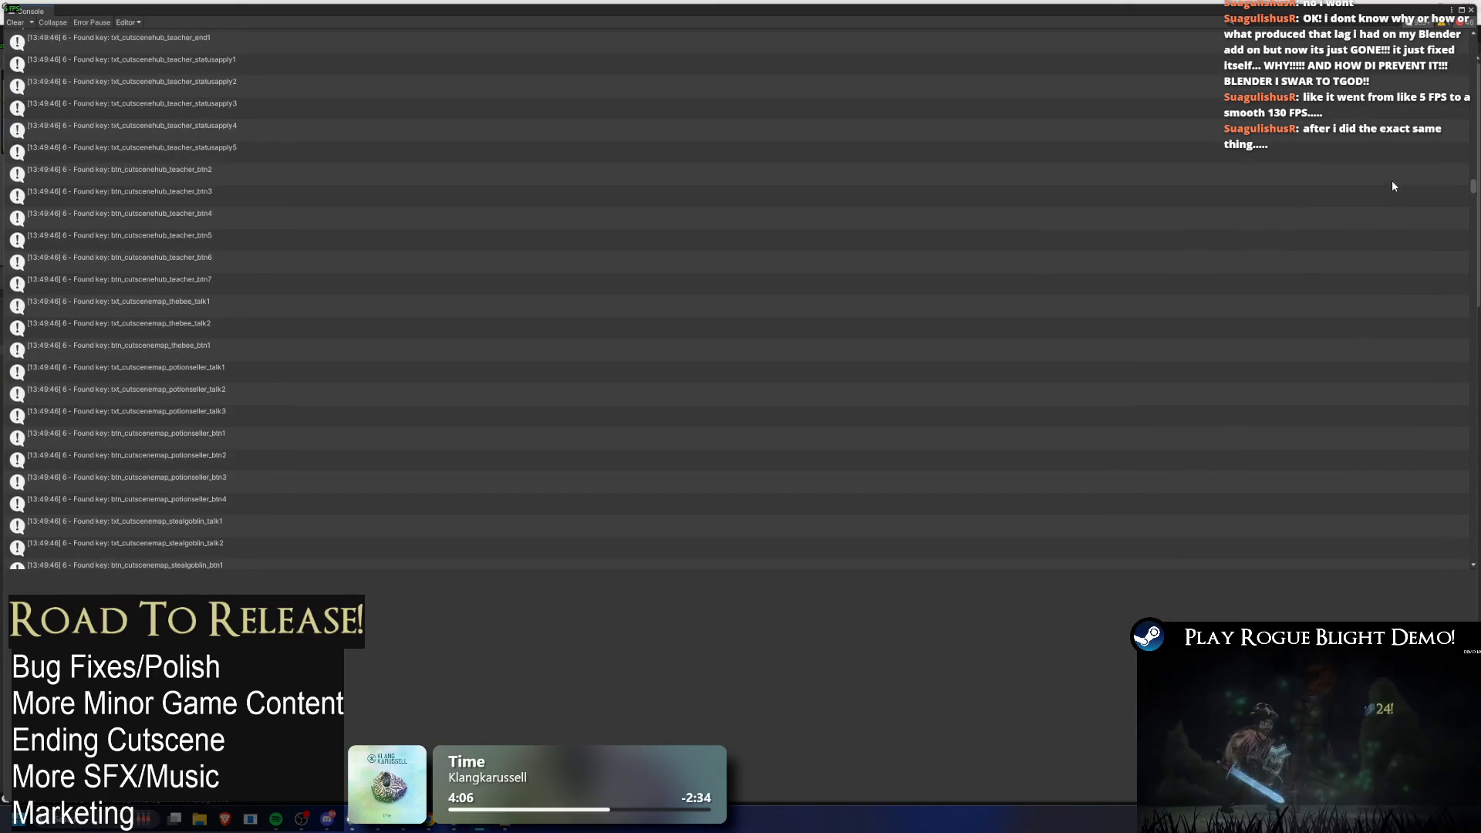
scroll(1394, 193, down, 10)
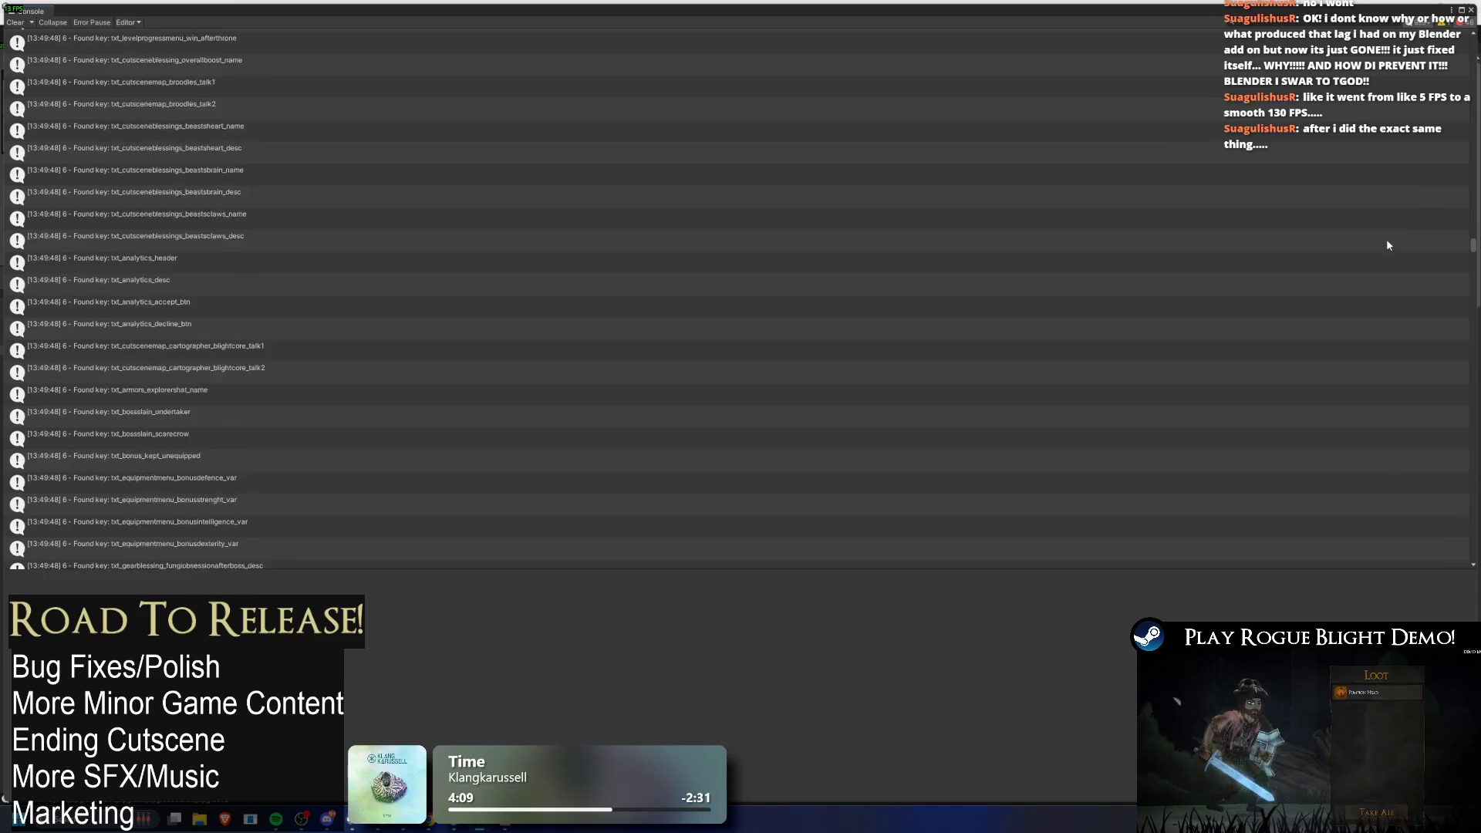
scroll(1386, 232, up, 10)
scroll(879, 286, up, 10)
scroll(888, 316, up, 8)
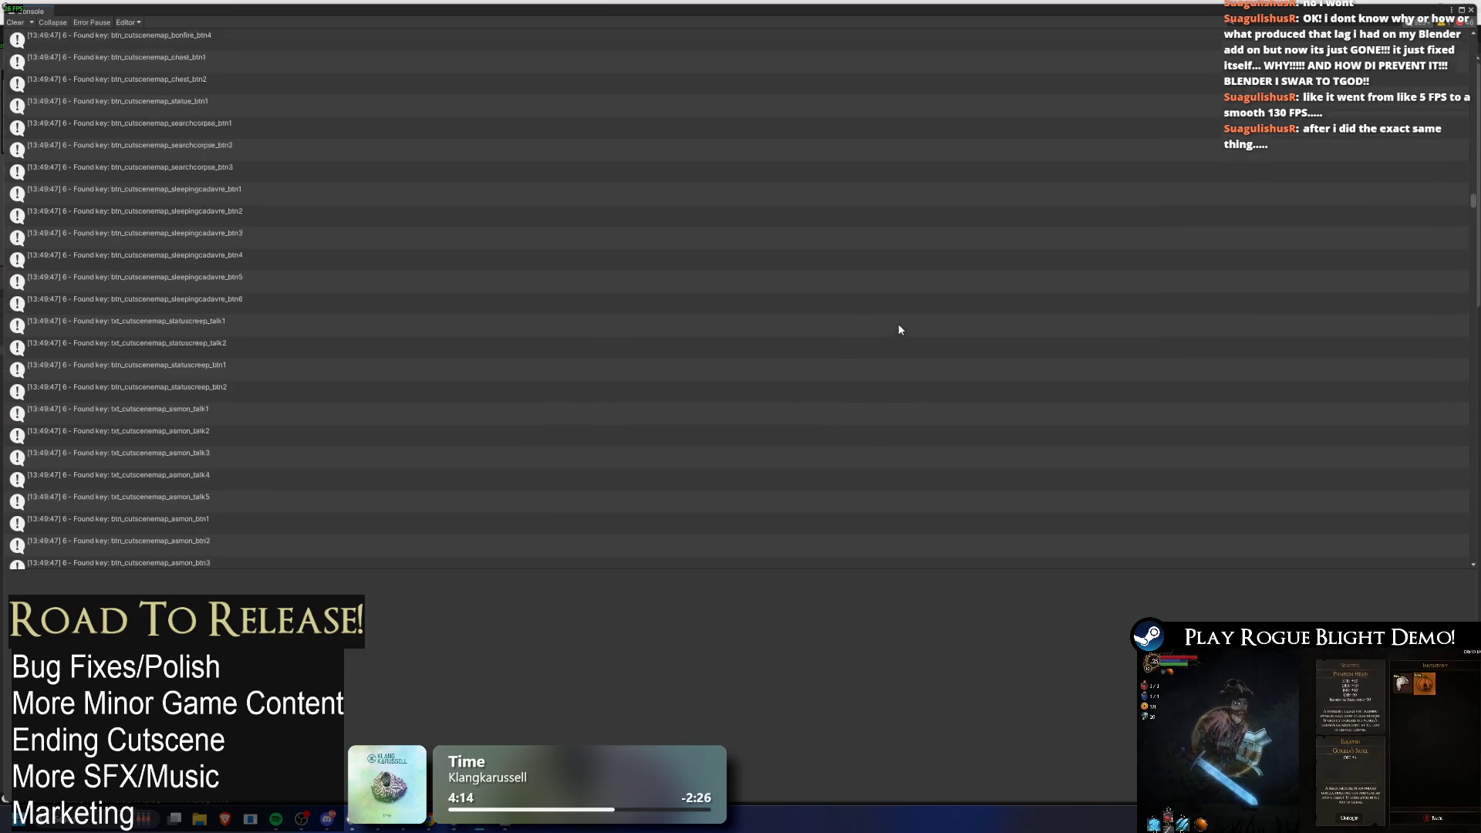
drag(1475, 200, 1473, 150)
Step: Inspect the seerspump_name, seerspump_desc and seersbracelets_desc entries, then switch to the spreadsheet
click(200, 440)
click(210, 457)
scroll(239, 439, down, 3)
click(191, 394)
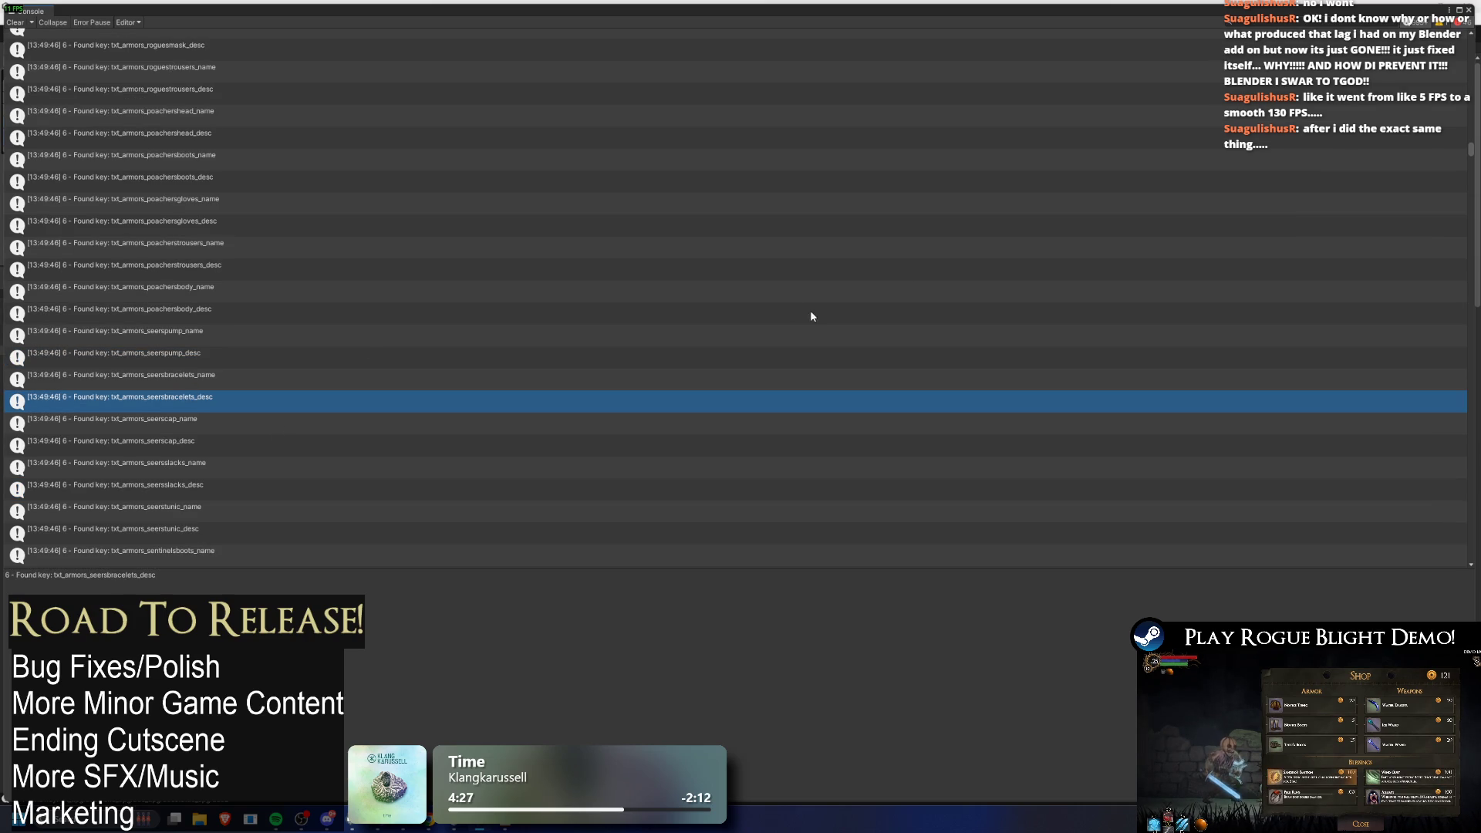
drag(1473, 153, 1463, 357)
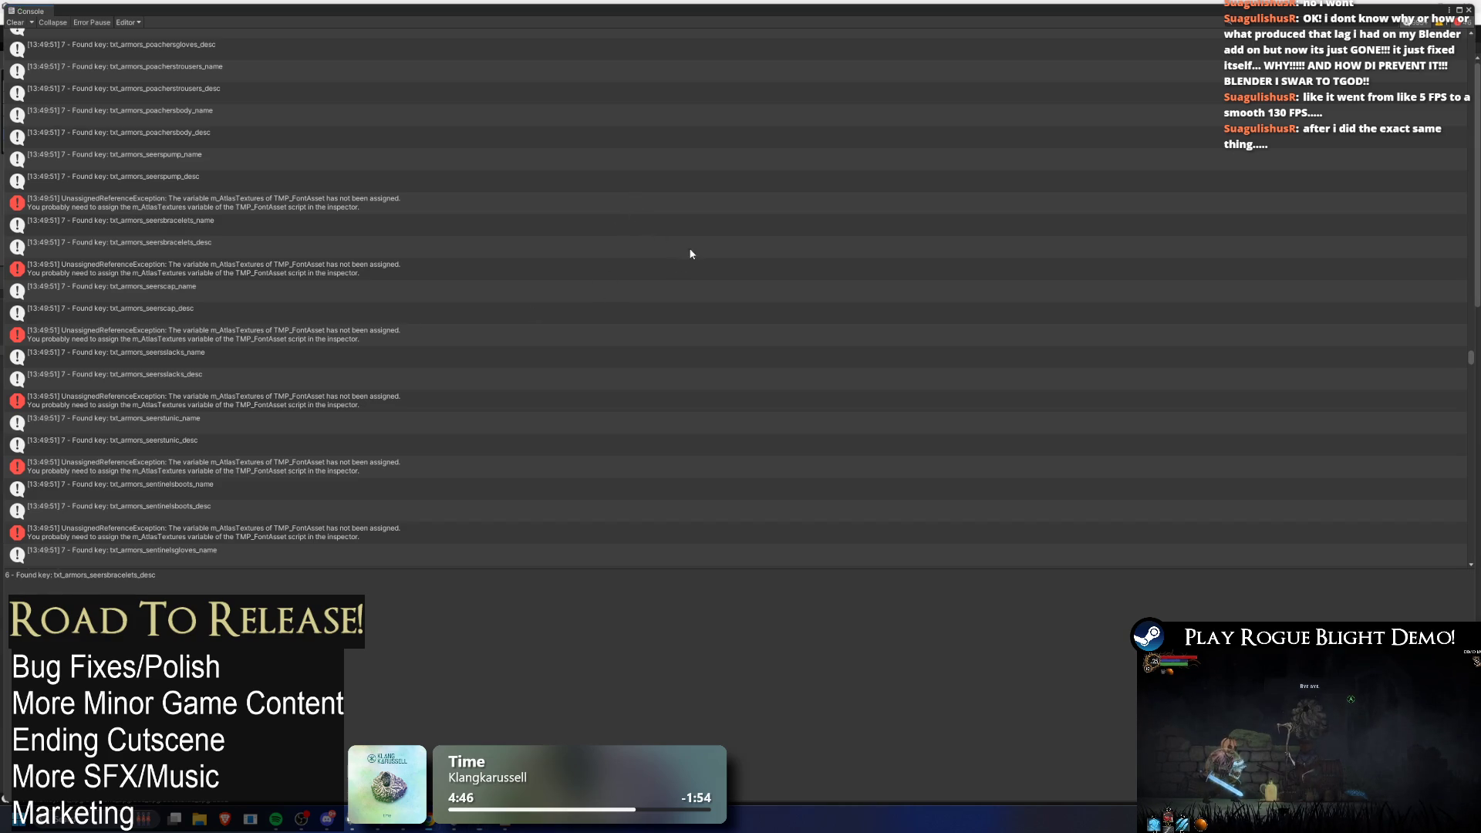
key(alt+Tab)
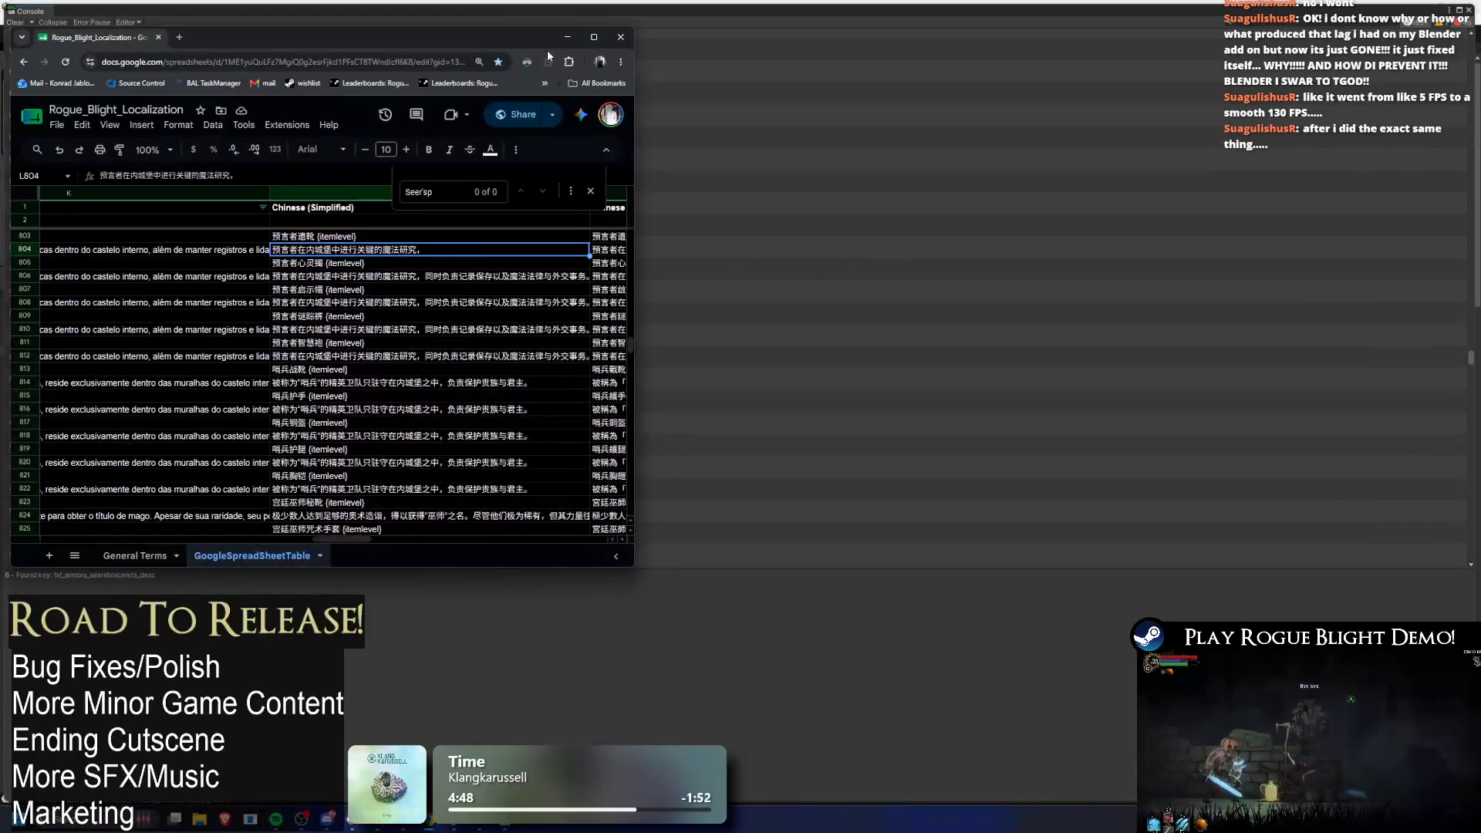
Step: Review M804's Traditional Chinese text without changing it and restore the browser window size
click(594, 37)
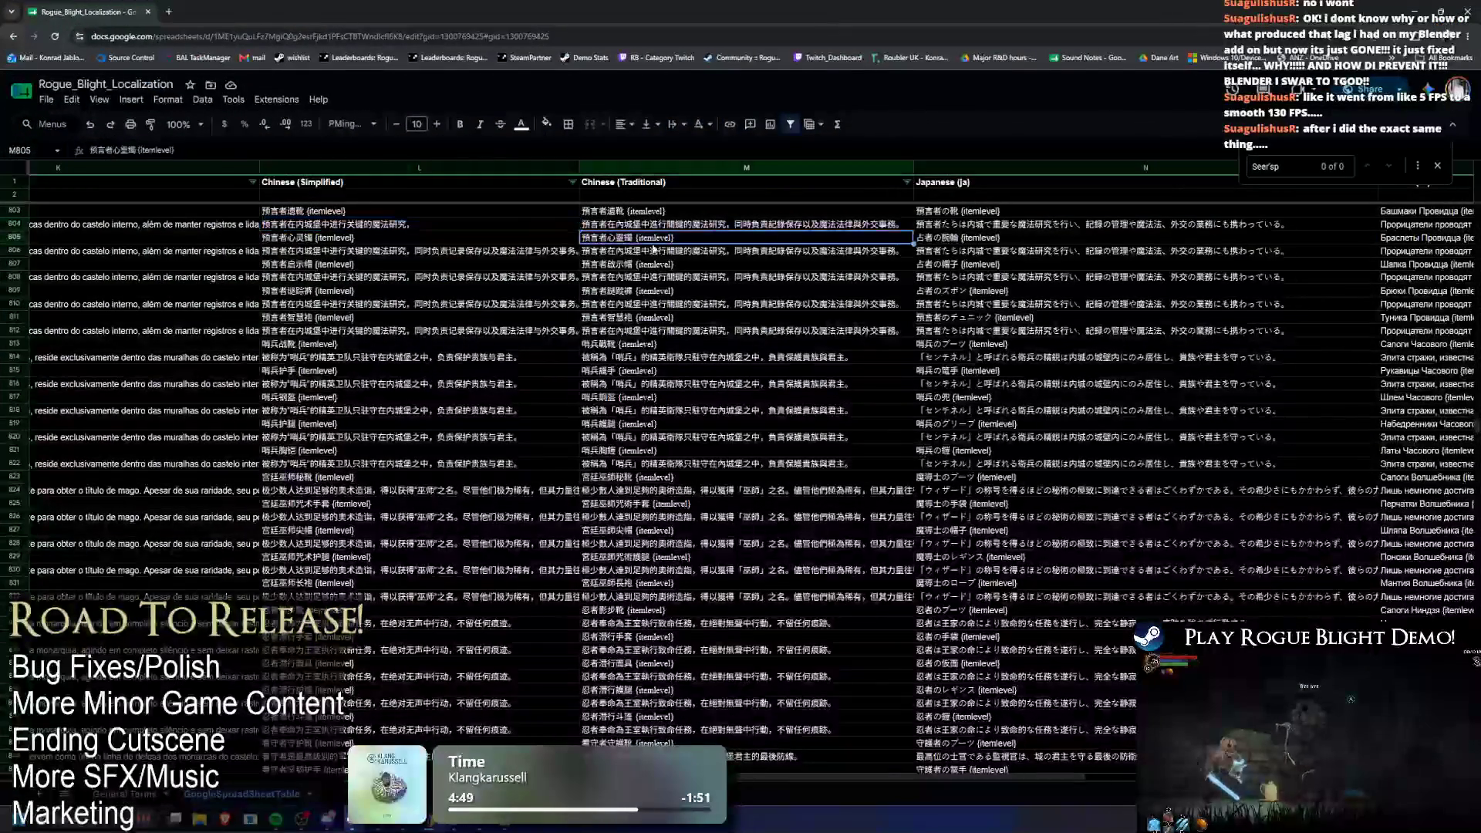
click(745, 226)
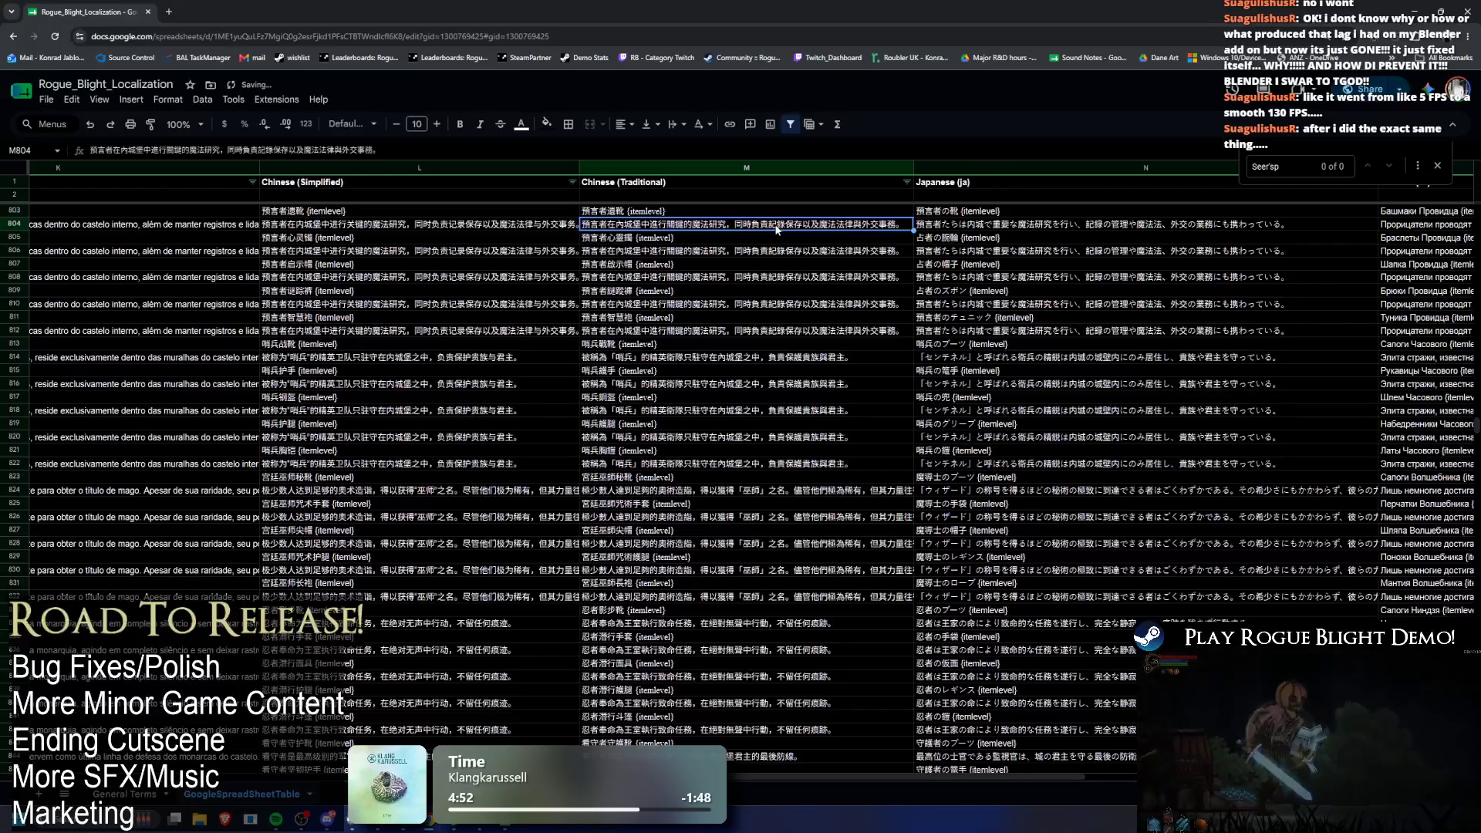
double_click(739, 225)
drag(728, 225, 903, 227)
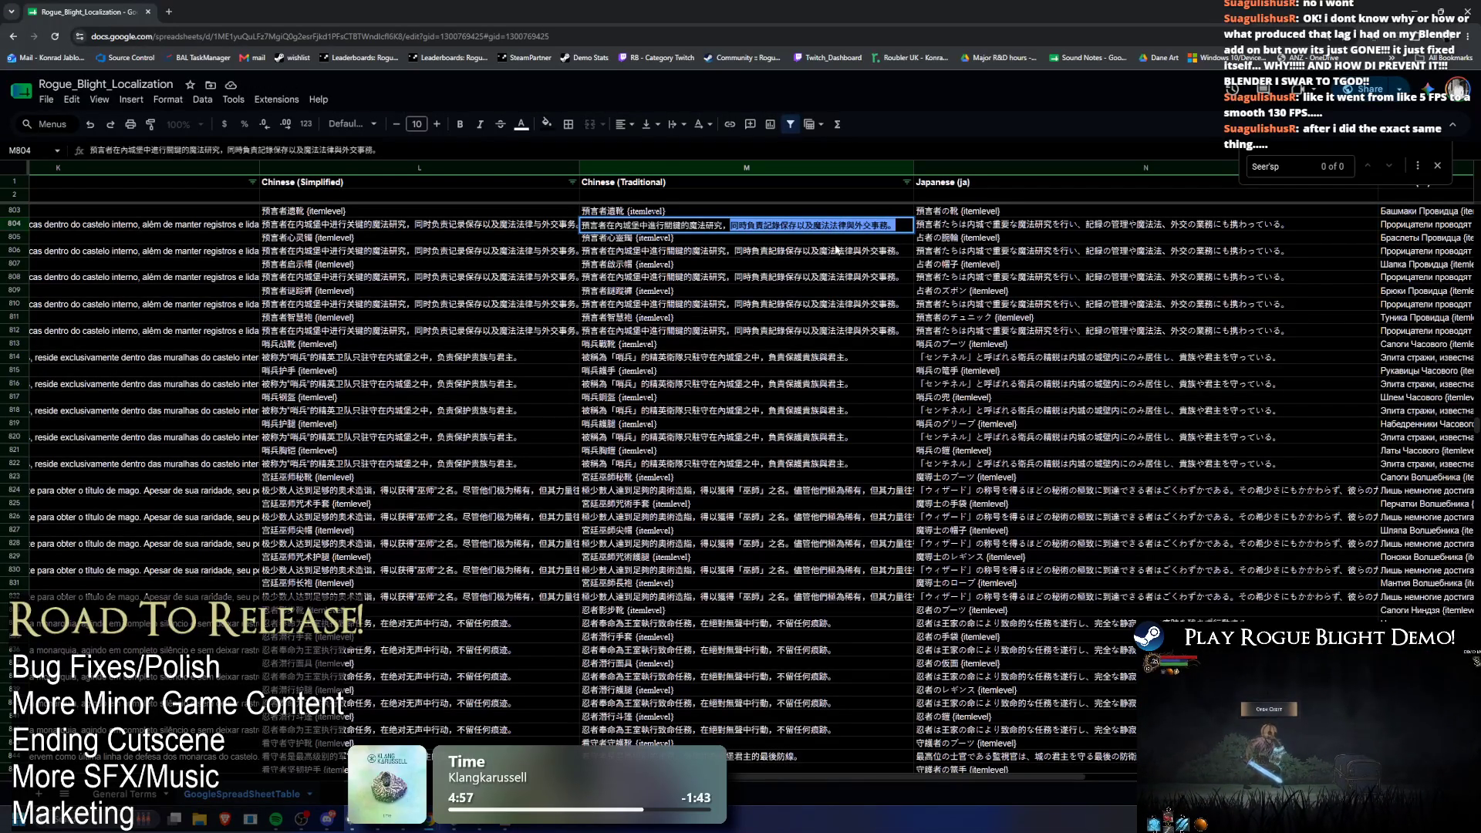
click(413, 227)
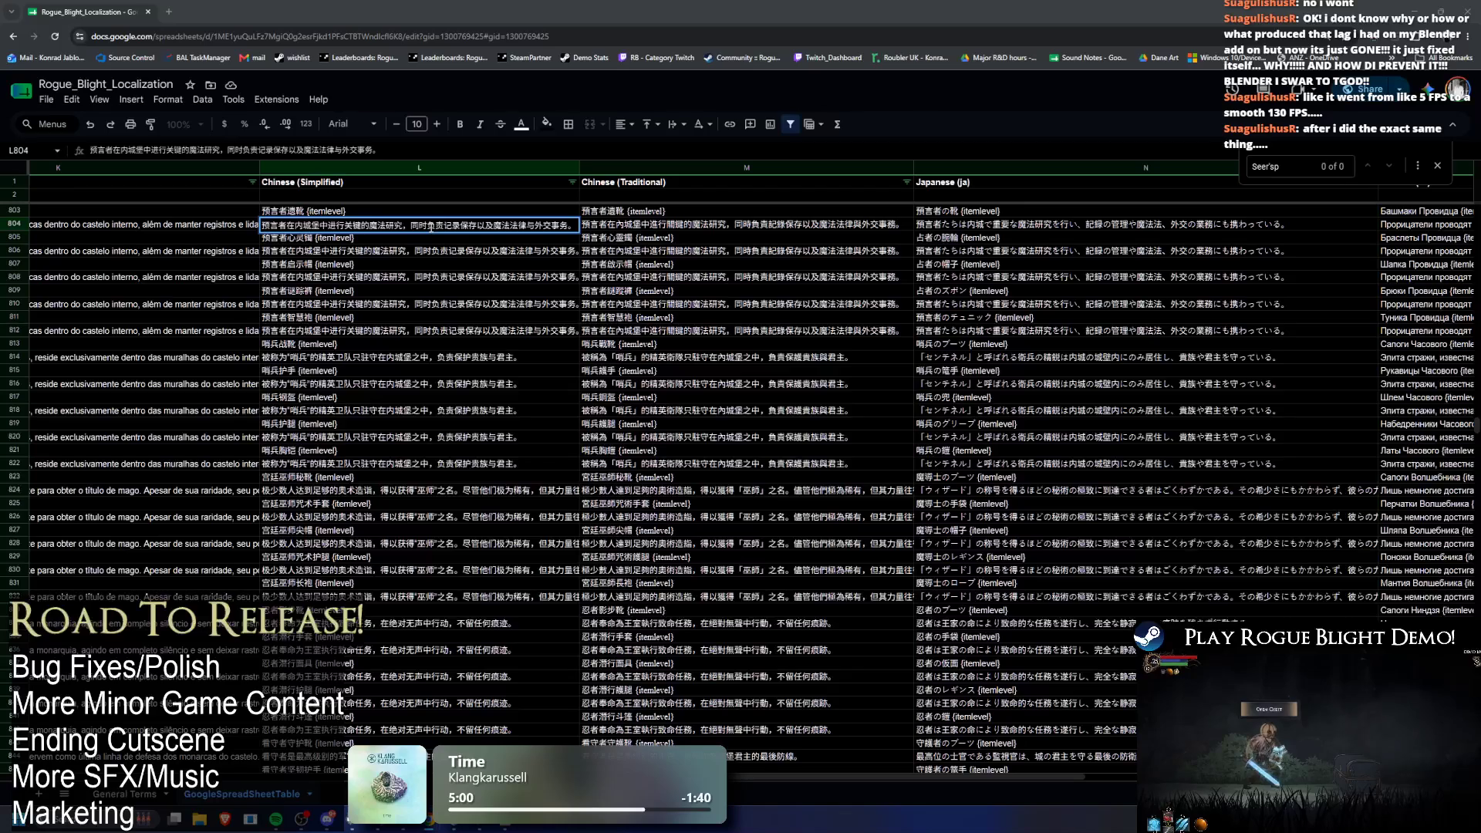
mouse_move(736, 11)
mouse_down()
mouse_move(736, 40)
mouse_move(965, 188)
mouse_move(832, 221)
mouse_move(606, 7)
mouse_move(958, 187)
mouse_move(687, 202)
mouse_up()
mouse_move(677, 217)
mouse_down()
mouse_move(665, 237)
mouse_move(555, 0)
mouse_up()
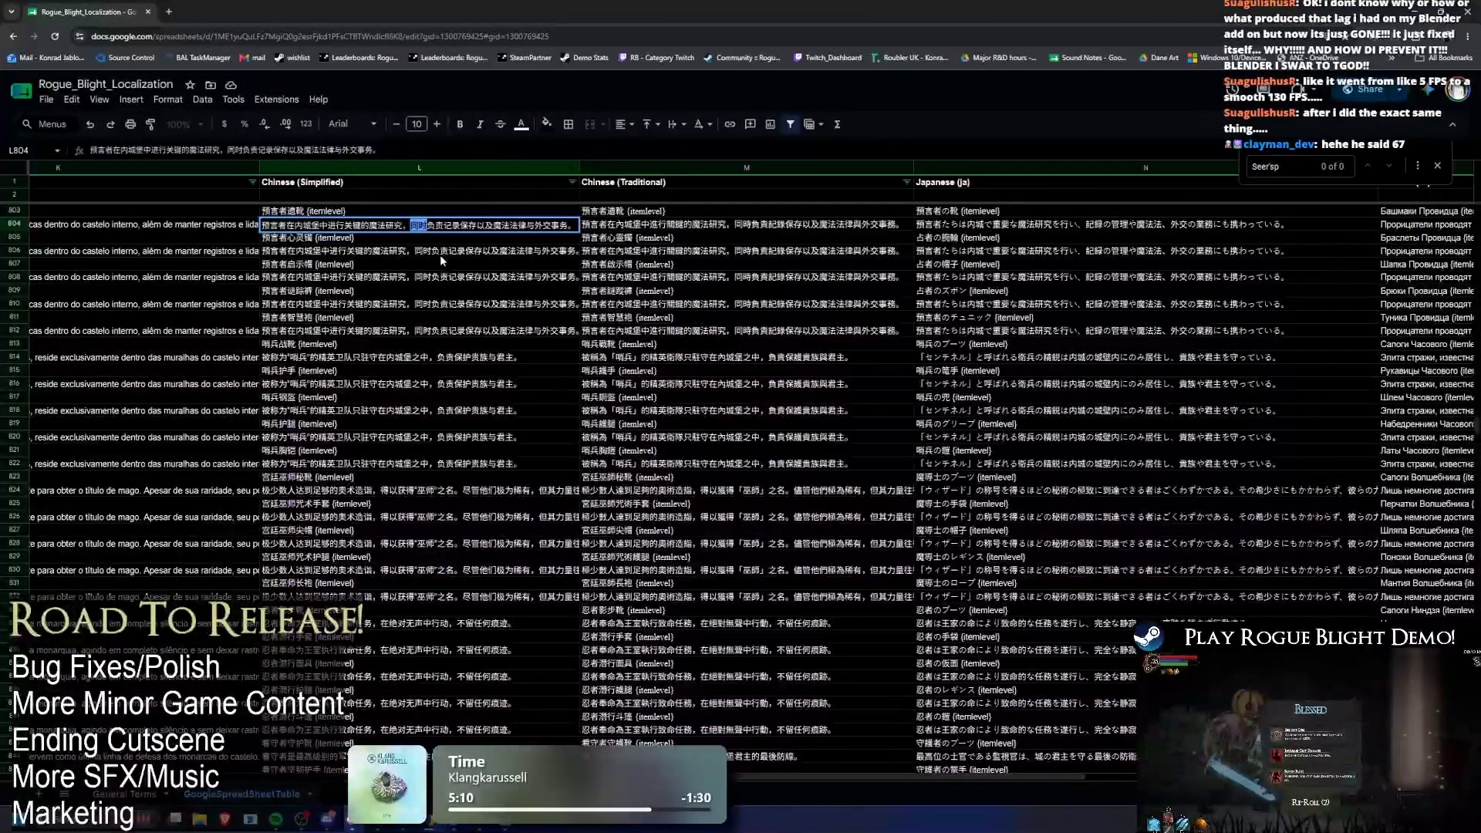
Step: Delete the opening clause of L804's Chinese (Simplified) text and return to Unity
click(405, 240)
double_click(415, 229)
drag(415, 229, 262, 229)
key(BackSpace)
key(Return)
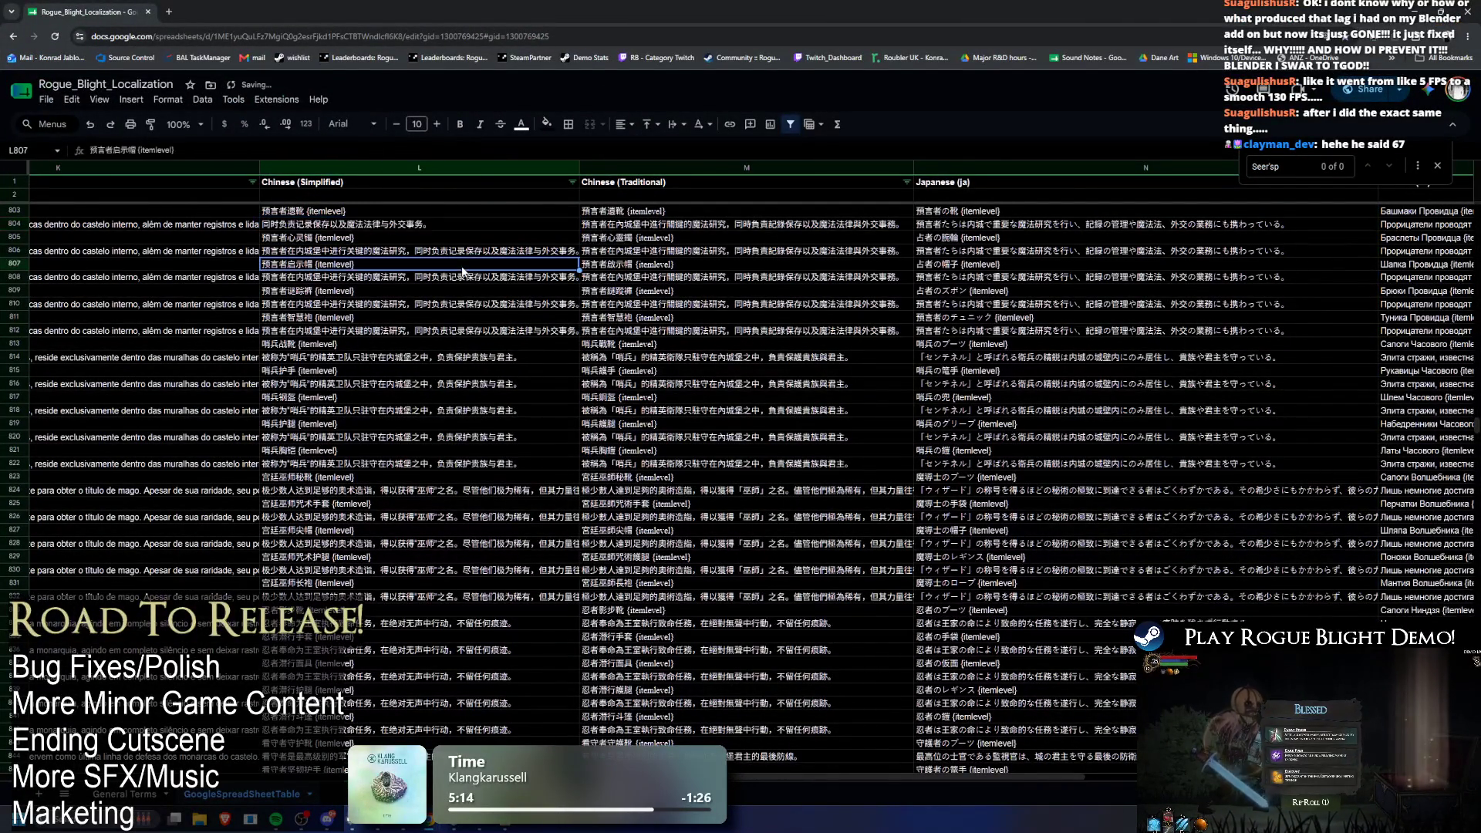
key(alt+Tab)
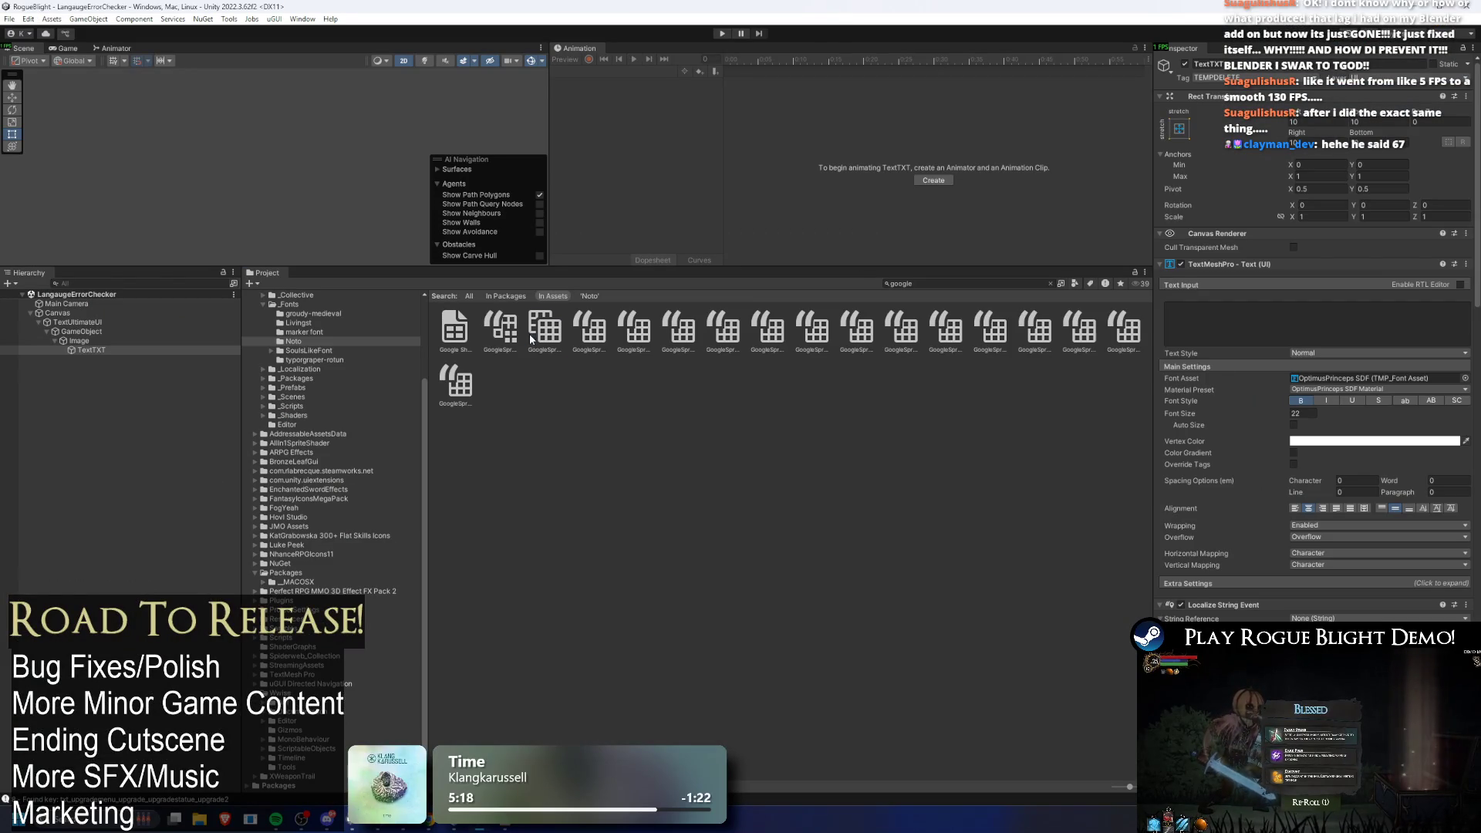
Step: Select the second GoogleSpreadsheet table asset and run the language-check scene
click(500, 328)
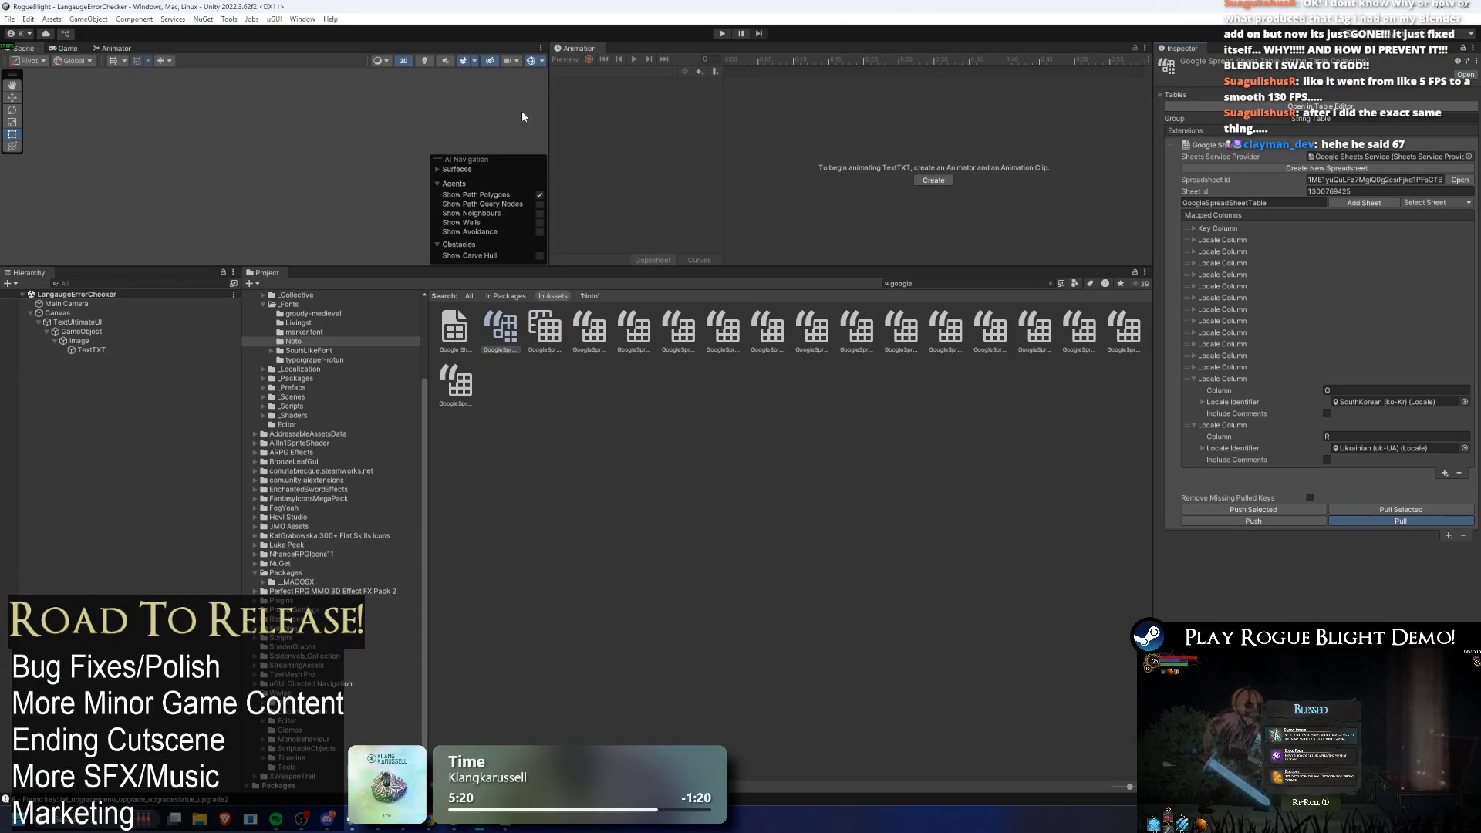
click(719, 33)
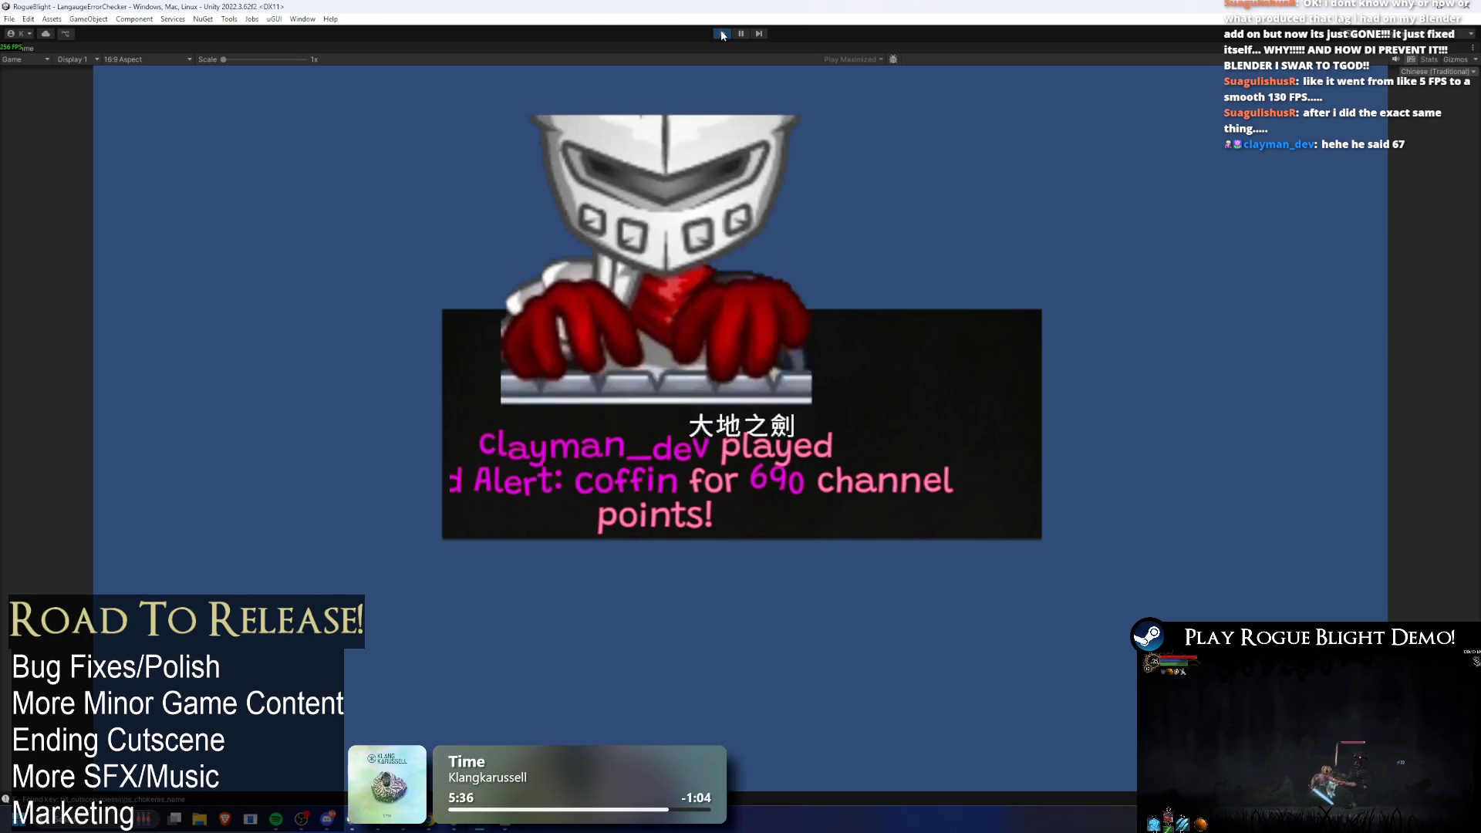
Step: Stop the test run and scroll the Console down to the seerspump rows
key(ctrl+shift+c)
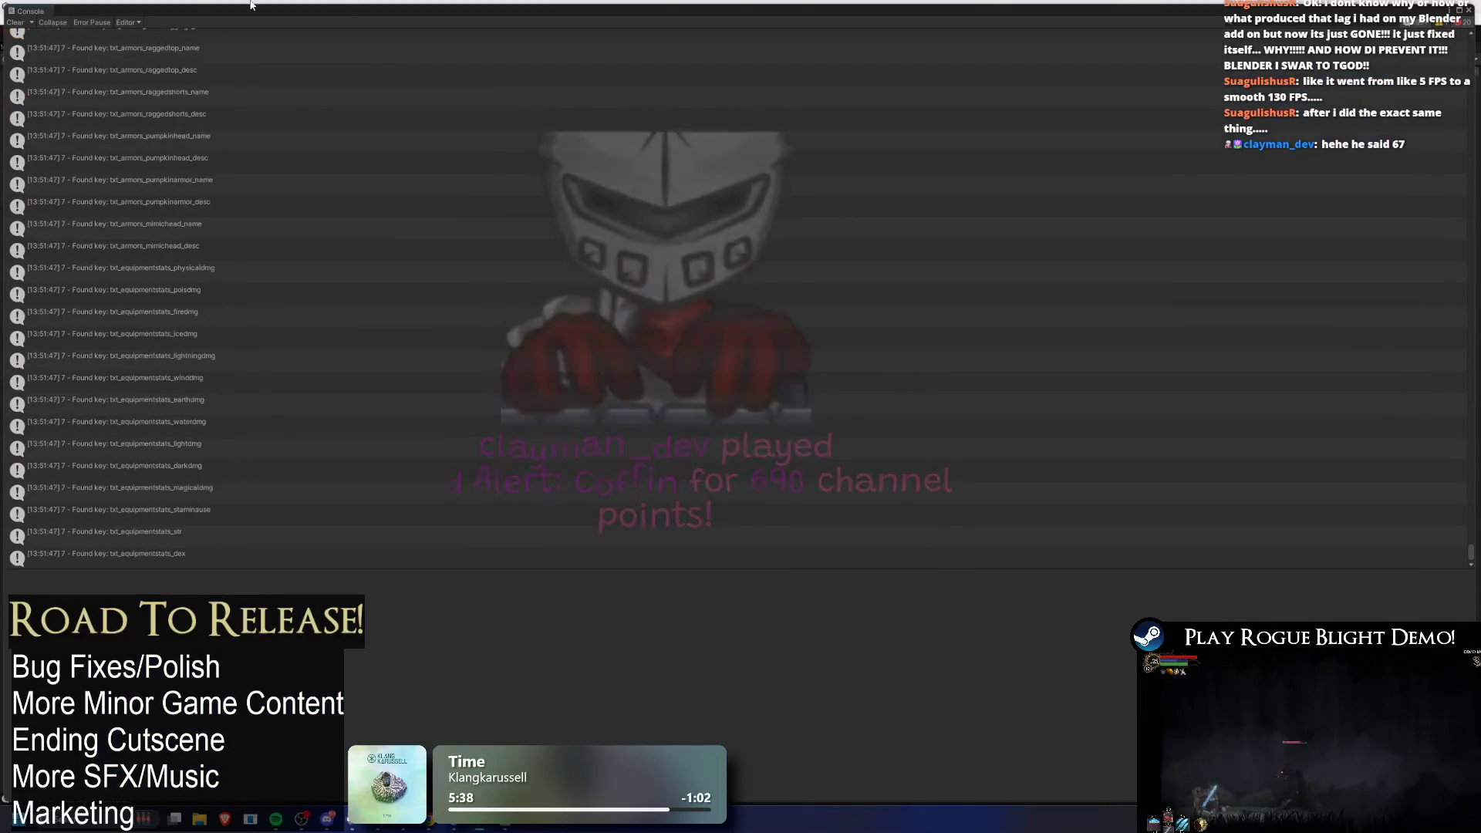
key(alt+Tab)
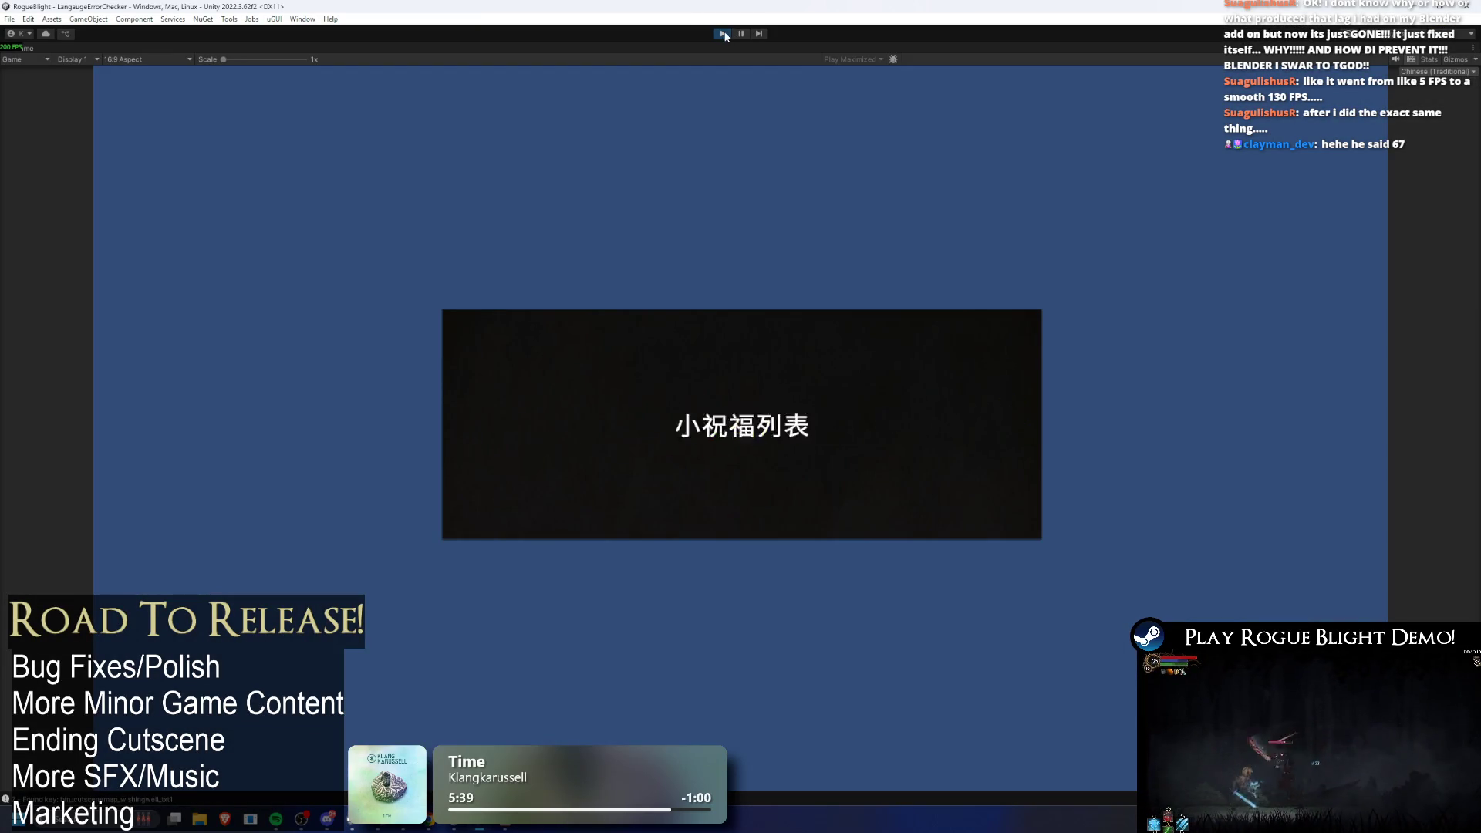
key(ctrl+p)
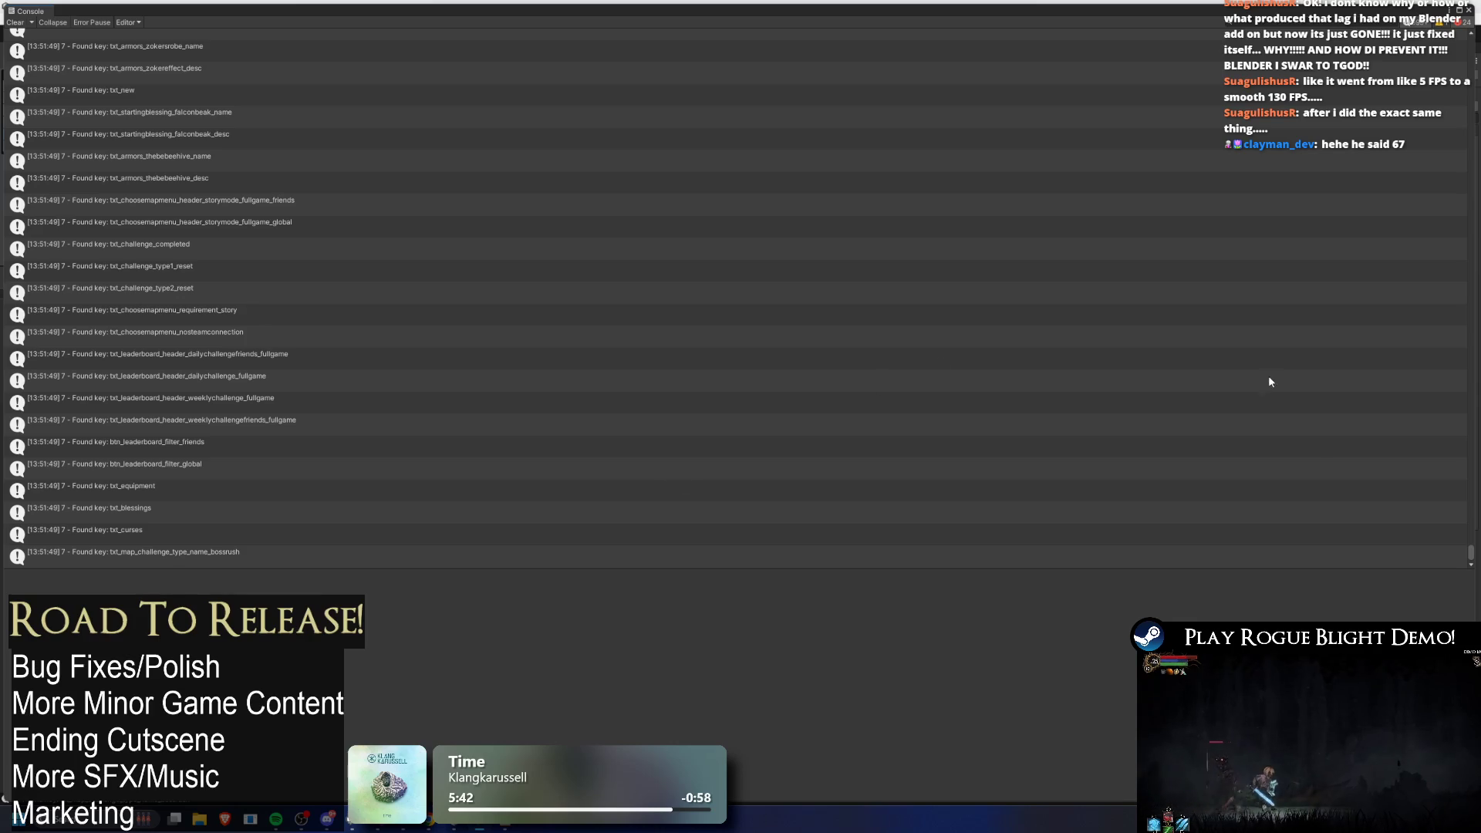
scroll(1085, 356, up, 20)
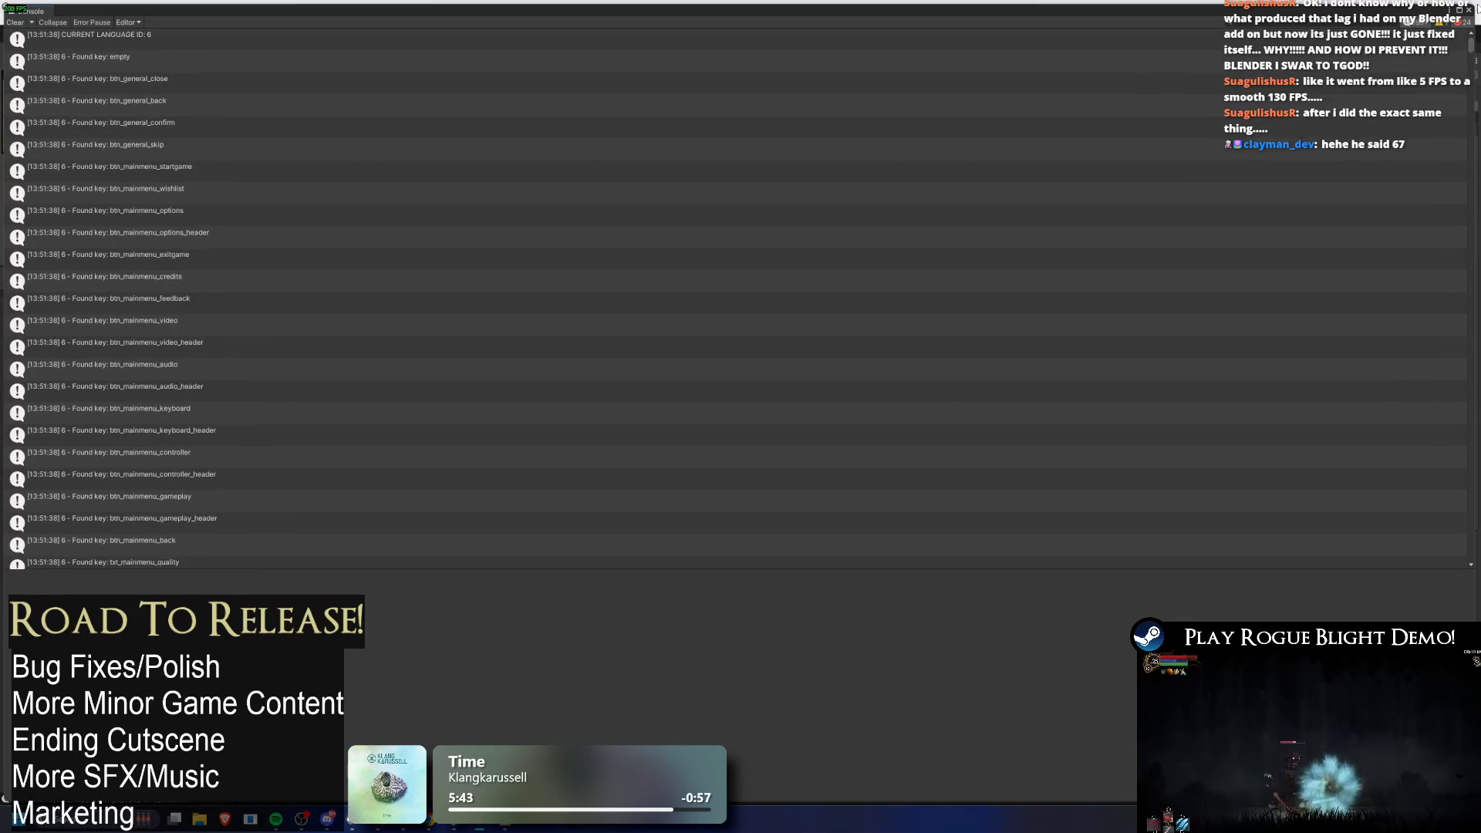
scroll(905, 234, down, 10)
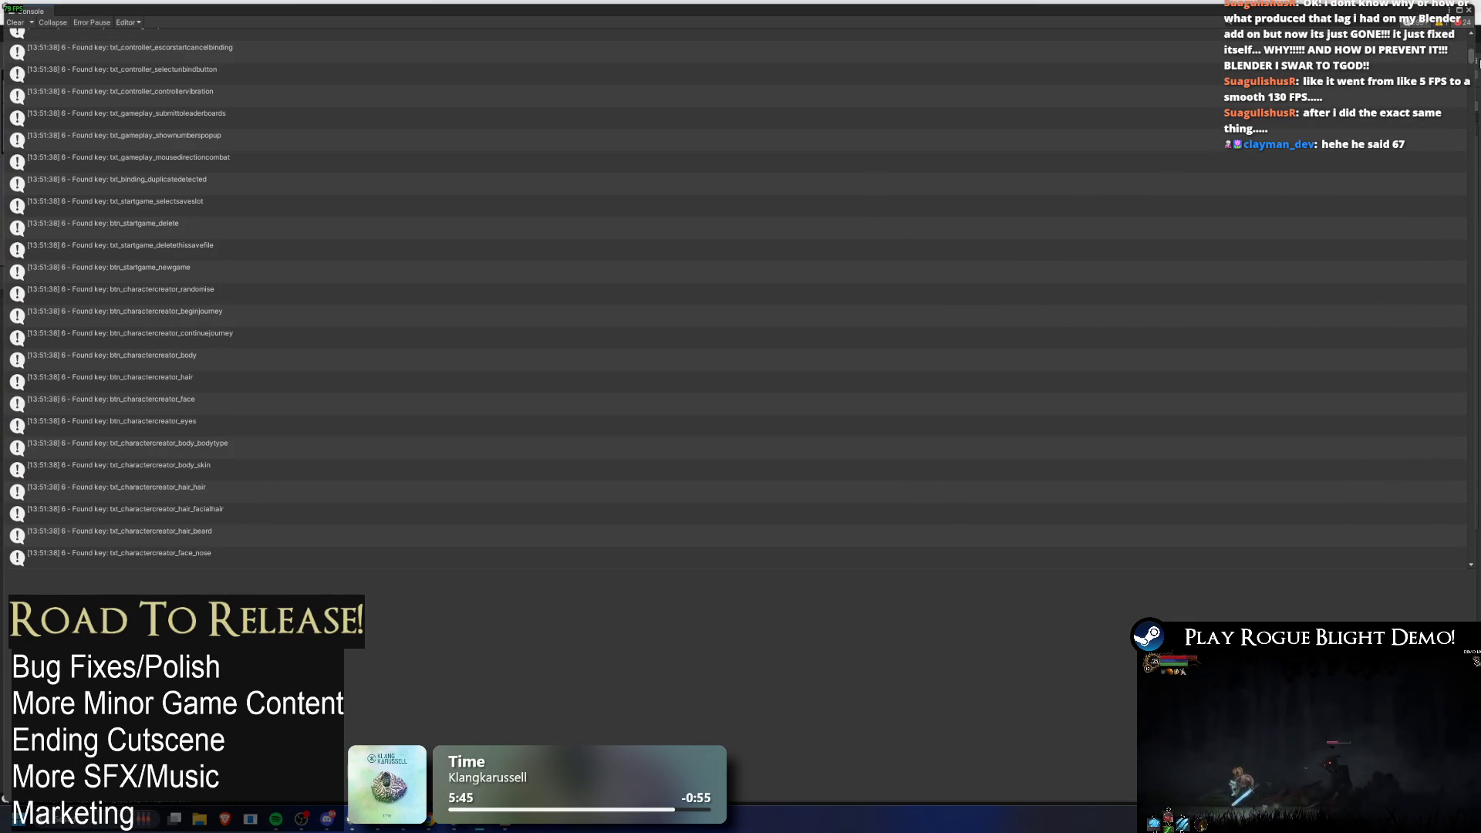
drag(1470, 62, 1413, 400)
scroll(1100, 330, down, 5)
scroll(925, 455, down, 10)
scroll(275, 404, down, 10)
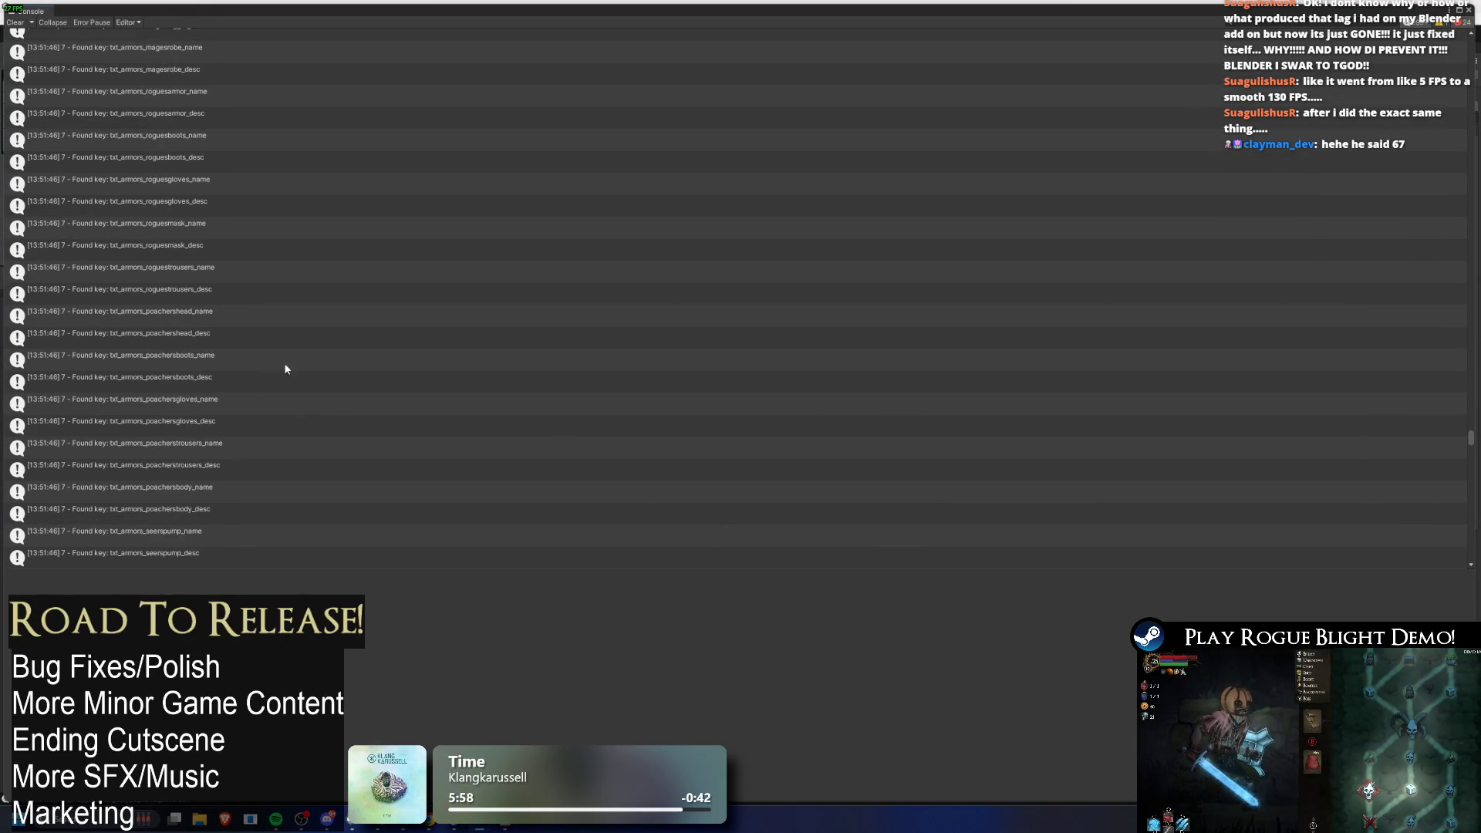
scroll(282, 369, down, 5)
Step: Inspect the font atlas error following seerspump_desc, then switch to the localization sheet
click(167, 303)
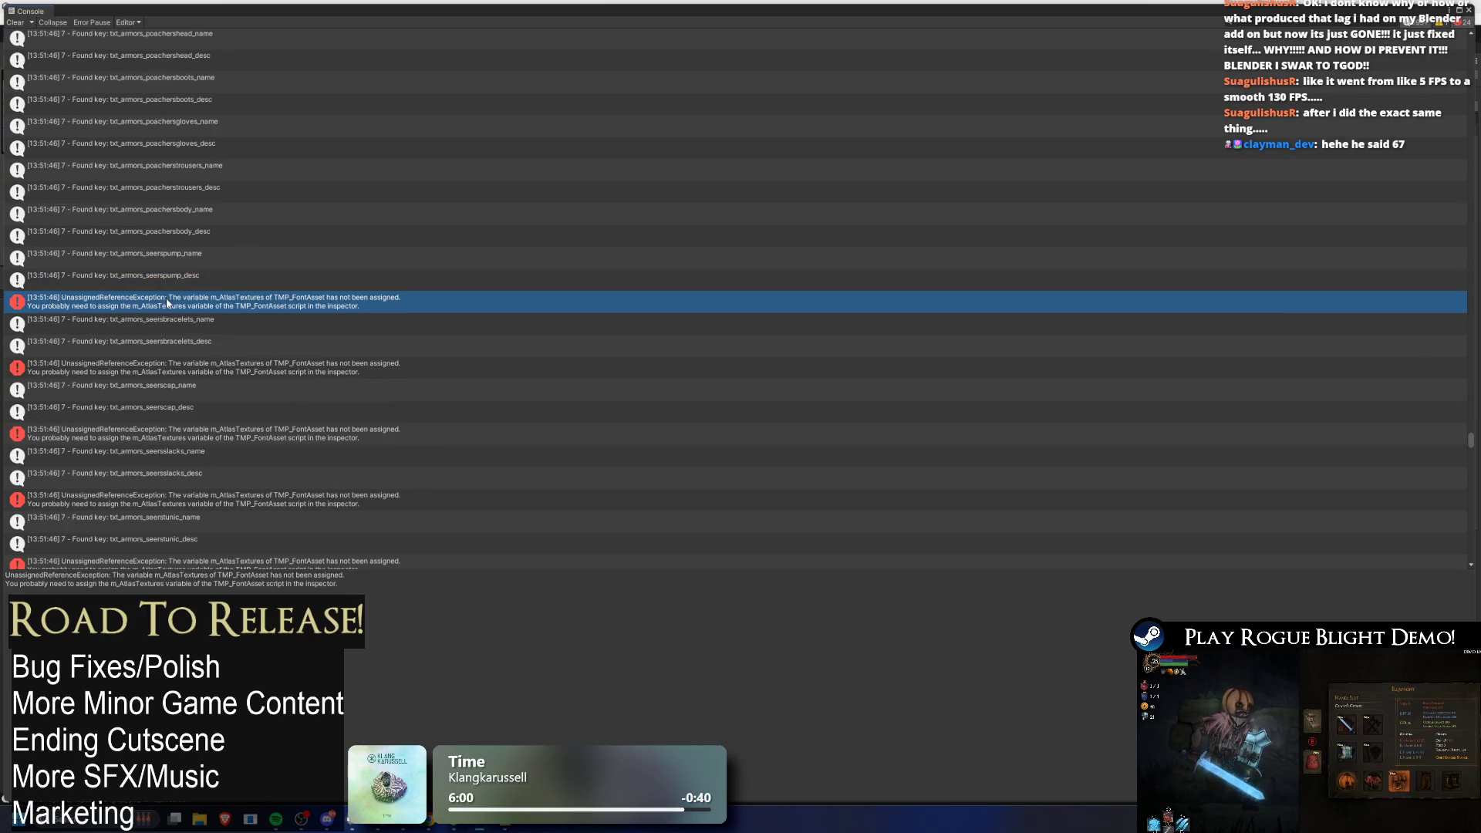
click(191, 279)
click(187, 301)
key(alt+Tab)
key(alt+Tab)
key(alt+Tab)
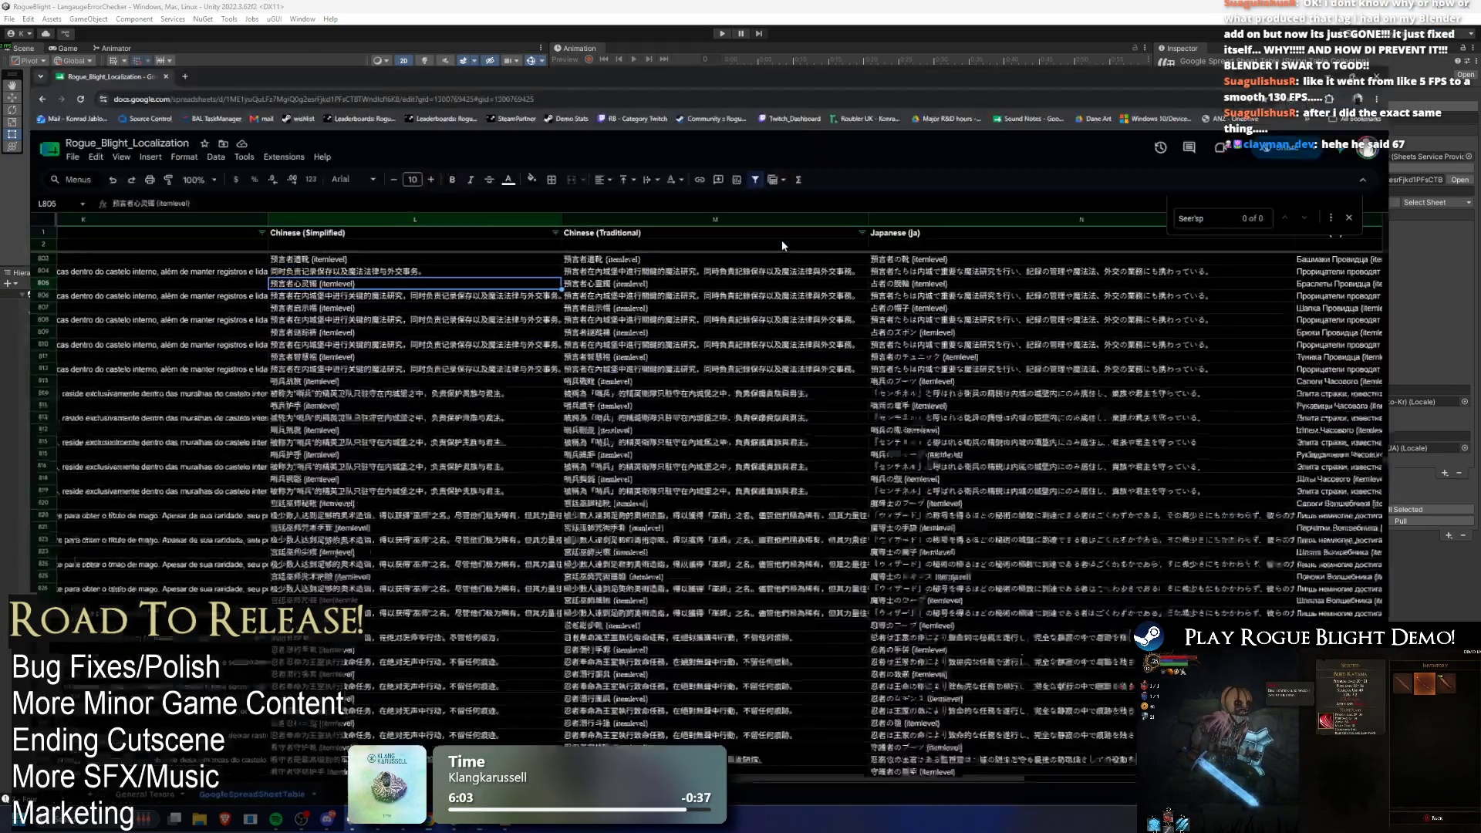
Step: Restore the full Simplified Chinese seer description in cell L804 of the localization sheet
click(631, 287)
click(461, 227)
key(ctrl+v)
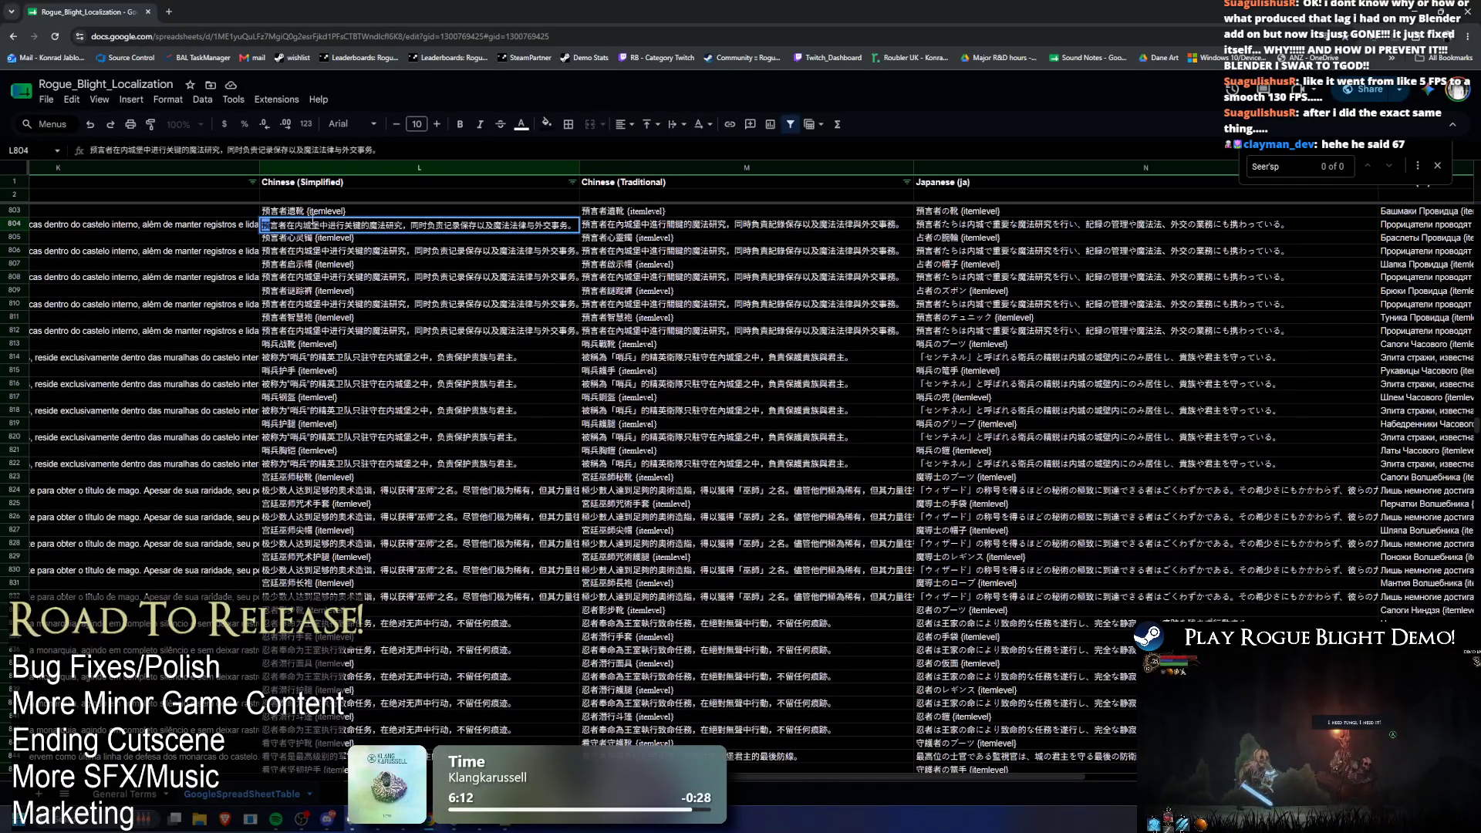
Step: Zoom in and reopen L804 to check both clauses, leaving the text unchanged
key(ctrl+plus)
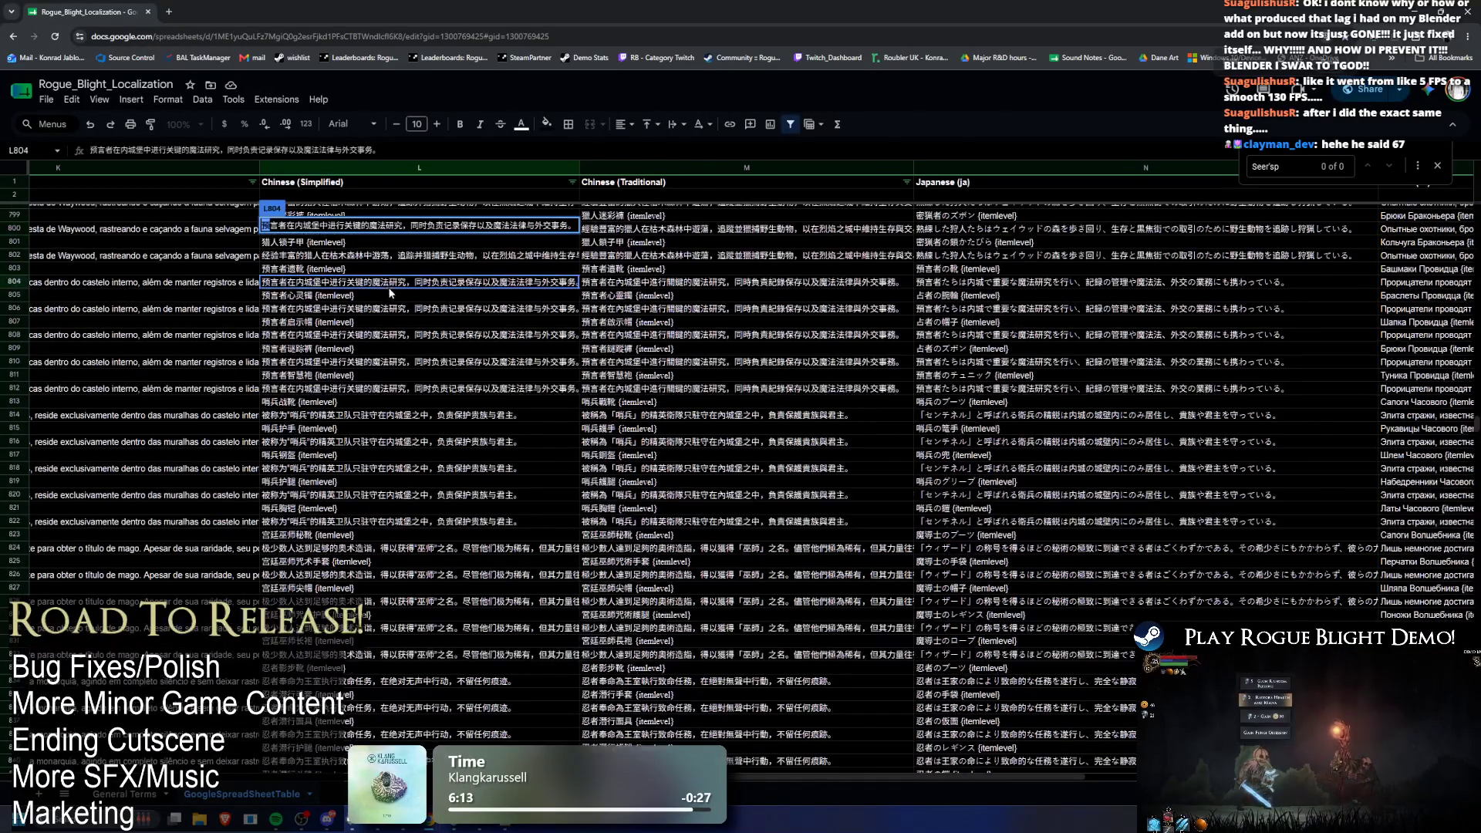
scroll(435, 347, up, 2)
key(ctrl+plus)
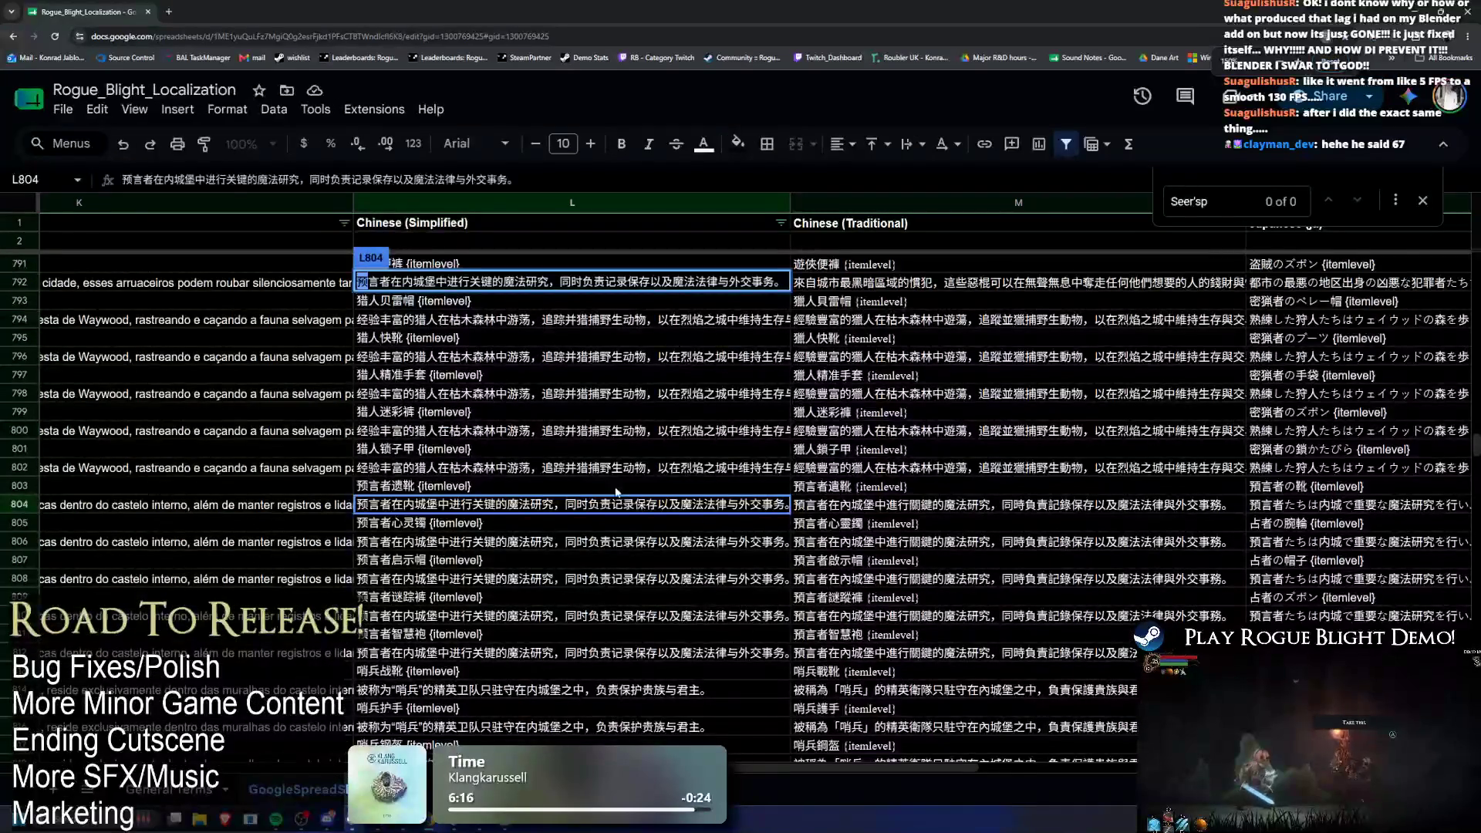
scroll(496, 482, down, 1)
double_click(426, 447)
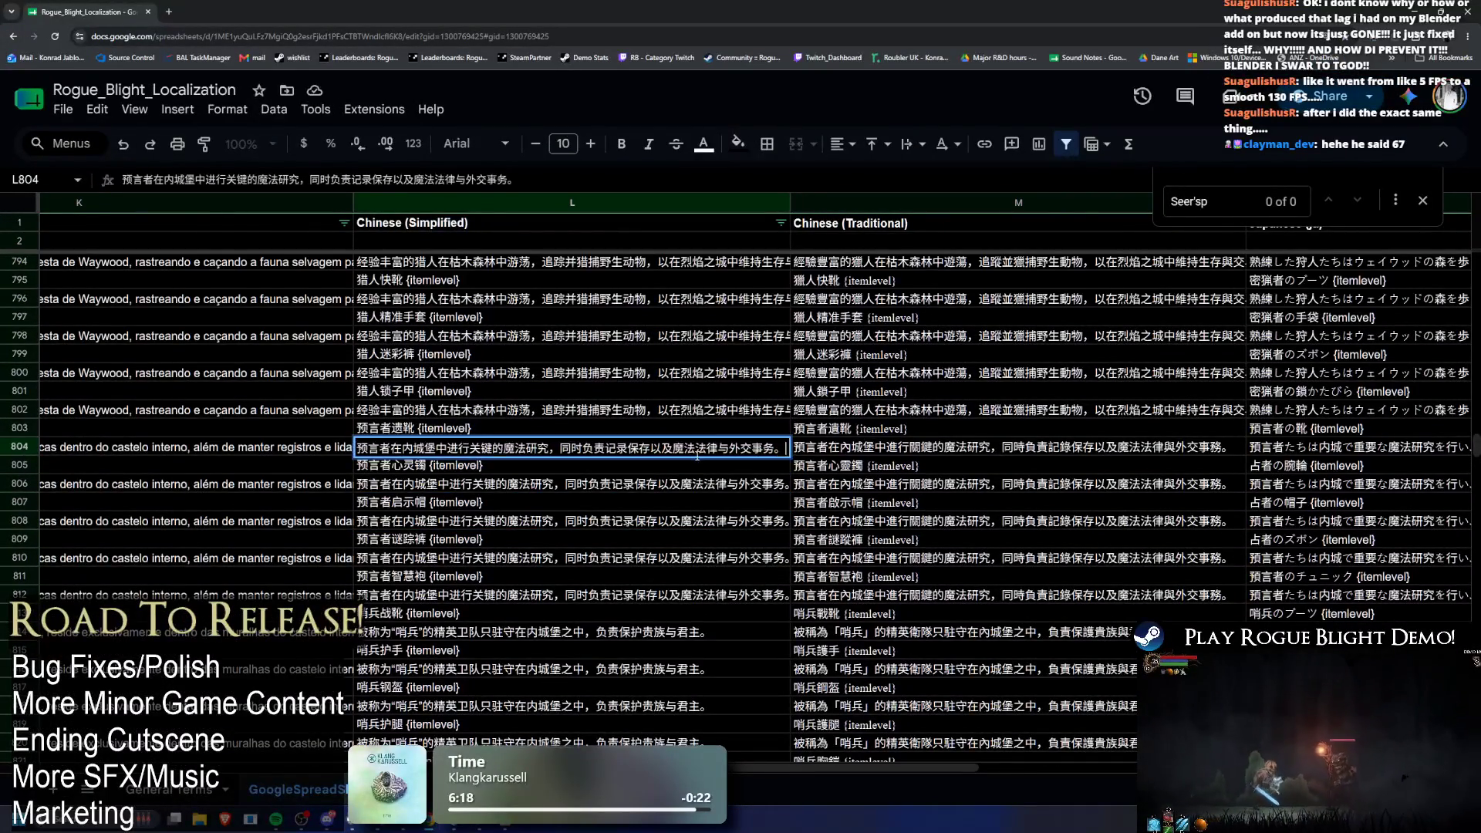
drag(627, 448, 775, 448)
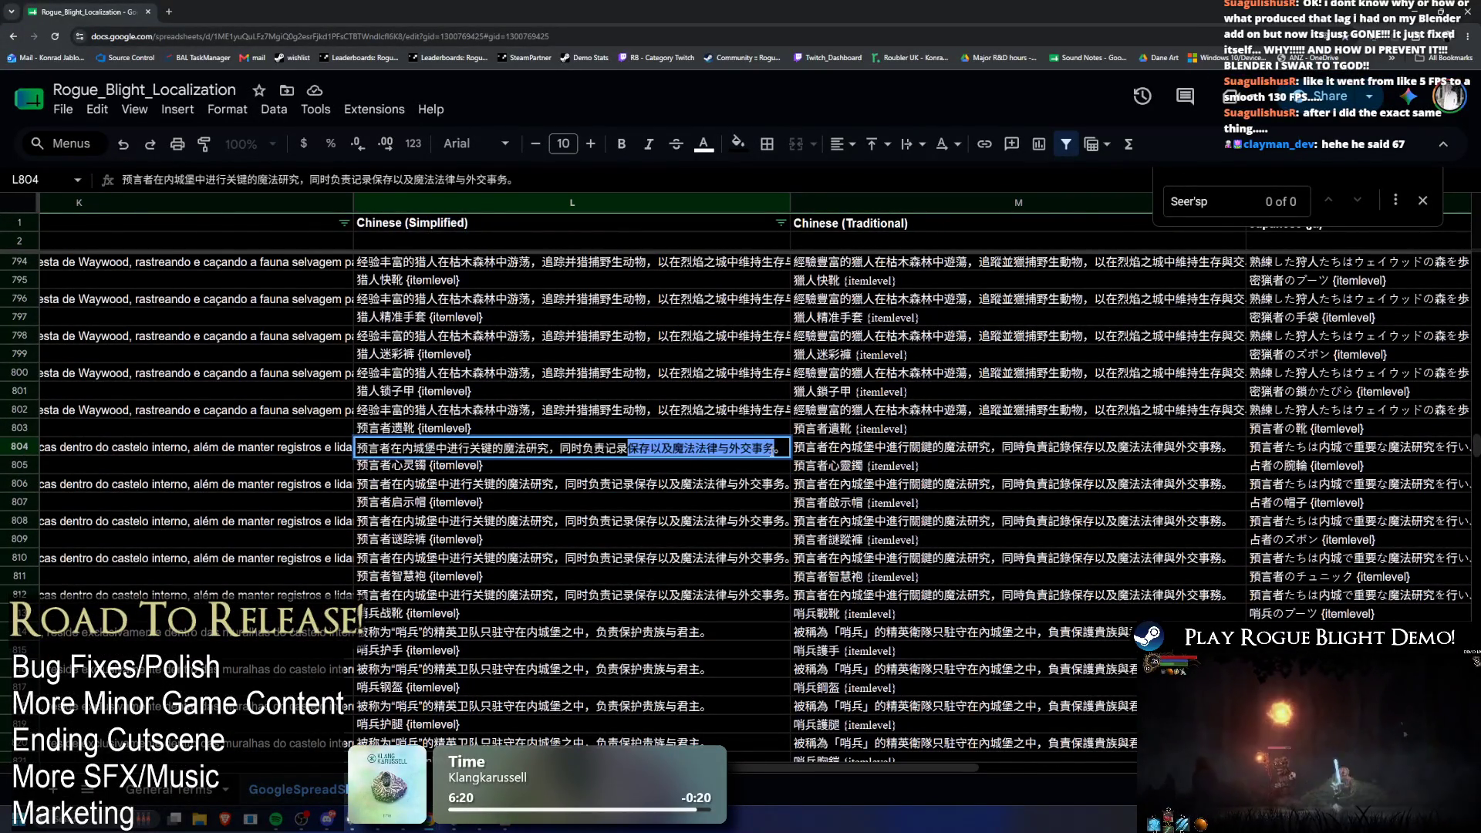
key(ctrl+a)
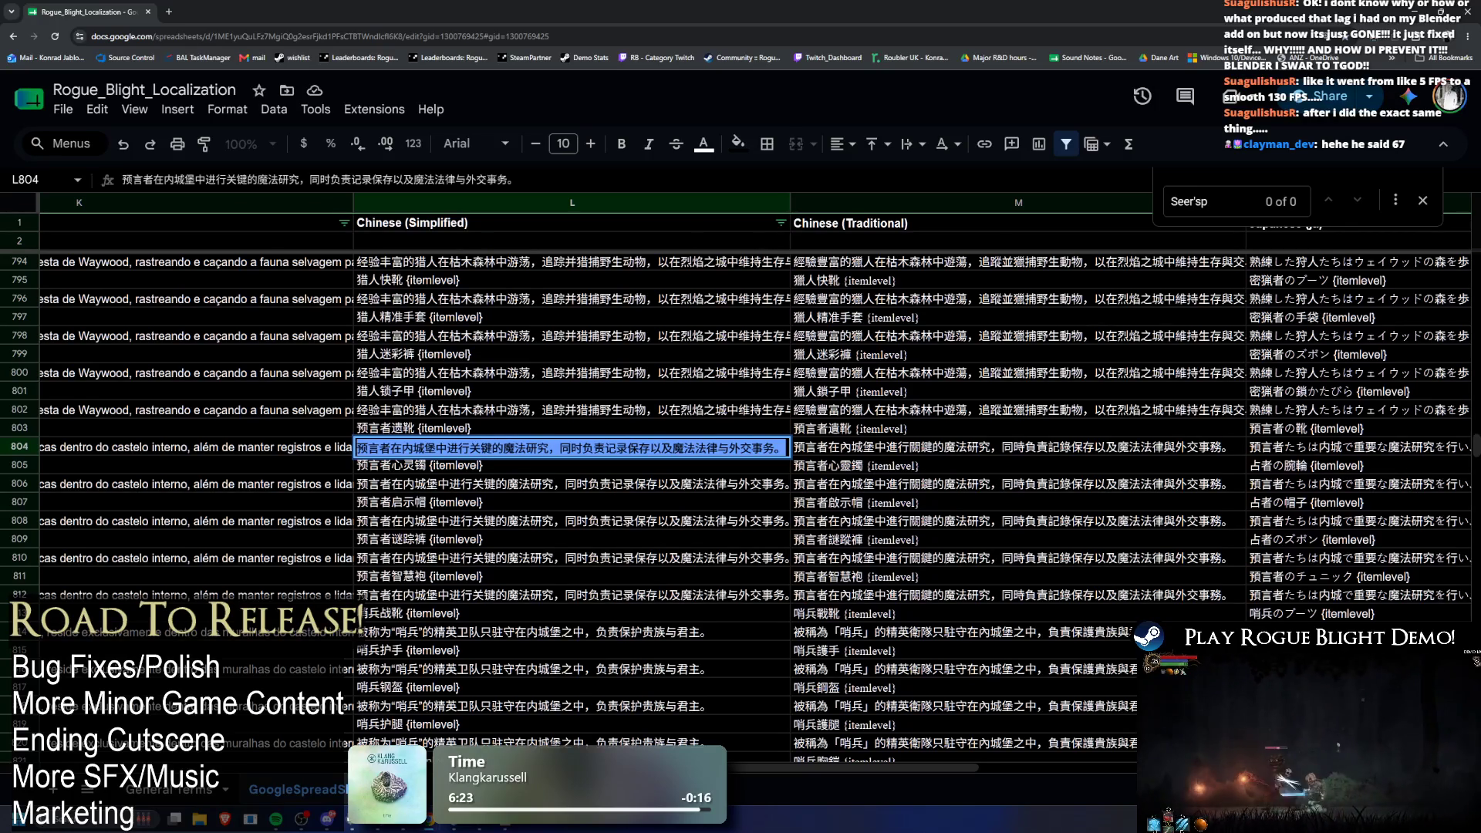
key(alt+Tab)
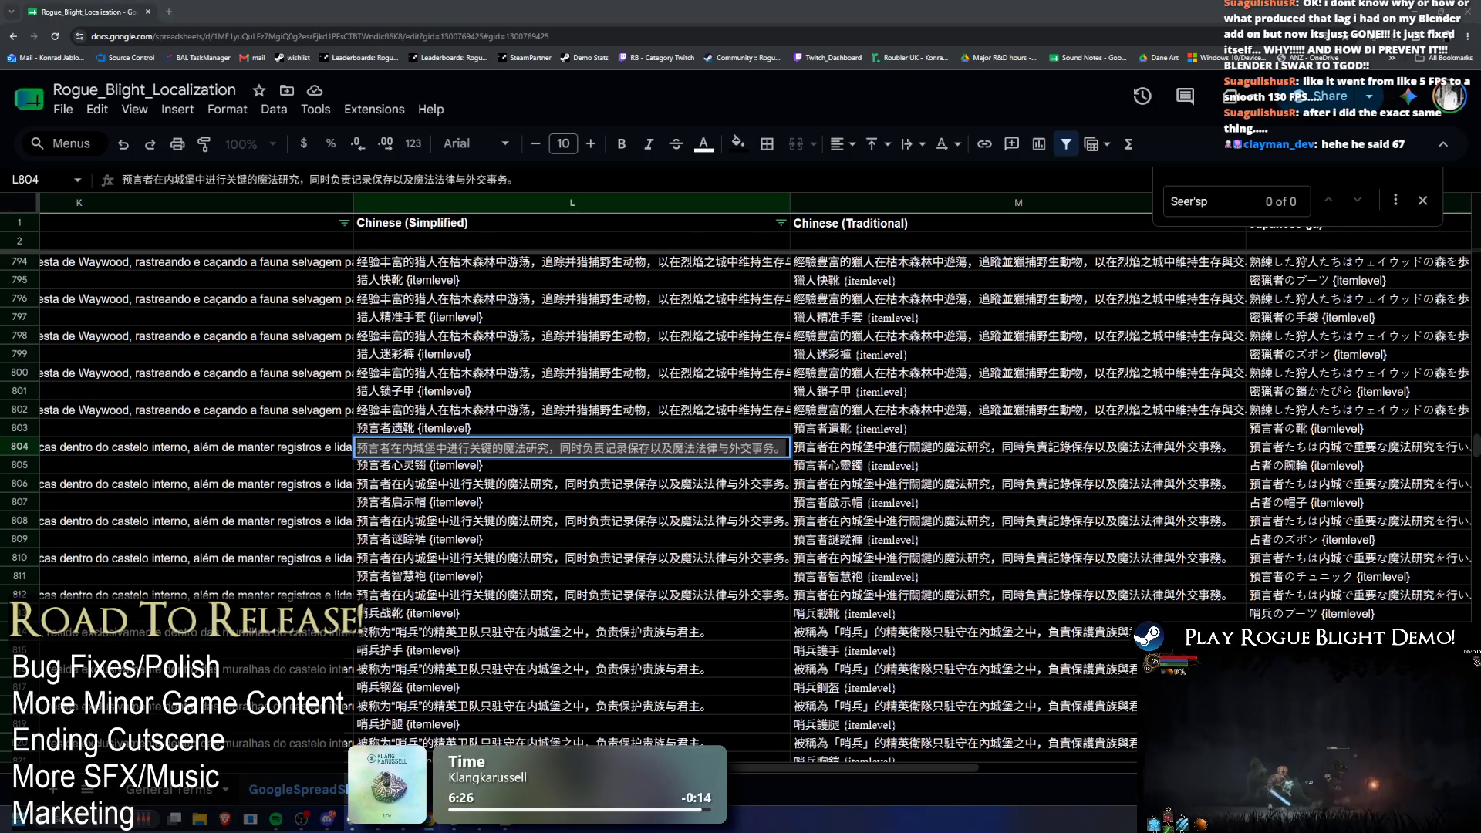
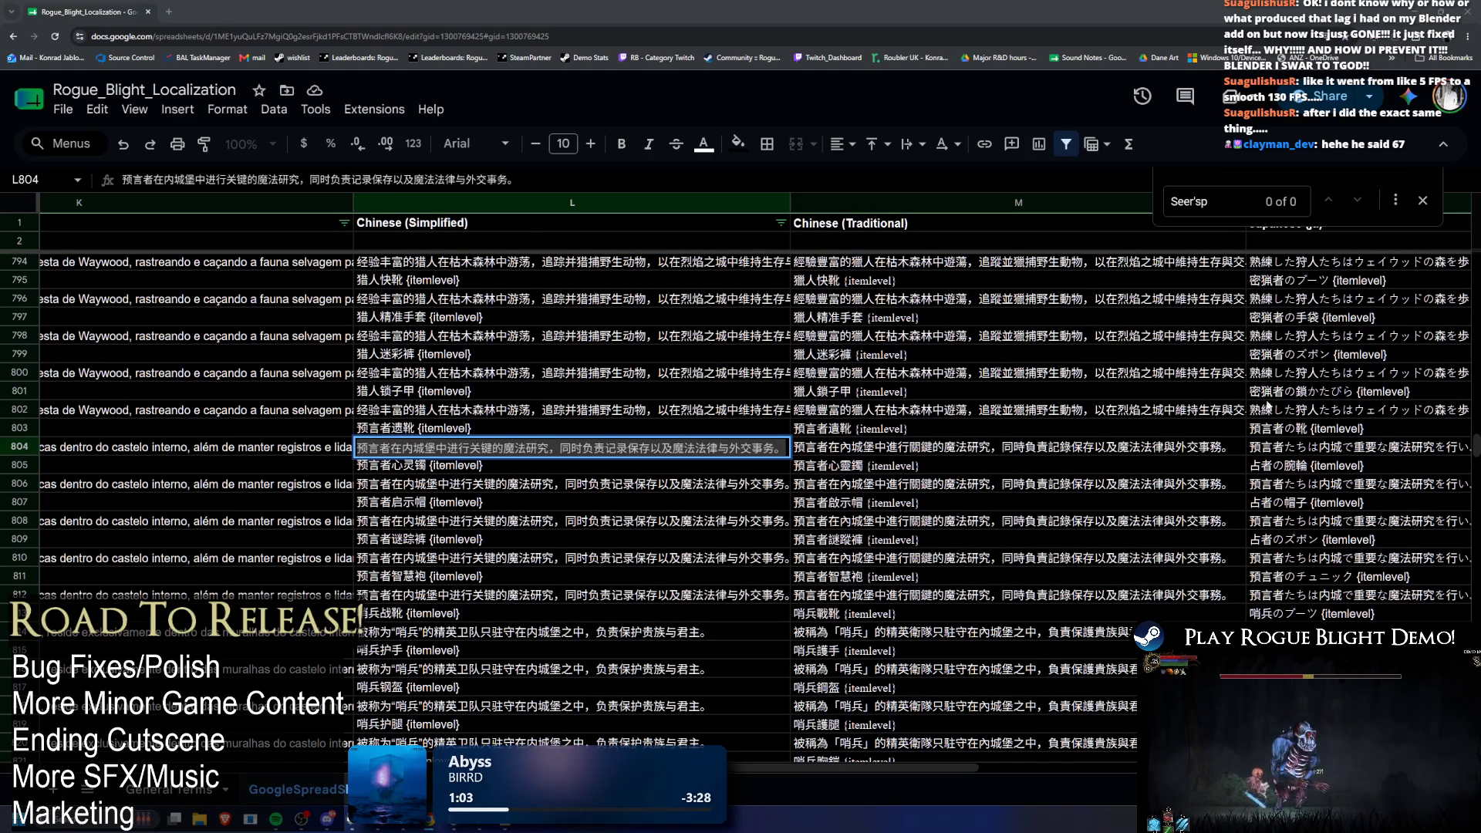
Step: Search the localization sheet for the character 预
click(553, 391)
key(ctrl+f)
text(预)
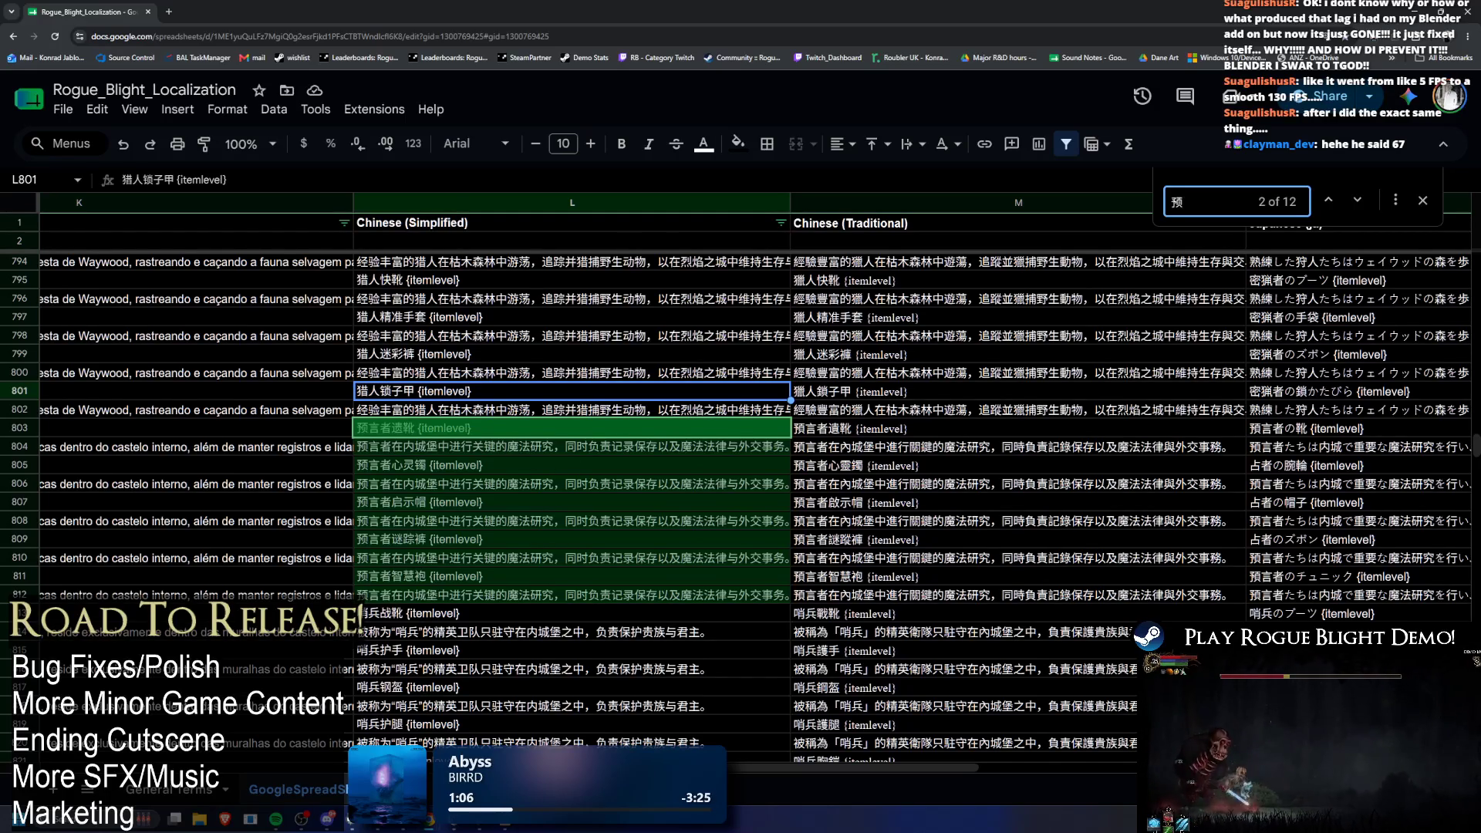
key(alt+Tab)
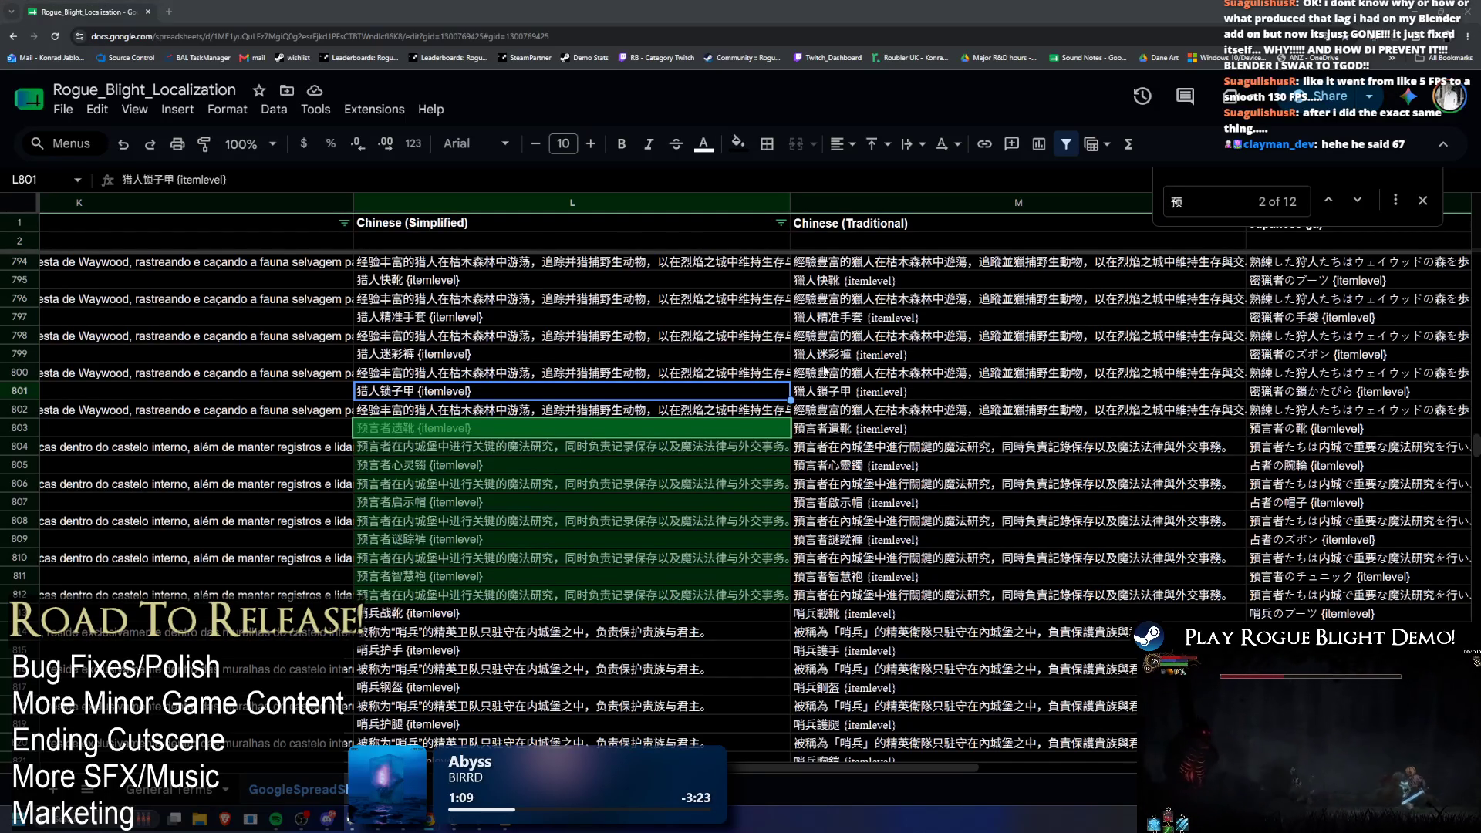
Step: Search the sheet for 在, then for 内, which returns 46 matches
text(在)
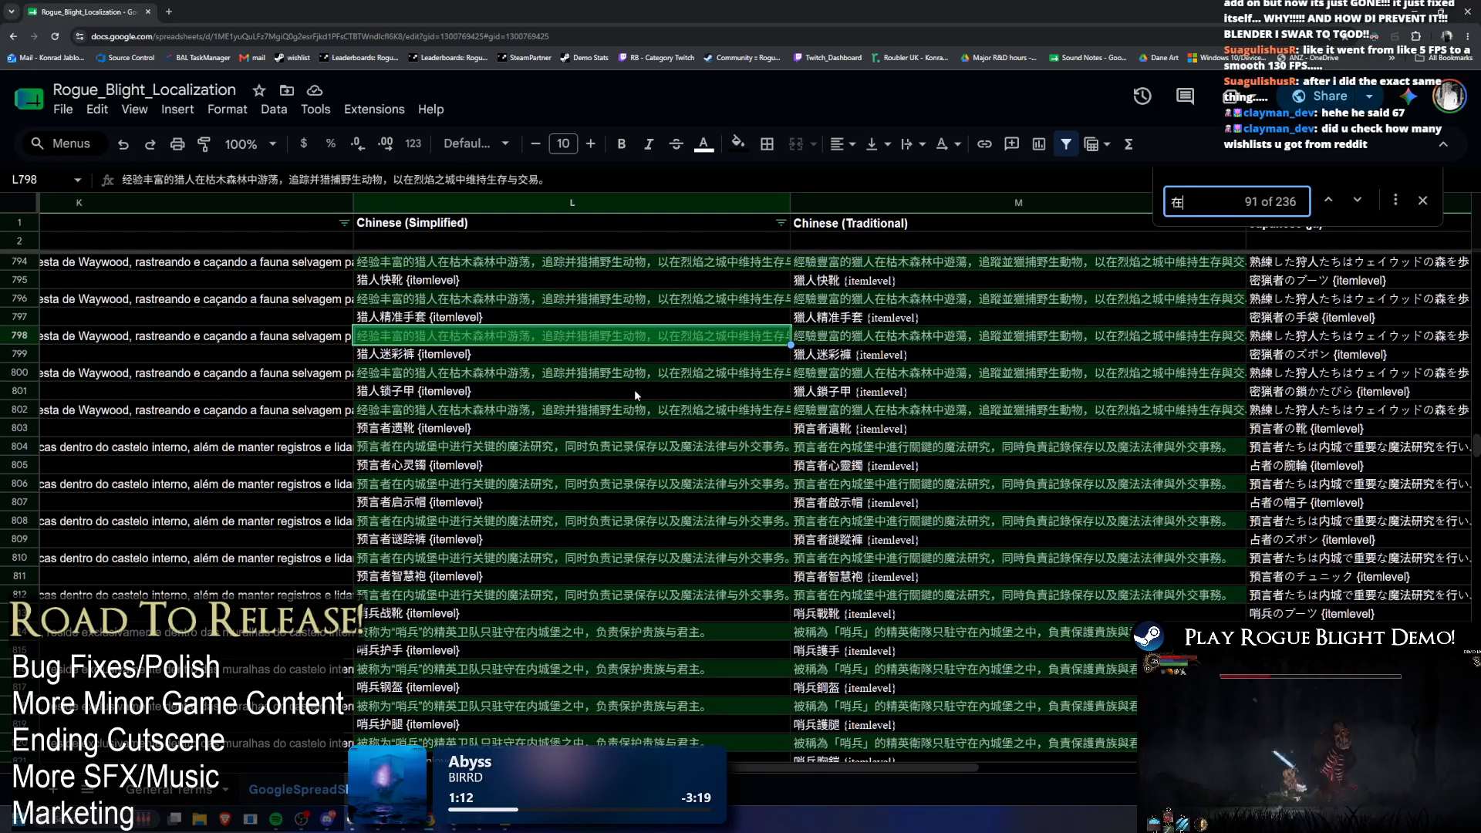
key(alt+Tab)
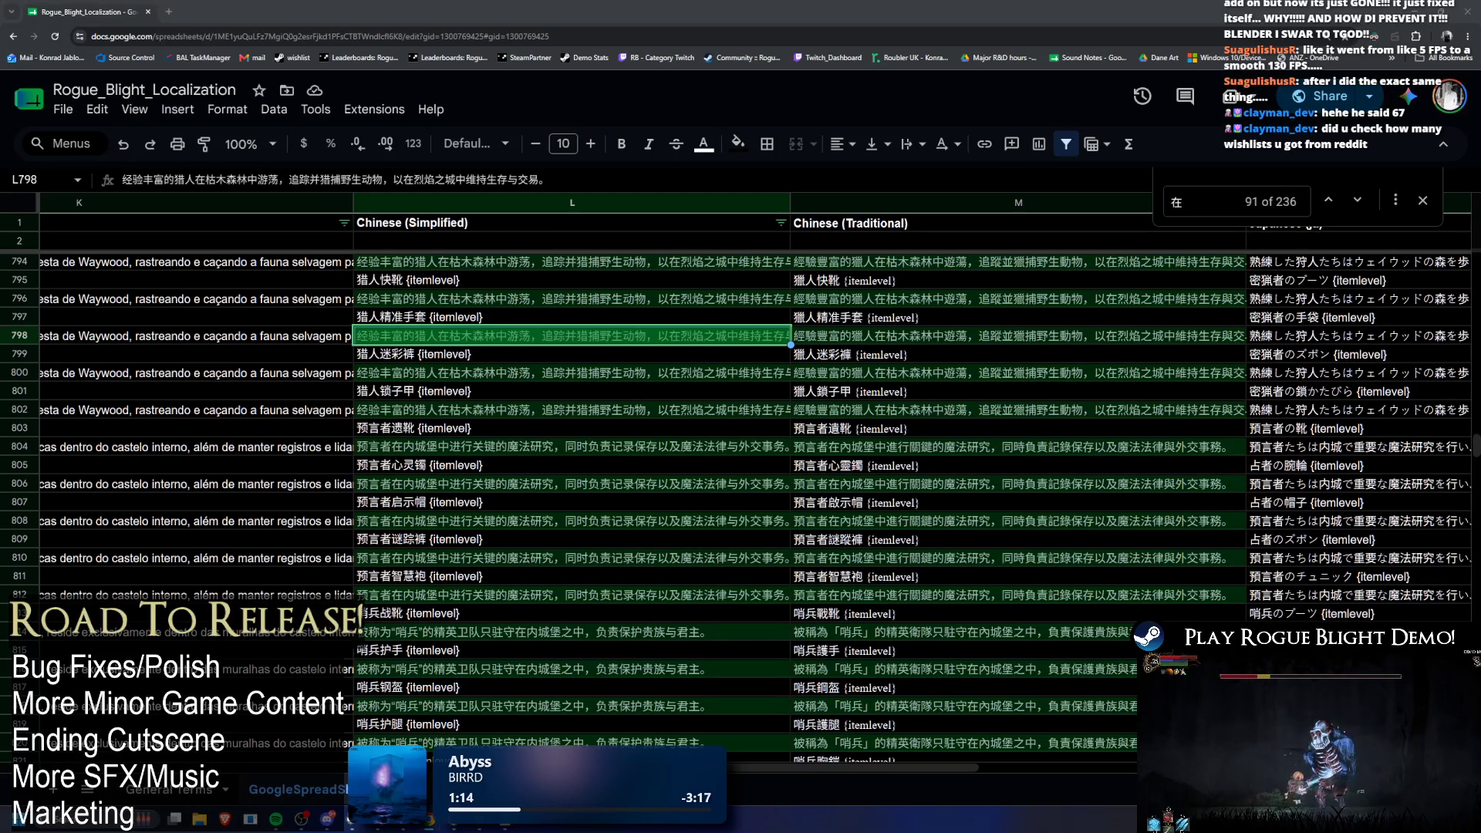
key(alt+Tab)
click(645, 321)
key(ctrl+f)
text(内)
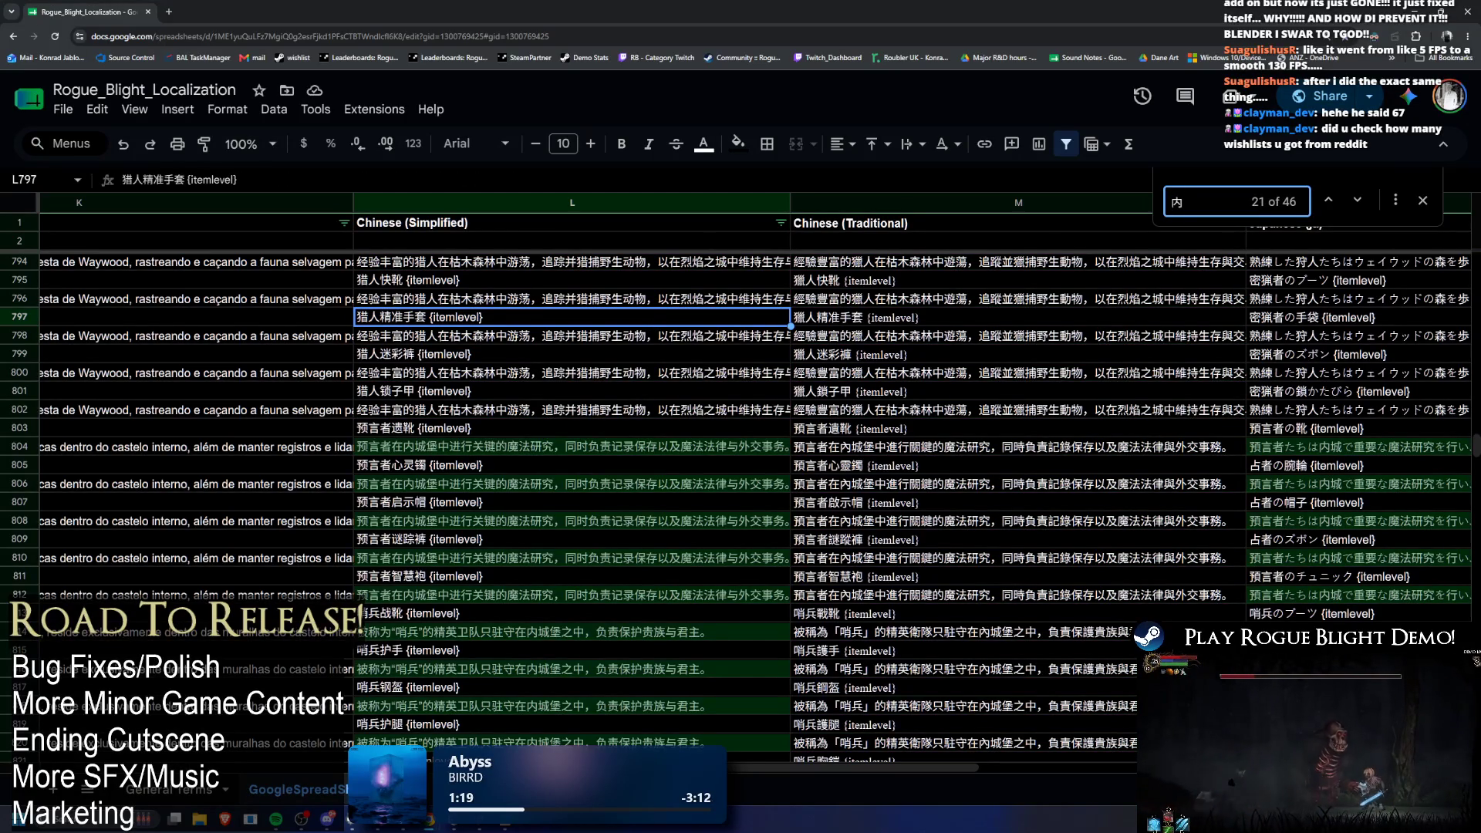
key(alt+Tab)
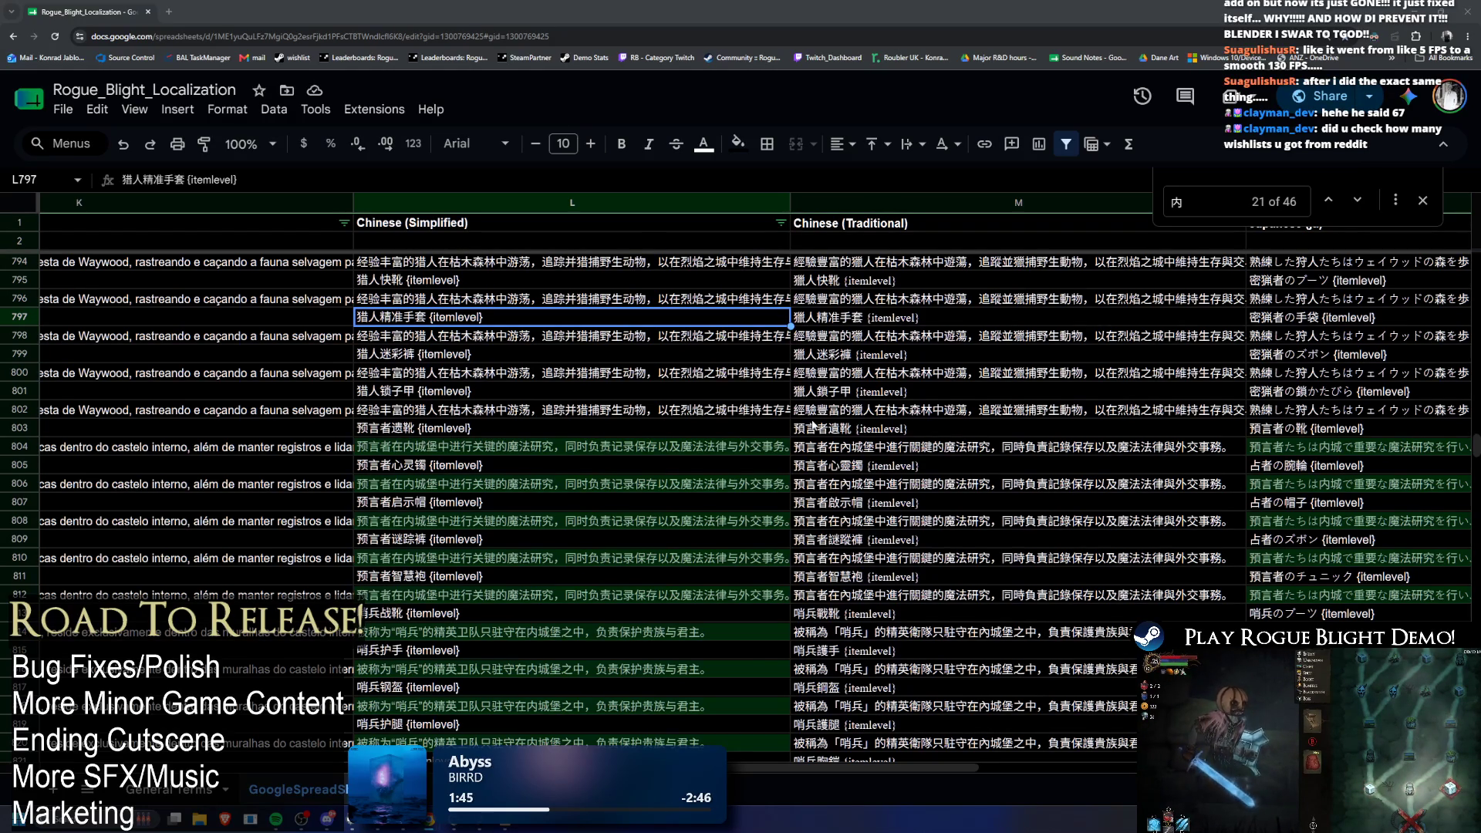
Step: Search the sheet for 廣, then for 法, stepping back and forth through the 法 matches
key(ctrl+f)
text(廣)
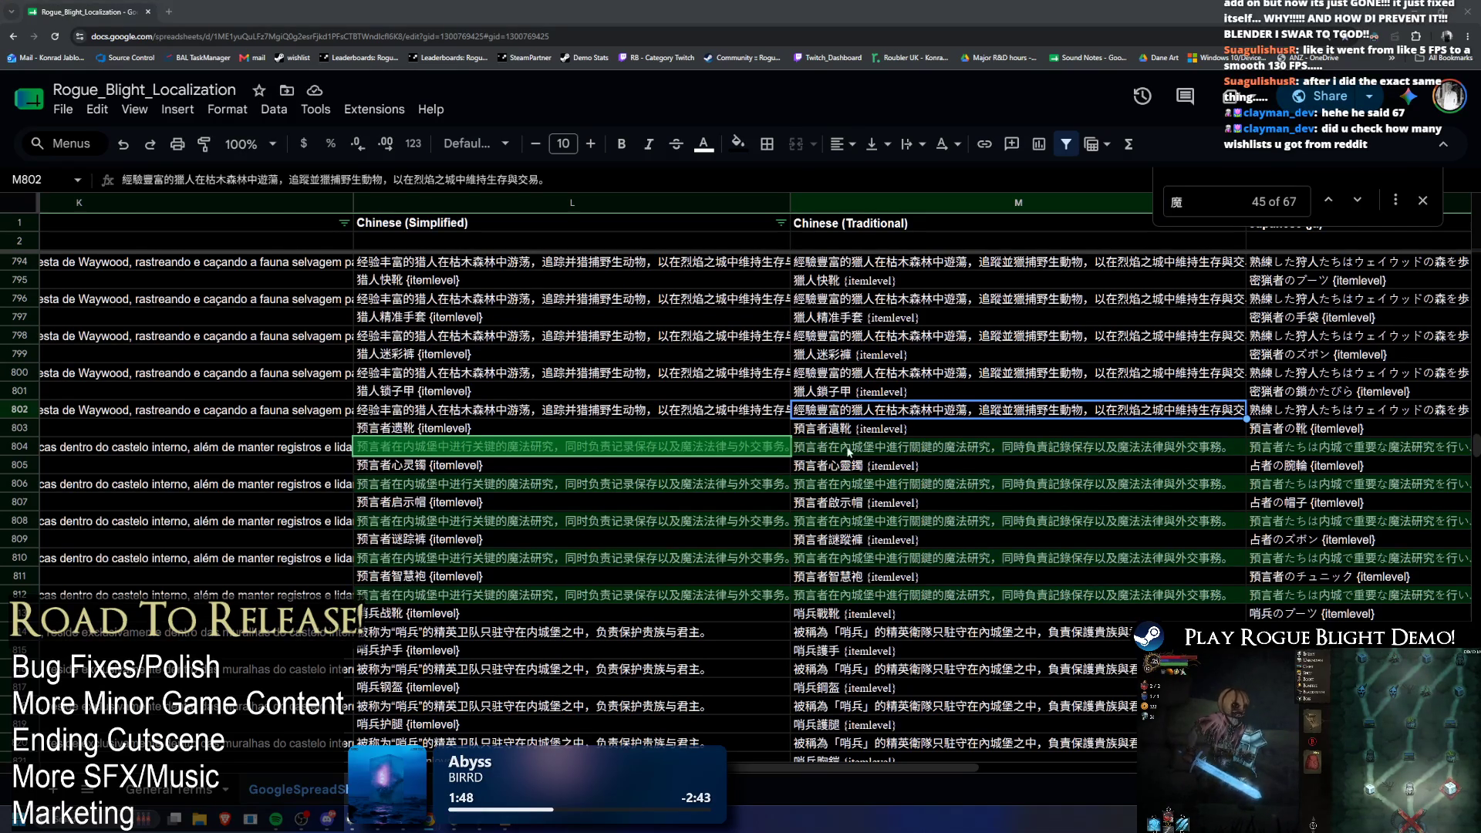
click(788, 465)
key(ctrl+f)
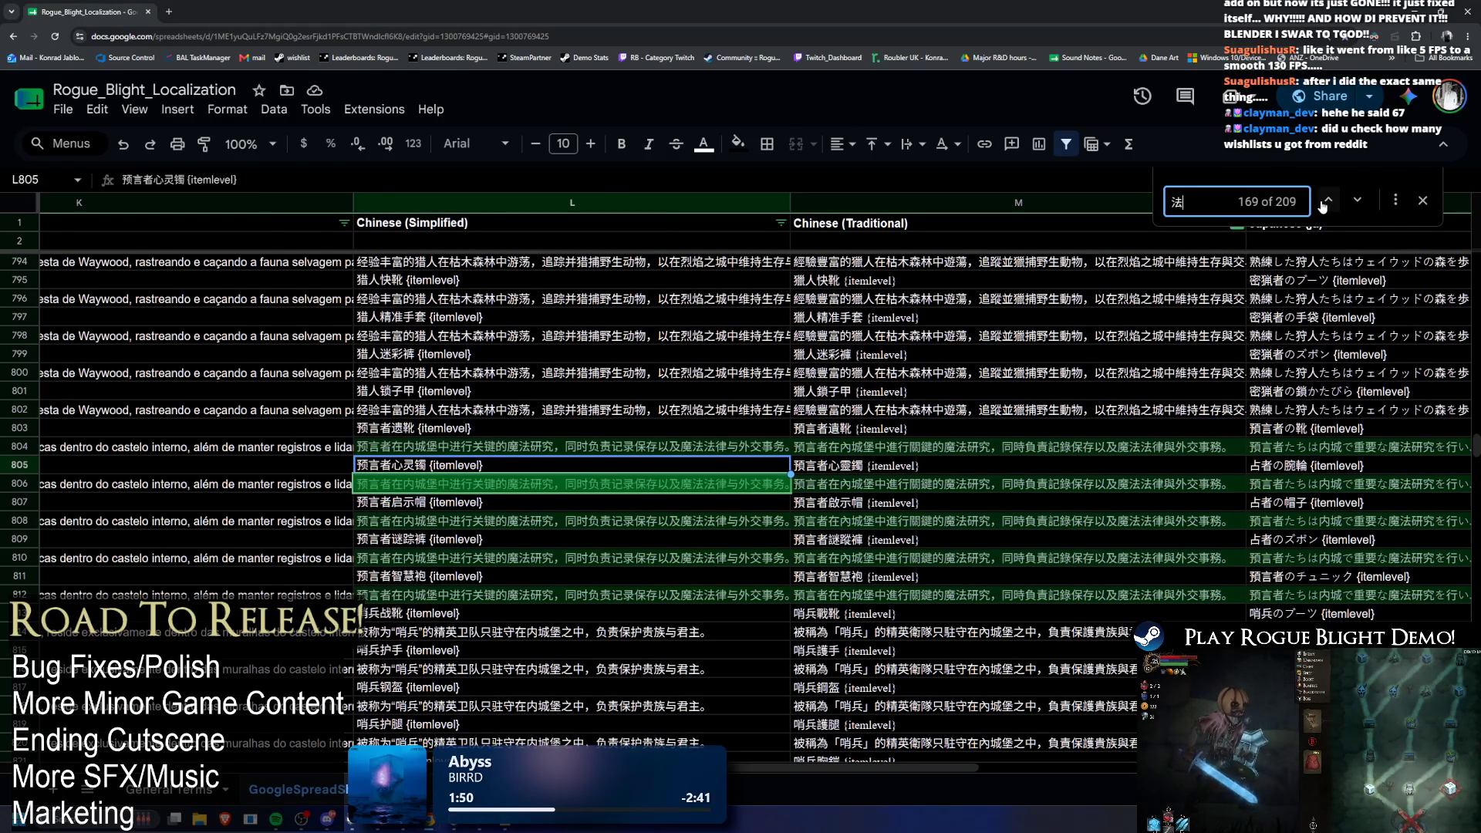
click(1324, 203)
click(1326, 201)
click(1327, 201)
click(1326, 202)
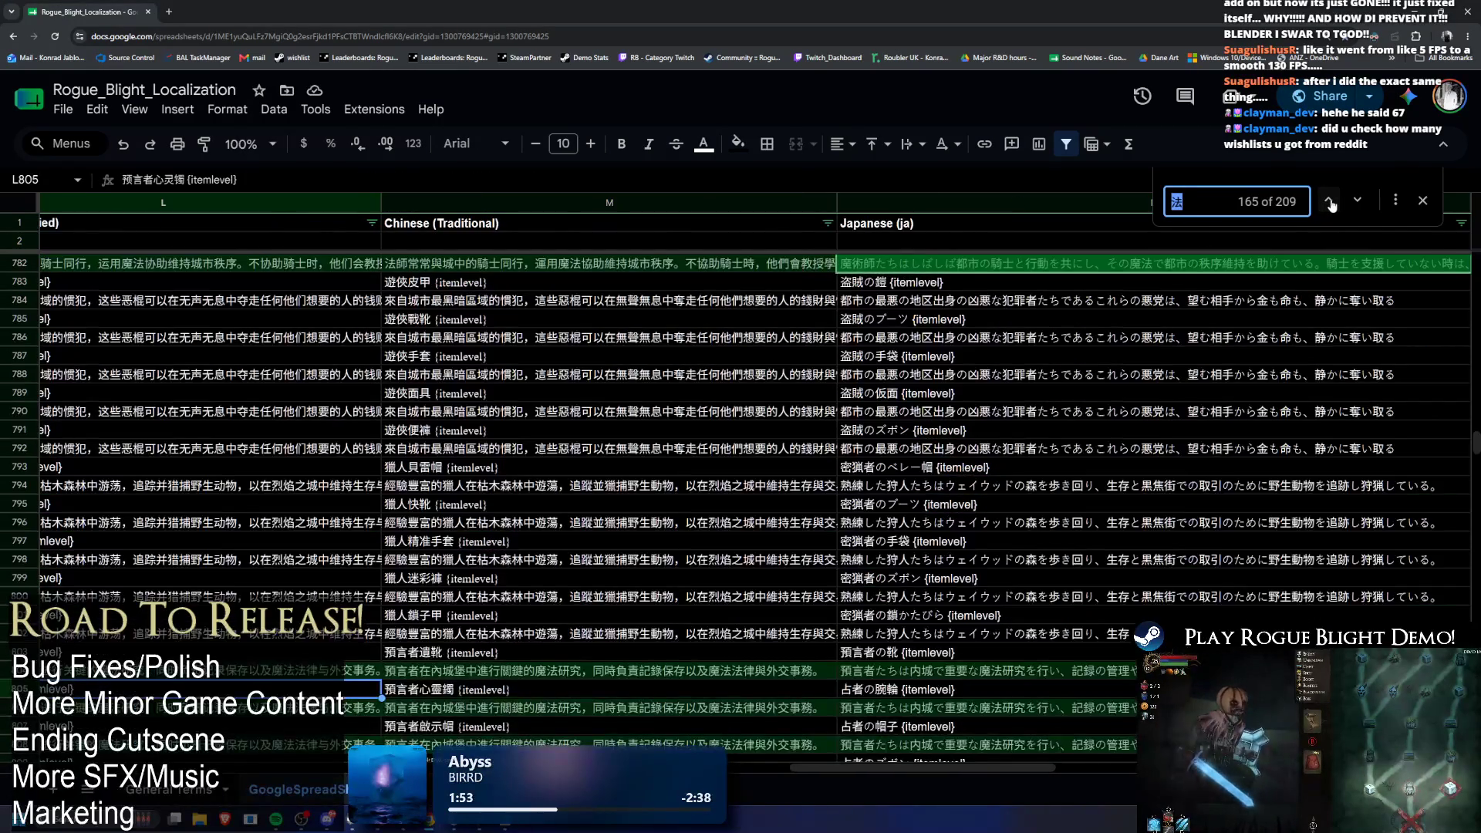
click(1356, 202)
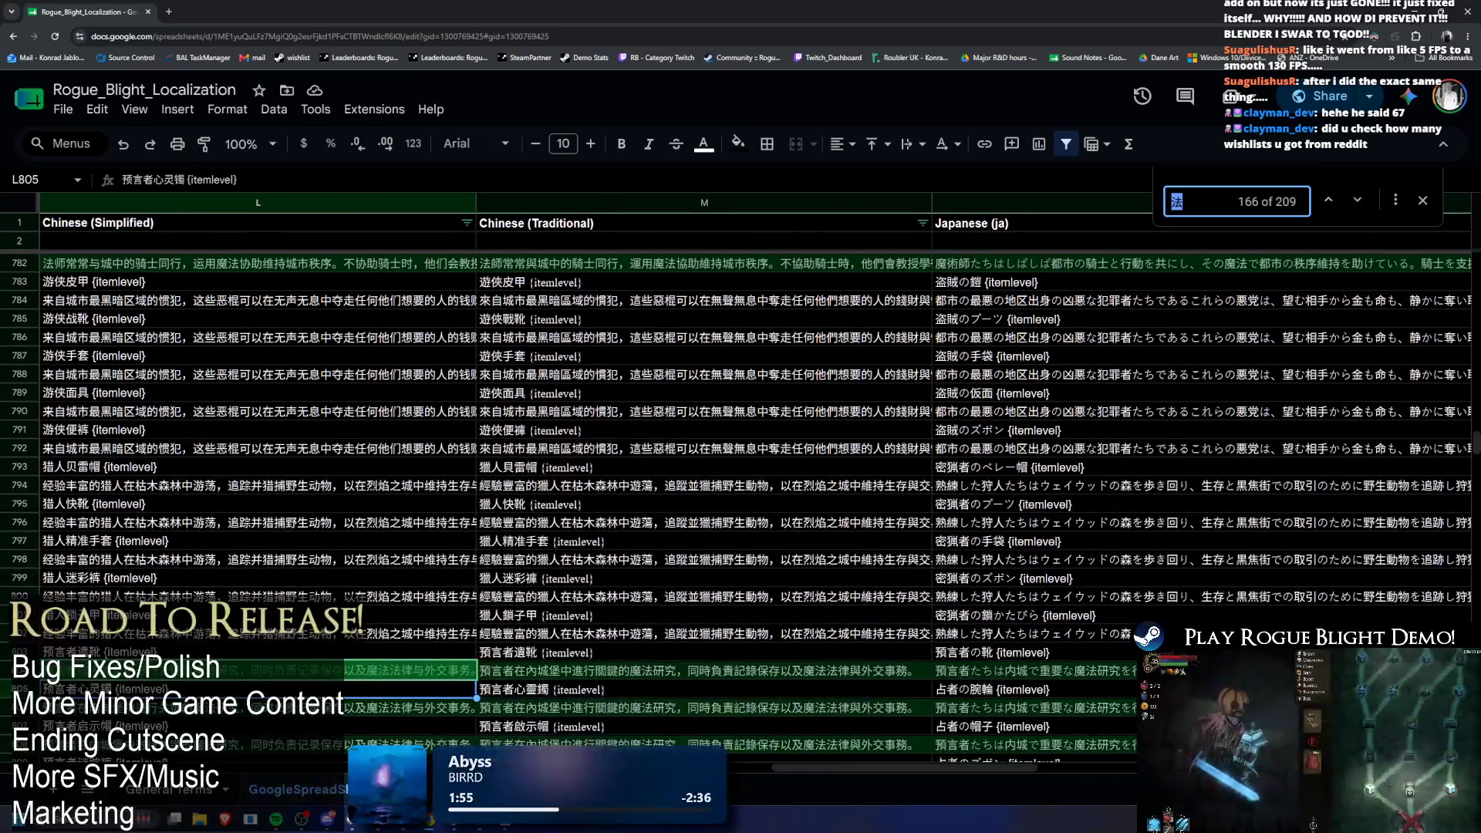
Step: Search for 魔 and bring the seer's description in row 804 into view
text(魔)
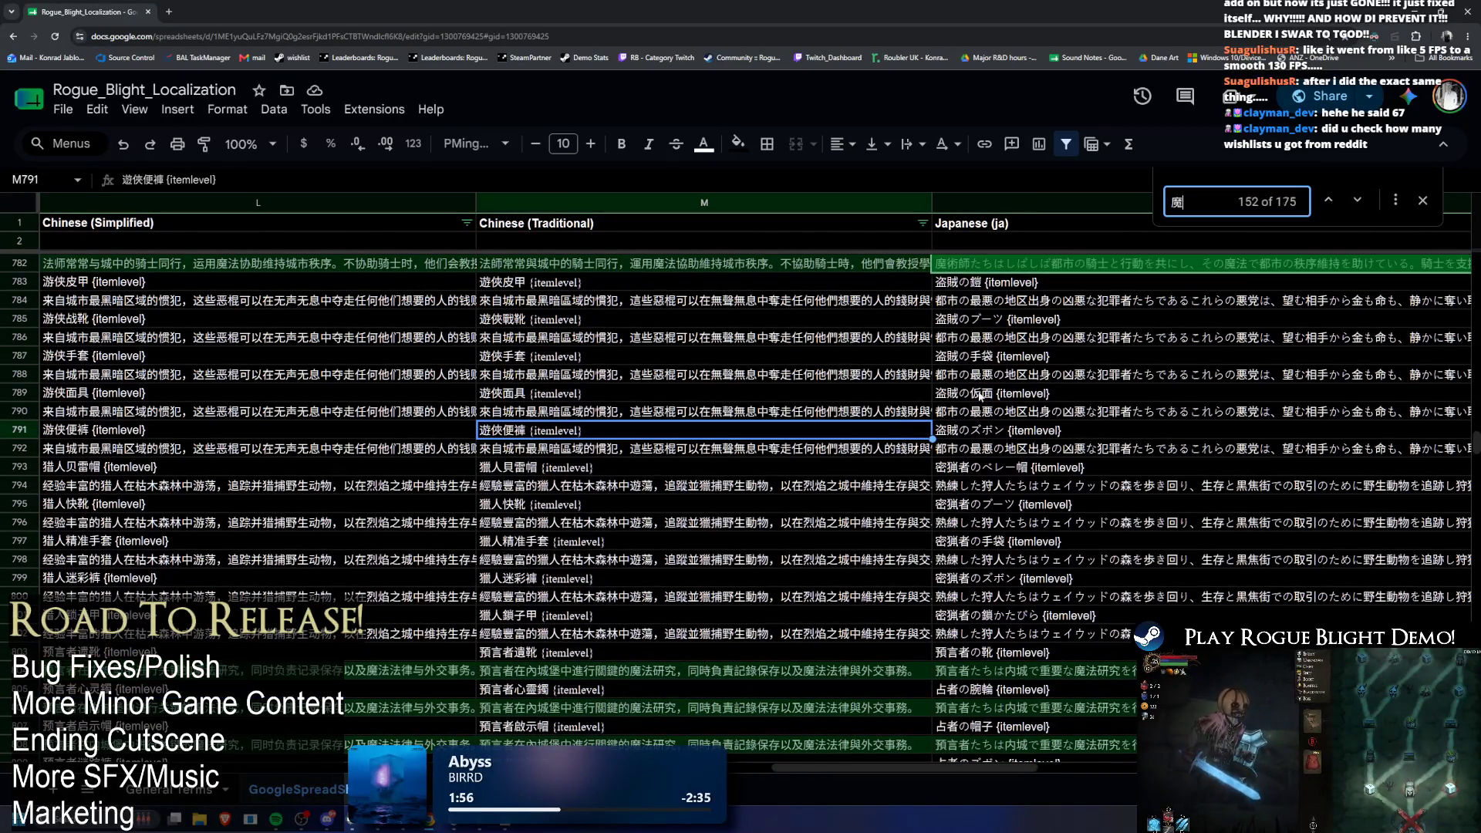
scroll(1184, 313, up, 3)
mouse_move(540, 346)
mouse_down()
mouse_move(415, 346)
mouse_move(478, 346)
mouse_up()
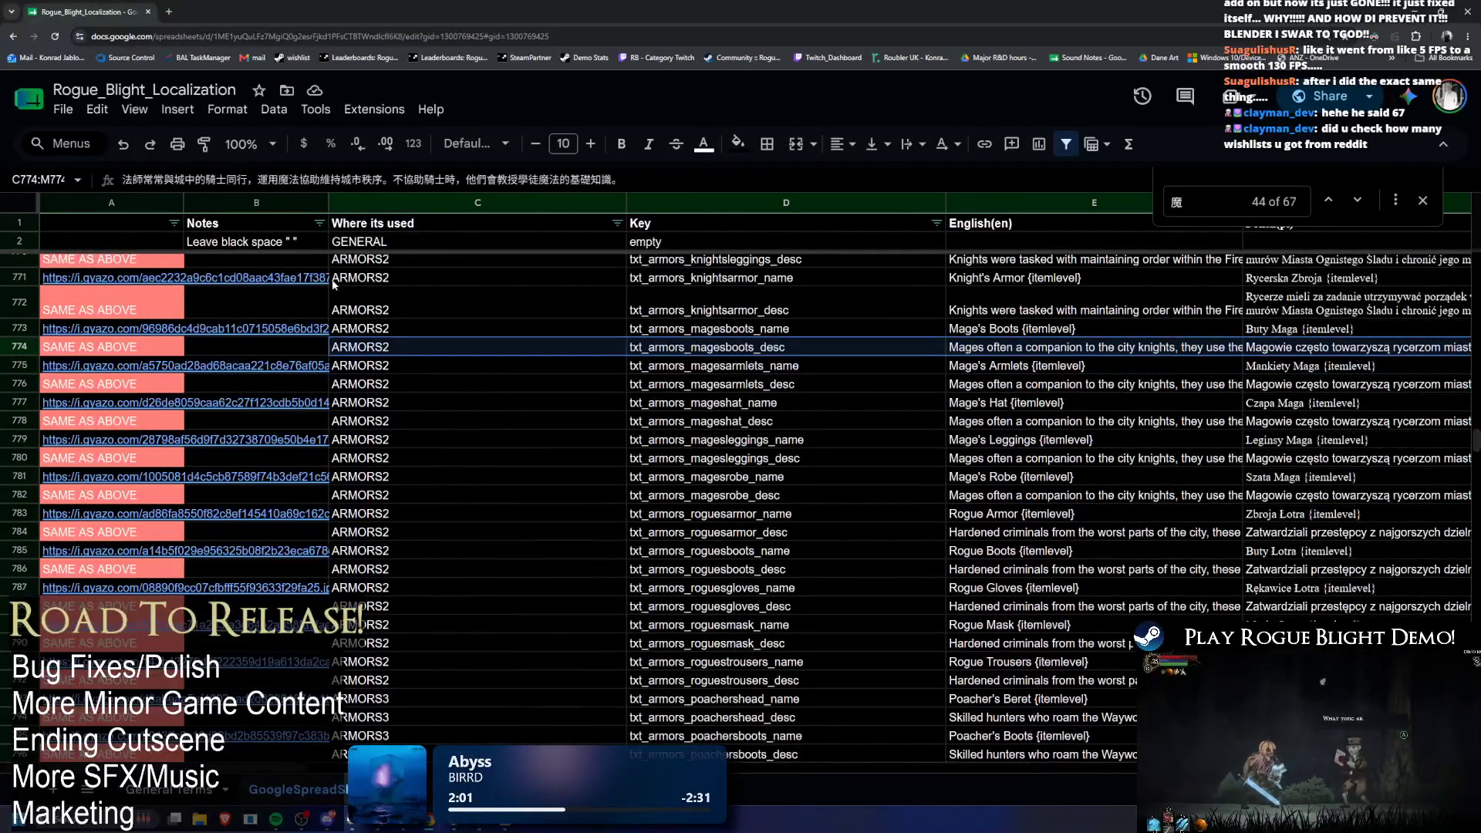
scroll(1101, 404, down, 5)
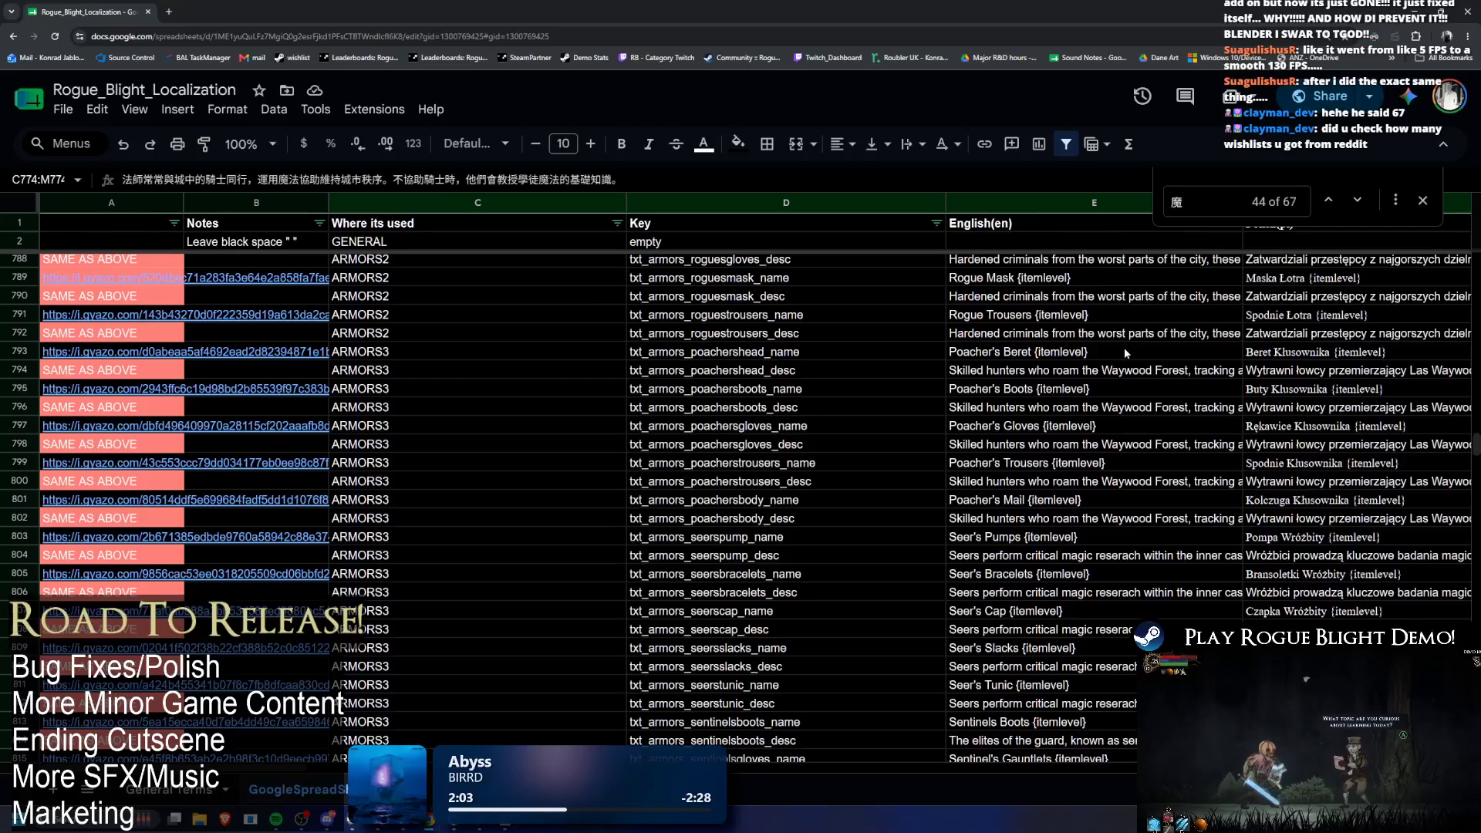
click(1358, 200)
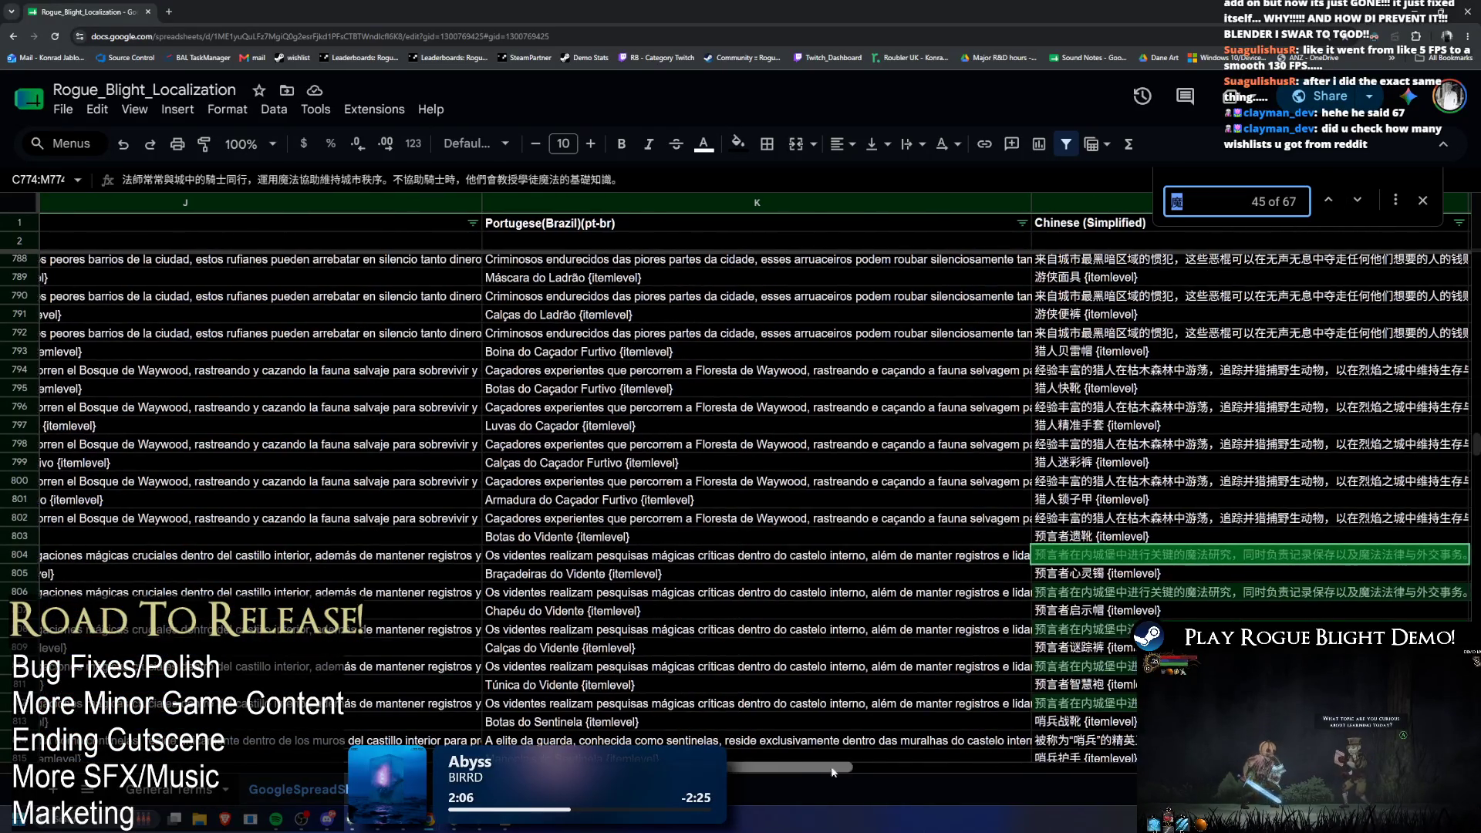
scroll(973, 742, right, 5)
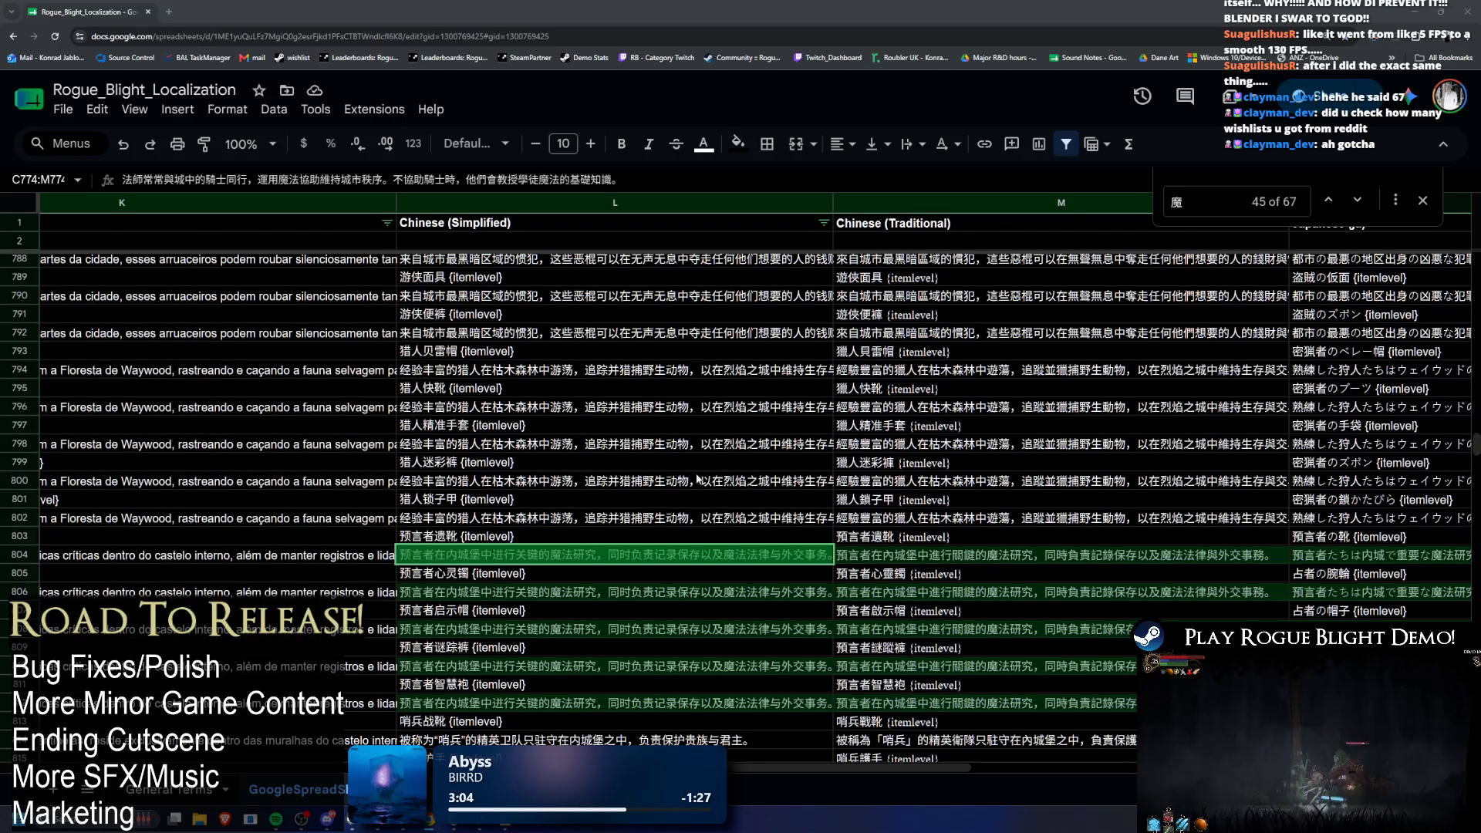
Step: Copy the seer description from L804 into the Find box, then add a new blank sheet
double_click(687, 561)
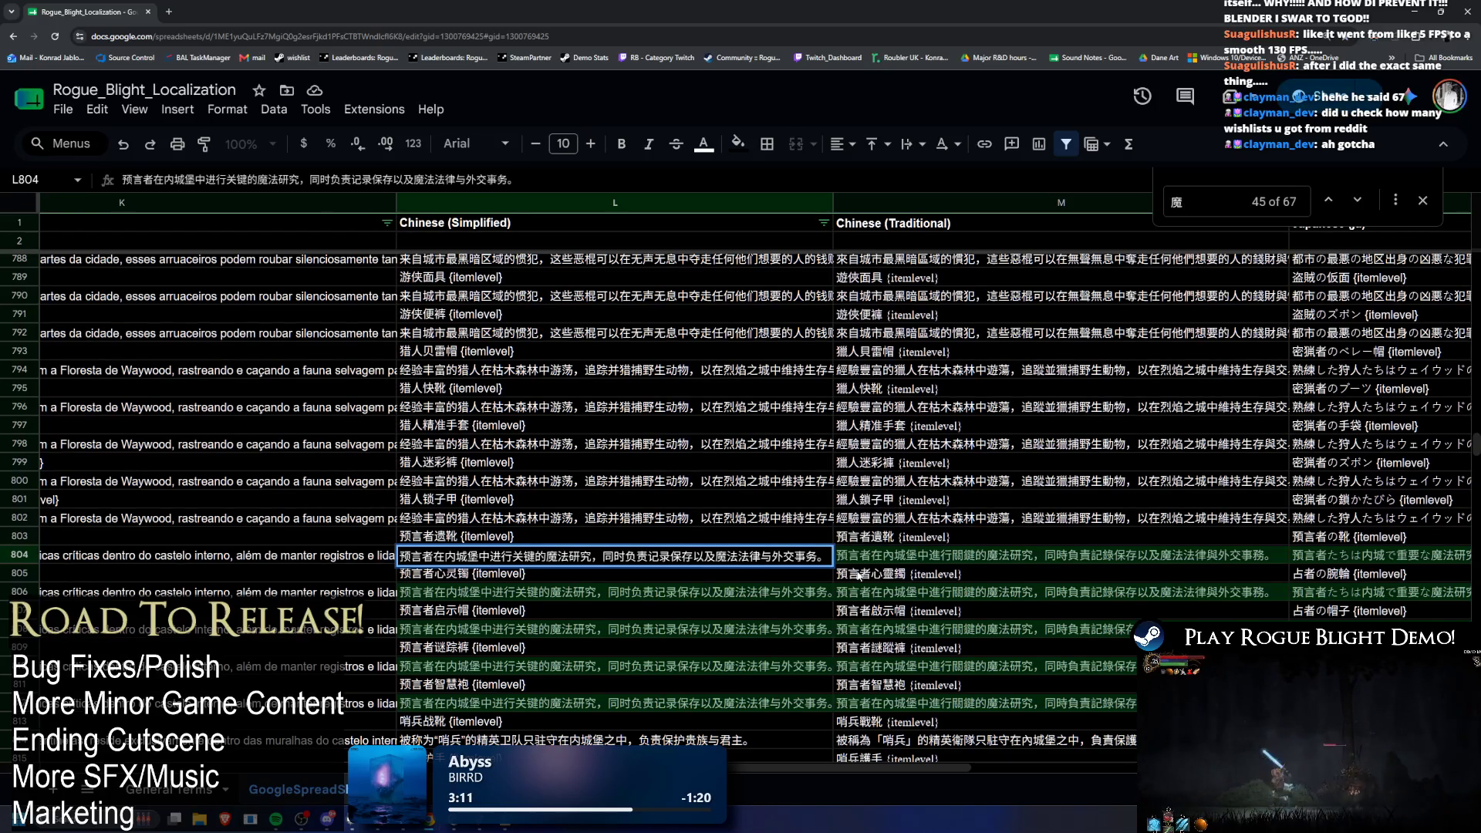
key(shift+Left)
key(ctrl+c)
key(ctrl+f)
key(ctrl+v)
click(617, 559)
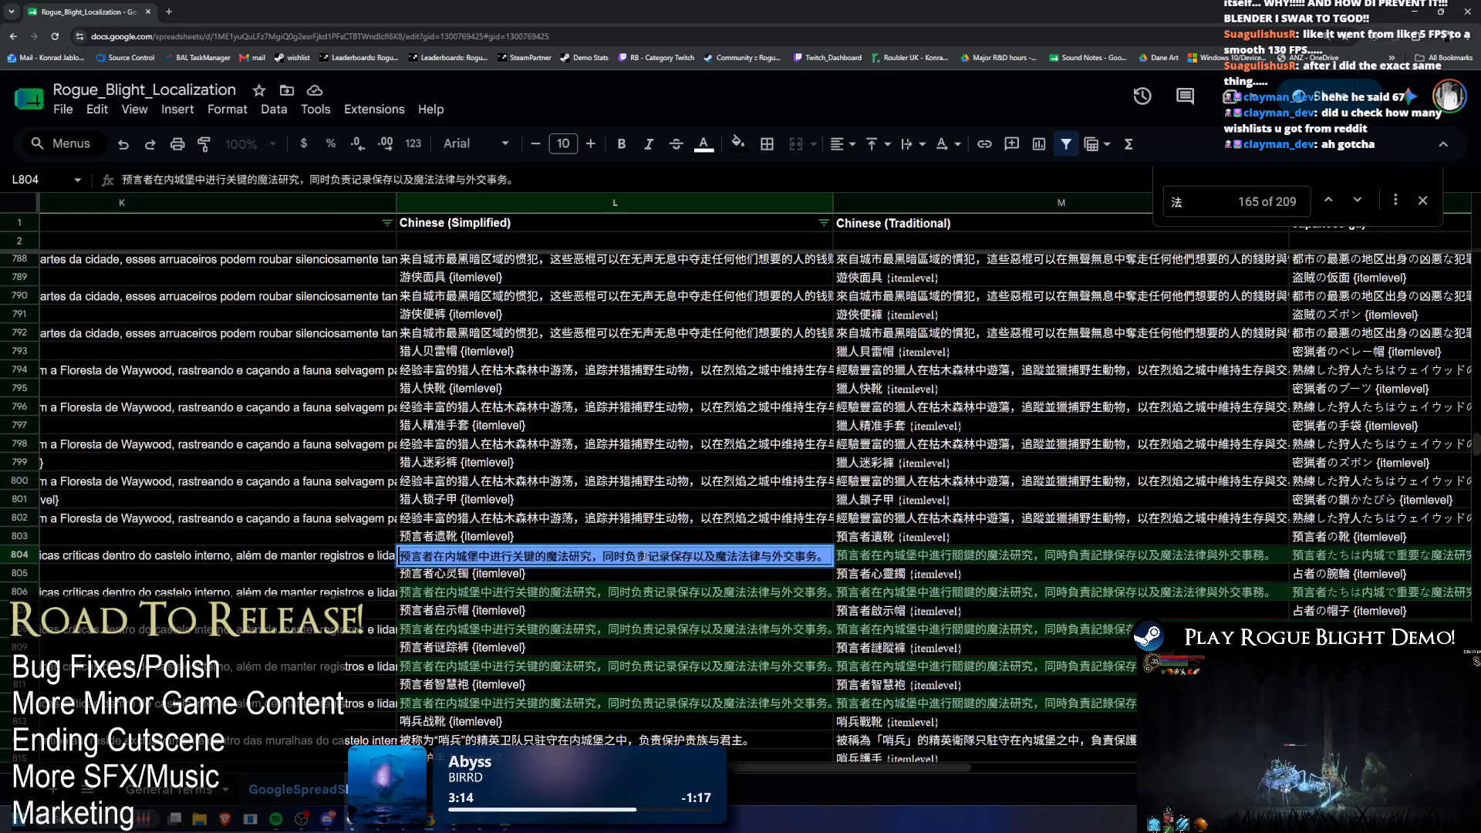
click(43, 794)
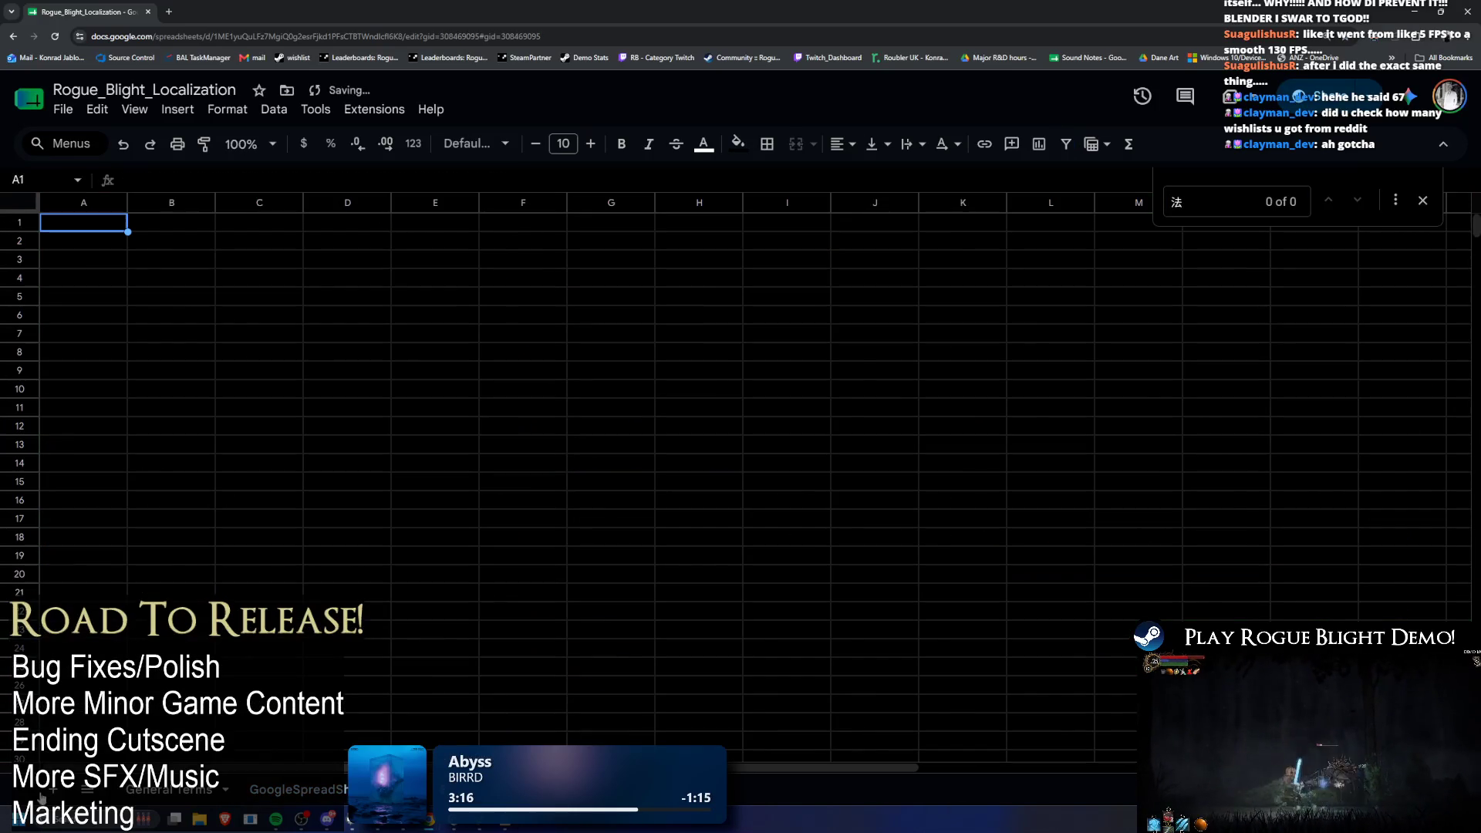
Step: Paste the seer description into B3, widen column B, and cut the text from 同 onward
click(154, 262)
key(ctrl+v)
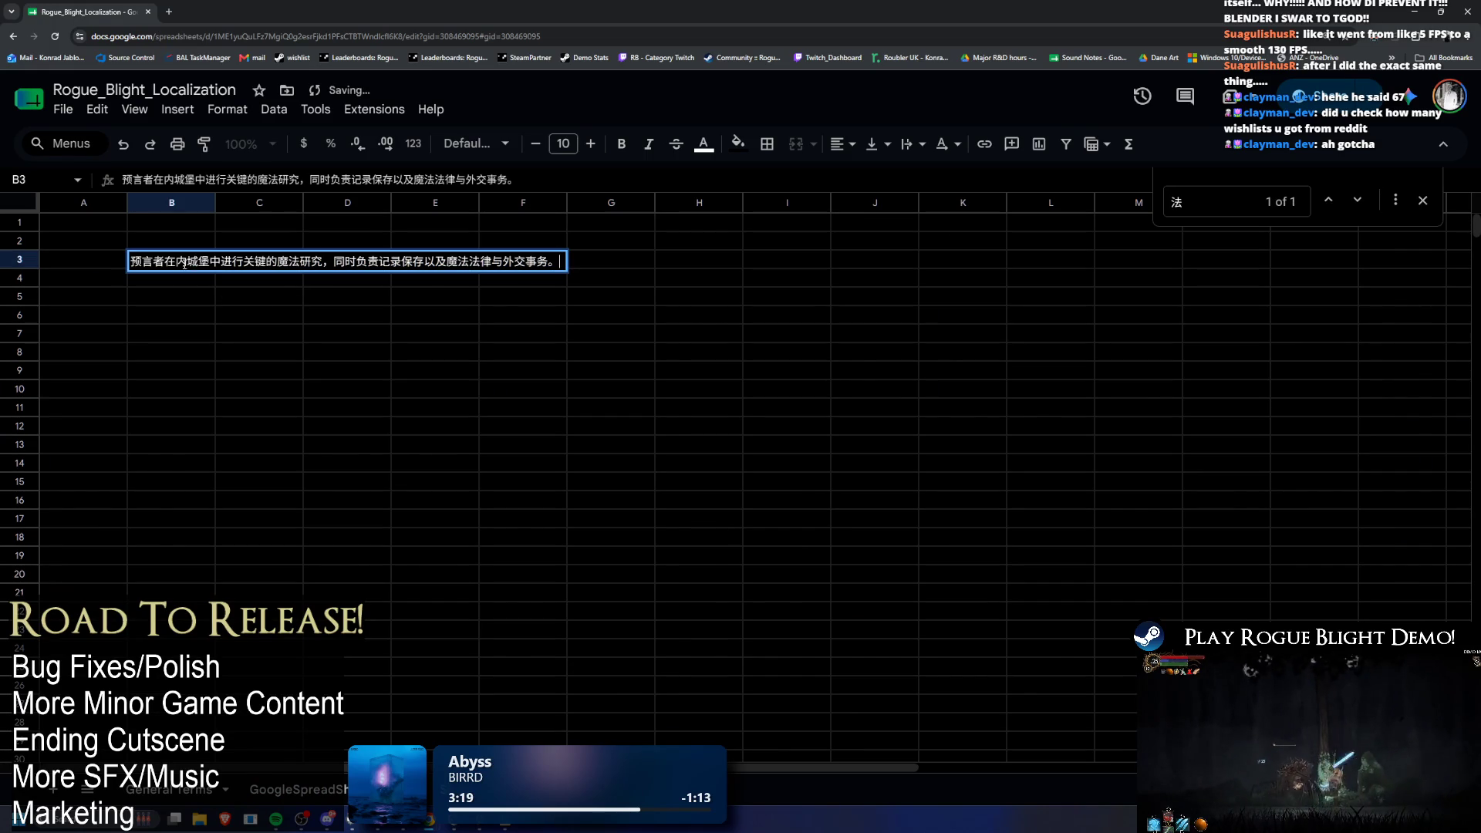
drag(222, 202, 318, 202)
double_click(351, 263)
key(shift+End)
key(ctrl+x)
key(Return)
Step: Paste the second half into D3 and widen columns D and B to fit both clauses
click(422, 263)
key(ctrl+v)
click(324, 315)
double_click(490, 261)
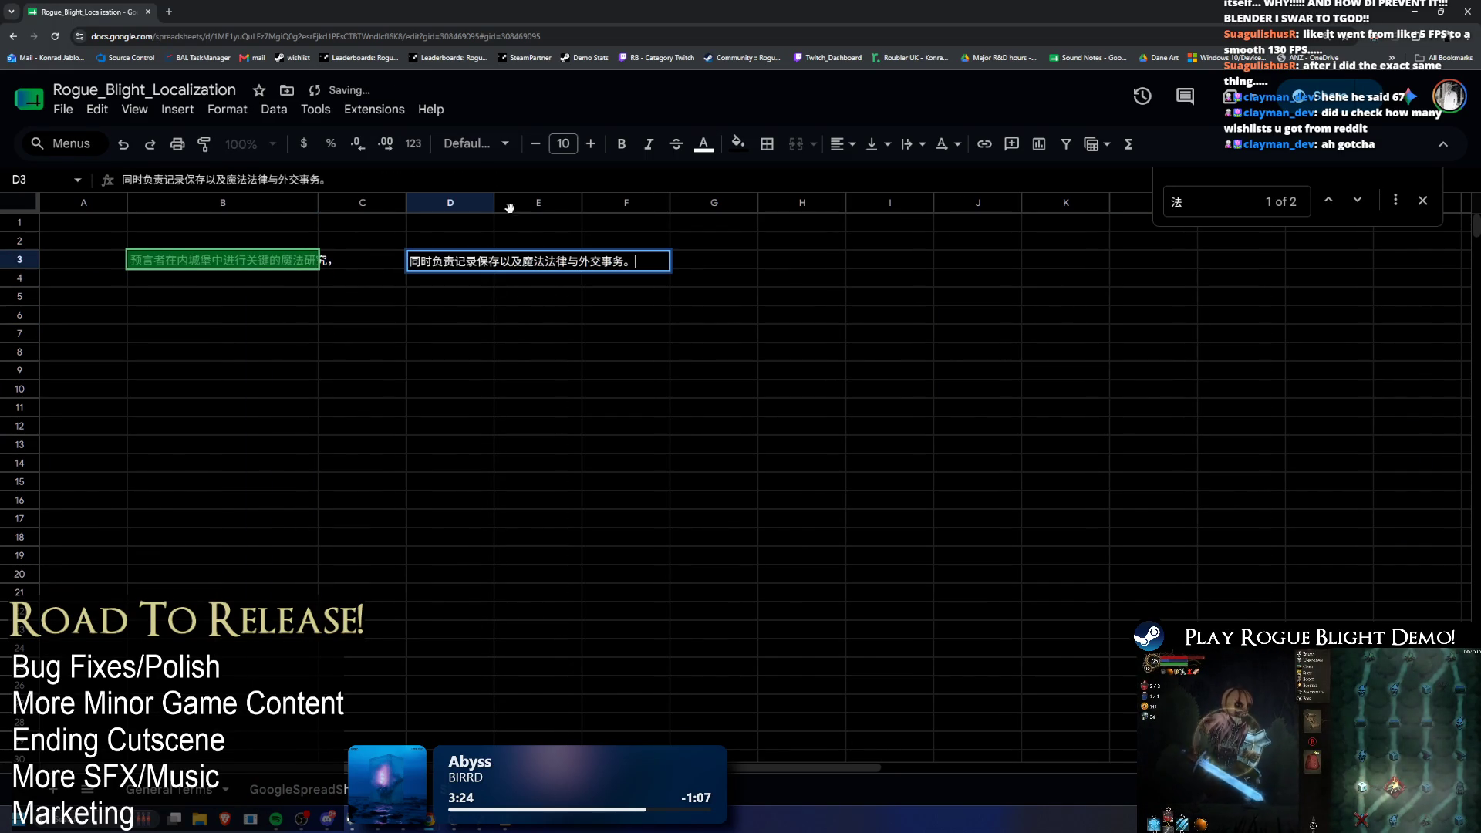
drag(689, 207, 650, 202)
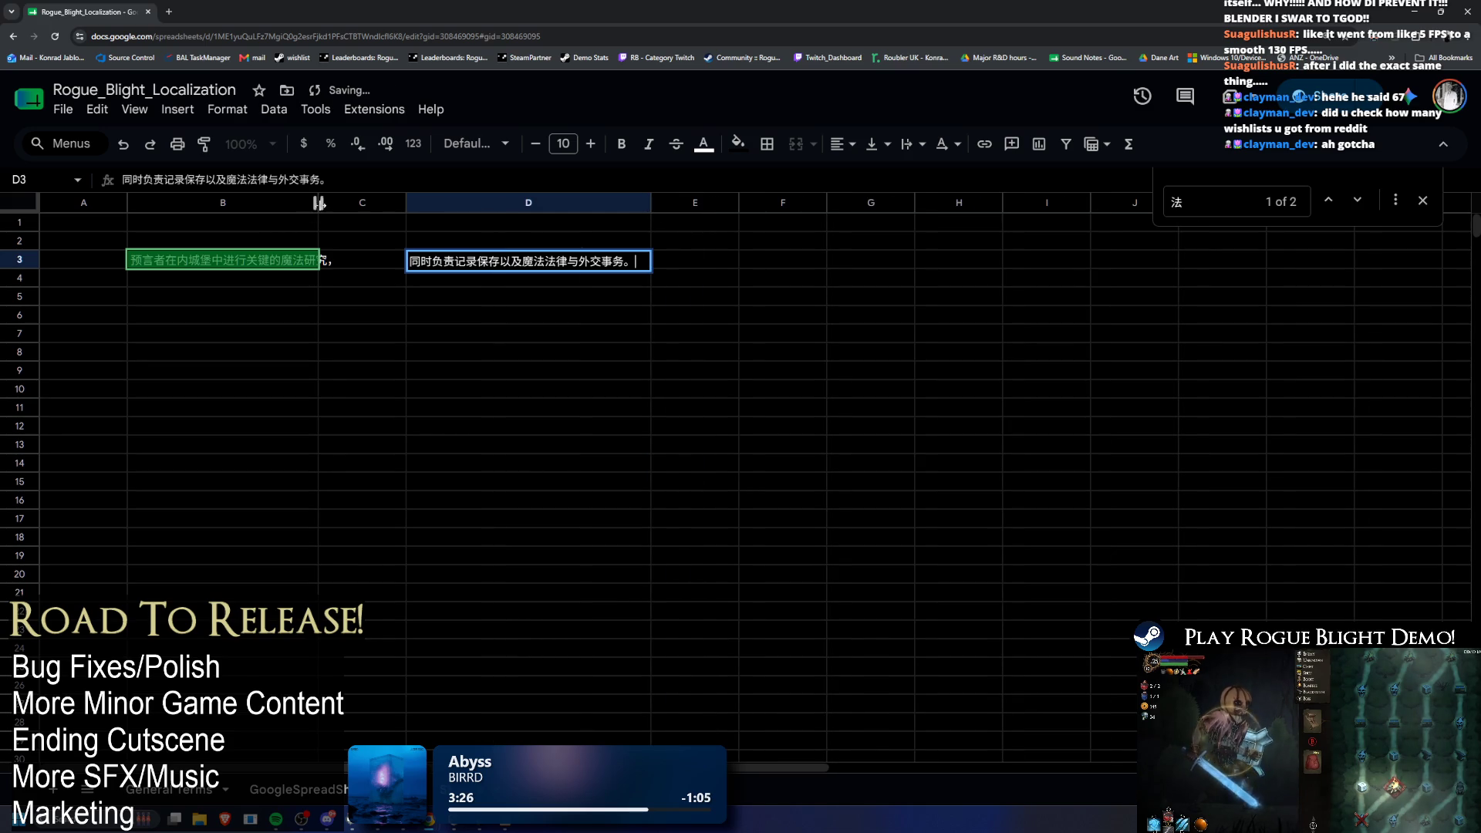
drag(316, 207, 398, 208)
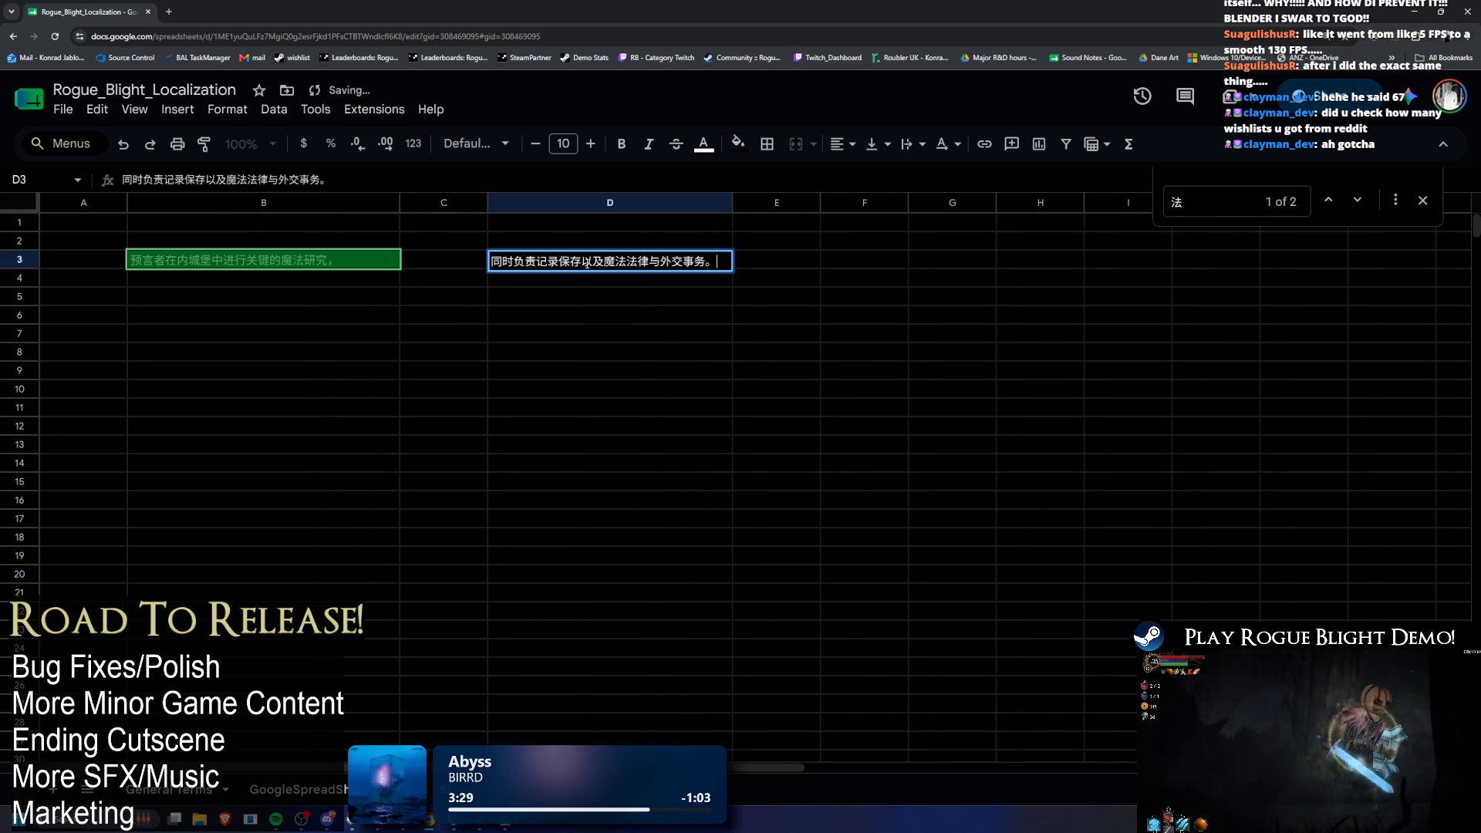
click(550, 337)
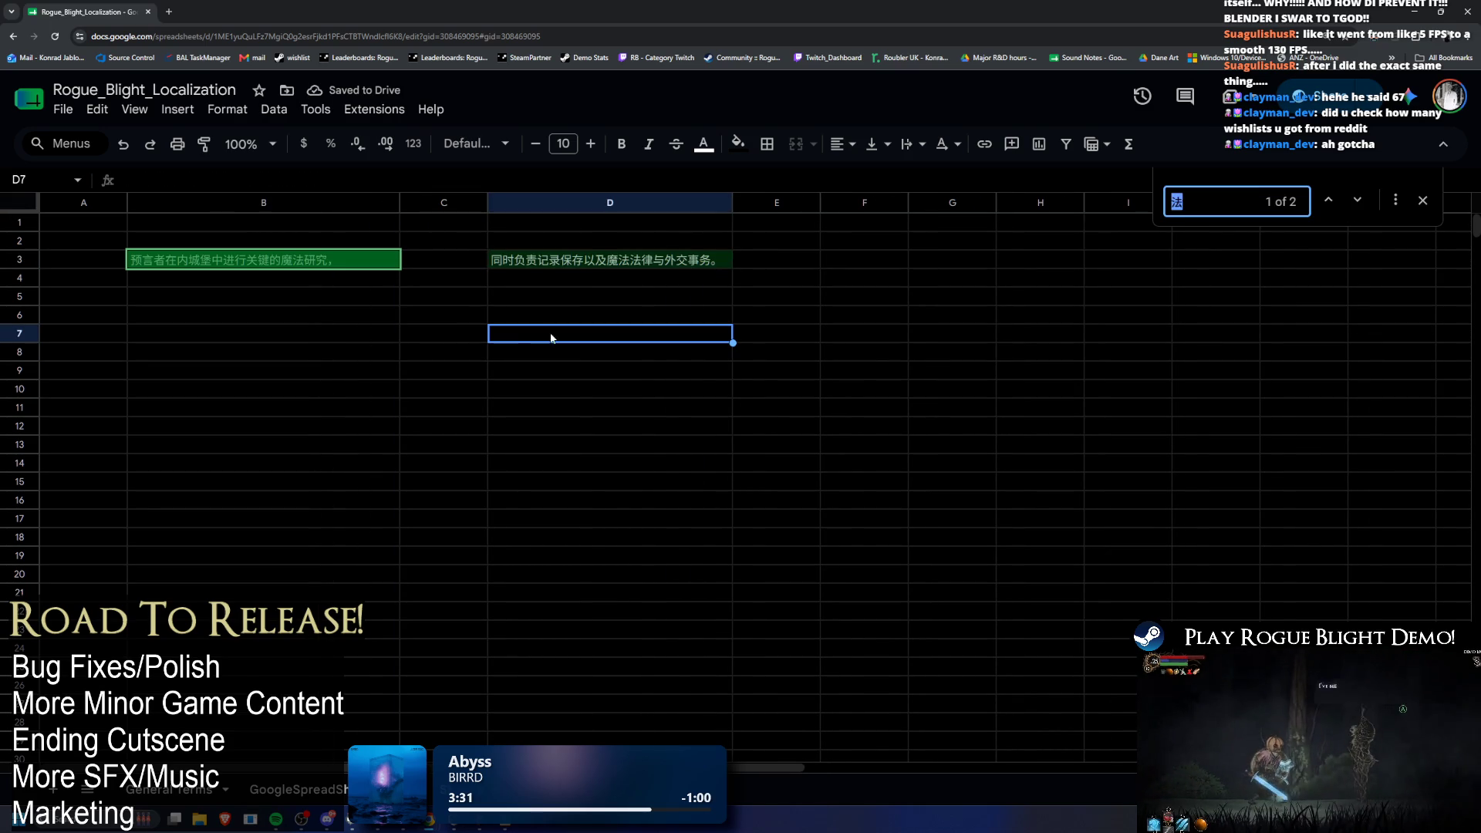
Step: Enter 同时, then search the sheet for a character from D3 and for 责
text(同)
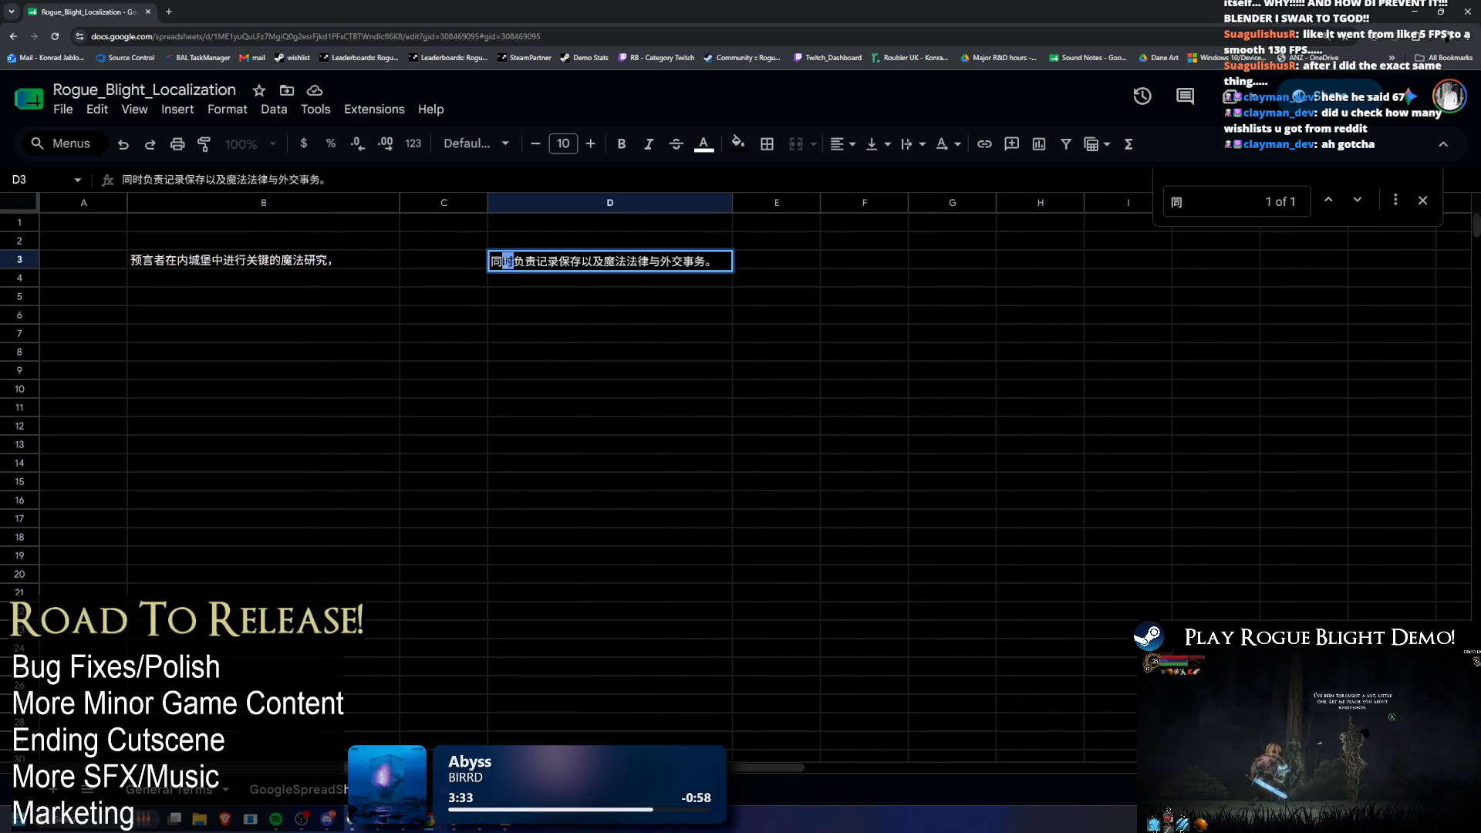
text(时)
double_click(529, 259)
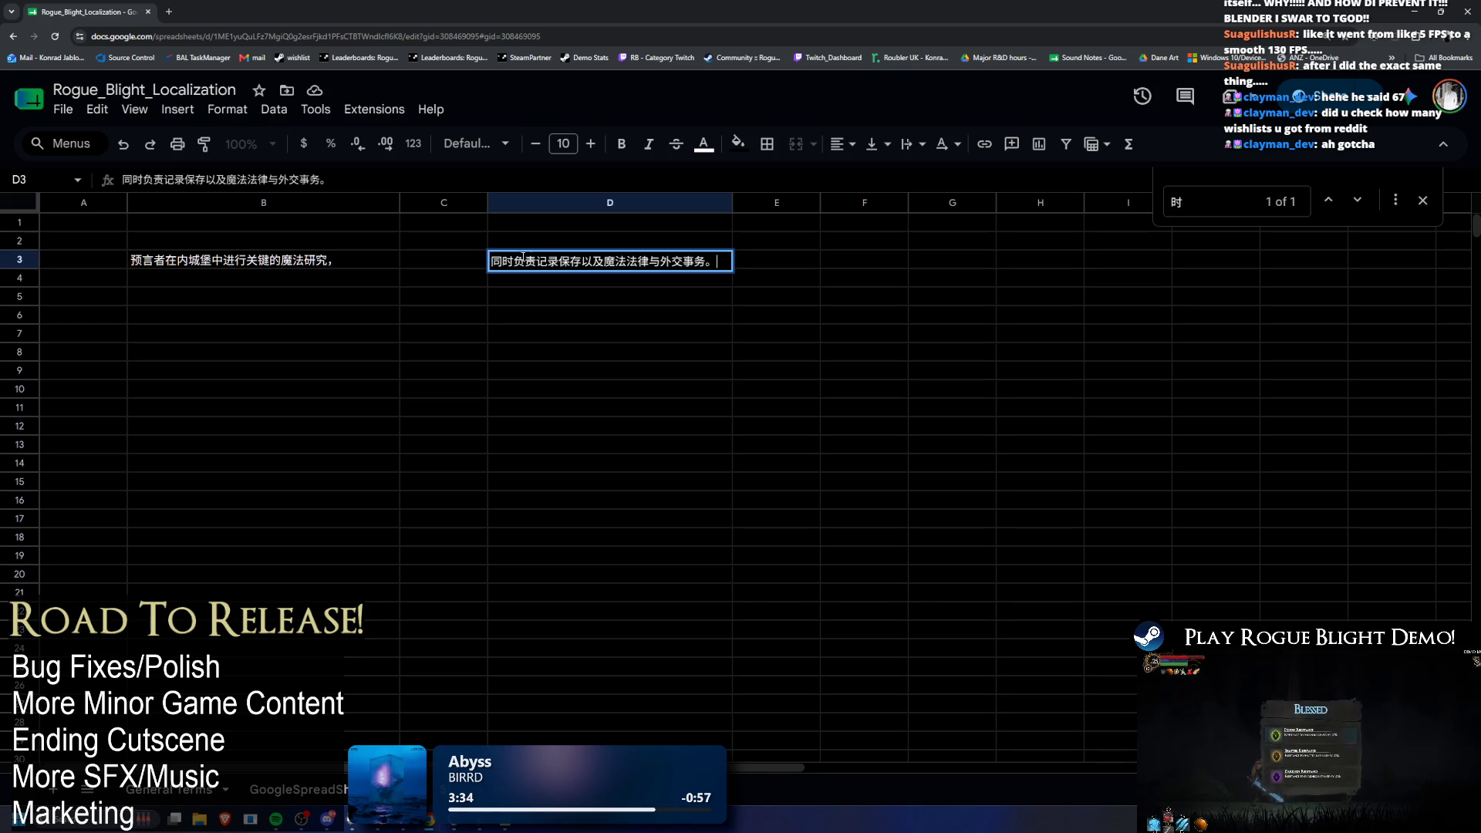
drag(586, 333, 586, 352)
key(ctrl+f)
text(负)
double_click(535, 260)
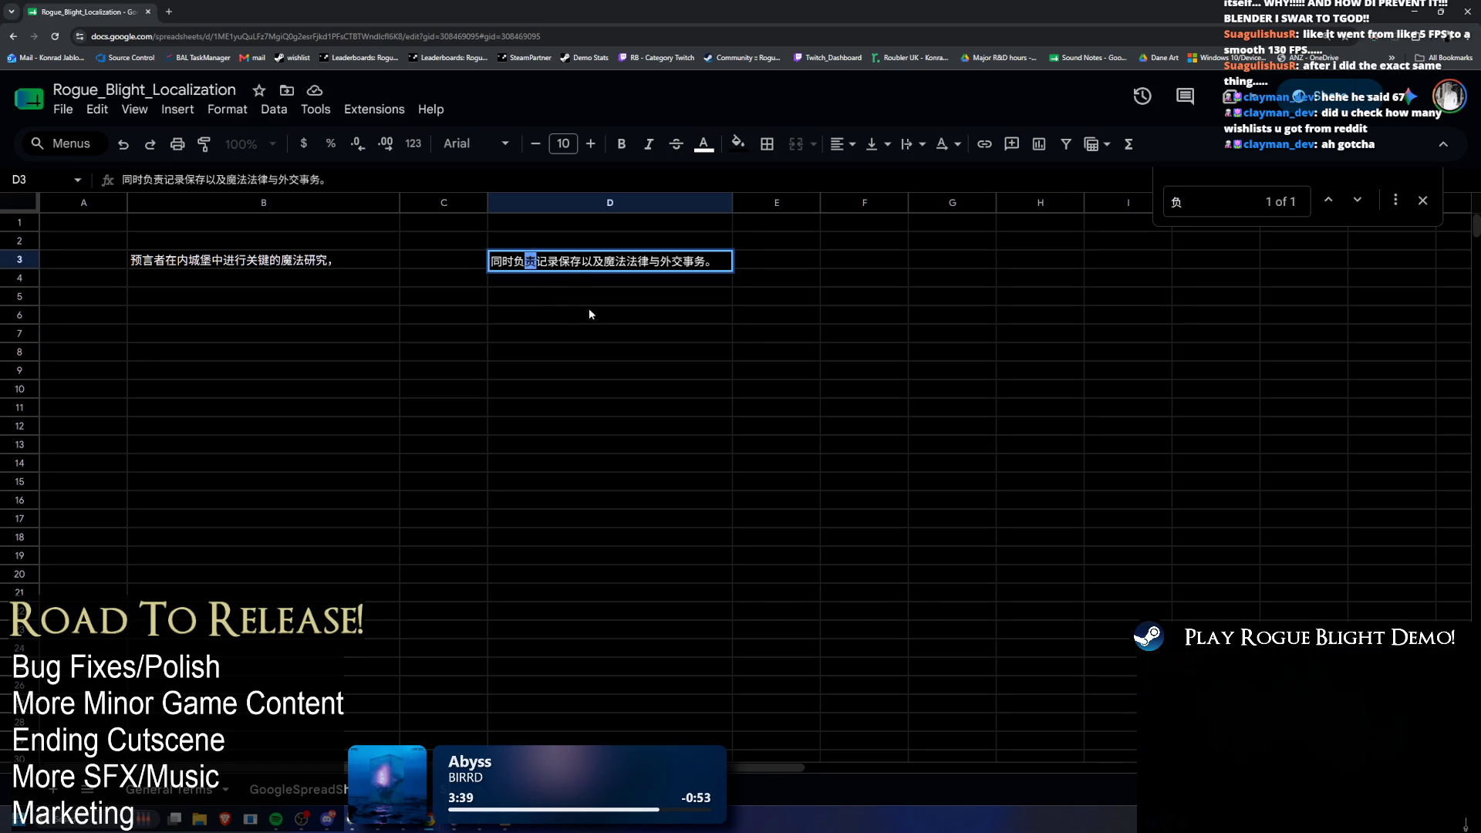
click(589, 314)
key(ctrl+f)
text(责)
Step: Copy 记 and then 录 from D3 and search the sheet for each
double_click(553, 264)
key(shift+Left)
key(ctrl+c)
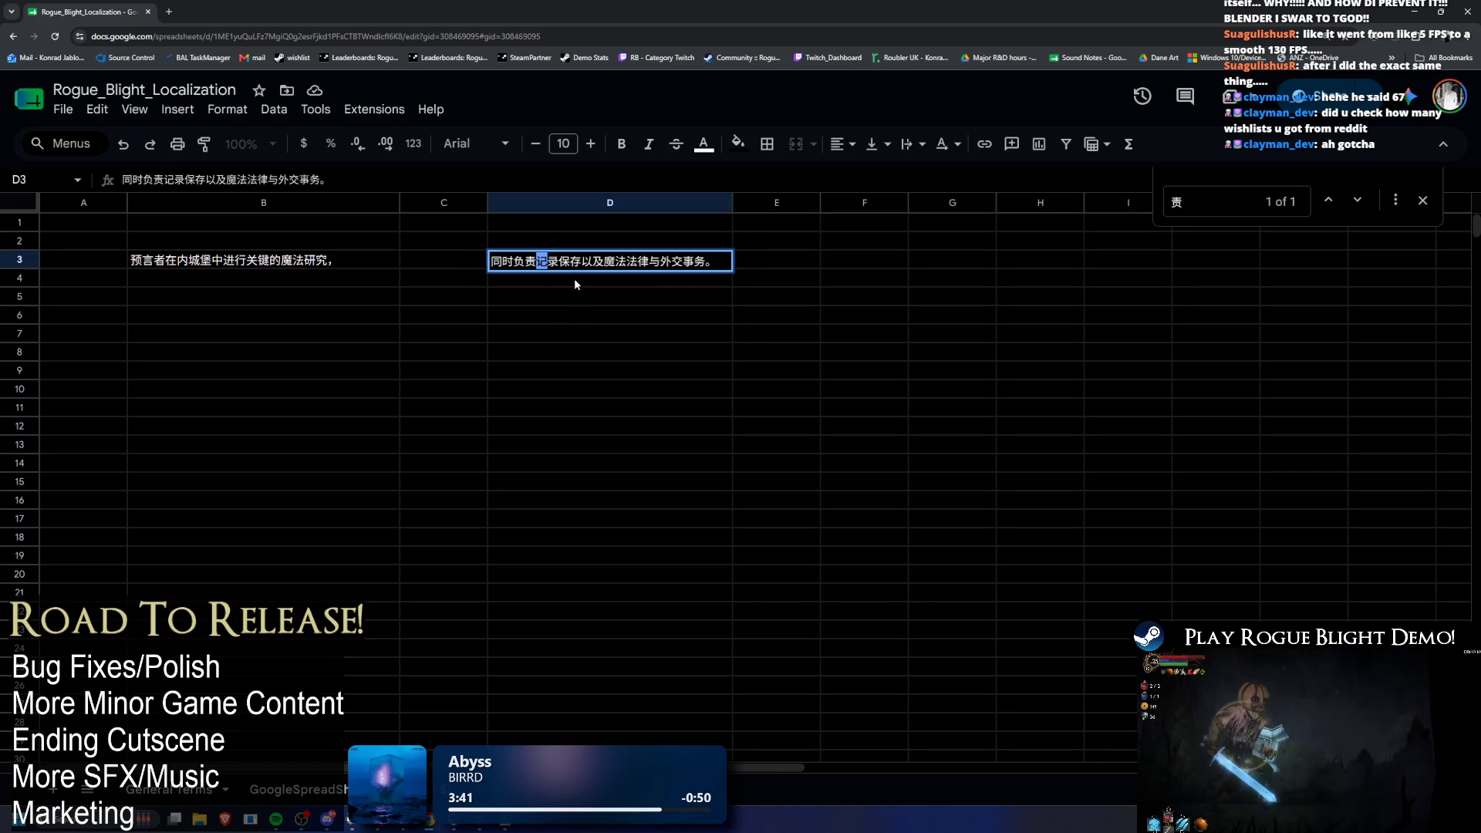
key(ctrl+f)
key(ctrl+v)
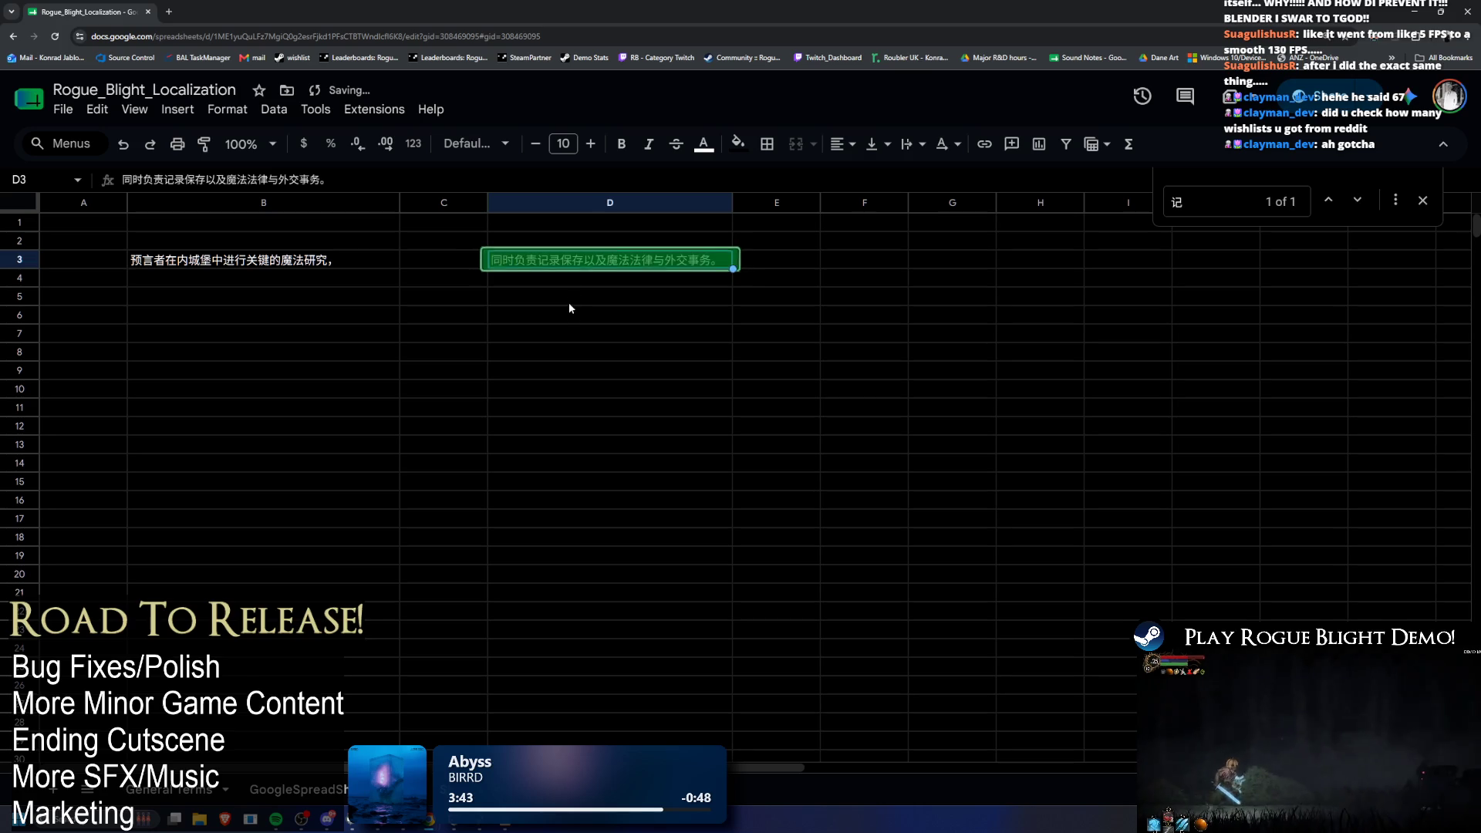
double_click(561, 261)
click(561, 260)
key(shift+Left)
key(ctrl+c)
key(ctrl+f)
key(ctrl+v)
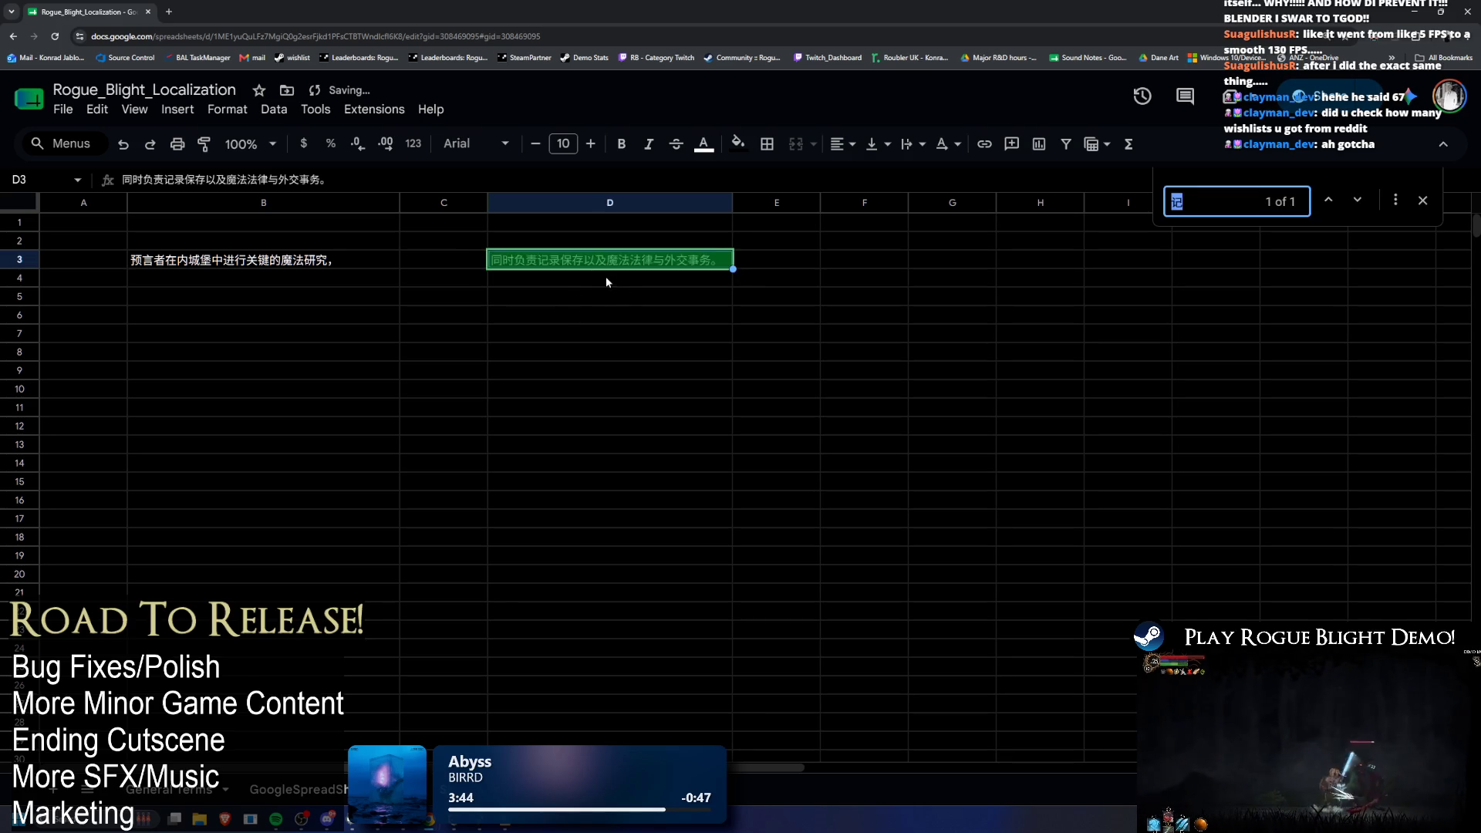
Step: Copy 保 and then 存 from D3 and search the sheet for each
double_click(571, 261)
click(572, 262)
key(shift+Left)
key(ctrl+c)
key(ctrl+f)
key(ctrl+v)
double_click(590, 265)
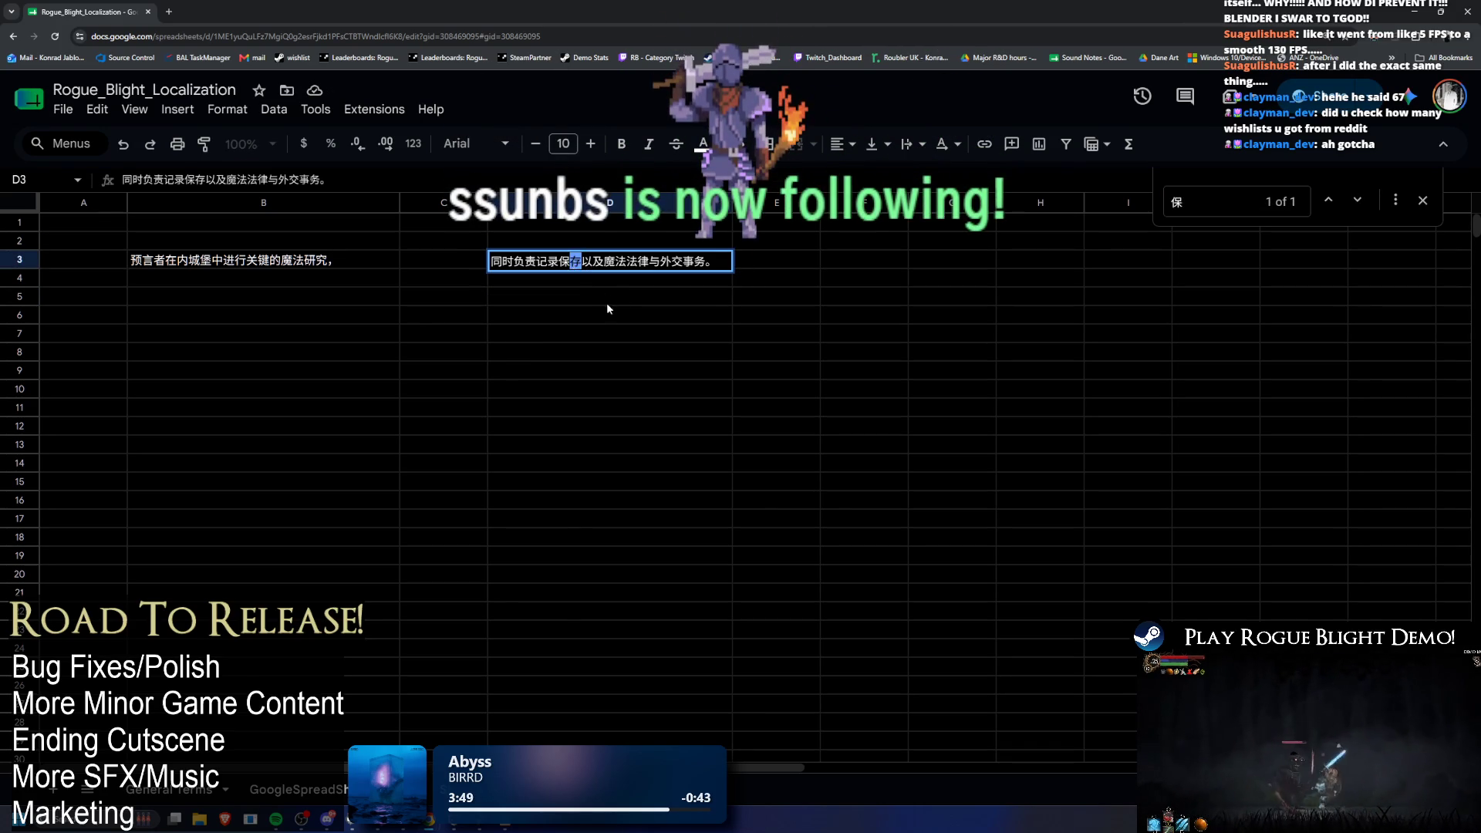
click(590, 265)
key(shift+Left)
key(ctrl+c)
key(ctrl+f)
key(ctrl+v)
Step: Search the sheet for the next D3 character, then for 以
double_click(582, 261)
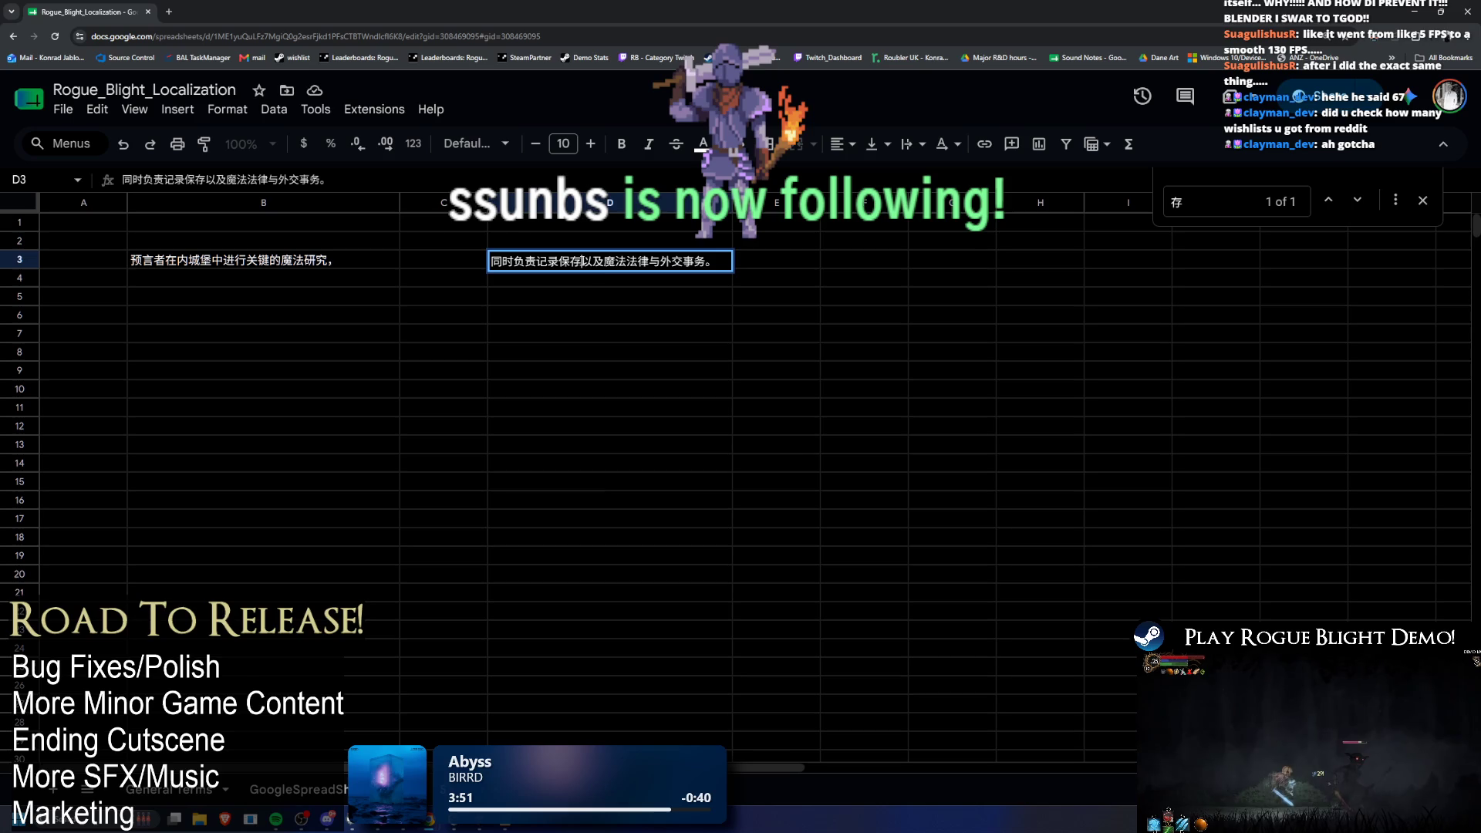
key(ctrl+c)
key(ctrl+f)
key(ctrl+v)
double_click(582, 262)
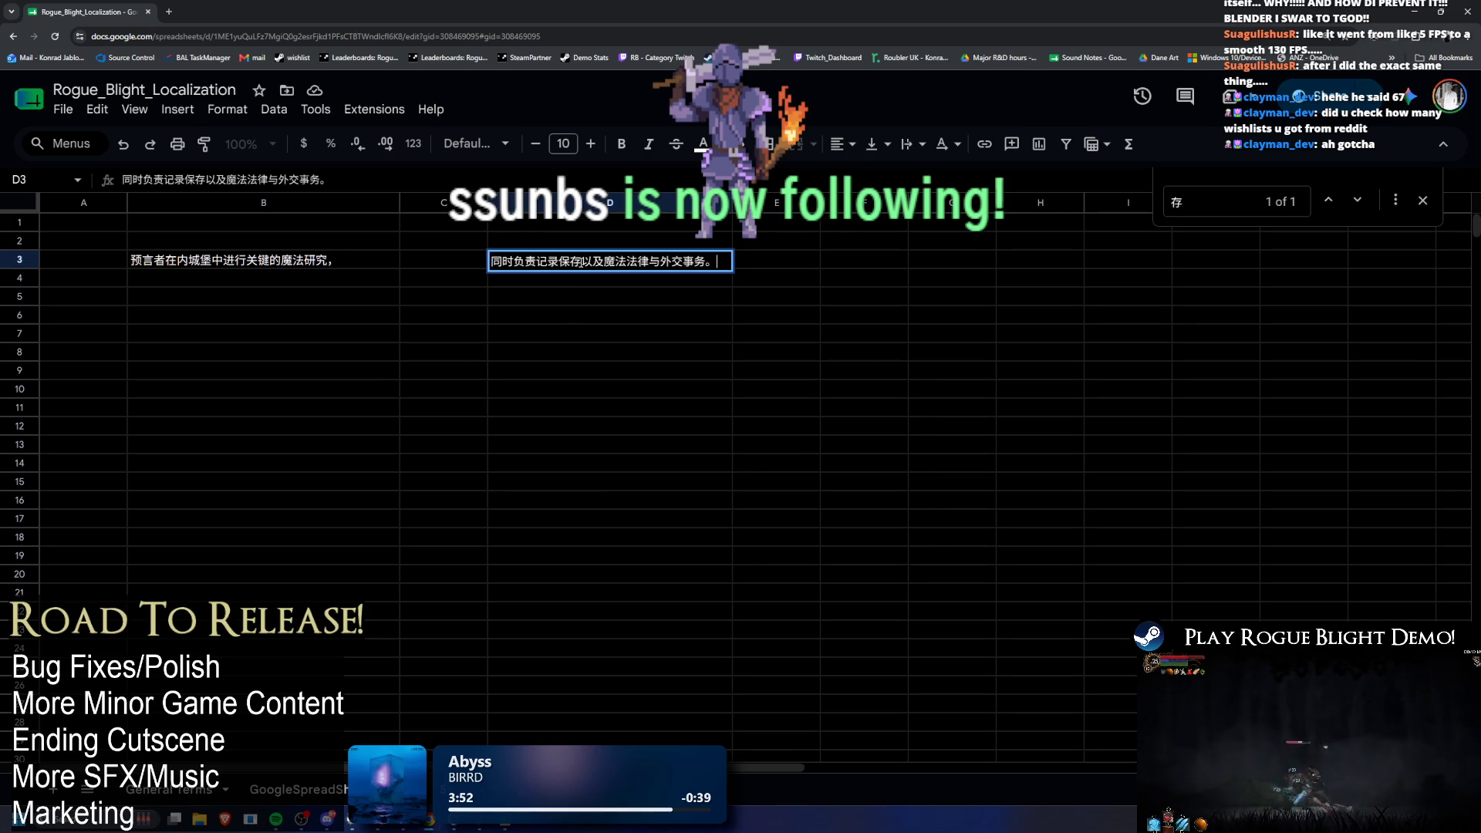
key(ctrl+c)
click(608, 316)
key(ctrl+f)
key(ctrl+v)
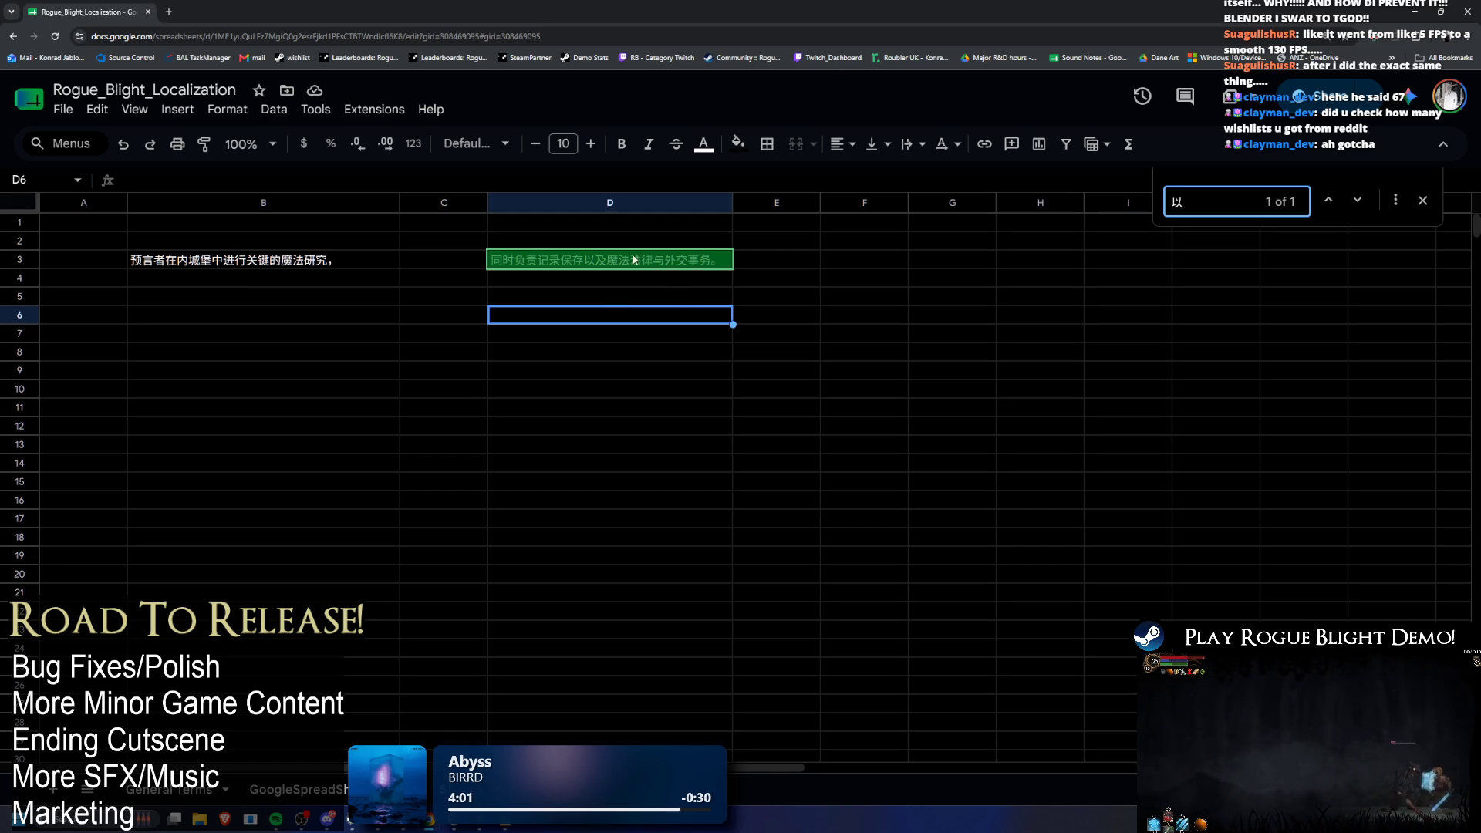
Step: Copy 及 from D3 and search the sheet for it
click(607, 260)
double_click(606, 259)
key(shift+Left)
key(ctrl+c)
click(618, 284)
key(ctrl+f)
key(ctrl+v)
click(618, 267)
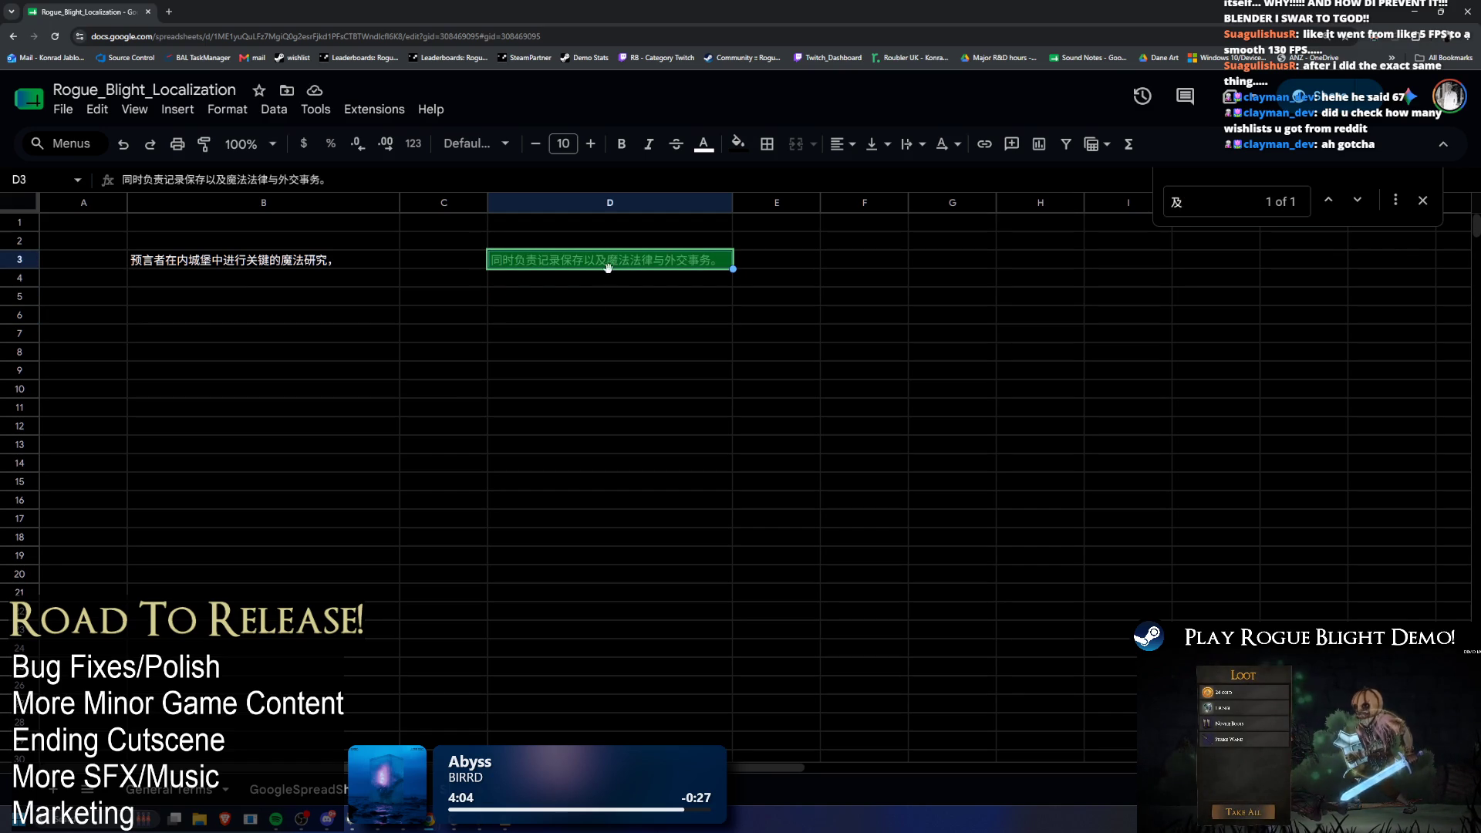
Step: Search the sheet for 魔, finding 3 matches, and paste 魔 into cell C8
double_click(609, 262)
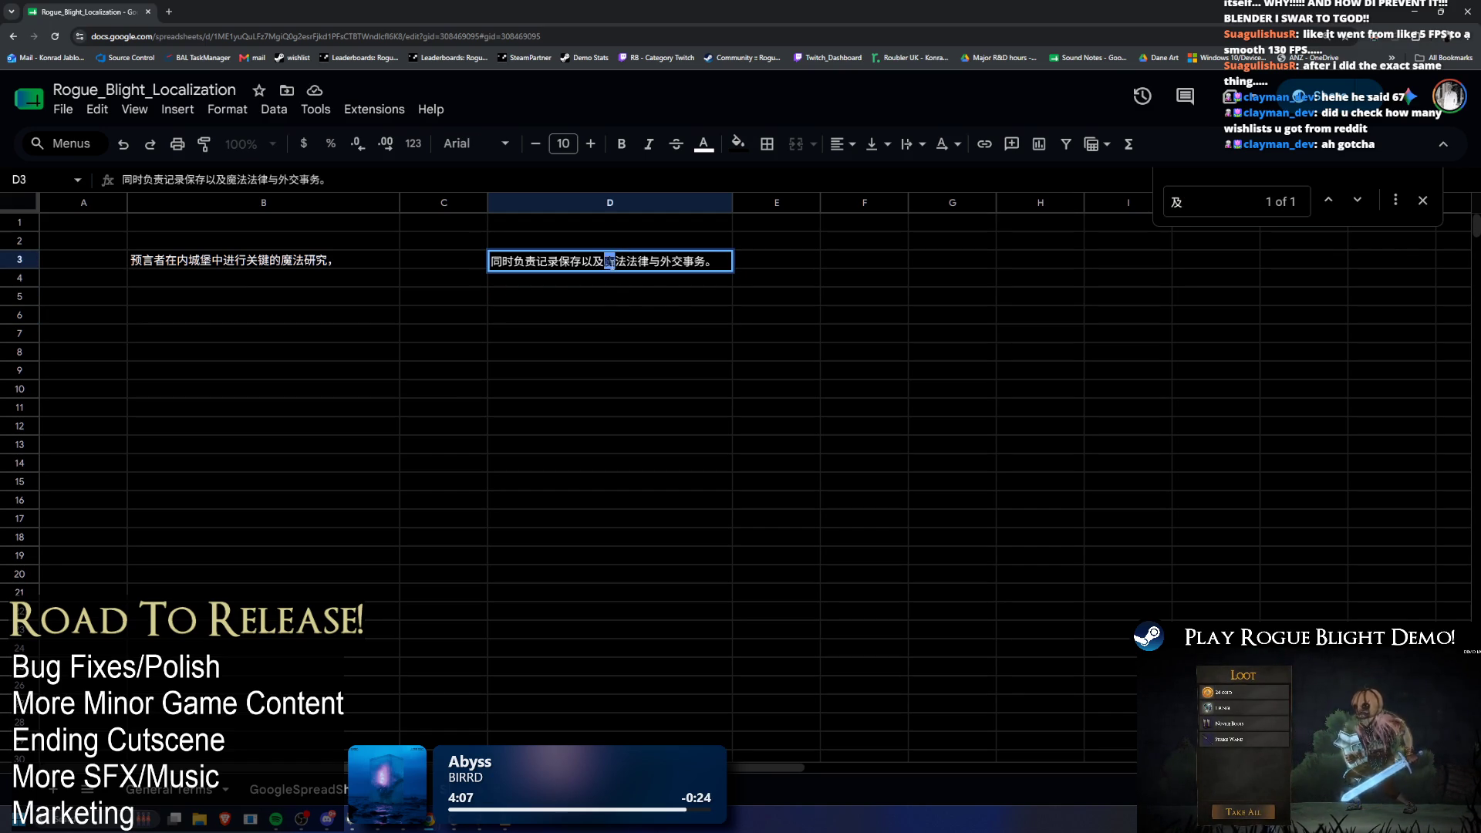
key(ctrl+c)
click(654, 293)
key(ctrl+f)
key(ctrl+v)
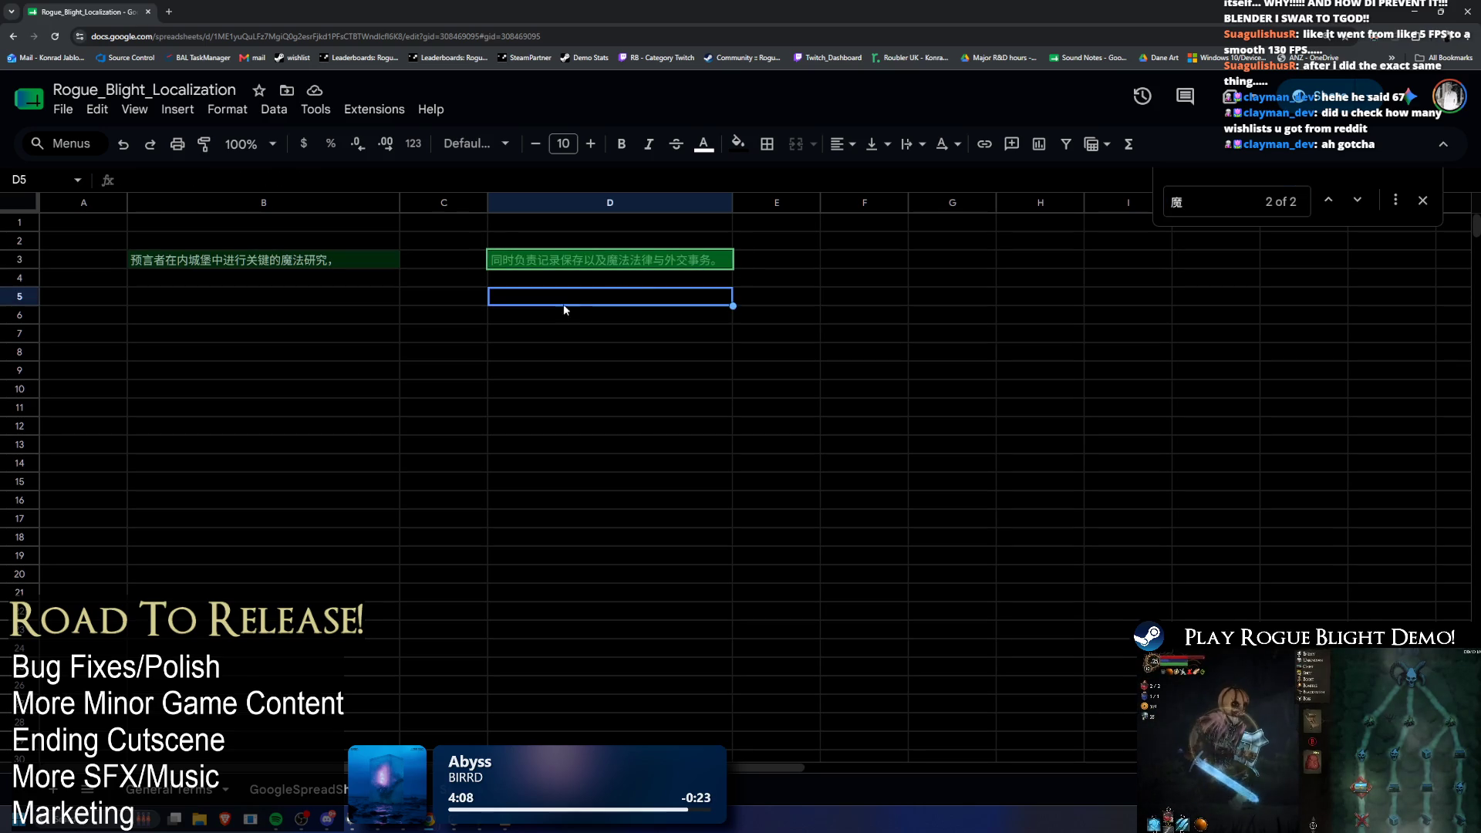
click(478, 352)
key(ctrl+v)
Step: Copy 法 from D3, search the sheet for it, and paste it into D8
double_click(715, 262)
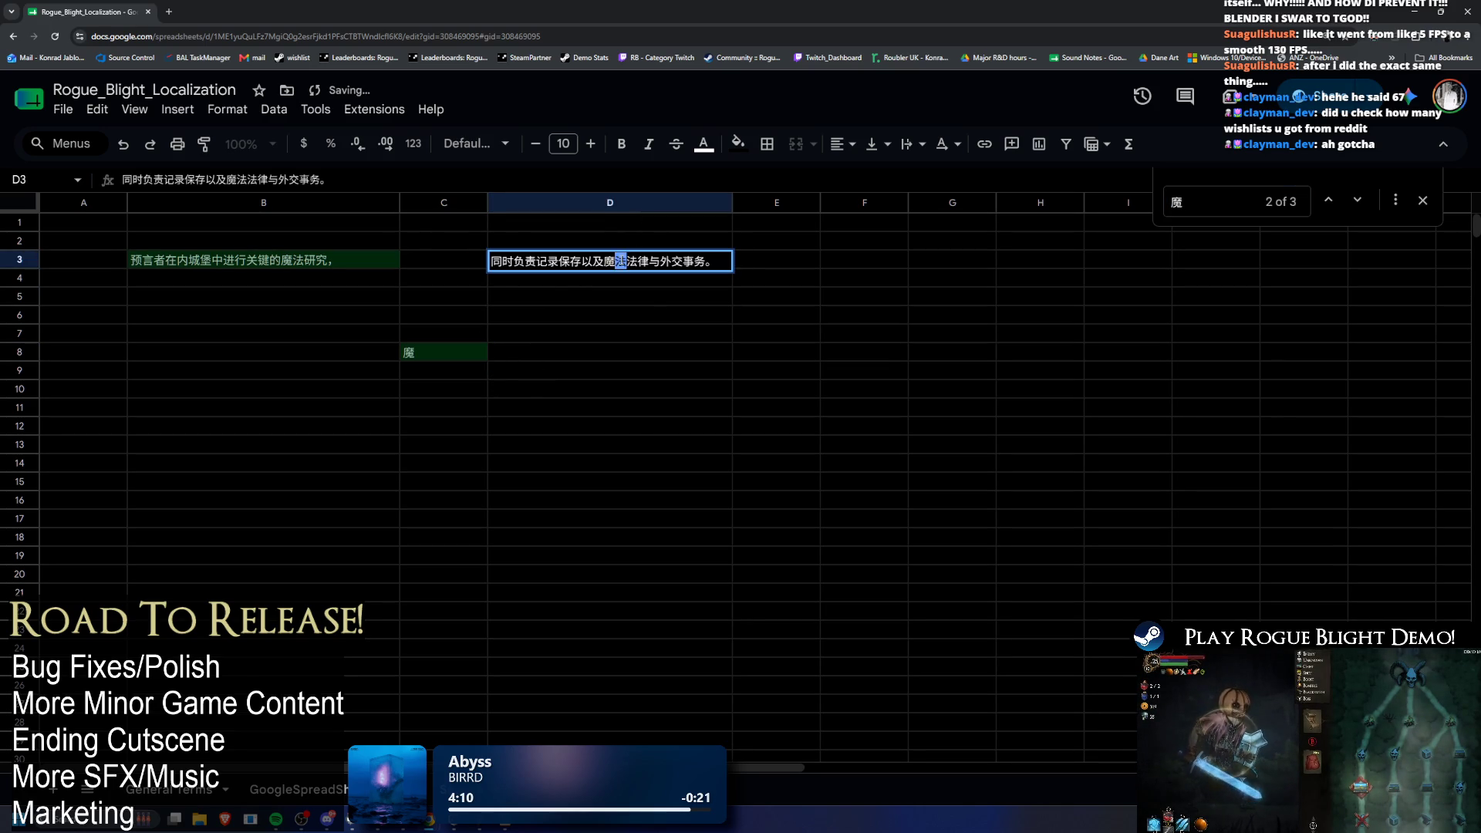
key(ctrl+c)
click(648, 303)
key(ctrl+f)
key(ctrl+v)
click(443, 358)
click(540, 352)
key(ctrl+v)
Step: Search the sheet for D3's characters 律, 与 and 外 one at a time
double_click(644, 262)
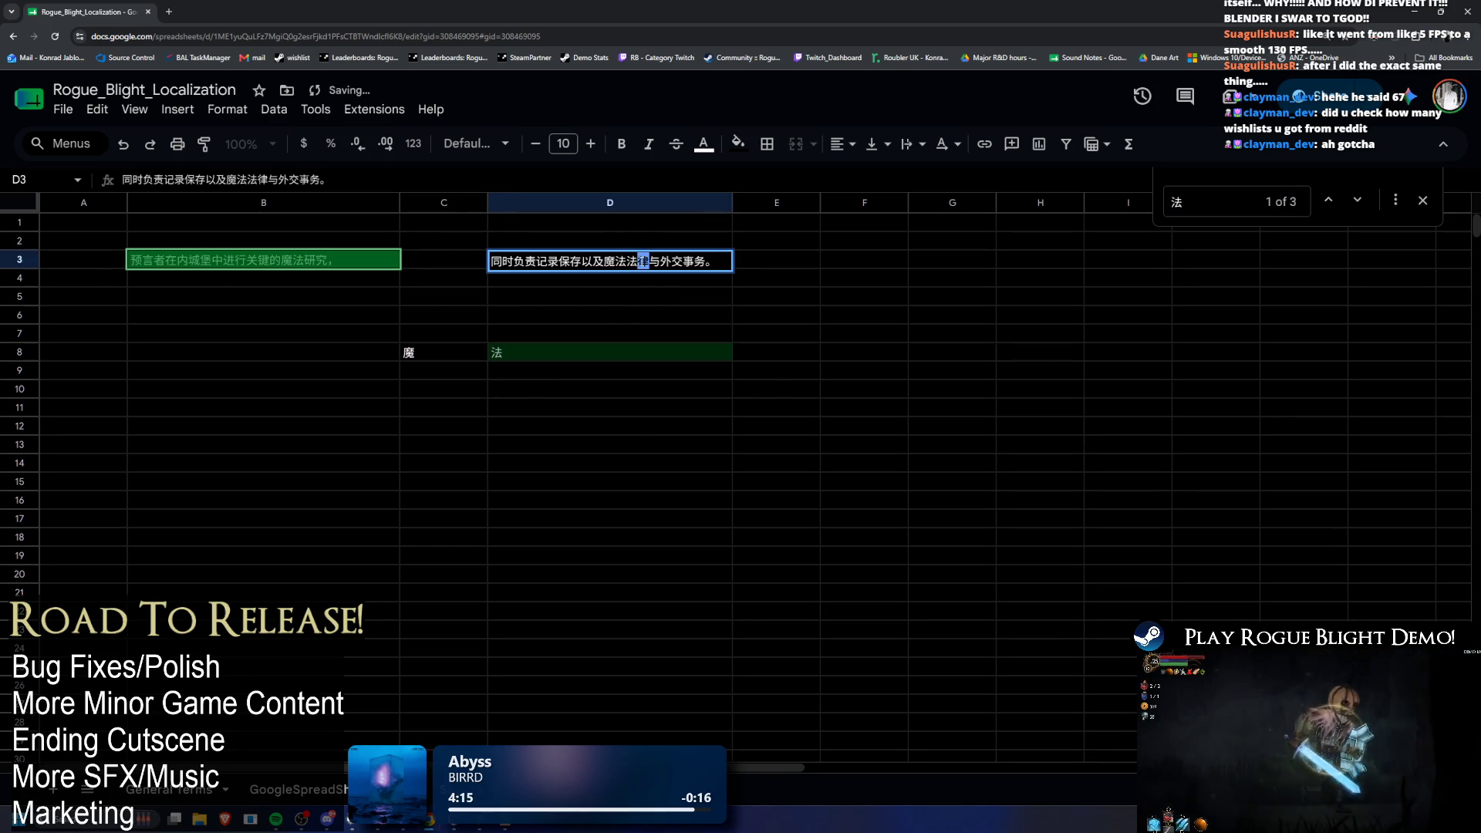
key(ctrl+c)
click(648, 301)
key(ctrl+f)
key(ctrl+v)
click(660, 265)
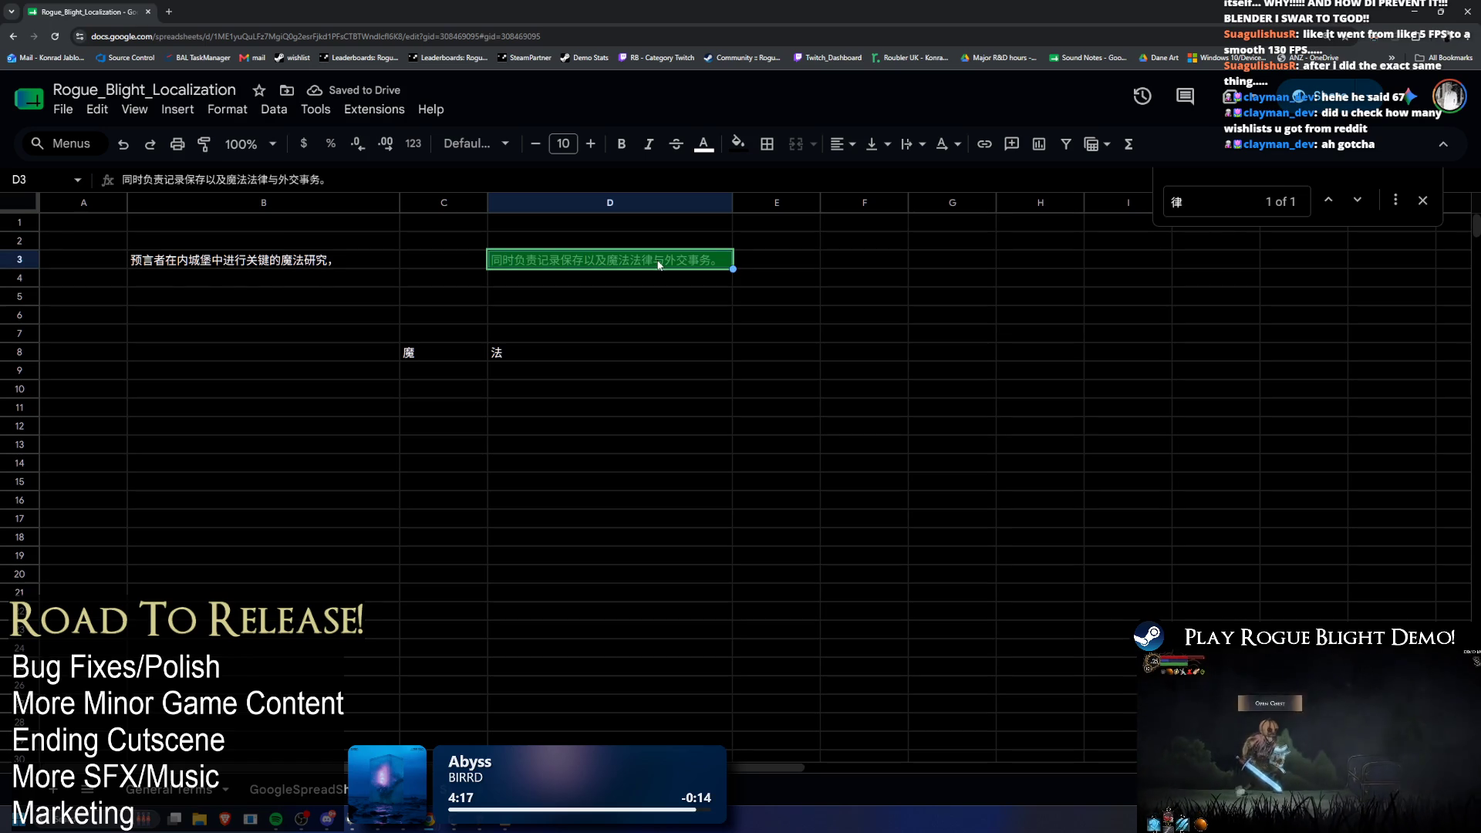
double_click(659, 264)
key(ctrl+c)
click(677, 292)
key(ctrl+f)
key(ctrl+v)
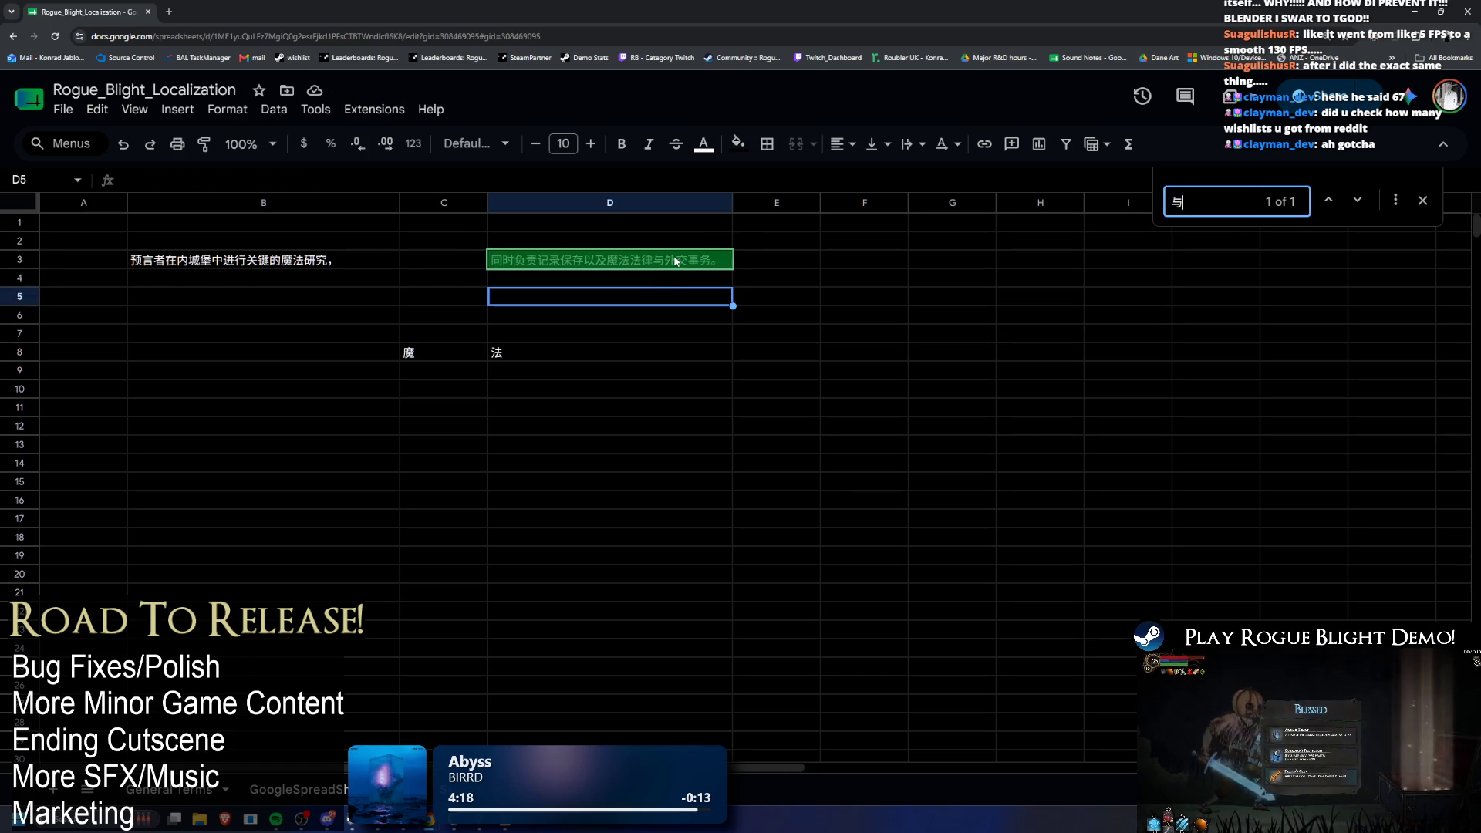
double_click(682, 263)
key(ctrl+c)
key(Escape)
key(ctrl+f)
key(ctrl+v)
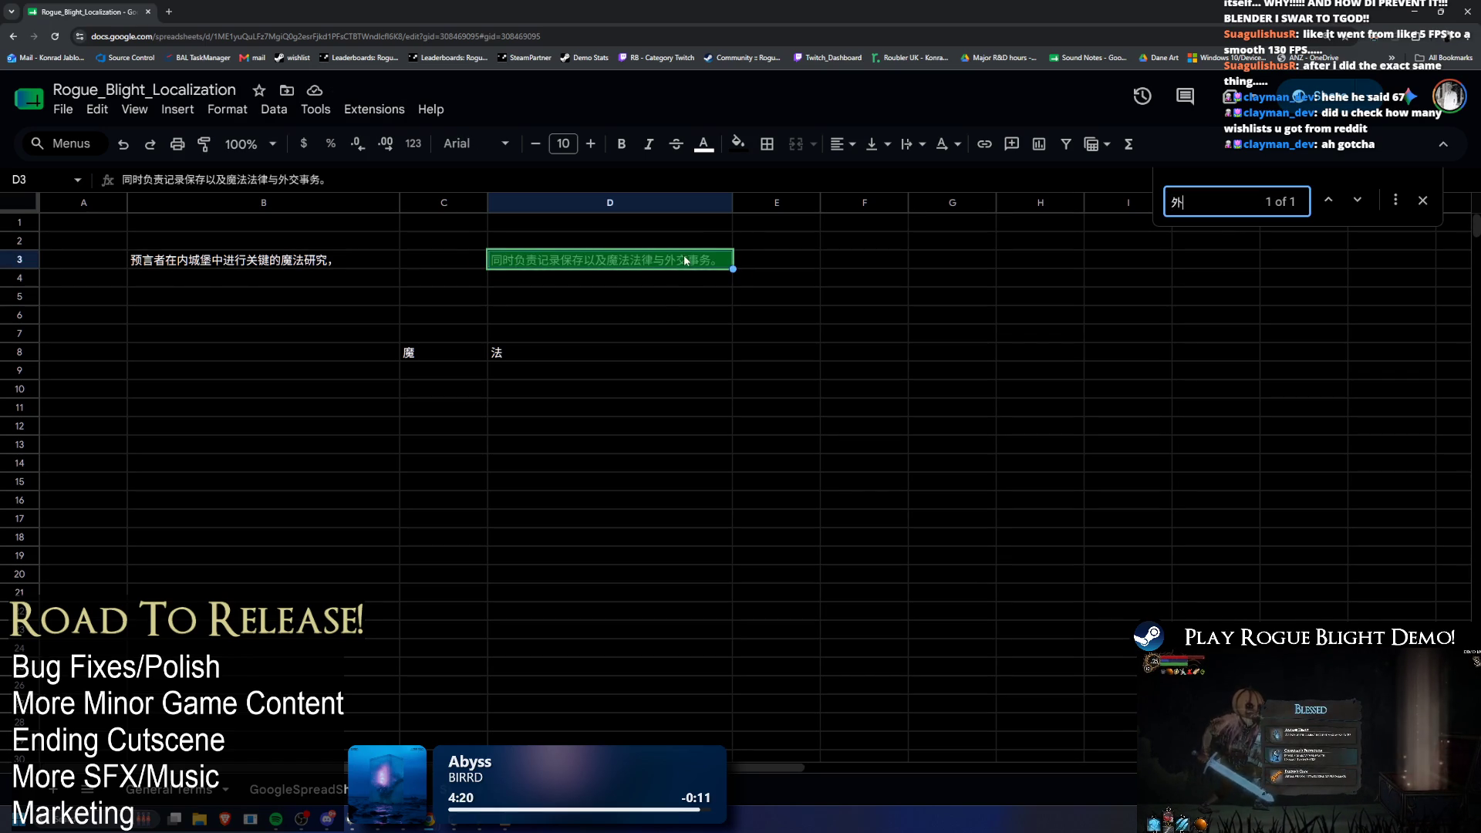
Step: Search the sheet for D3's characters 交, 事 and 务 one at a time
double_click(694, 262)
key(ctrl+c)
click(694, 309)
key(ctrl+f)
key(ctrl+v)
click(696, 265)
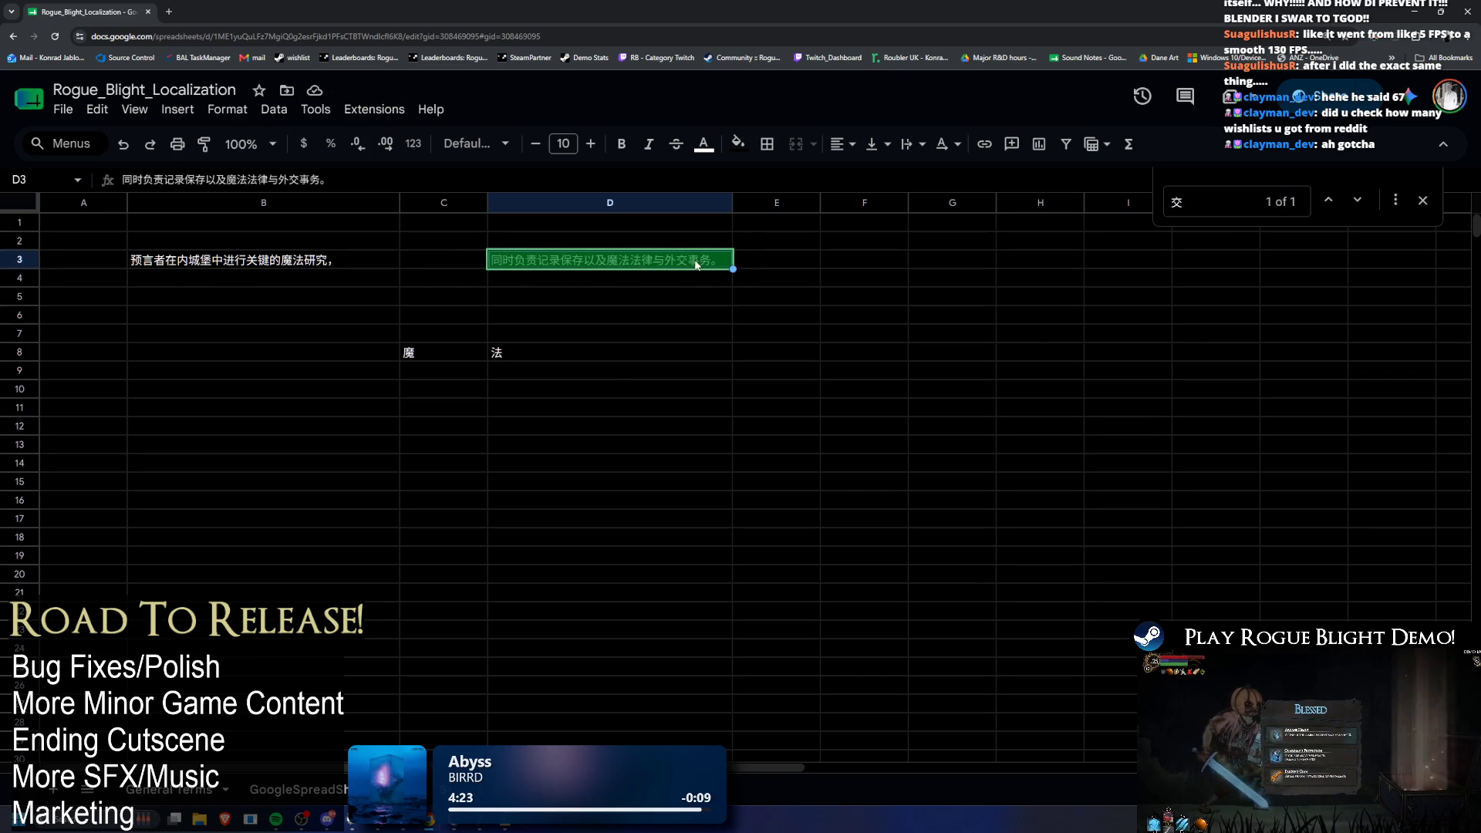
double_click(700, 262)
key(ctrl+c)
click(678, 298)
key(ctrl+f)
key(ctrl+v)
click(701, 262)
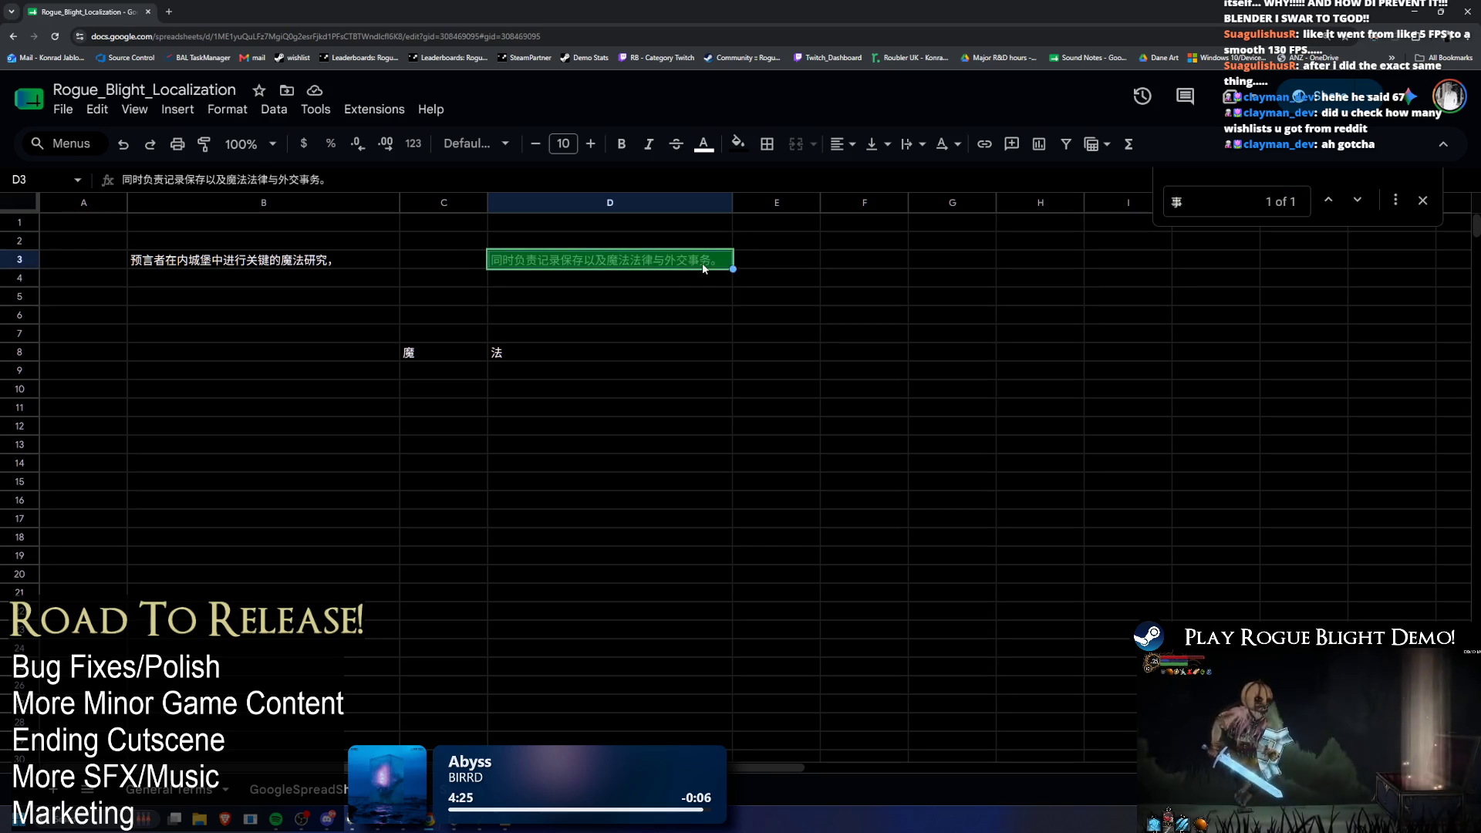
double_click(701, 263)
key(ctrl+c)
click(686, 301)
key(ctrl+f)
key(ctrl+v)
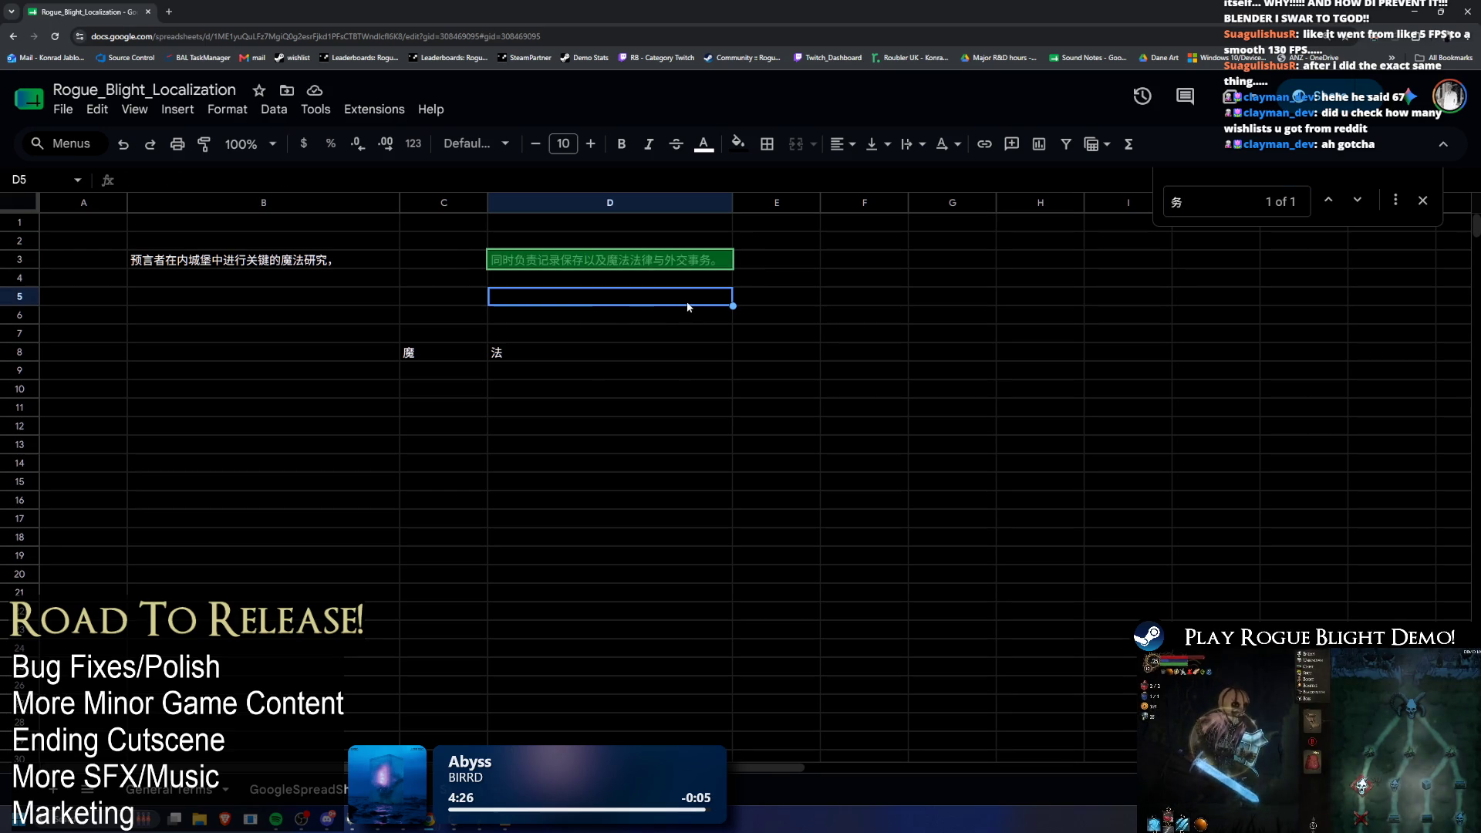
Step: Select 法 in D8 and search the main localization sheet for 法, stepping back through matches
drag(478, 353, 617, 354)
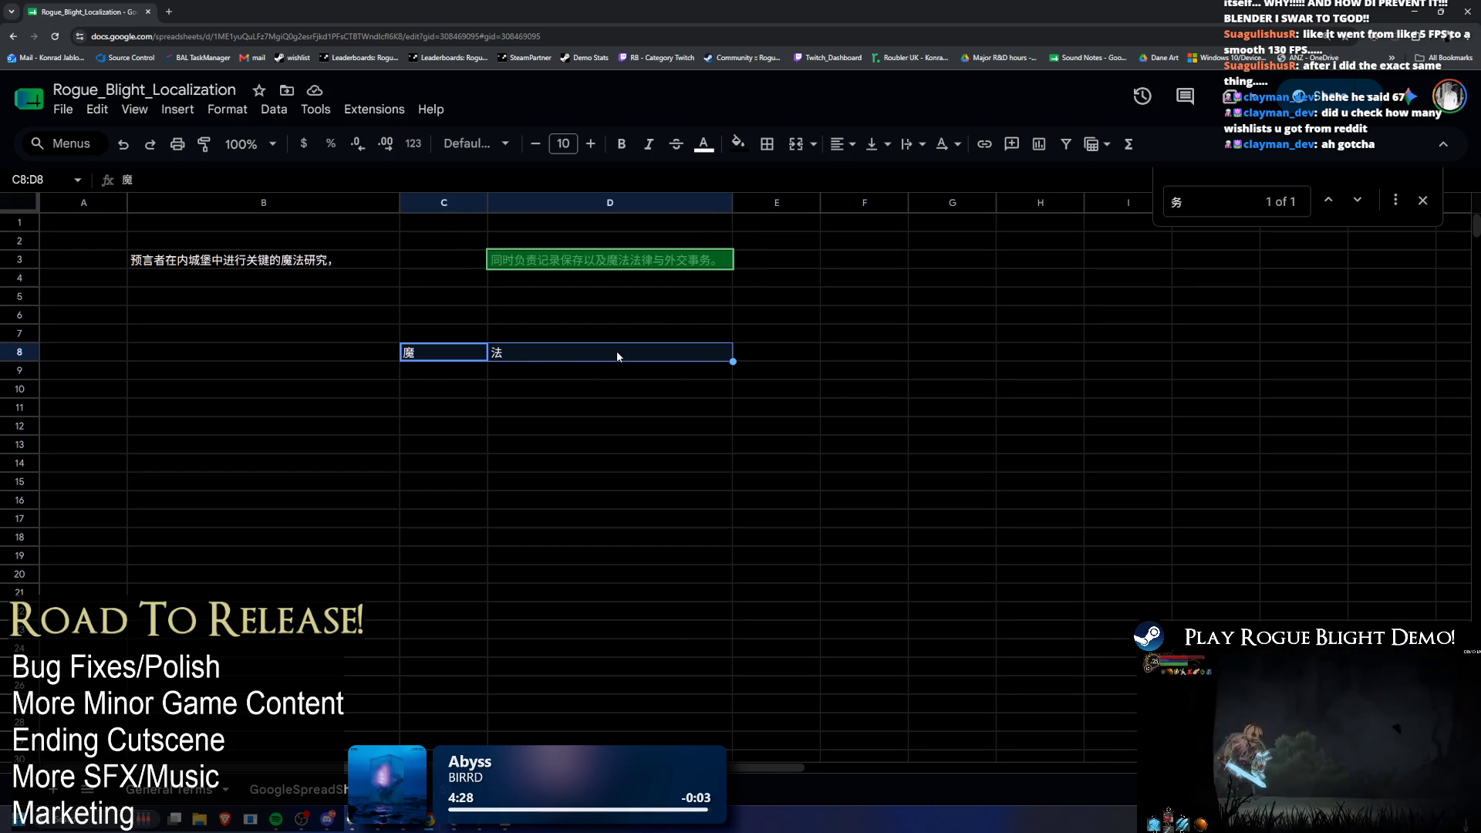
click(432, 356)
click(538, 354)
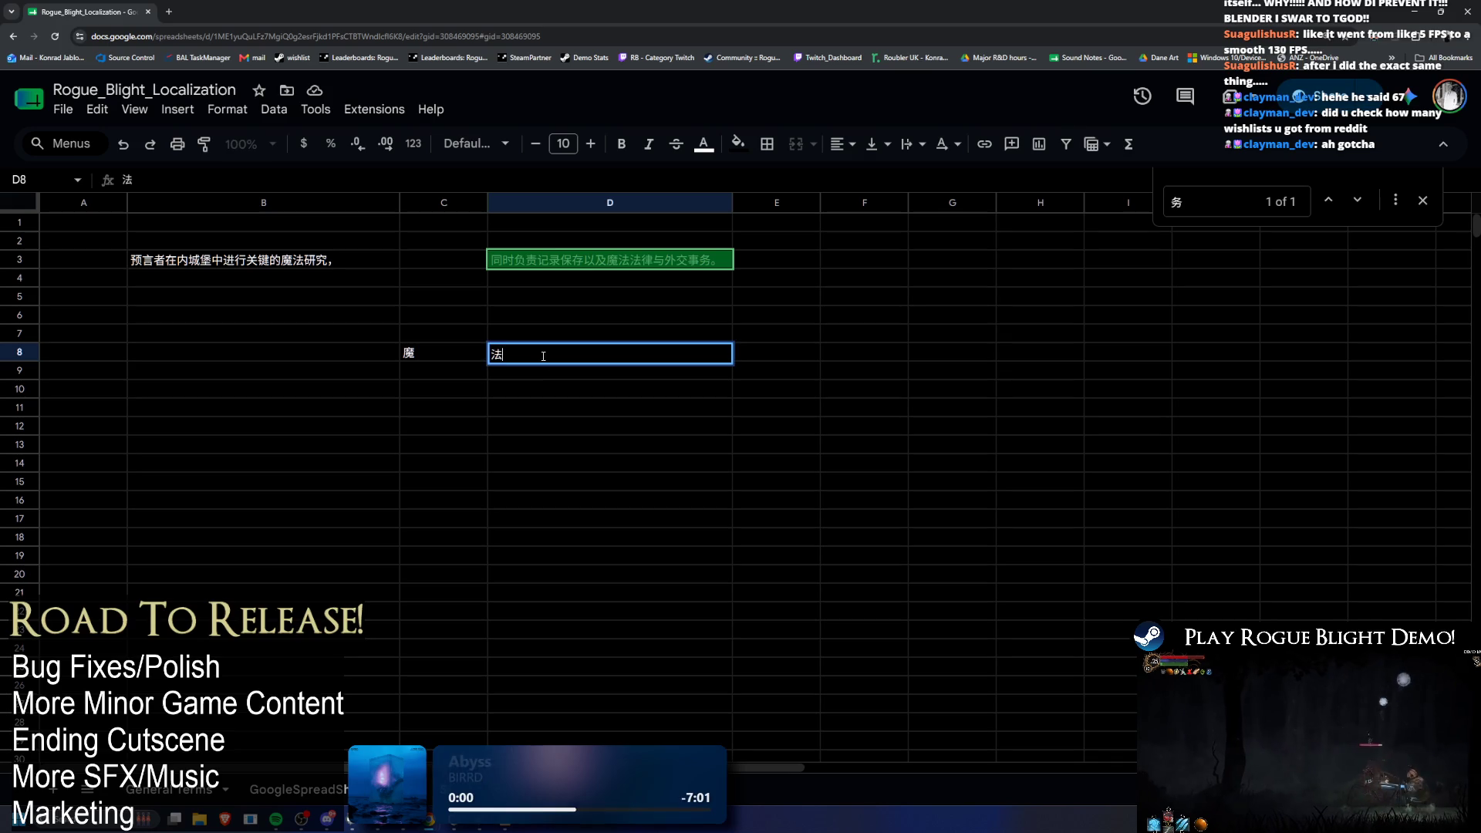
click(260, 791)
key(ctrl+f)
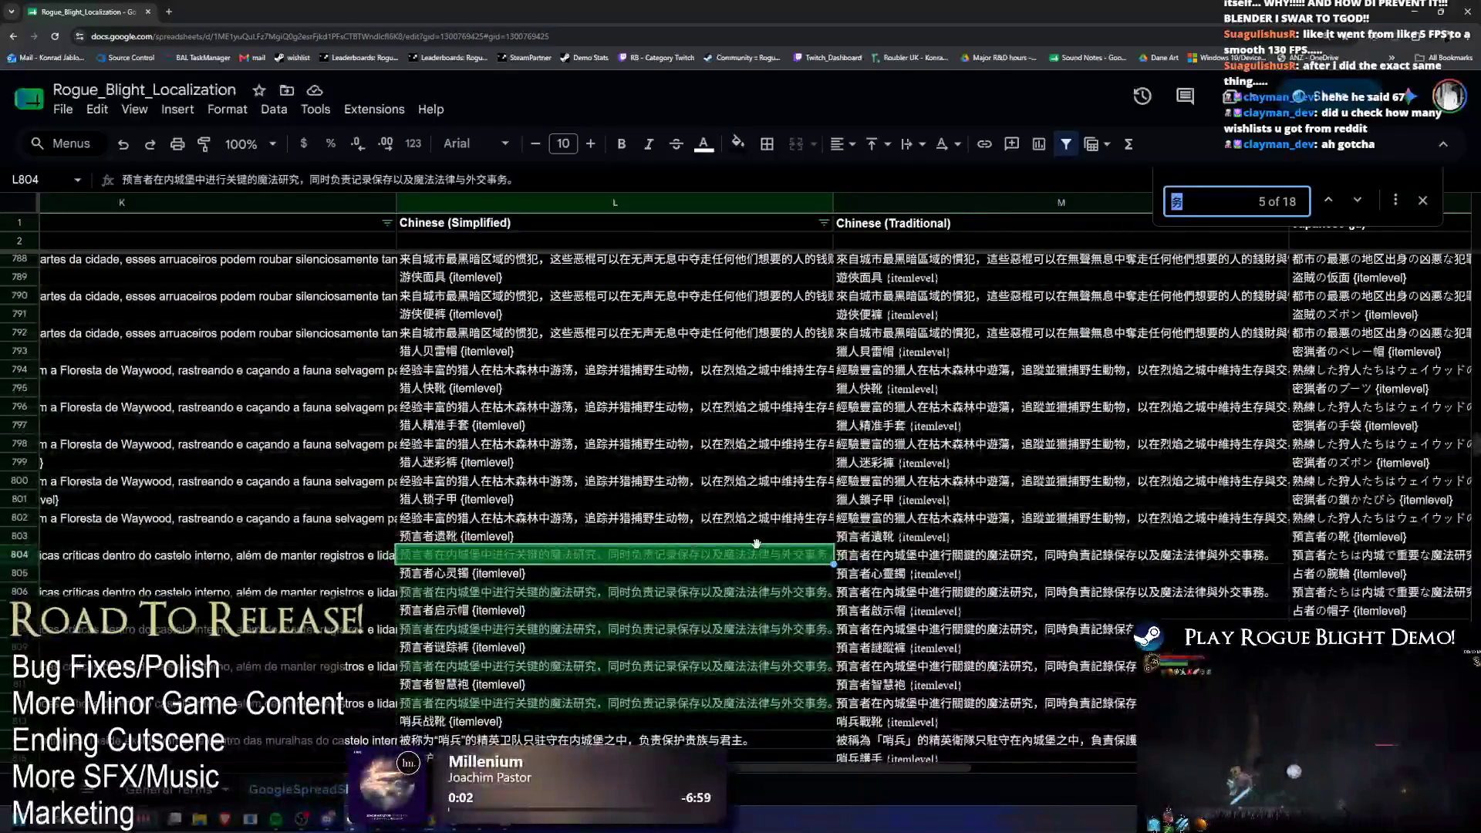
key(ctrl+v)
click(1333, 201)
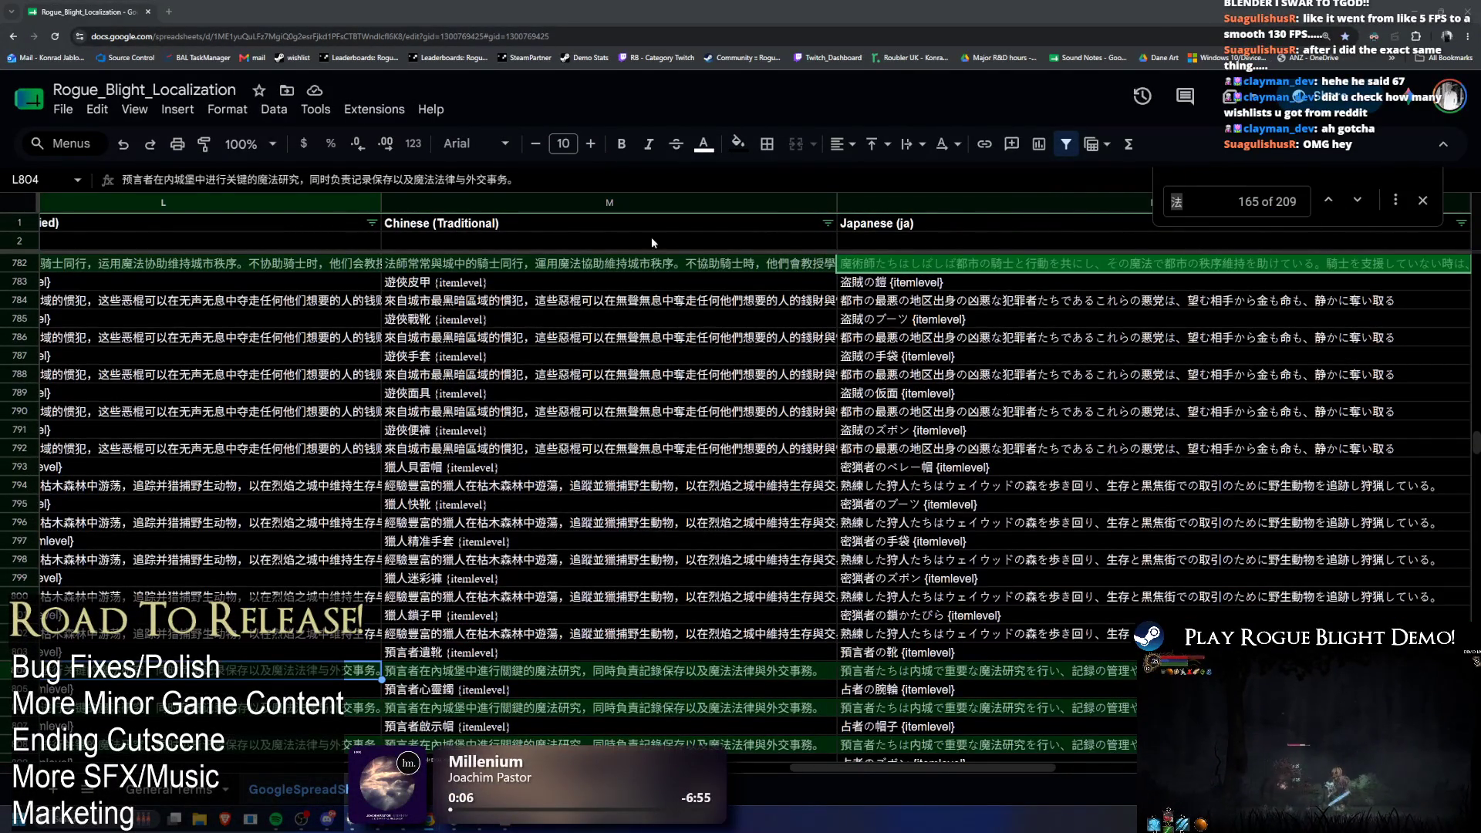
Step: Return to the scratch sheet, select 魔 in C8, and switch to the Unity window
key(ctrl+shift+Page_Down)
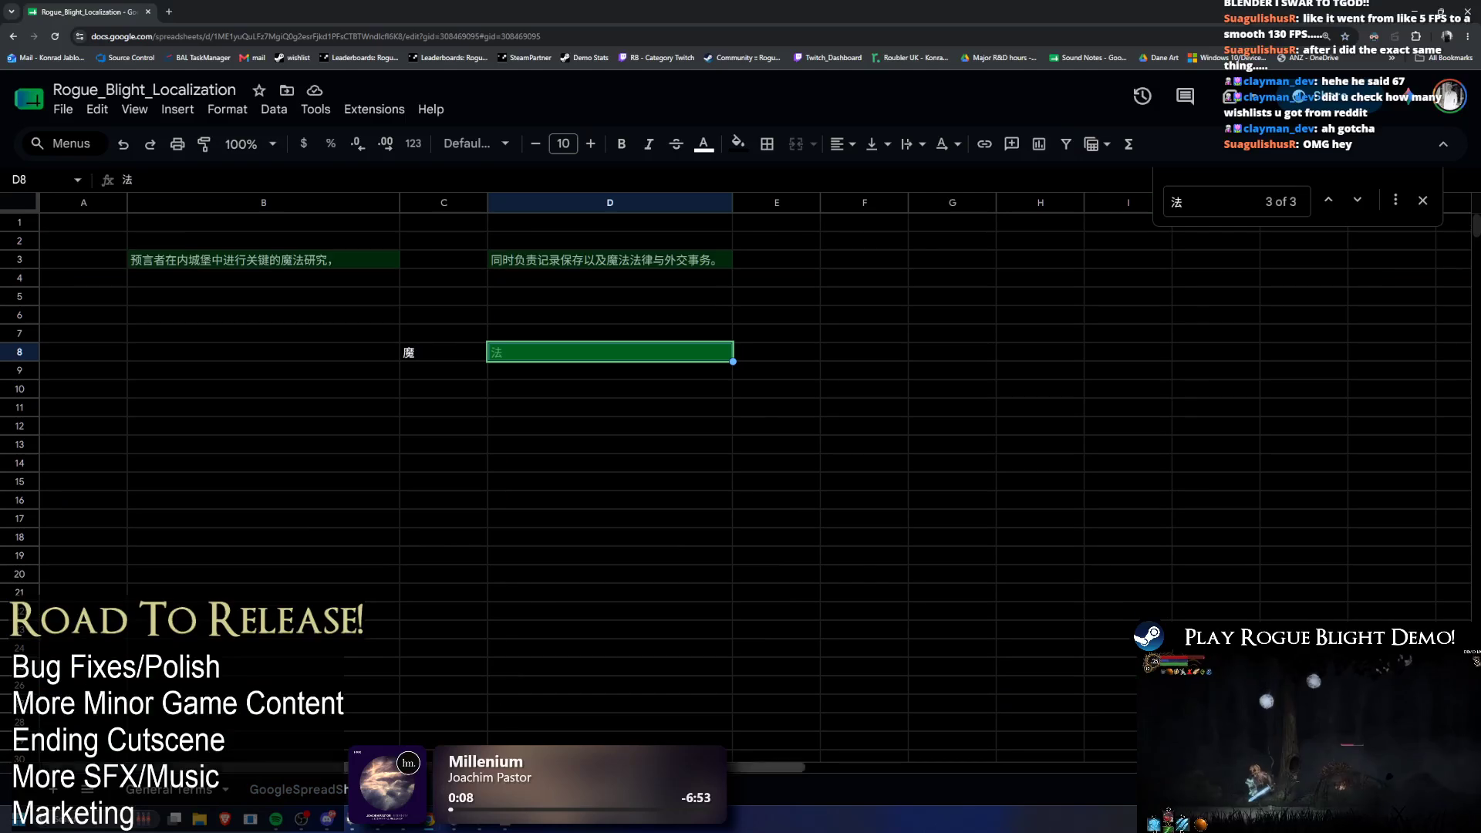
double_click(416, 351)
key(ctrl+c)
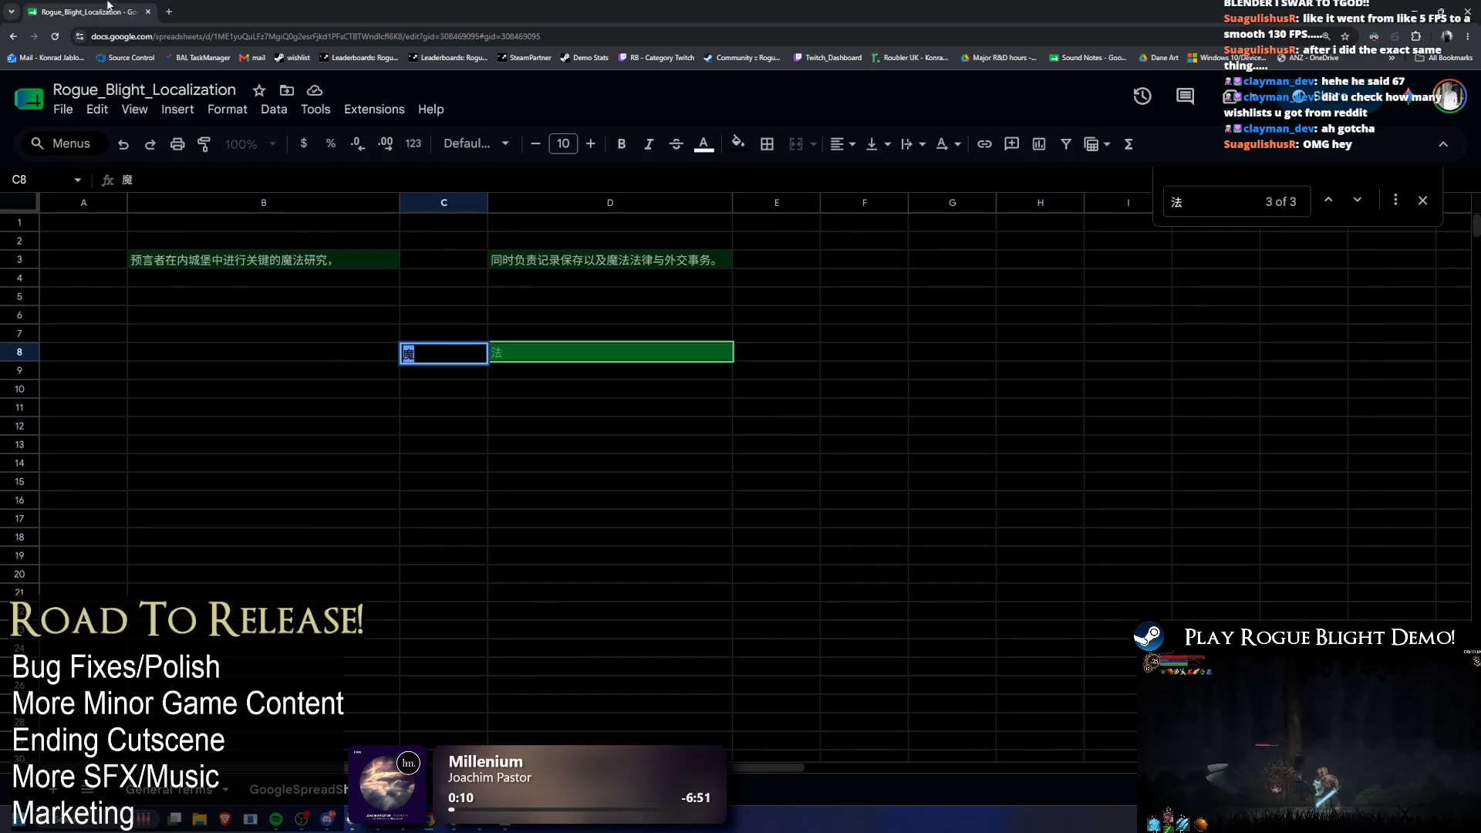
key(alt+Tab)
key(alt+Tab)
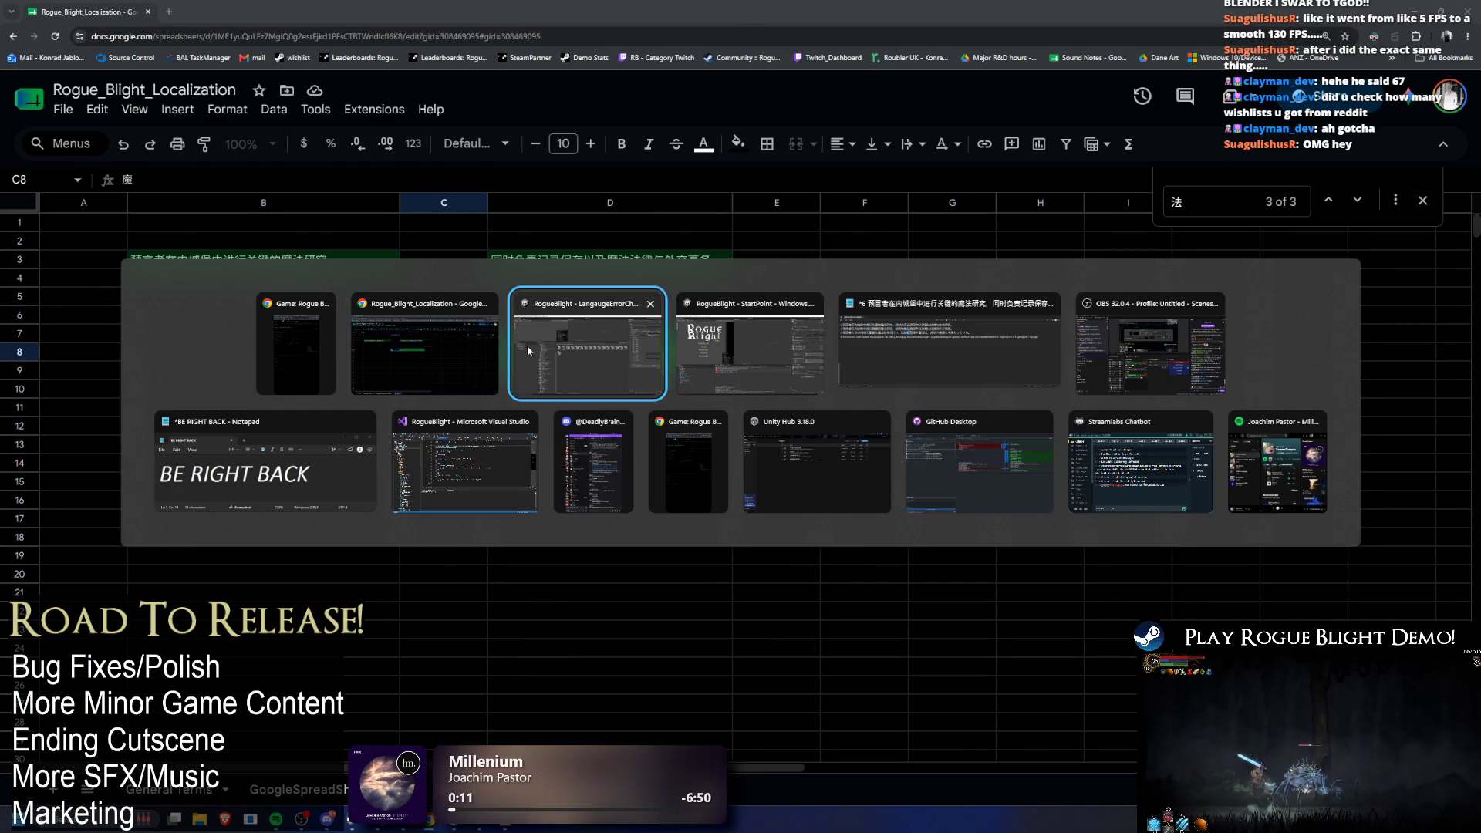
Step: Search the main localization sheet for 魔 and scroll across its language columns before returning to Unity
click(528, 344)
key(alt+Tab)
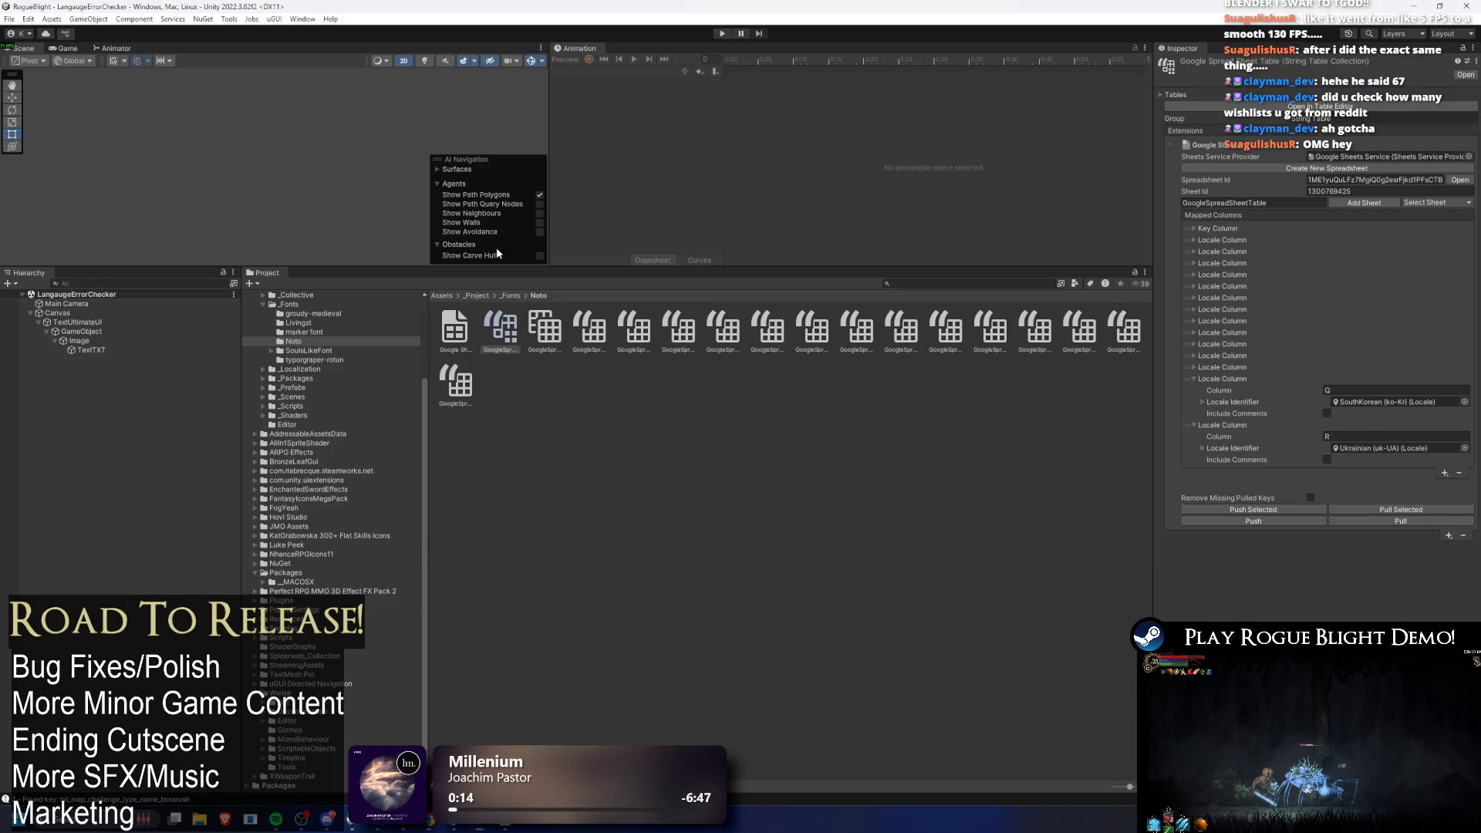
key(alt+Tab)
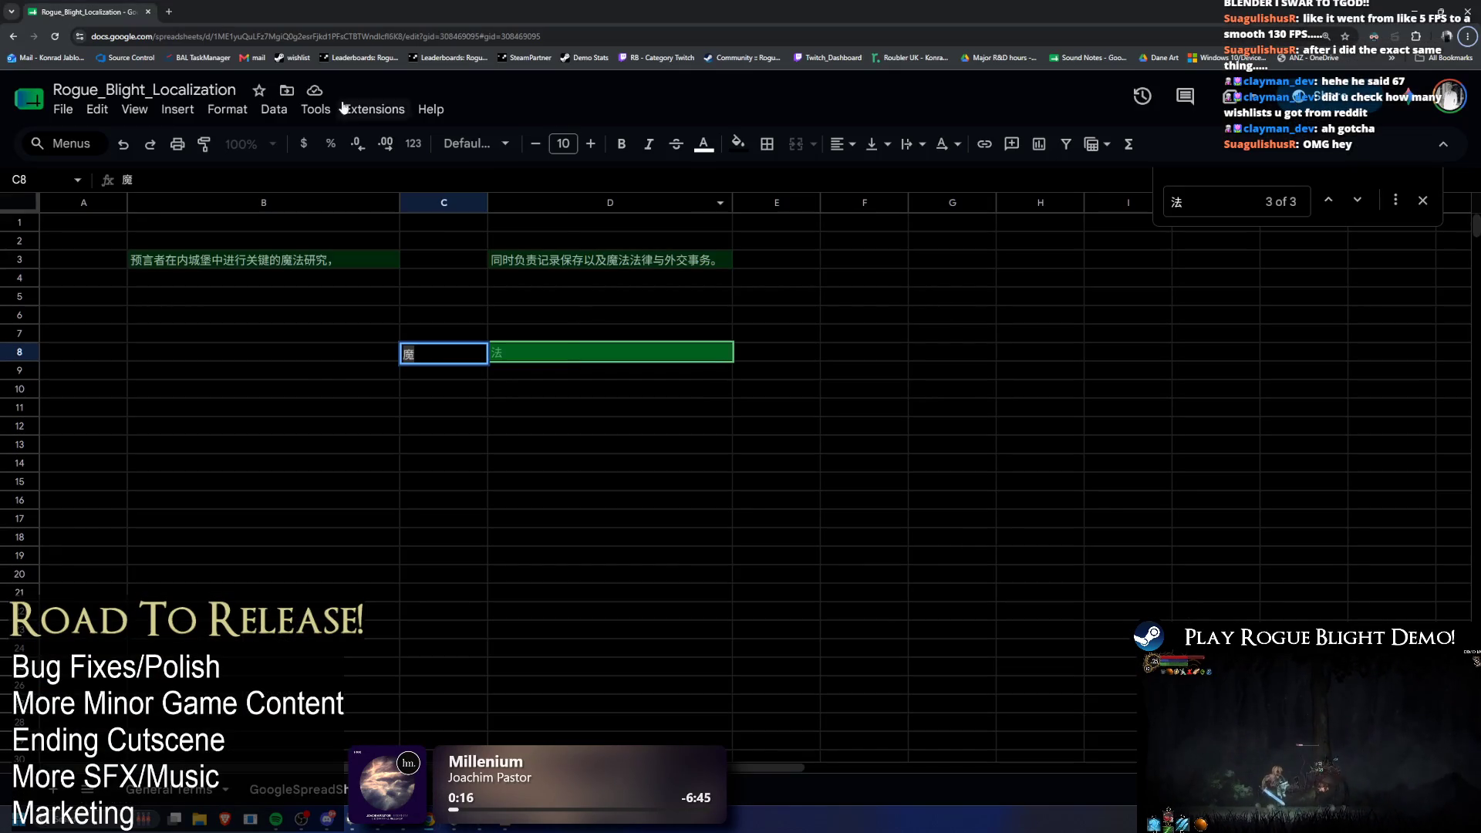
key(ctrl+shift+Page_Down)
key(ctrl+f)
key(ctrl+v)
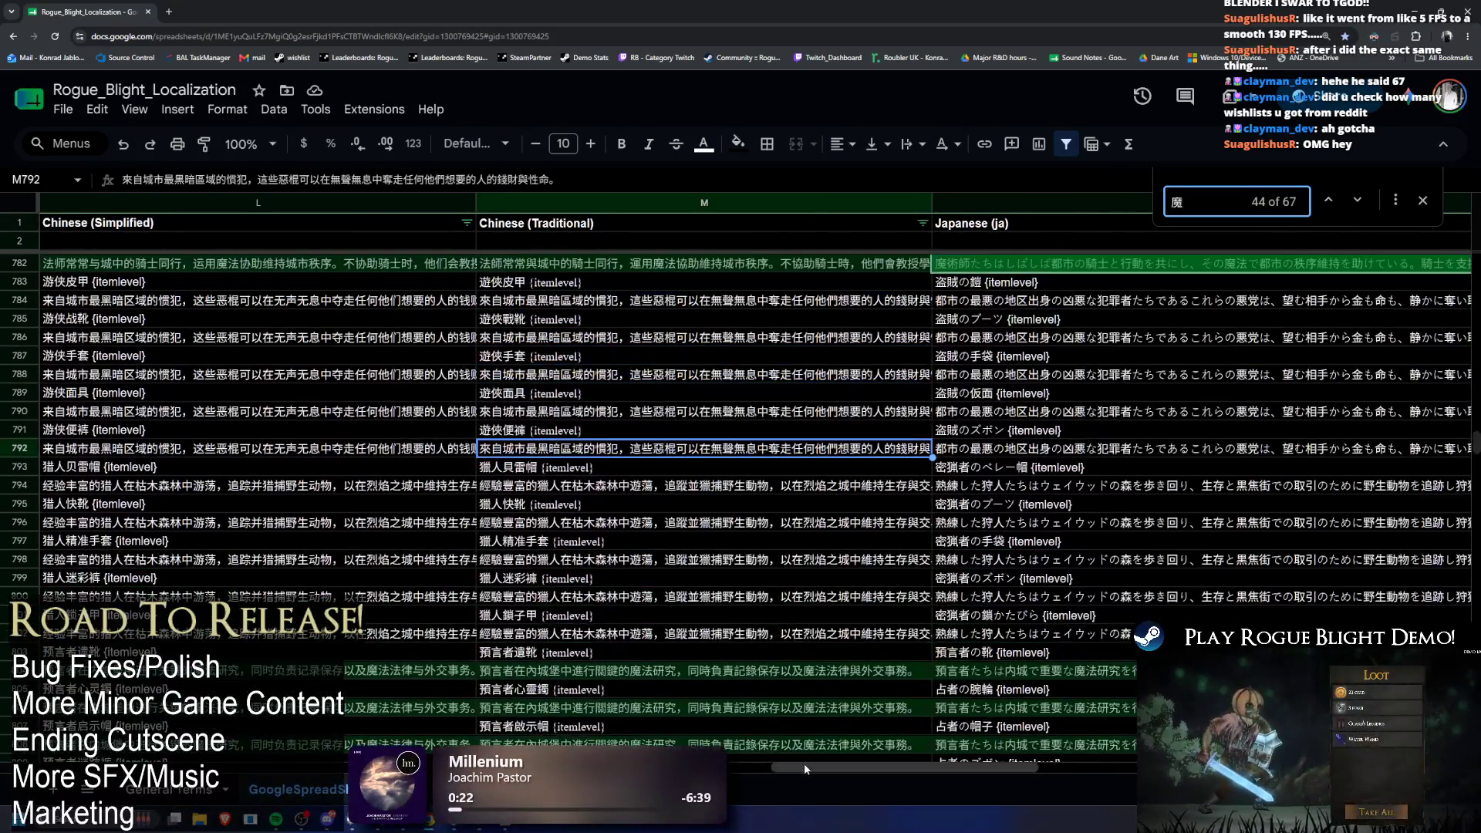
drag(804, 762, 385, 763)
scroll(829, 421, right, 10)
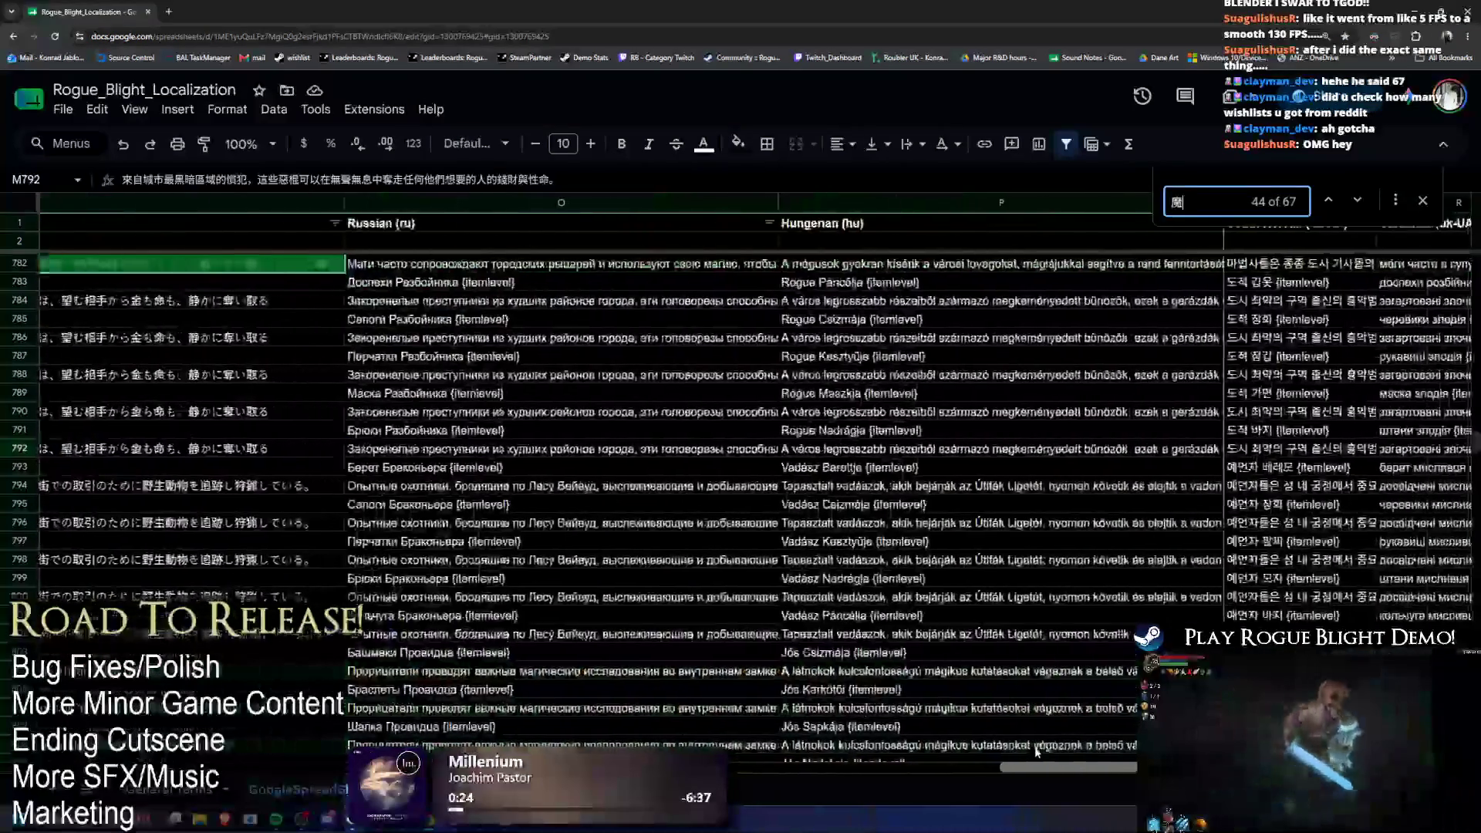
key(alt+Tab)
key(alt+Tab)
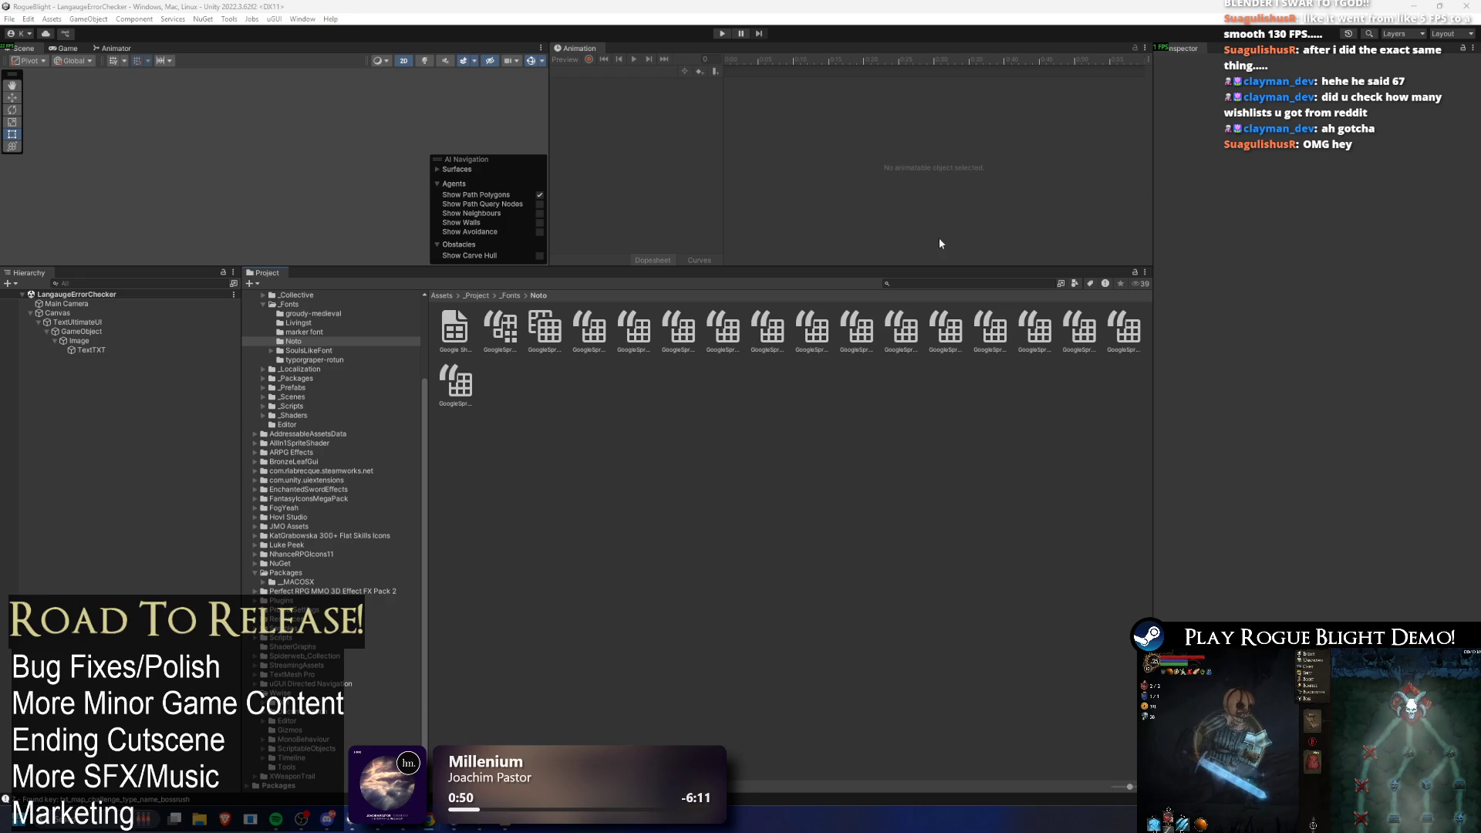
Step: Clear the test characters 魔 and 法 from C8 and D8
key(alt+Tab)
key(alt+Tab)
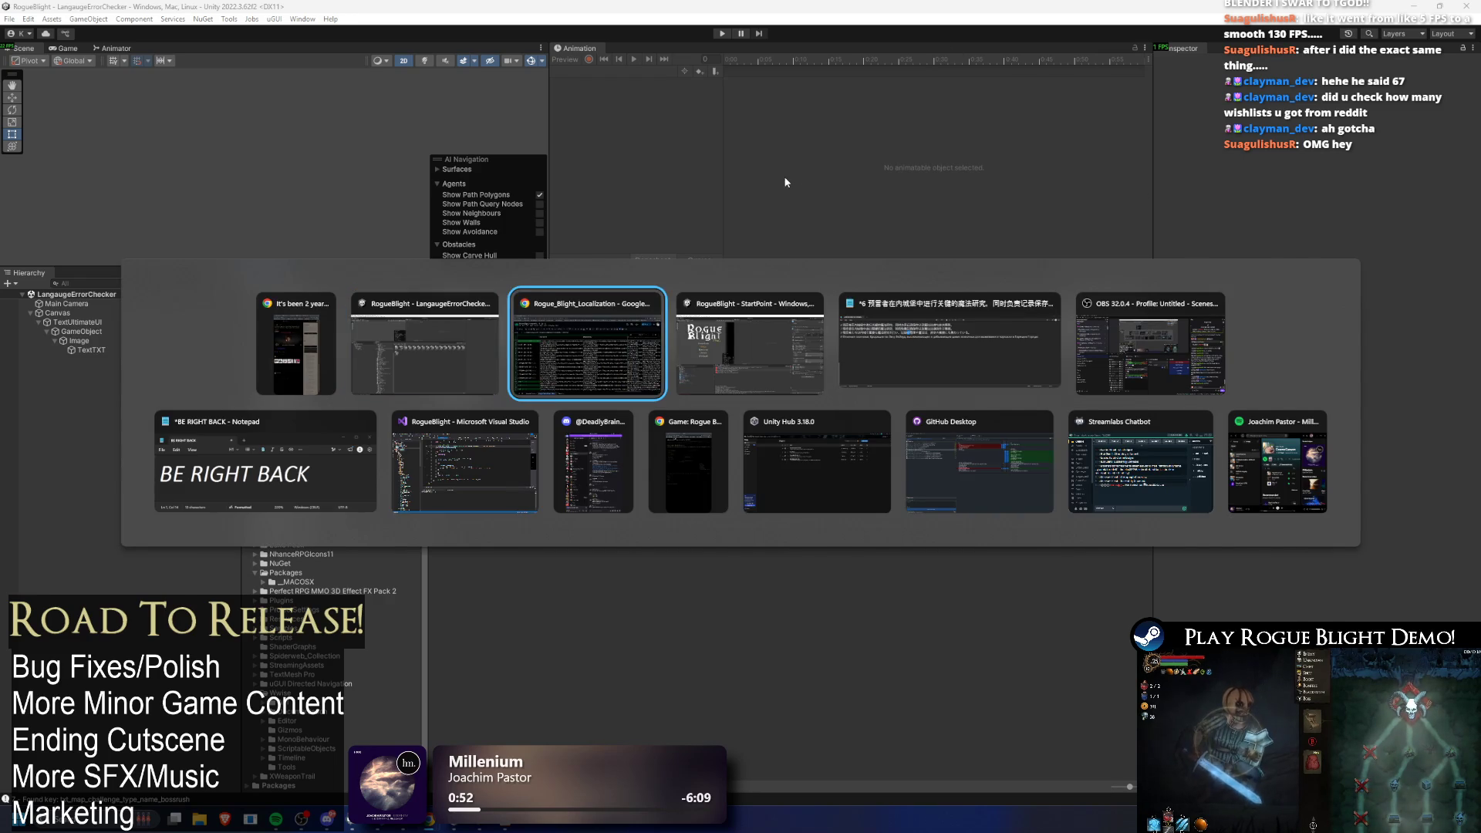
key(ctrl+shift+Page_Down)
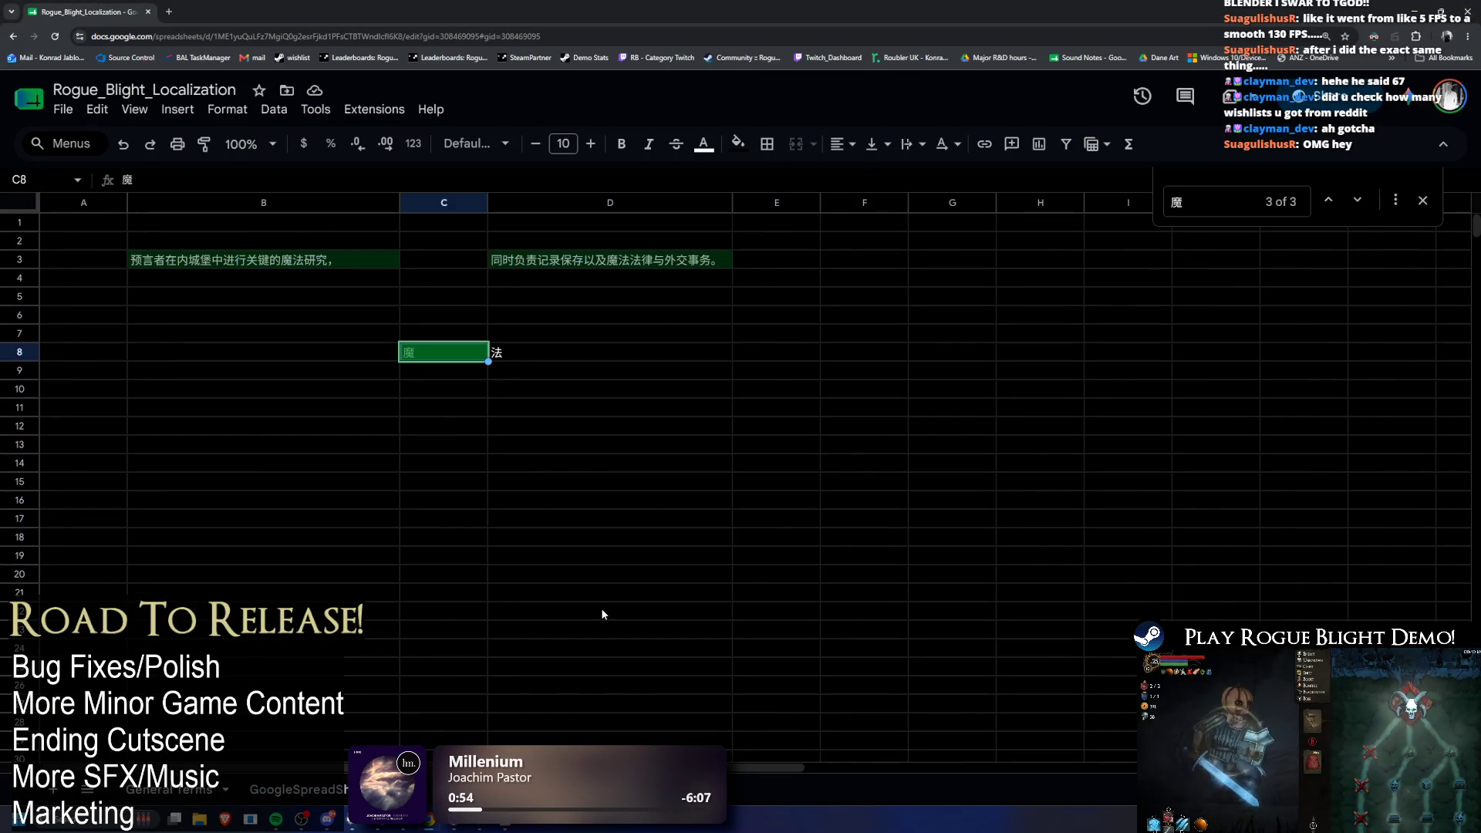
shift+click(527, 357)
key(Delete)
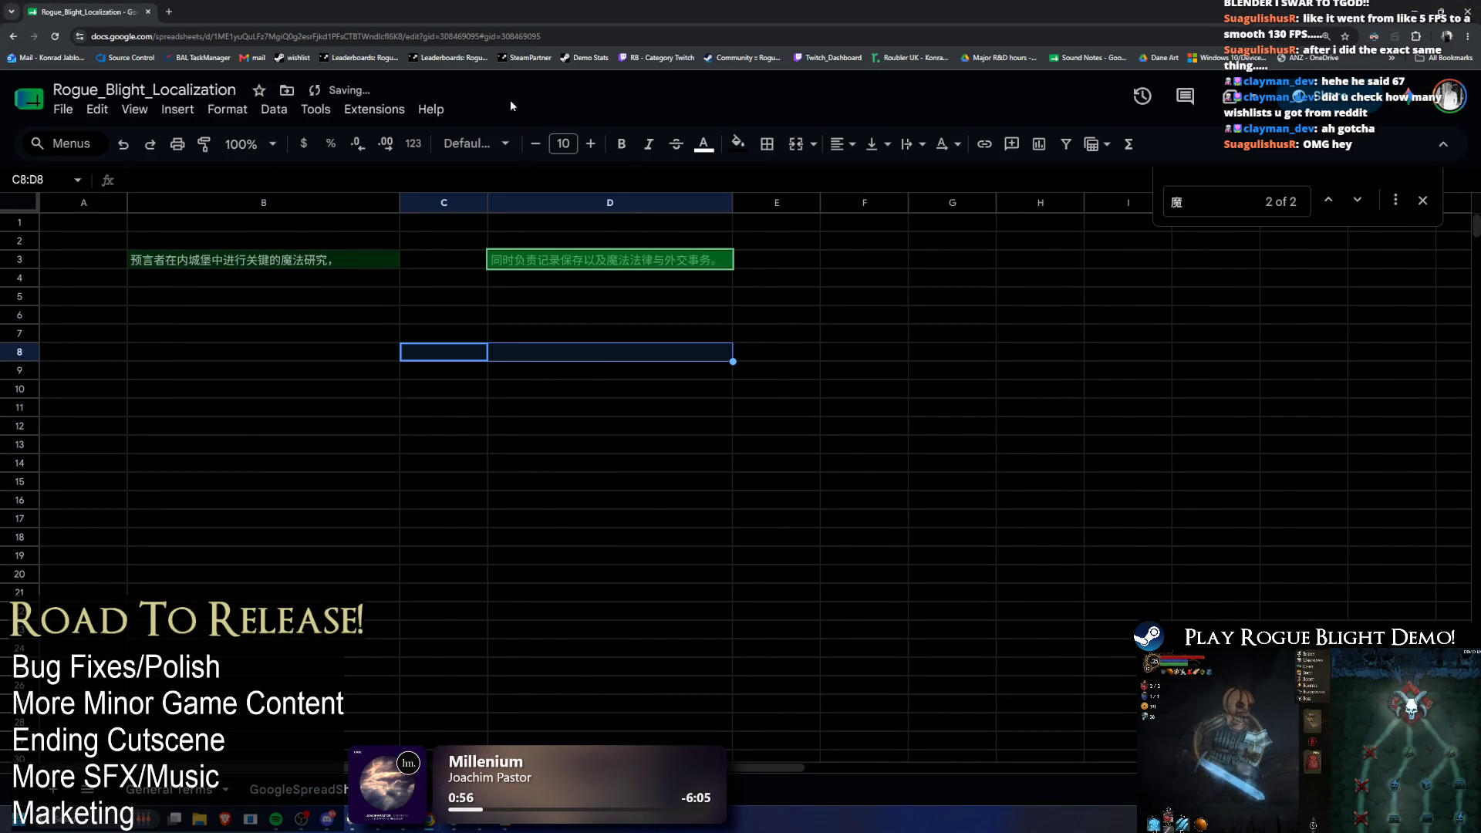
key(Up)
key(Up)
key(Left)
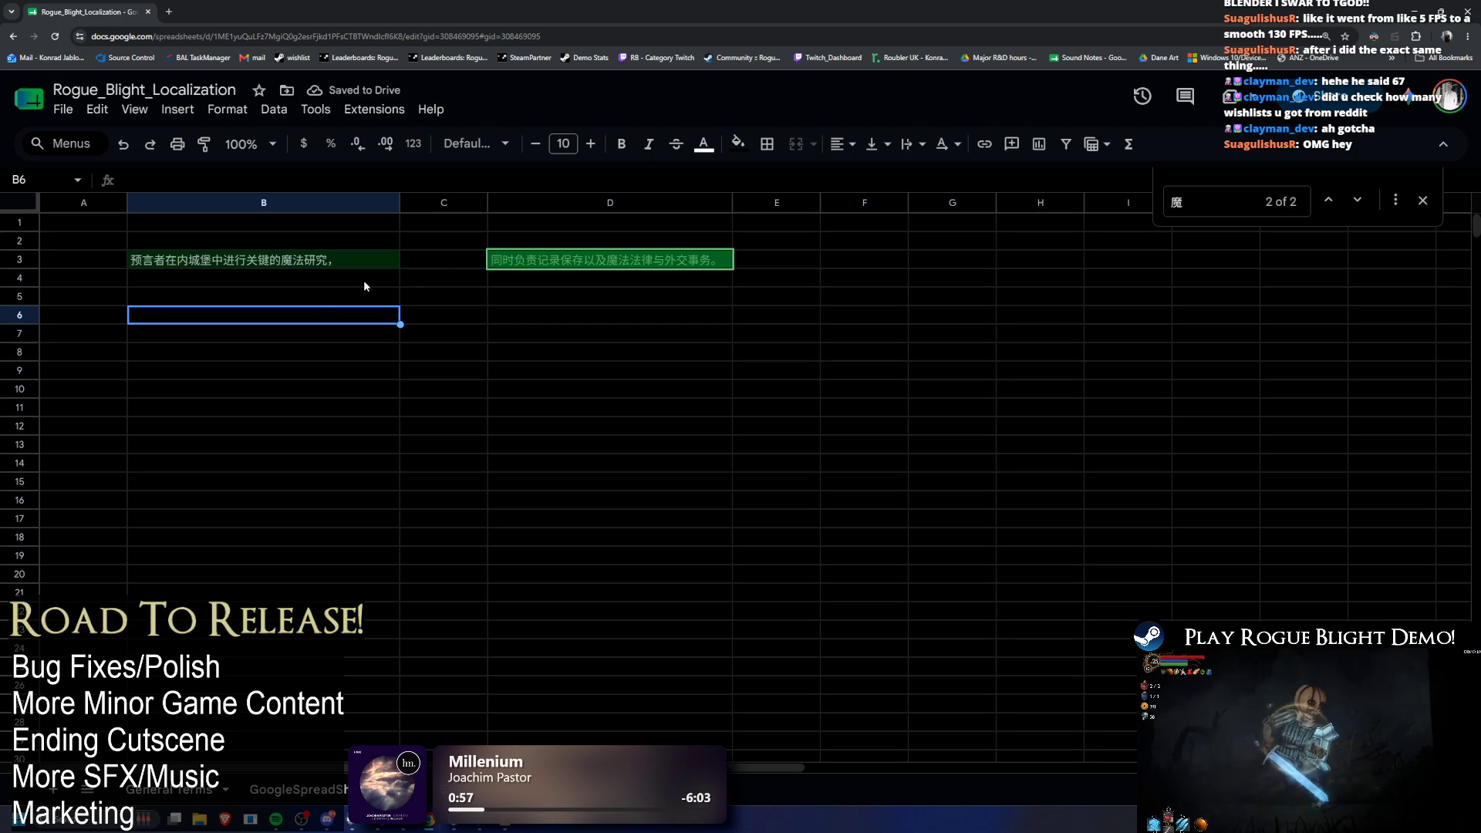
Step: Search the GoogleSpreadSheet sheet for "seer" and scroll to the Traditional Chinese cell in row 804
key(alt+Tab)
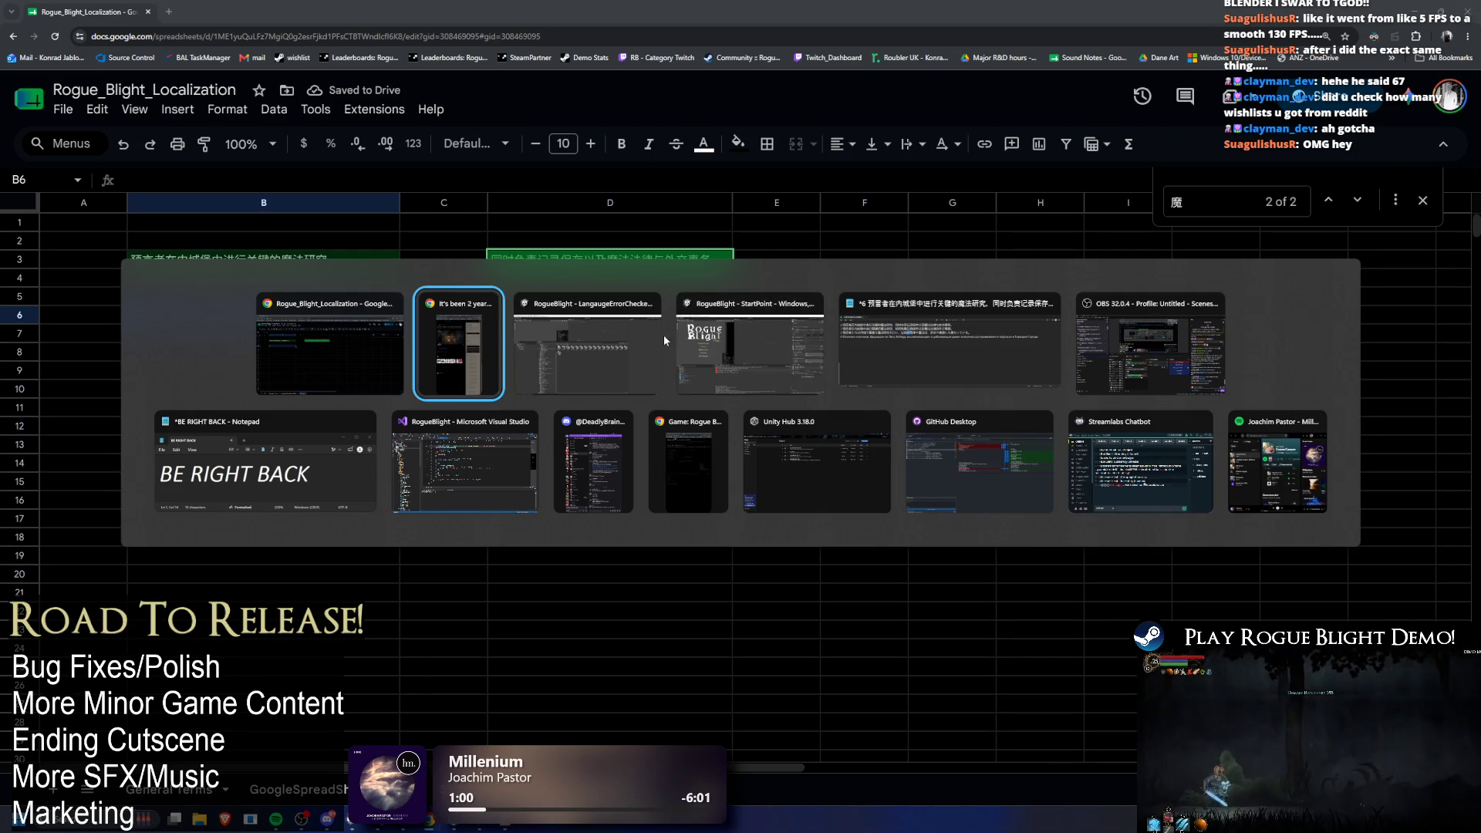
click(336, 332)
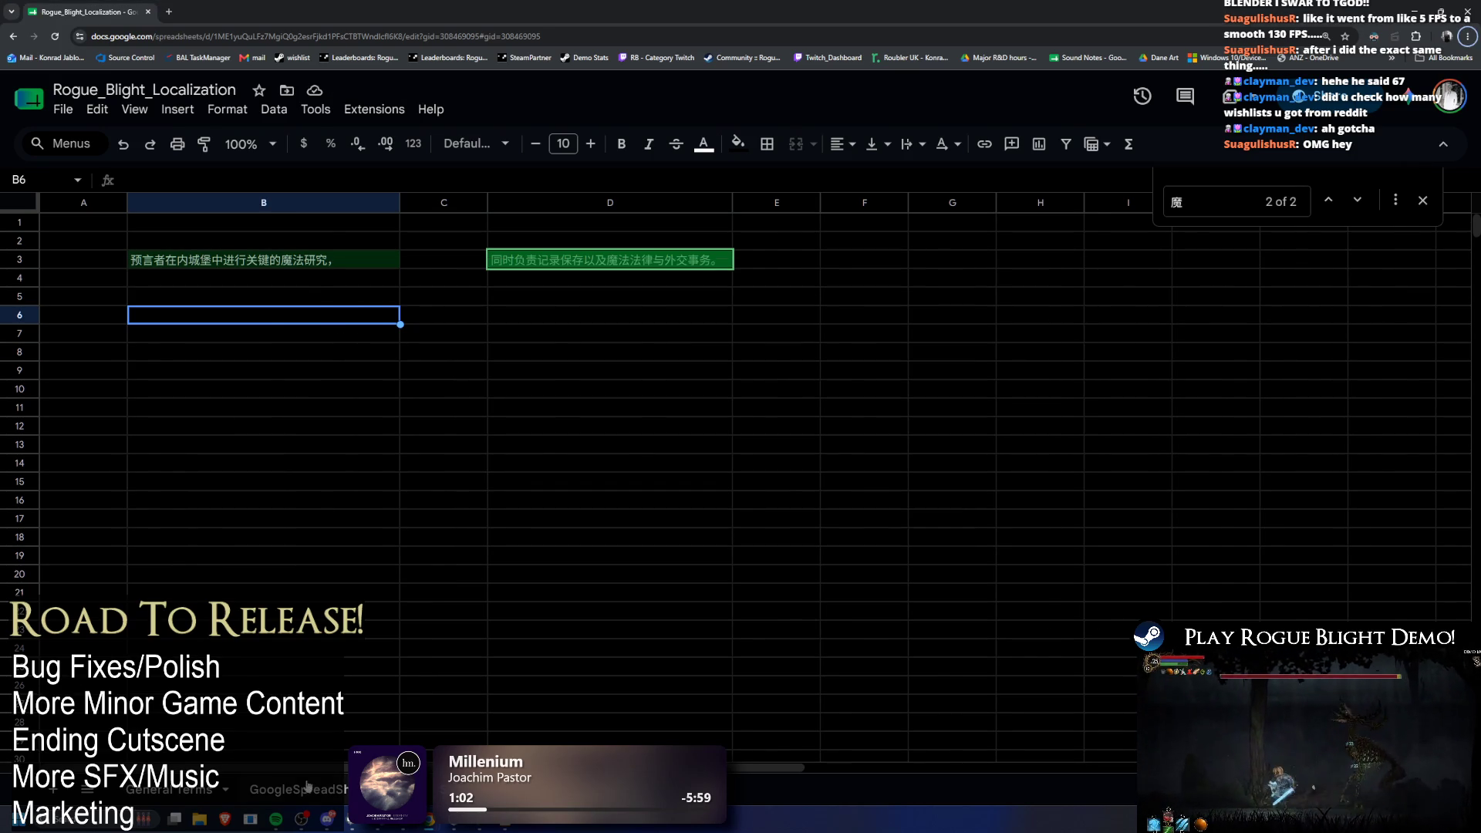
click(304, 783)
click(802, 376)
key(ctrl+f)
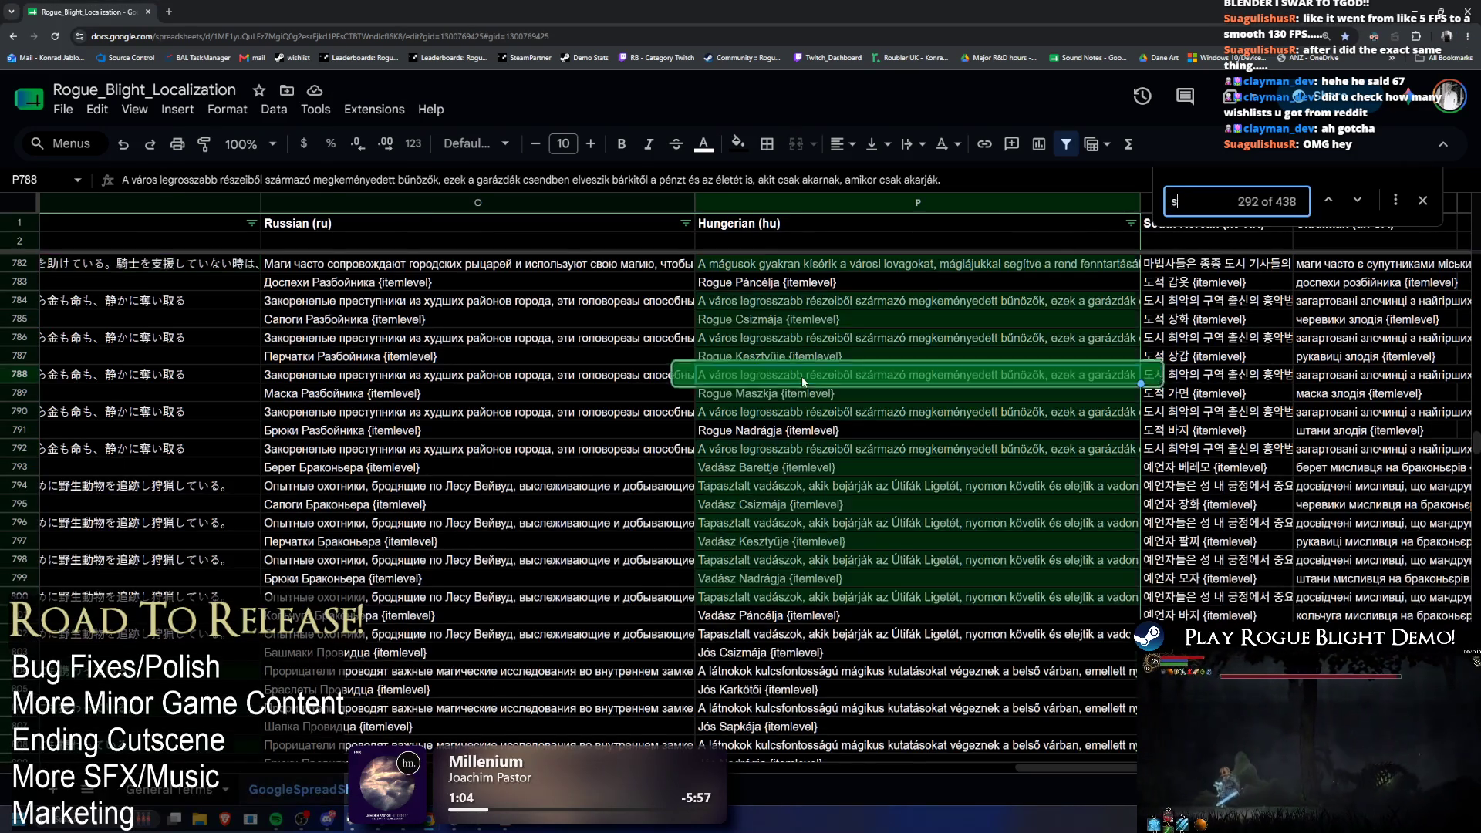
text(seer)
mouse_move(749, 656)
mouse_down()
mouse_move(1465, 671)
mouse_move(411, 682)
mouse_up()
drag(281, 677, 282, 676)
scroll(374, 606, down, 2)
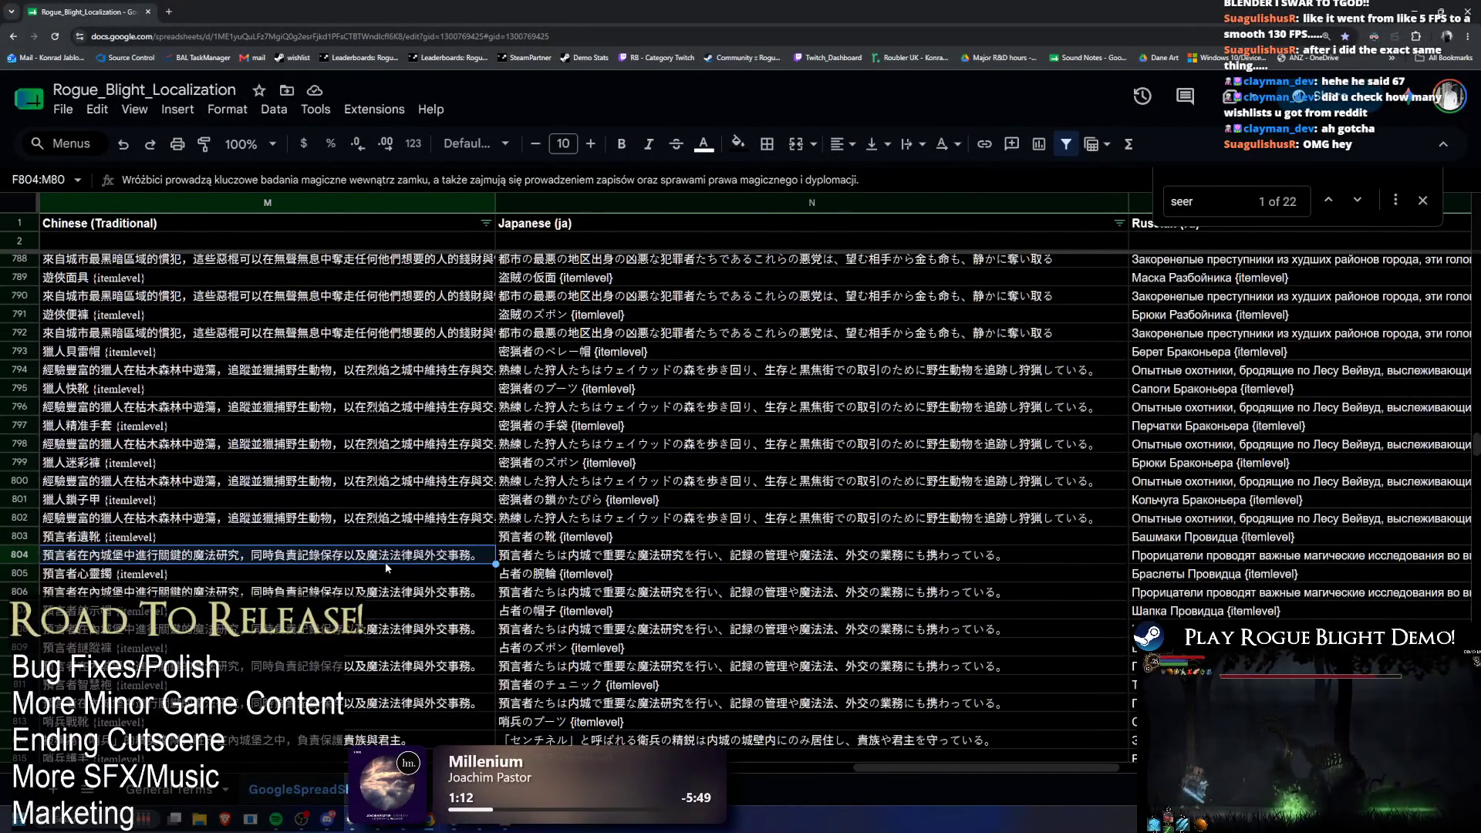
Step: Delete M804's text from the comma onward, keeping only the first clause of the seer line
double_click(371, 562)
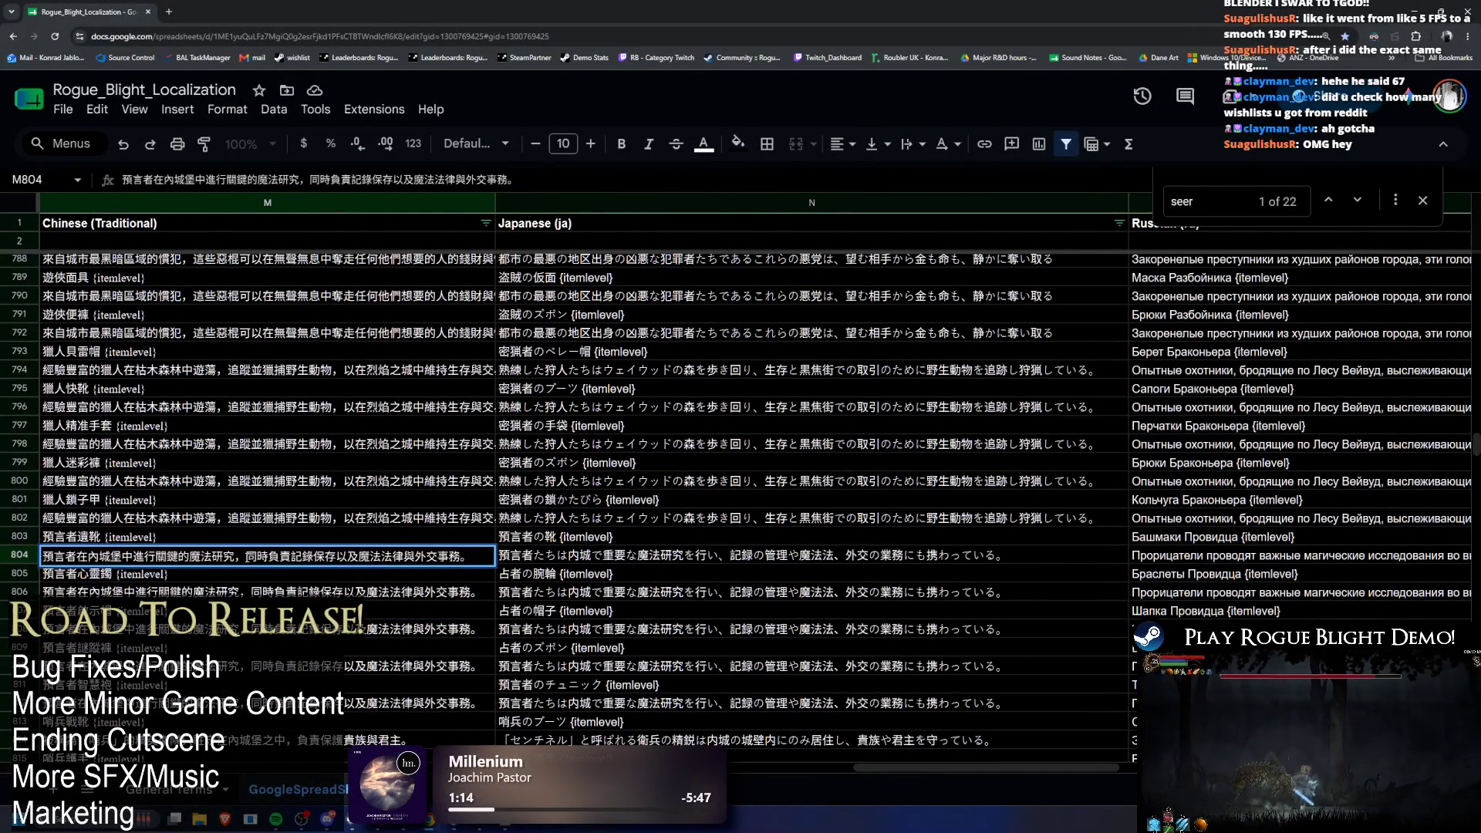
drag(246, 556, 5, 560)
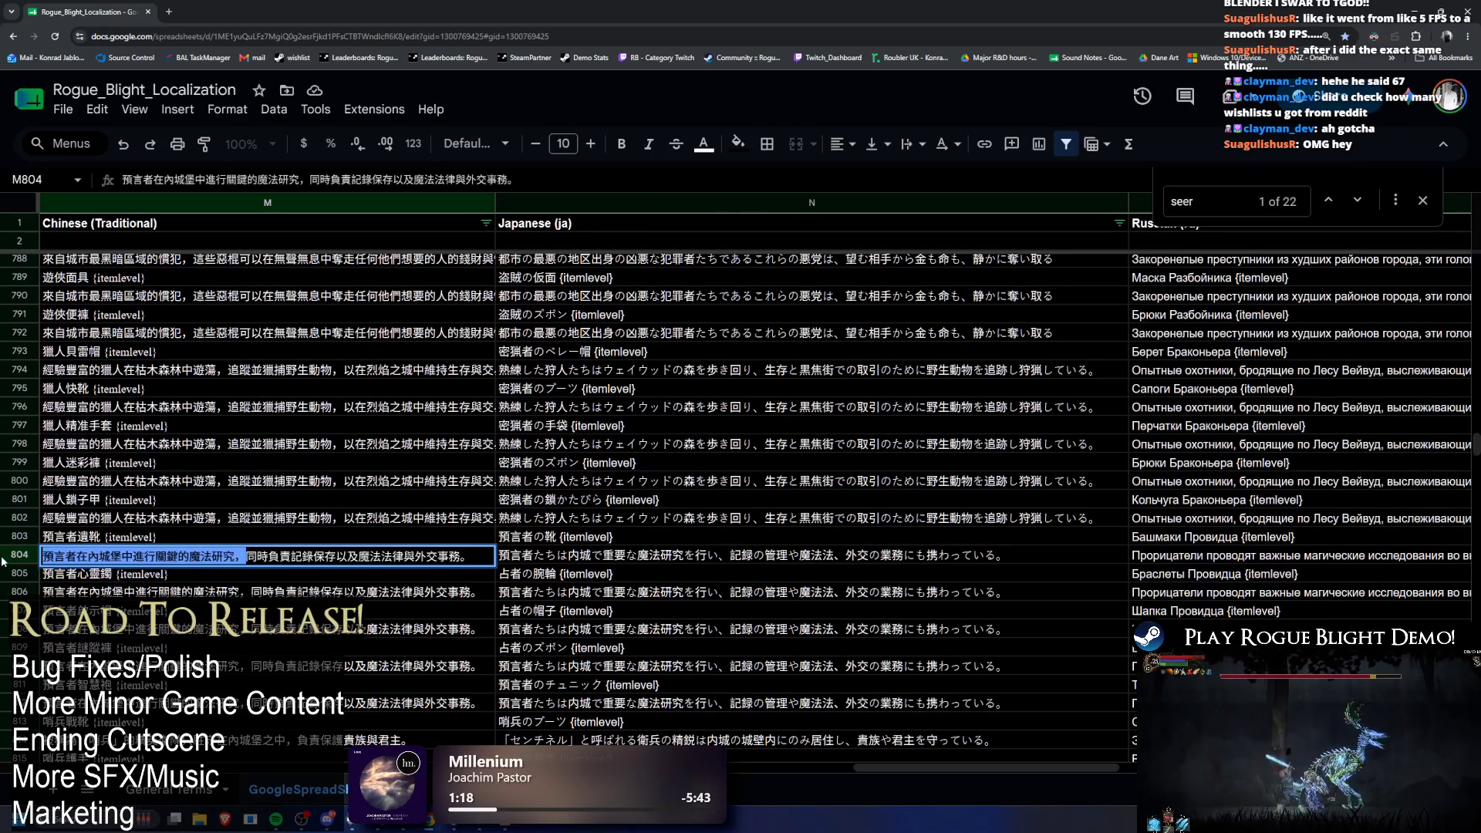
drag(471, 556, 227, 560)
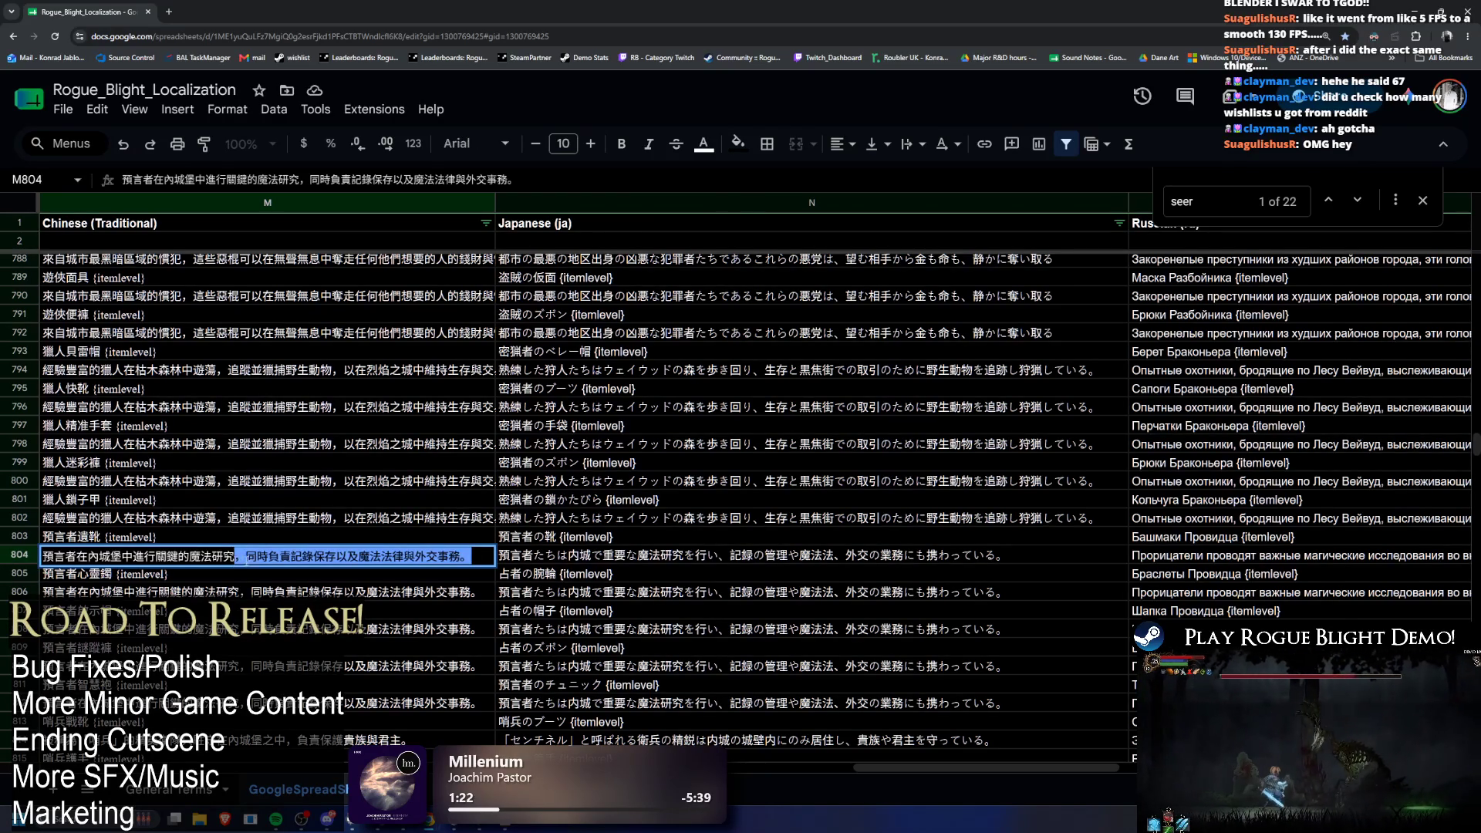
key(BackSpace)
click(437, 553)
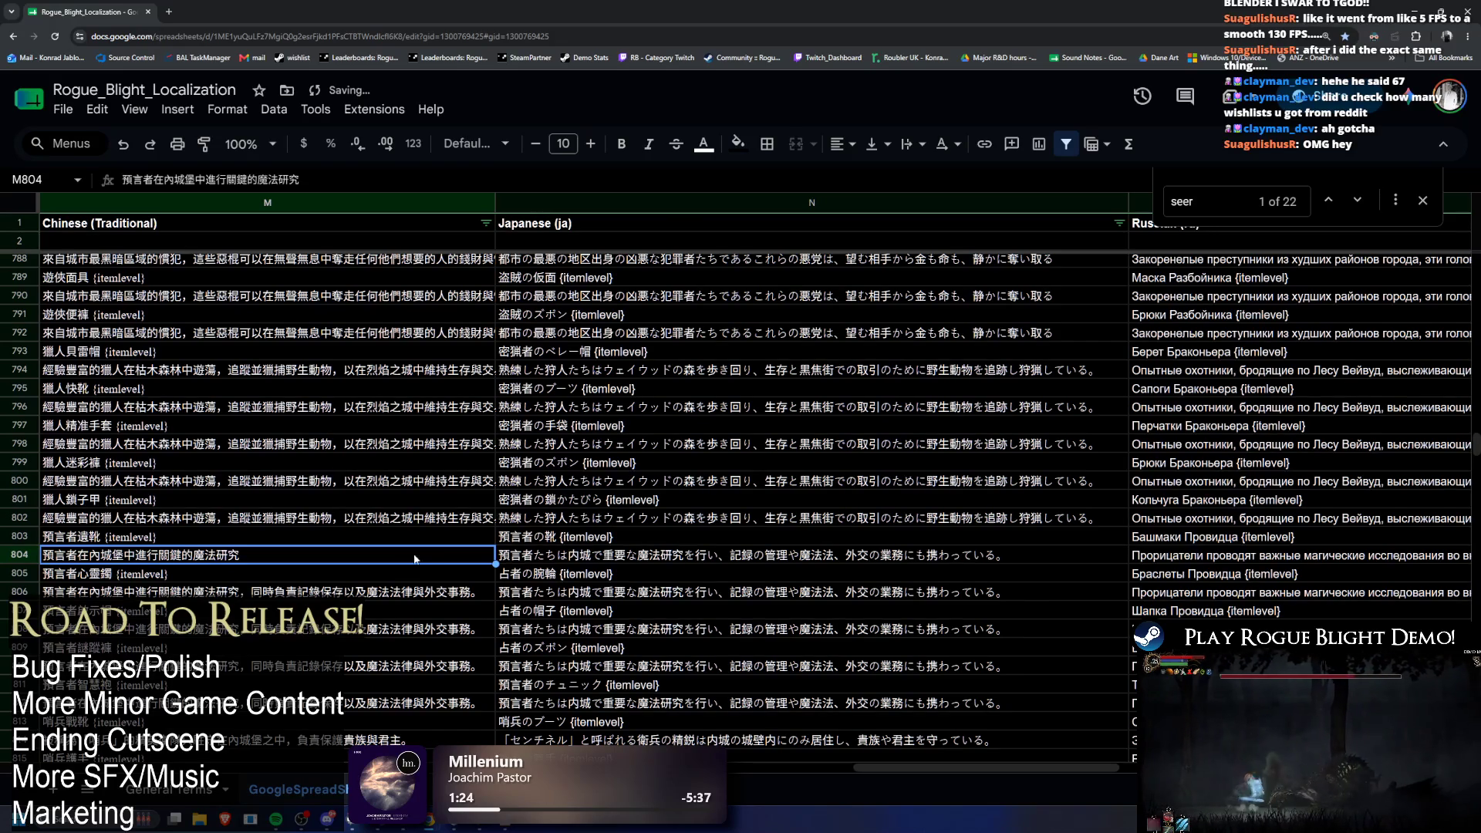
key(alt+Tab)
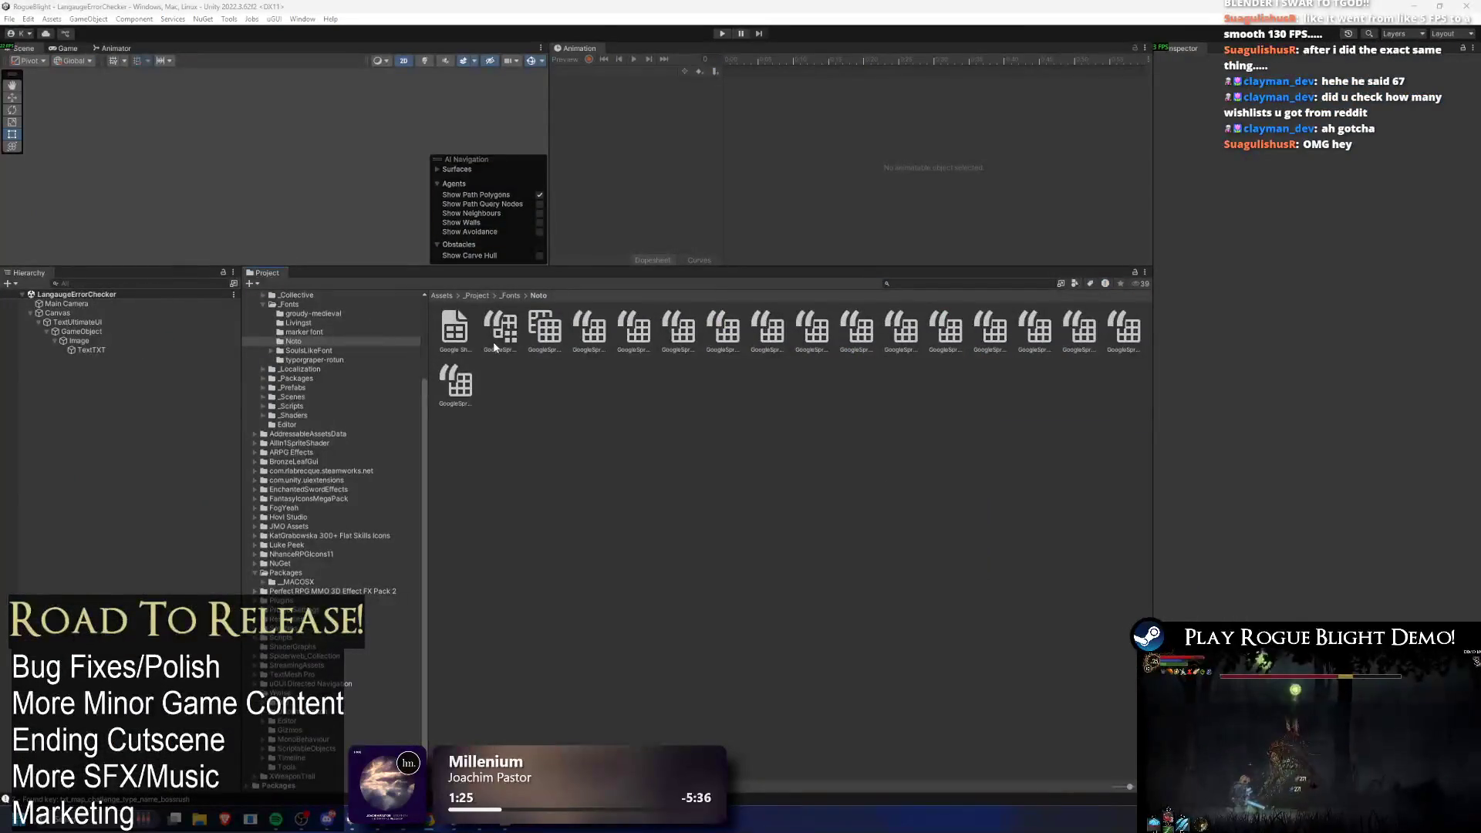
Step: Pull the sheet into Unity, test-run the scene, and inspect the seerspump_desc key logs
click(1392, 522)
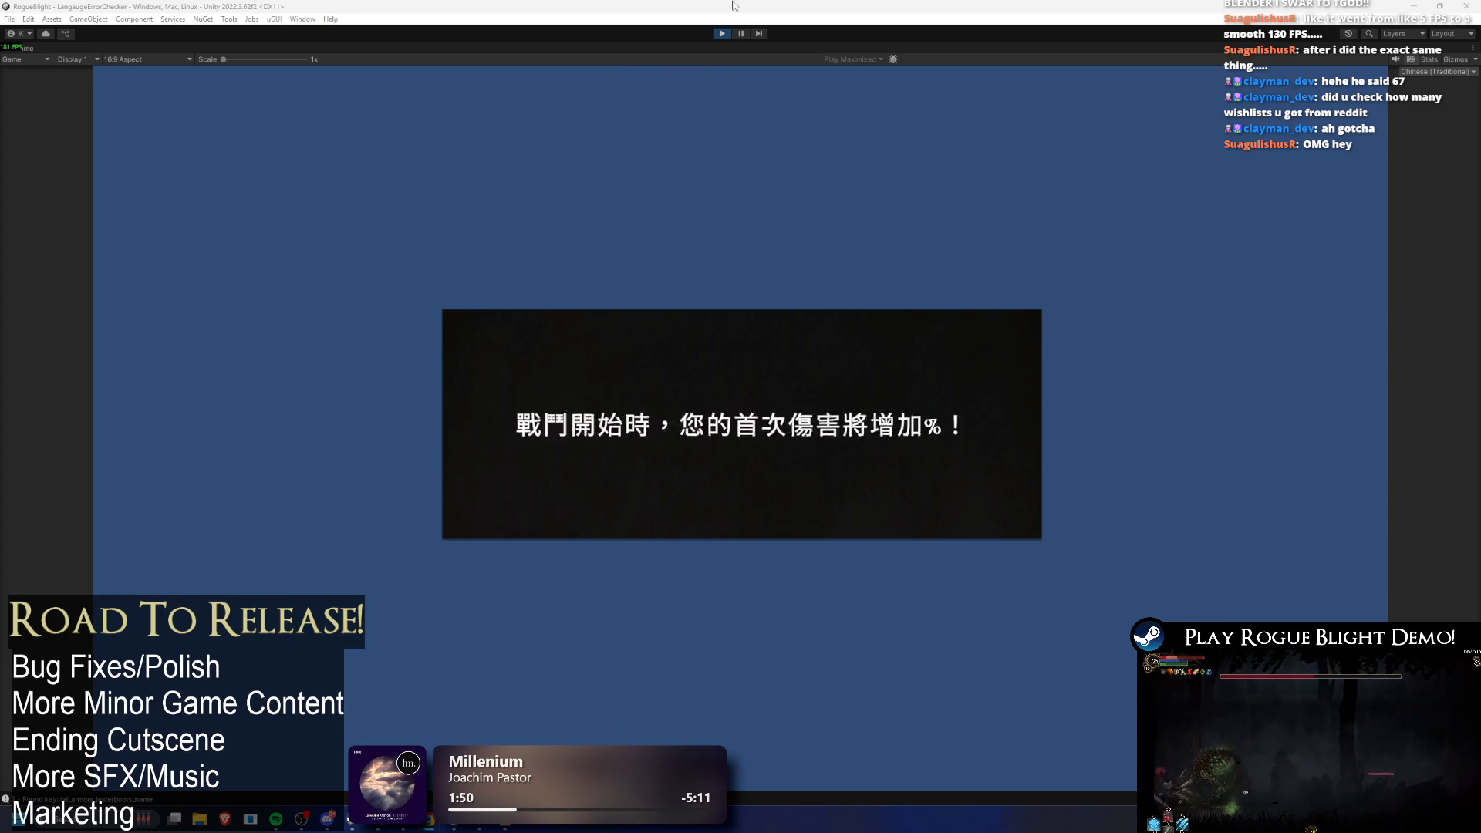
click(722, 34)
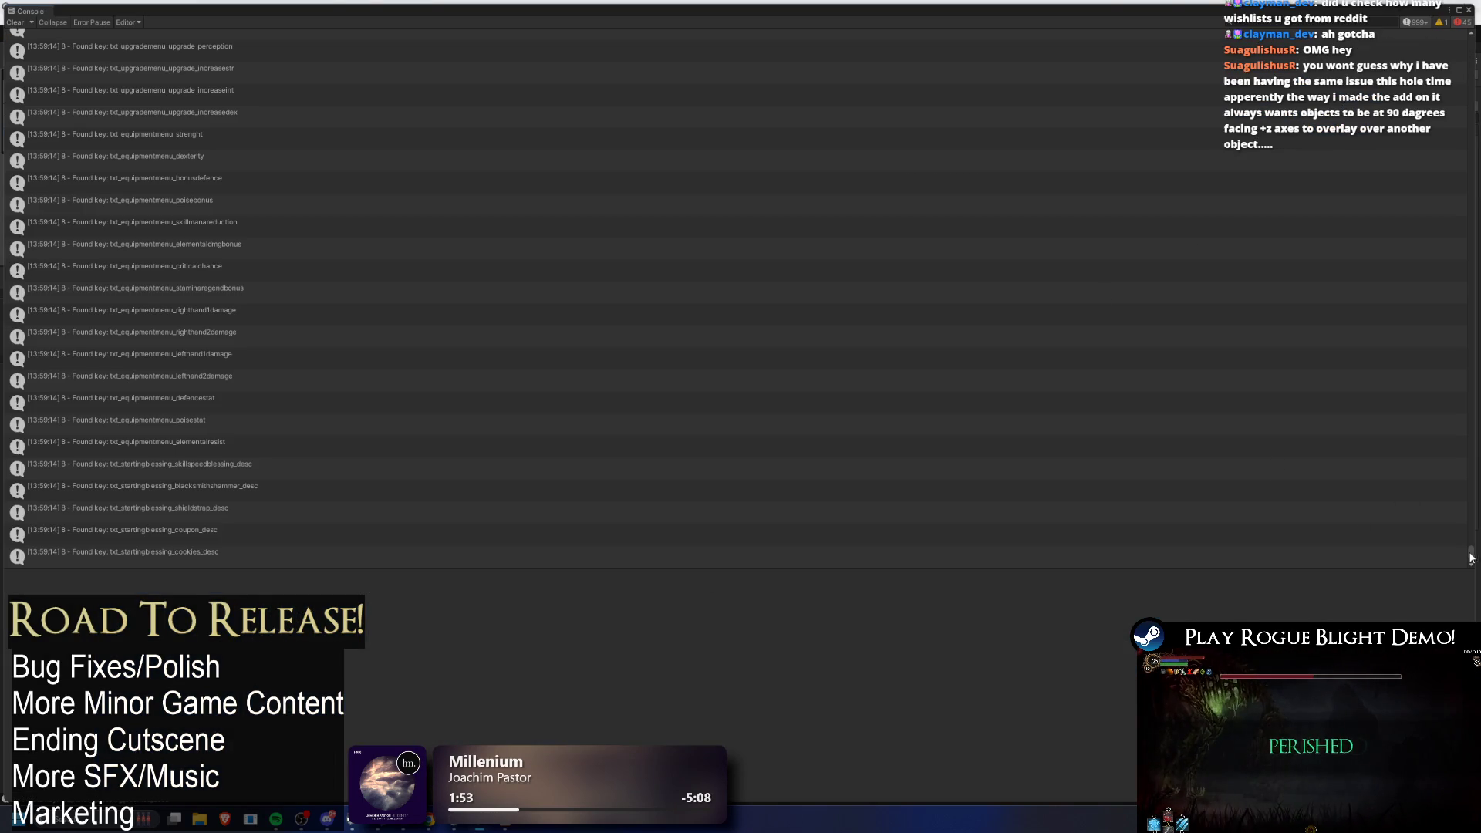
mouse_move(1470, 555)
mouse_down()
mouse_move(1478, 411)
mouse_move(1475, 423)
mouse_up()
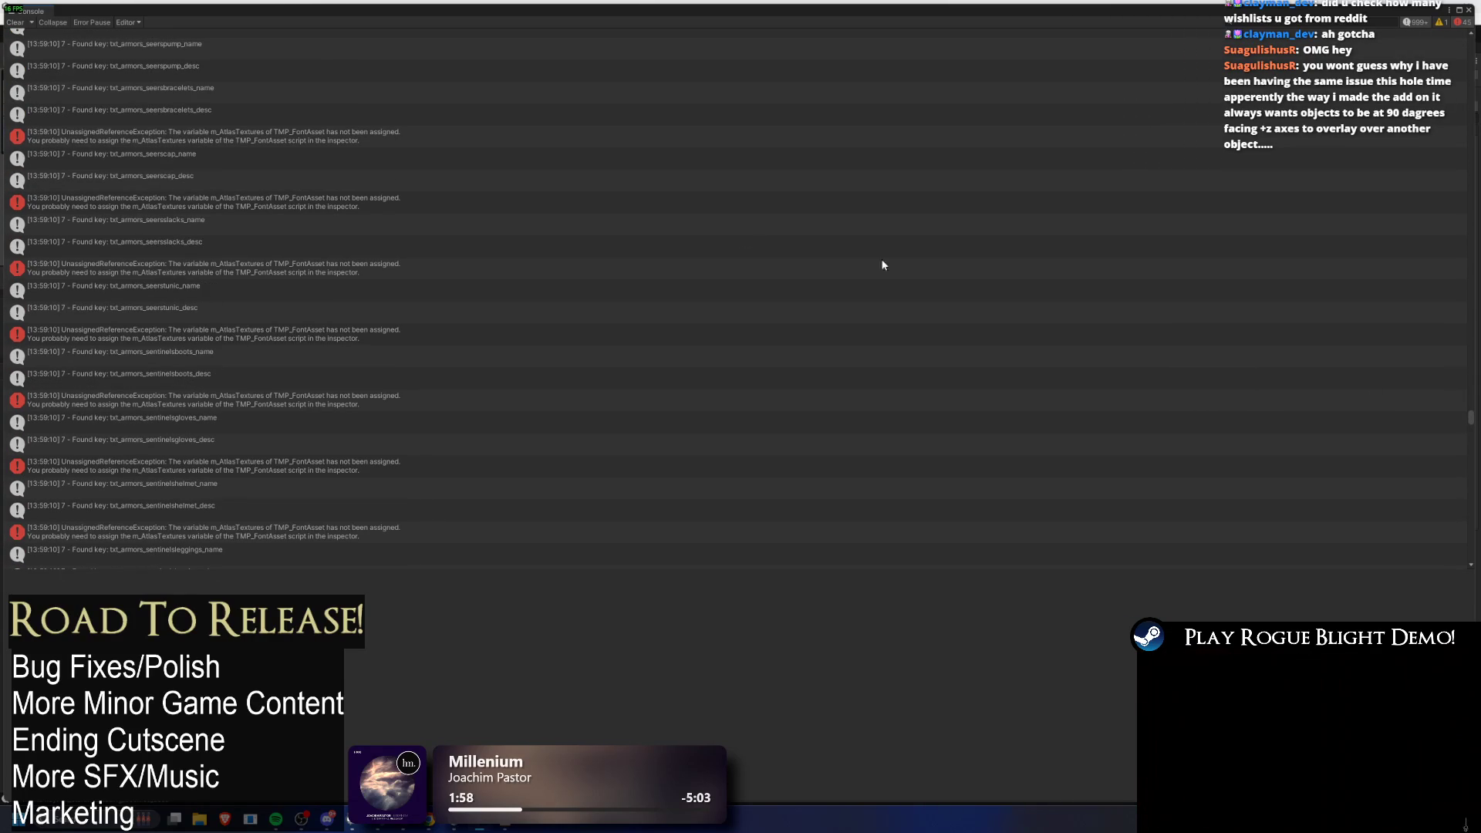
click(226, 114)
scroll(239, 113, up, 1)
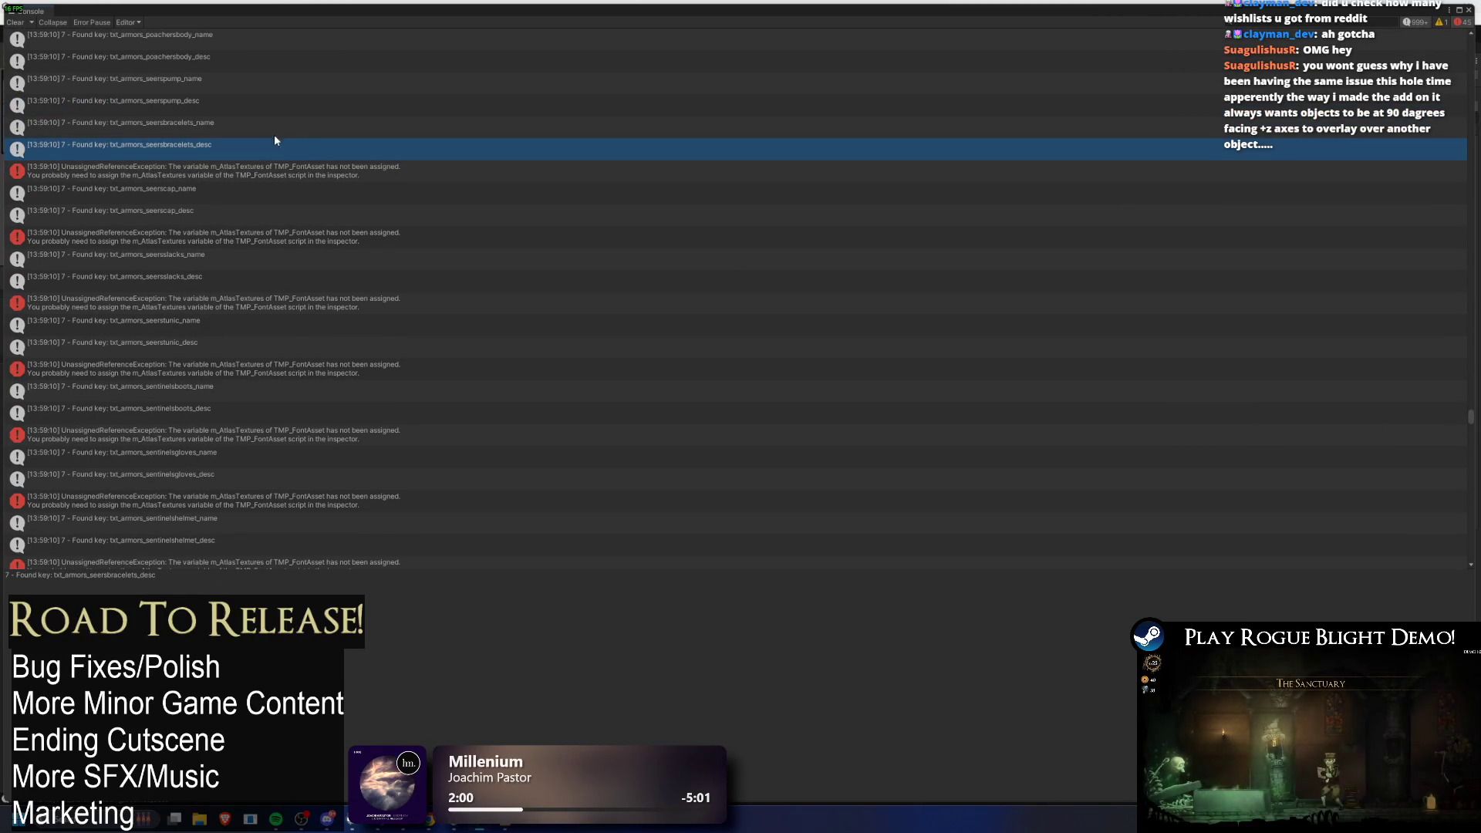
click(177, 100)
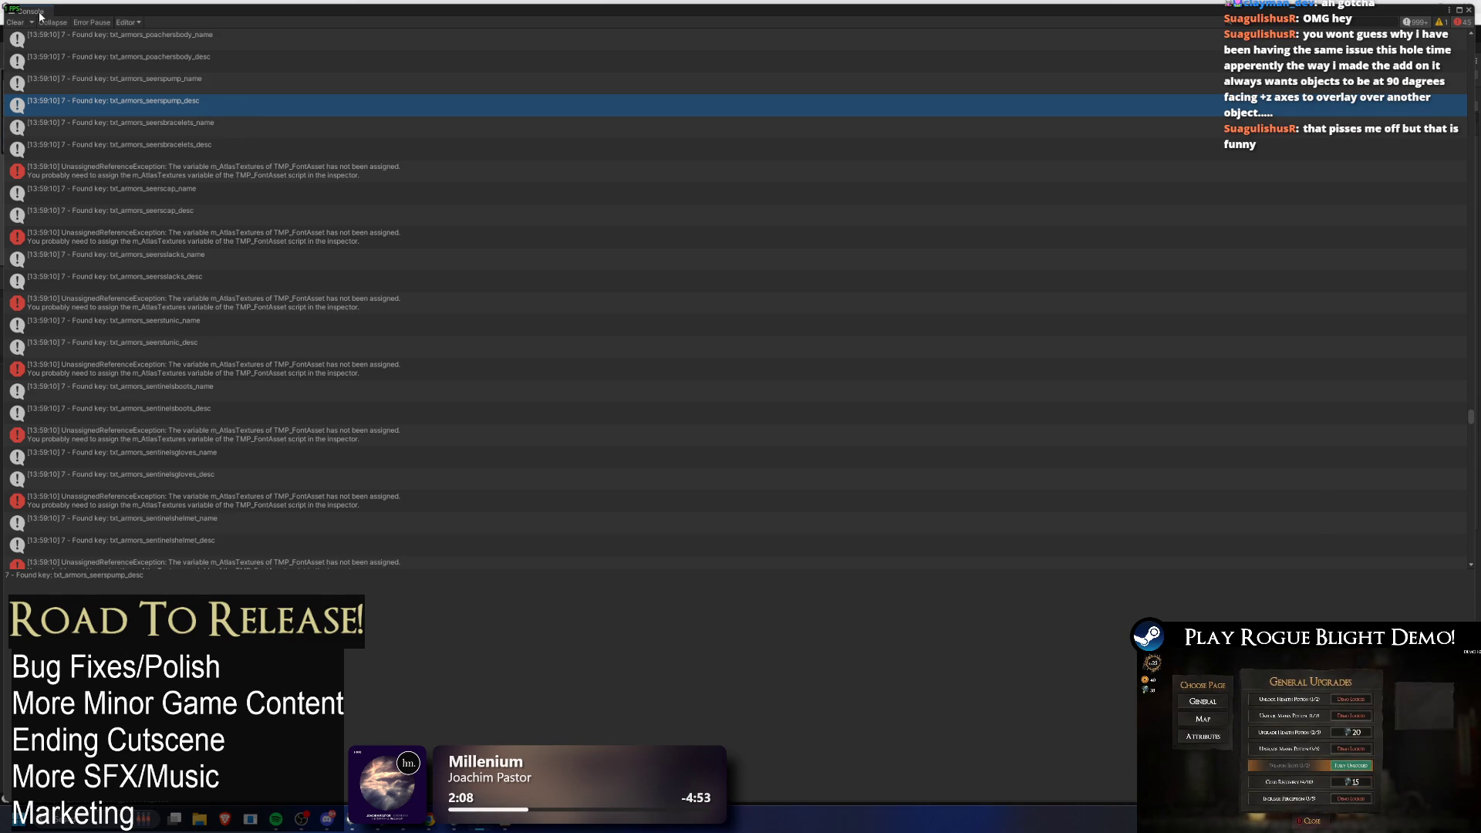
key(alt+Tab)
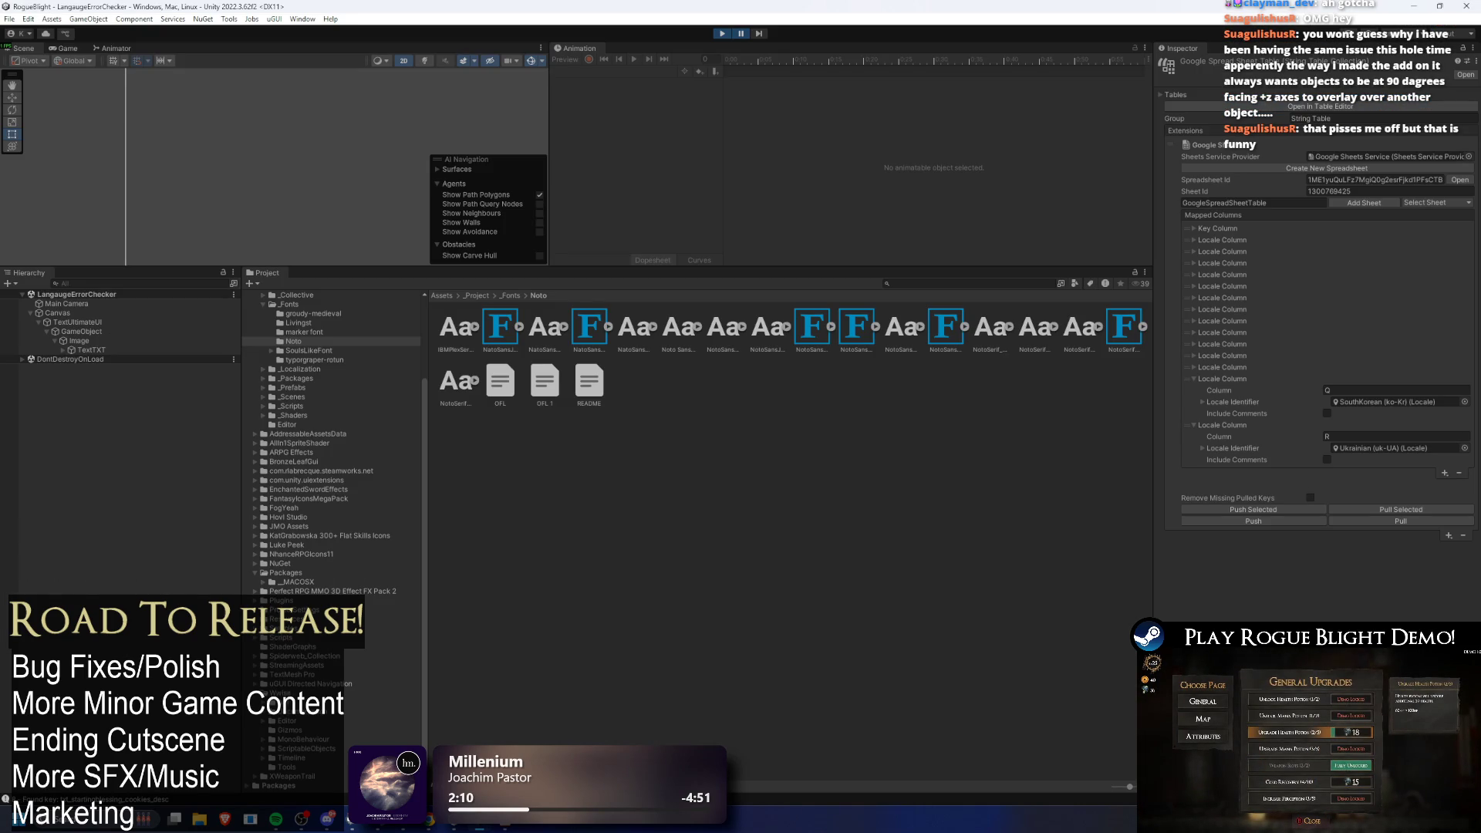
Step: Undo the edits in M804 to restore the full Traditional Chinese seer sentence
key(alt+Tab)
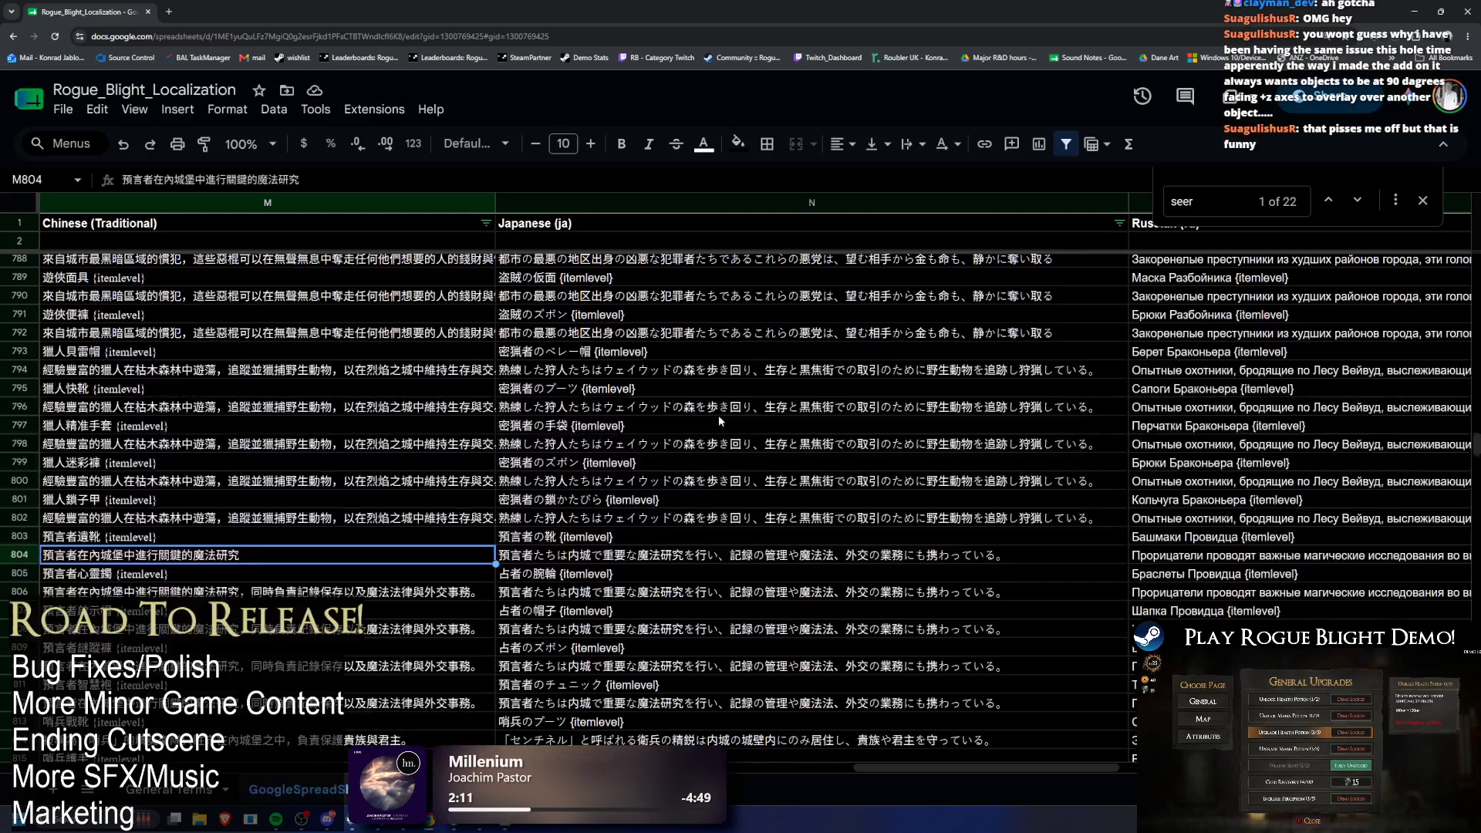
double_click(312, 441)
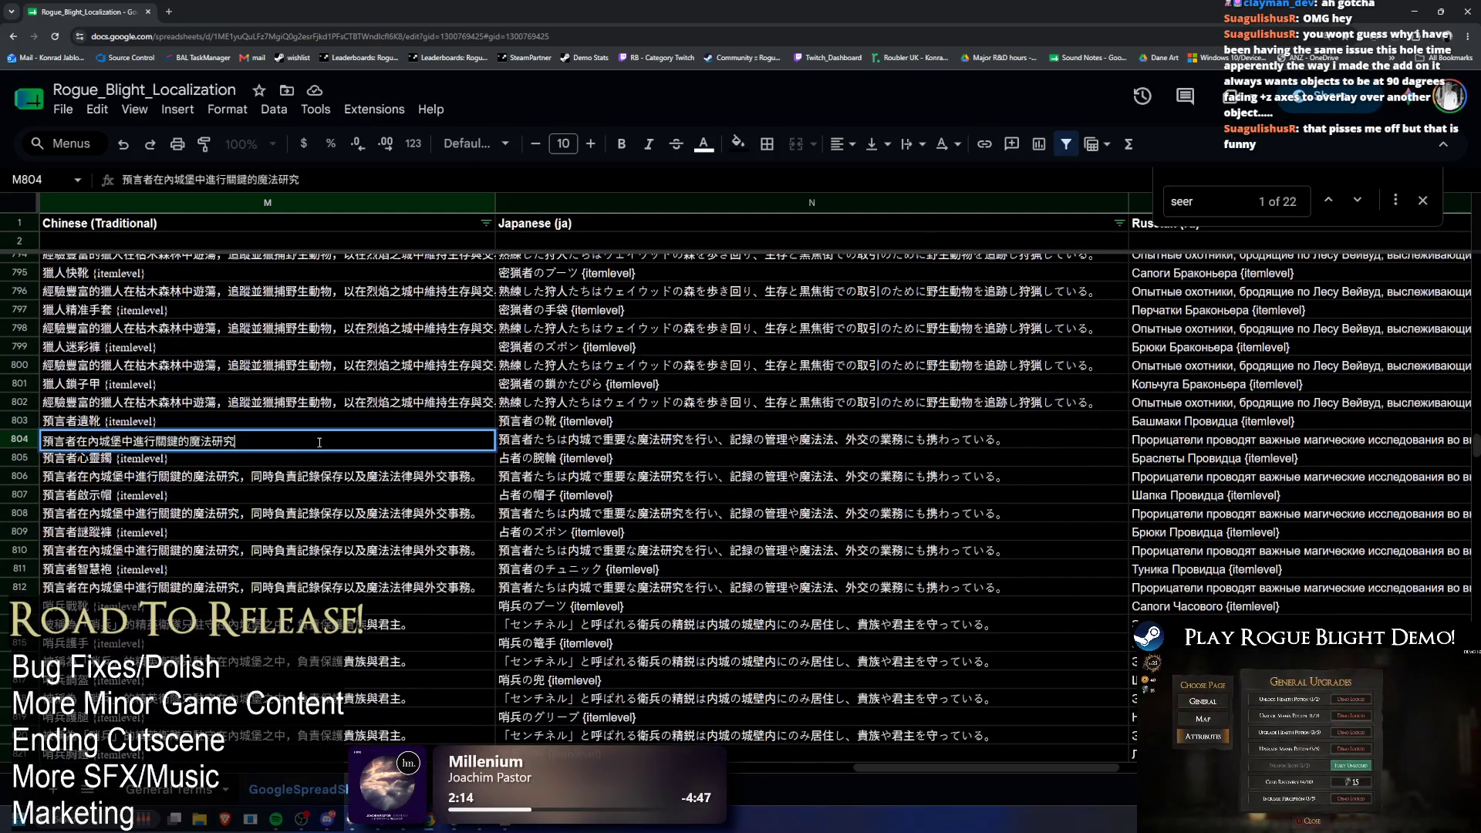
click(272, 479)
double_click(247, 478)
drag(246, 478, 526, 491)
key(Escape)
key(ctrl+z)
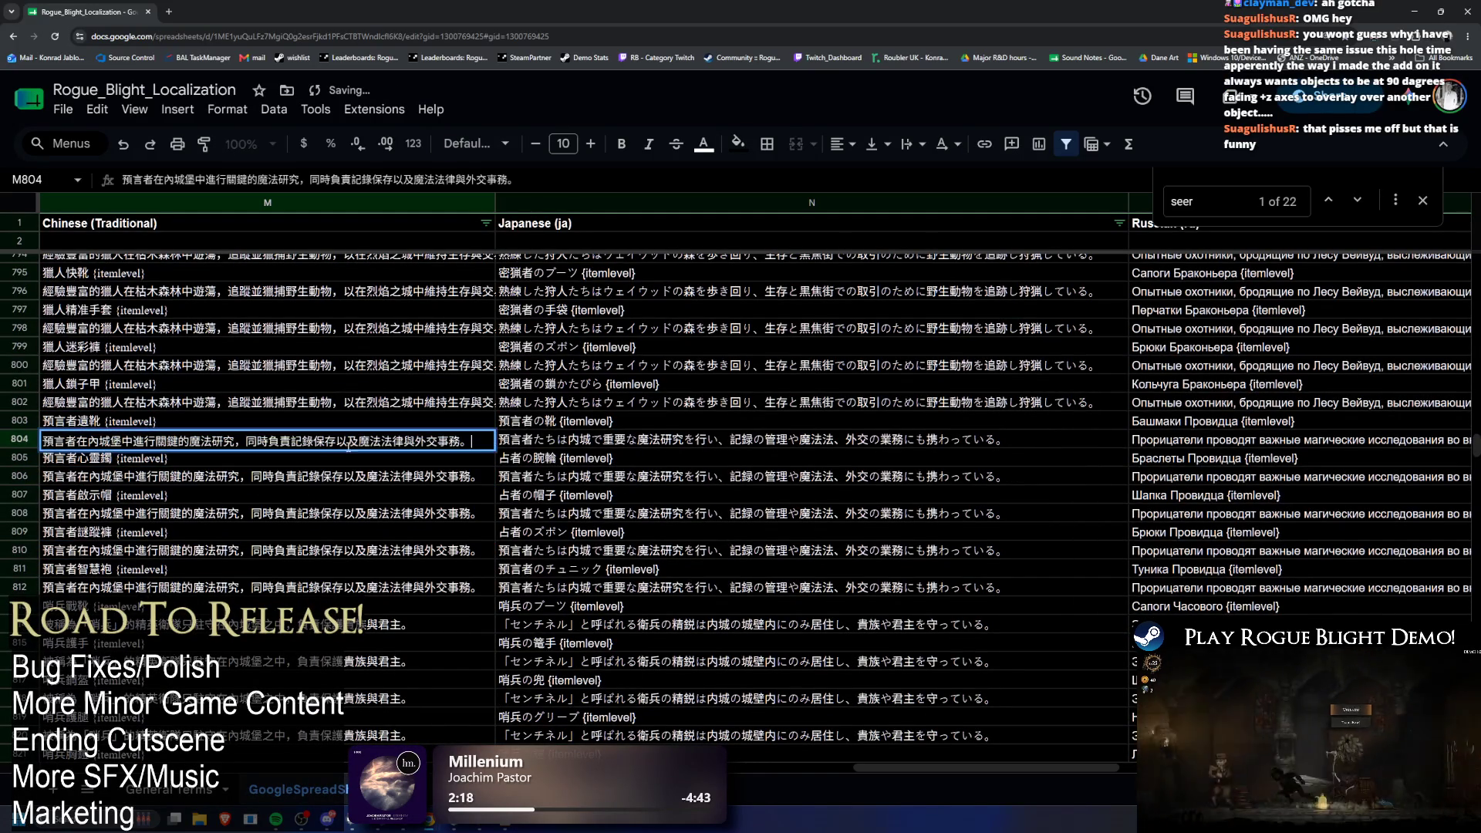
double_click(245, 442)
drag(246, 441, 42, 441)
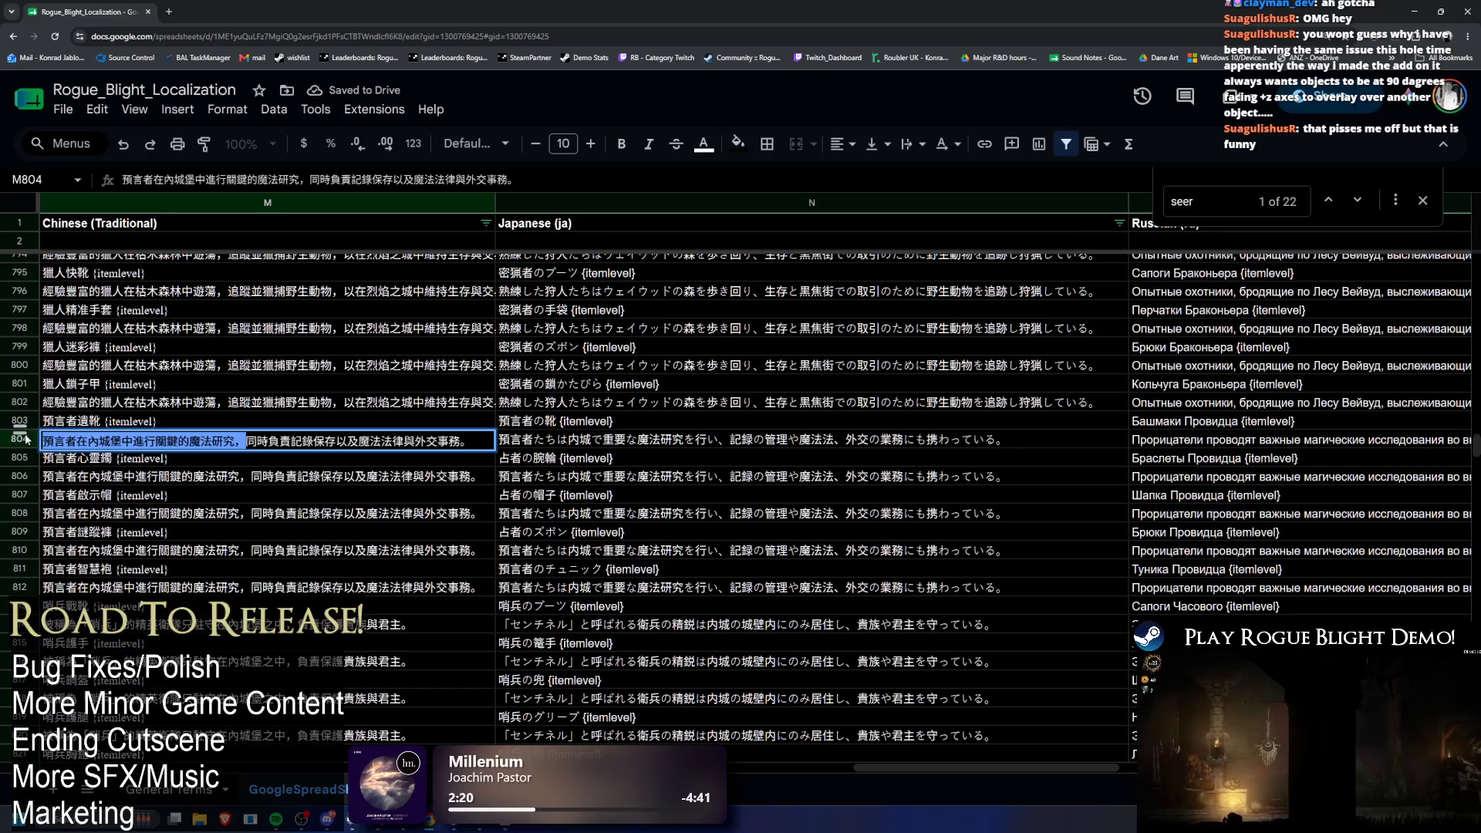
key(BackSpace)
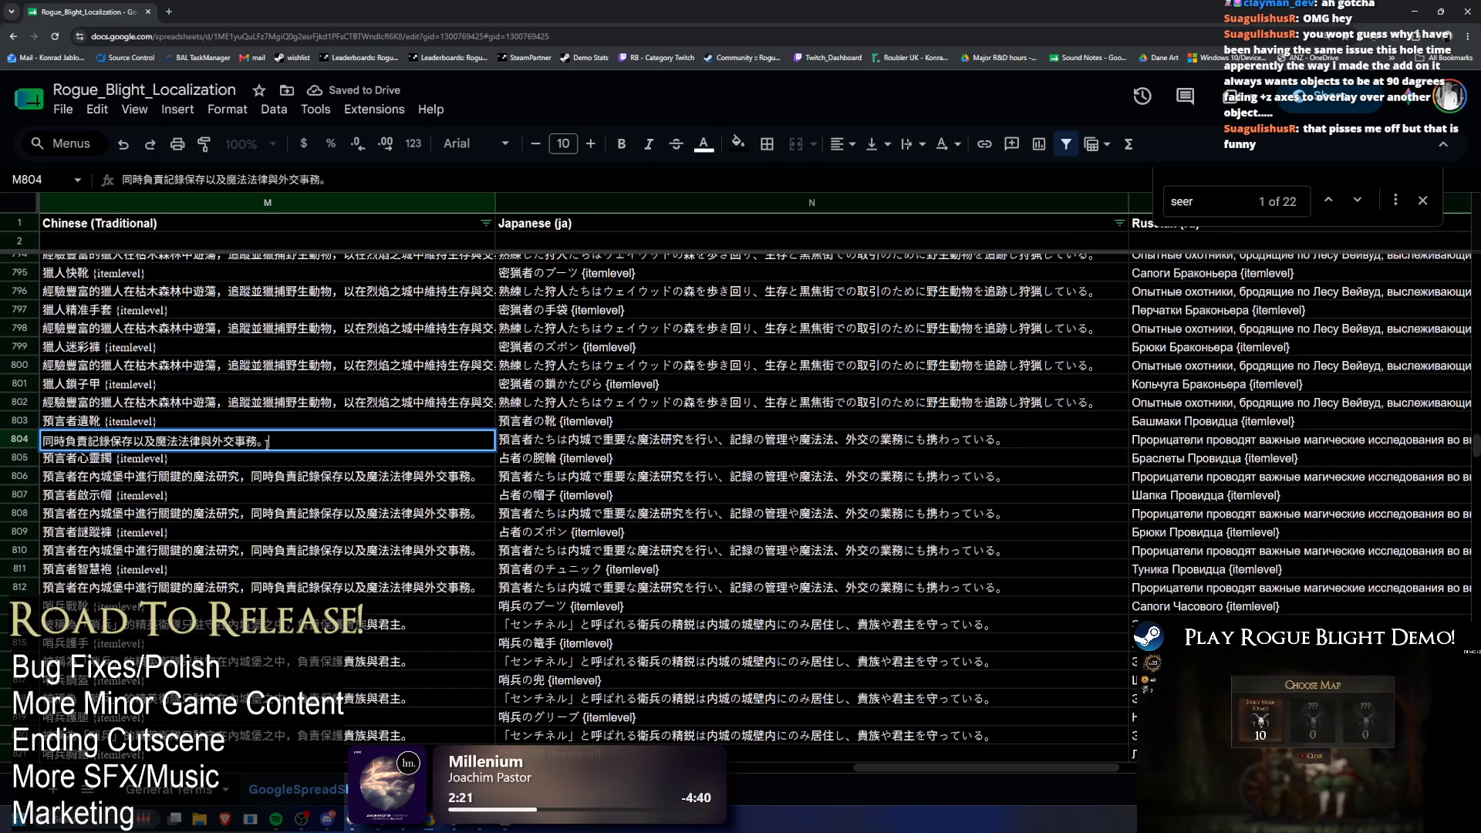
key(ctrl+z)
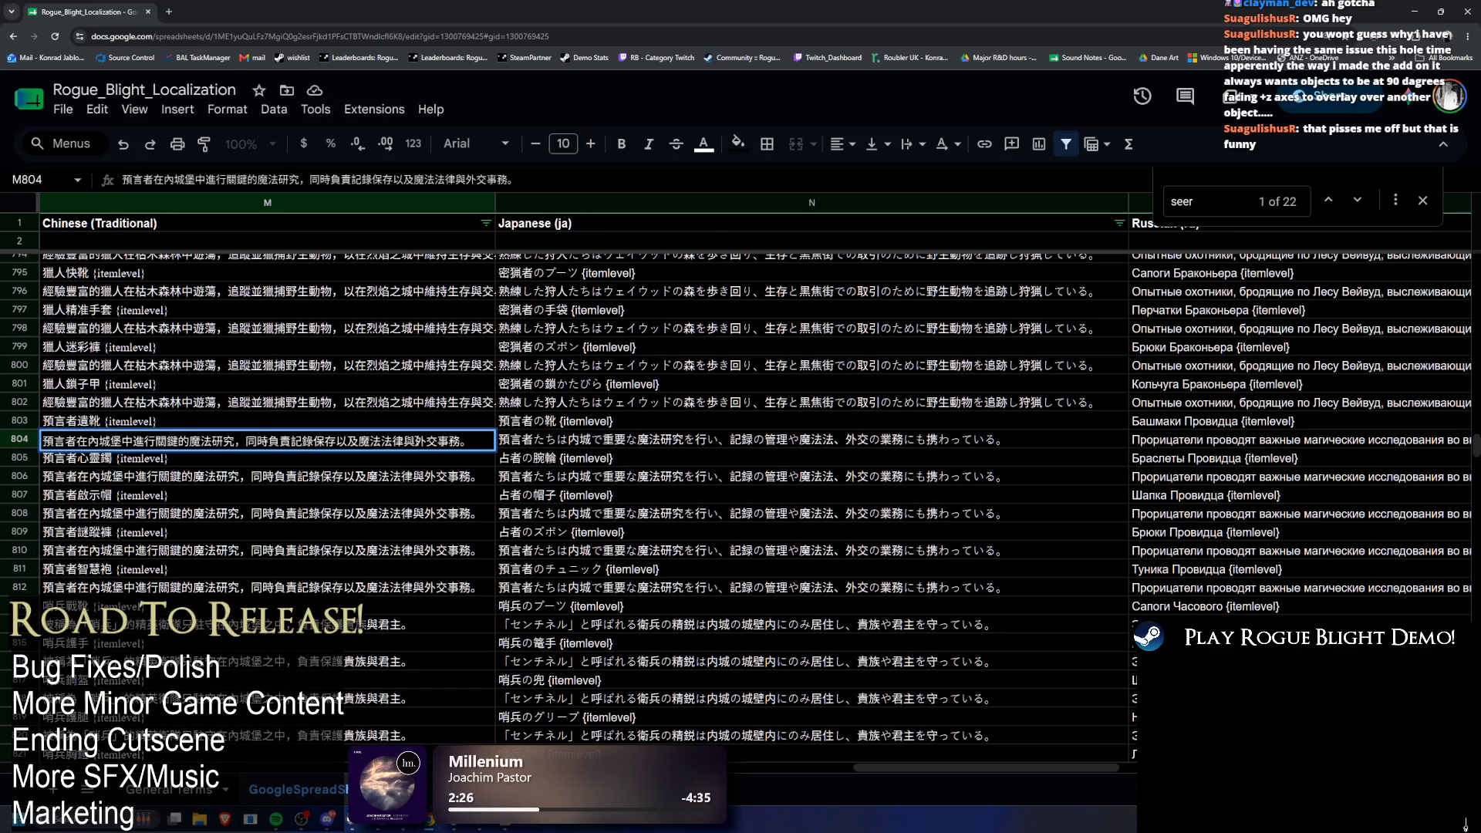
Step: Paste the full sentence into the scratch sheet's B6 and move its second clause into D6
key(ctrl+a)
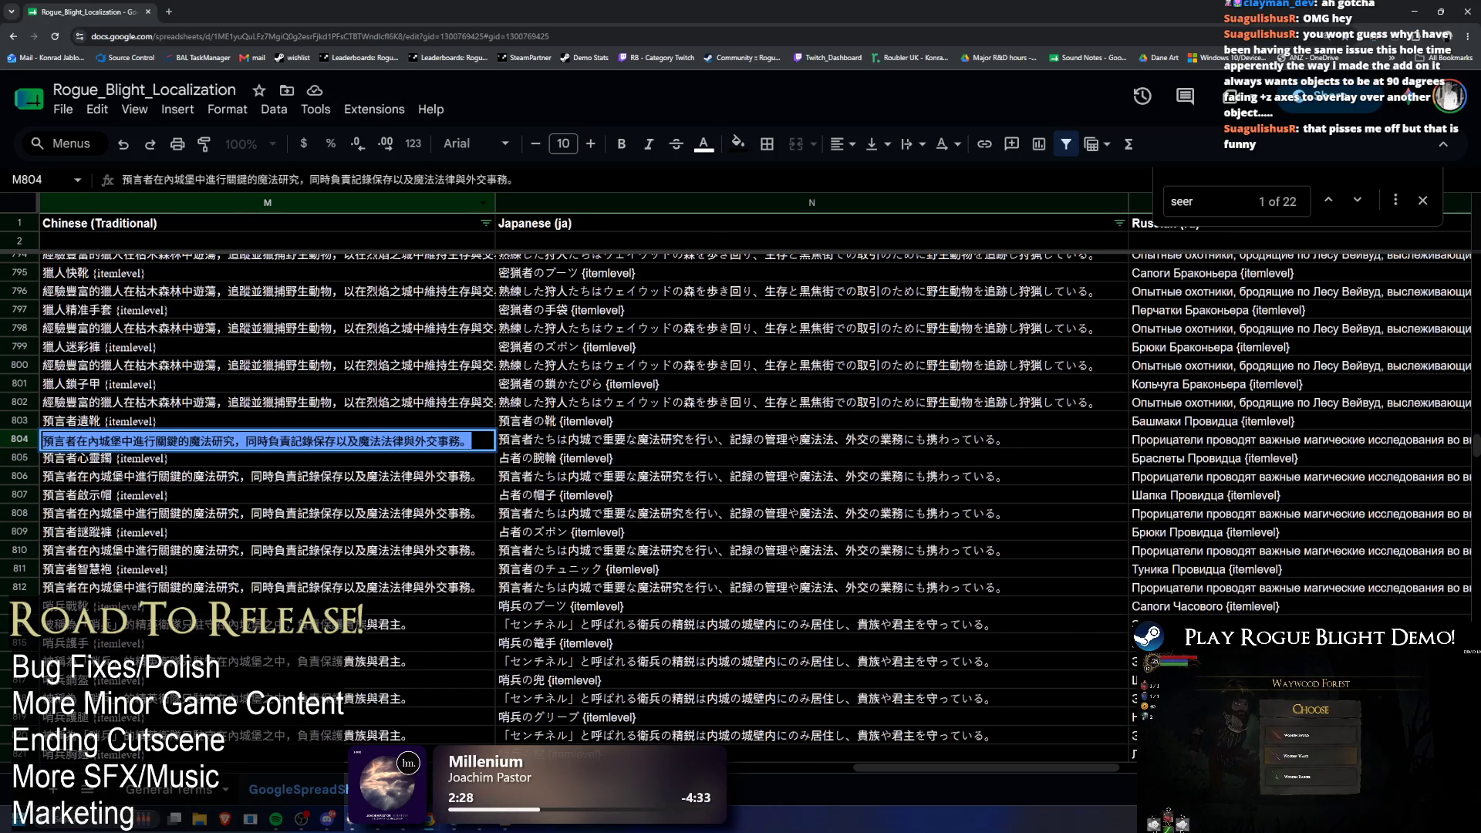
key(ctrl+c)
key(ctrl+shift+Page_Down)
key(ctrl+v)
double_click(337, 315)
shift+click(338, 314)
key(ctrl+x)
click(555, 316)
key(ctrl+v)
click(555, 298)
Step: Enter the note 'ISSUE SOMEWHERE HERE:' in D5, then search the sheet for D6's characters 同 and 時
text(ISS)
text(WHERE )
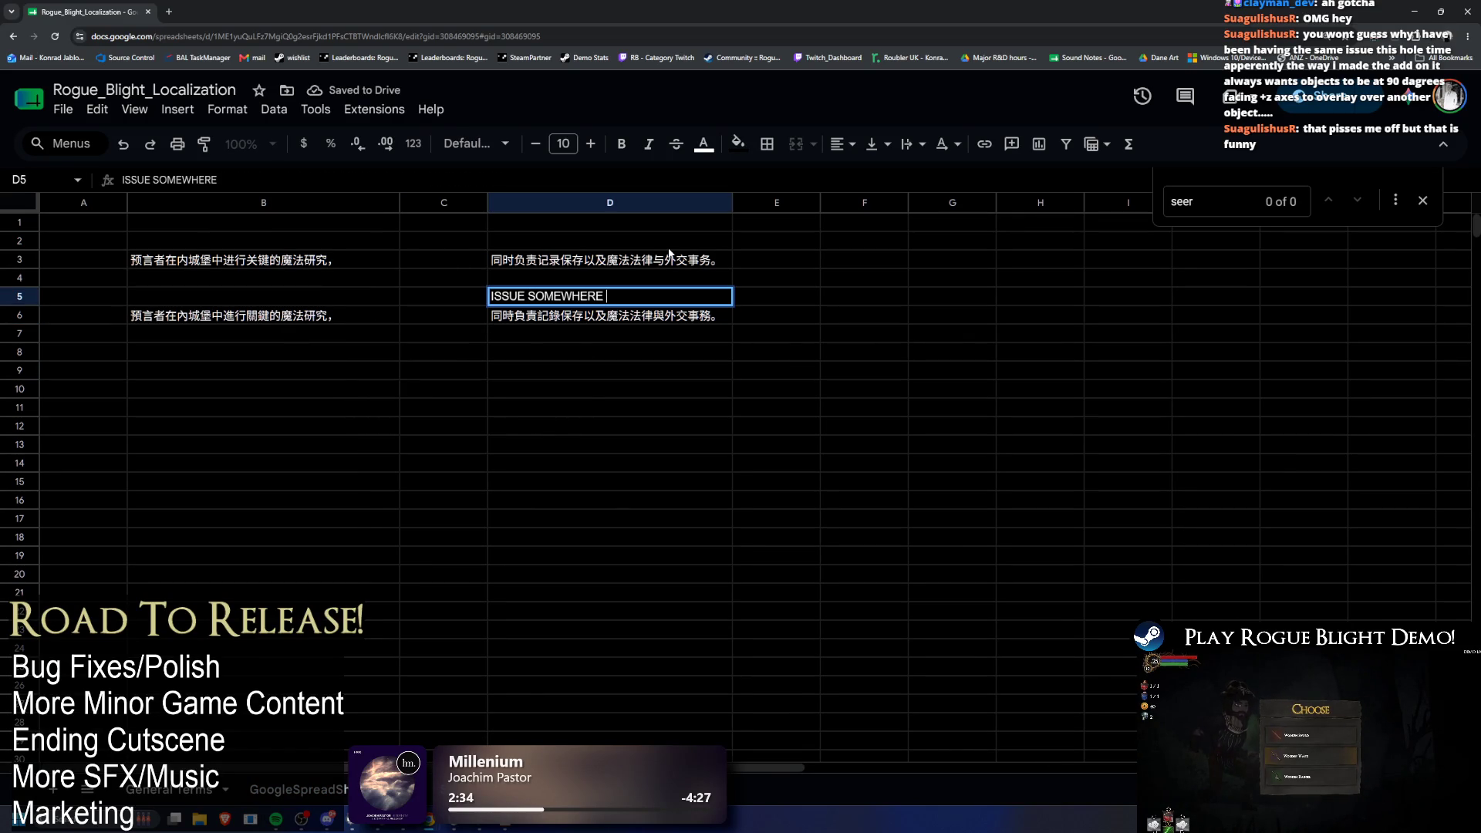
text(:)
key(Return)
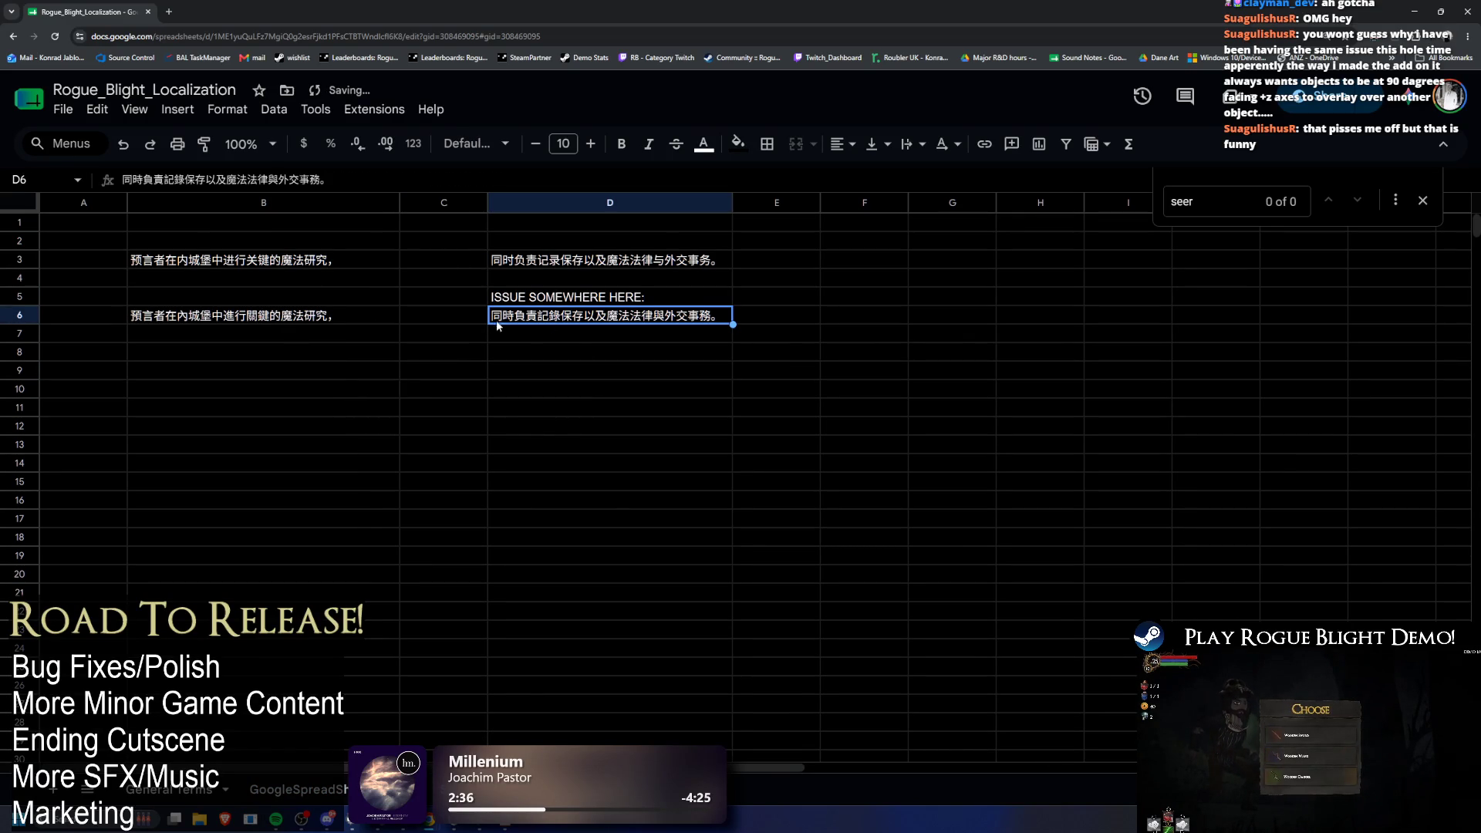
double_click(489, 322)
drag(491, 316, 512, 323)
key(ctrl+c)
key(ctrl+f)
key(ctrl+v)
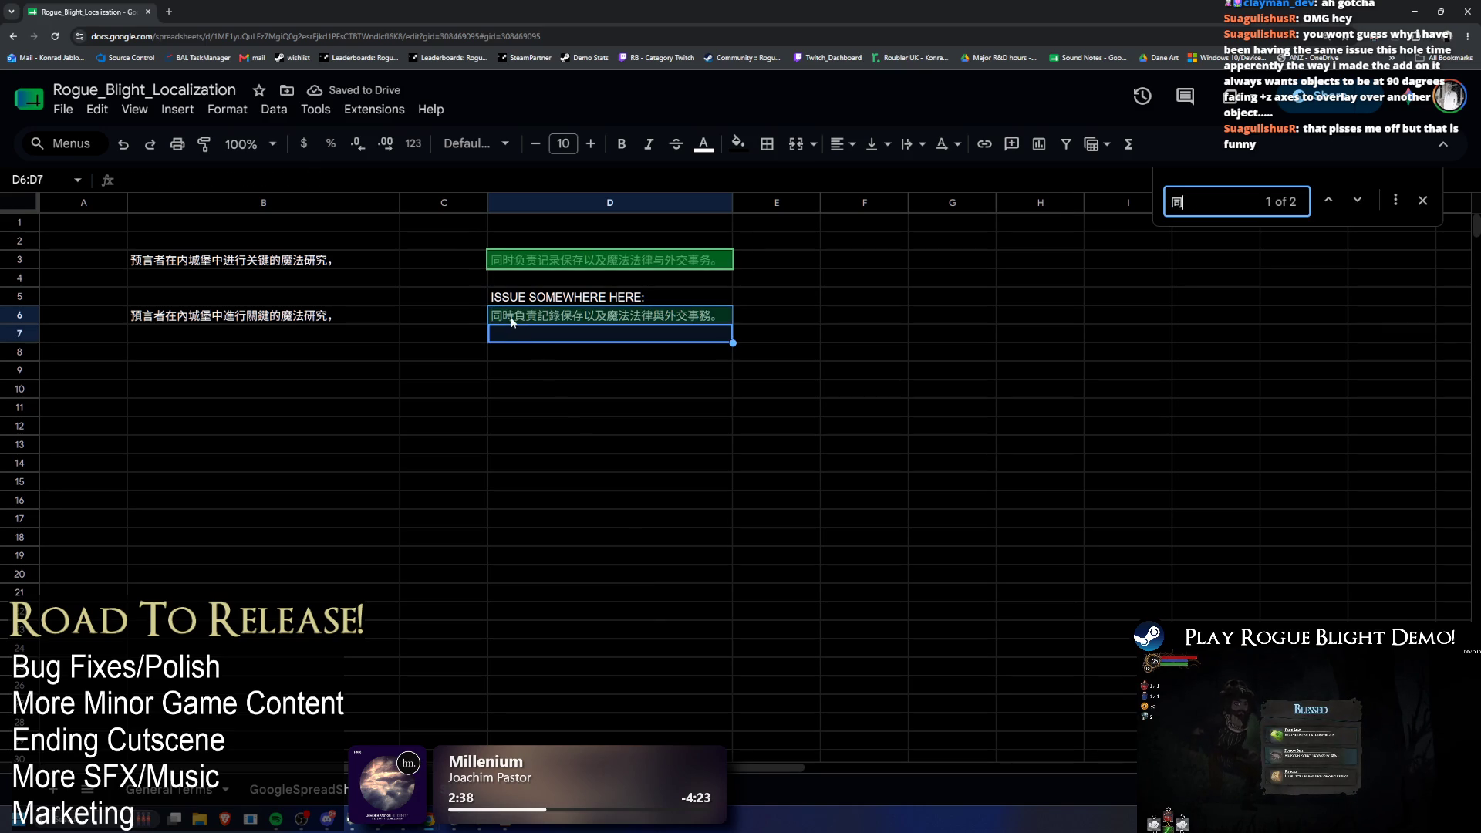
double_click(513, 315)
key(ctrl+c)
key(ctrl+f)
key(ctrl+v)
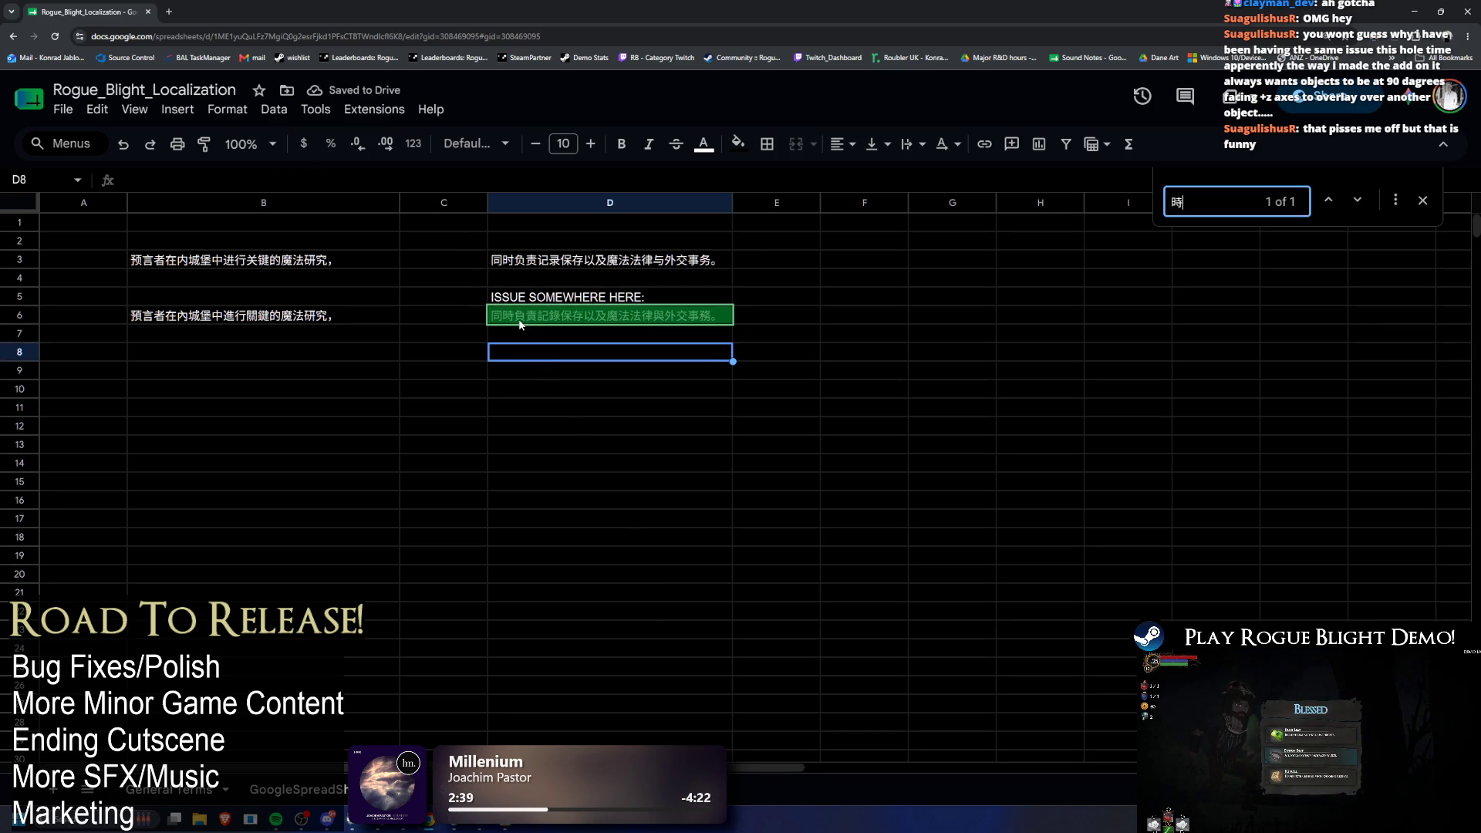
Step: Search the sheet for D6's remaining characters 負, 責 and 錄
key(ctrl+c)
key(ctrl+f)
key(ctrl+v)
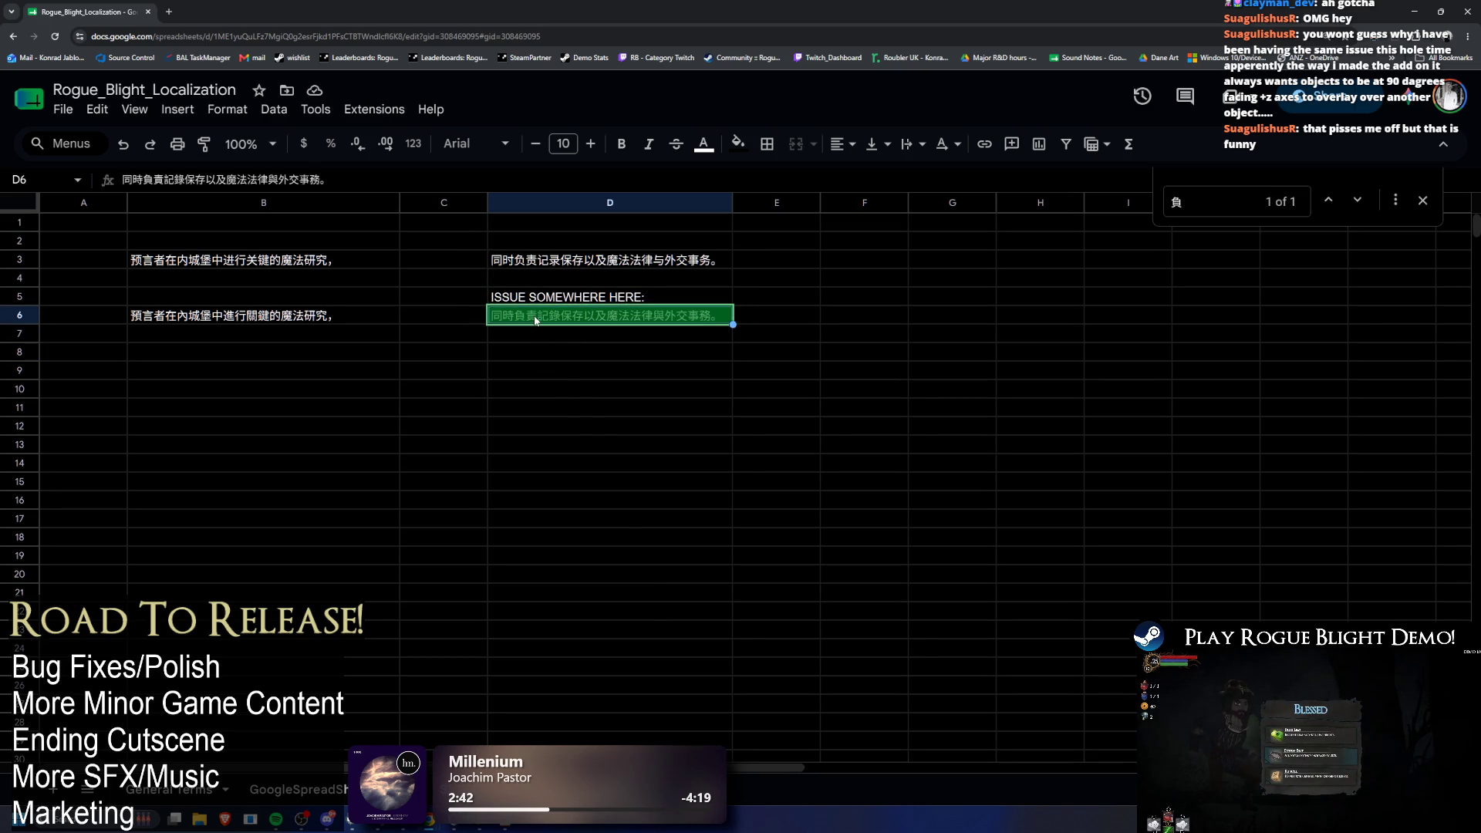
double_click(530, 316)
drag(525, 316, 536, 316)
key(ctrl+f)
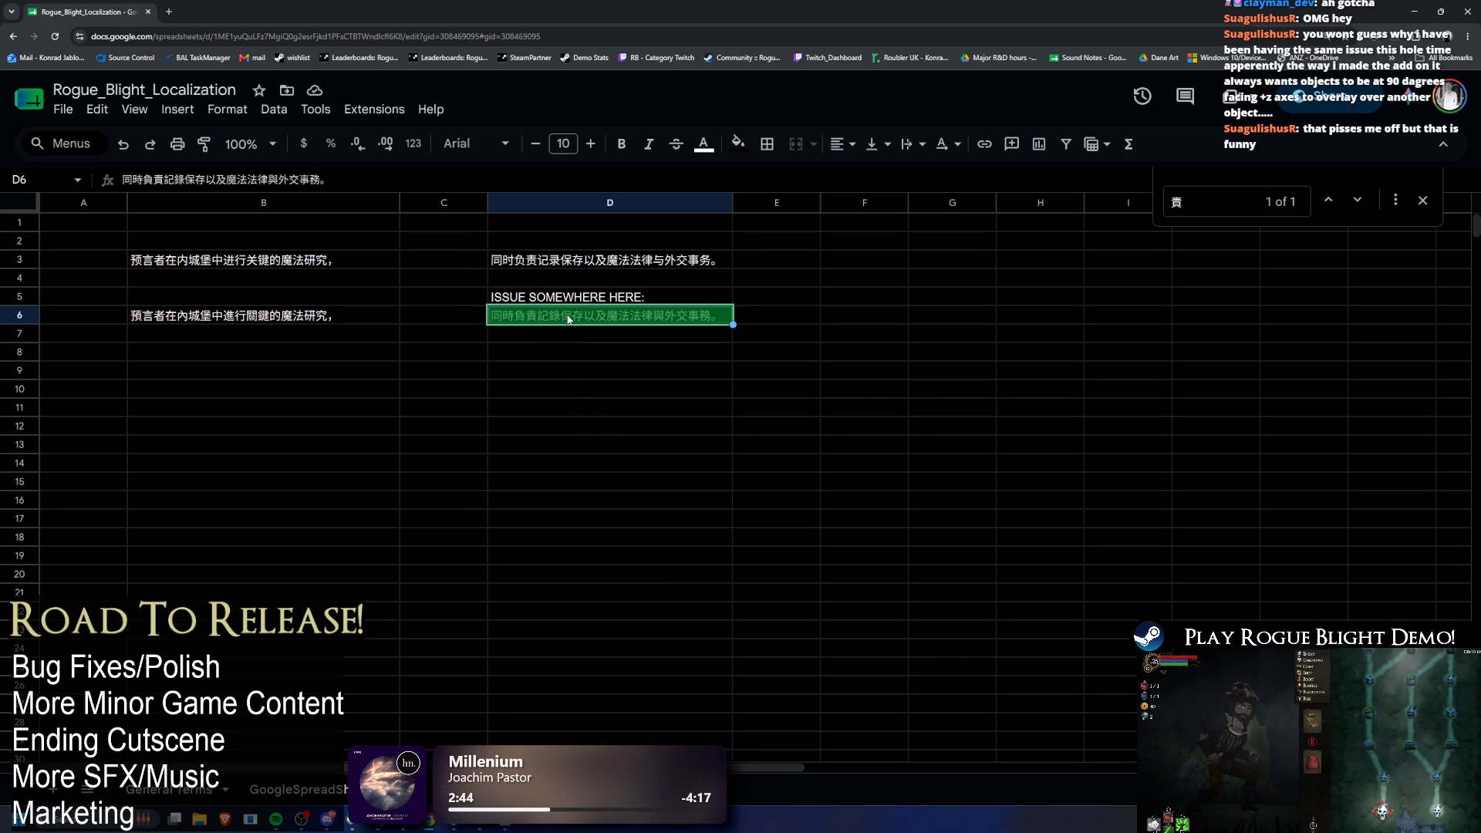
double_click(568, 319)
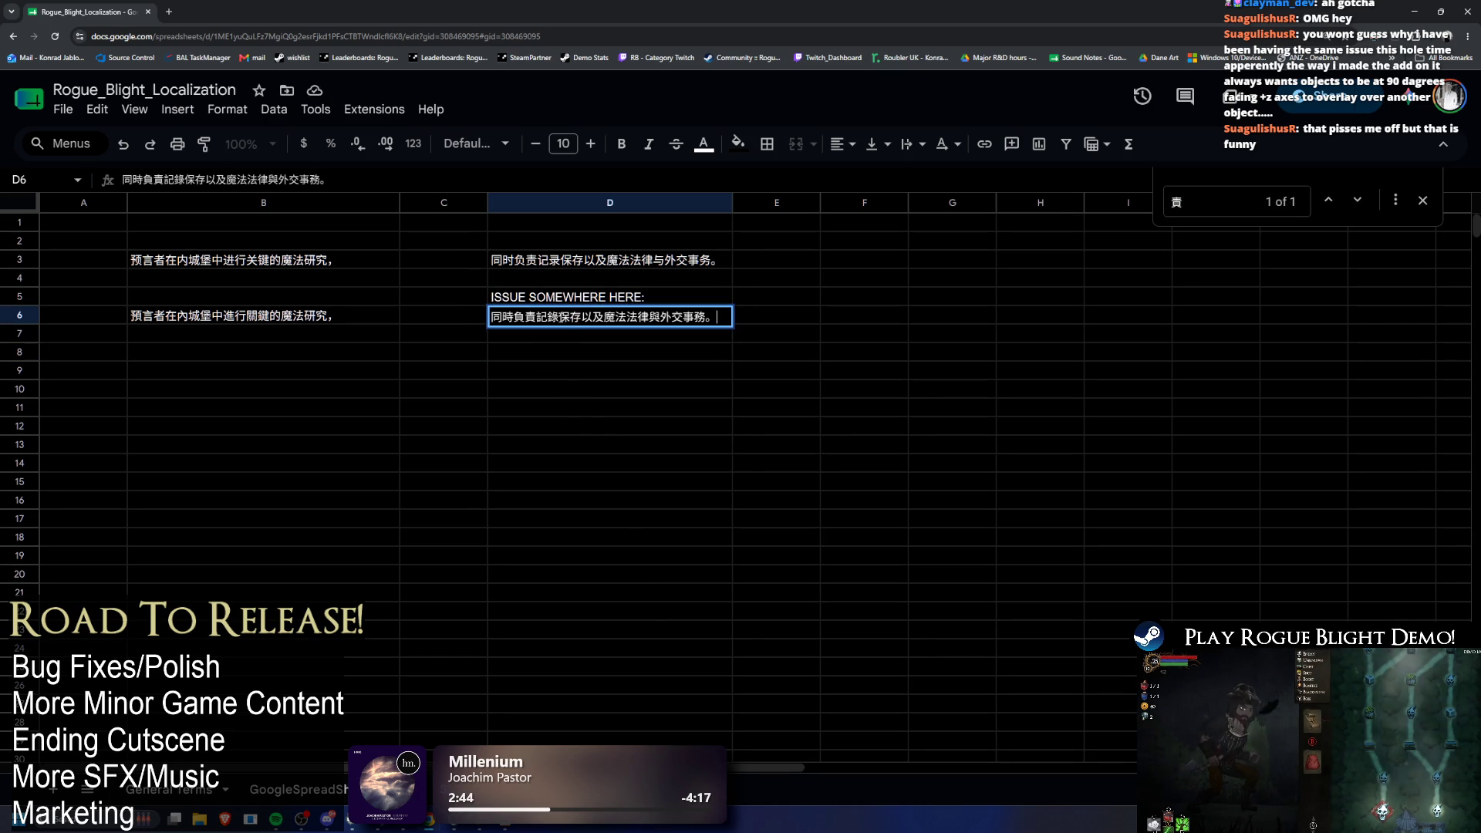
click(625, 370)
key(ctrl+f)
double_click(567, 312)
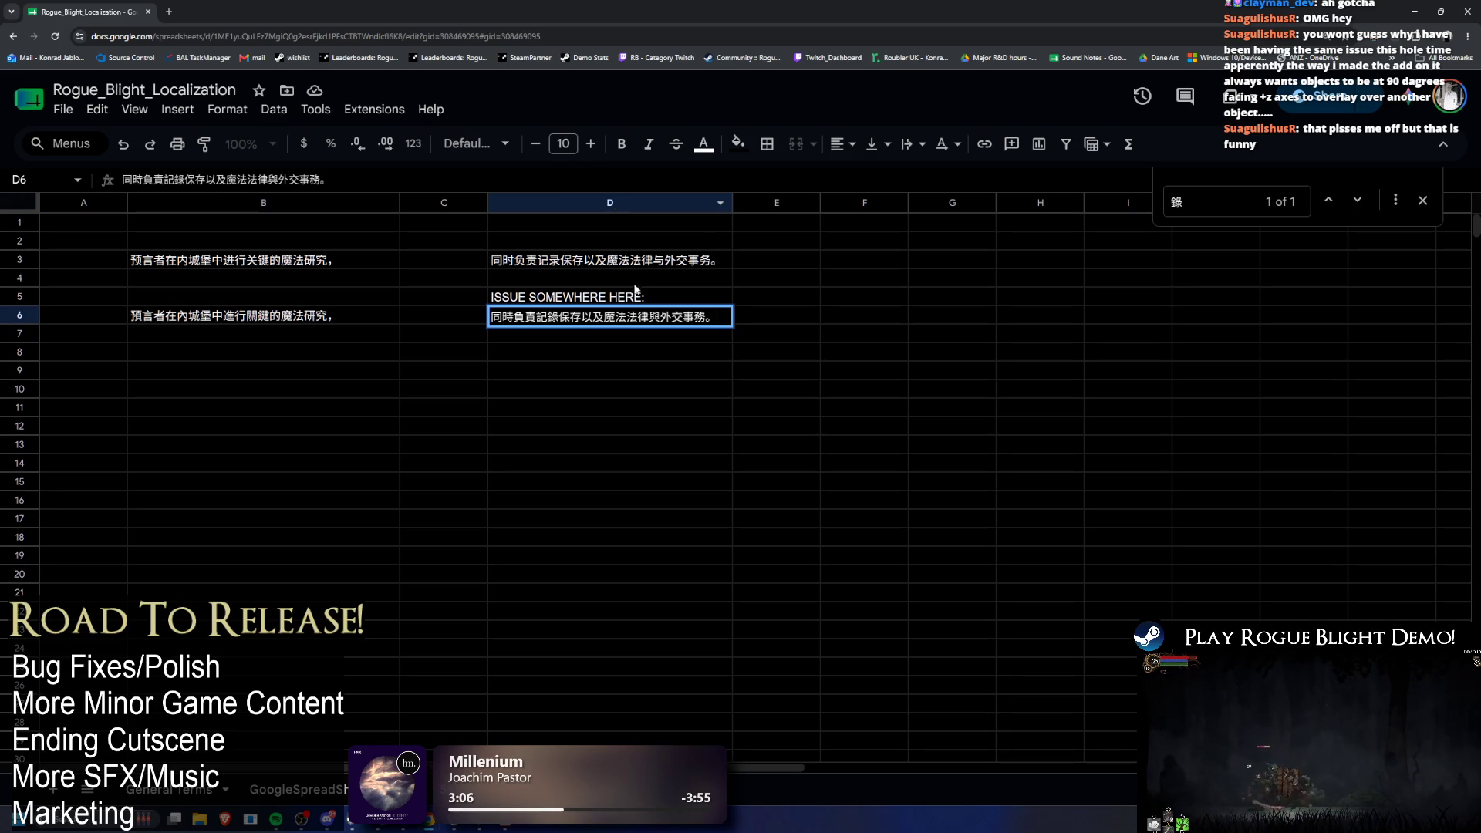
click(708, 317)
key(ctrl+f)
text(務)
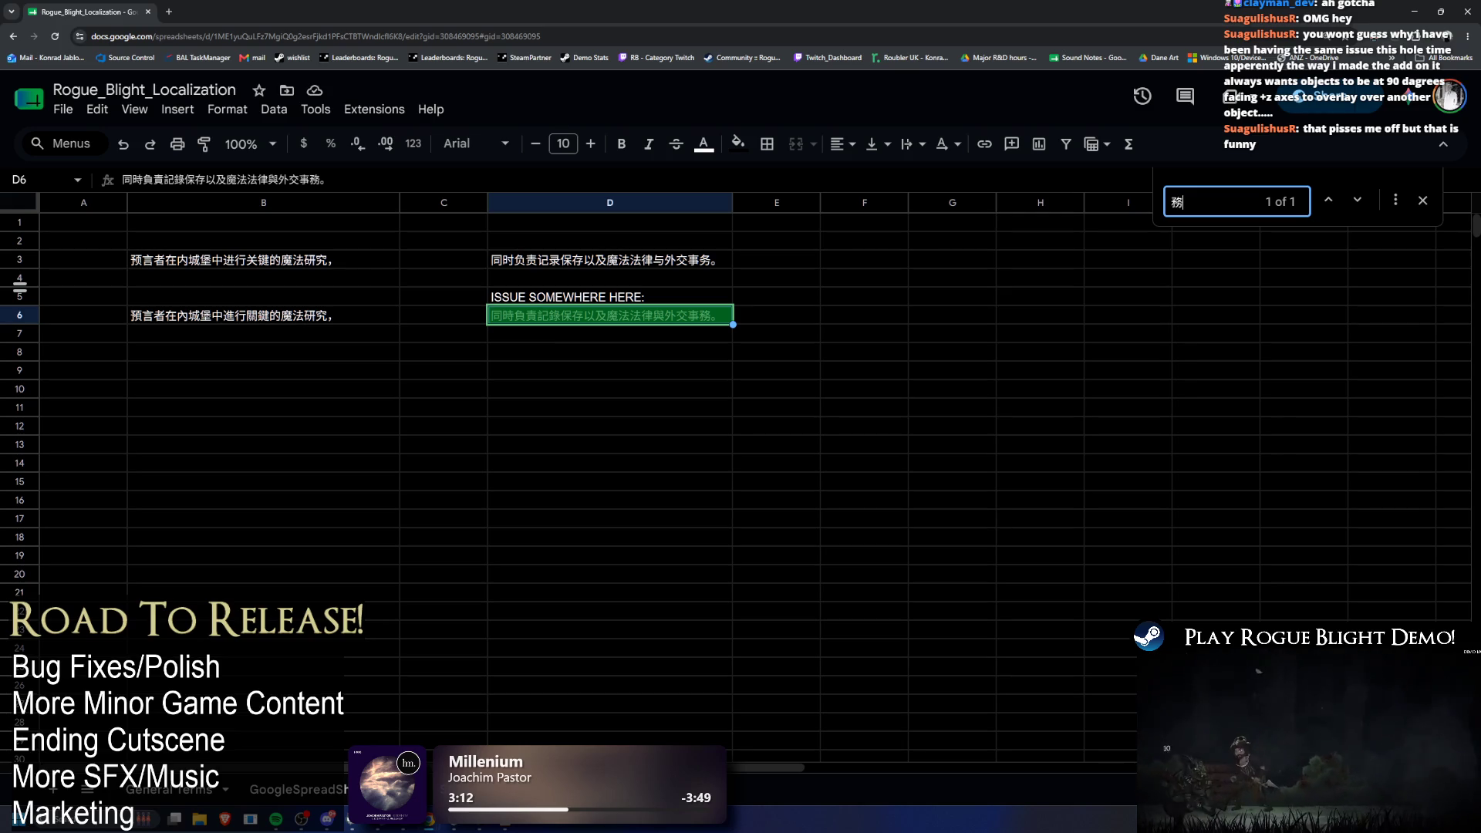
key(alt+Tab)
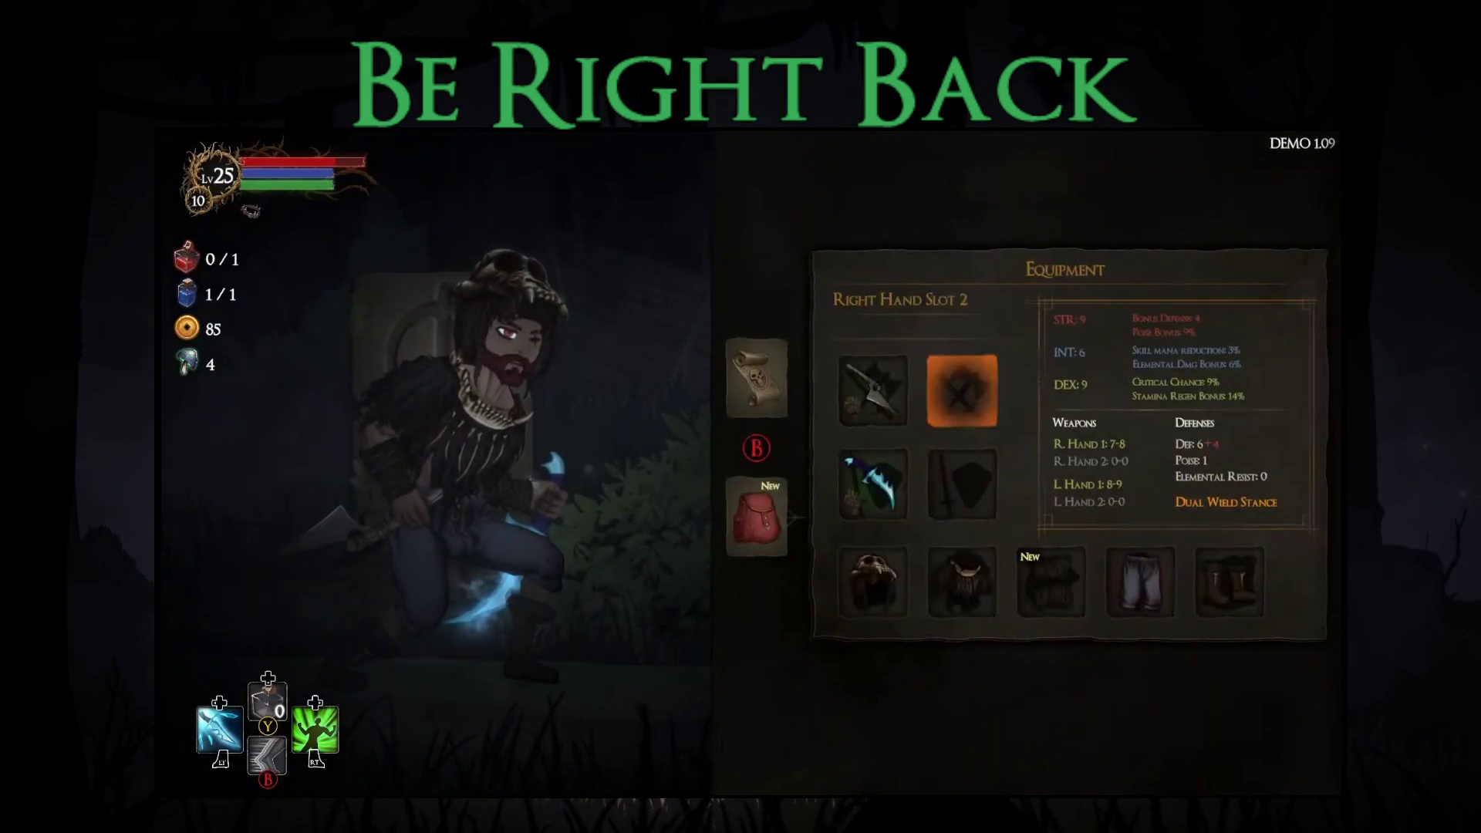
Step: Leave the map for the next area and open the chest
key(Up)
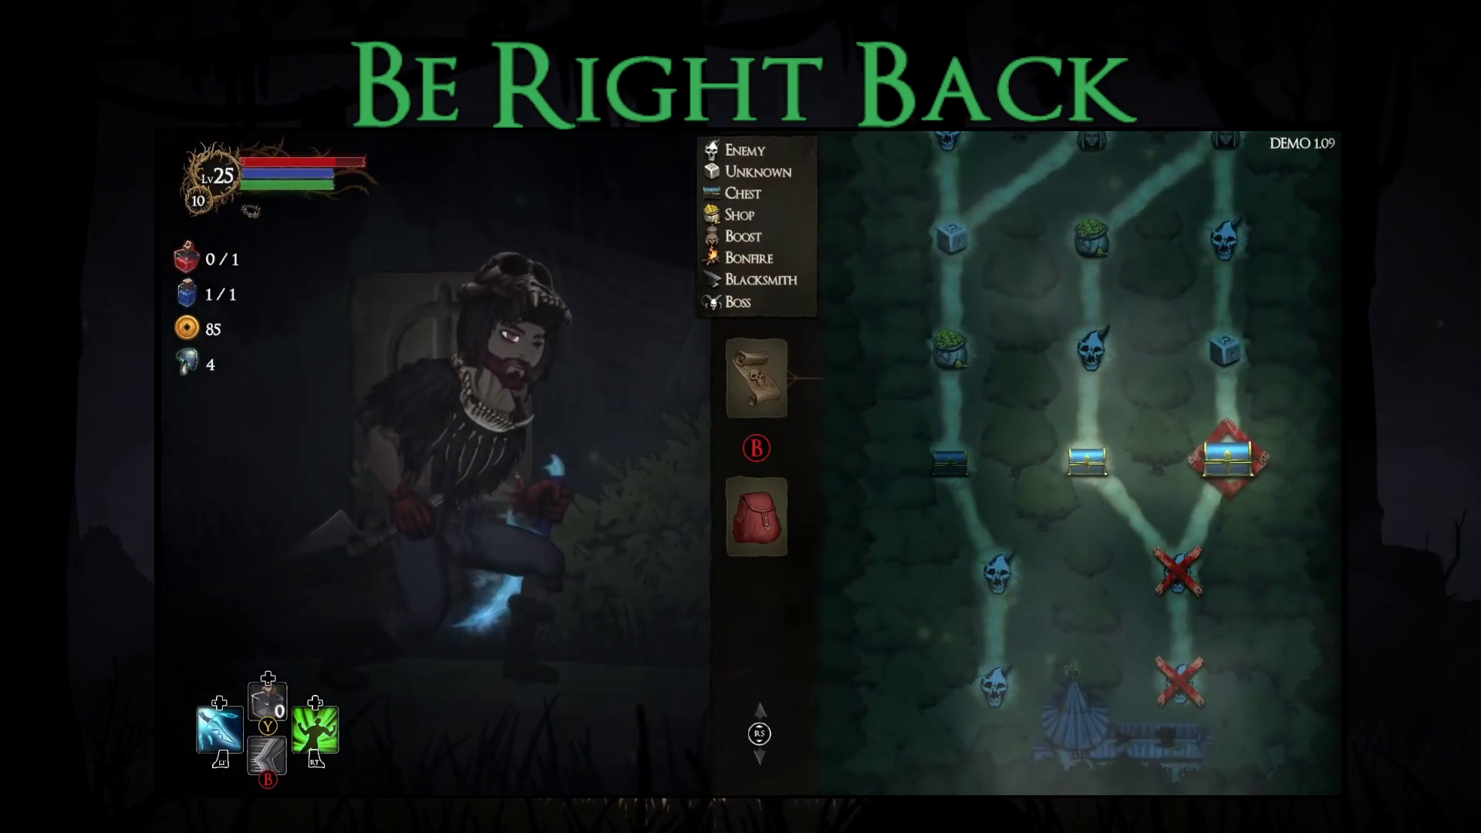
key(Return)
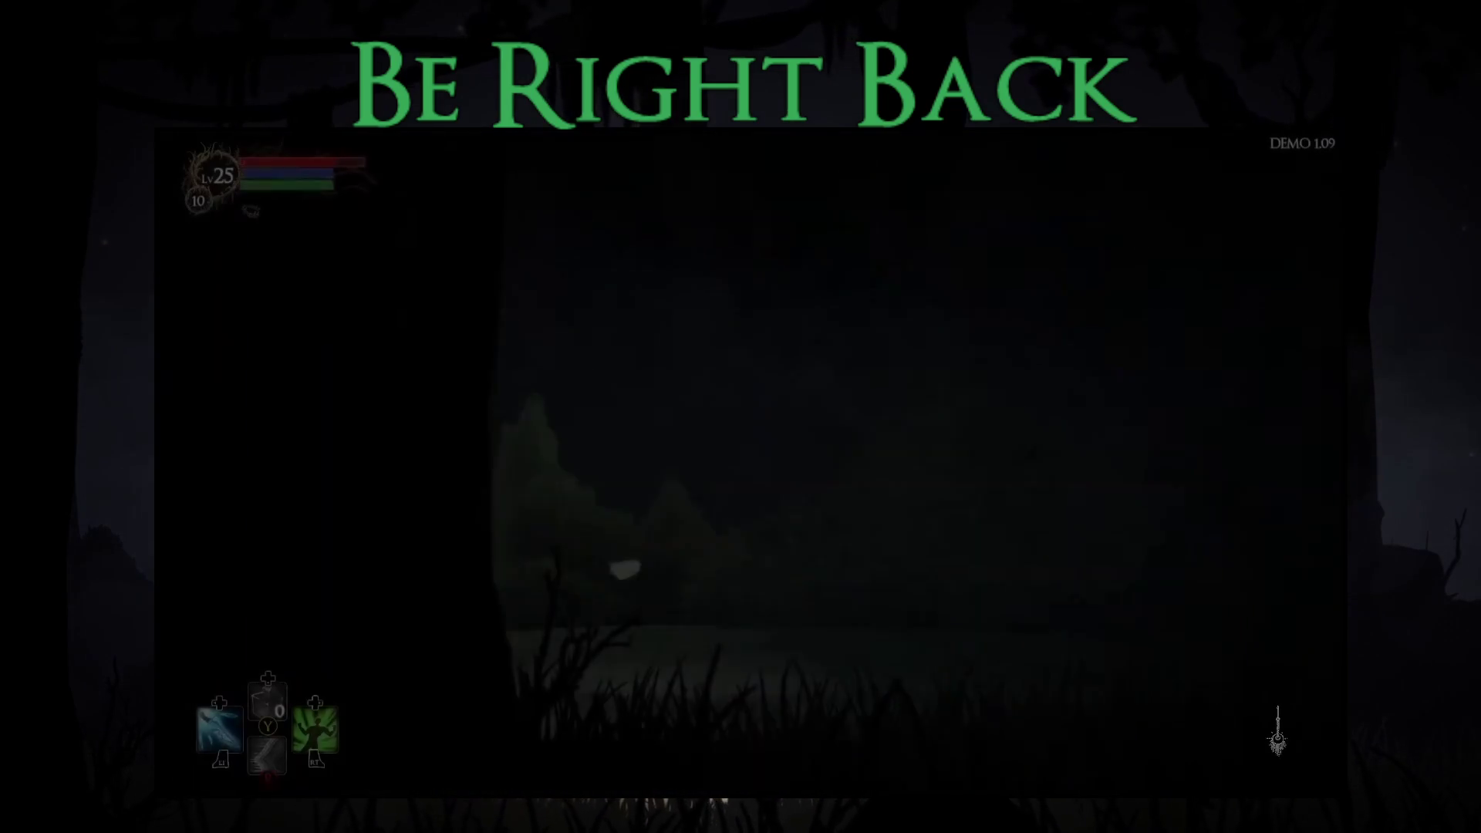
key(Right)
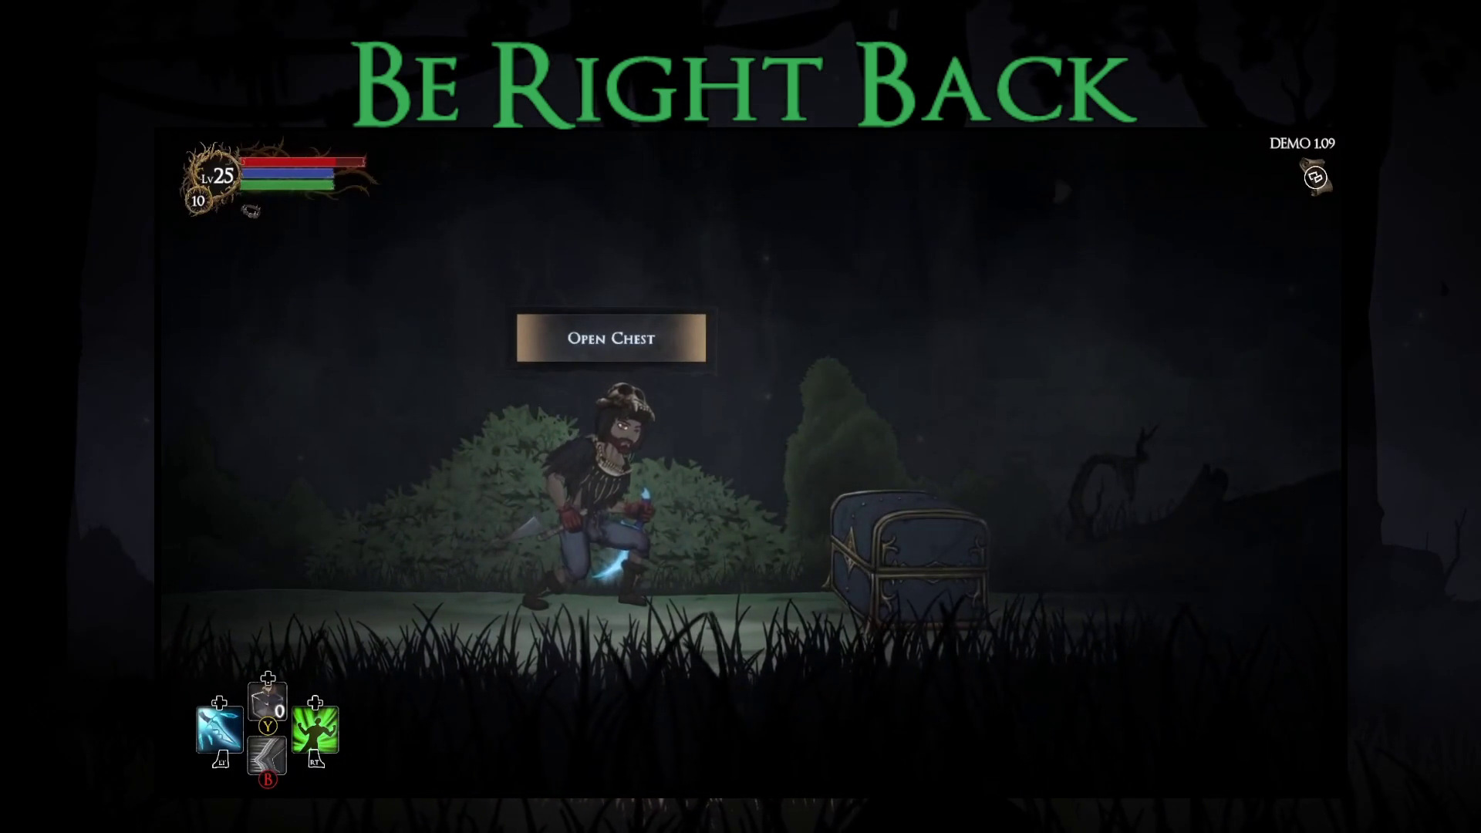
key(e)
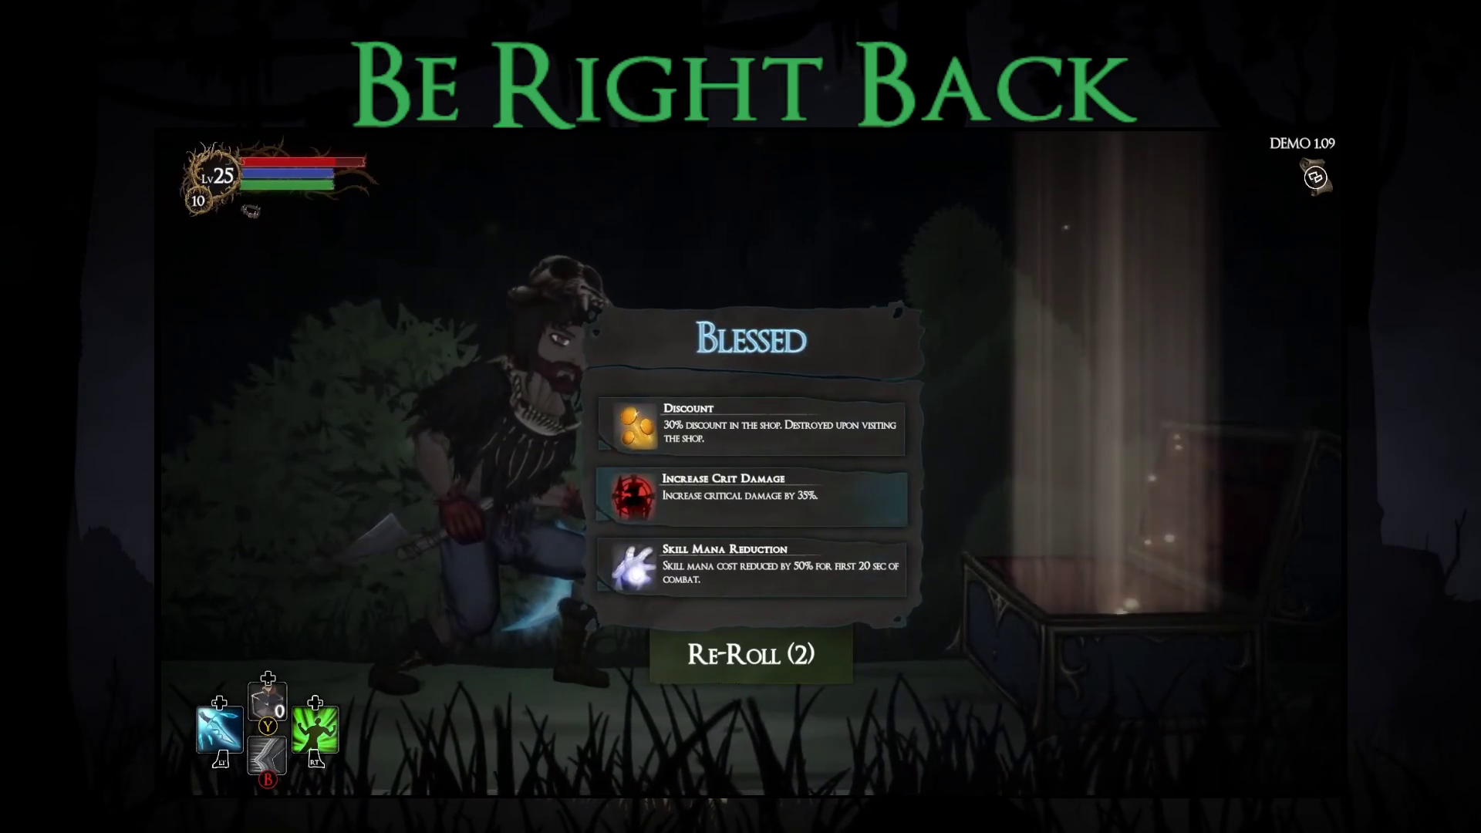
Step: Take the Increase Crit Damage blessing and accept the fungi-seeking seer's trade
key(Down)
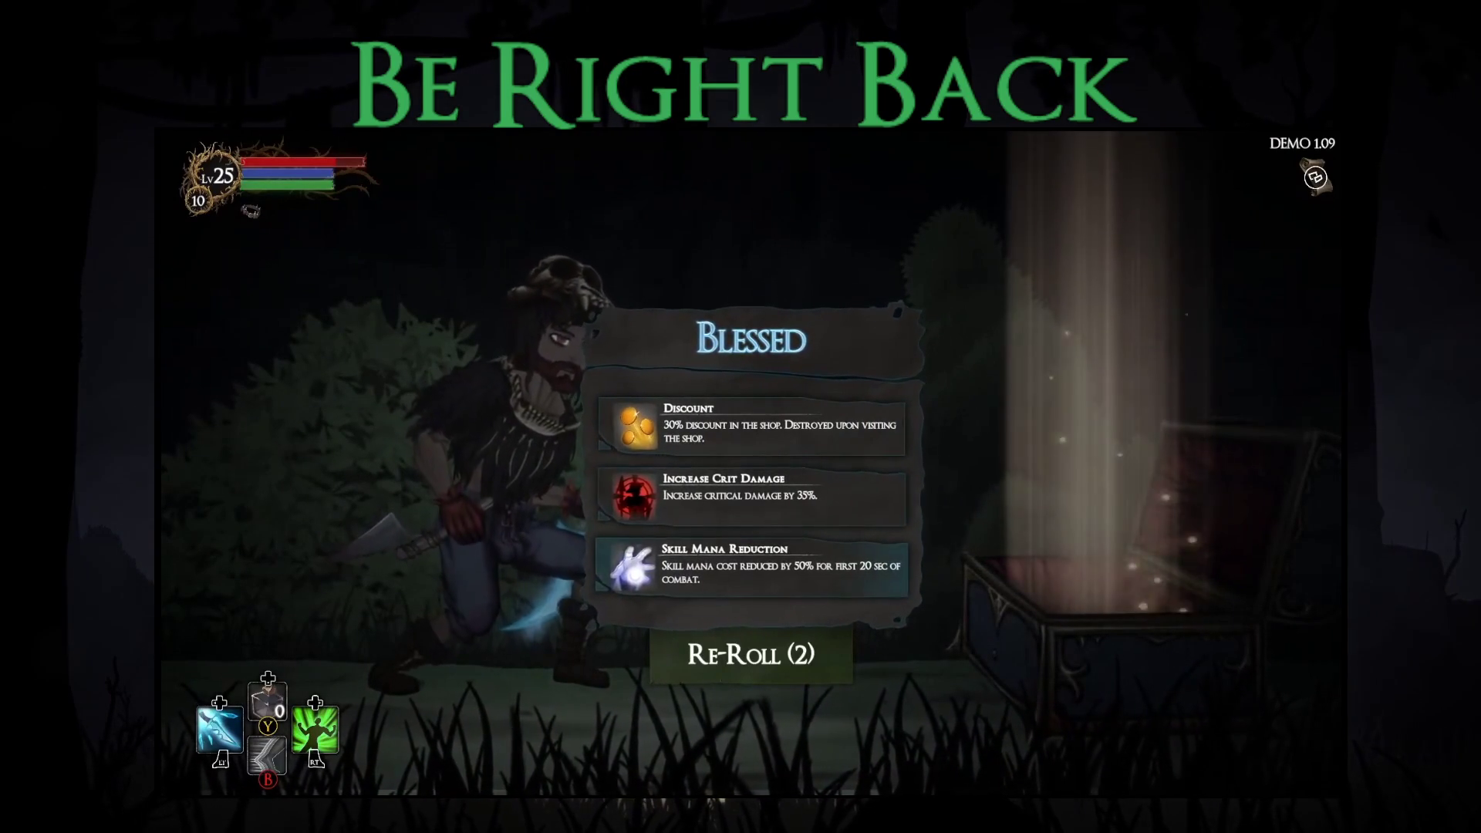
key(Down)
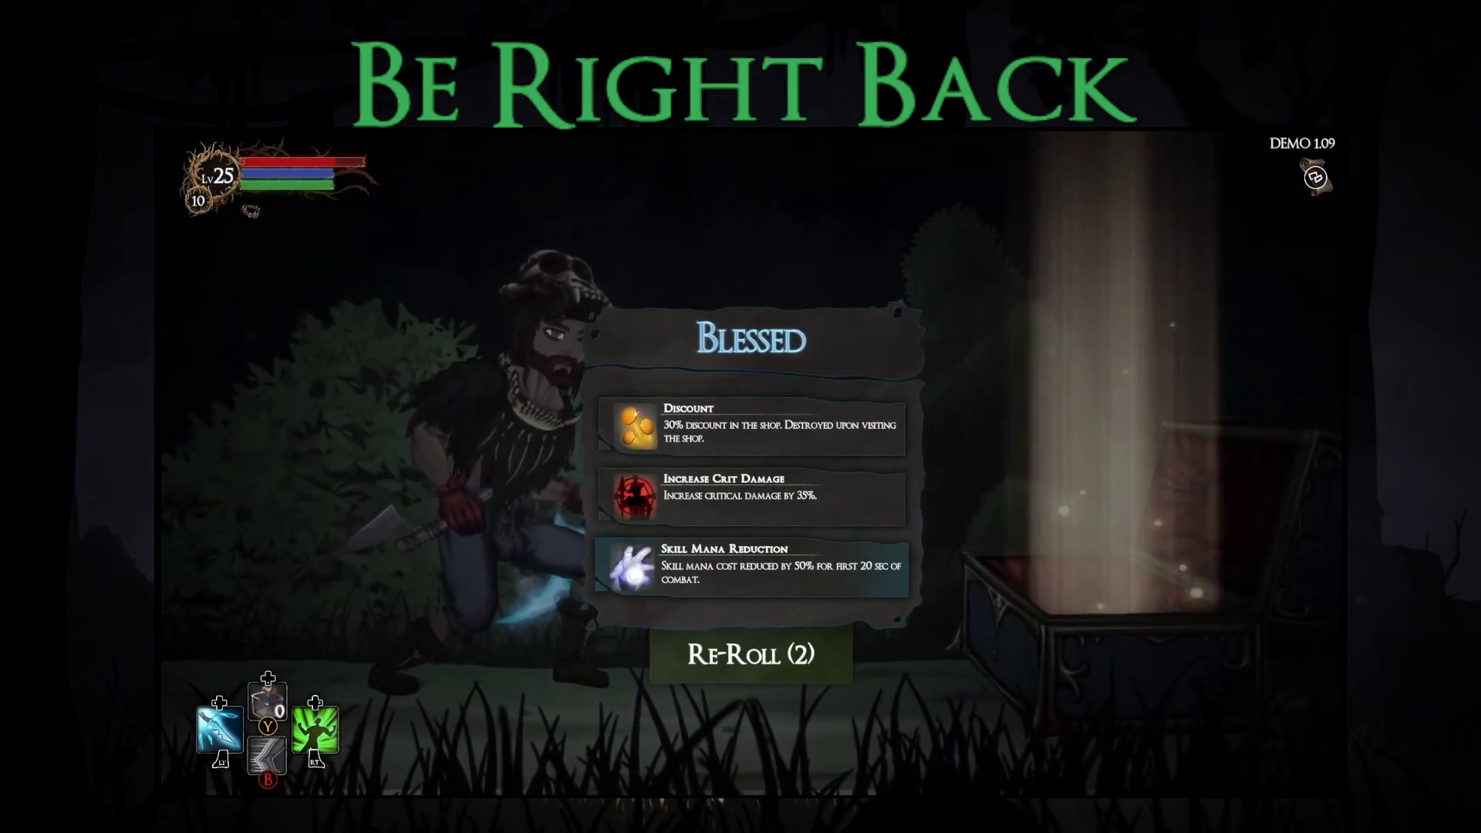
key(Up)
key(Return)
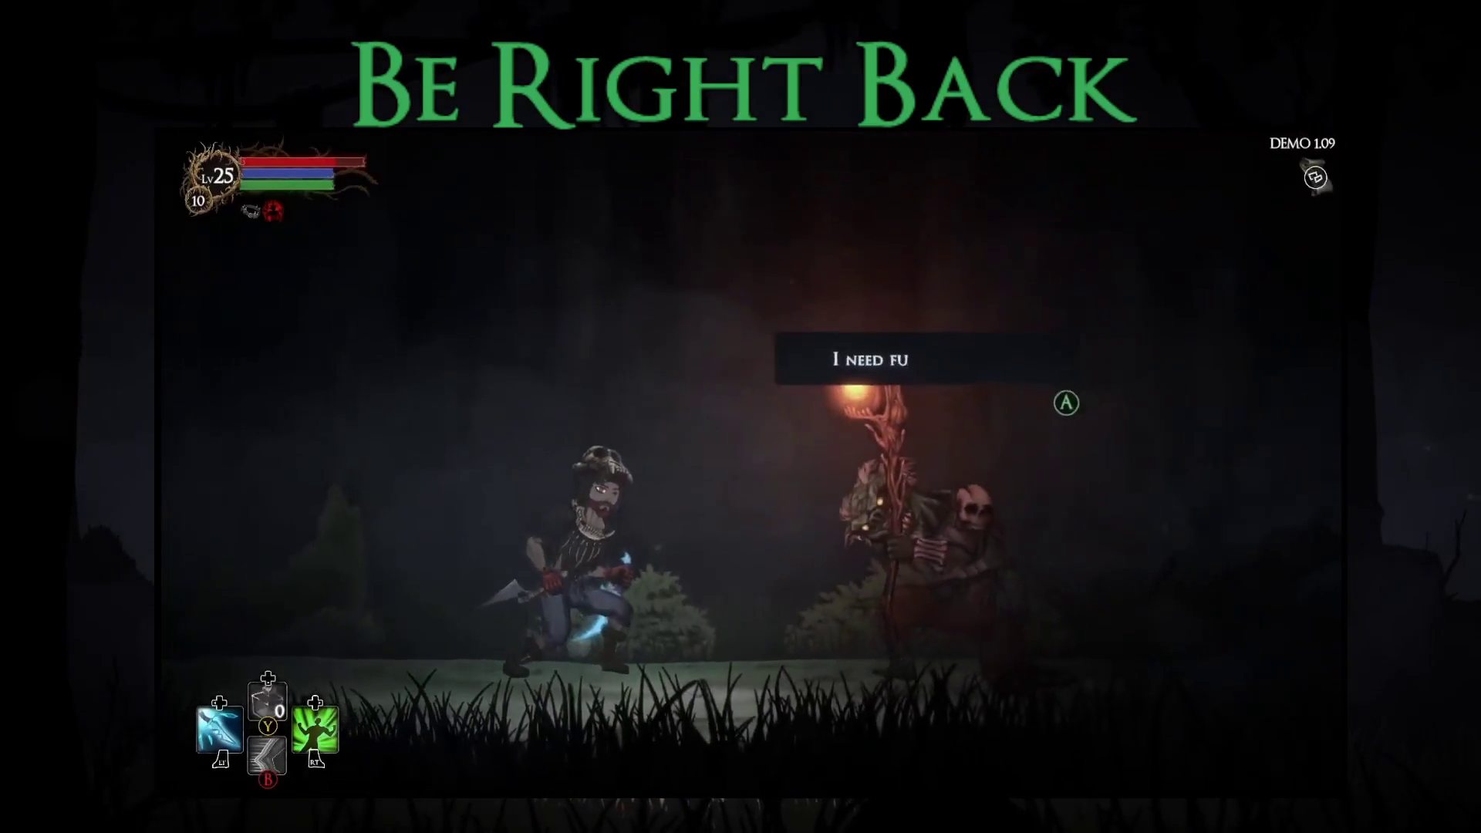
key(Return)
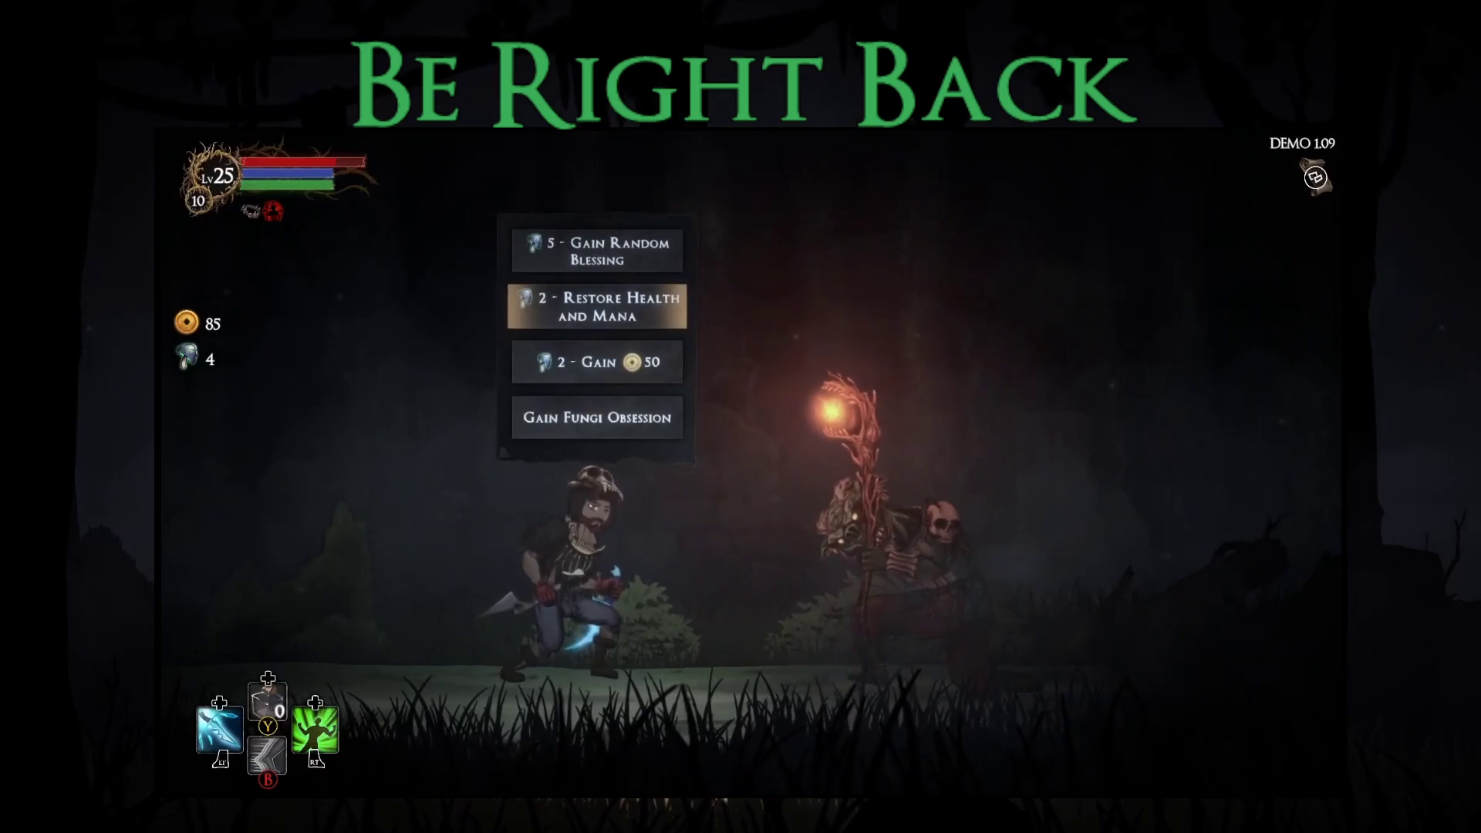
key(Return)
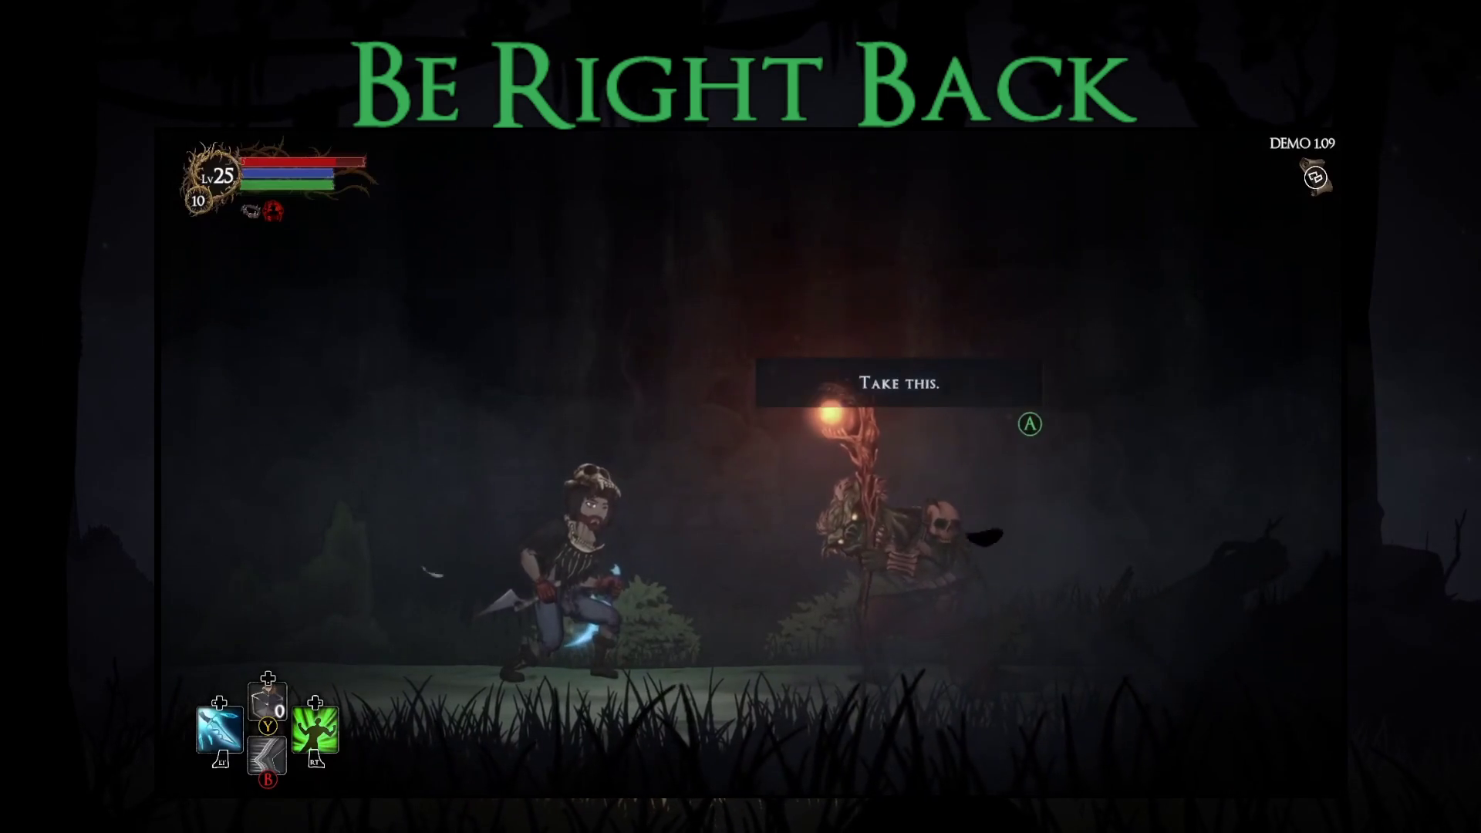
Step: Defeat the staff enemy; its loot: 20 gold, Novice Leggings and Ice Dagger
key(Right)
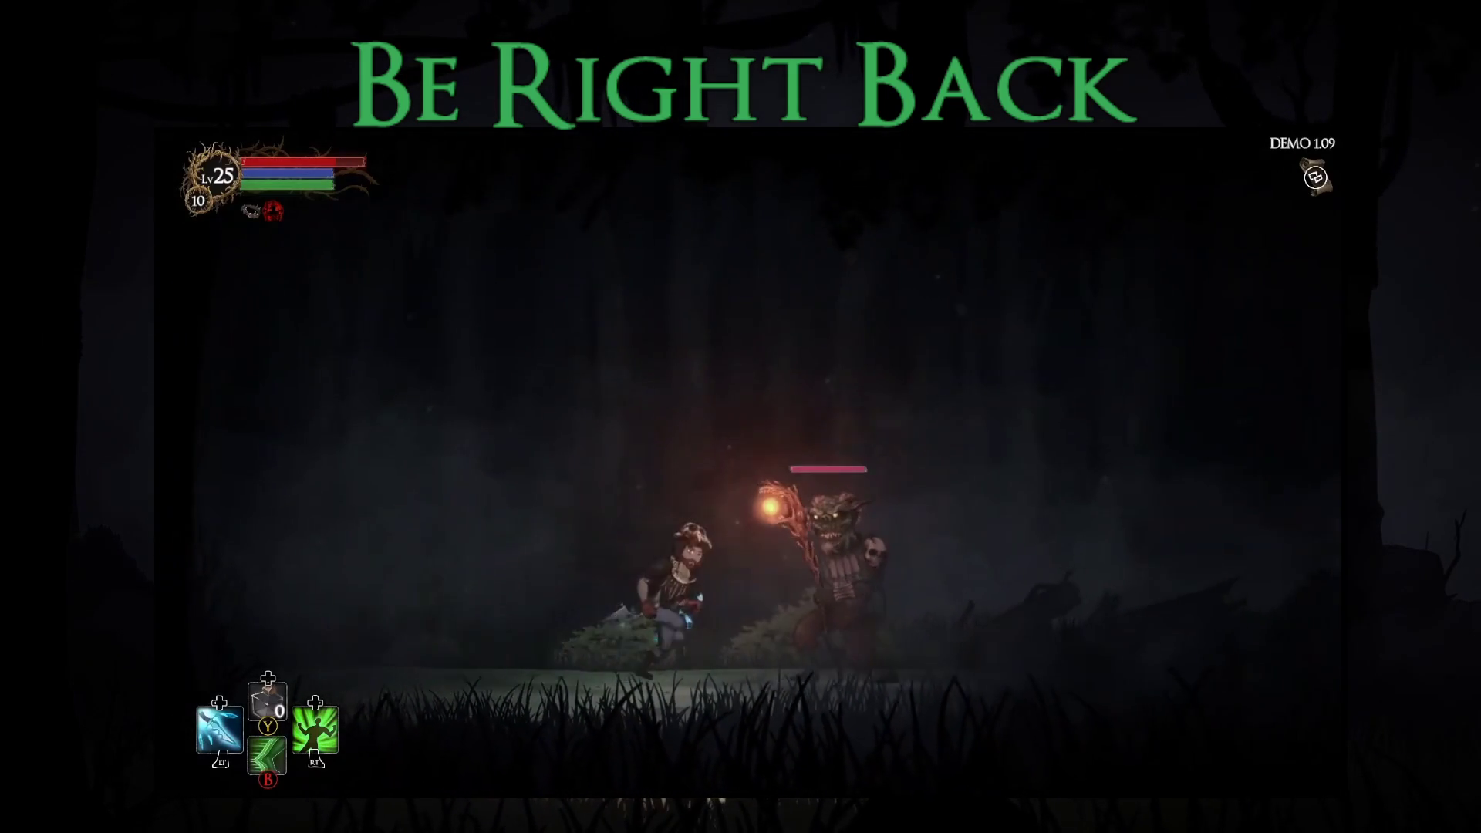
key(Left)
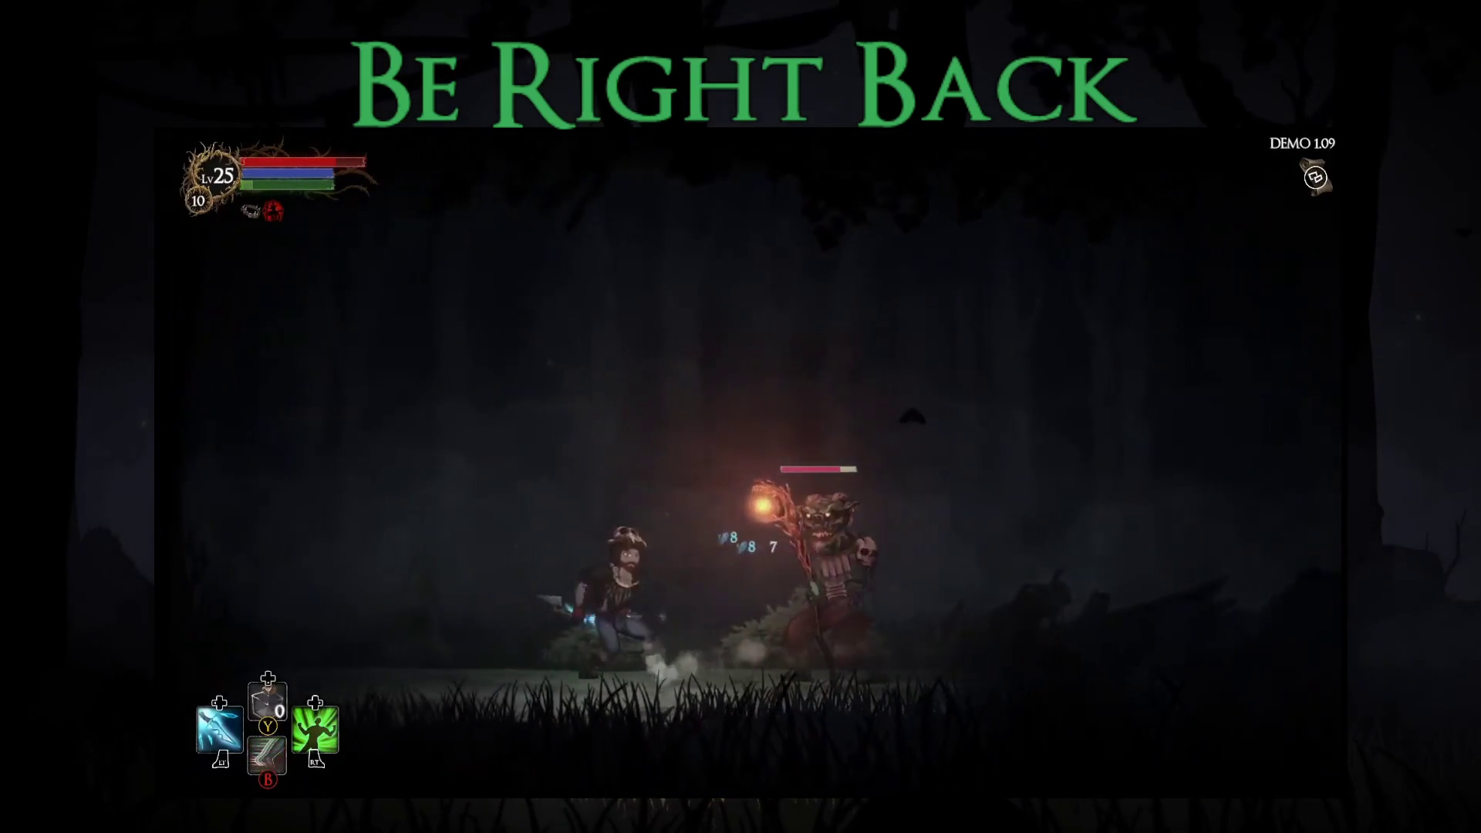
key(Left)
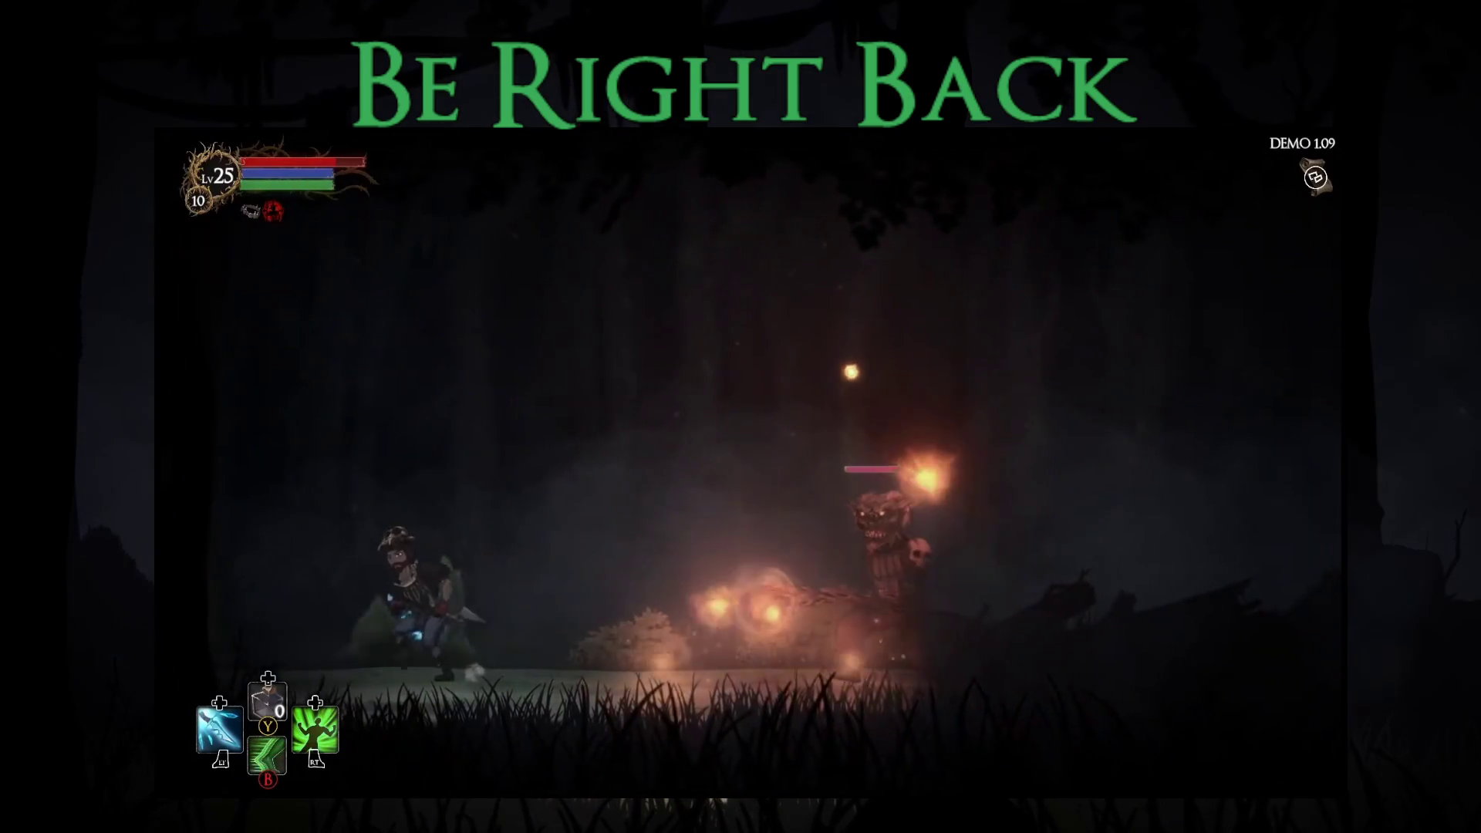
key(b)
key(Right)
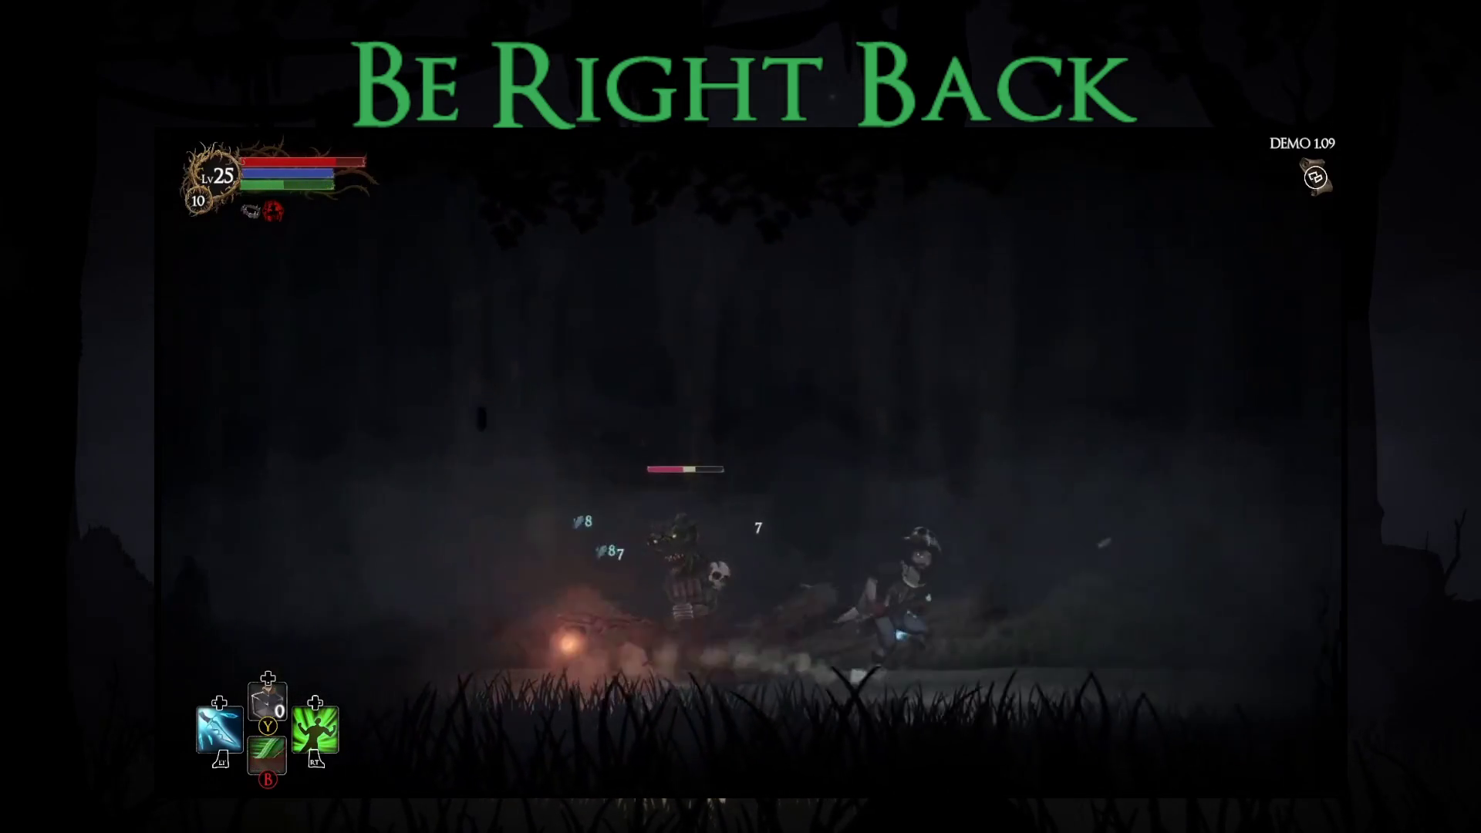
key(x)
key(Left)
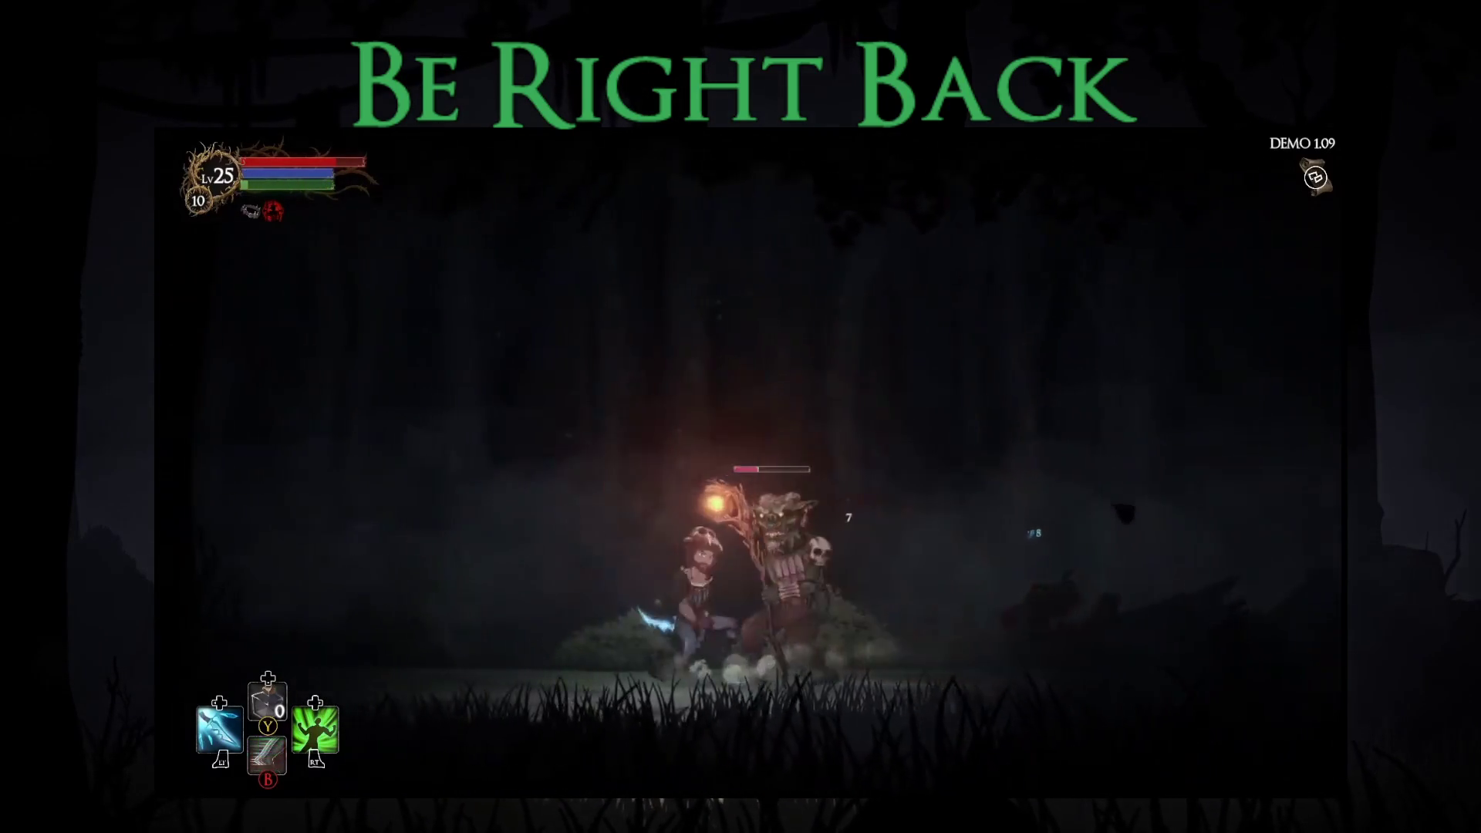
key(Right)
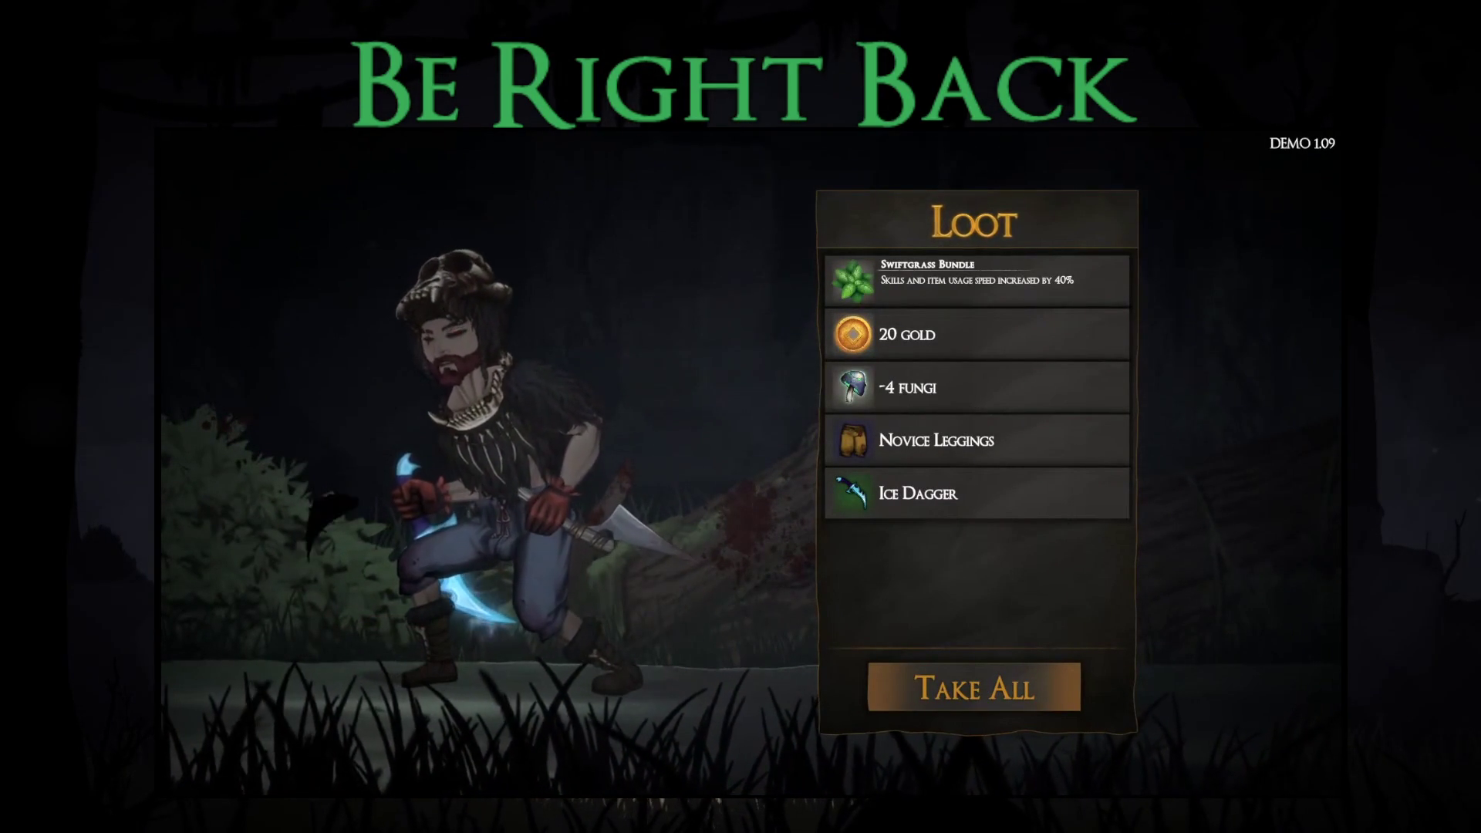
Step: Take all the loot and equip the Ice Dagger in the right hand
key(Return)
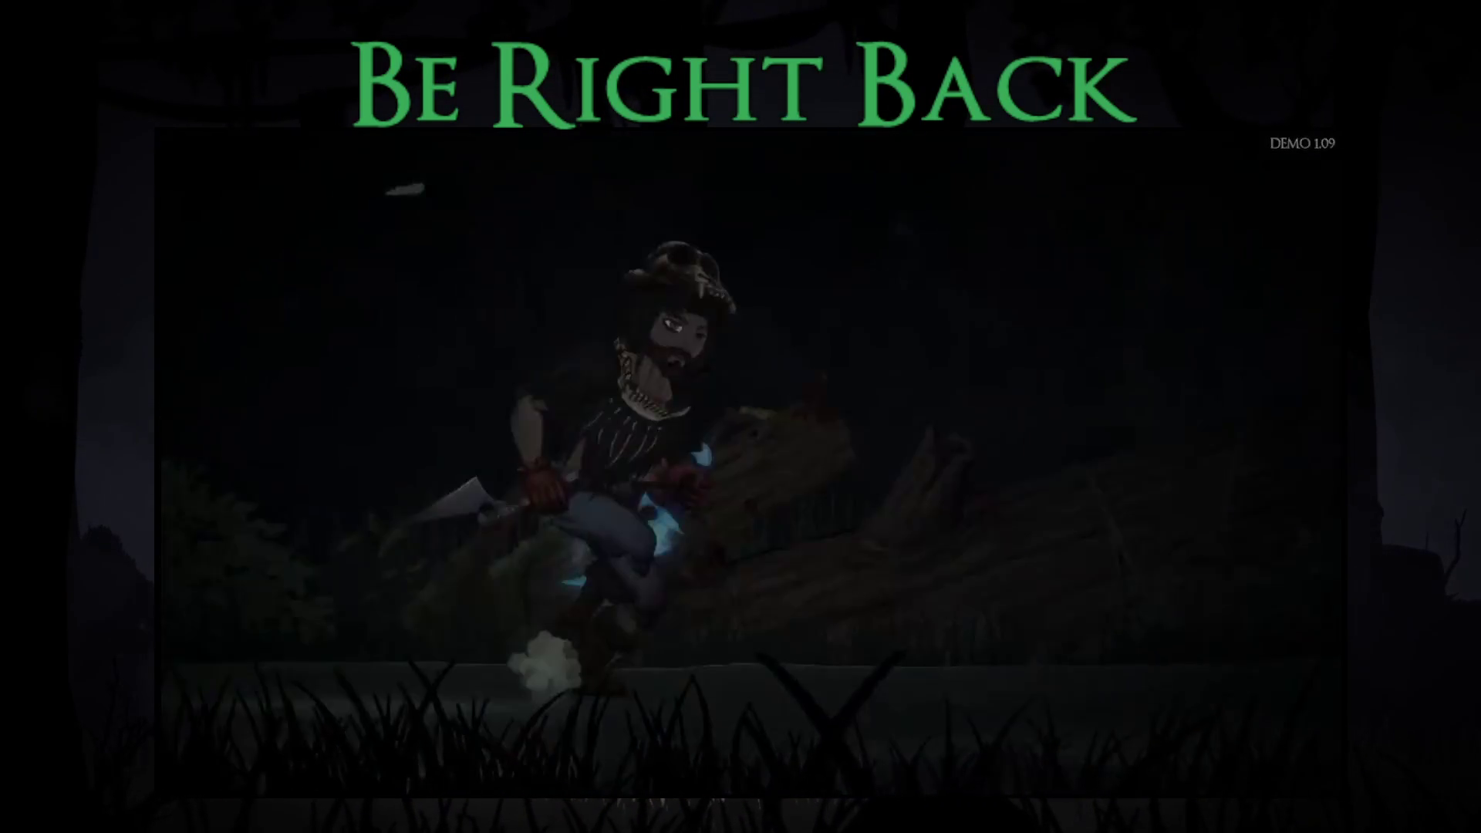
key(i)
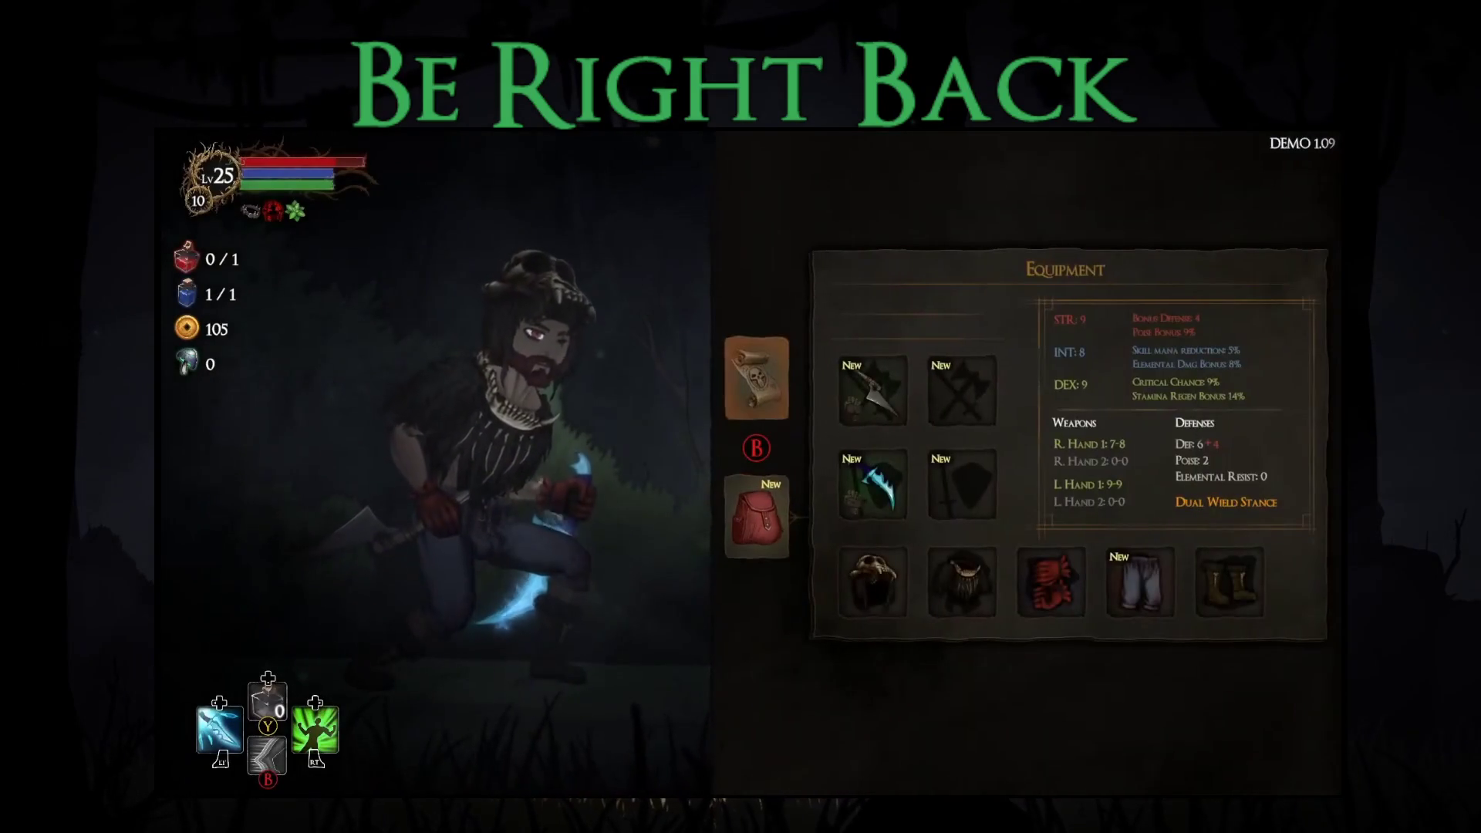
key(Return)
key(Return)
key(Down)
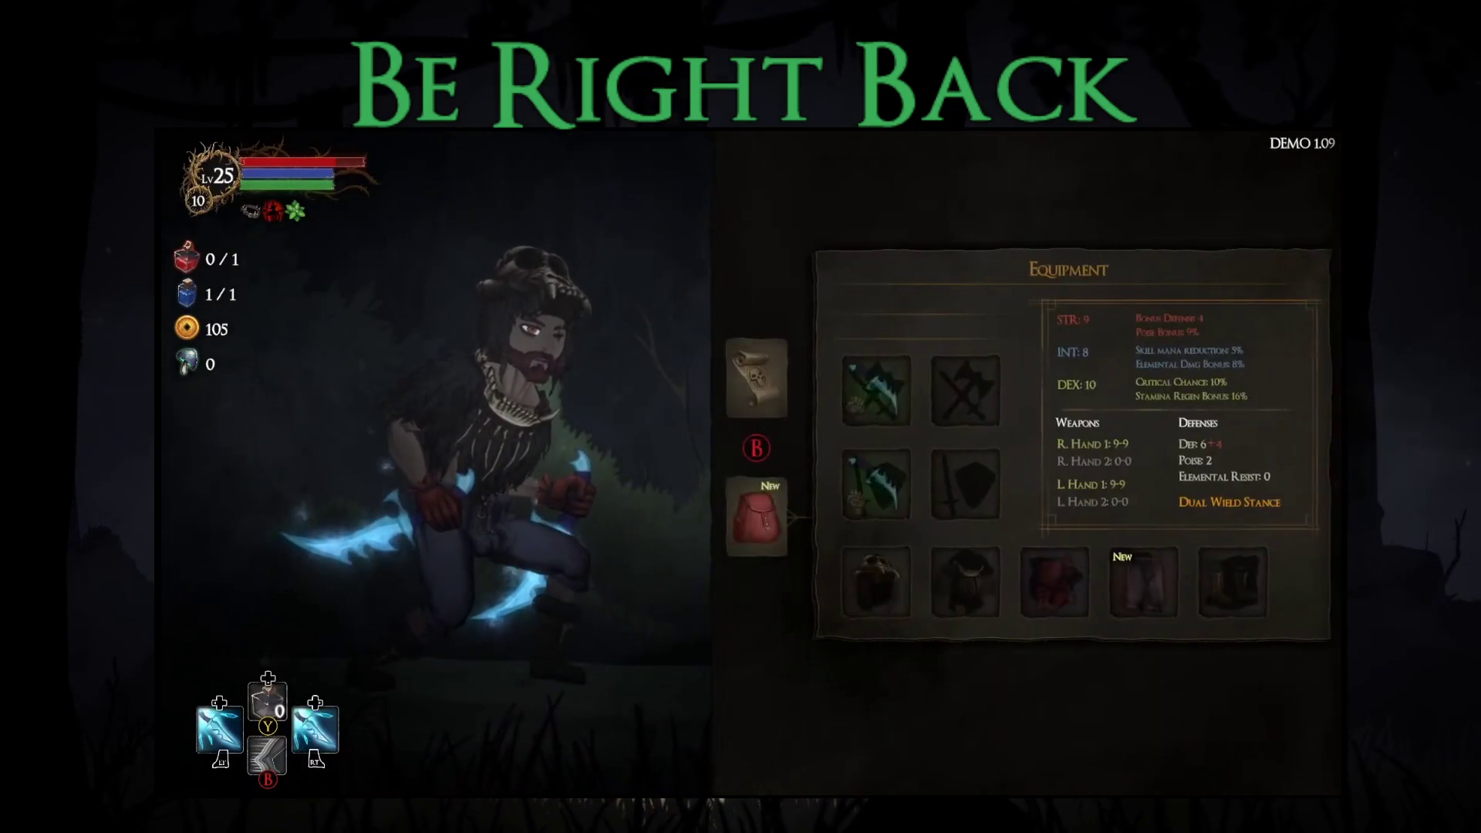
key(Right)
key(Right)
key(Return)
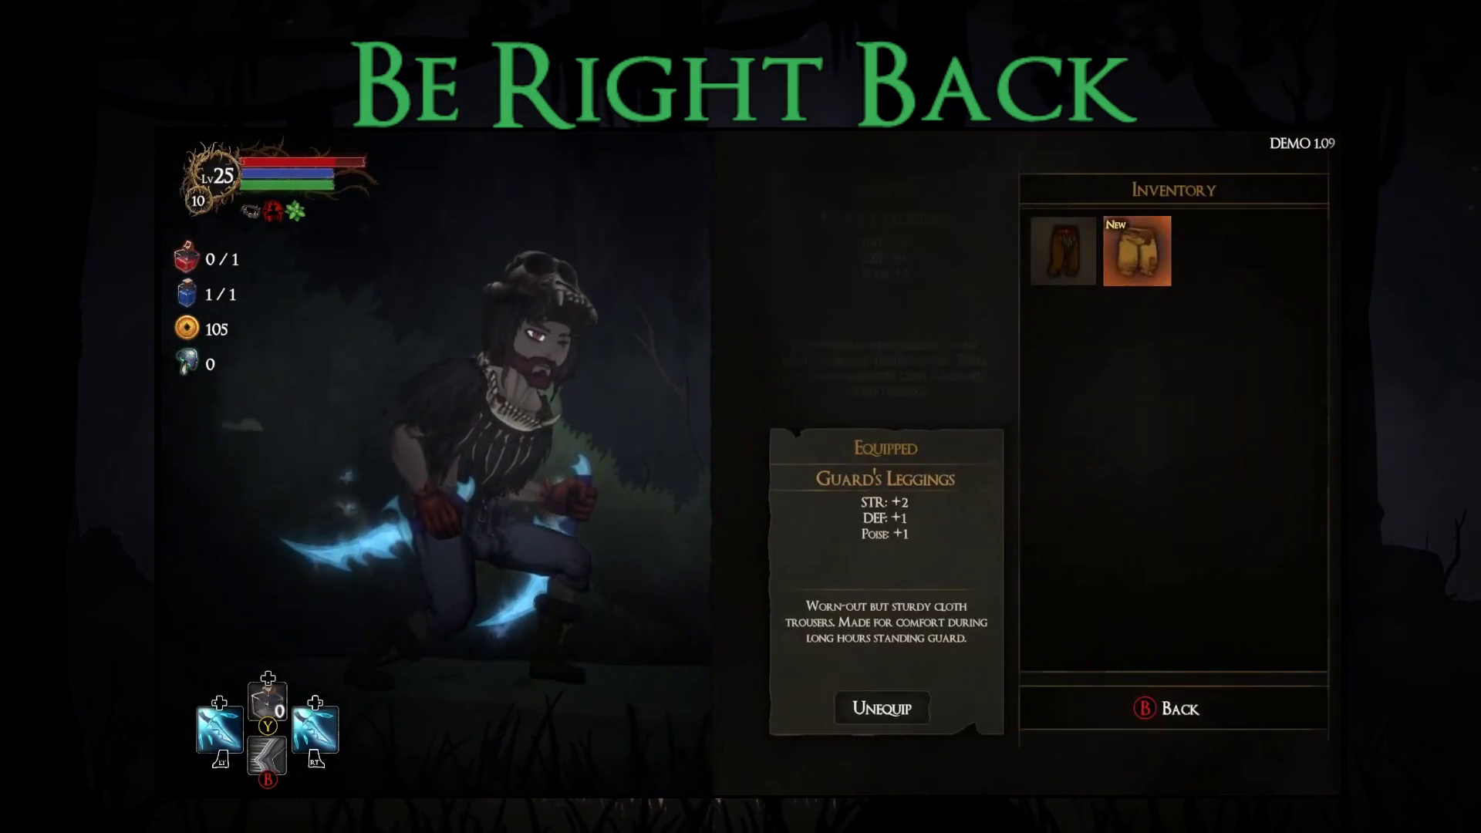
key(Escape)
key(Escape)
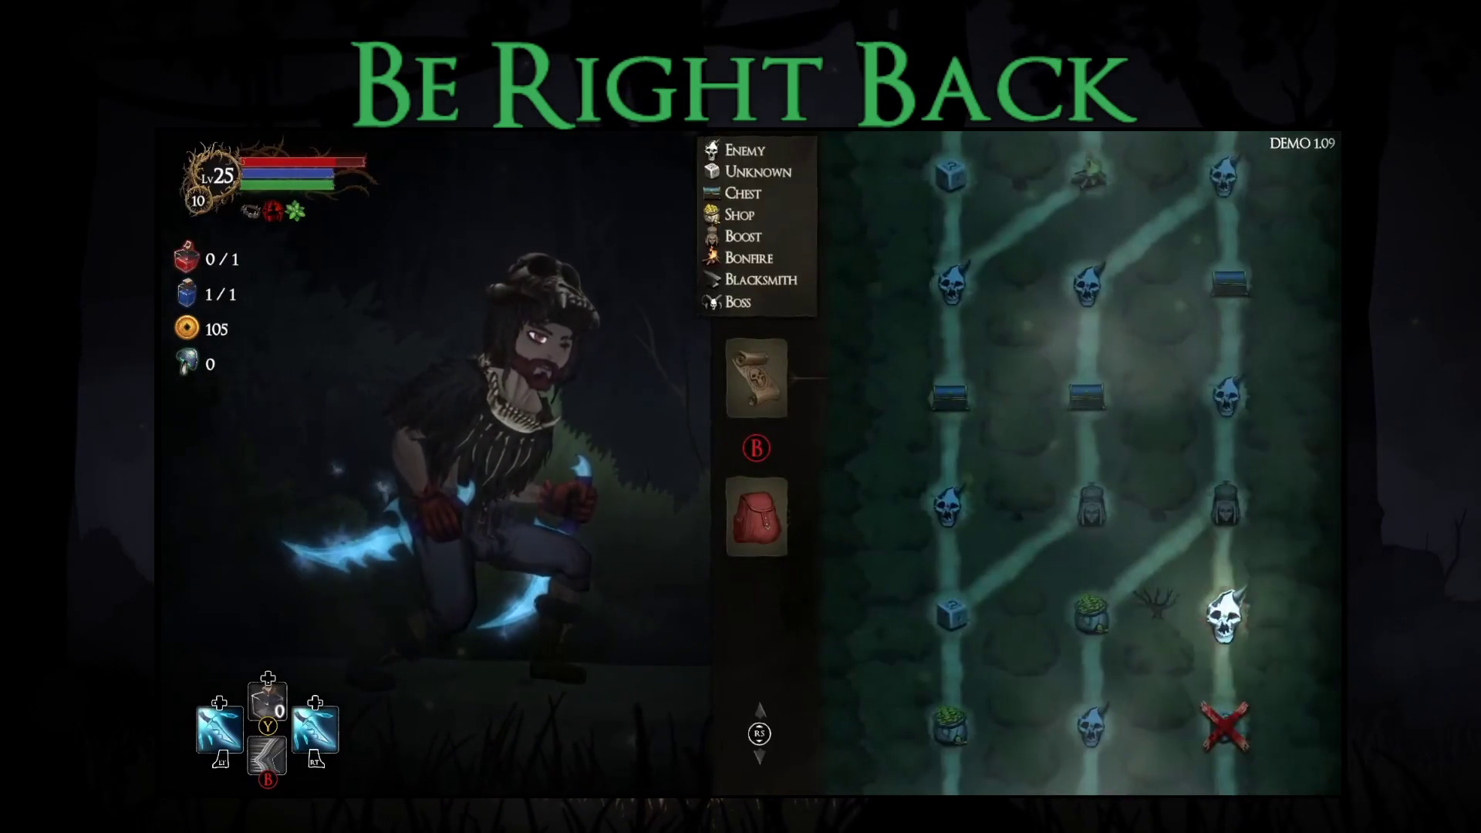
Step: Continue into the forest and engage the purple staff enemy, dodging its summoned orbs
key(Escape)
key(Right)
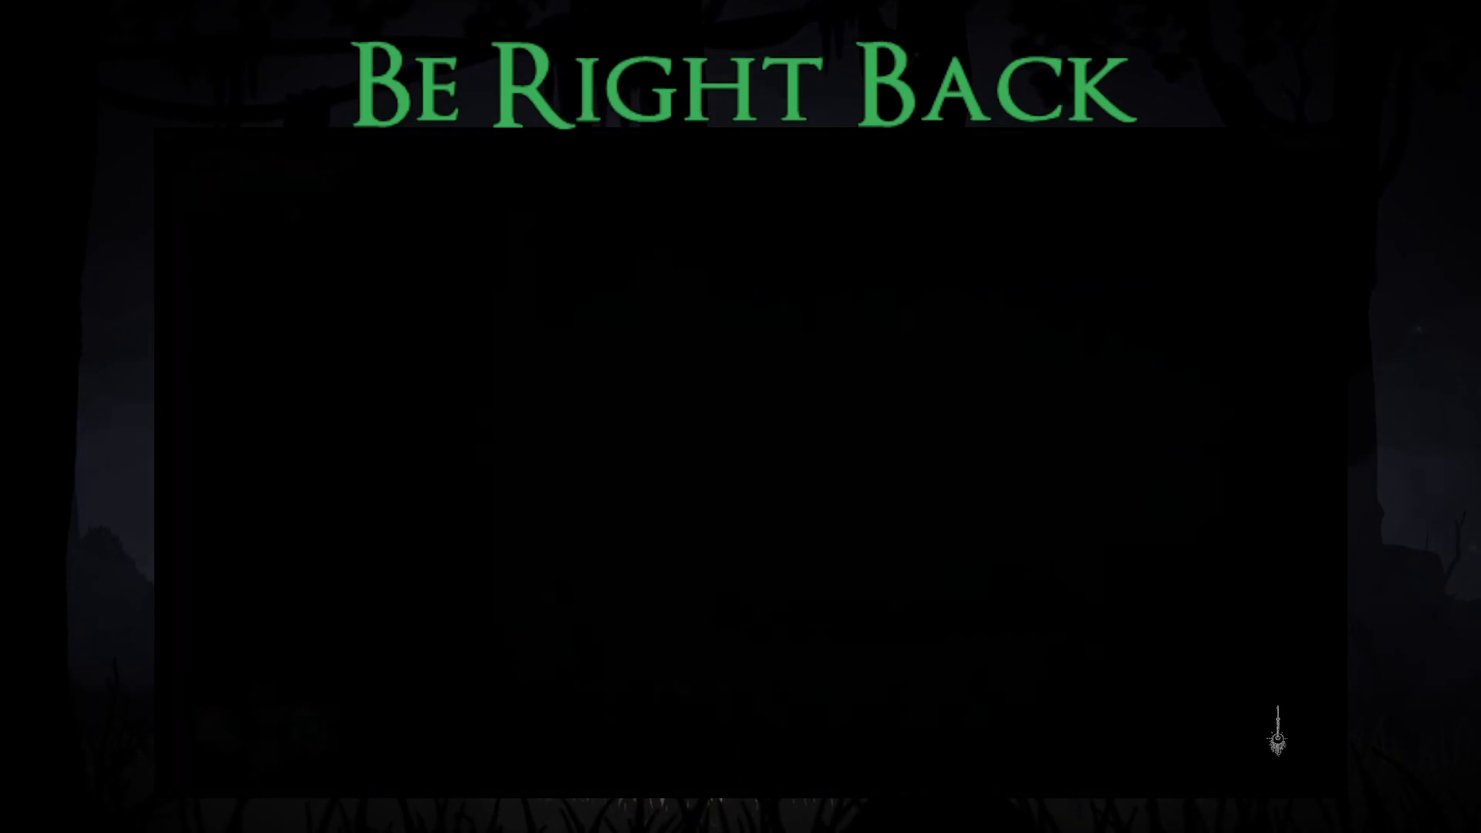
key(Left)
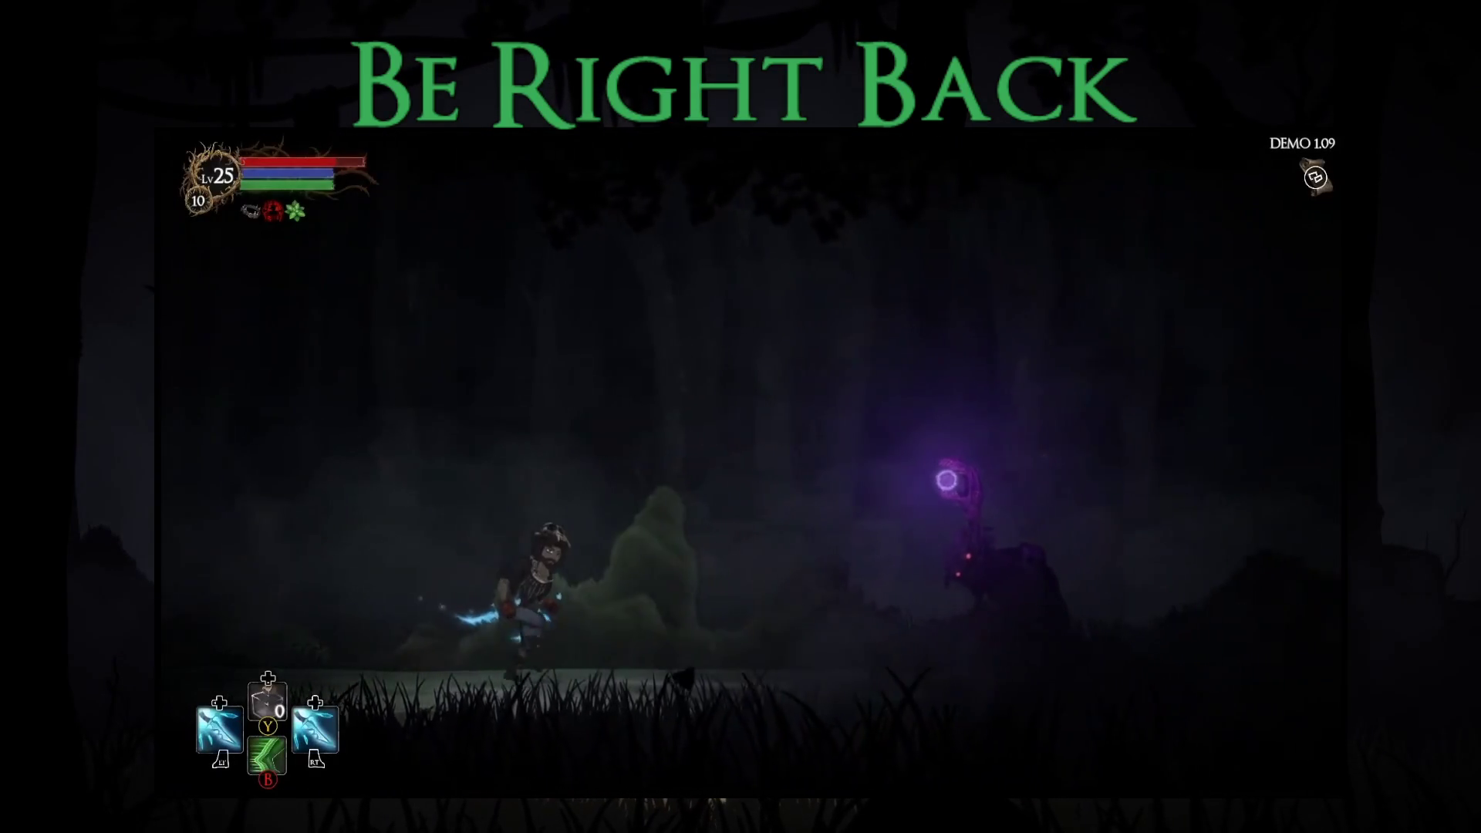
key(Right)
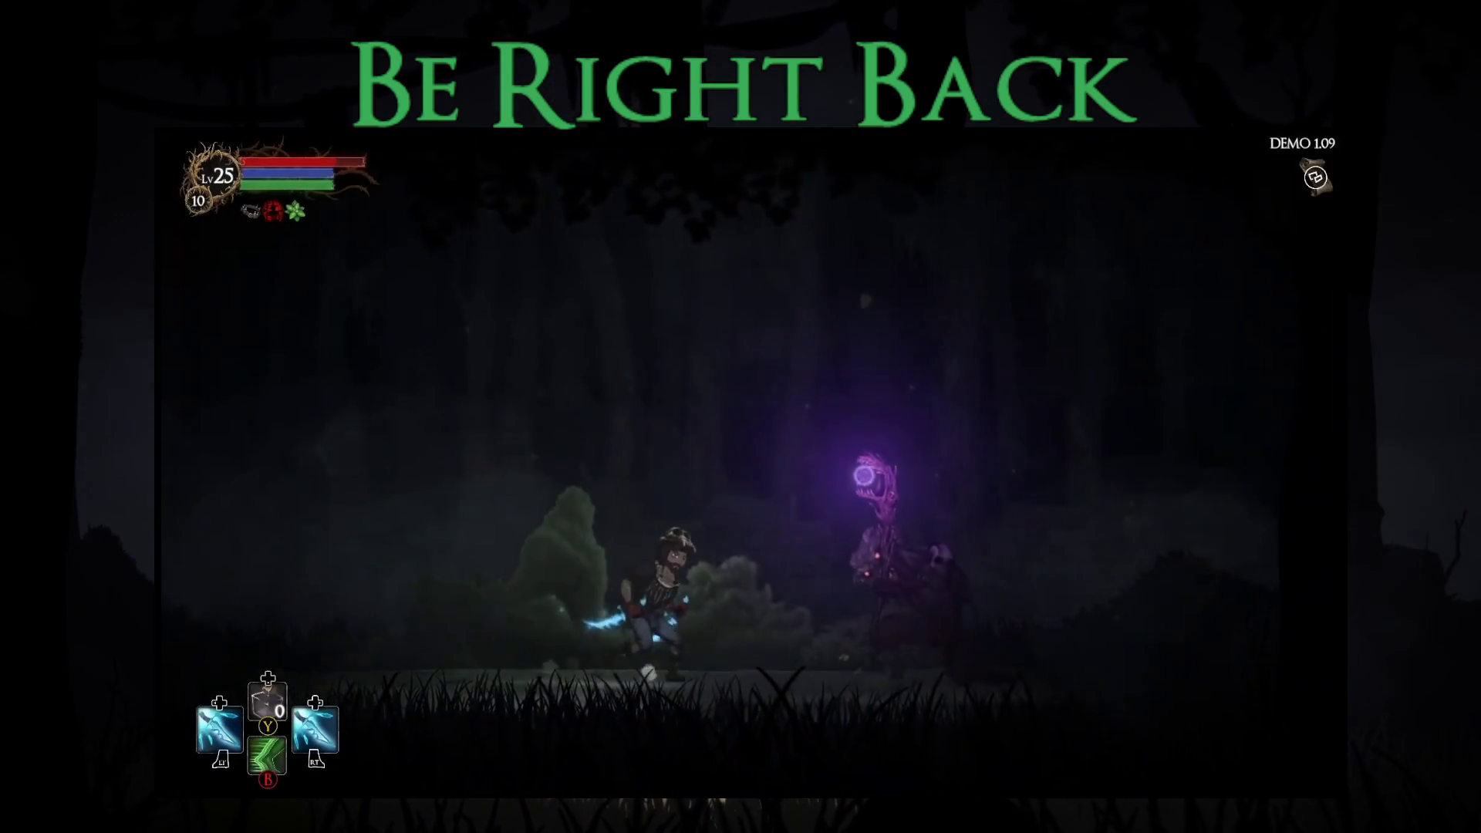
key(Right)
key(shift)
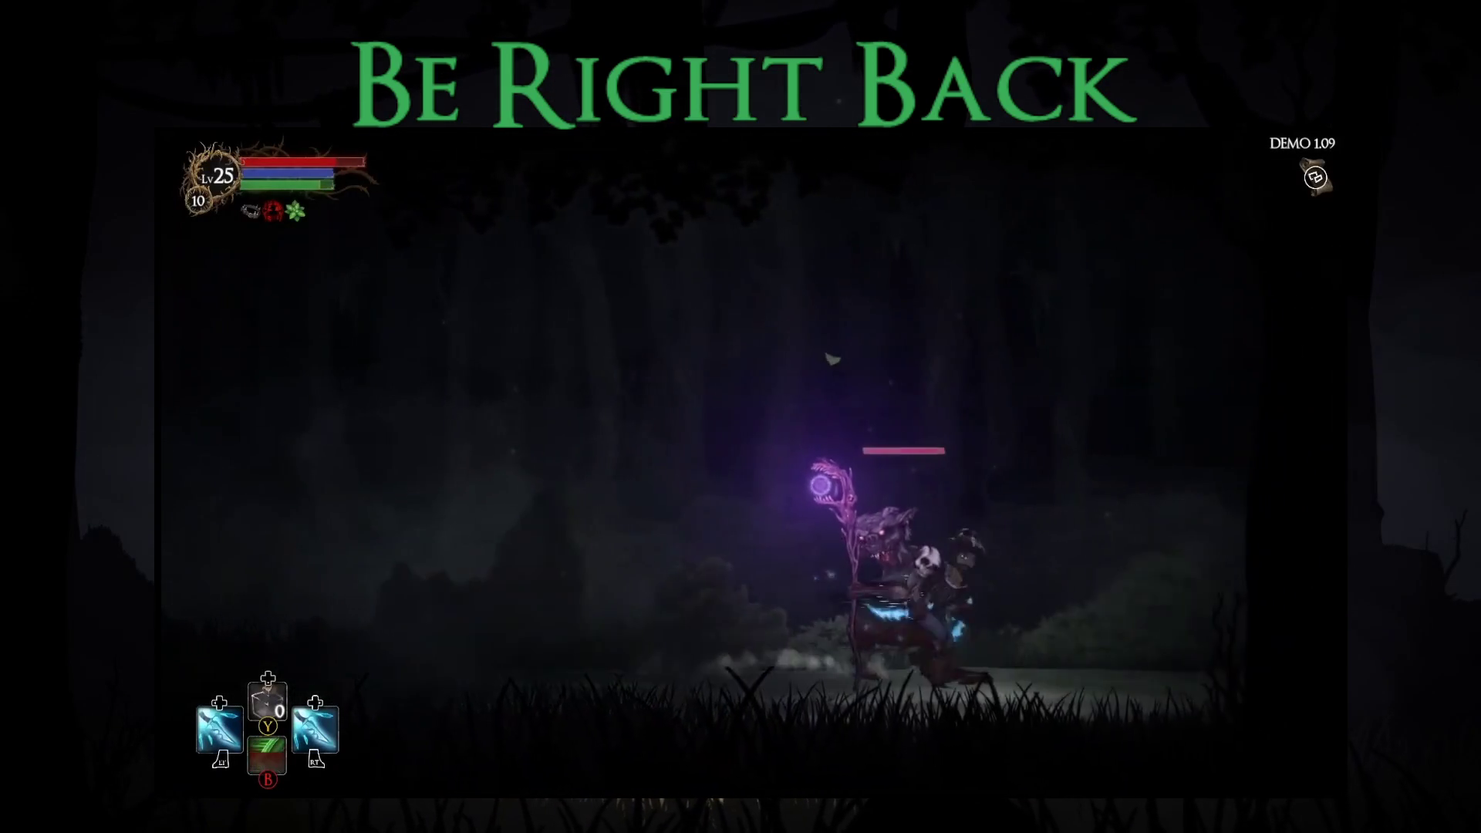
key(Left)
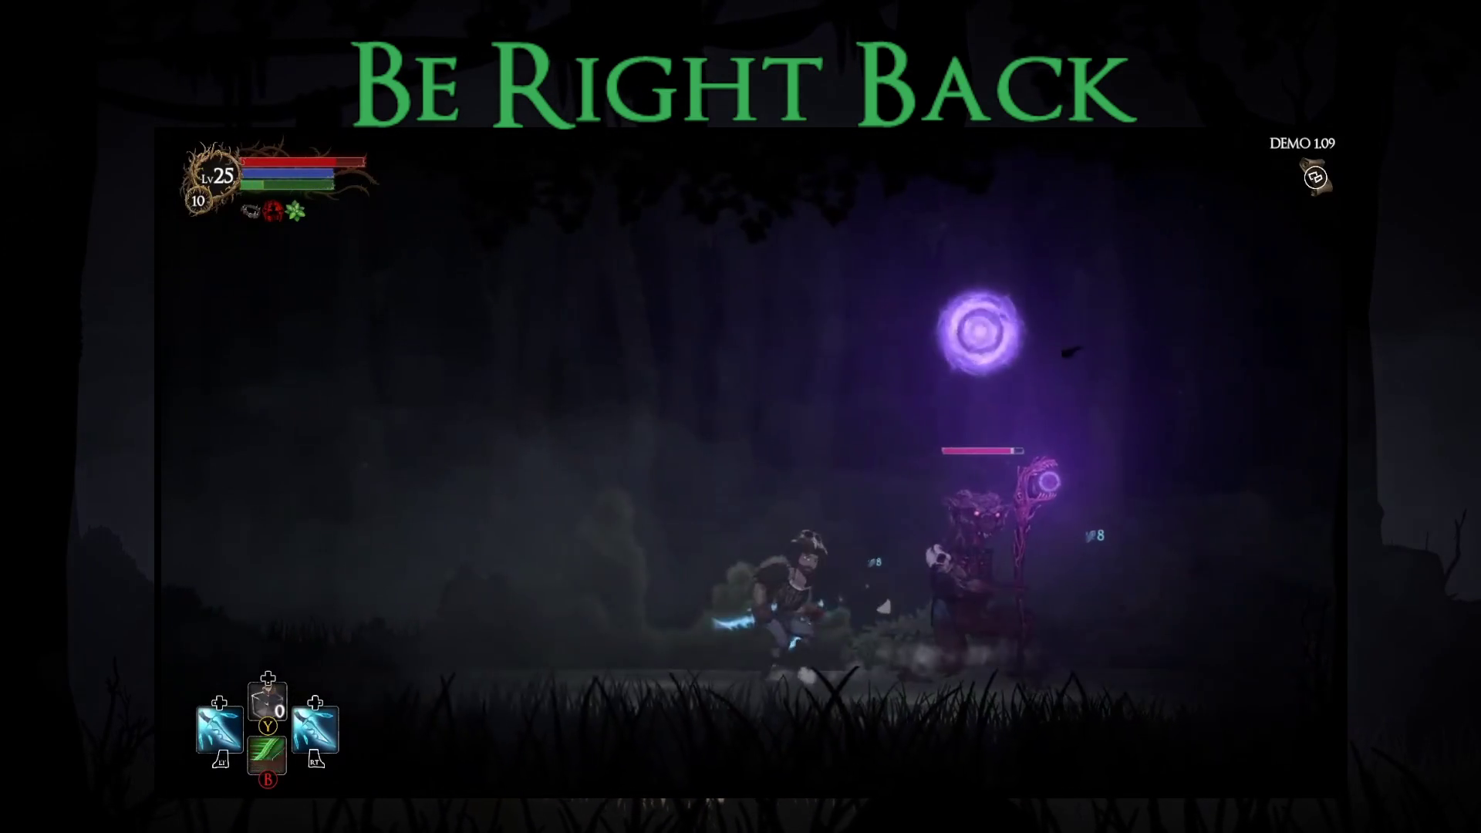
key(Left)
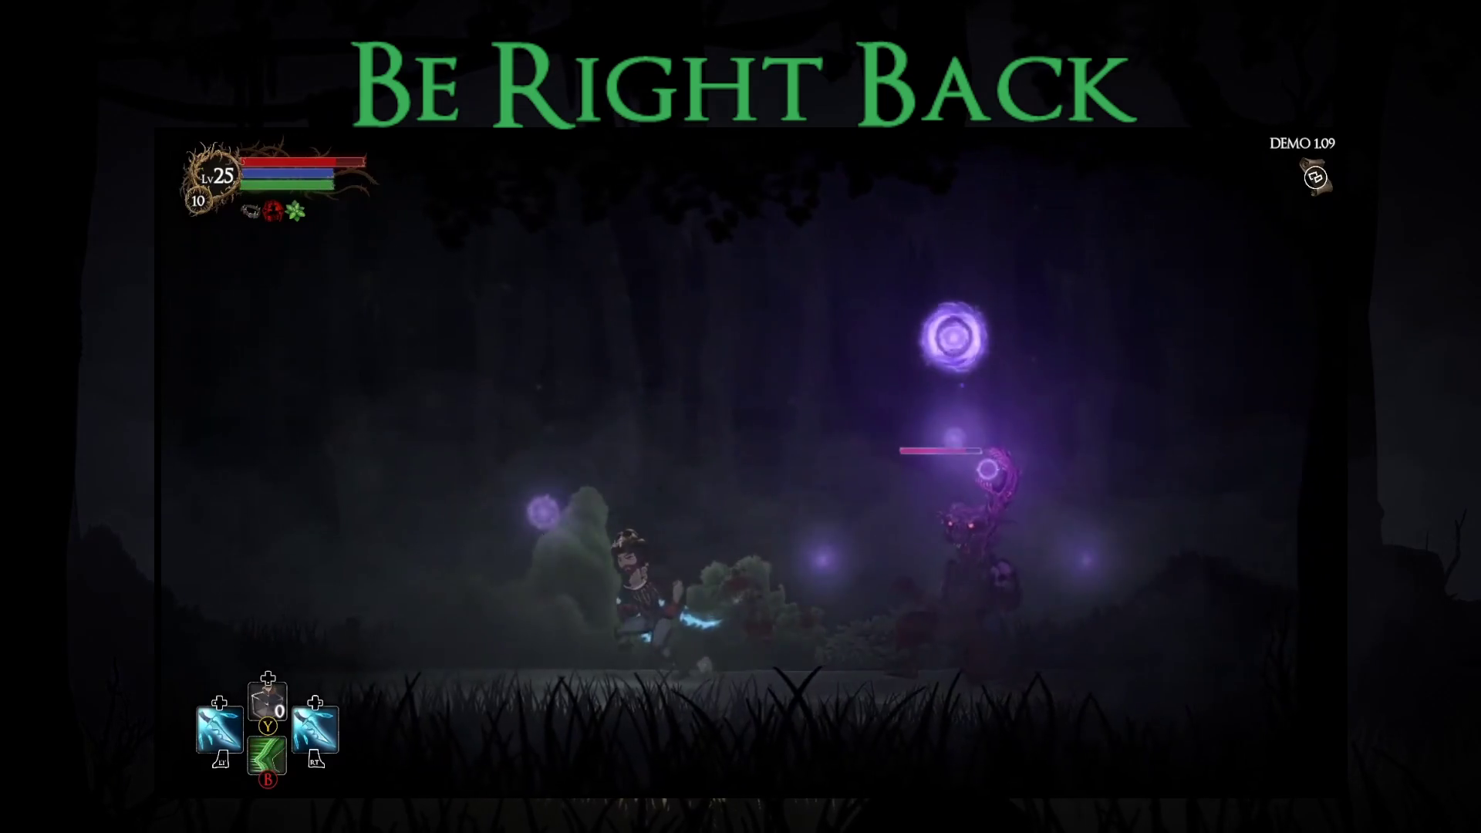
key(Right)
key(shift)
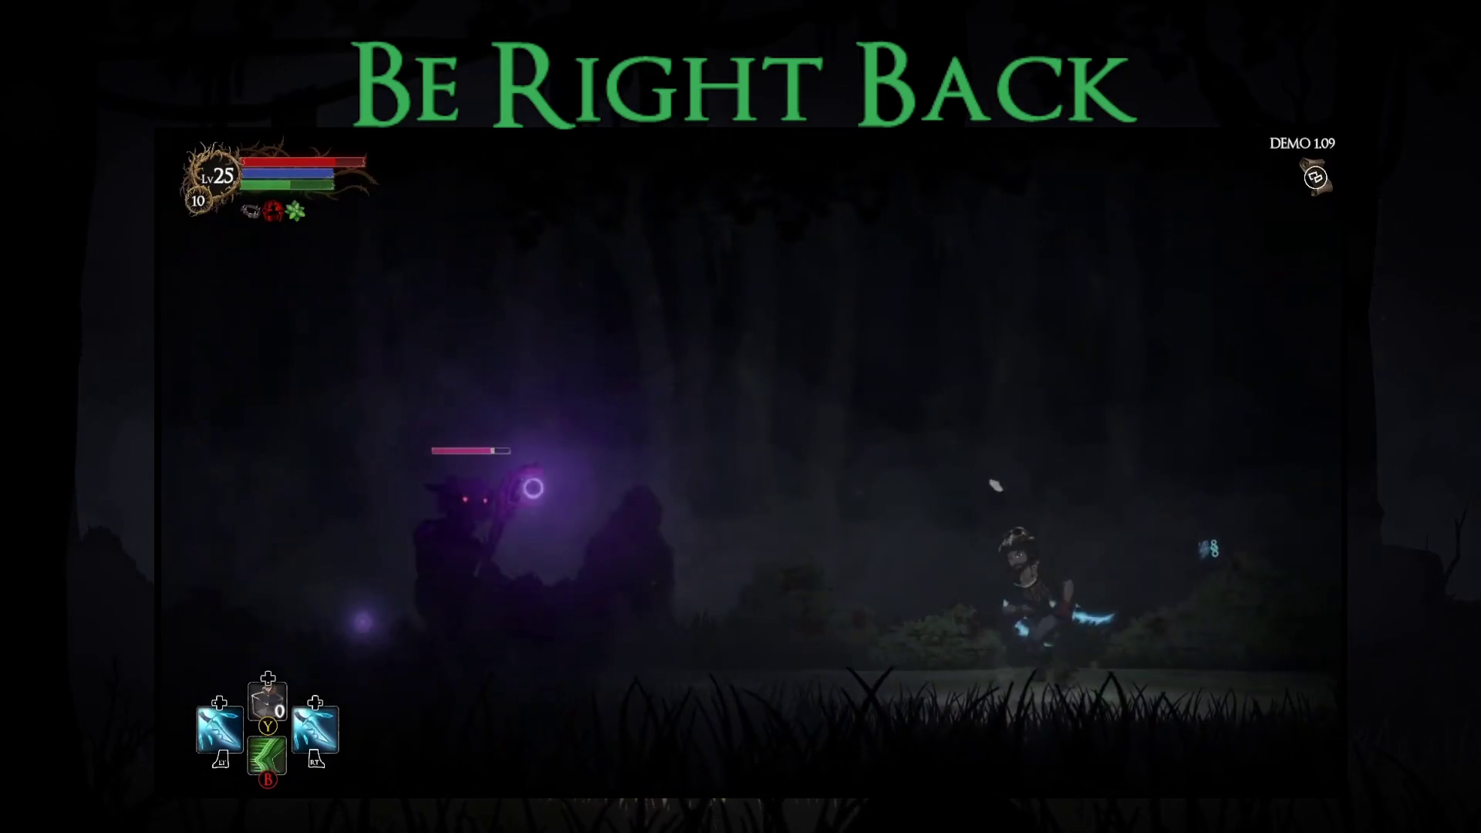
Step: Defeat the staff enemy and take all its loot, raising gold to 133
key(Left)
key(shift)
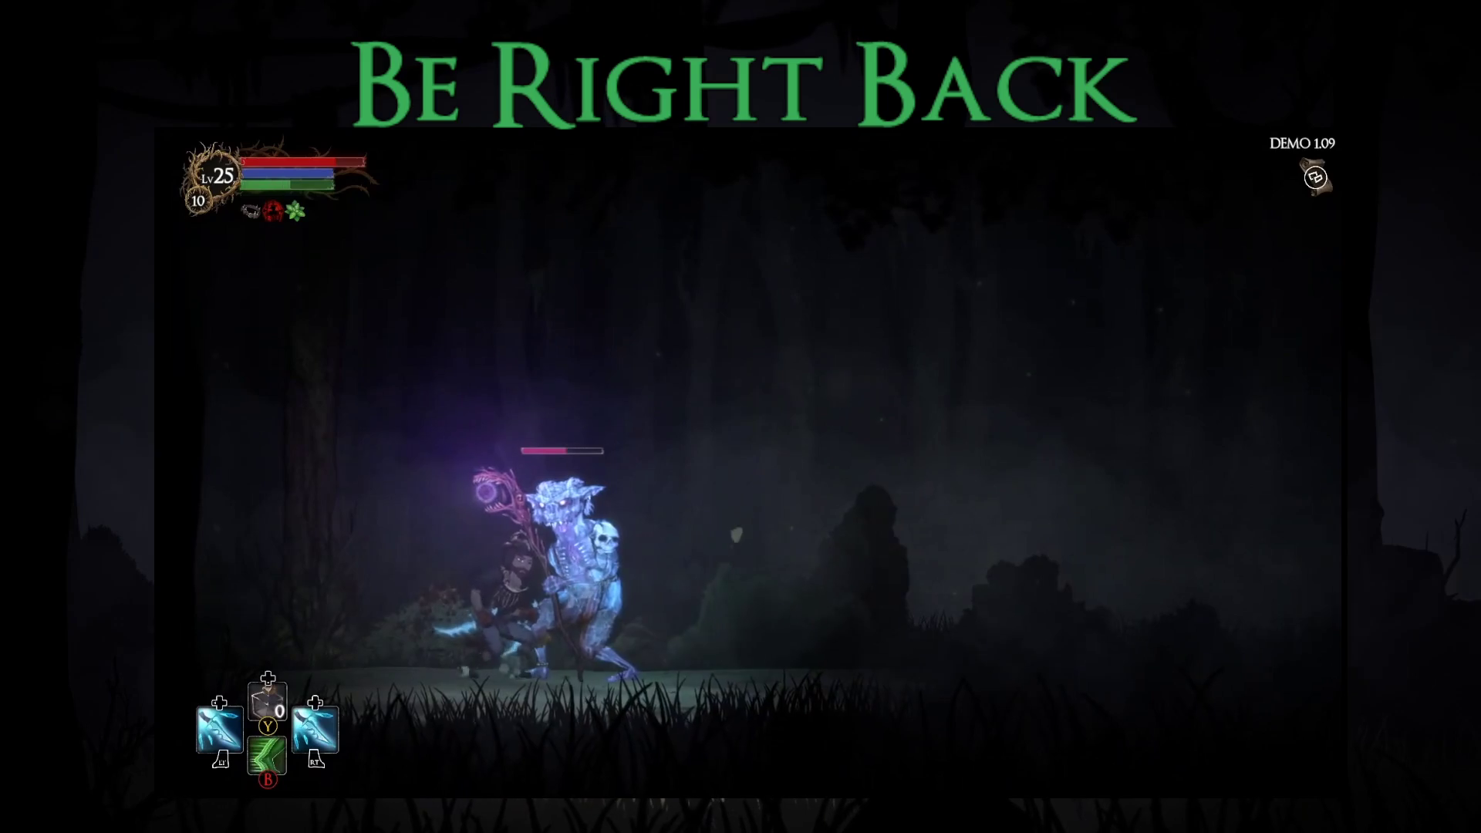
key(shift)
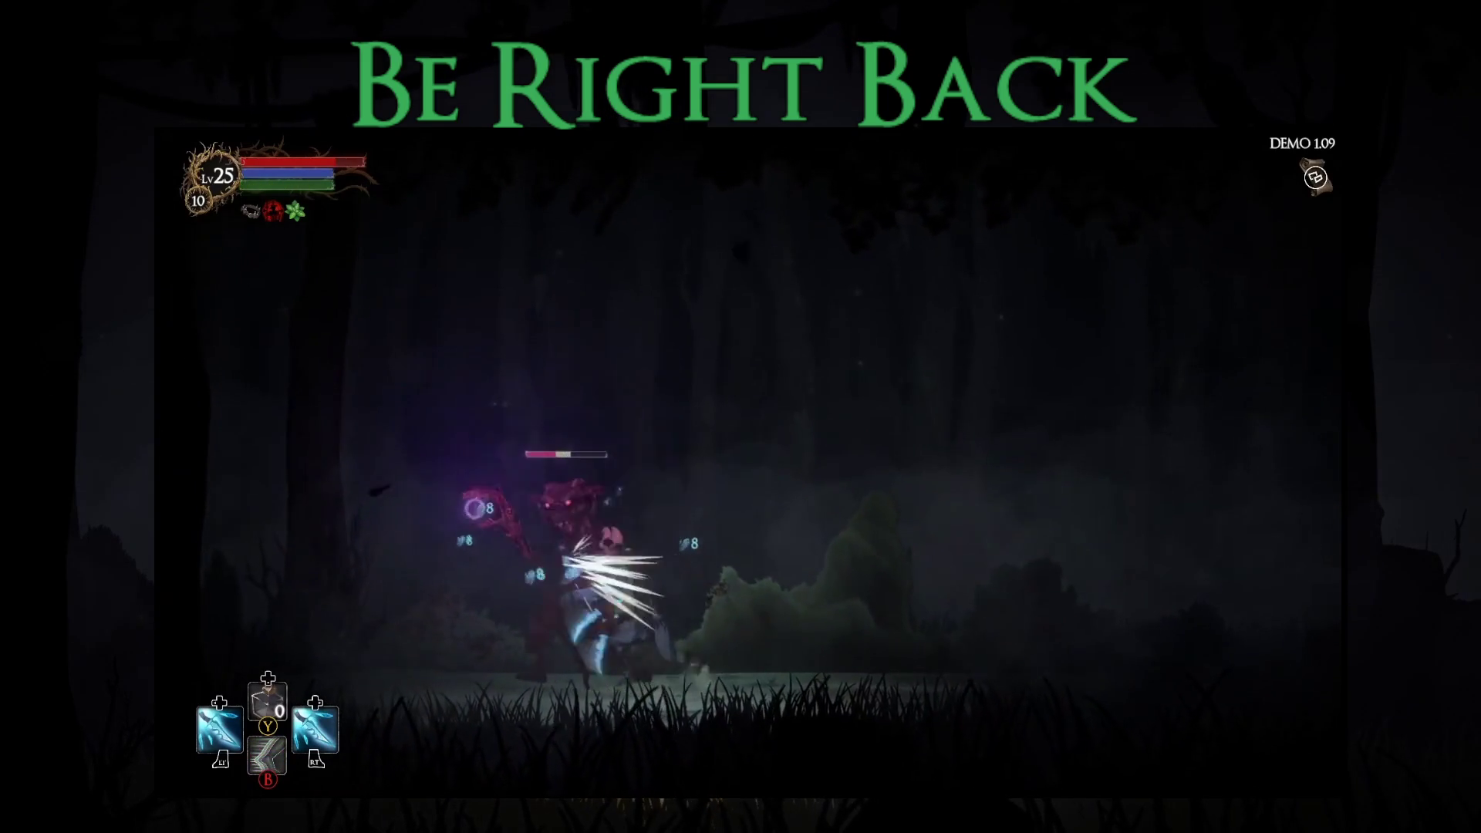
key(Right)
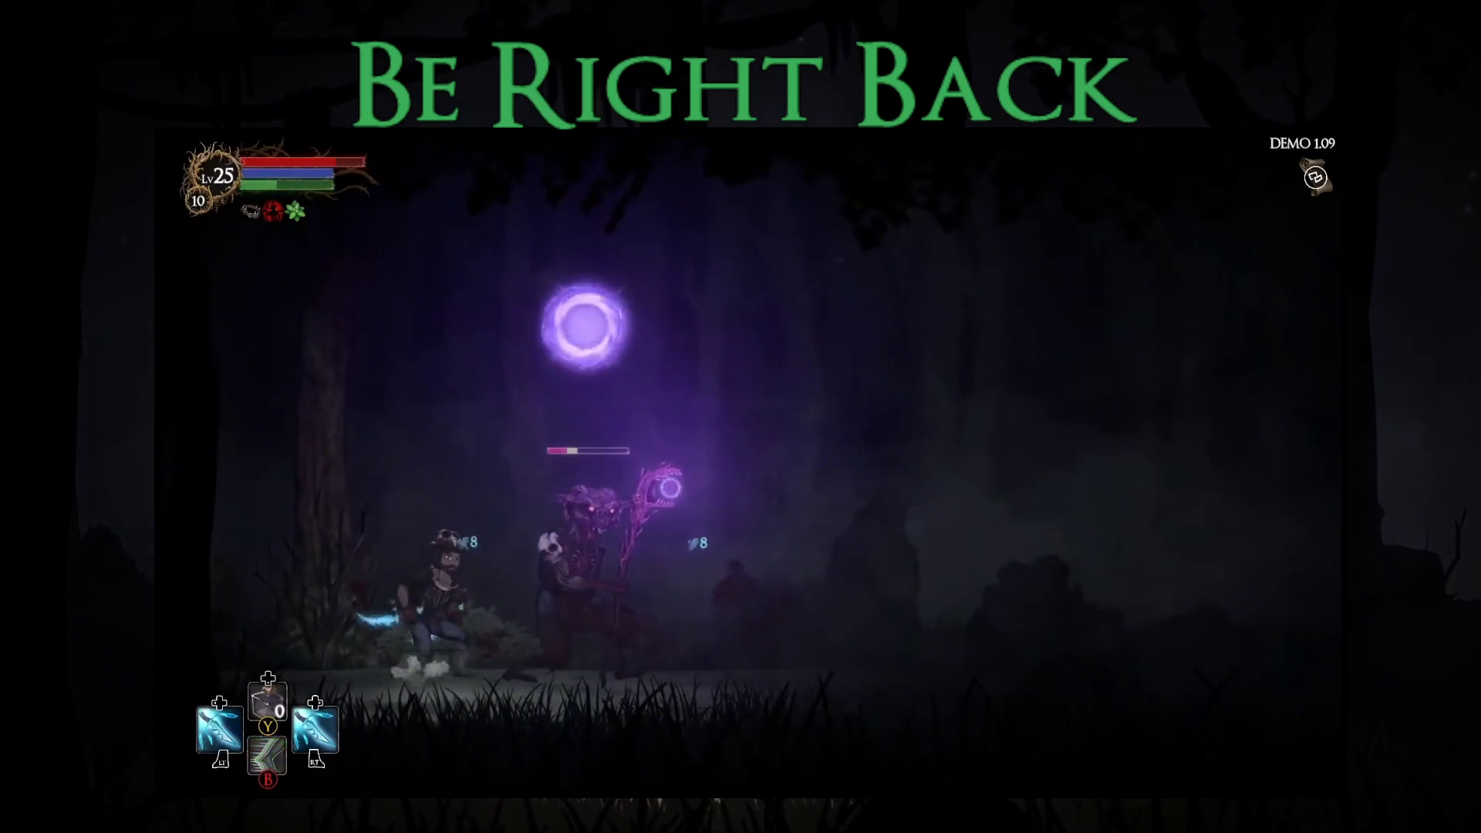
key(Right)
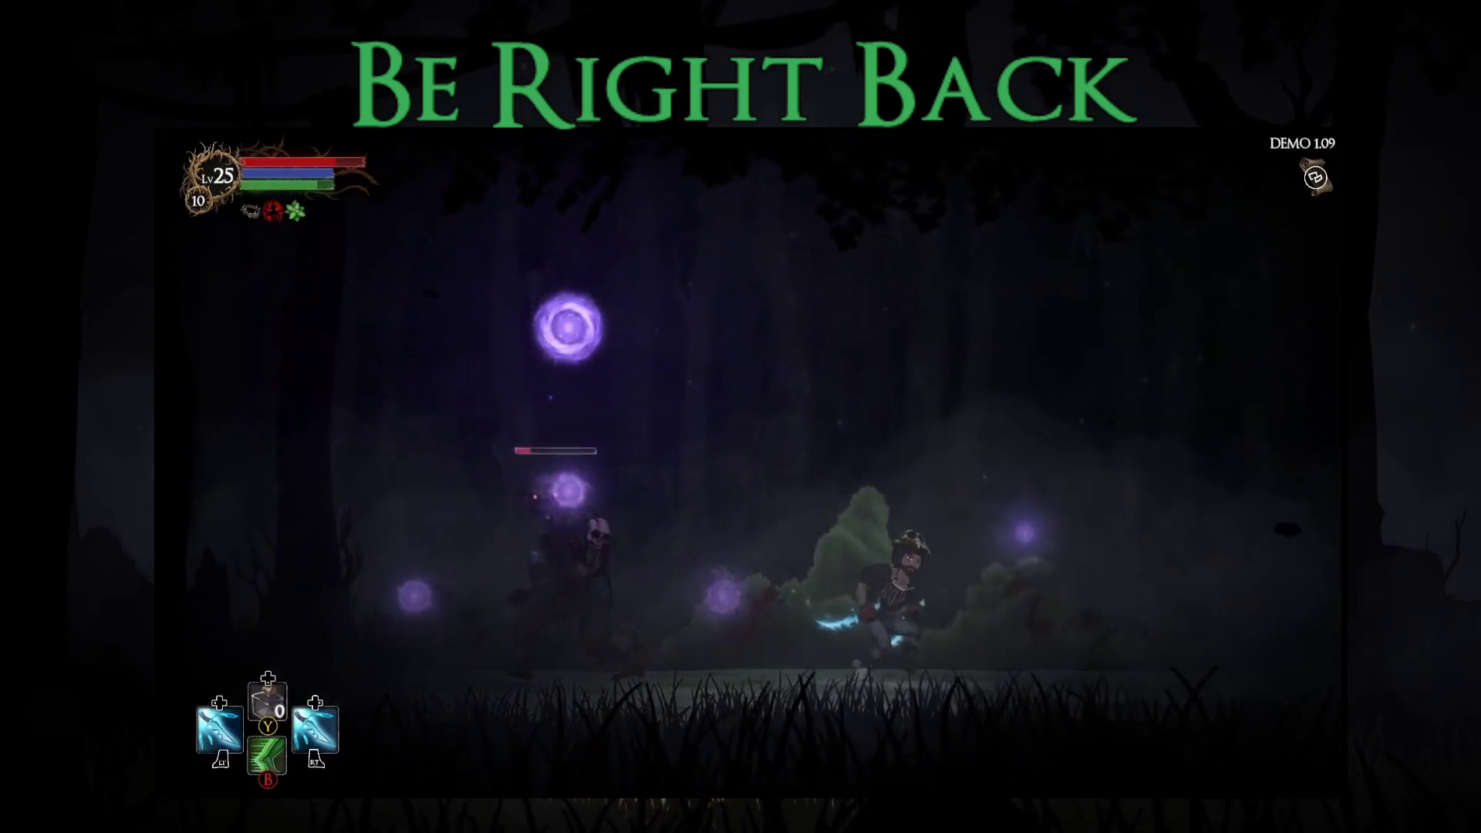
key(Left)
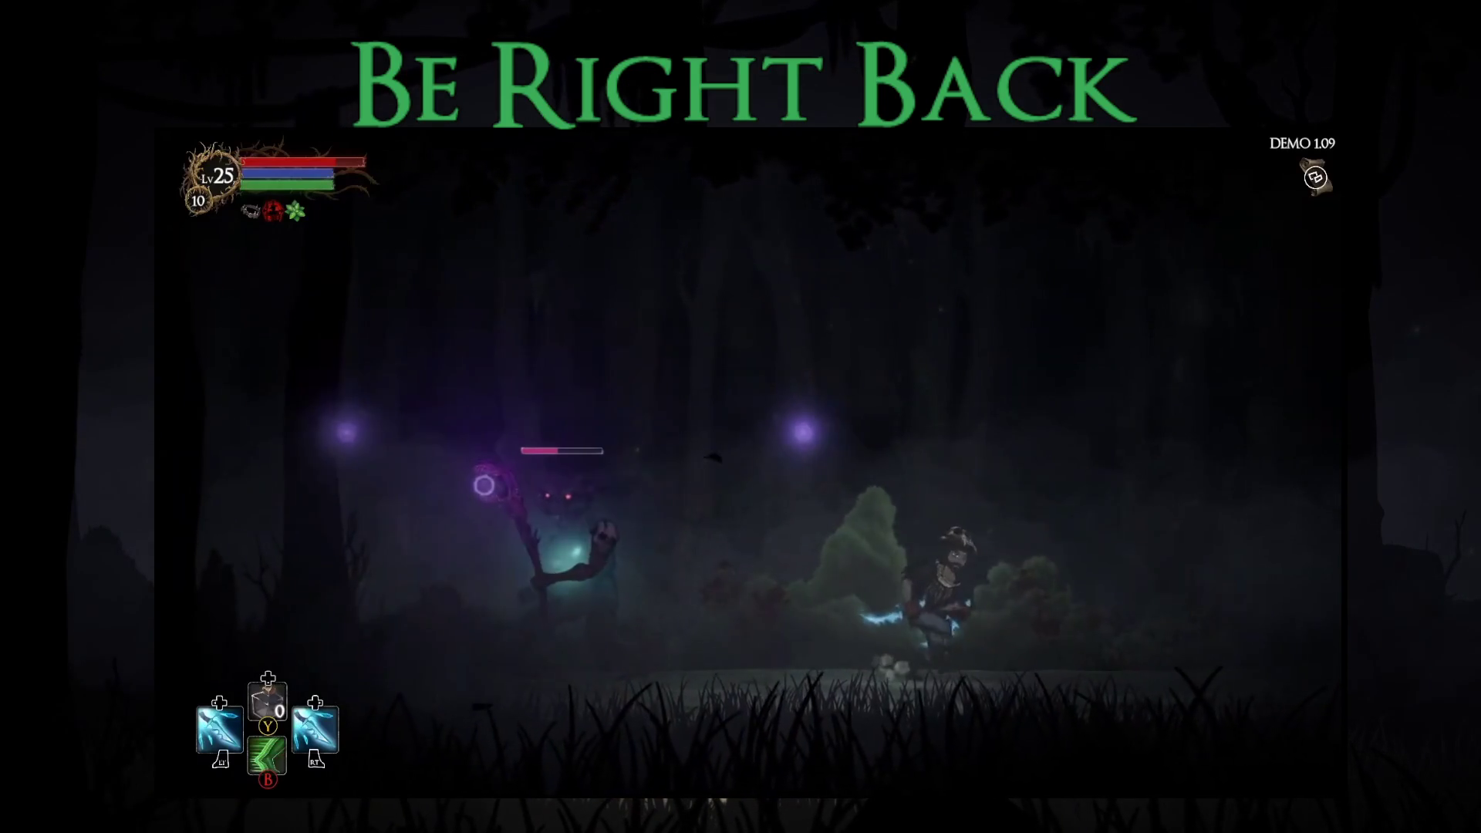
key(Left)
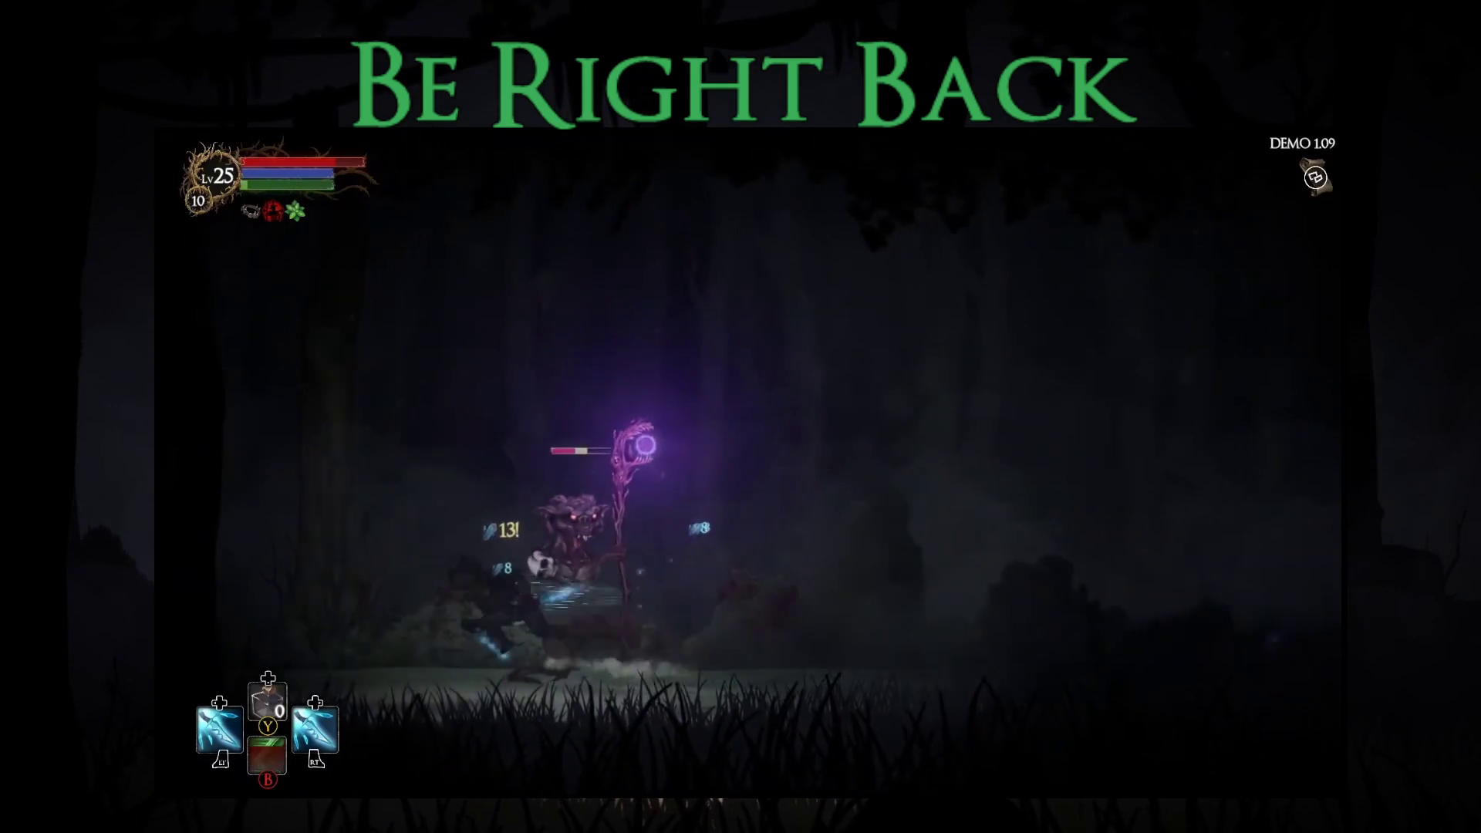
key(Left)
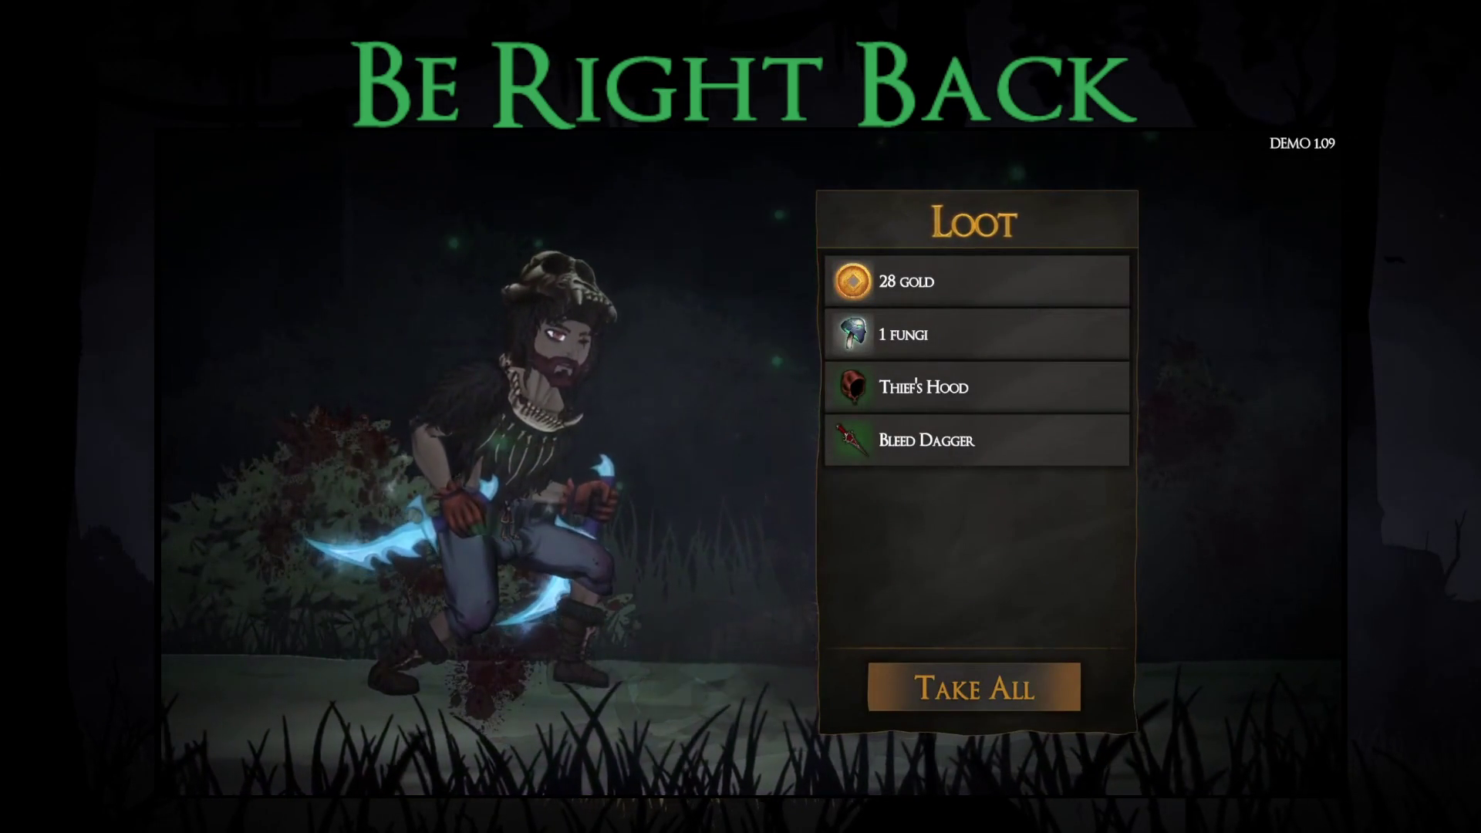
key(Return)
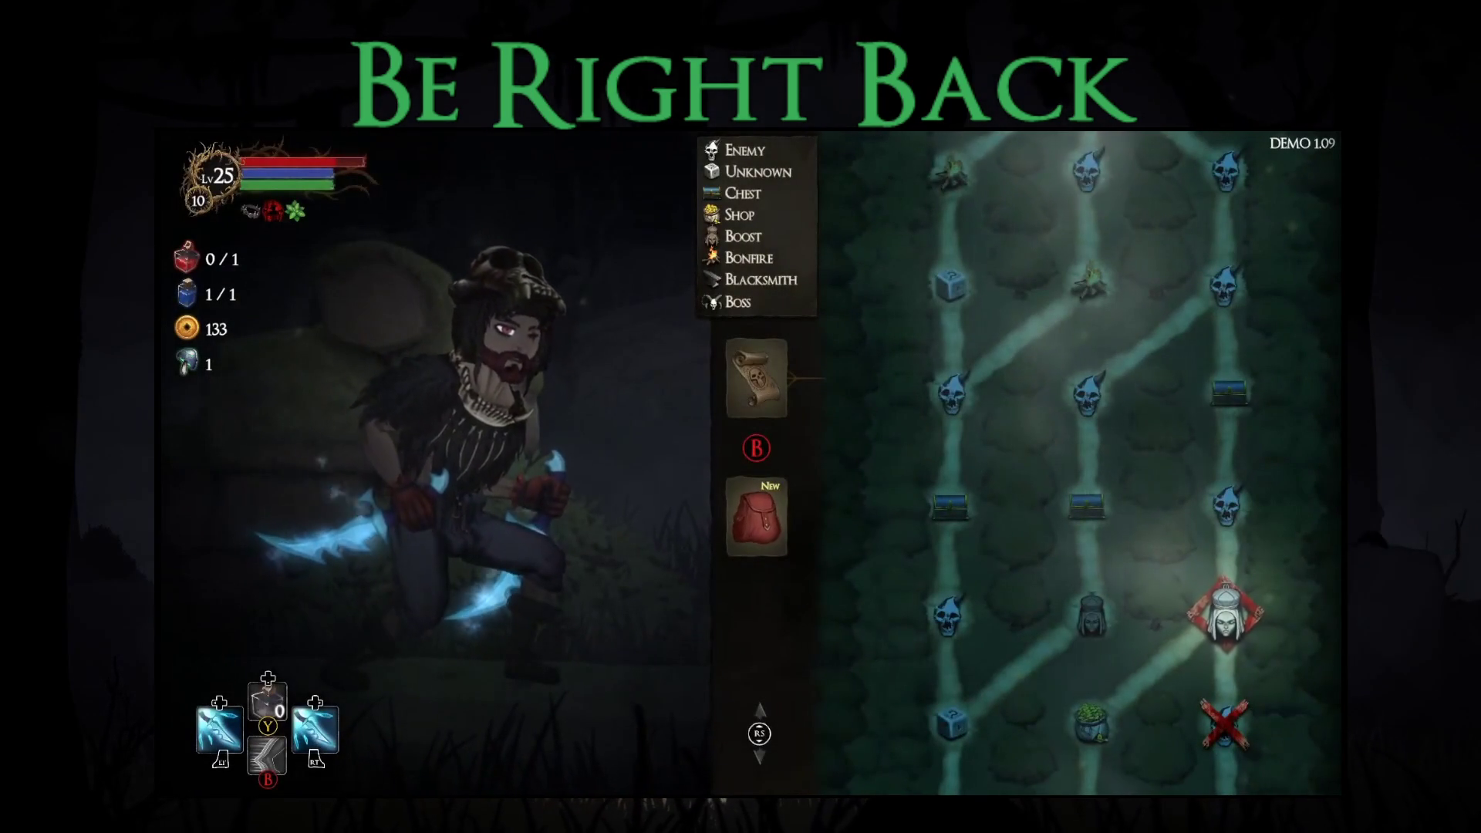
key(Return)
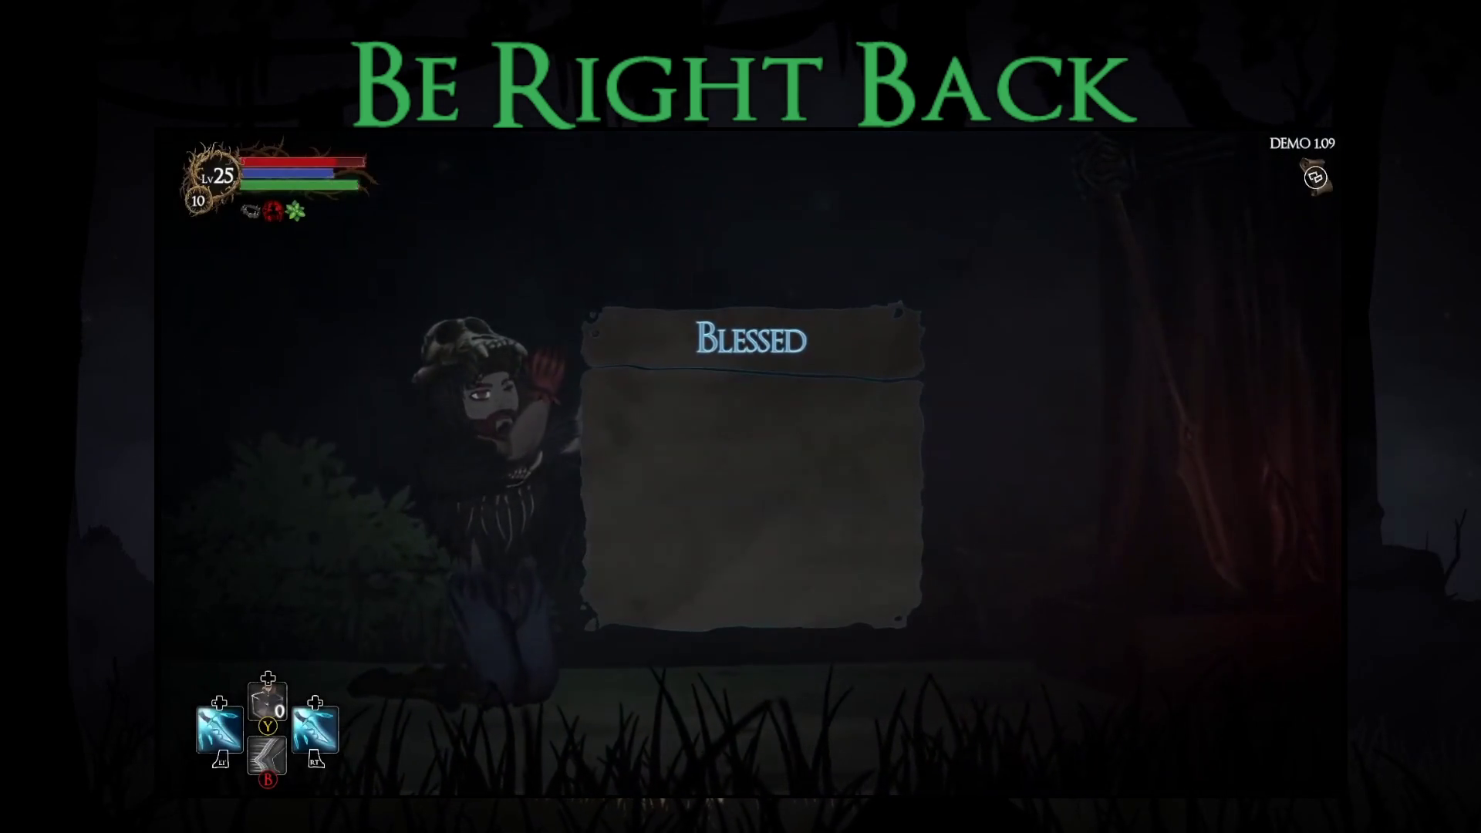
Step: Take Zeus Loves You, then win the next fight and loot it (204 gold, 6 fungi)
key(Tab)
key(Tab)
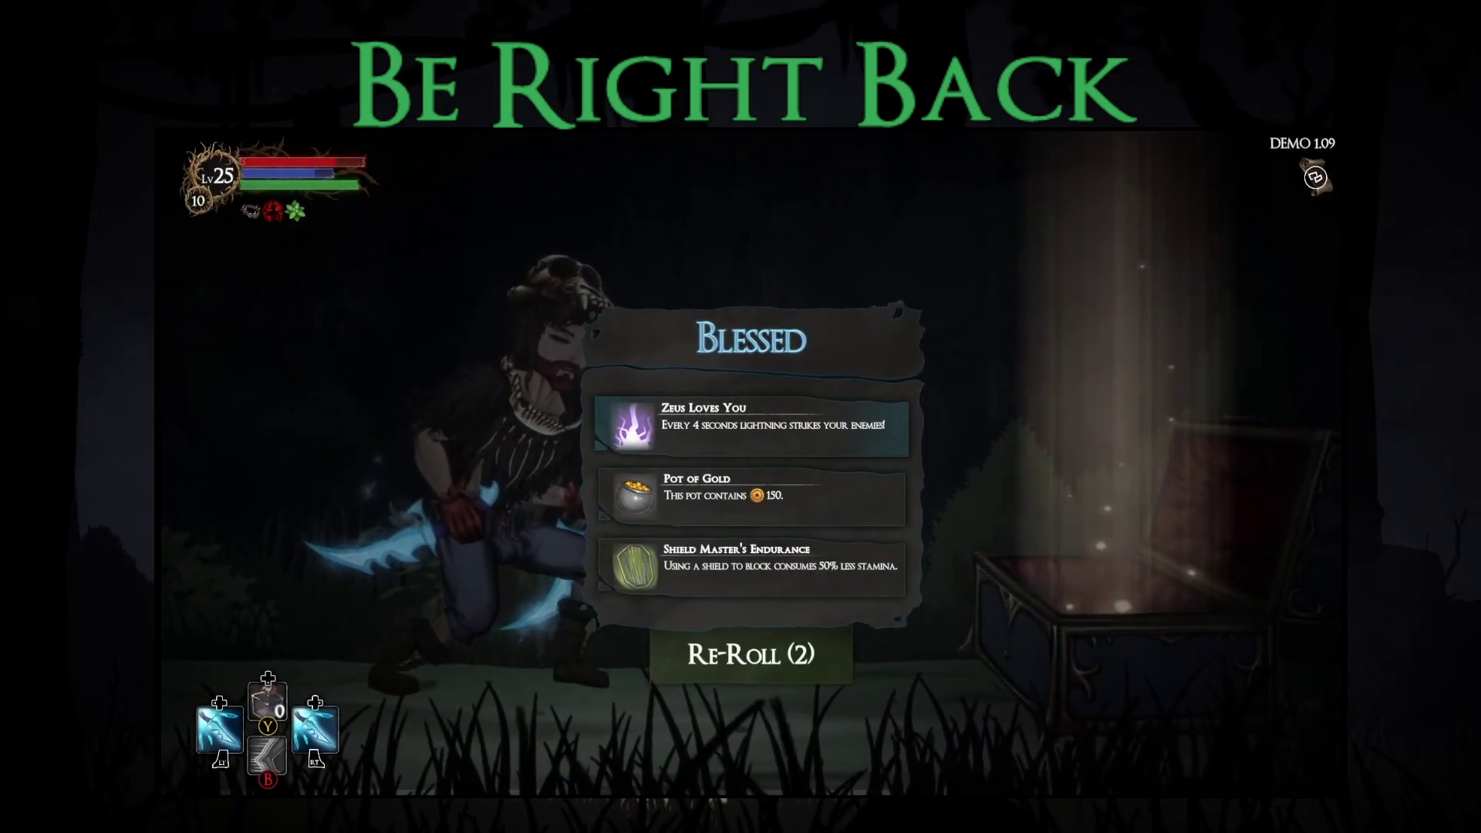
key(Return)
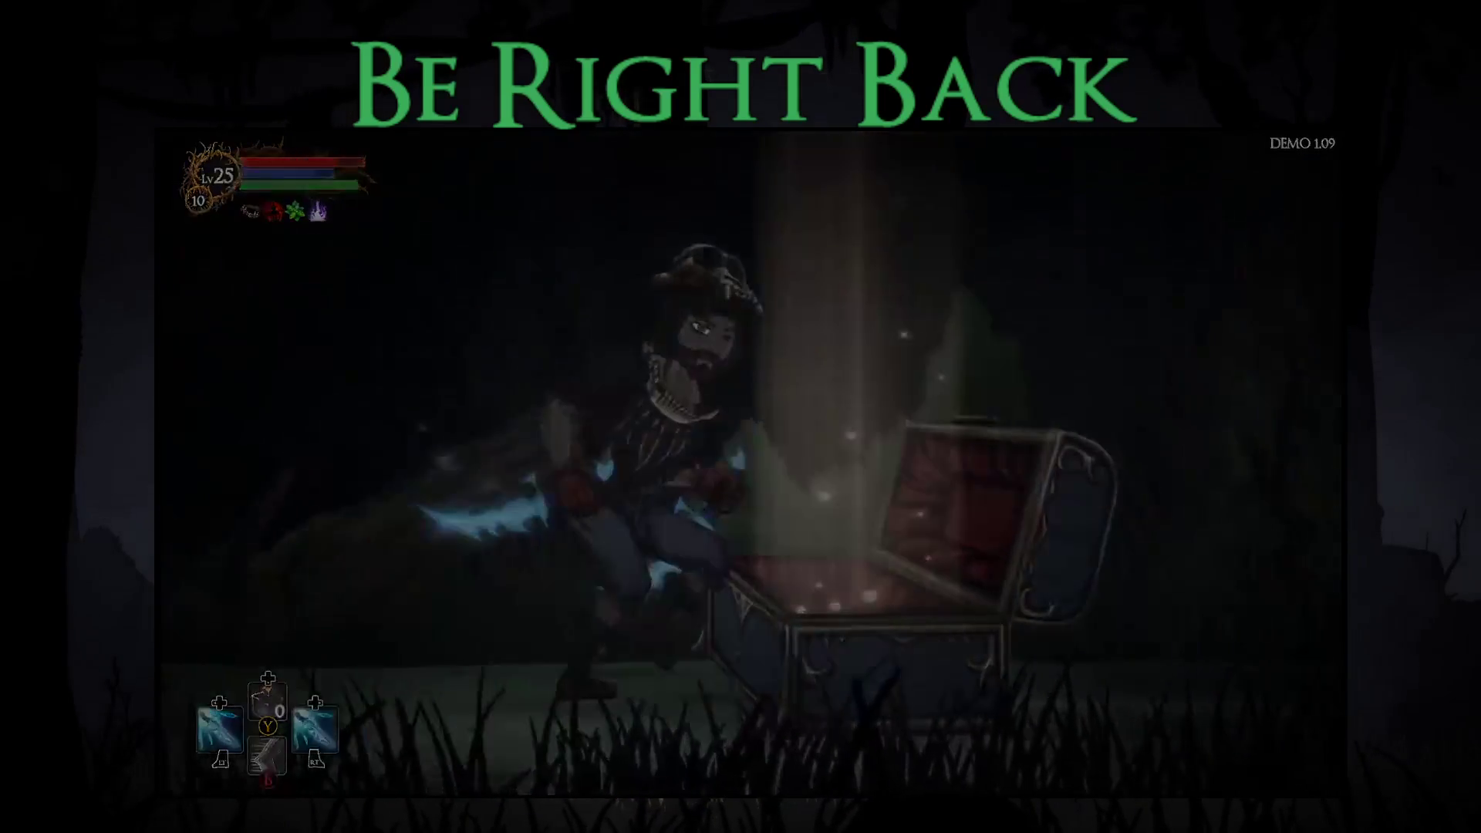
key(Return)
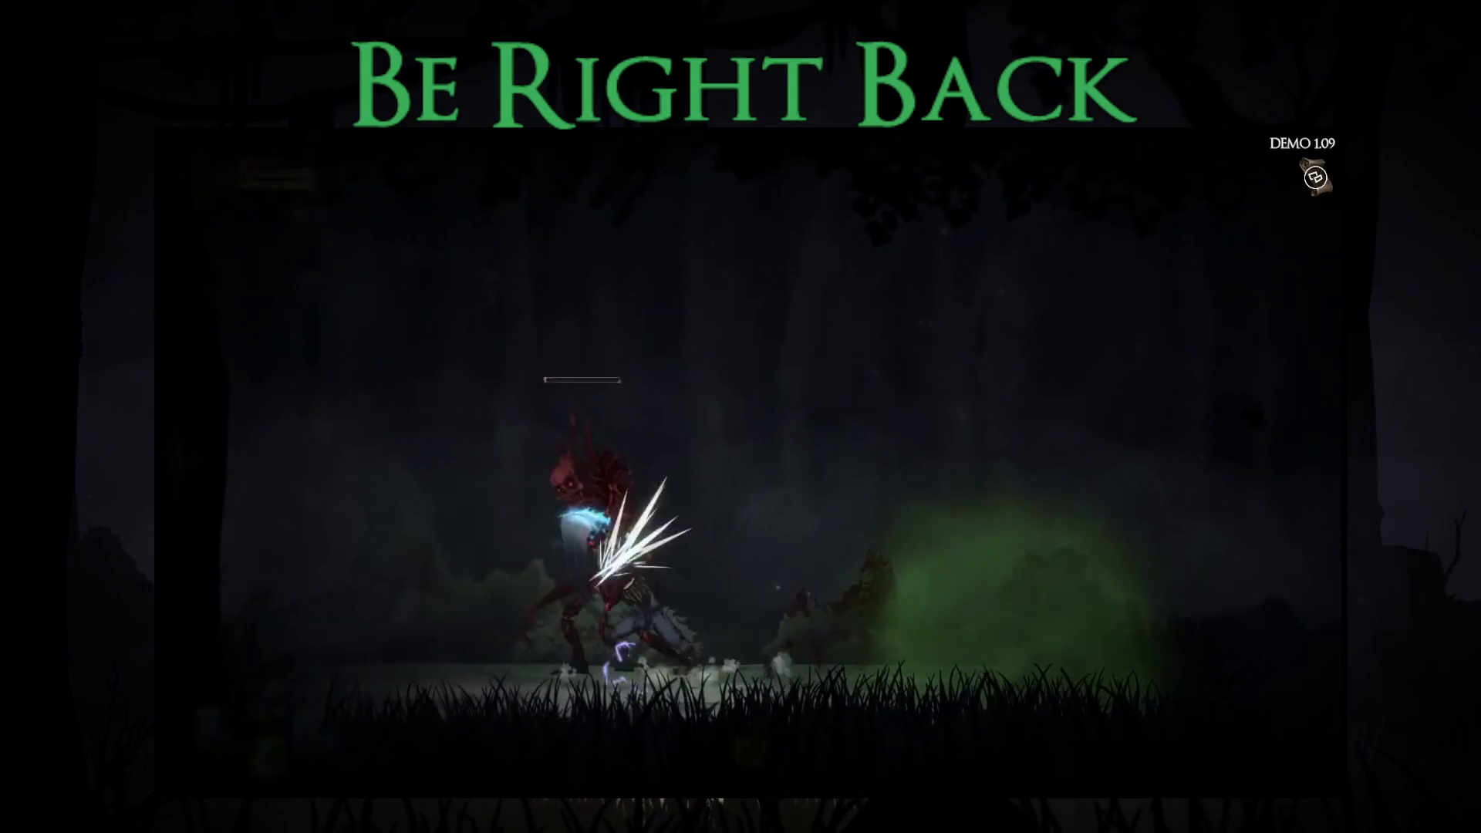
key(Return)
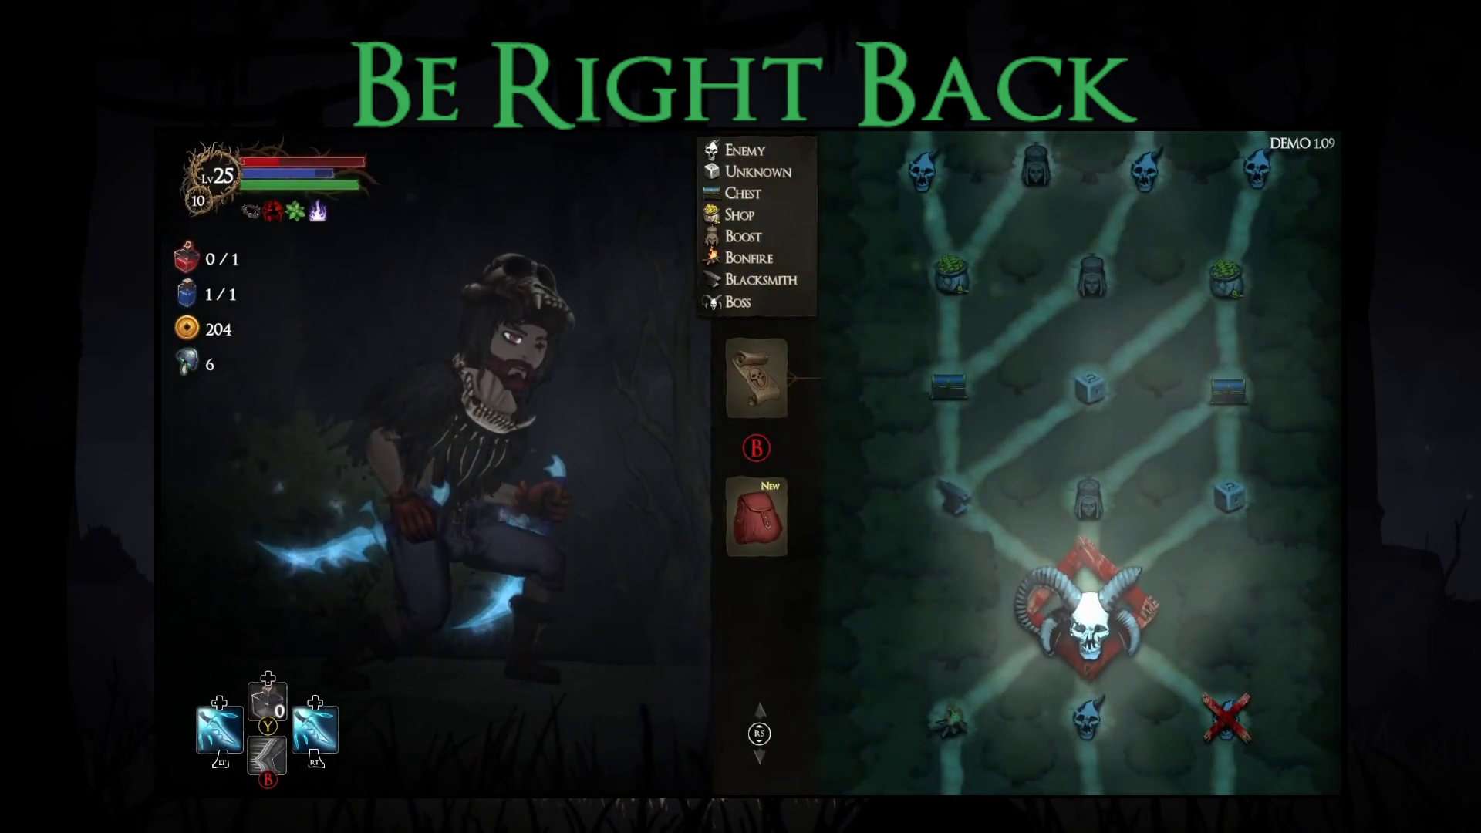
Step: Return to the forest and rush the skeletal gorilla boss with blade strikes
key(Return)
key(Right)
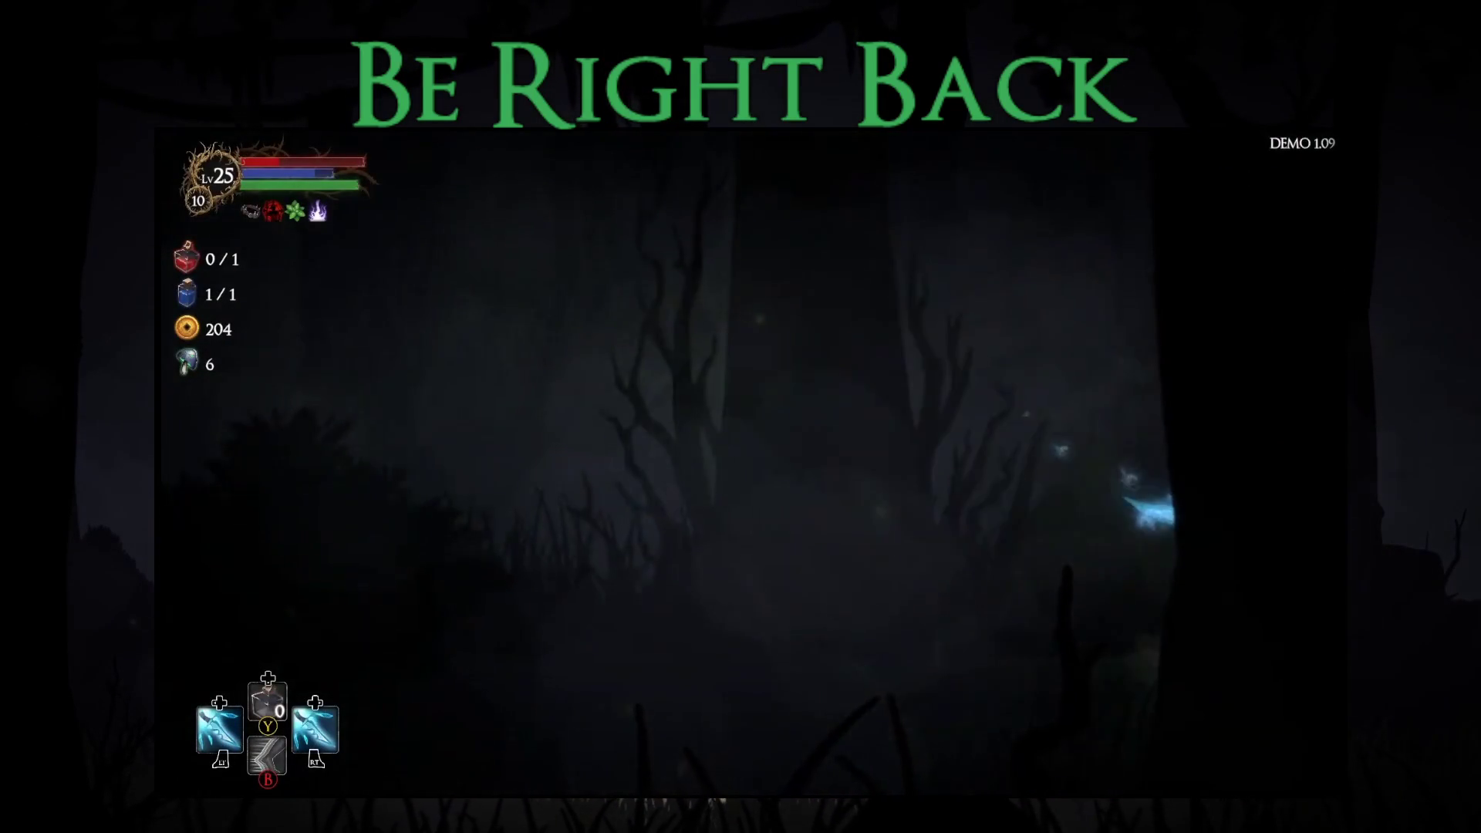
key(Right)
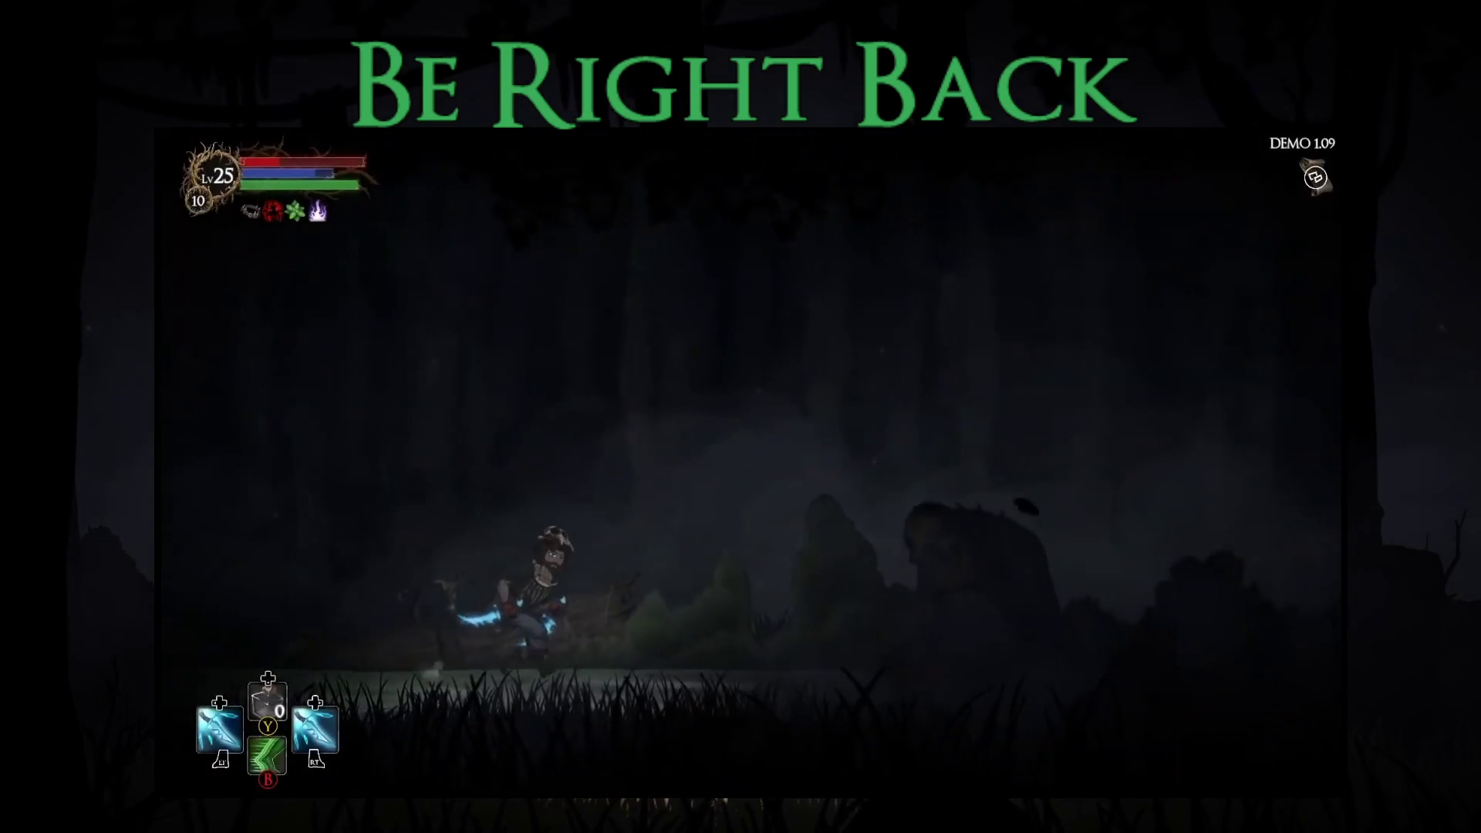
key(x)
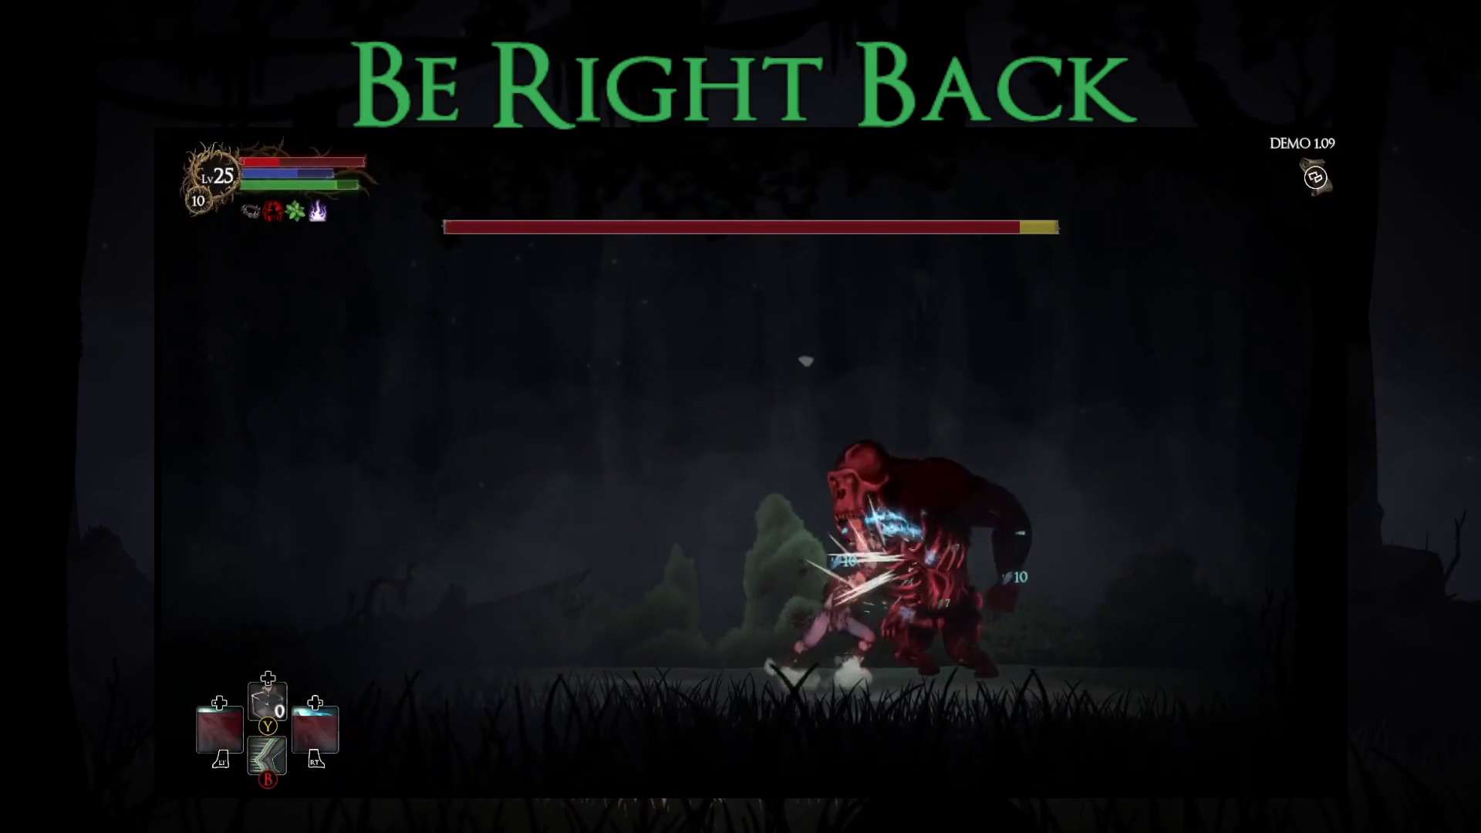
key(x)
key(Right)
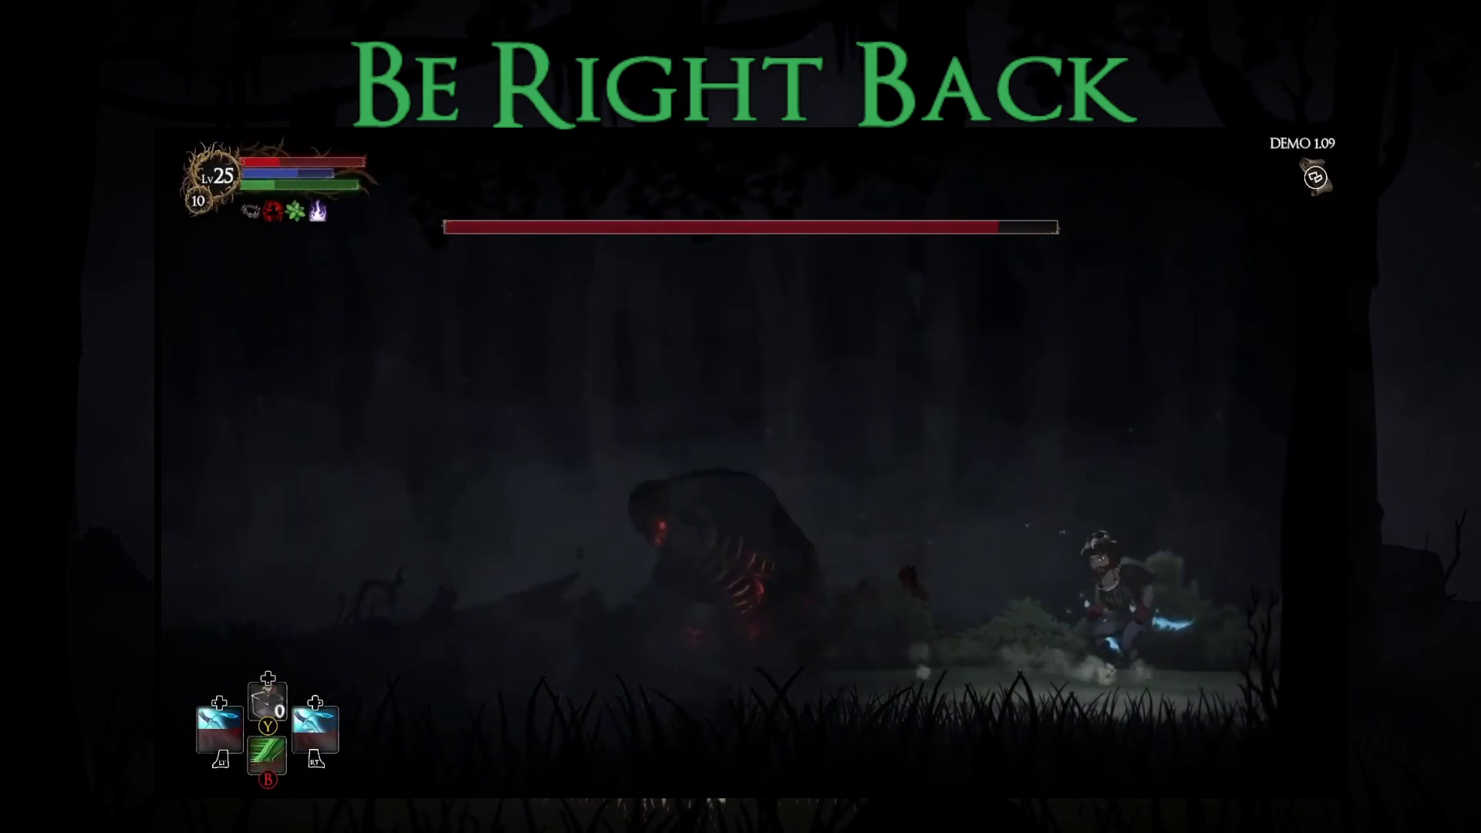
key(Left)
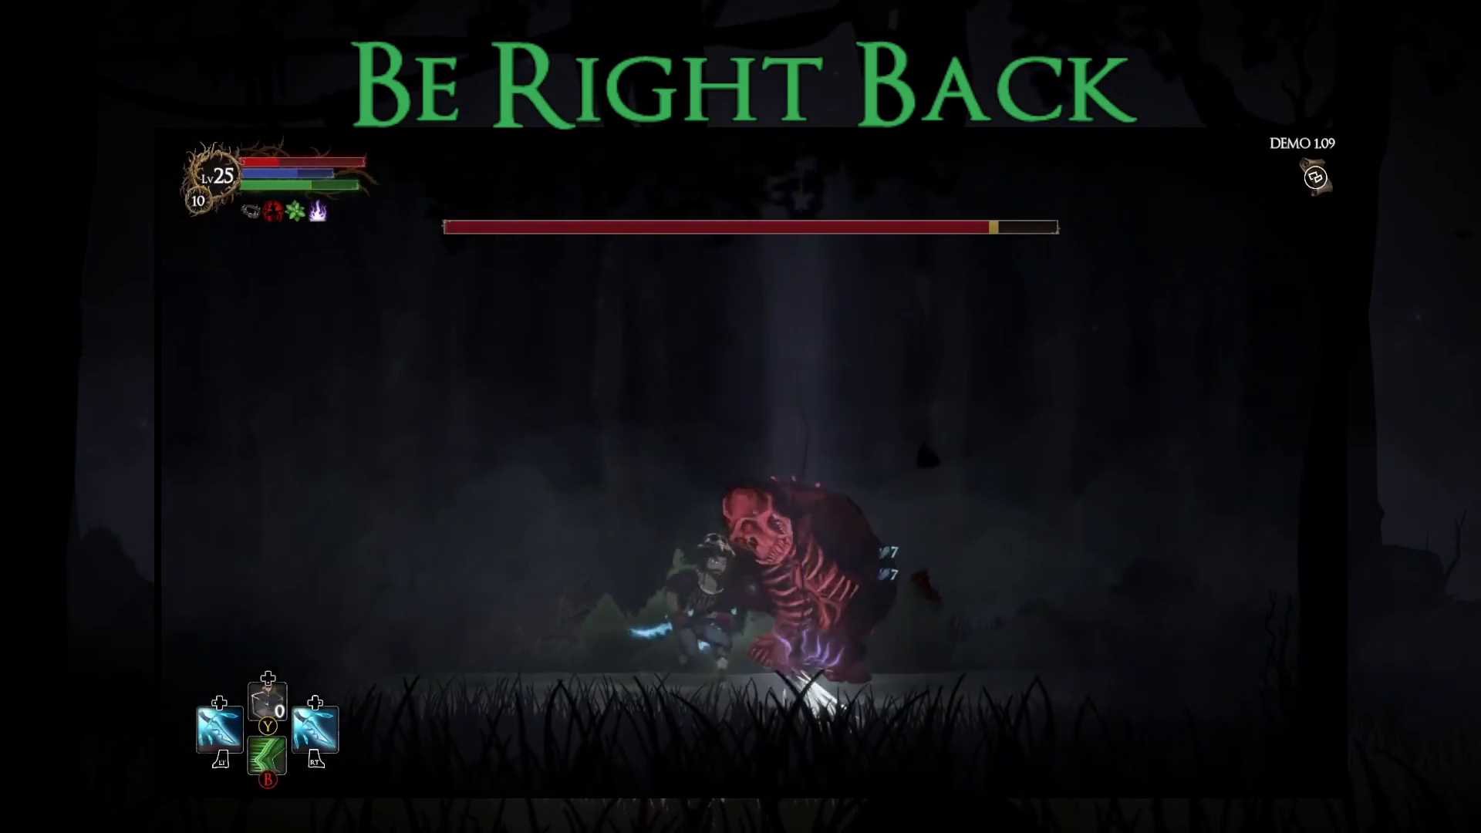
key(Left)
key(x)
key(x)
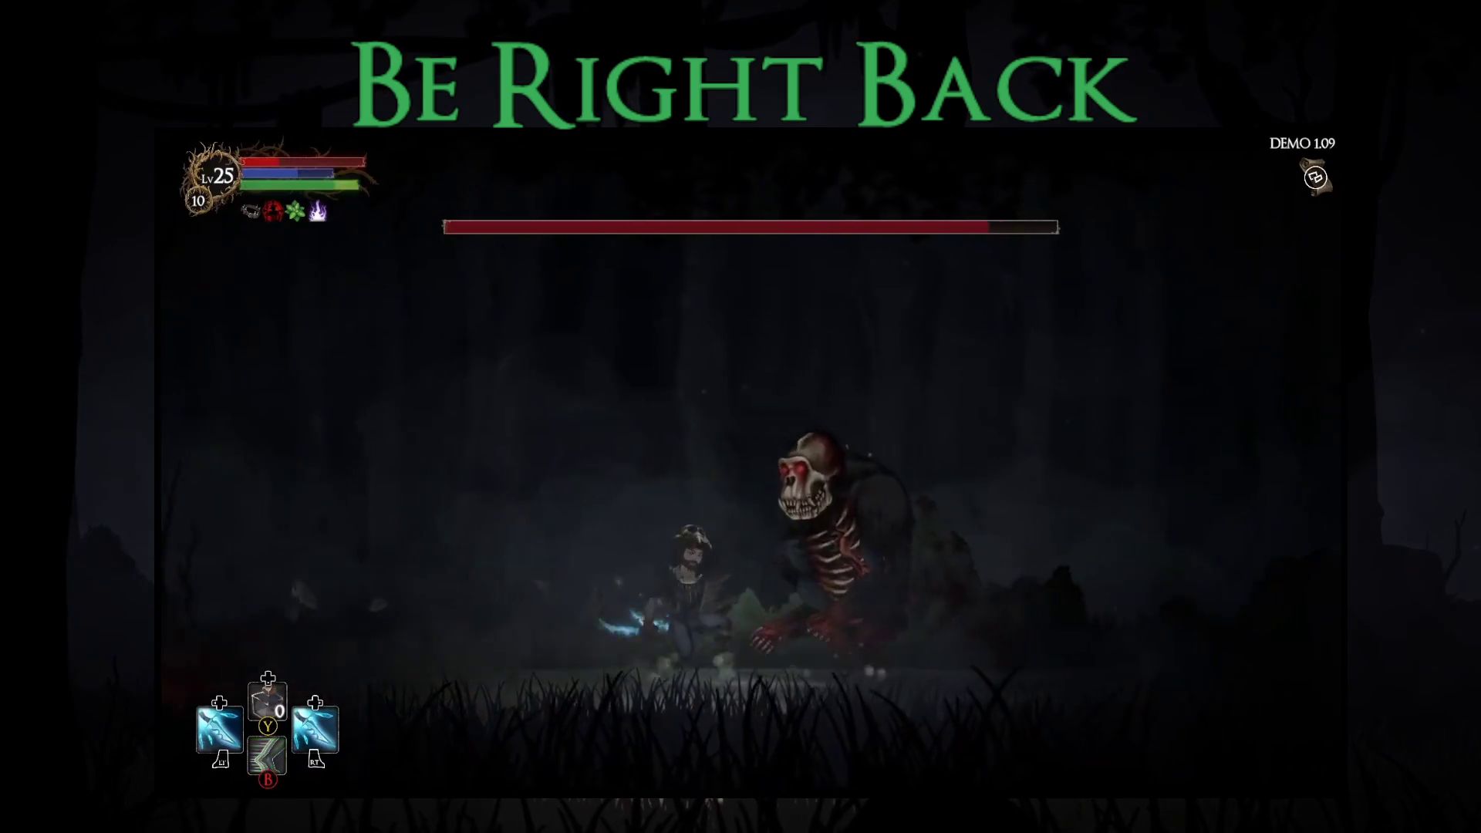
Step: Keep leaping, dashing and casting skills at the boss, then accept the Level Progress summary
key(x)
key(space)
key(x)
key(x)
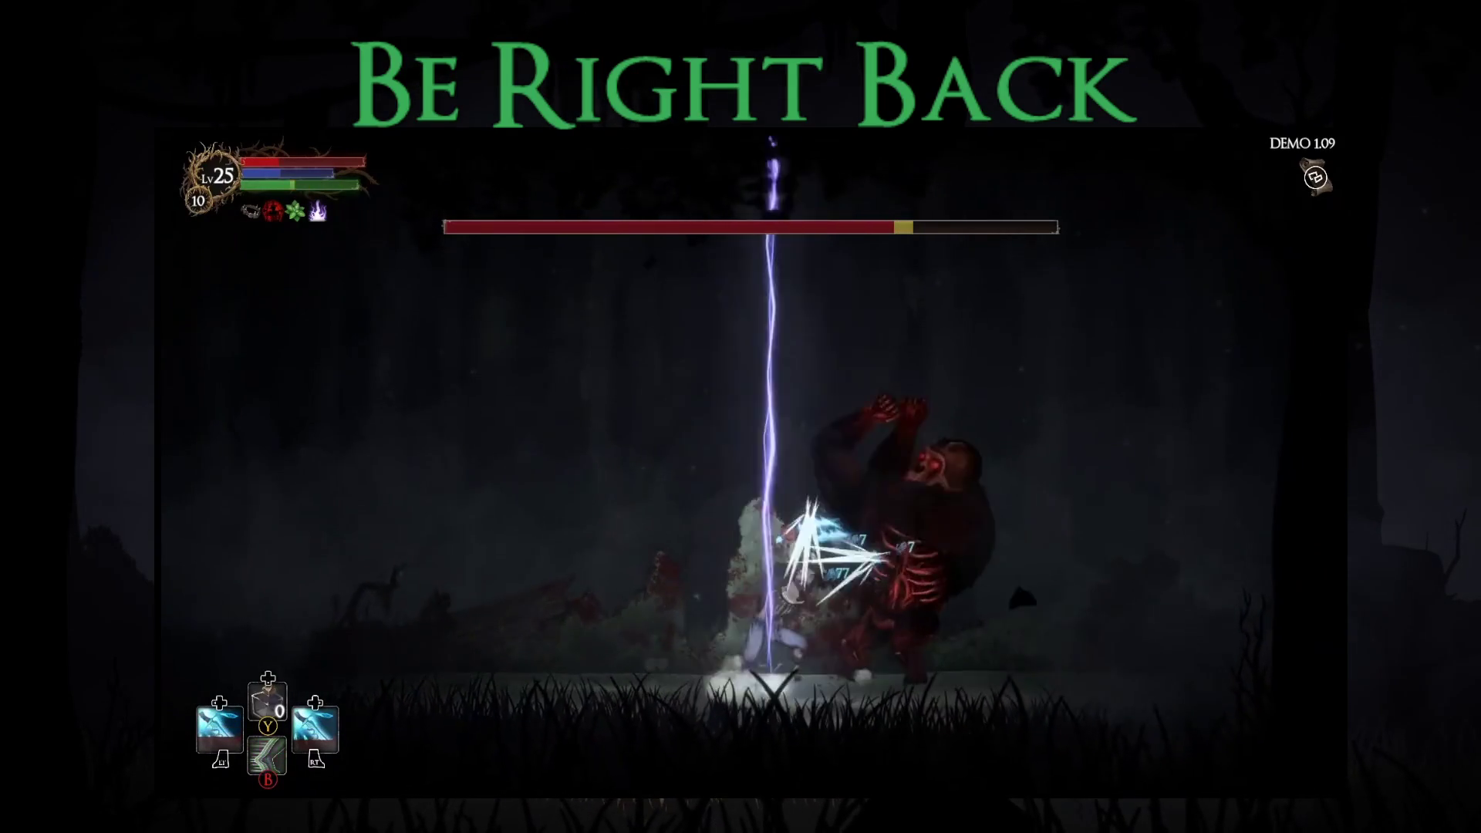
key(Right)
key(Left)
key(shift)
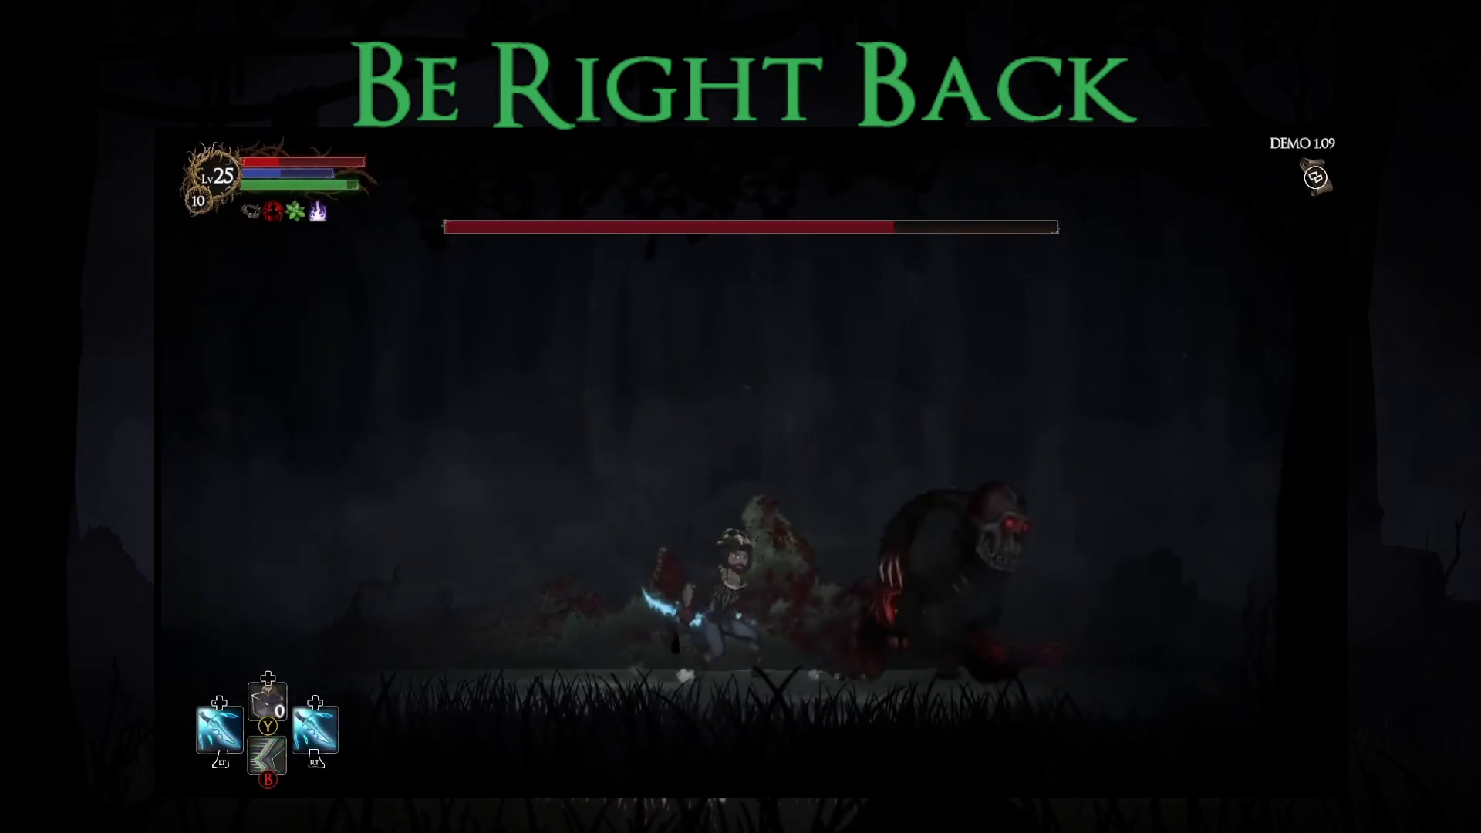
key(x)
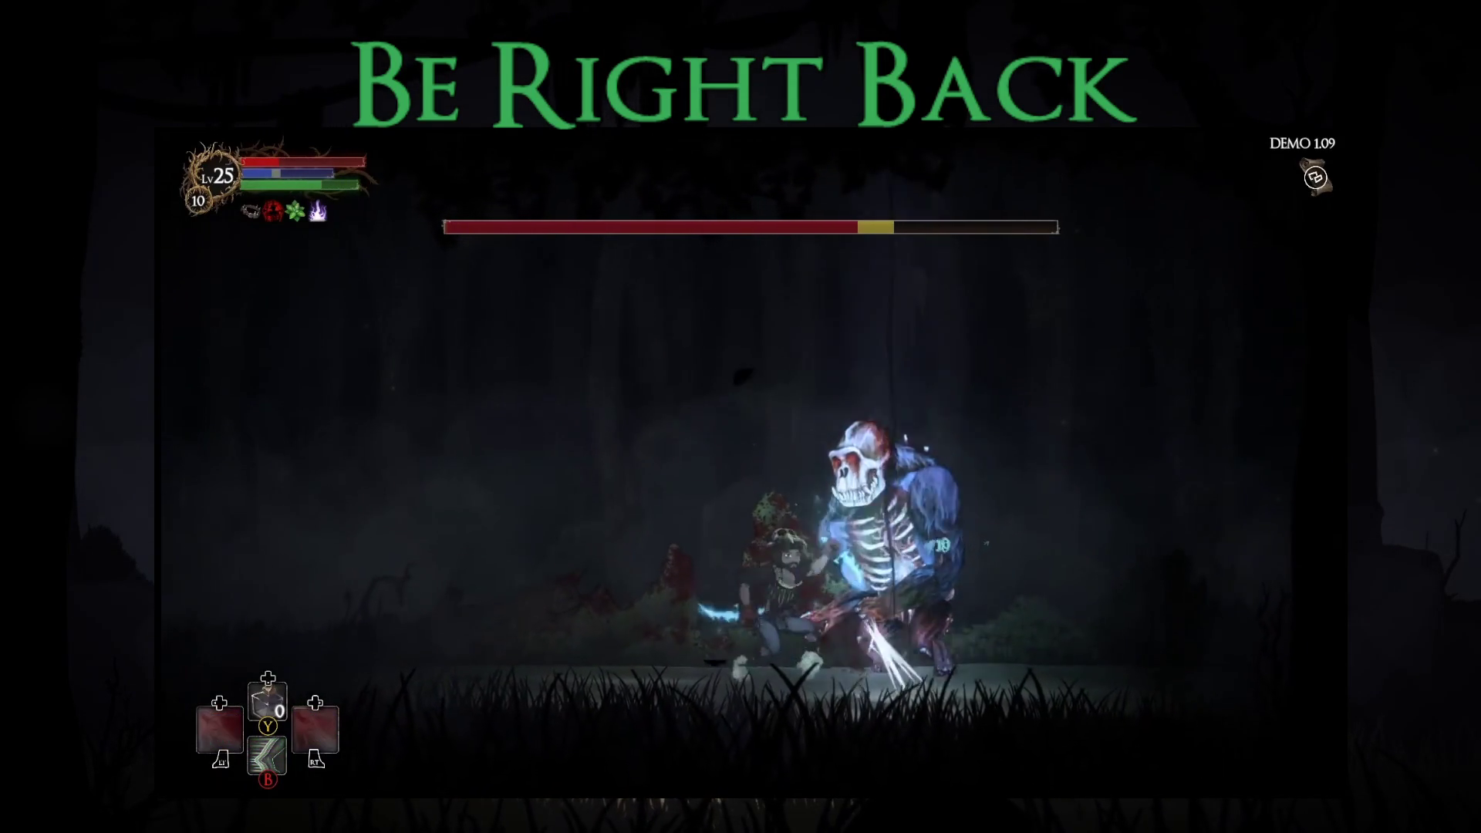
key(Right)
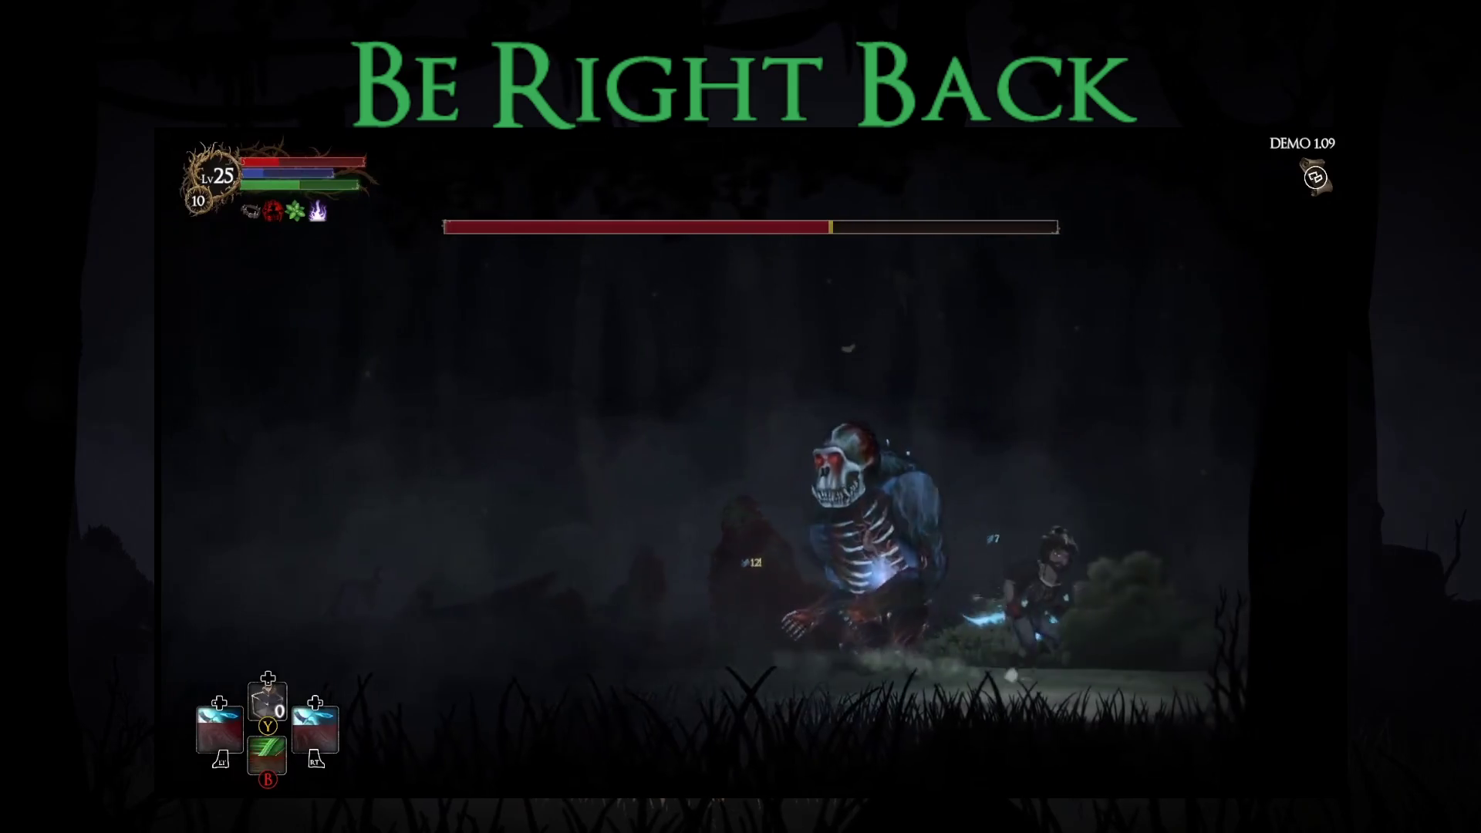
key(Left)
key(Right)
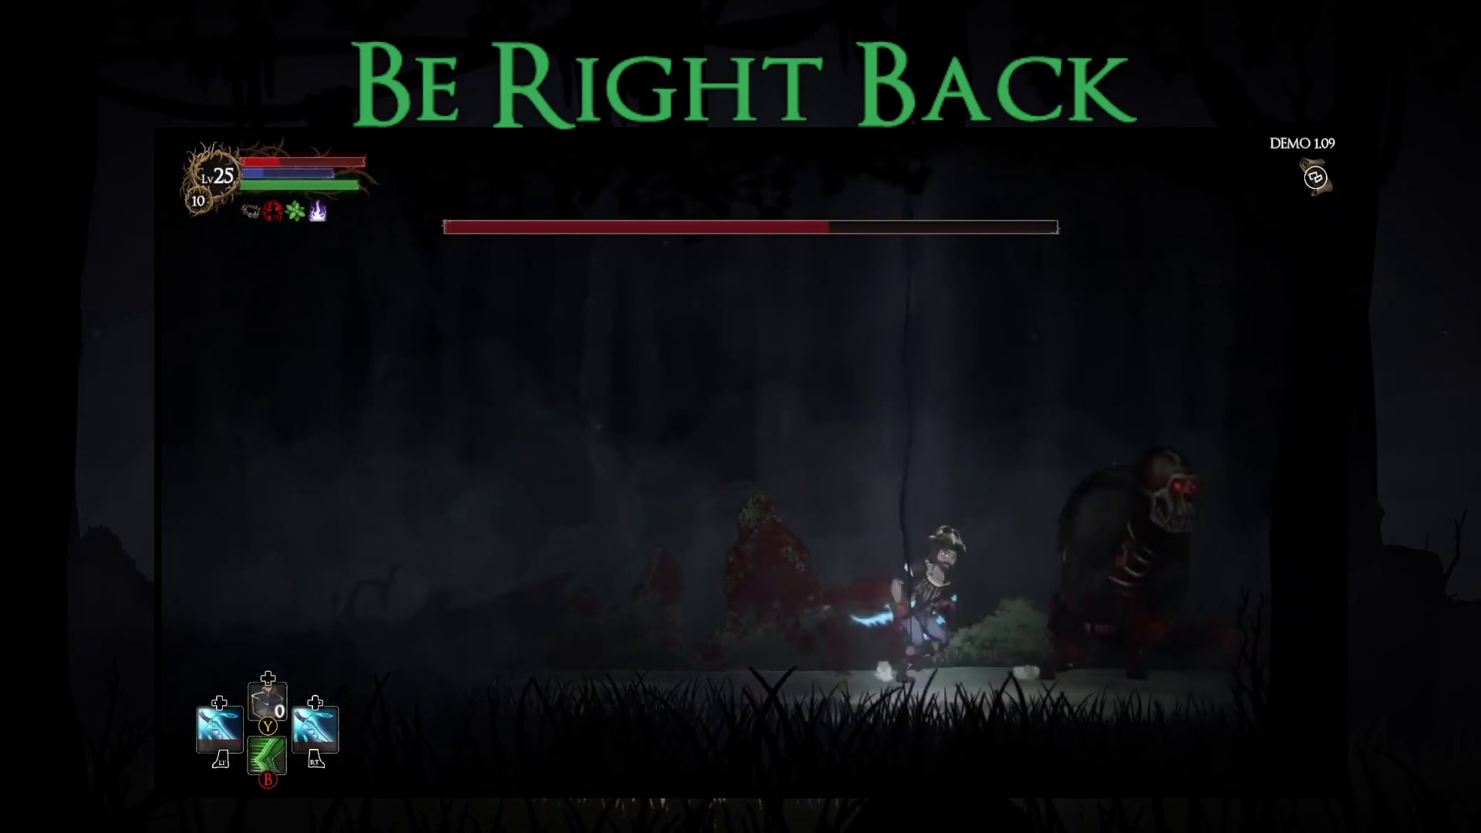
key(x)
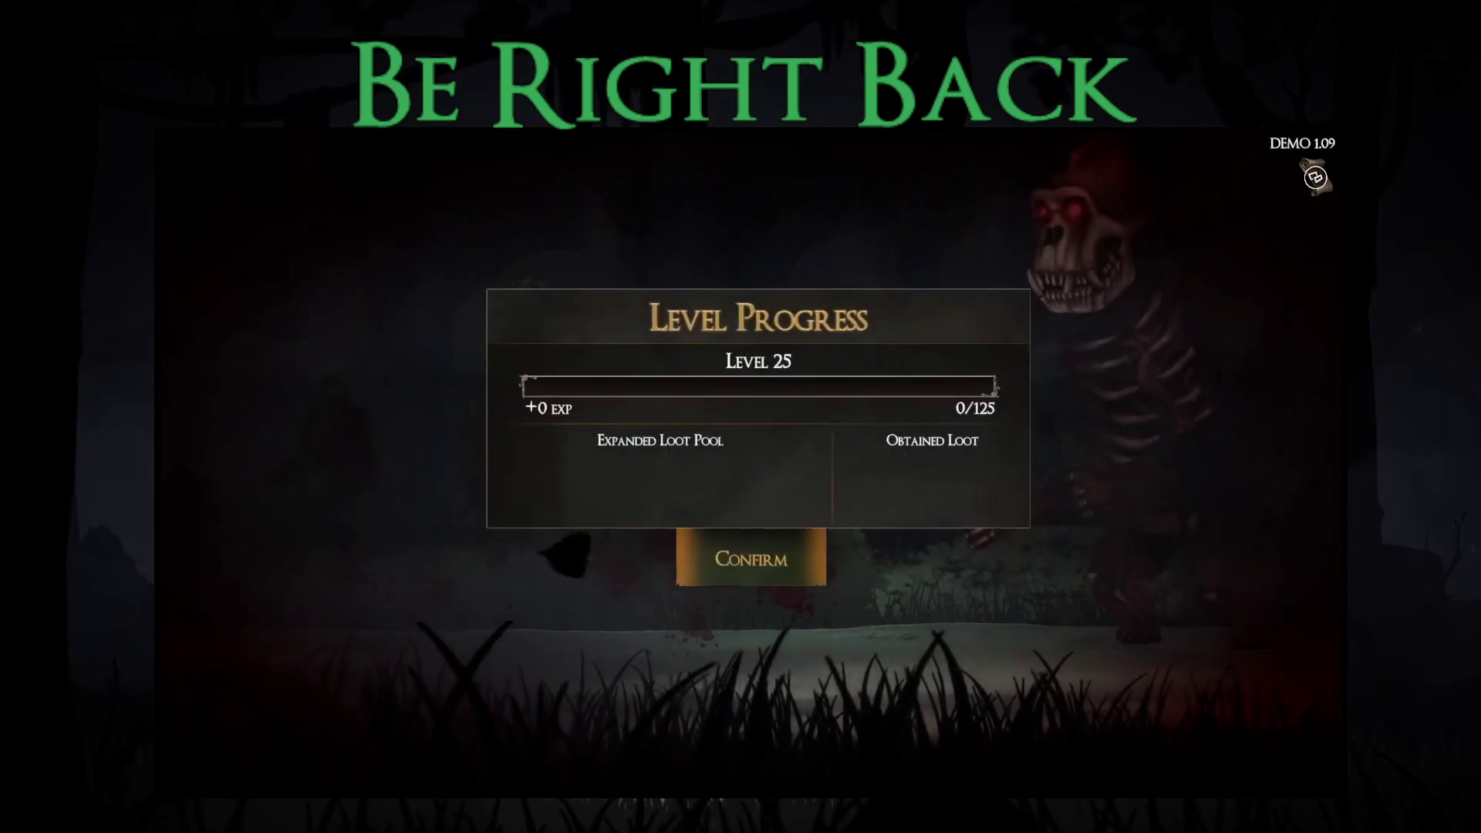
key(Return)
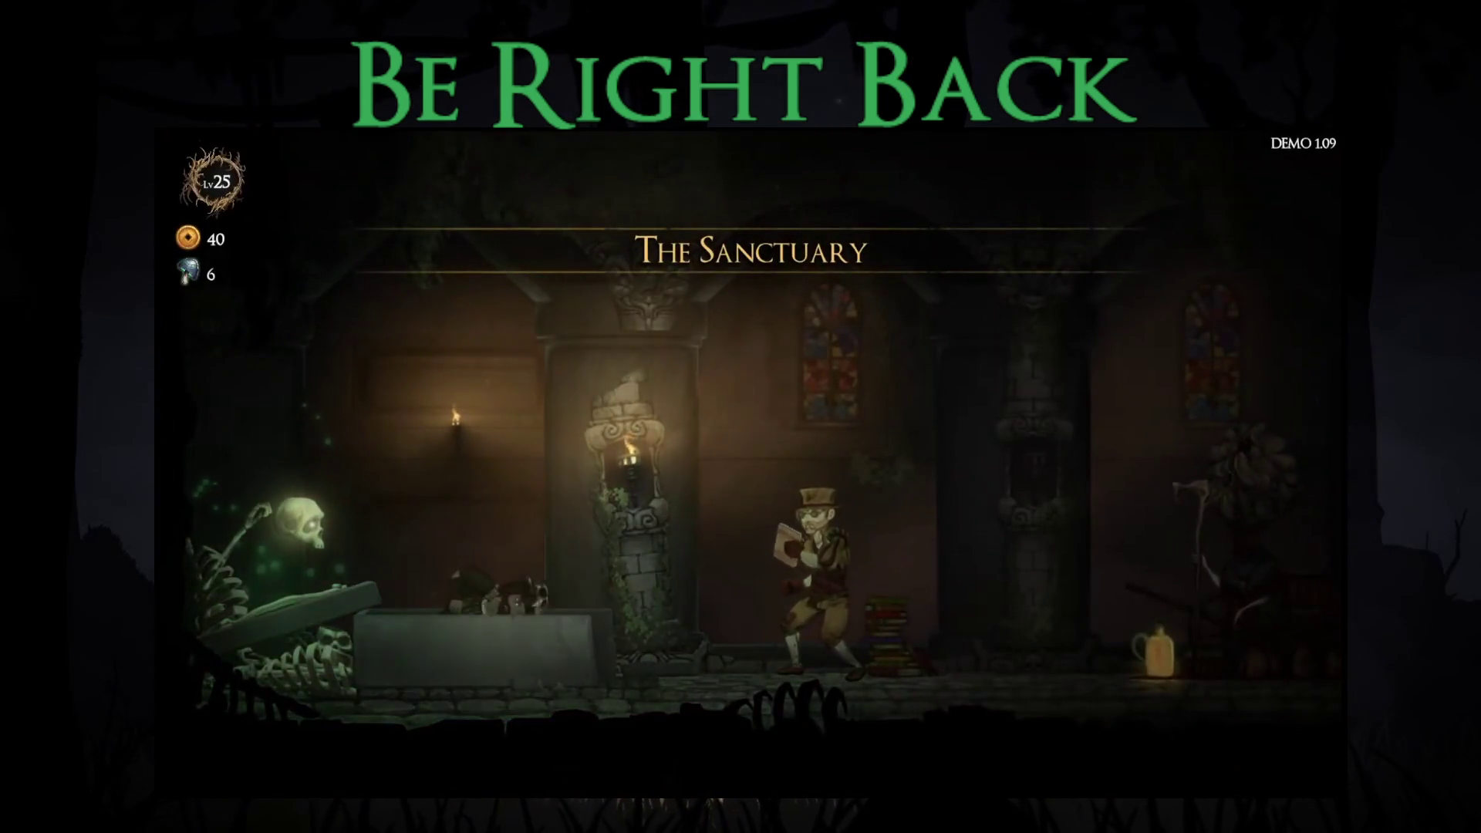
Step: Walk to the cart keeper's map selection and pick the Wooden Sword as starting weapon
key(a)
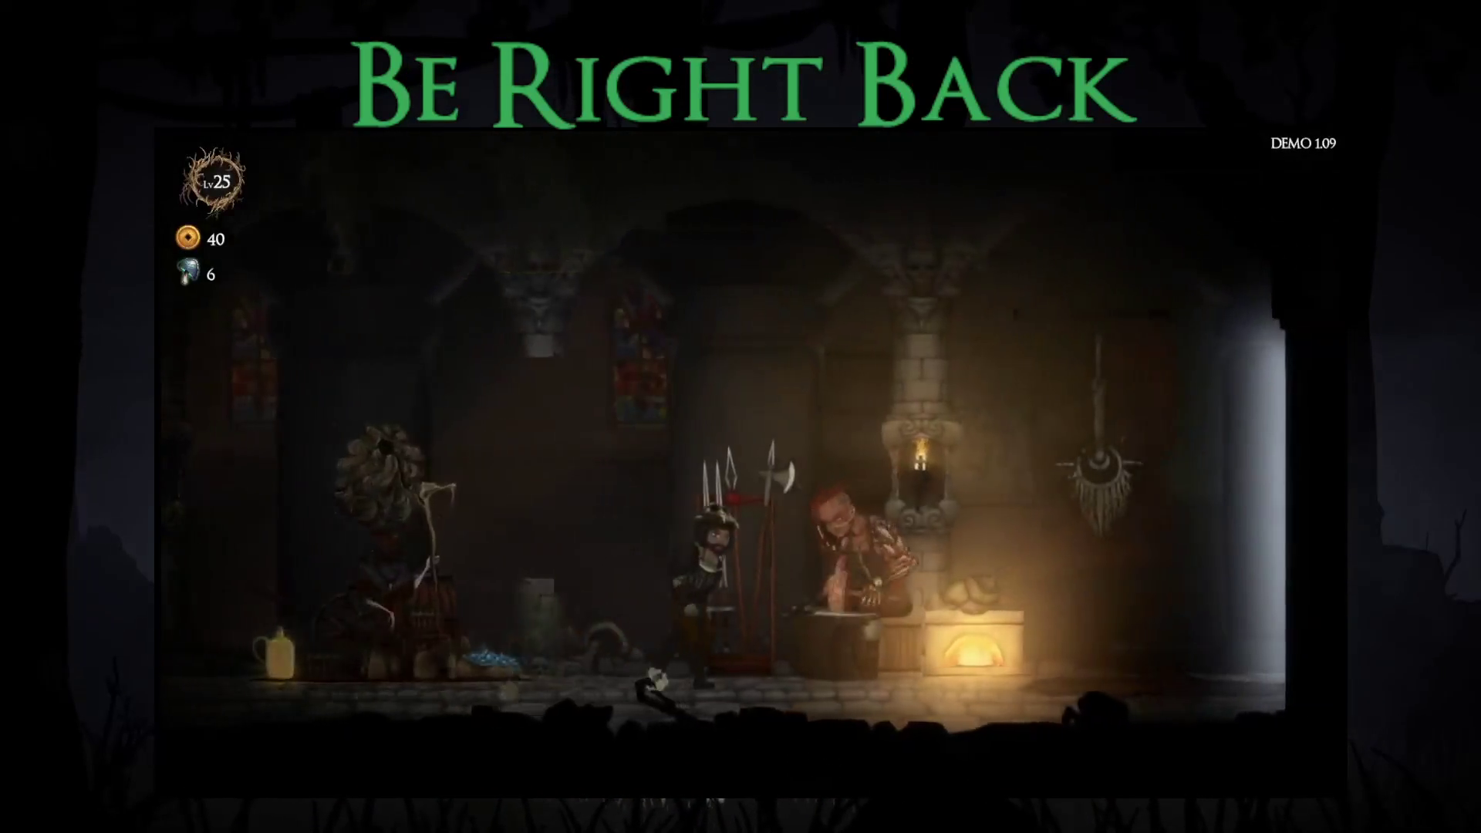
key(d)
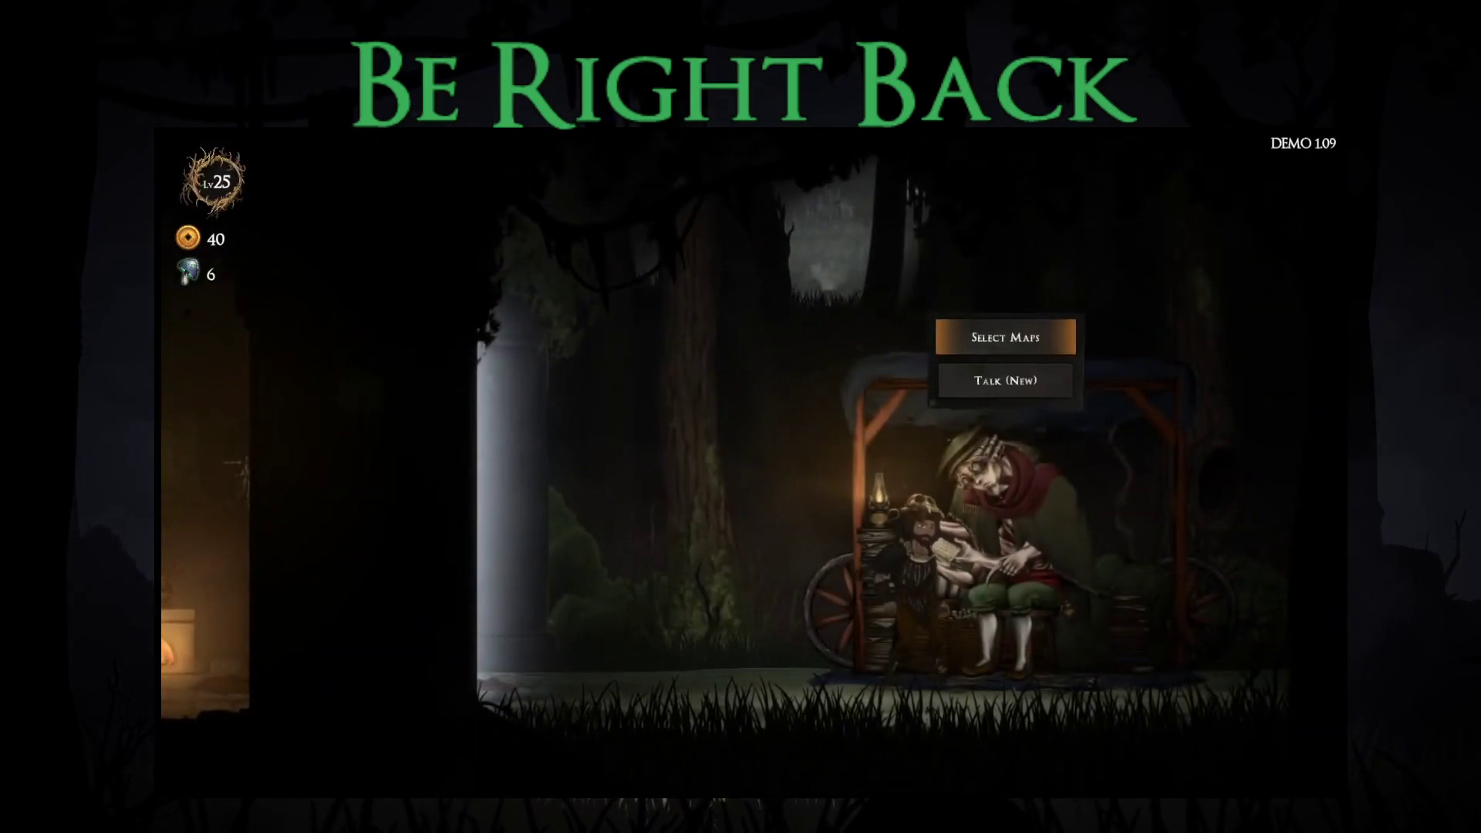
key(Return)
key(Return)
key(Return)
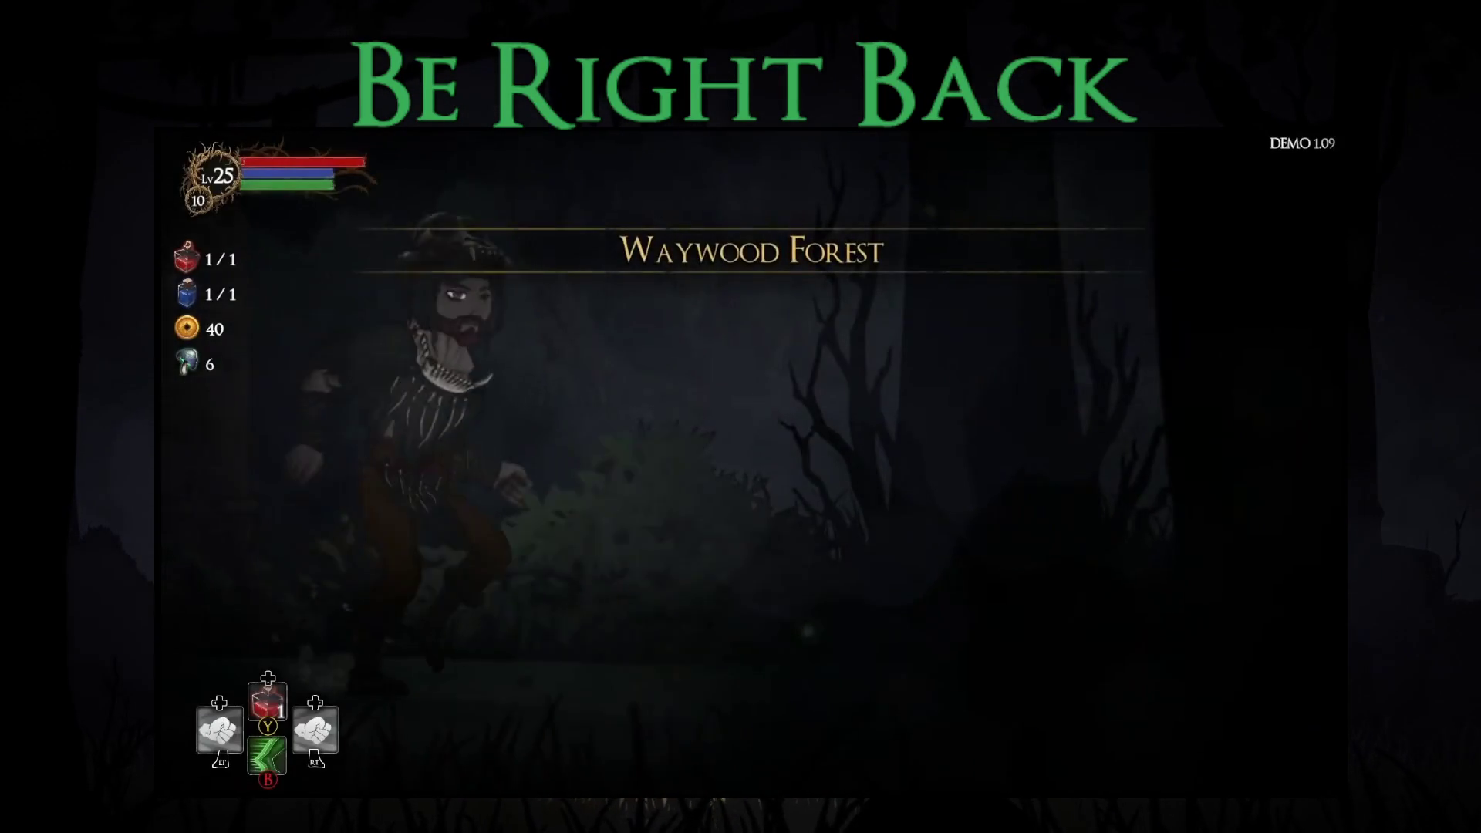
key(s)
key(s)
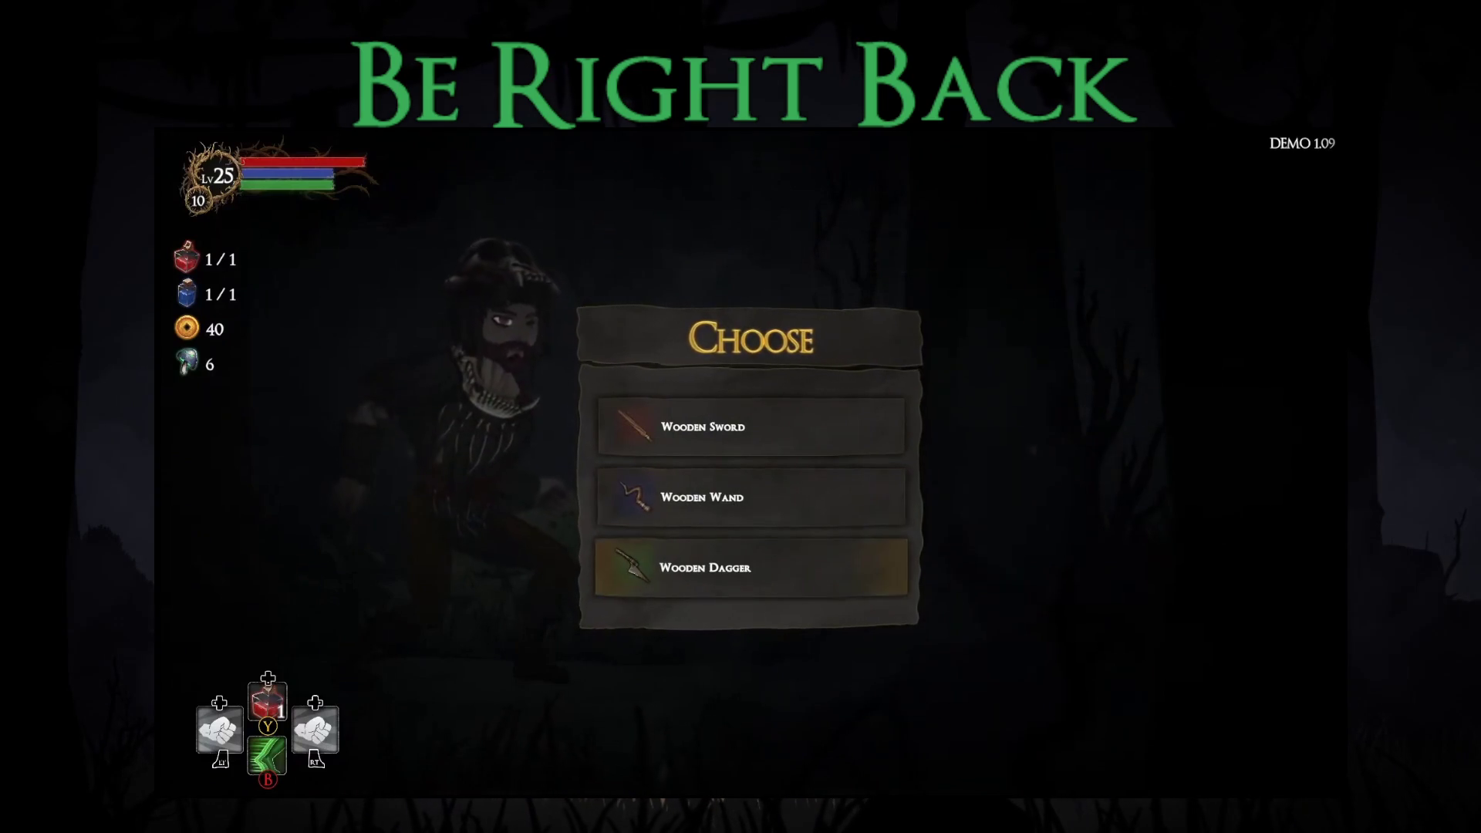
key(w)
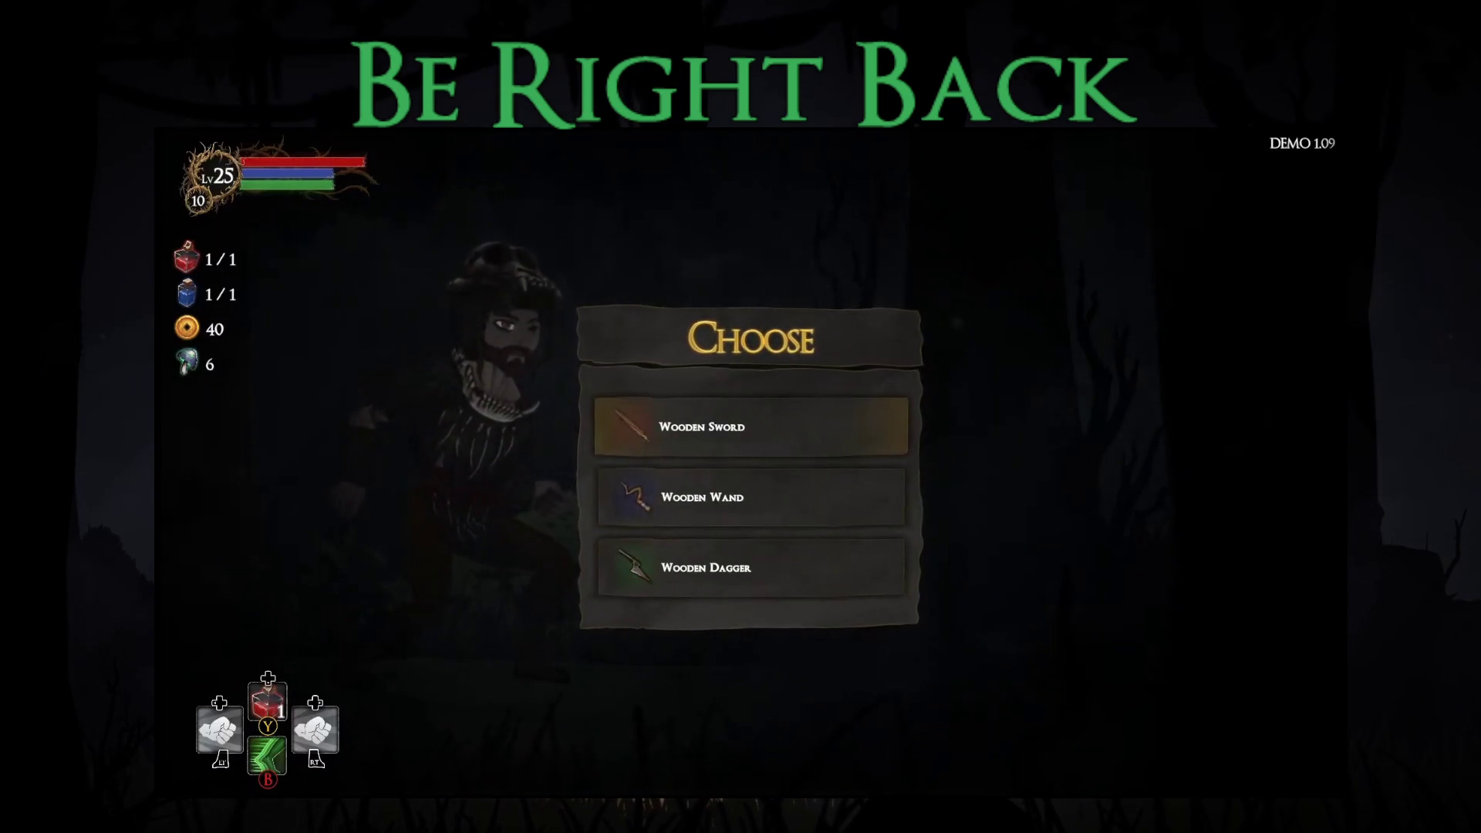
key(space)
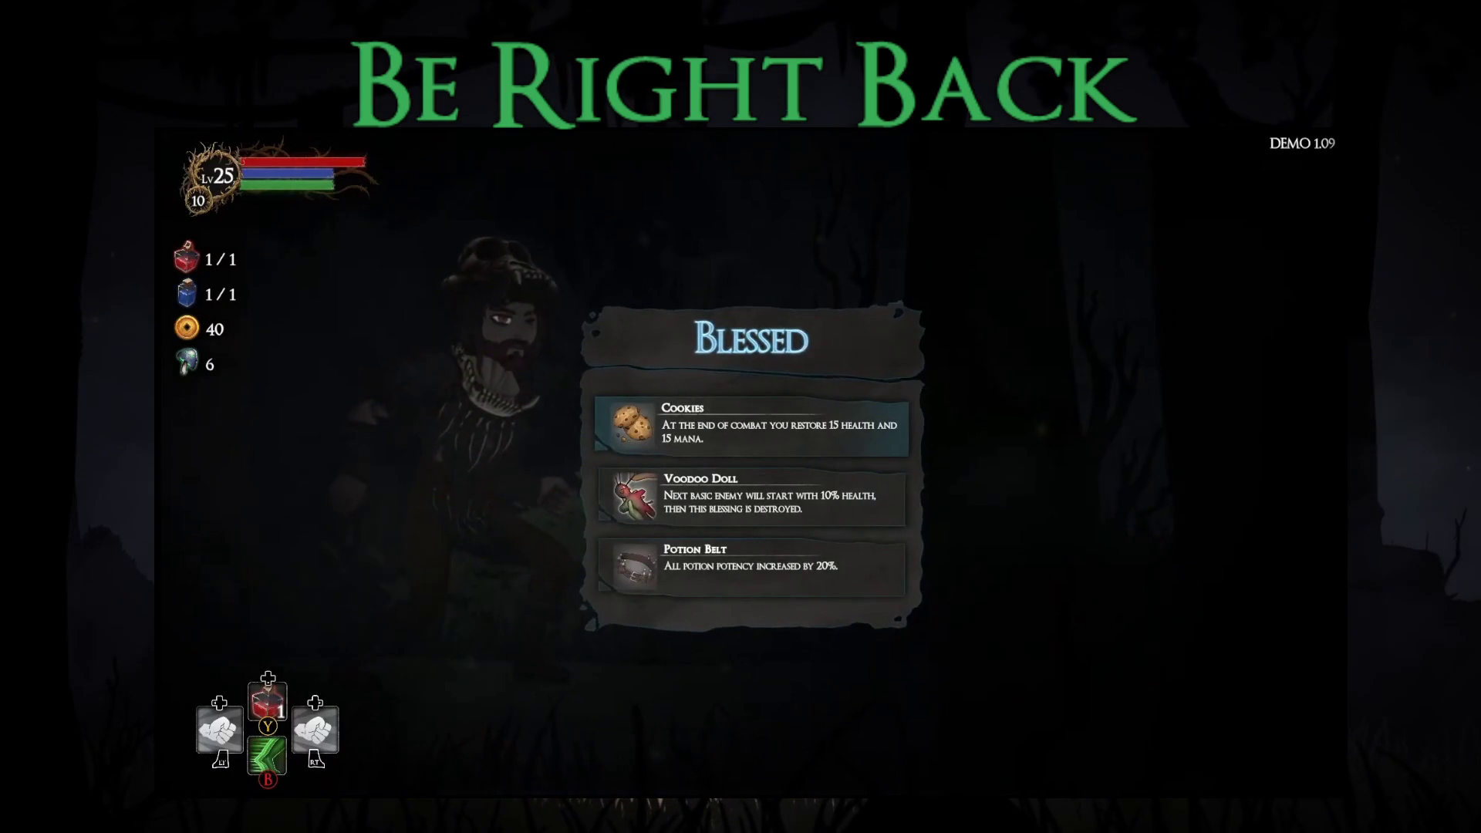
Step: Take the Cookies blessing and enter via the right-hand first enemy on the route
key(s)
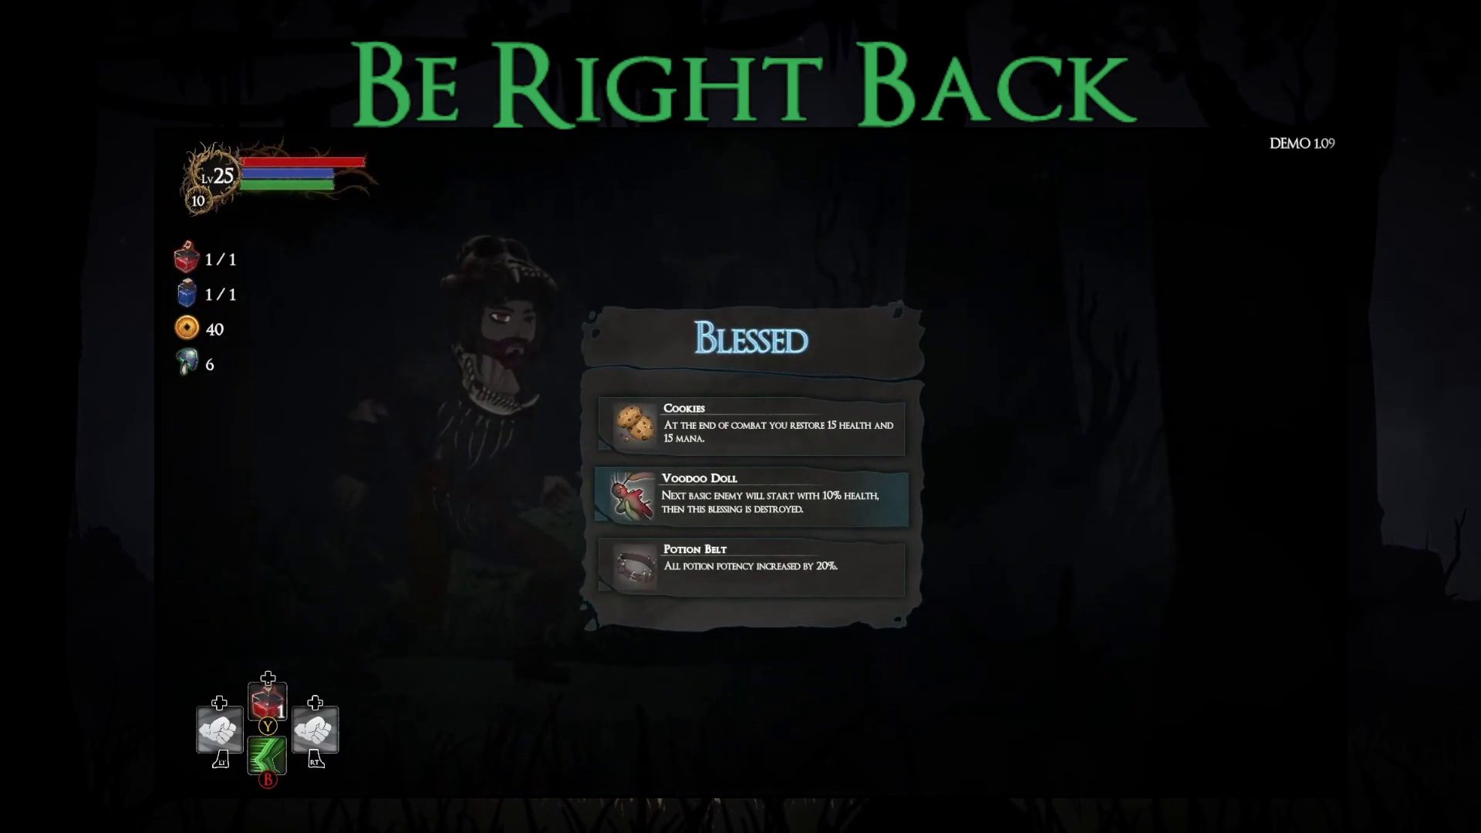
key(w)
key(space)
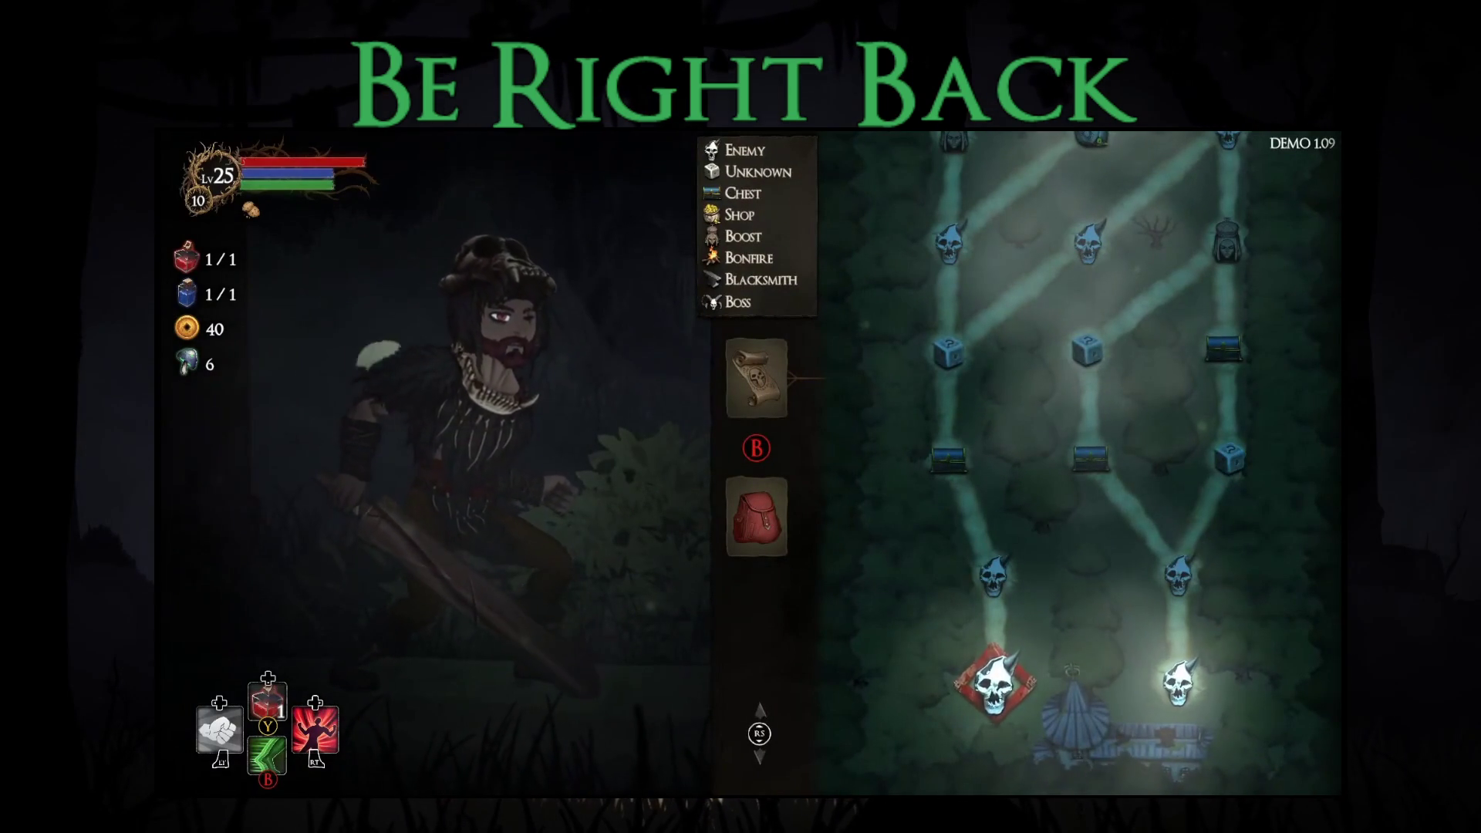
key(Right)
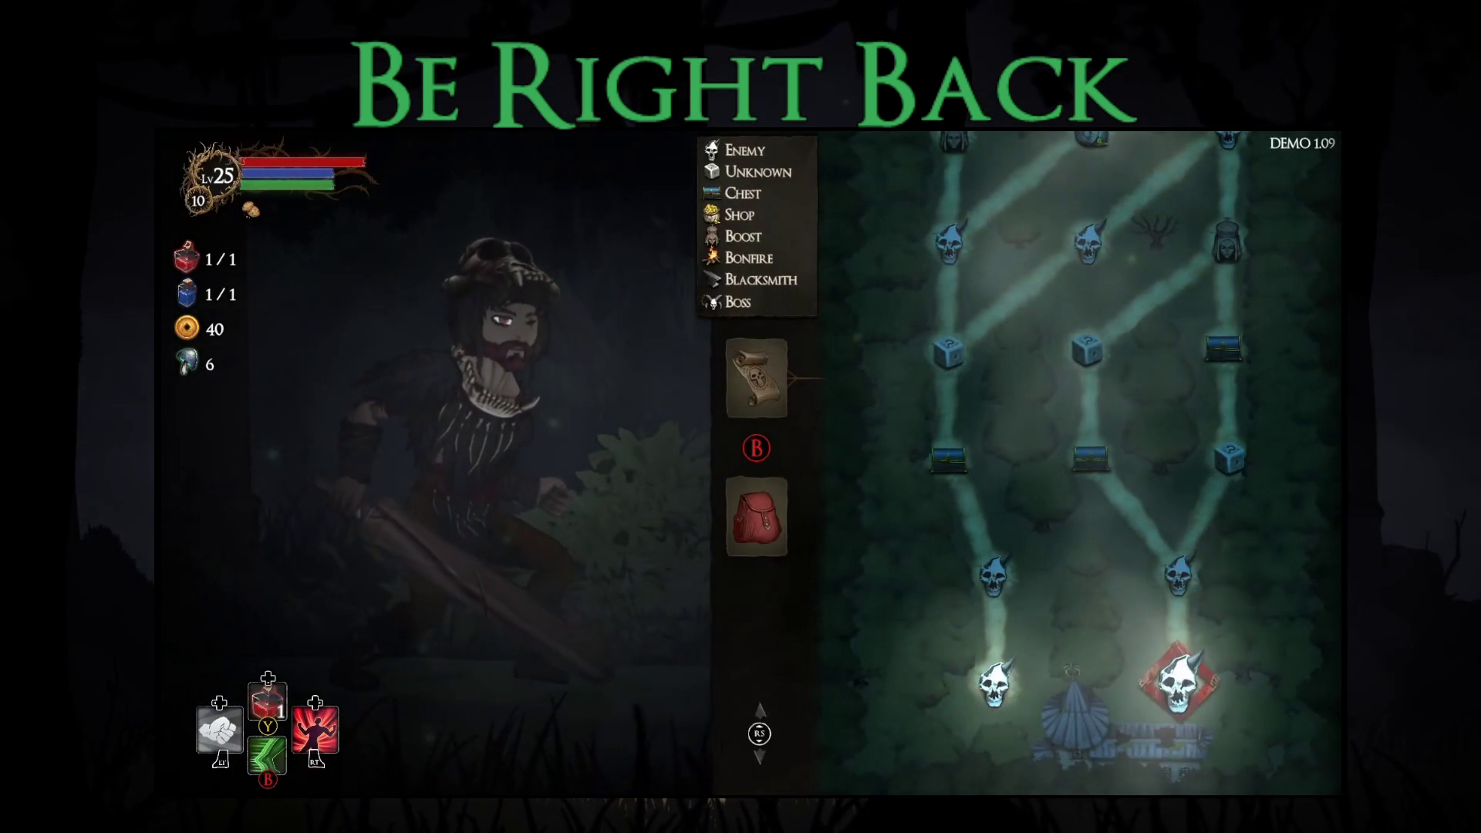
key(Return)
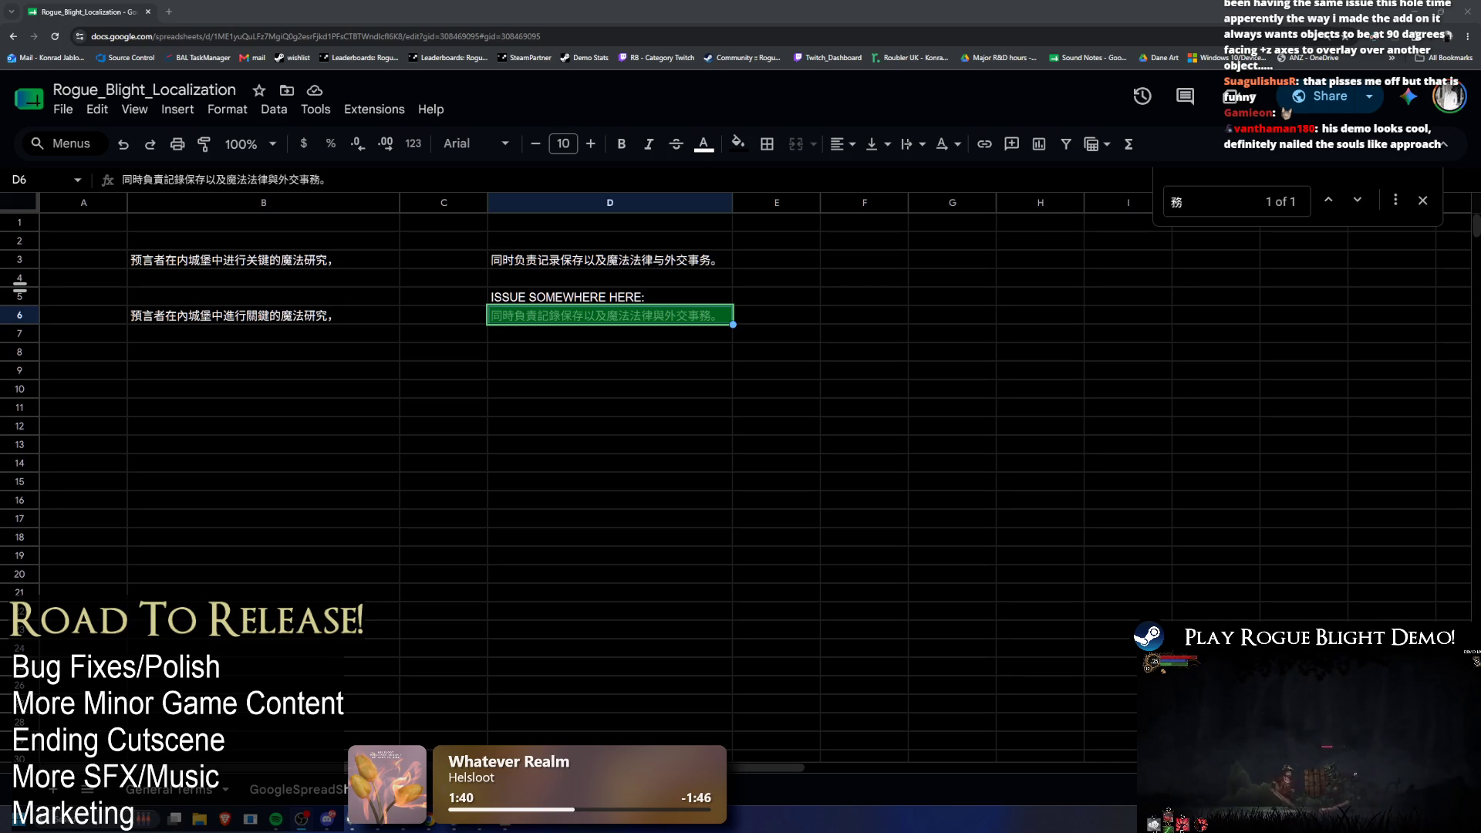
Step: Select the corrected Traditional Chinese seer text in D6 through the final 。
double_click(540, 315)
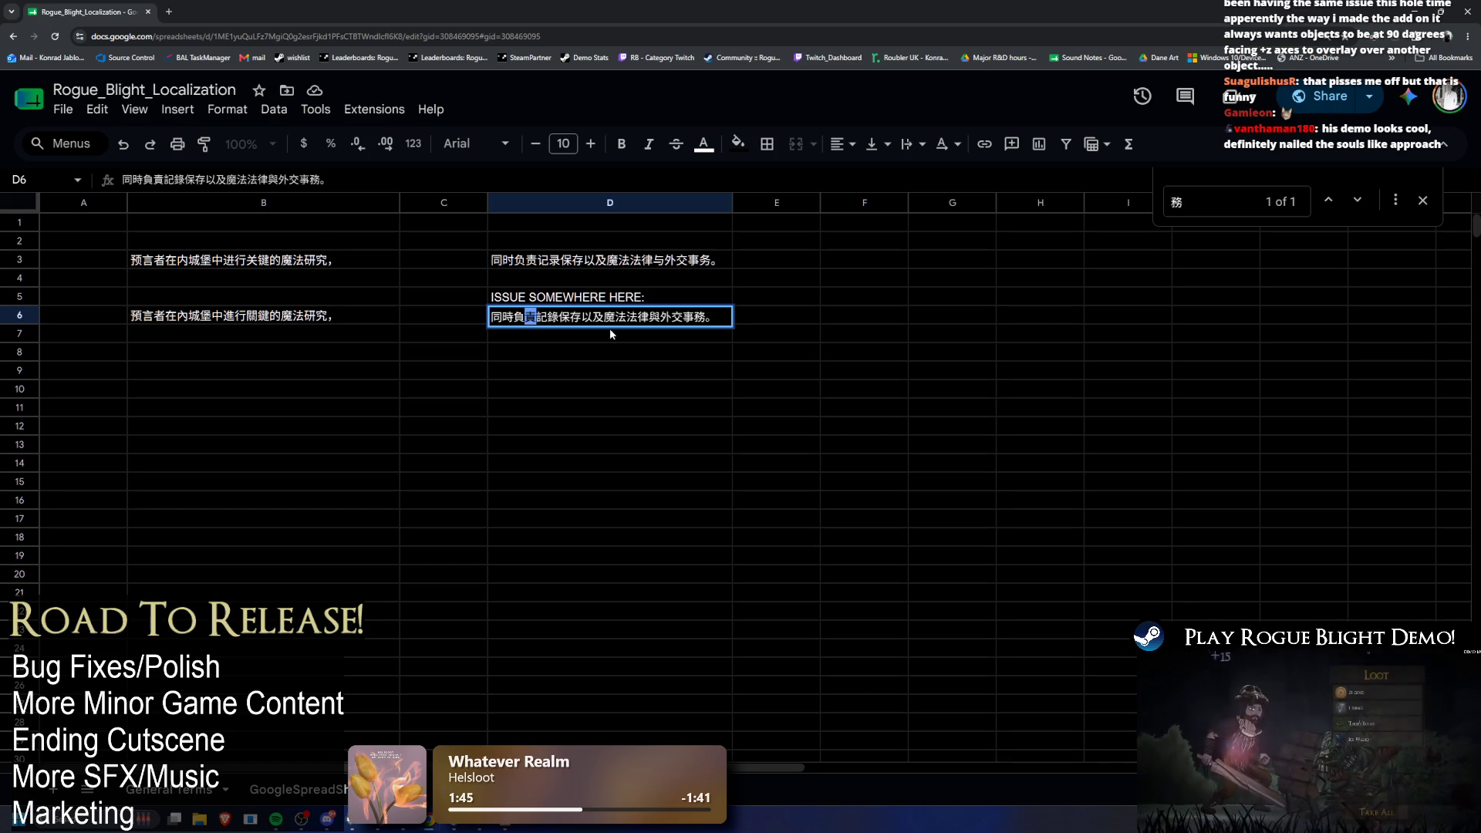
key(ctrl+c)
key(ctrl+f)
key(ctrl+v)
double_click(536, 318)
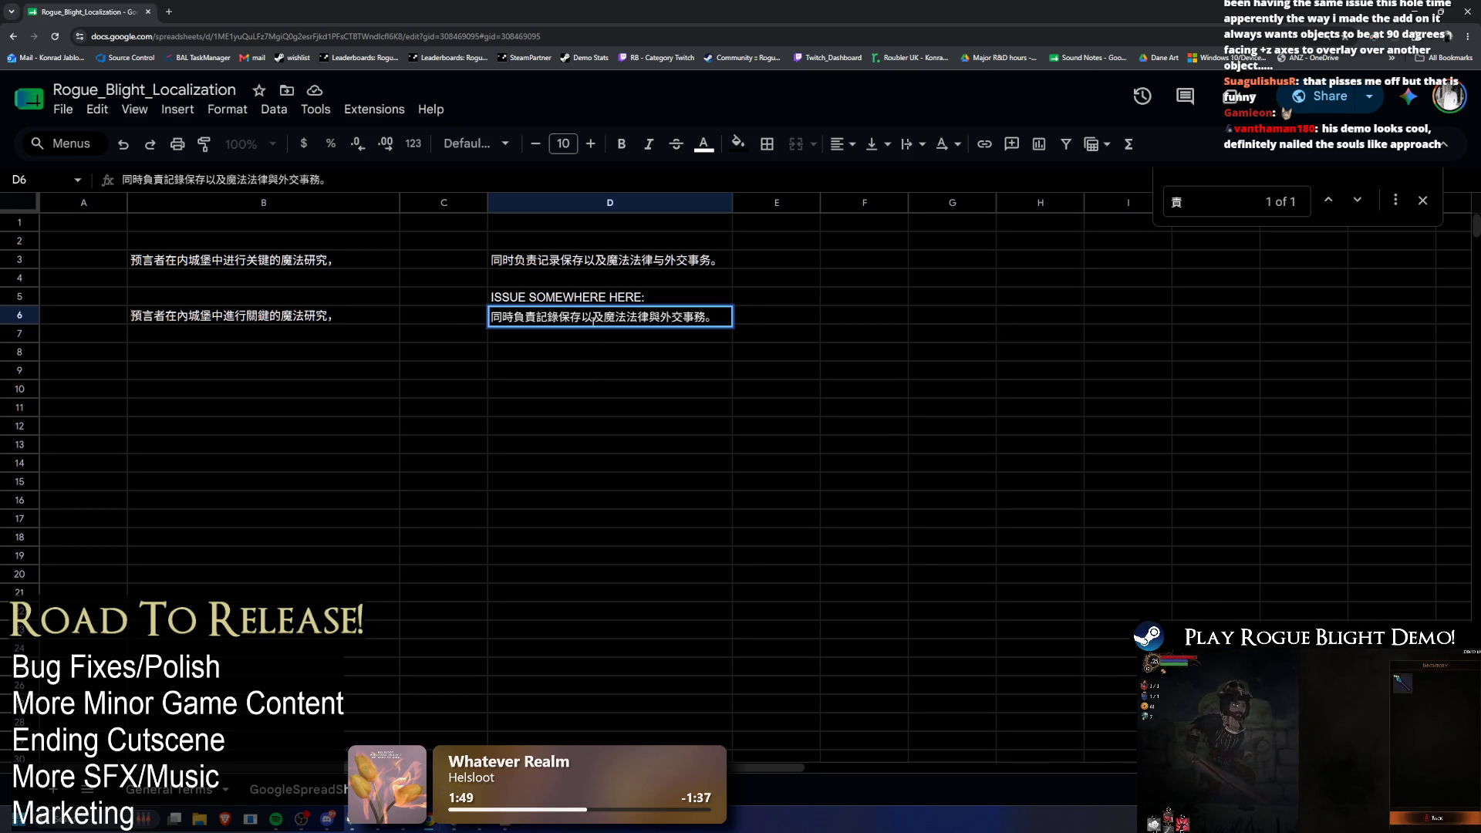
drag(698, 318, 439, 320)
drag(709, 318, 719, 318)
Step: Paste 及魔法法律與外交事務。 into D8 and go to the General Terms sheet
click(572, 355)
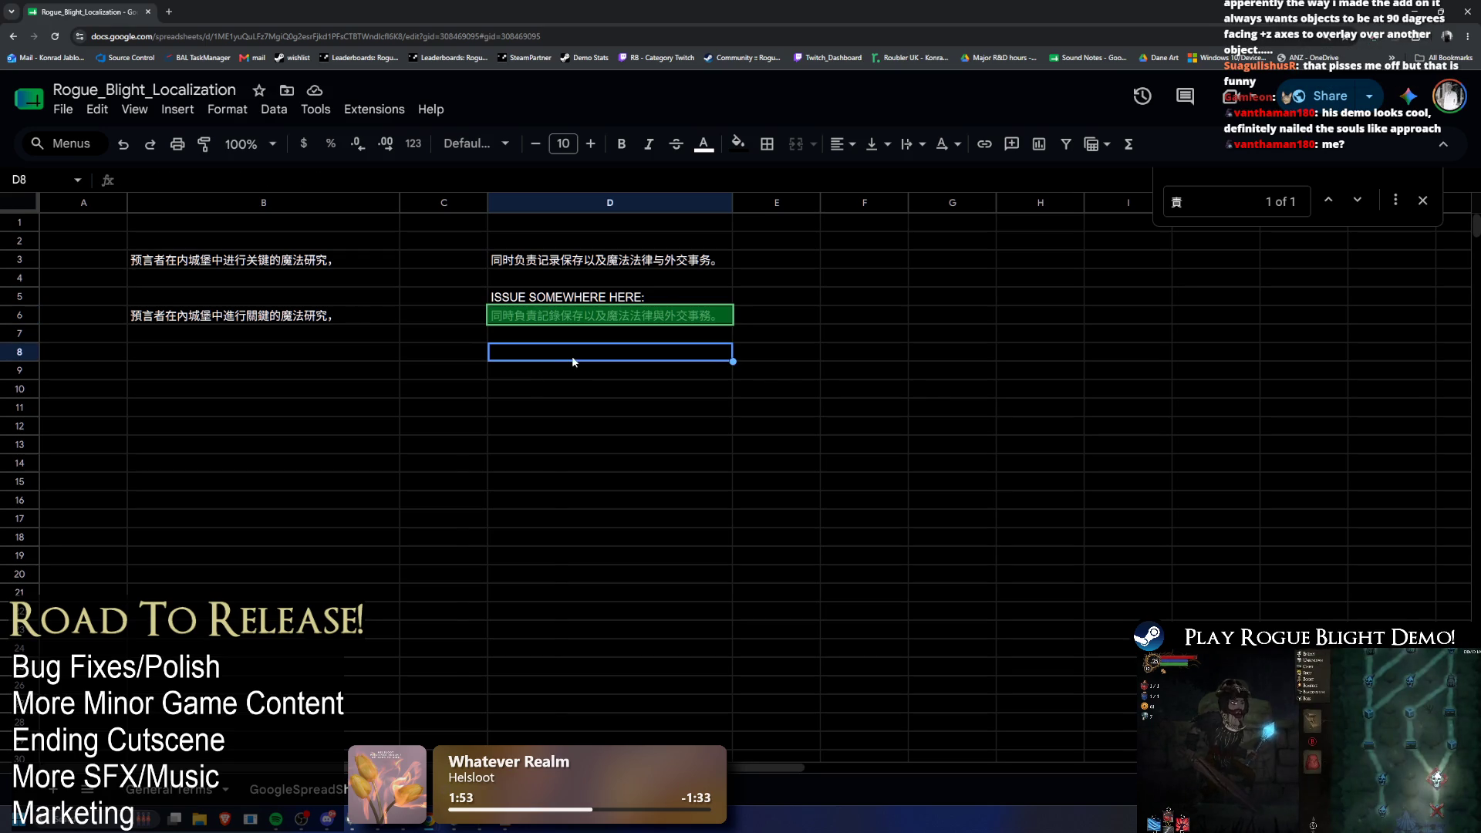
key(ctrl+v)
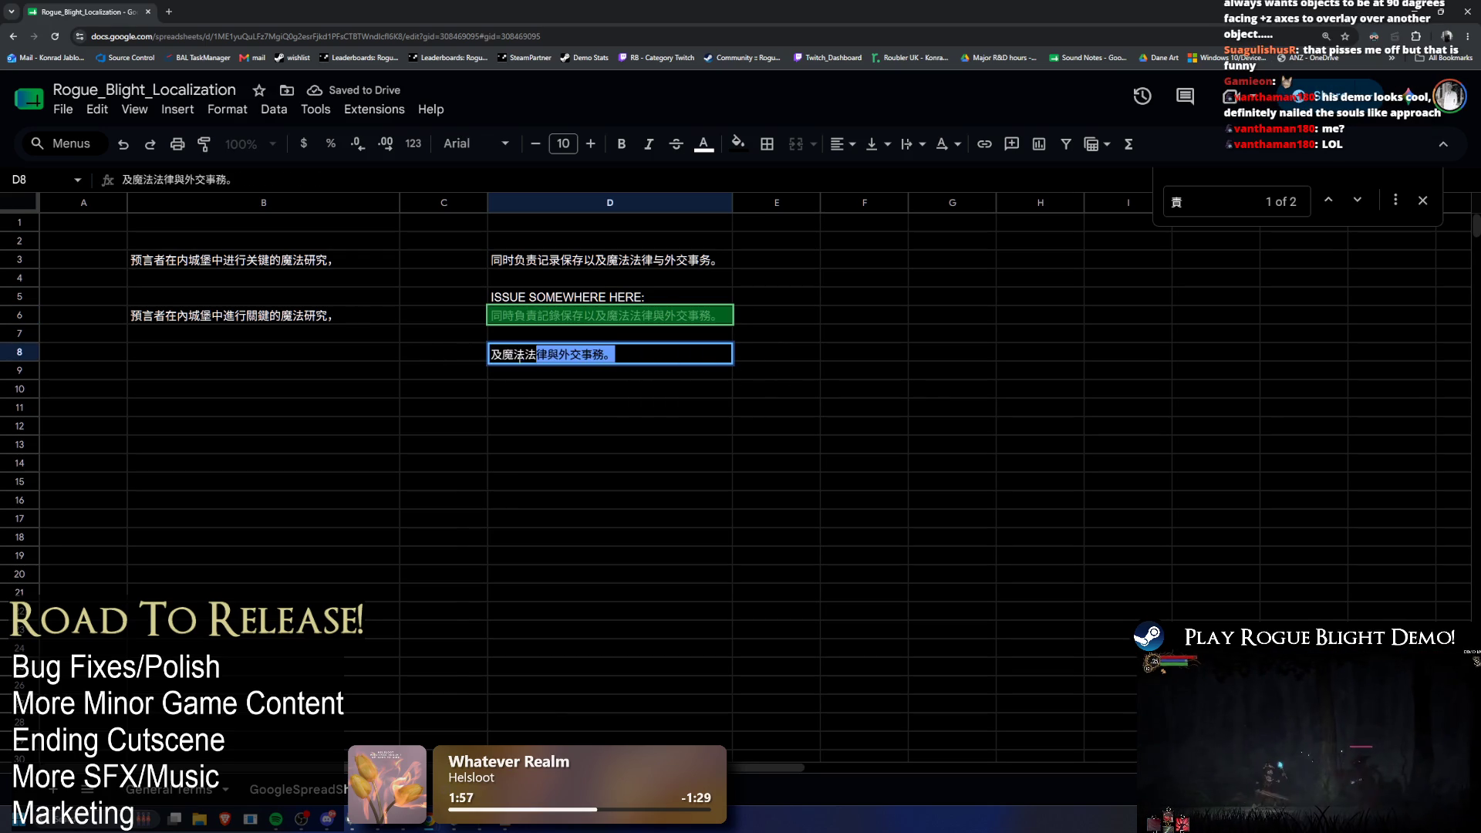
mouse_move(432, 12)
mouse_down()
mouse_move(717, 146)
mouse_move(224, 15)
mouse_move(224, 2)
mouse_up()
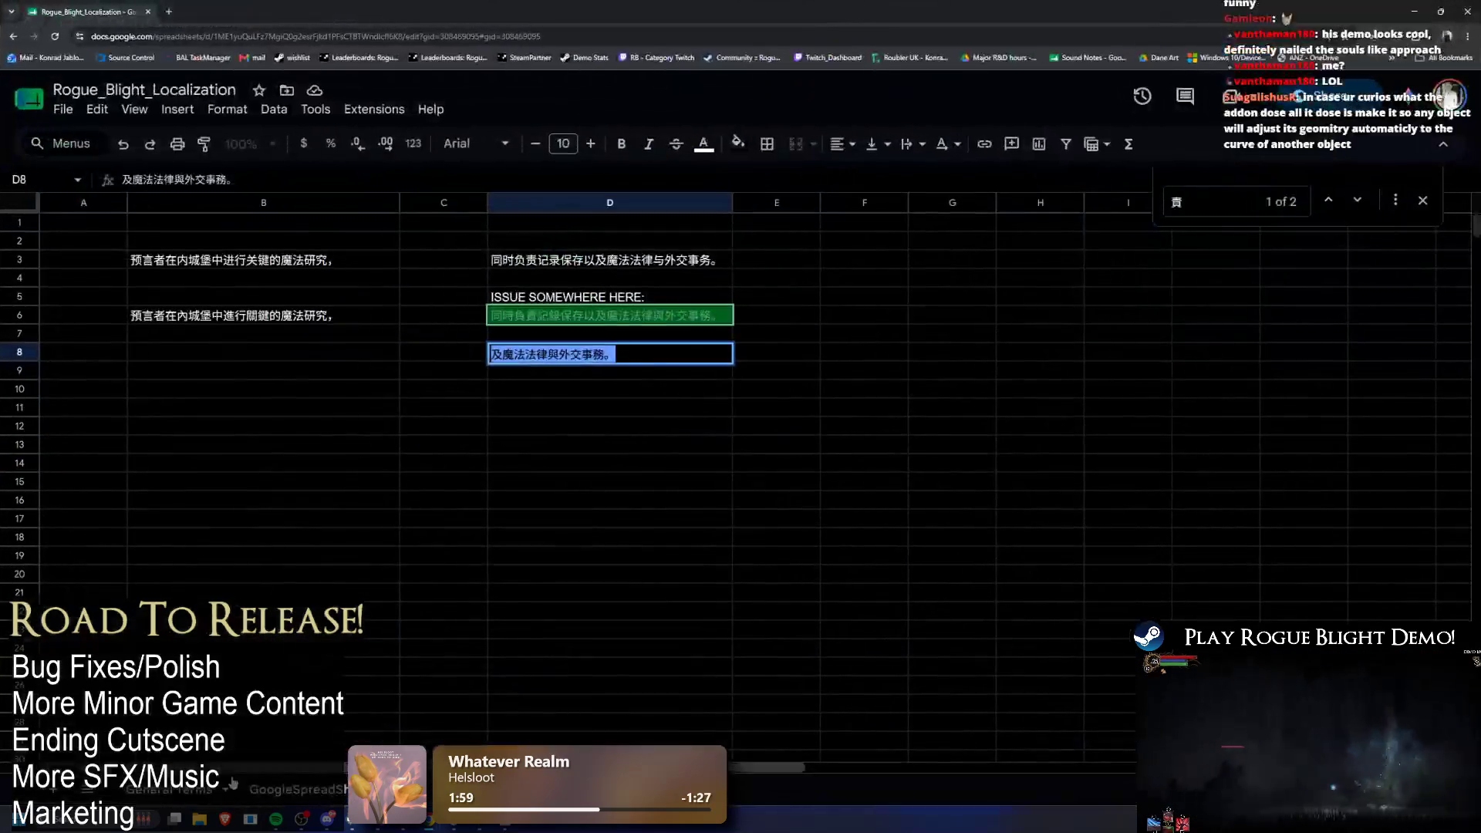
click(186, 799)
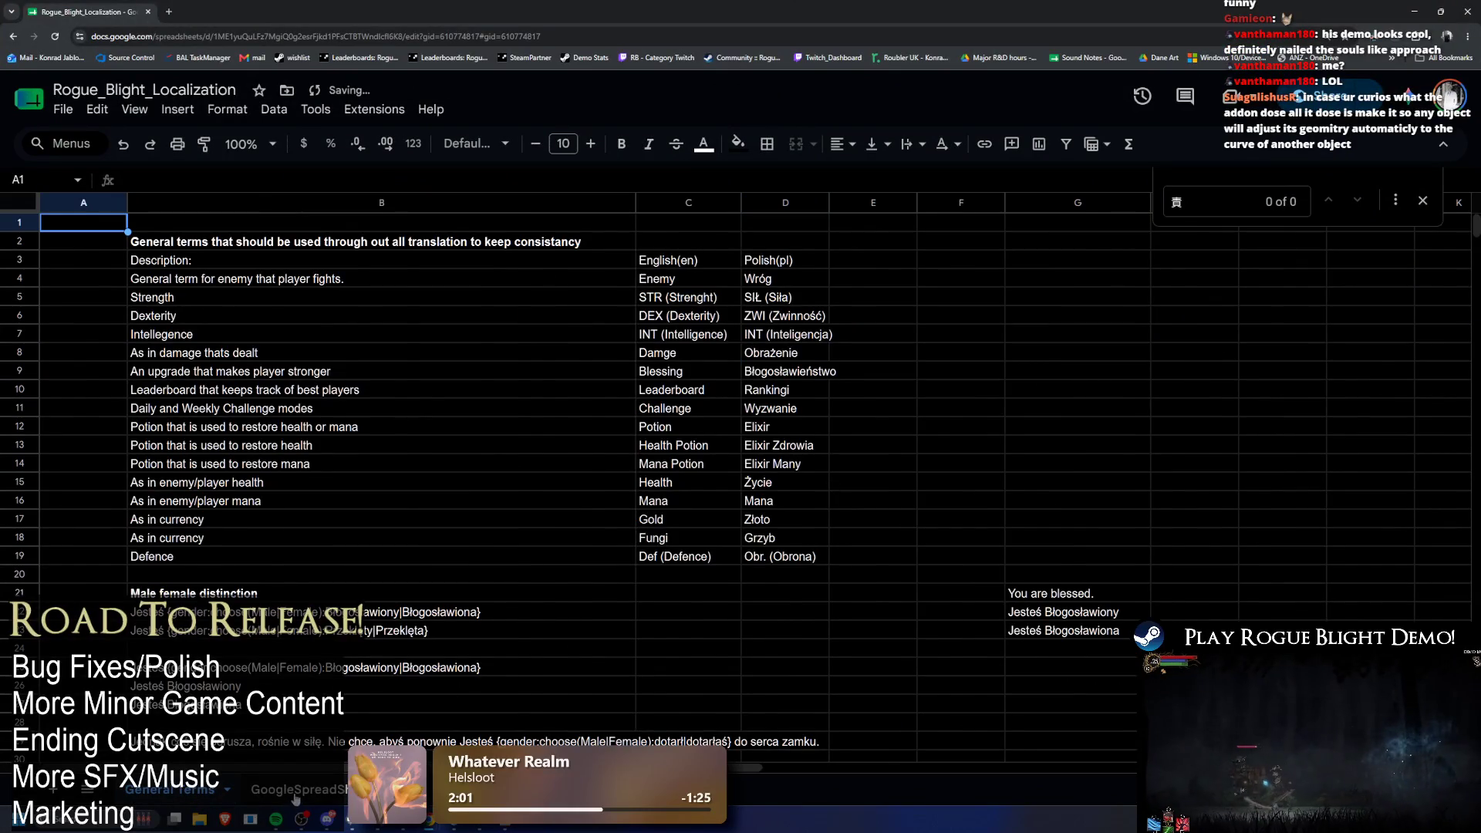
Step: On the main sheet, find 法律與外交事務。 and edit the seer line in M804
click(292, 799)
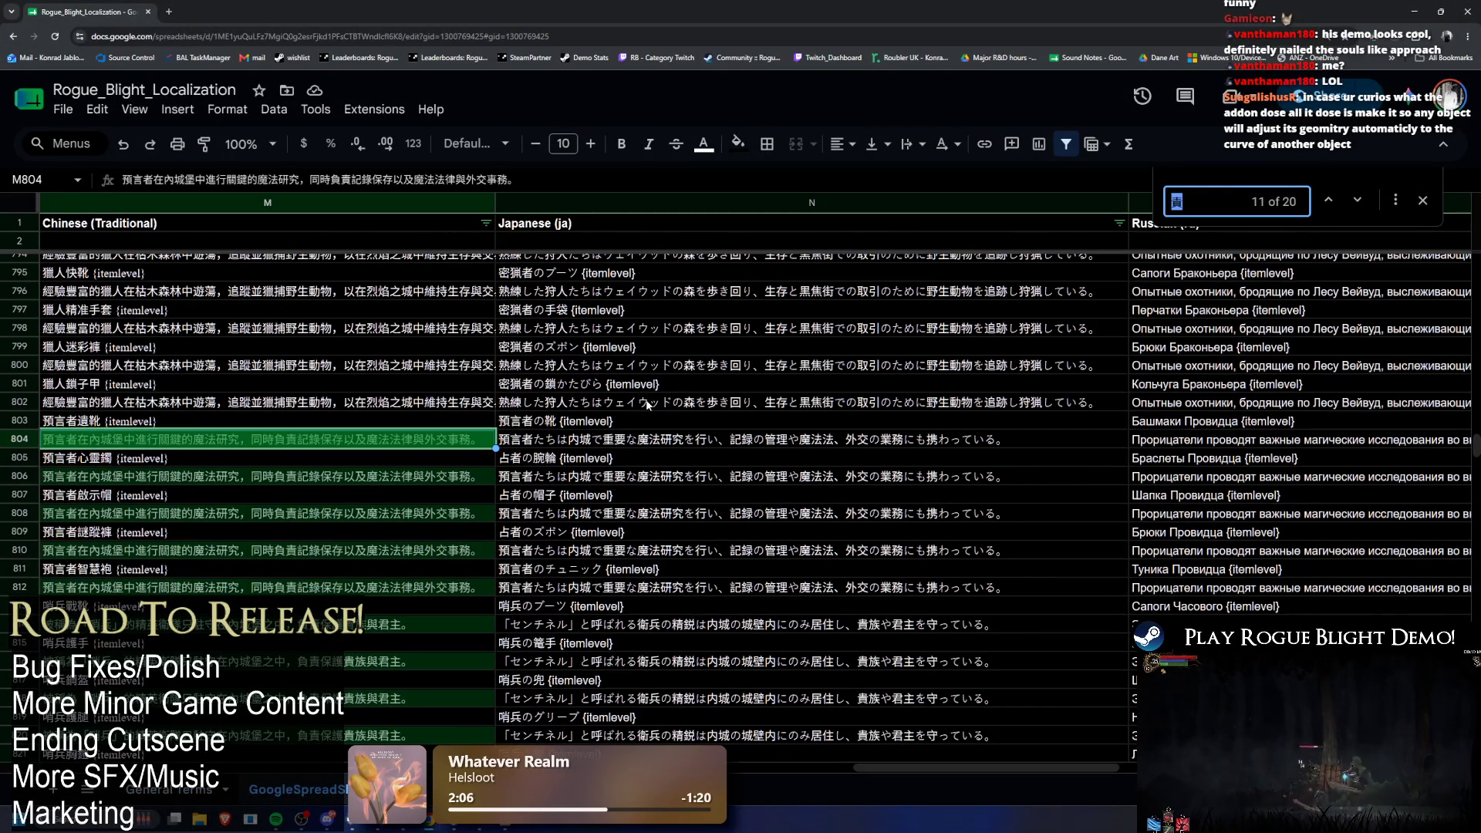
key(ctrl+v)
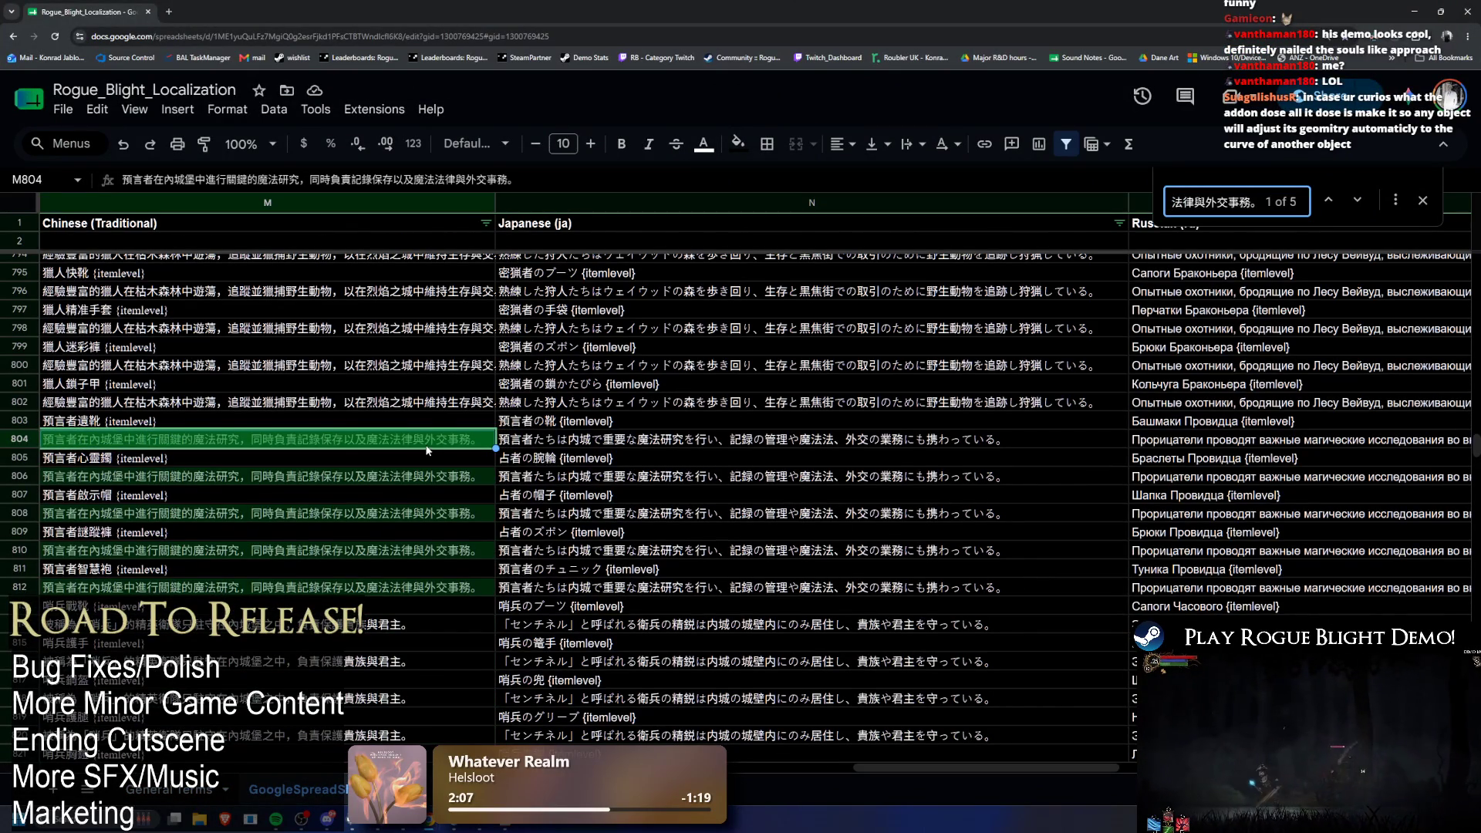
double_click(445, 438)
key(ctrl+a)
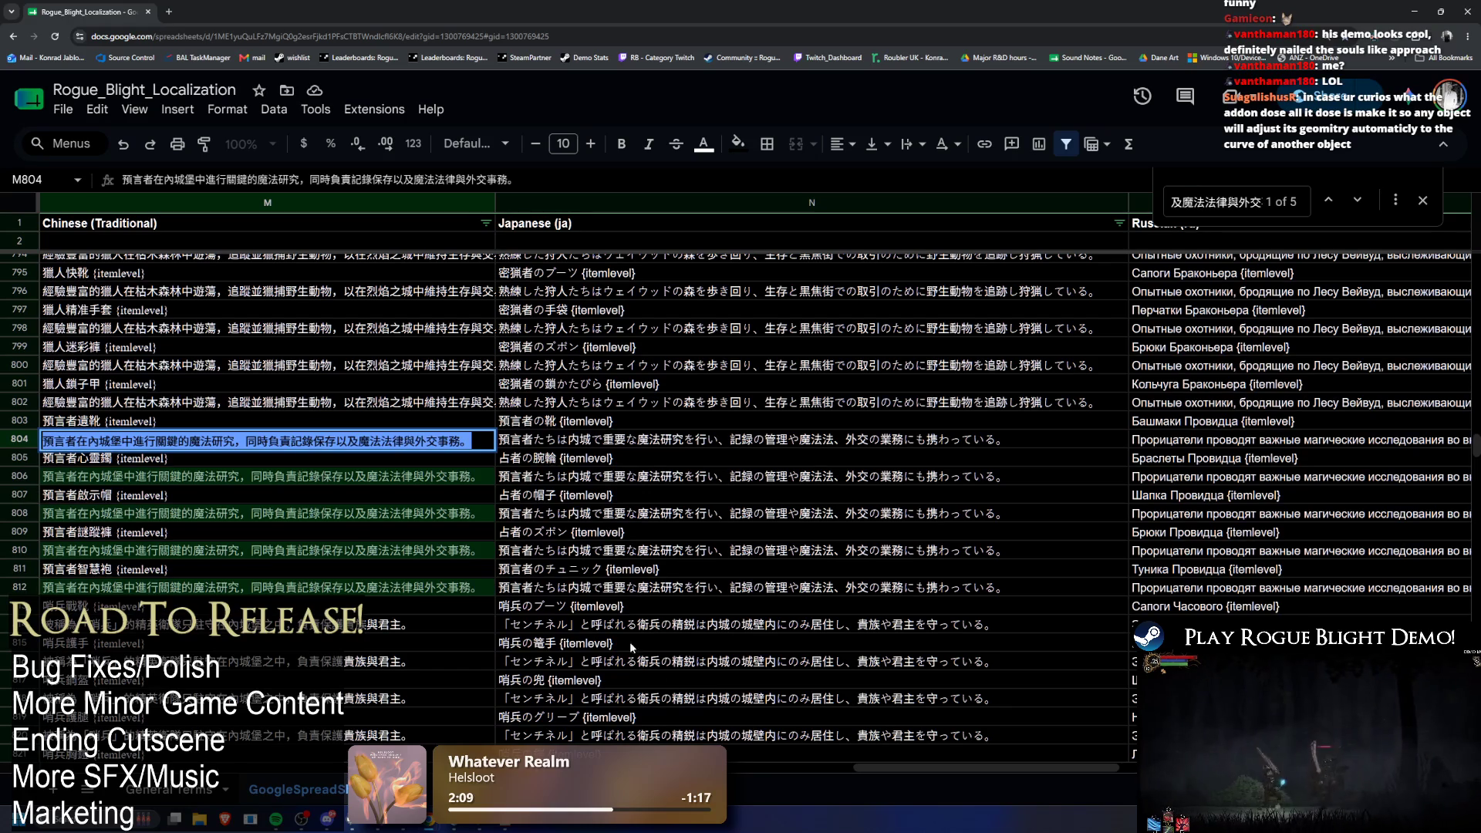
mouse_move(947, 765)
mouse_down()
mouse_move(802, 740)
mouse_move(780, 698)
mouse_up()
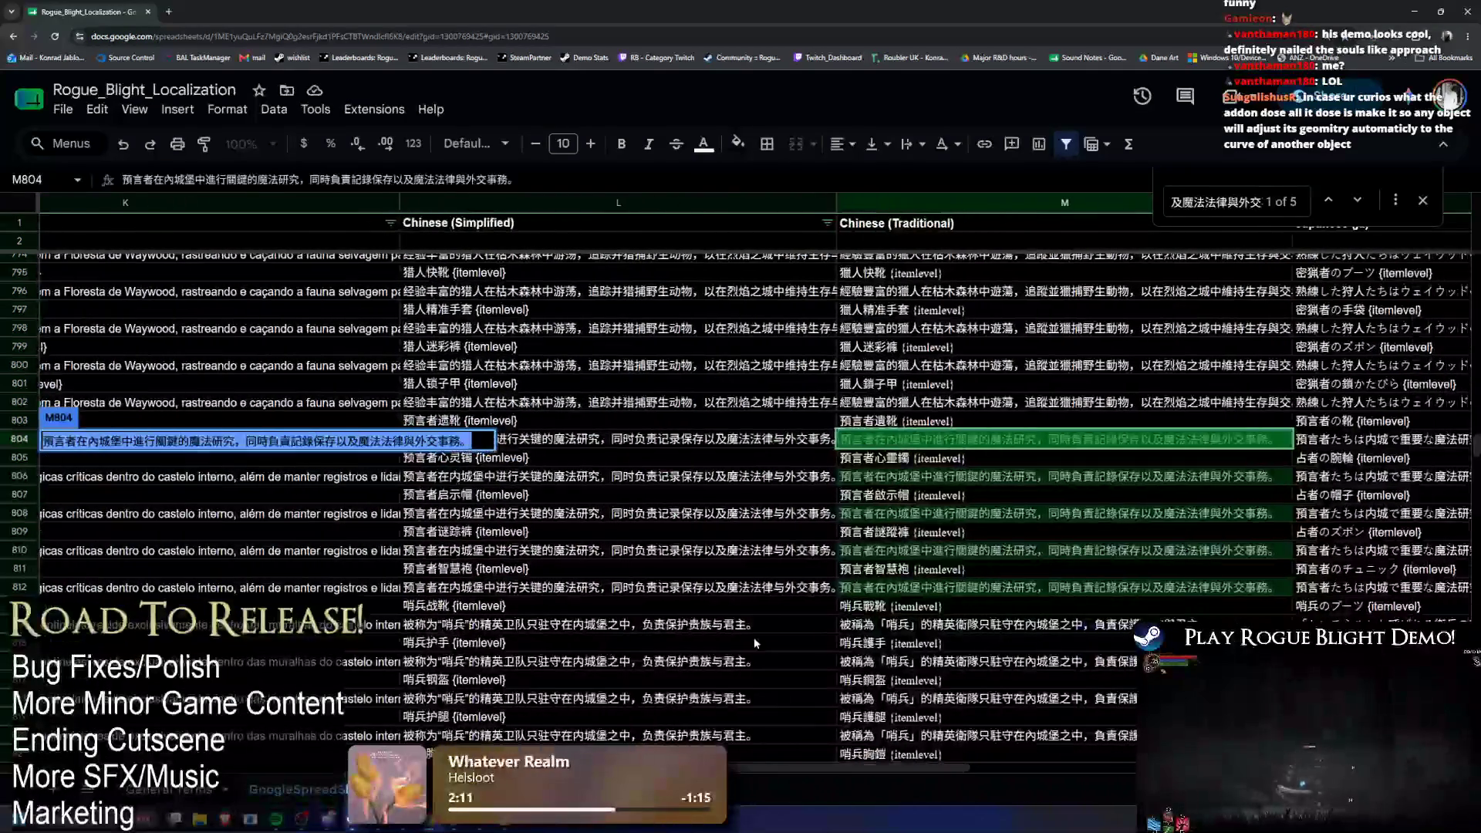
Step: Paste 及魔法法律與外交事務。 into M804, then run the game in Unity
click(734, 549)
mouse_move(954, 441)
mouse_down()
mouse_move(46, 440)
mouse_move(1454, 432)
mouse_move(463, 432)
mouse_move(732, 429)
mouse_up()
click(775, 442)
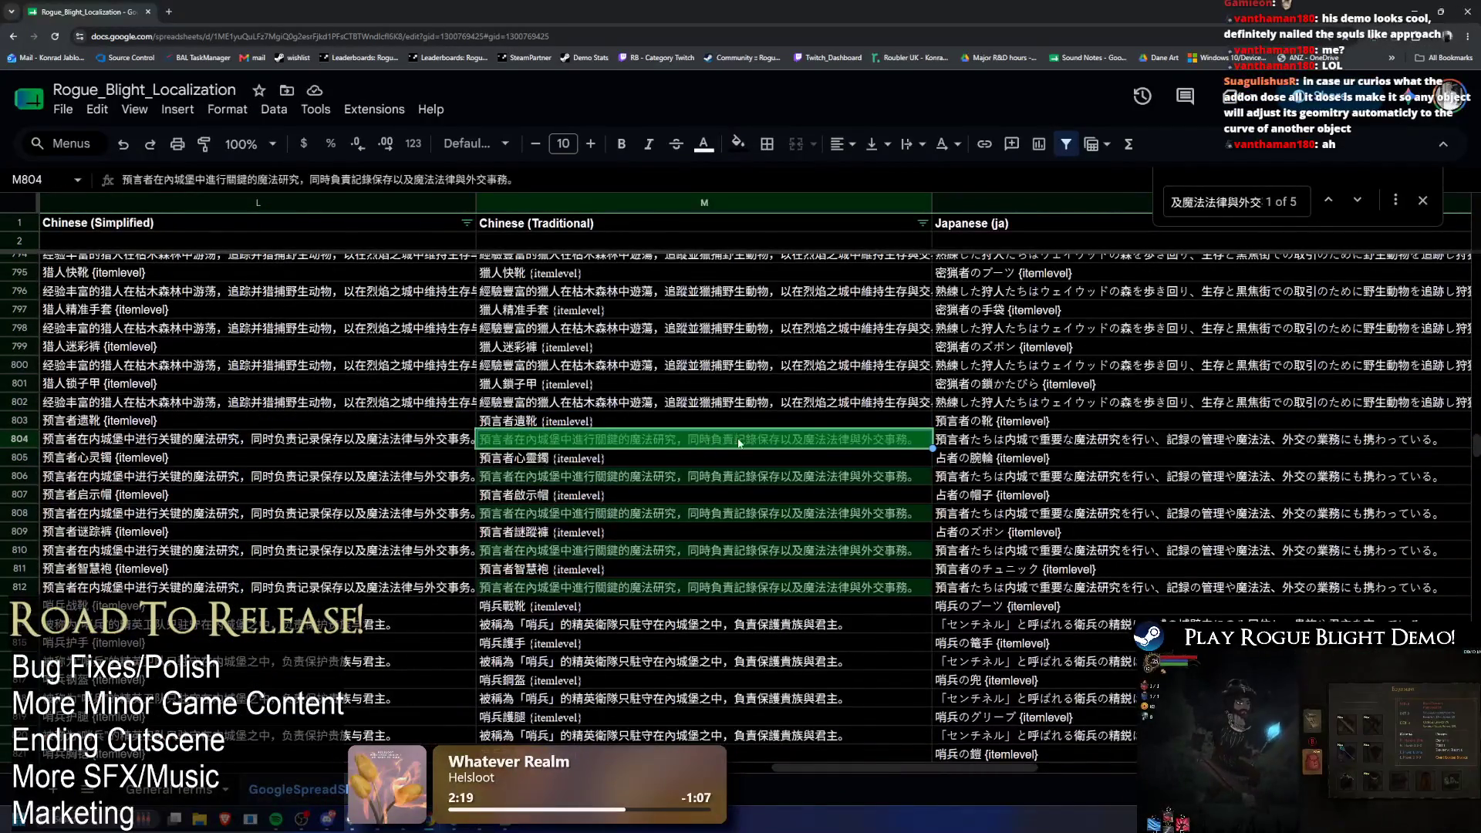
text(及魔法法律與外交事務。)
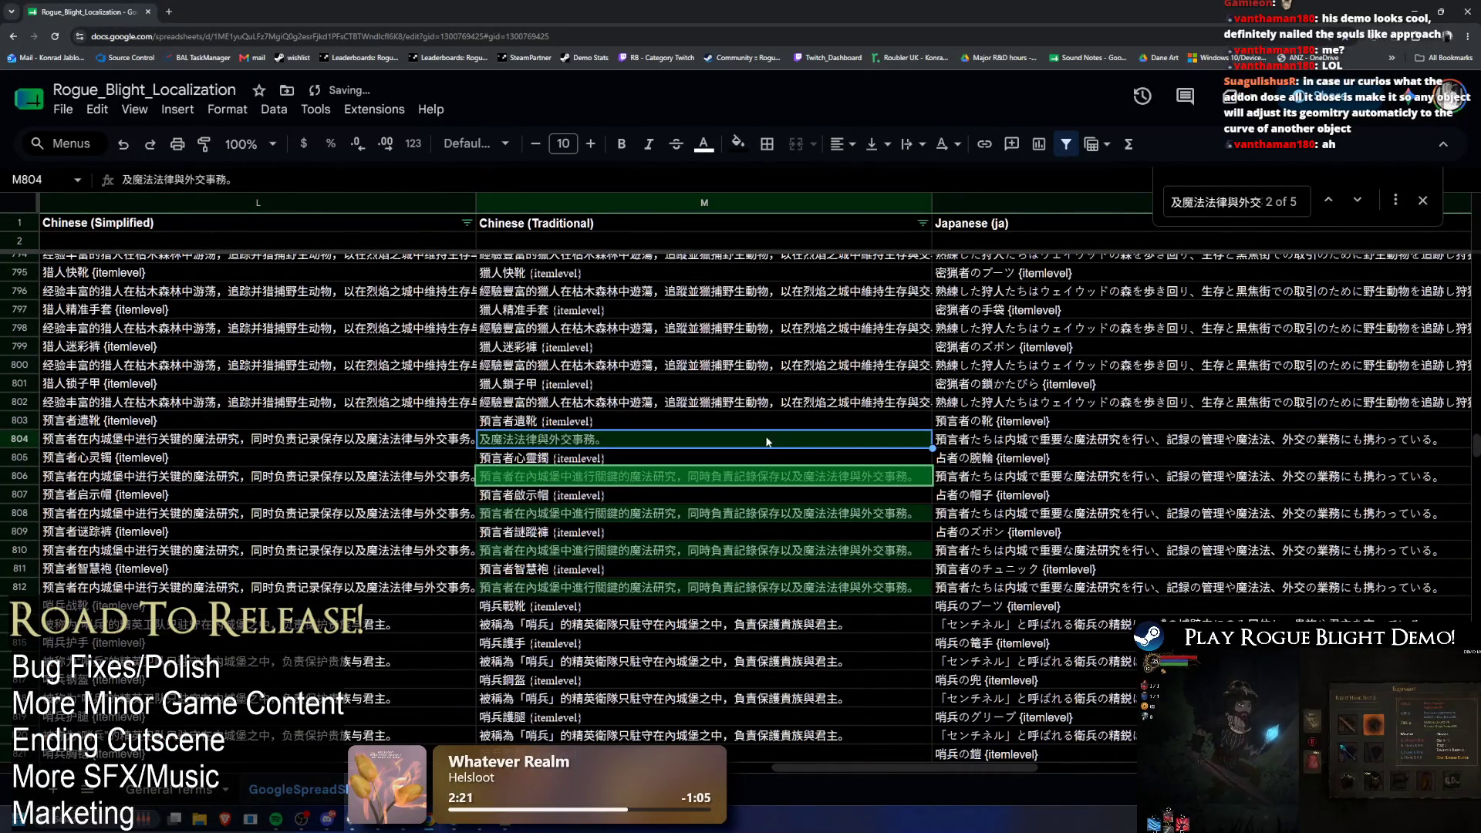
click(1414, 9)
click(723, 33)
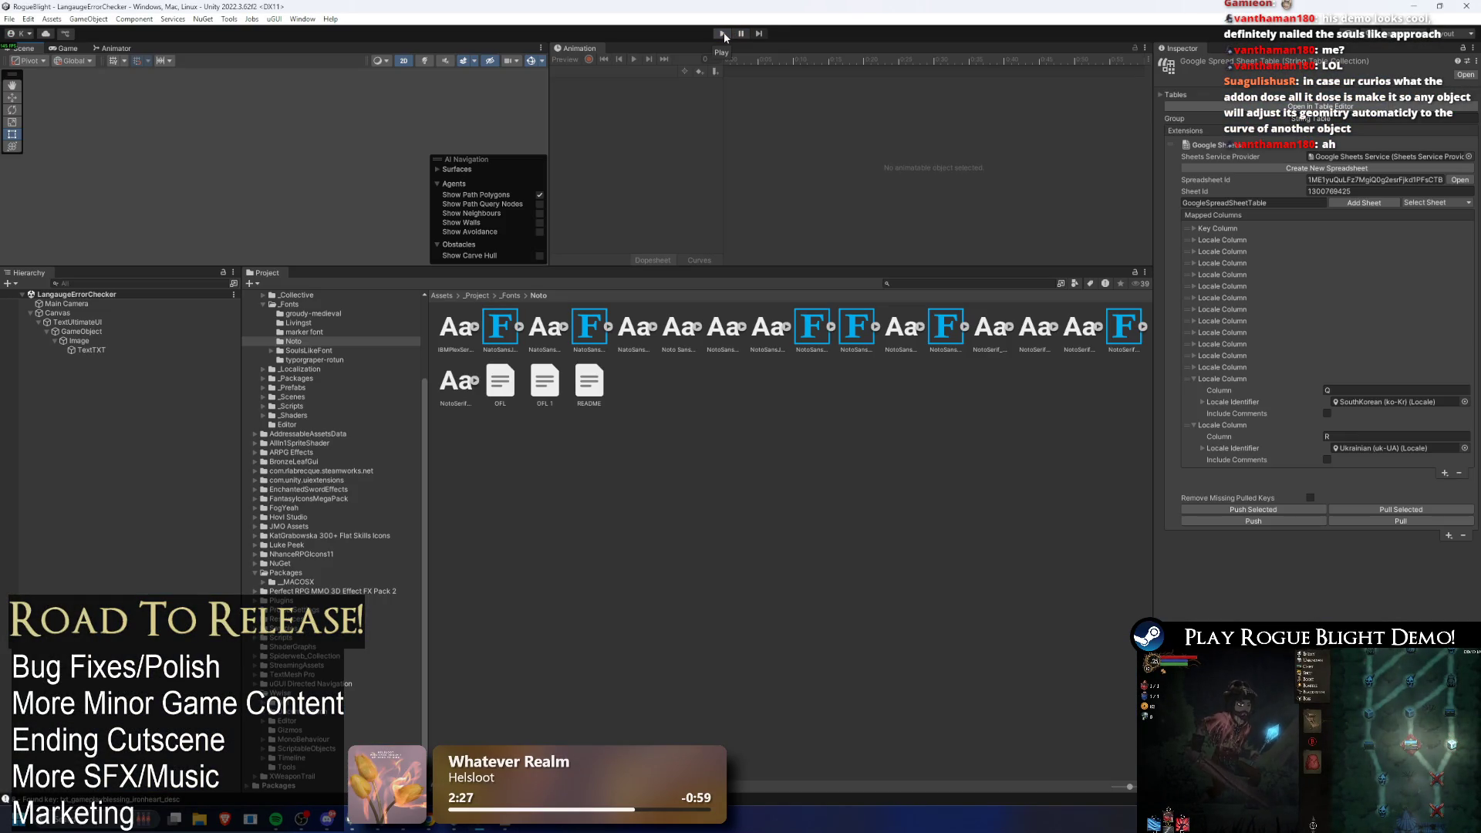
Step: Run the LanguageErrorChecker scene, stop it, and open the Console of found localization keys
click(723, 33)
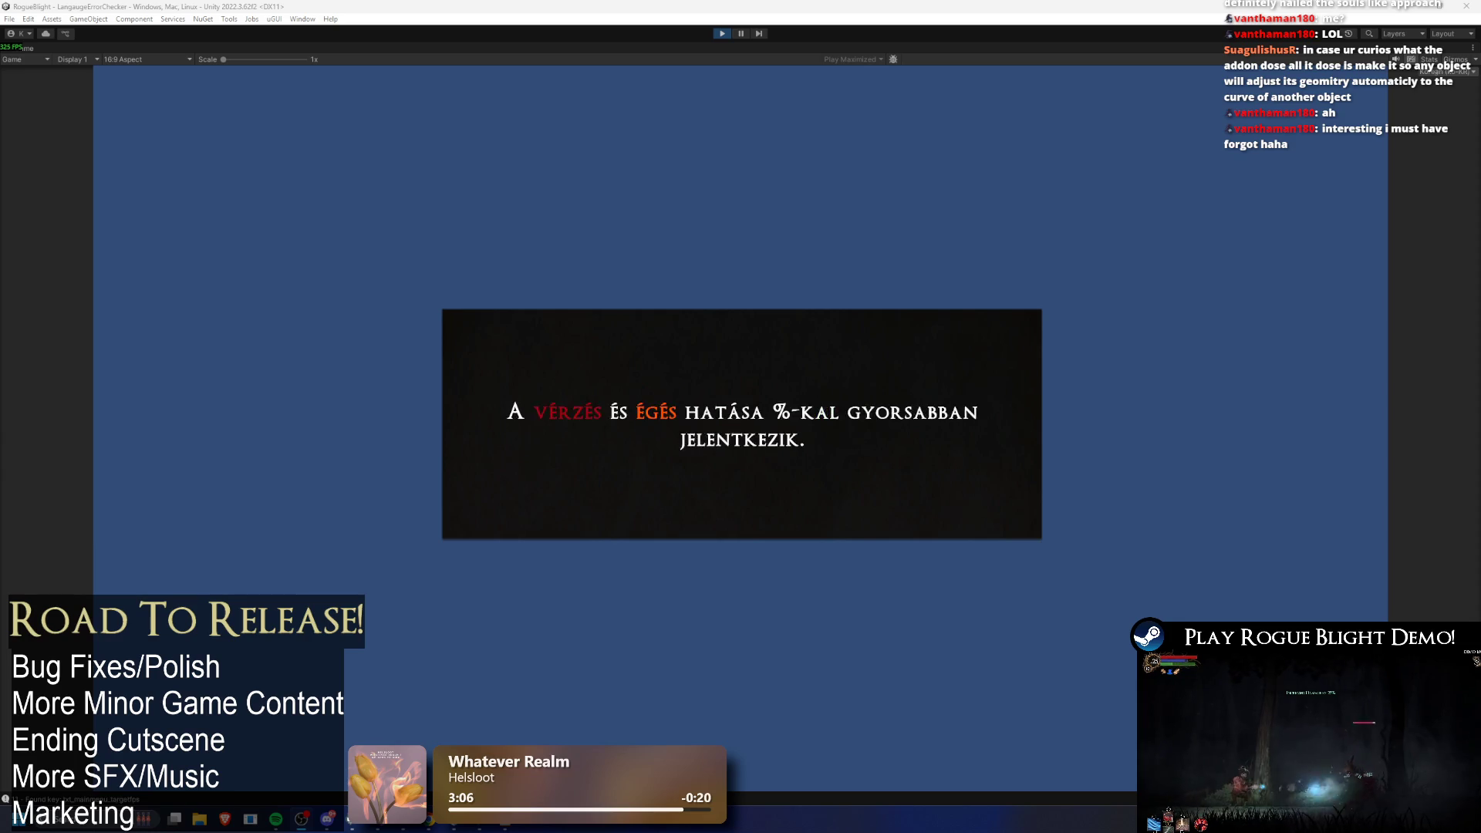
click(720, 34)
click(169, 801)
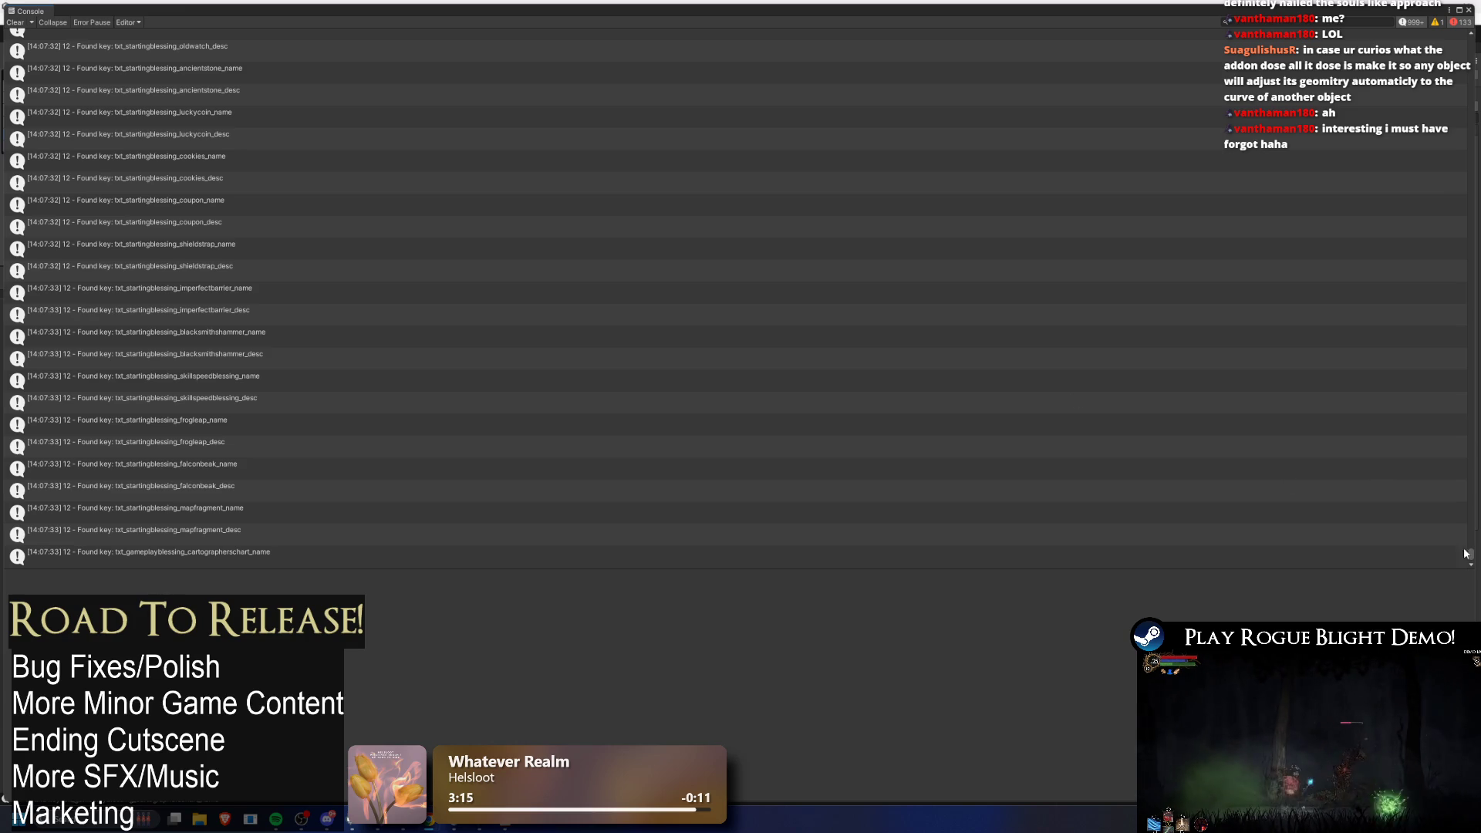
drag(1472, 549, 1471, 40)
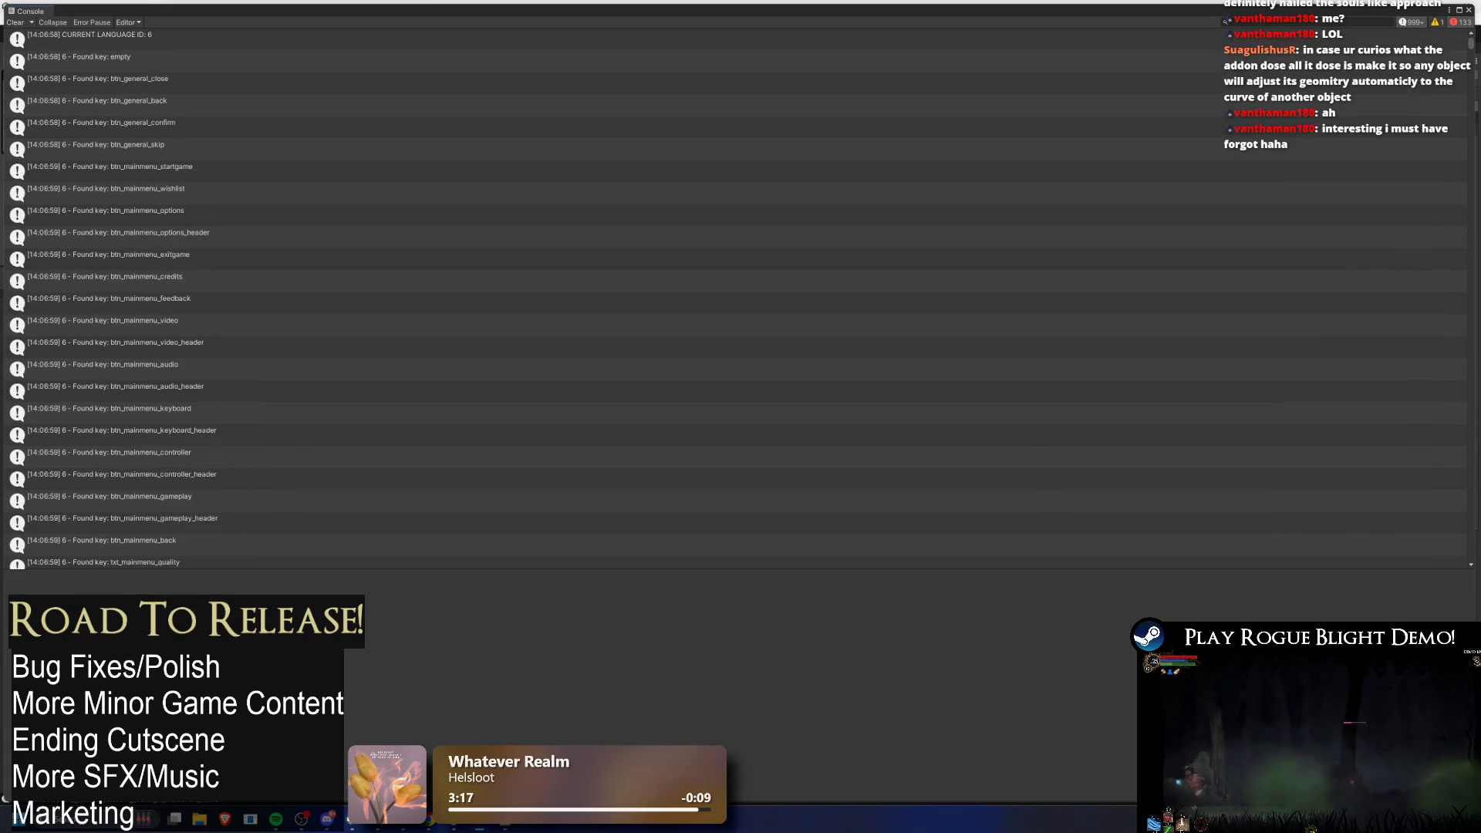
scroll(740, 301, down, 15)
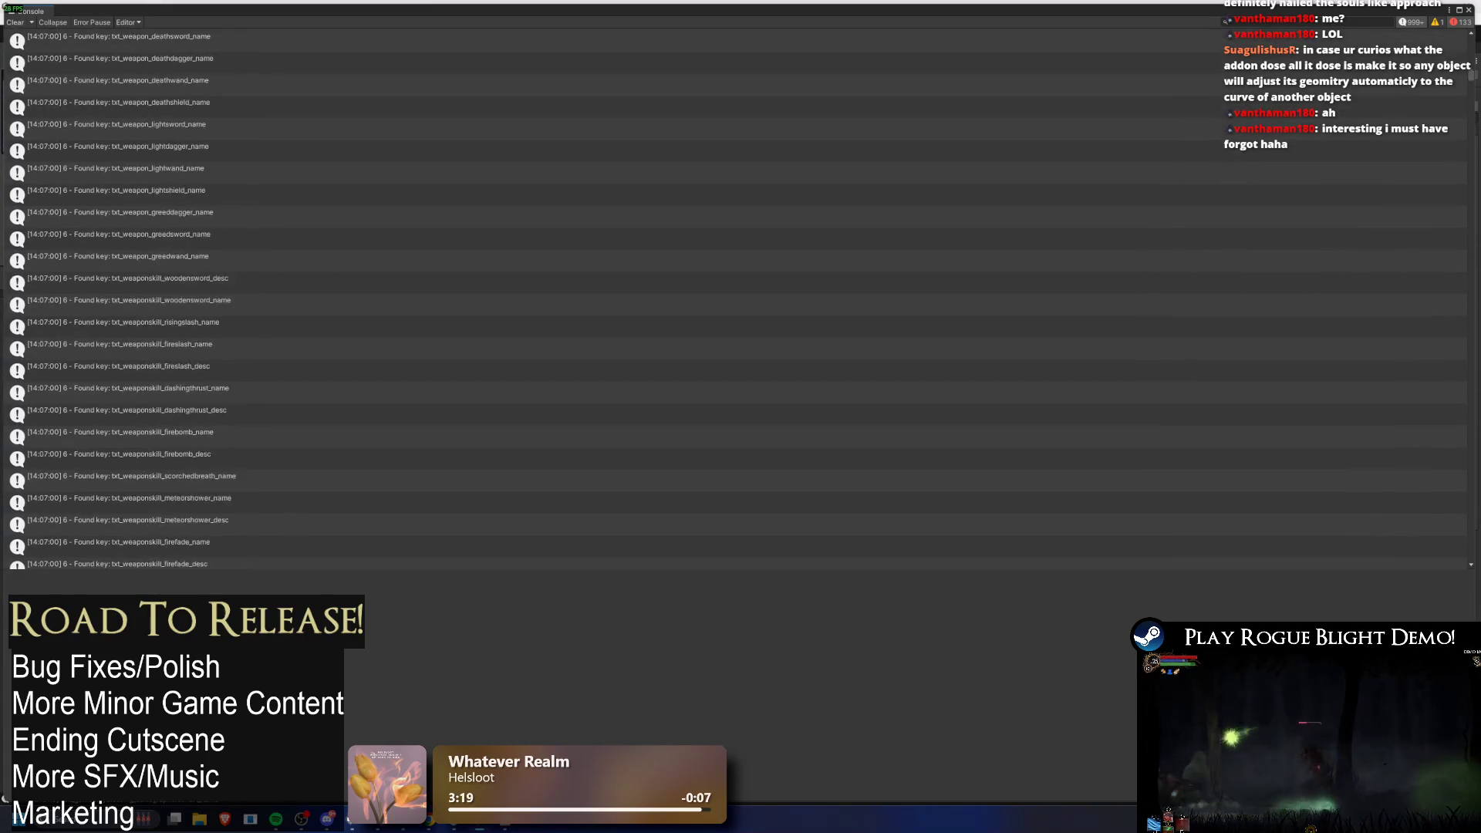
scroll(741, 301, down, 20)
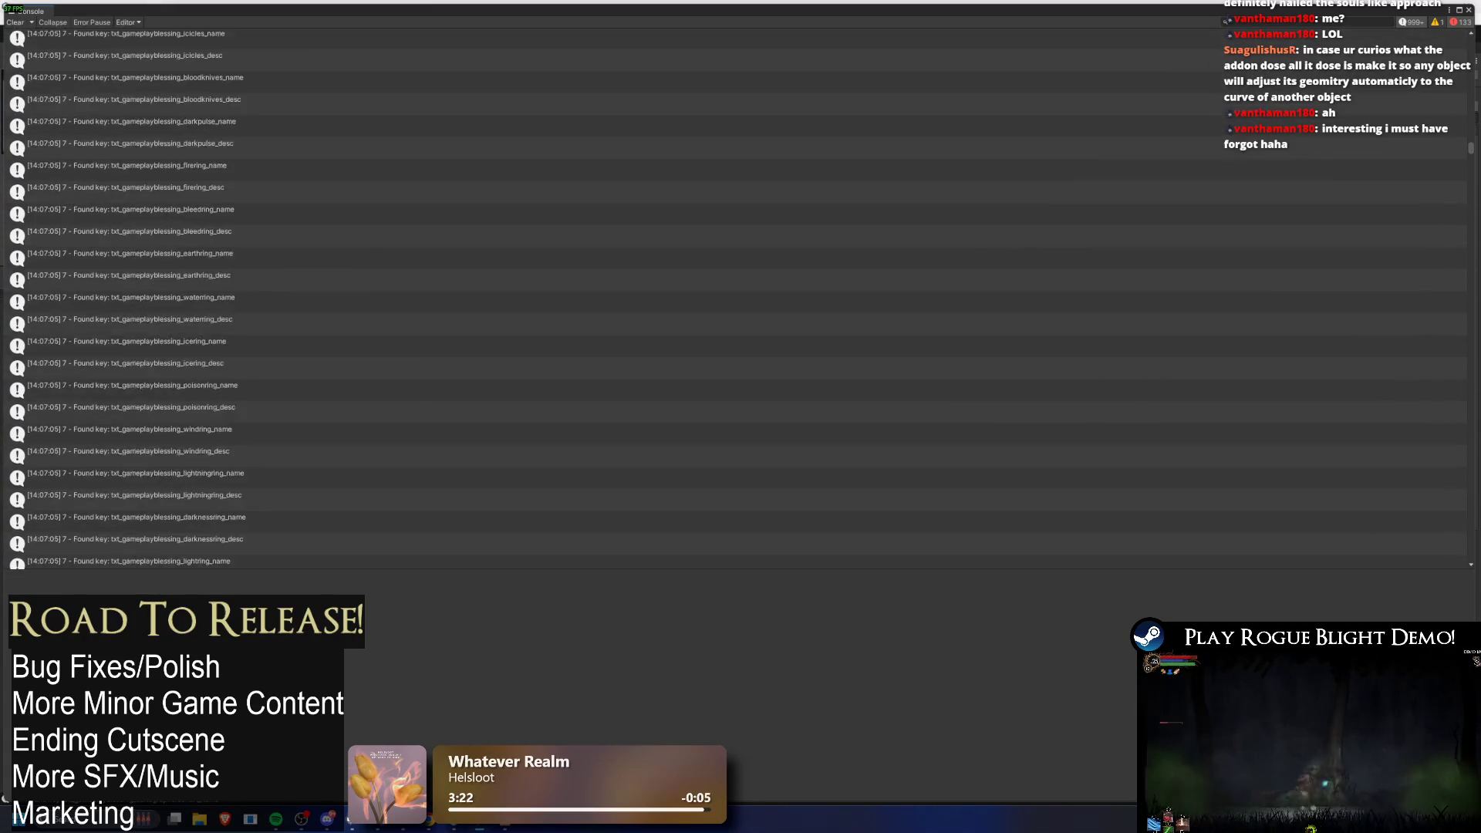
scroll(740, 301, up, 10)
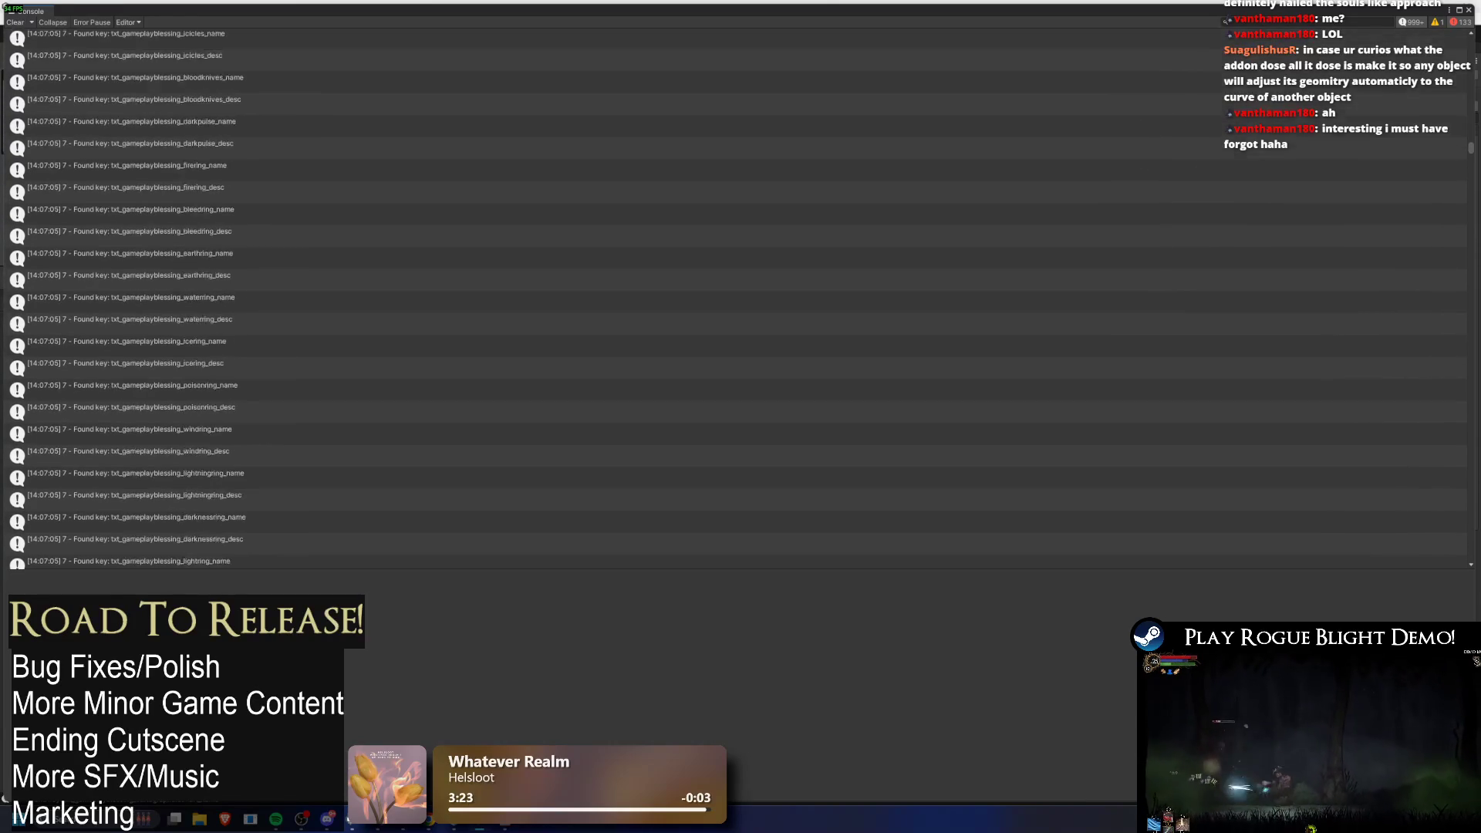
scroll(740, 301, up, 10)
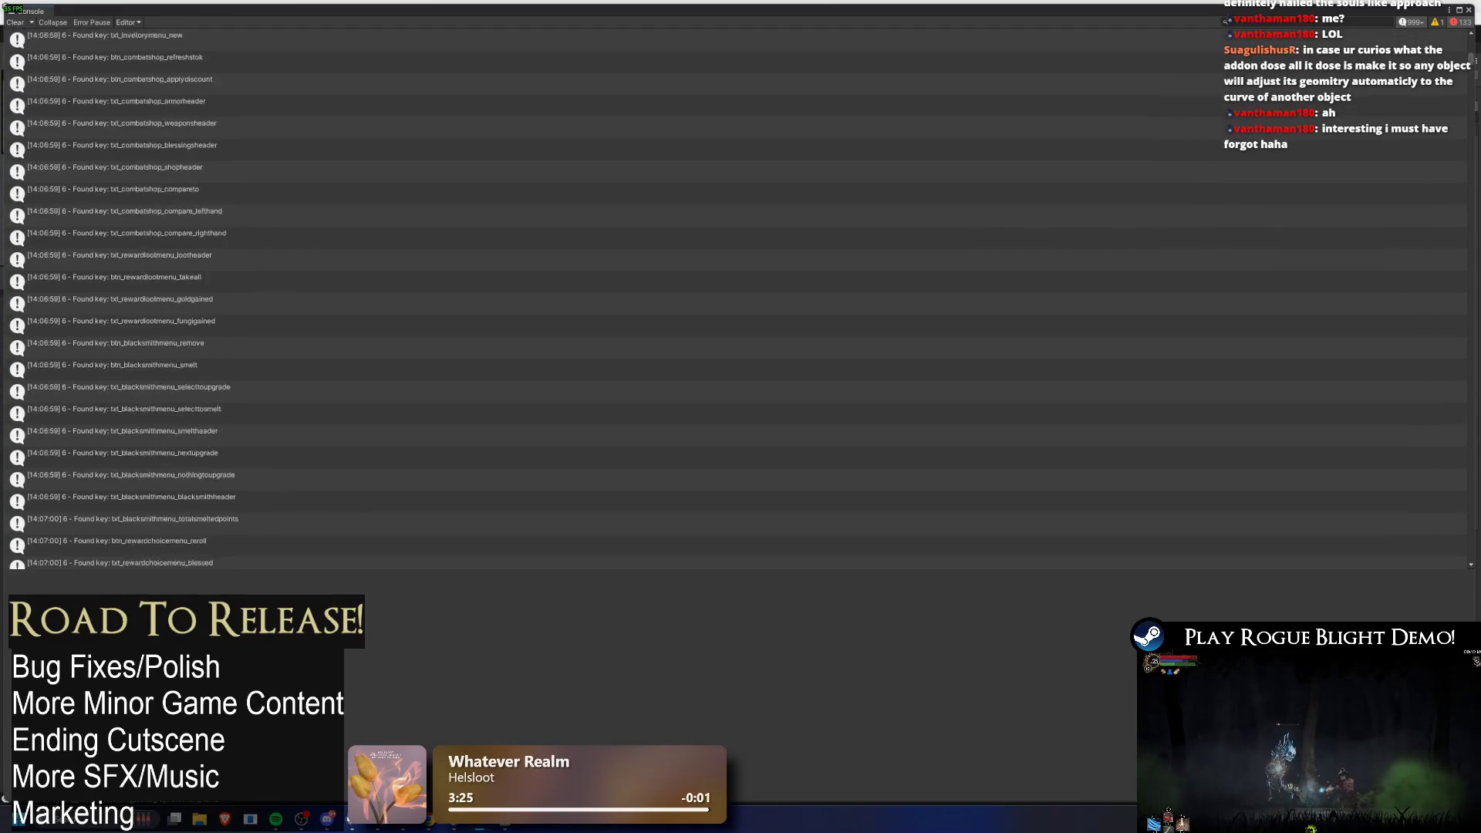
scroll(1065, 197, up, 8)
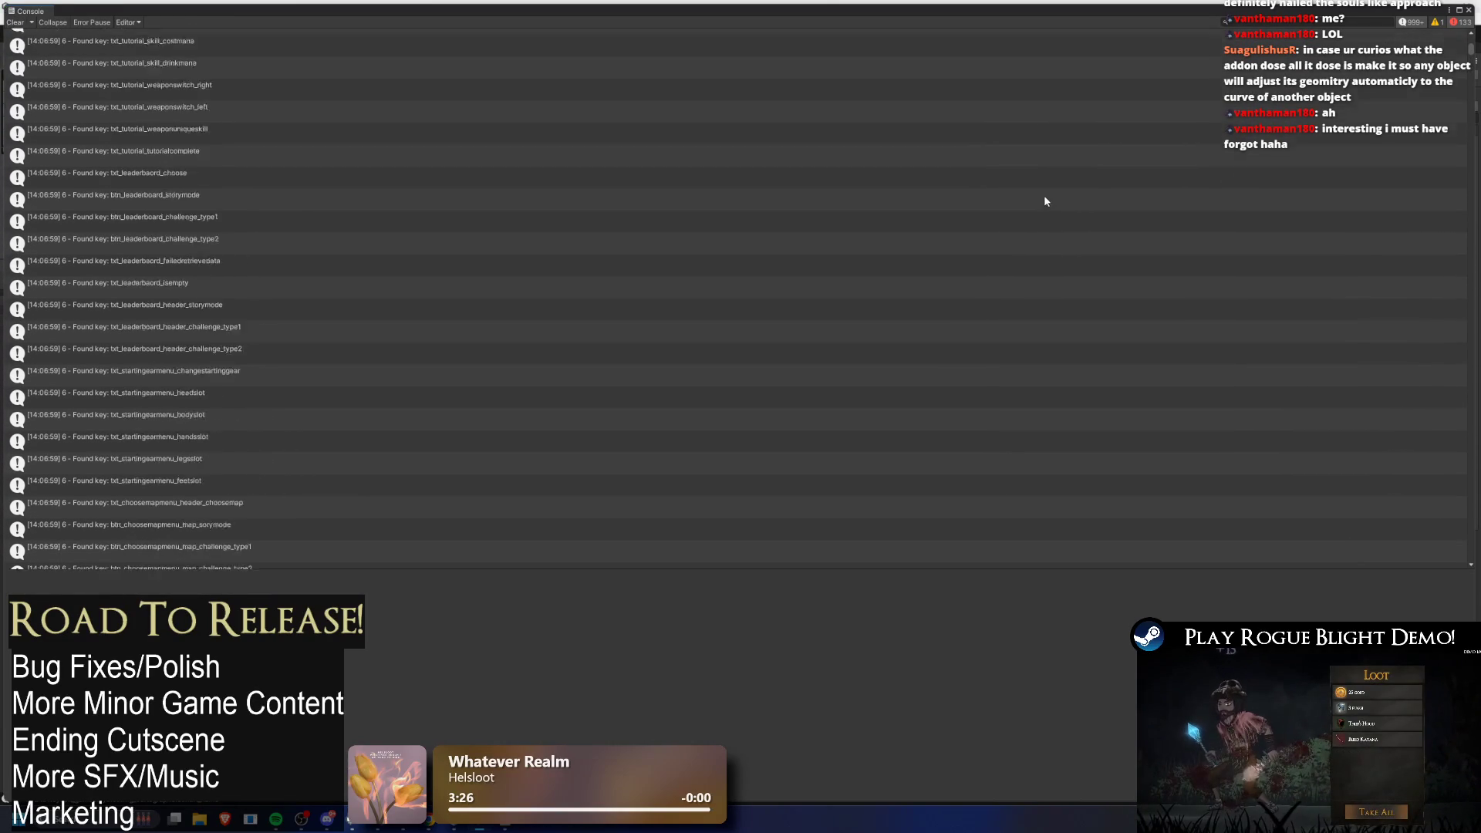
scroll(1033, 224, up, 10)
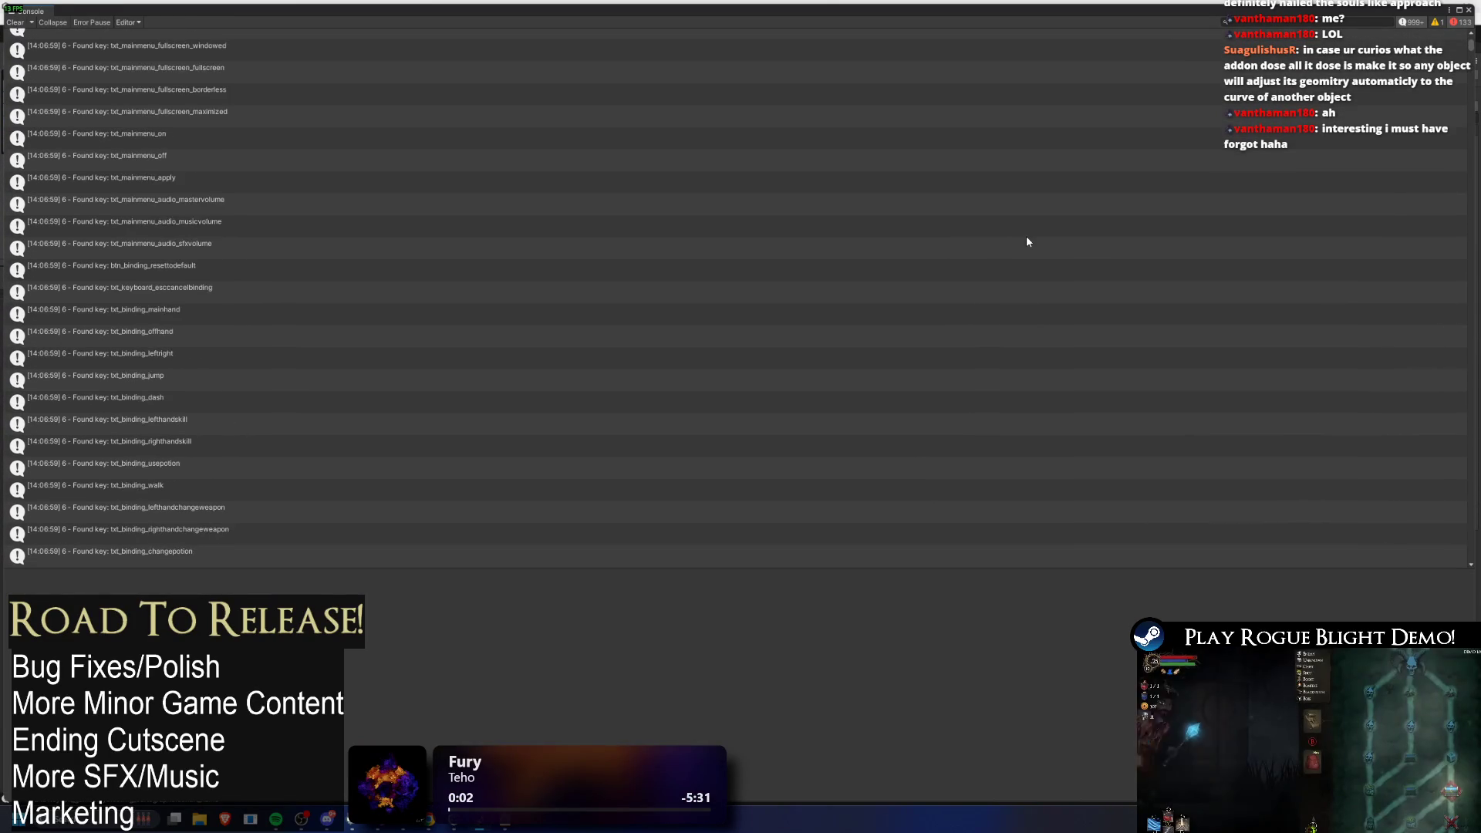
scroll(1030, 233, up, 5)
scroll(765, 224, down, 8)
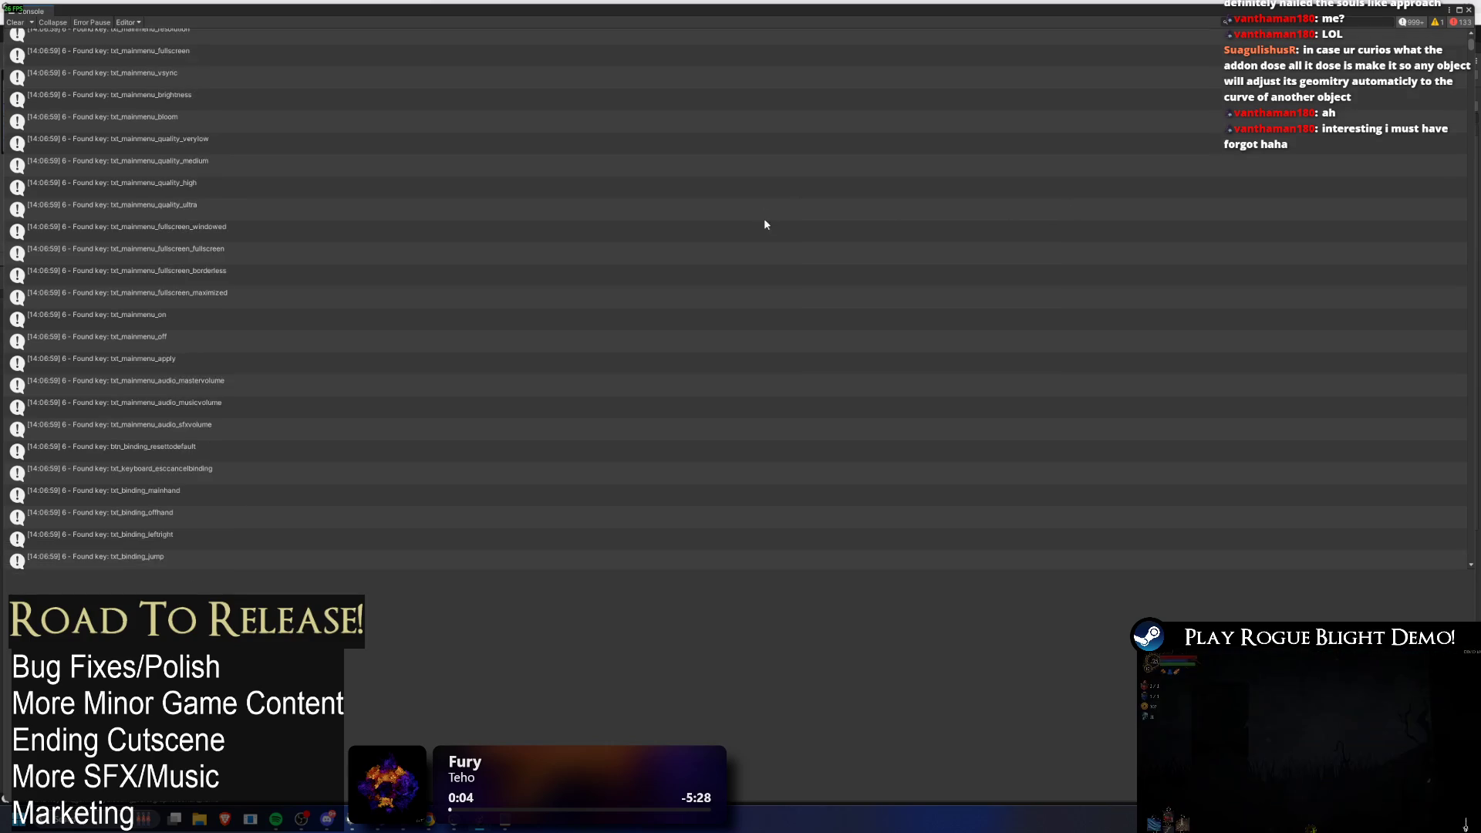
scroll(294, 446, down, 10)
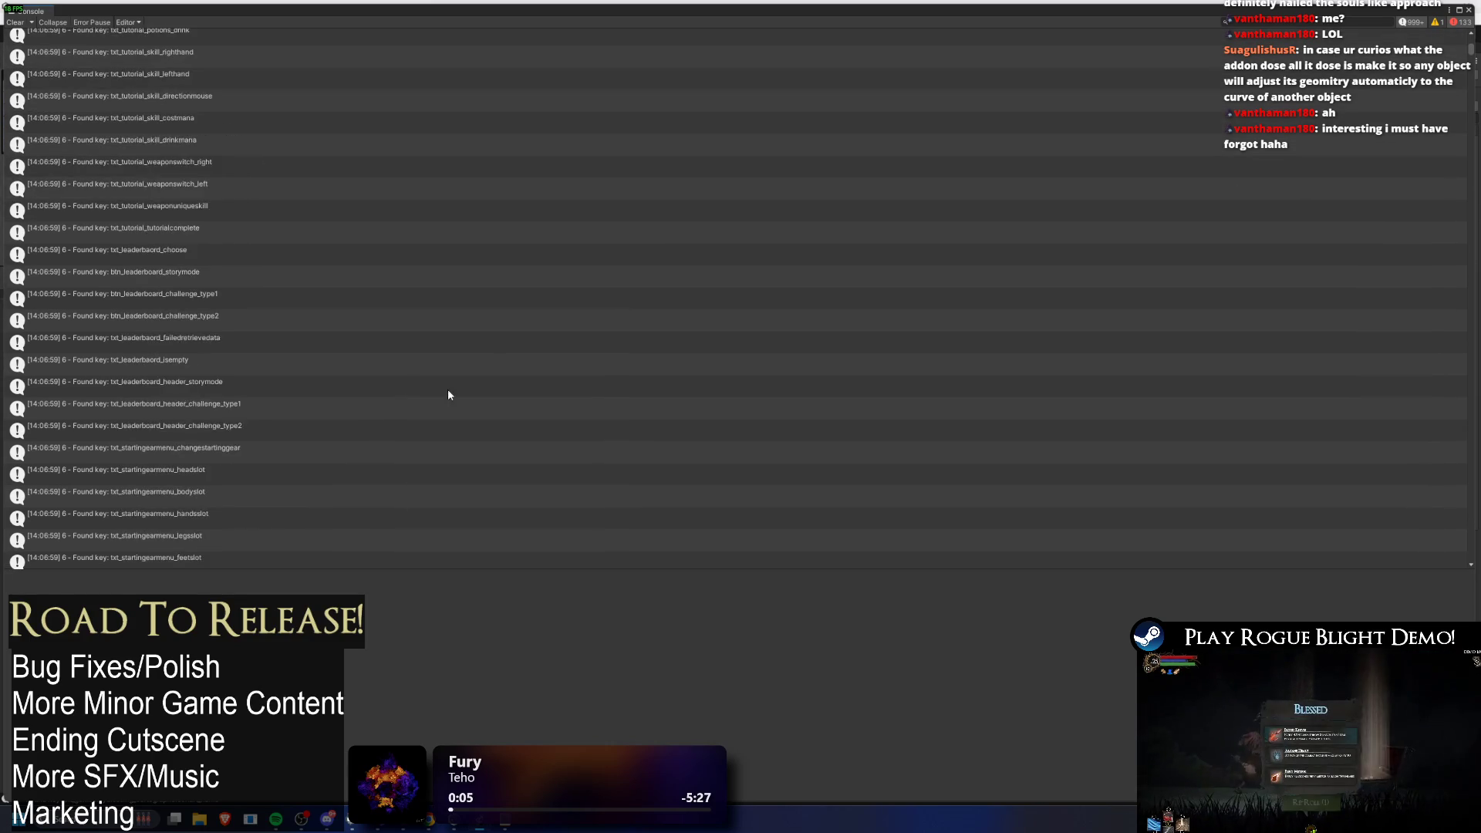
scroll(717, 291, up, 10)
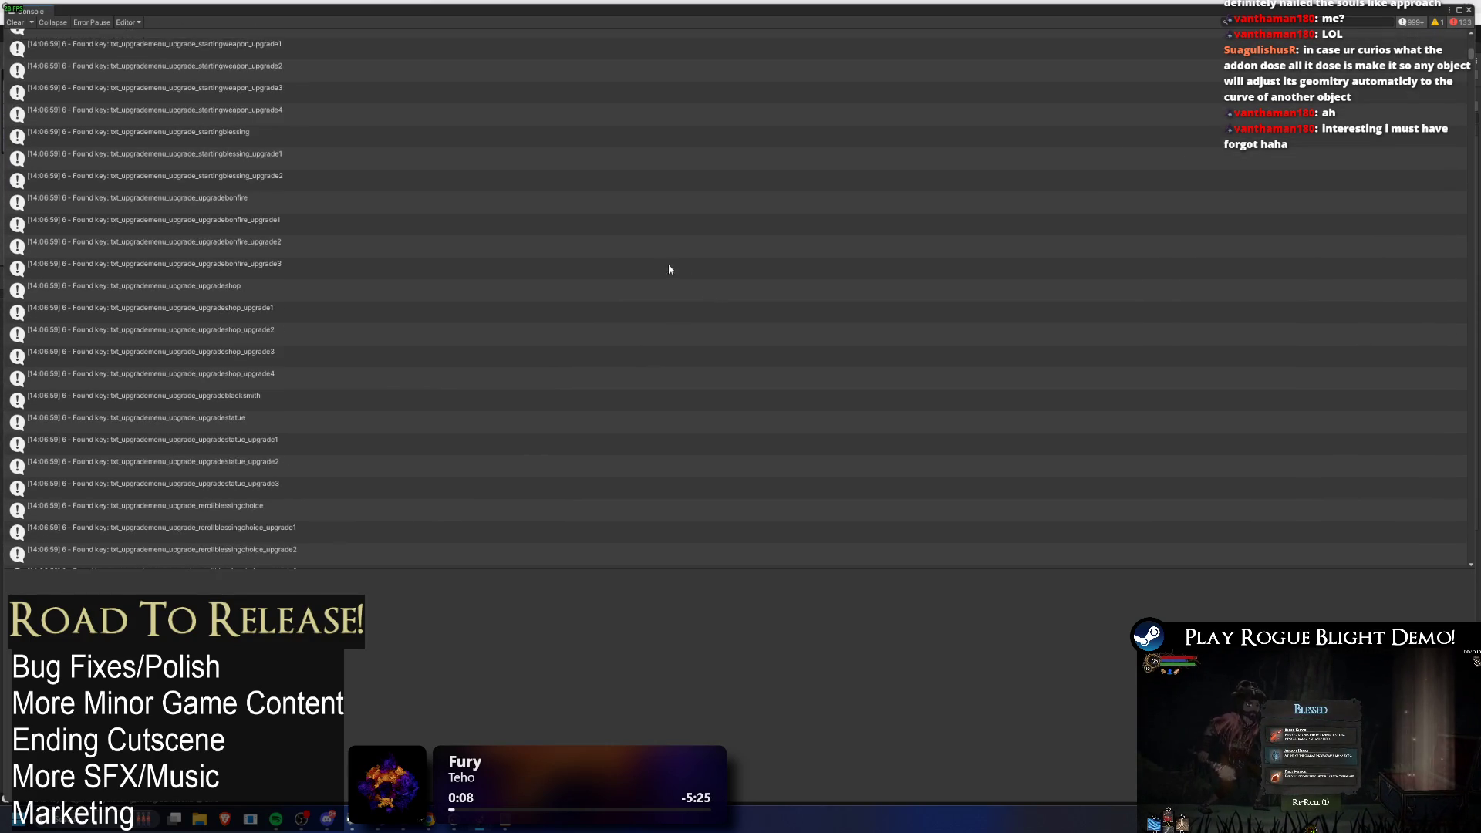
scroll(702, 362, down, 10)
scroll(702, 340, down, 10)
scroll(788, 237, down, 10)
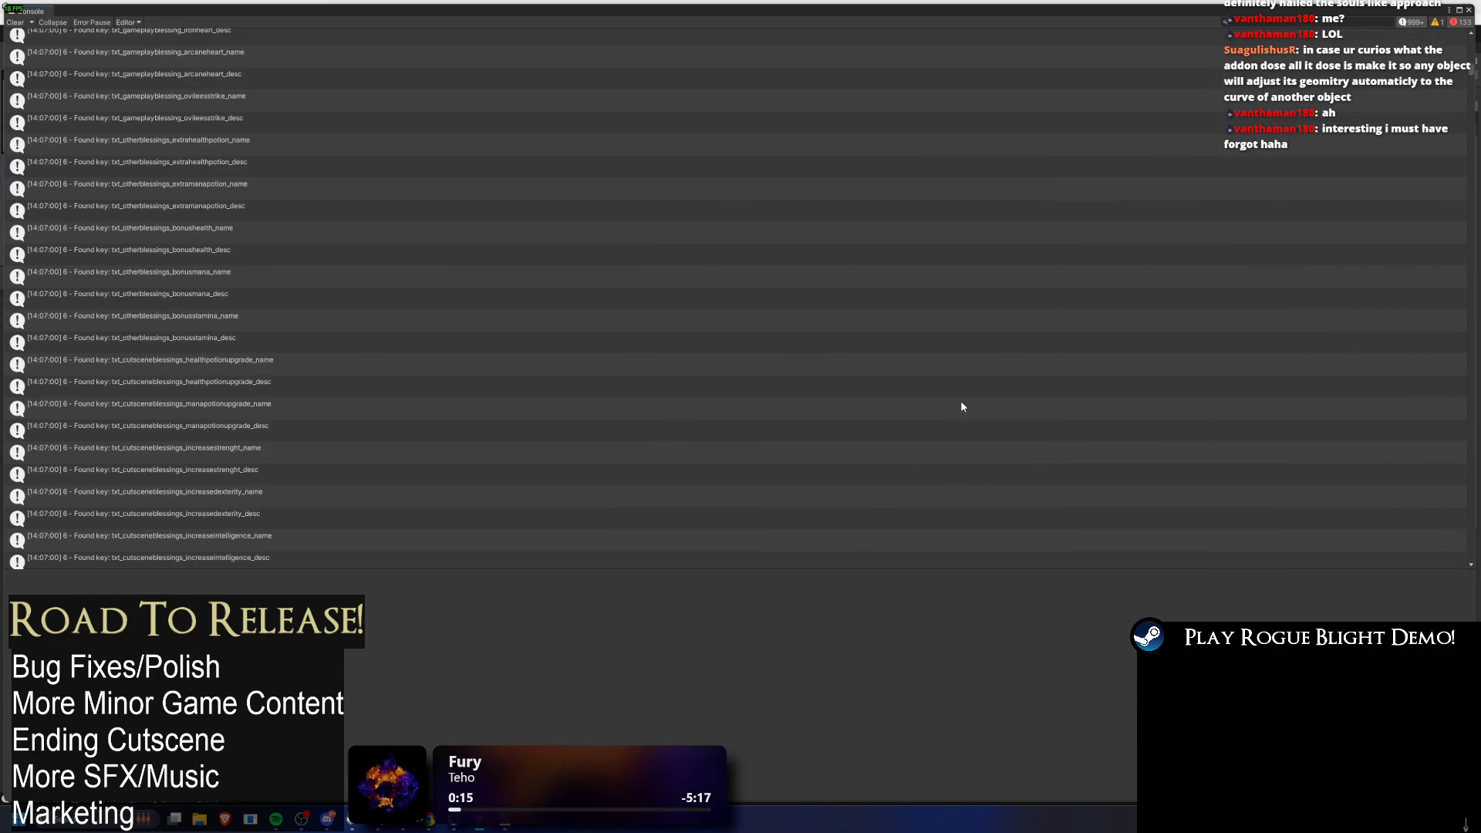
scroll(783, 451, down, 10)
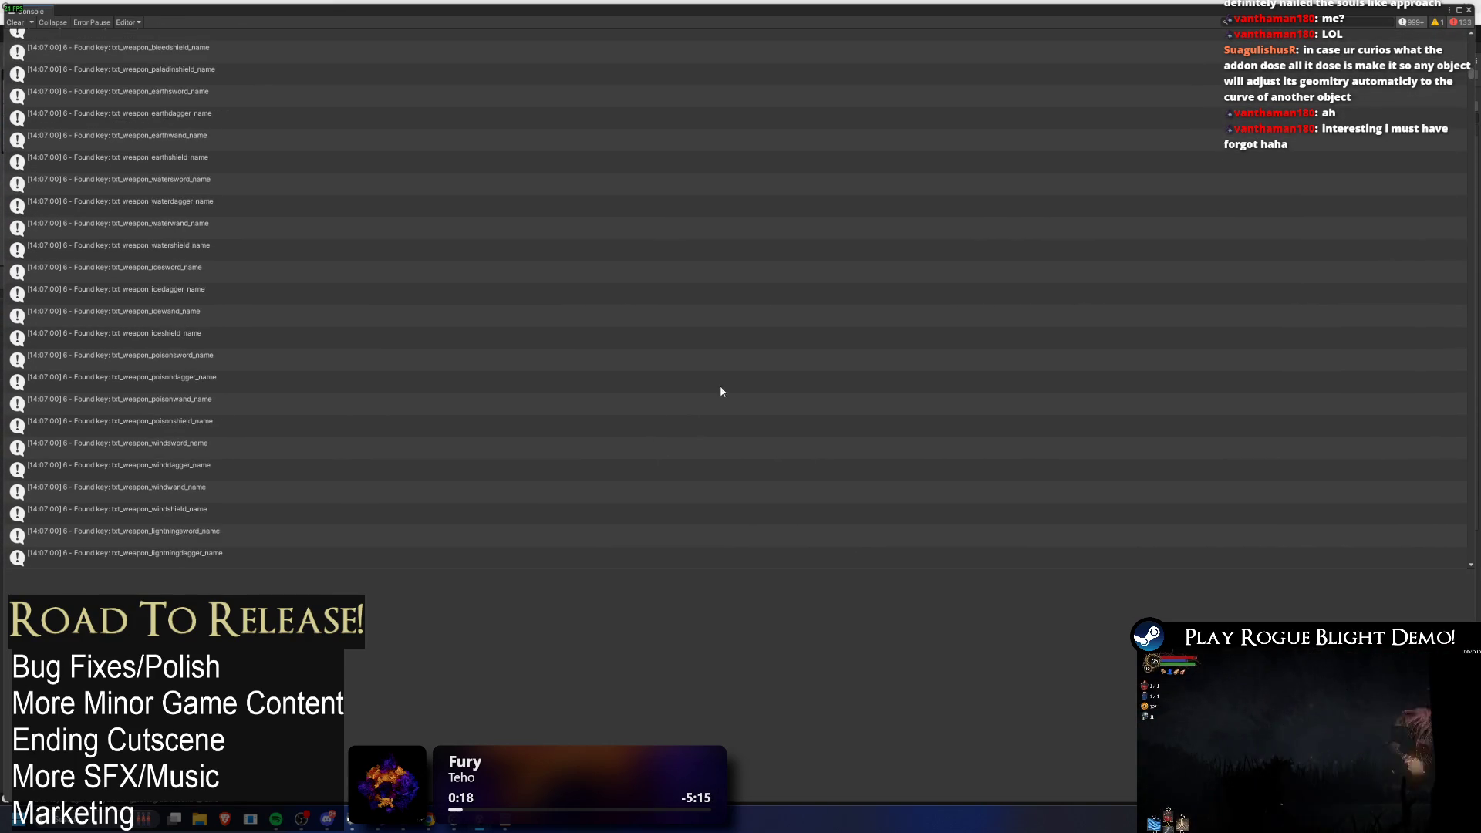
scroll(699, 376, down, 10)
scroll(699, 417, down, 10)
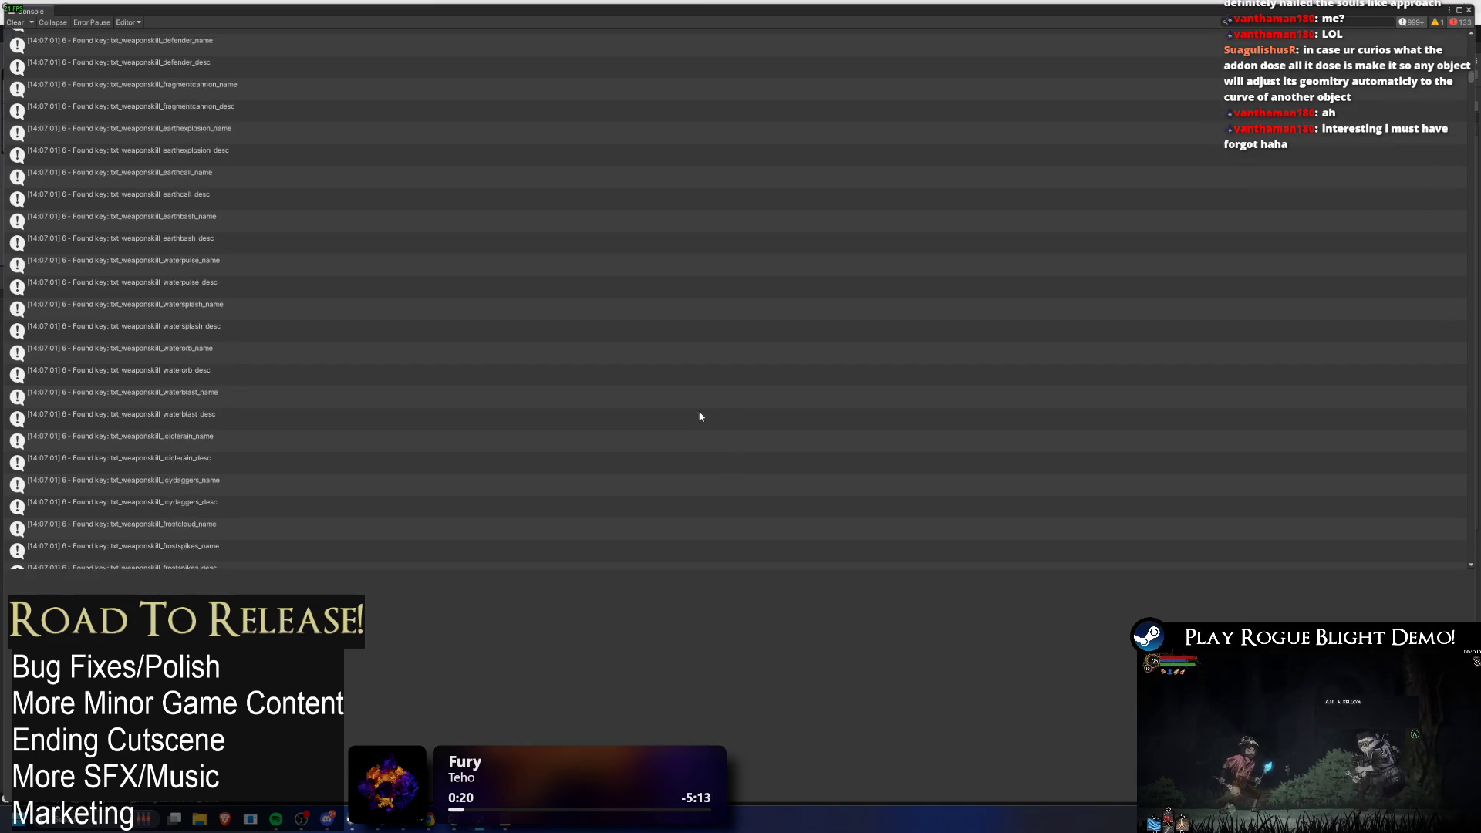
scroll(703, 416, down, 10)
scroll(460, 403, down, 10)
scroll(260, 293, down, 10)
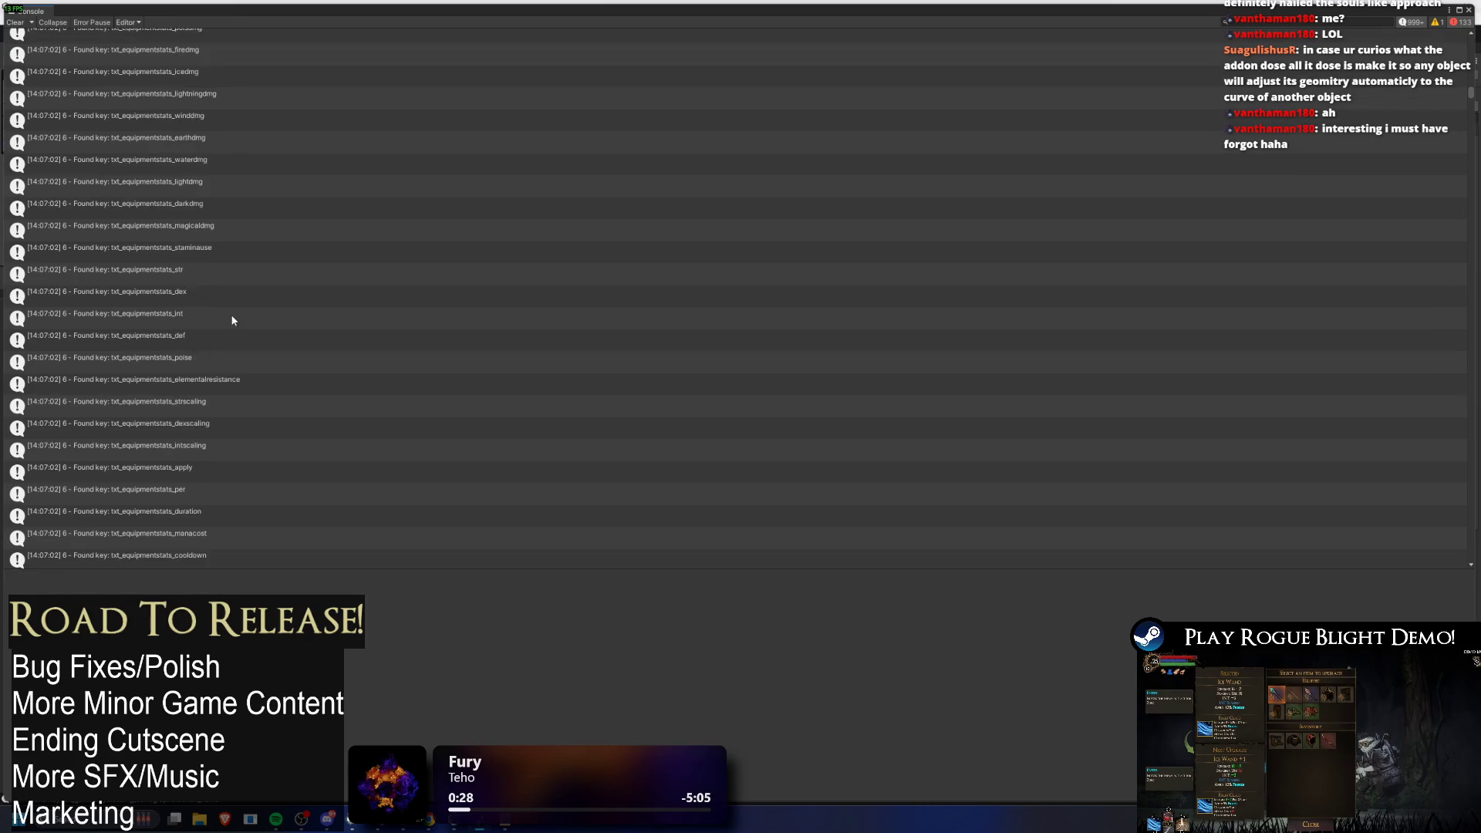
scroll(233, 301, down, 10)
scroll(236, 281, down, 10)
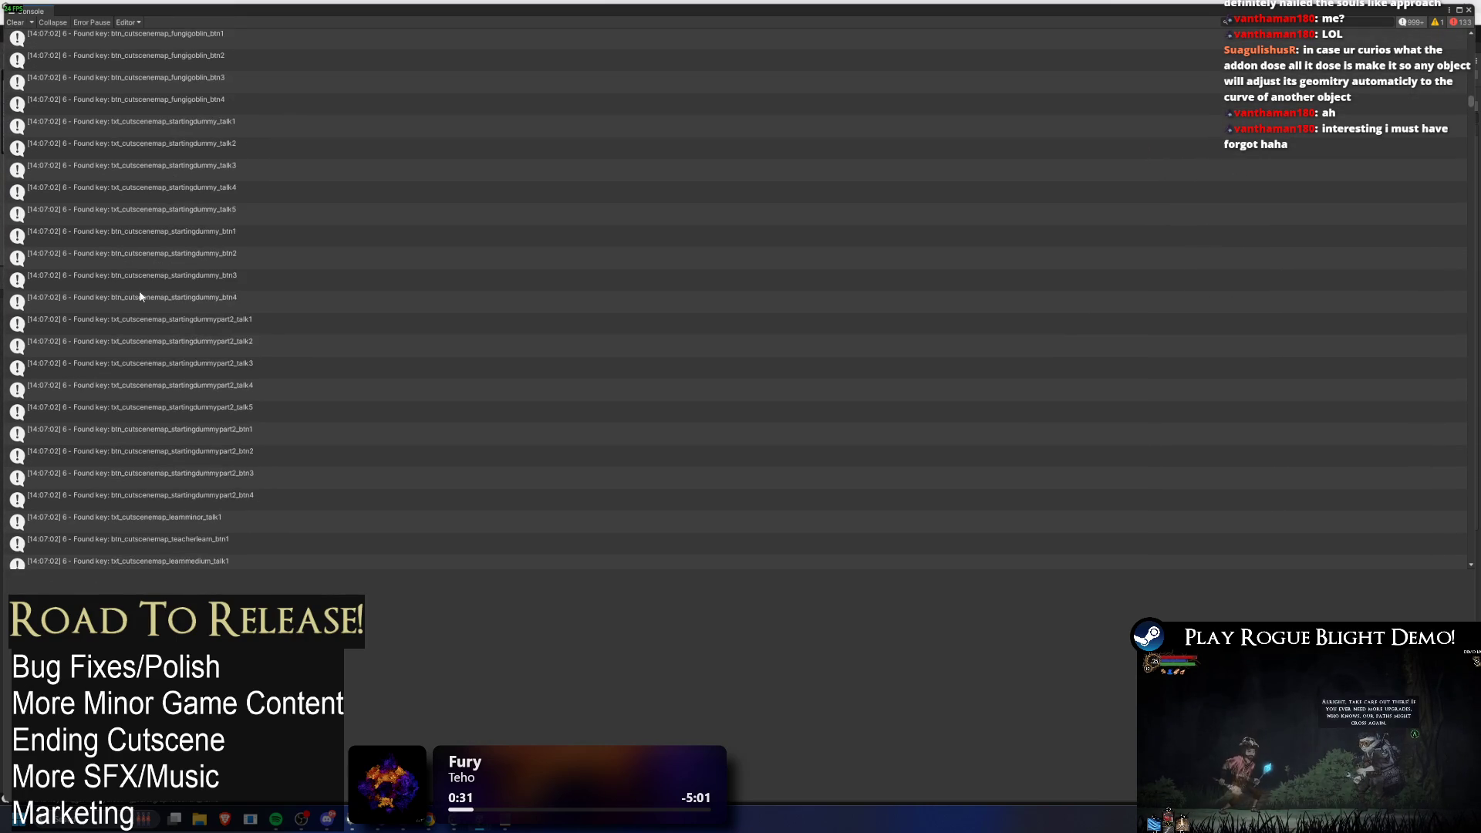
scroll(140, 296, down, 10)
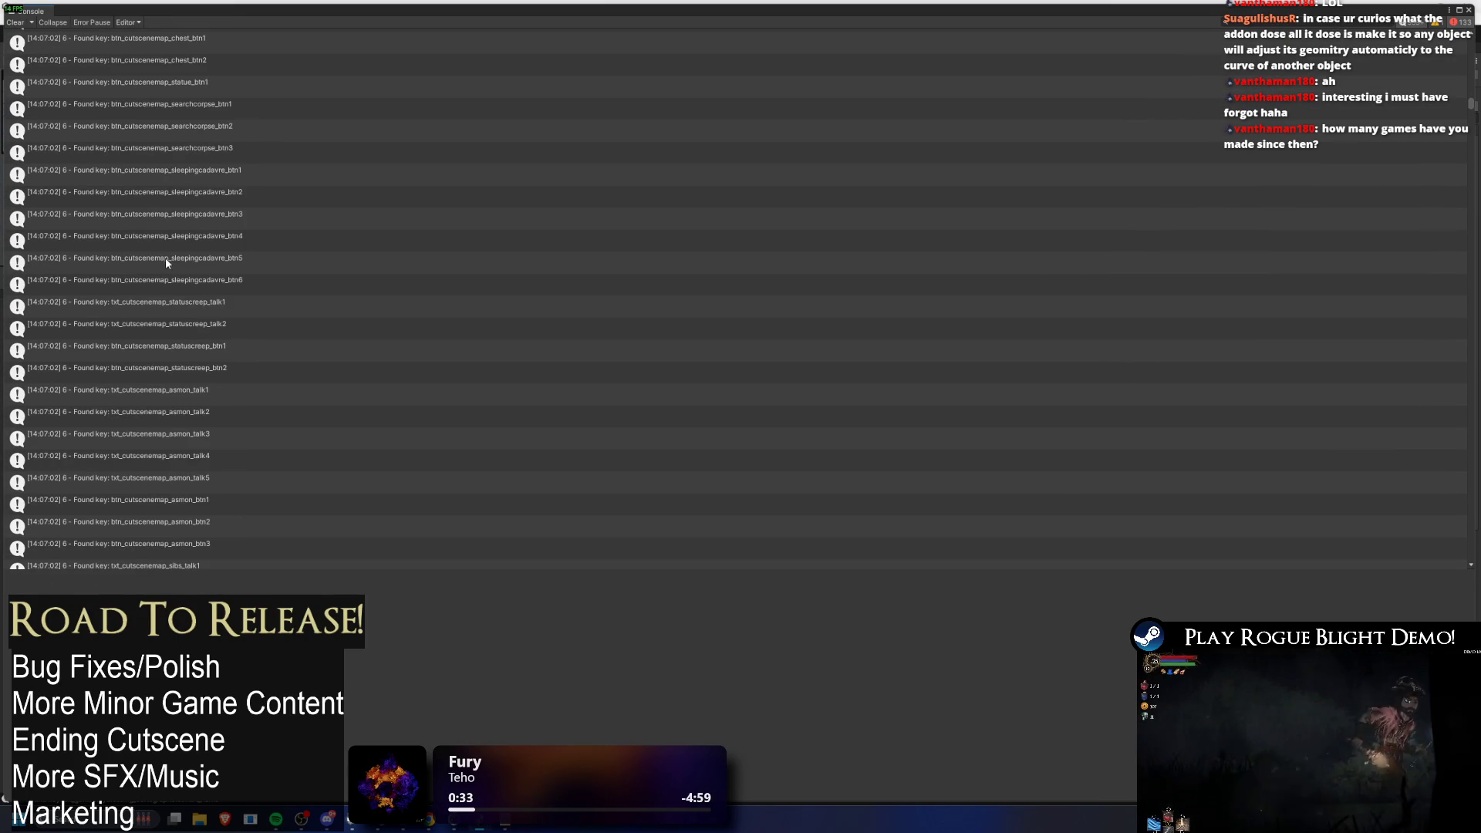
scroll(166, 261, down, 6)
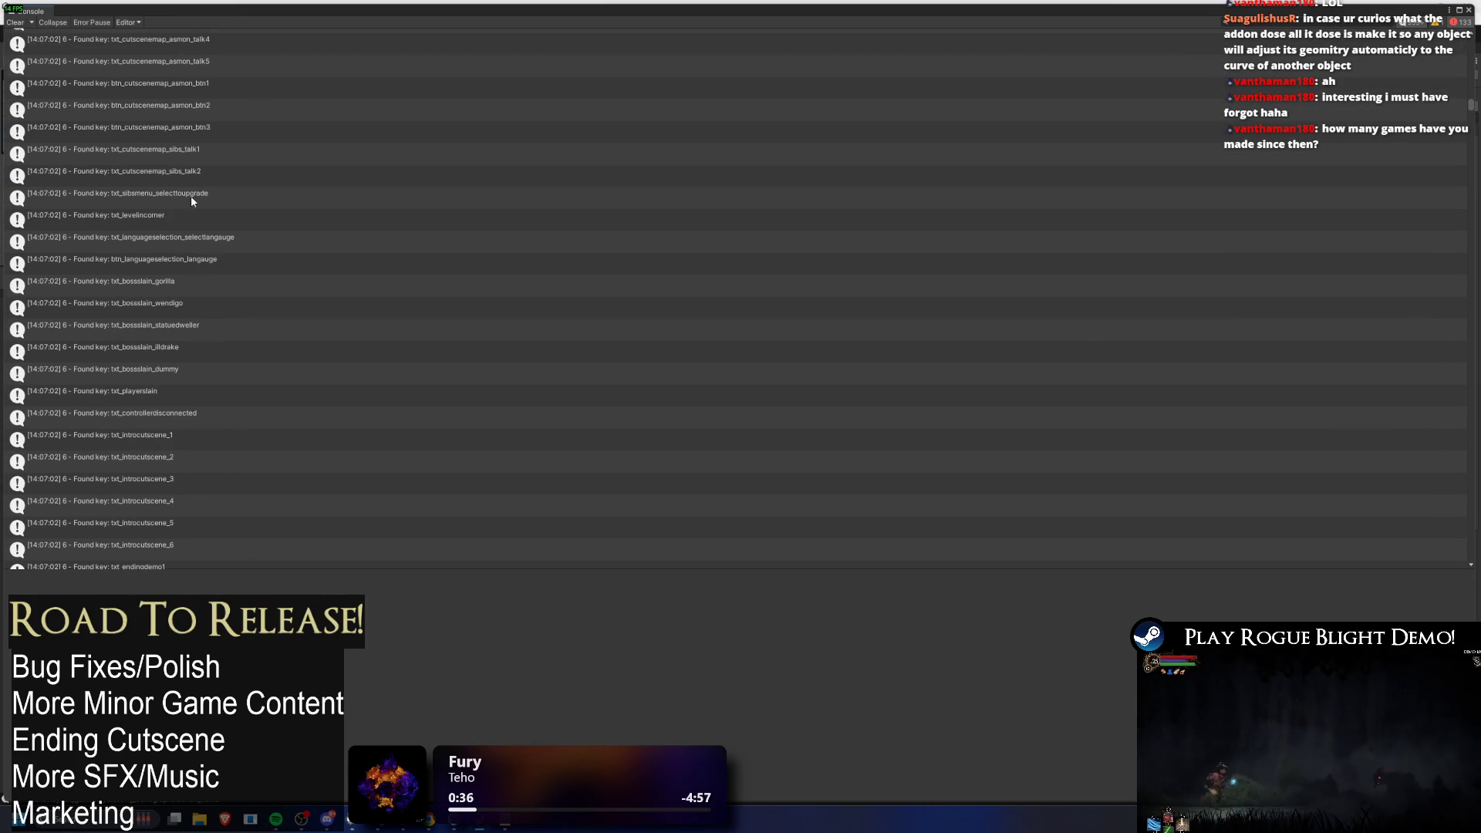
scroll(203, 216, down, 10)
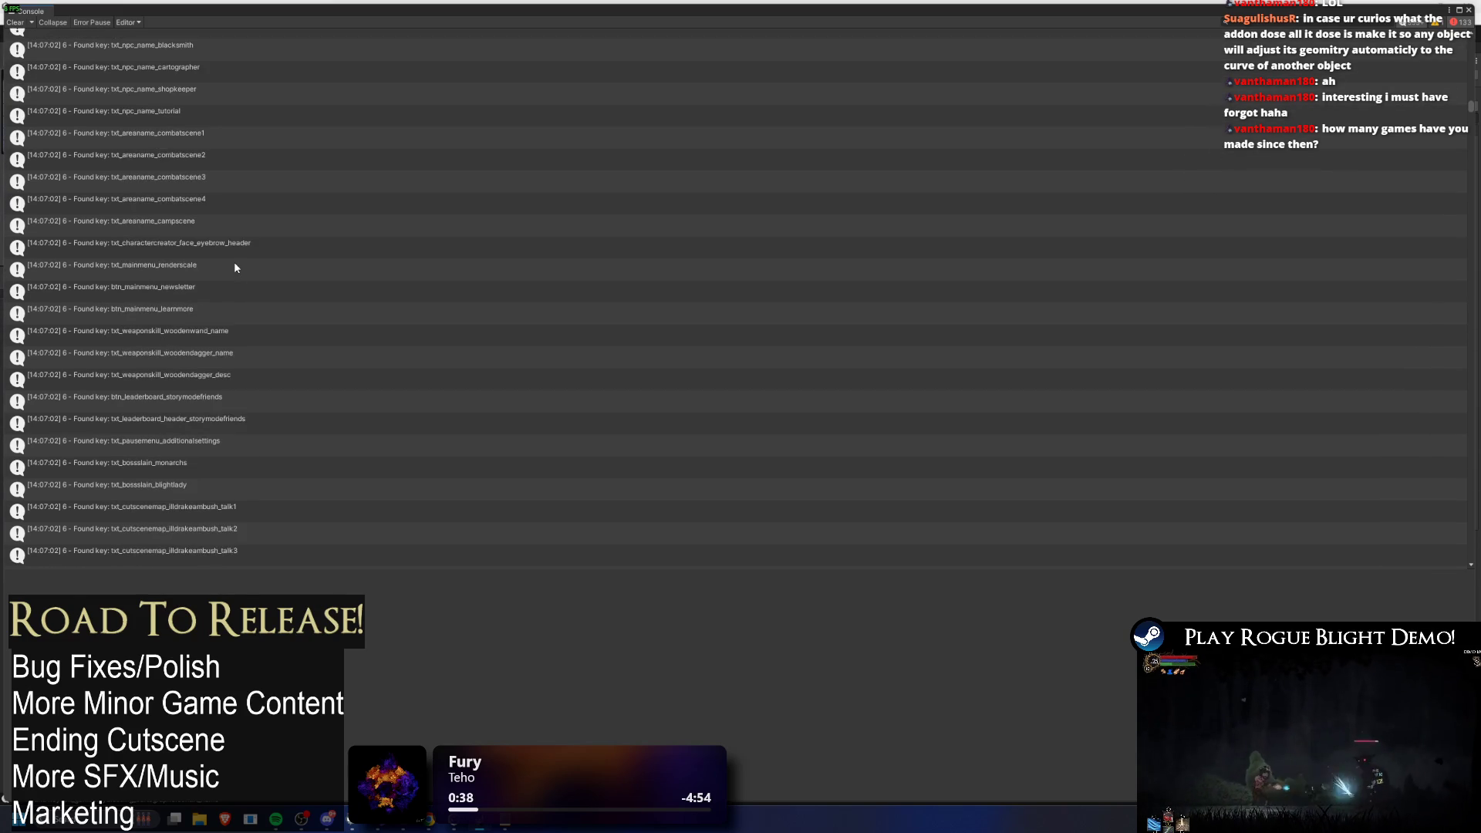
scroll(236, 298, down, 10)
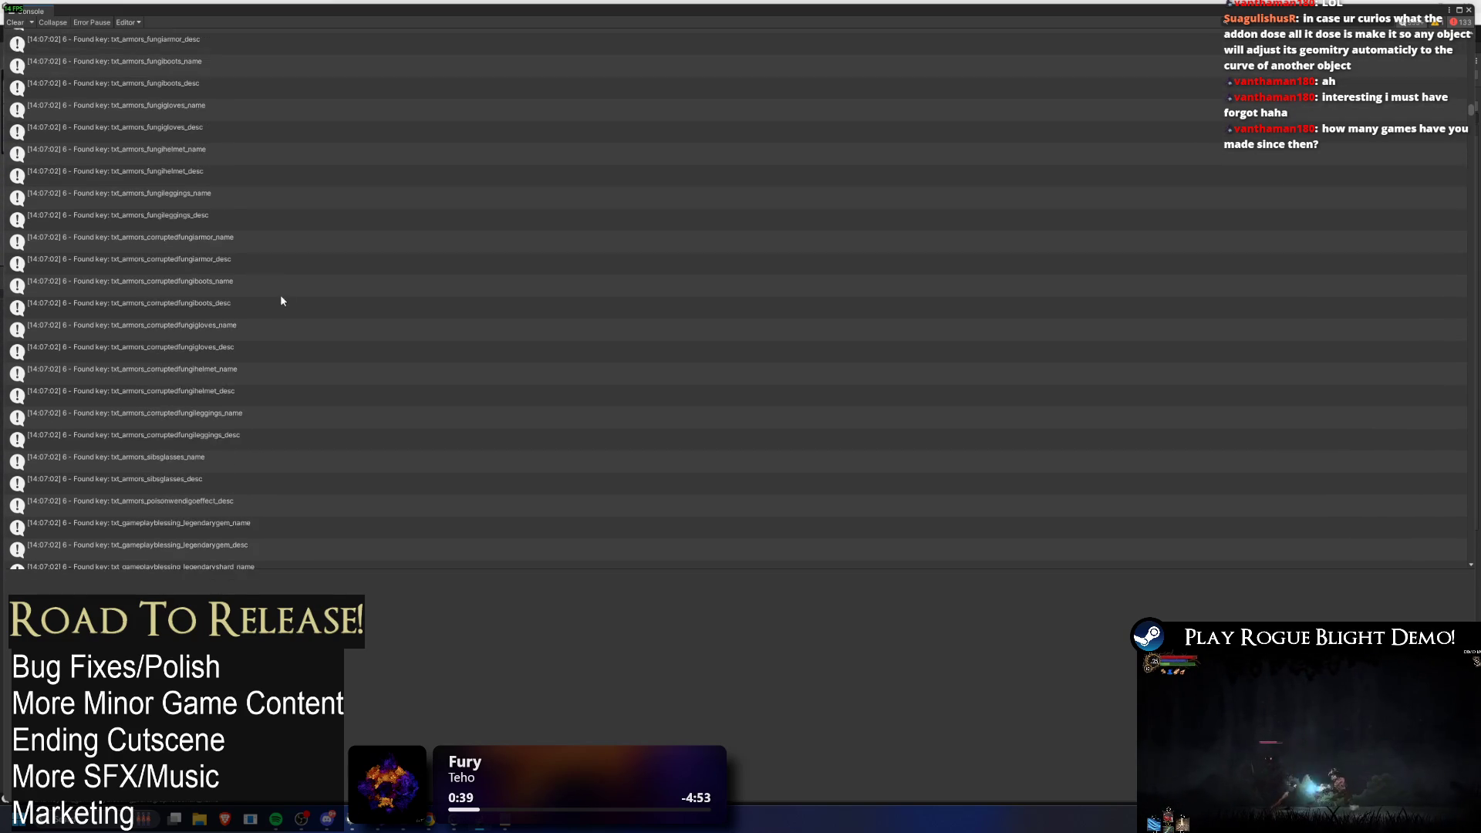
scroll(287, 285, down, 10)
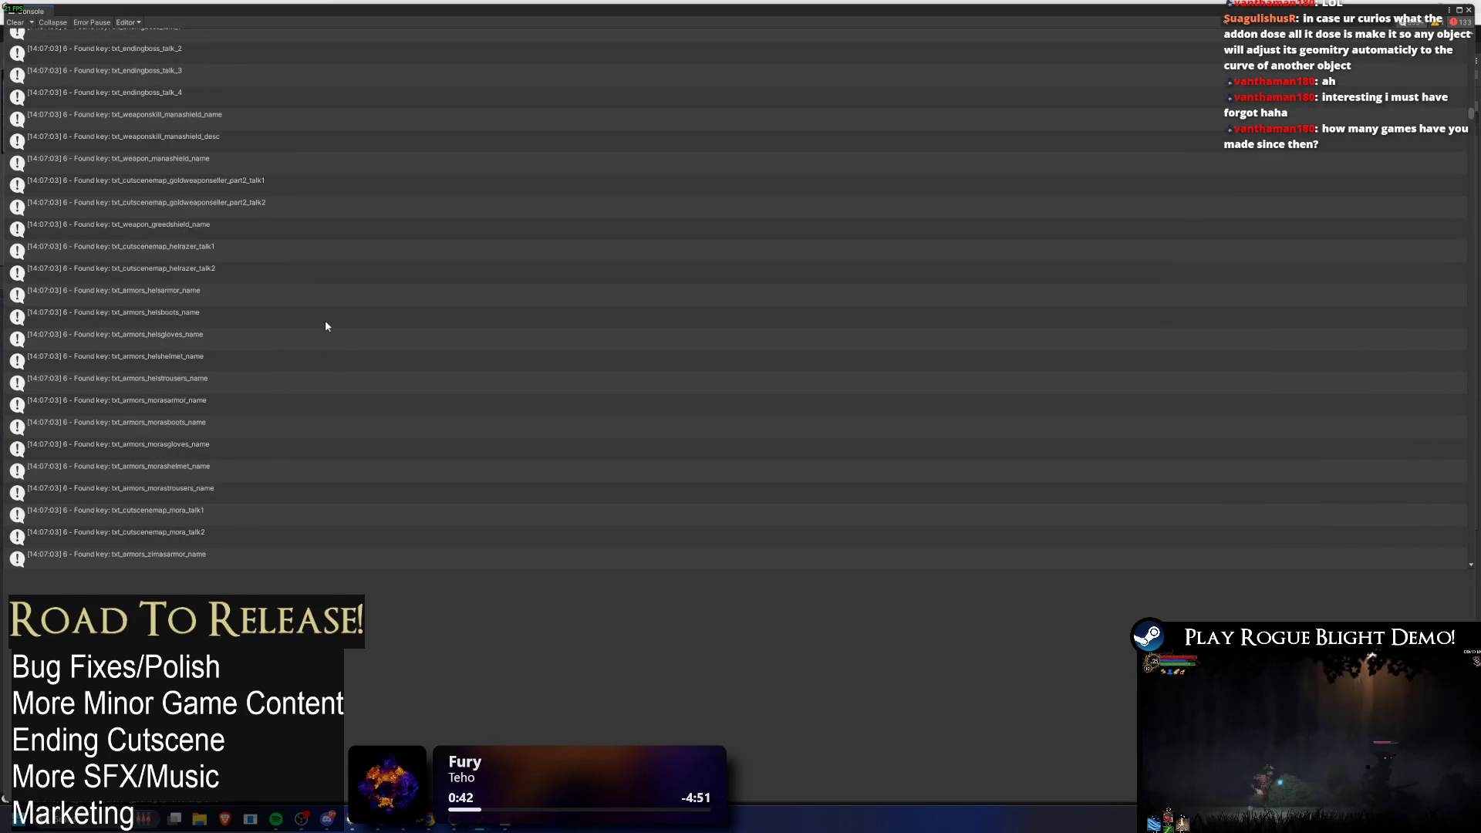
scroll(317, 317, down, 10)
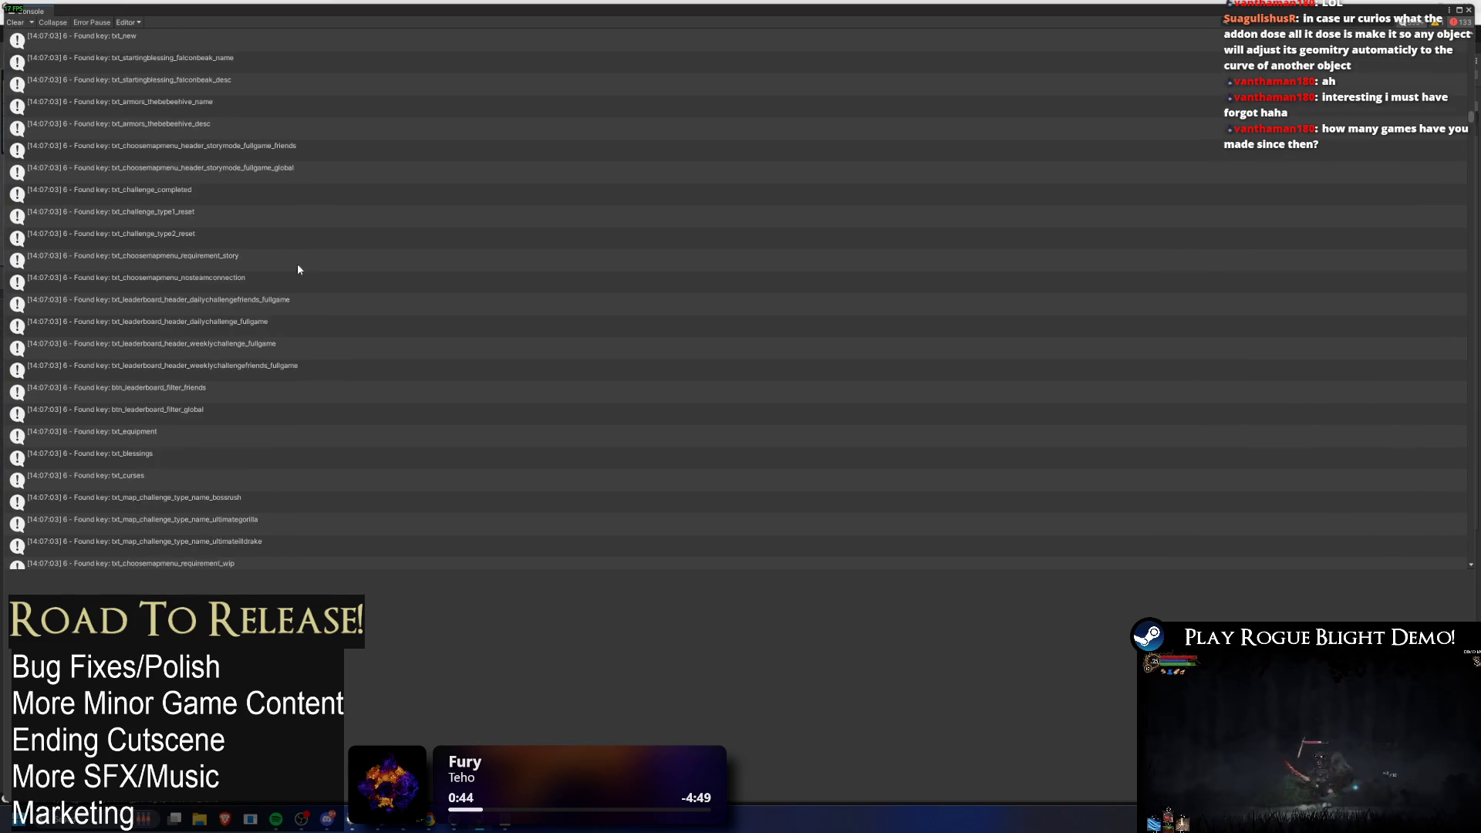
scroll(291, 222, down, 10)
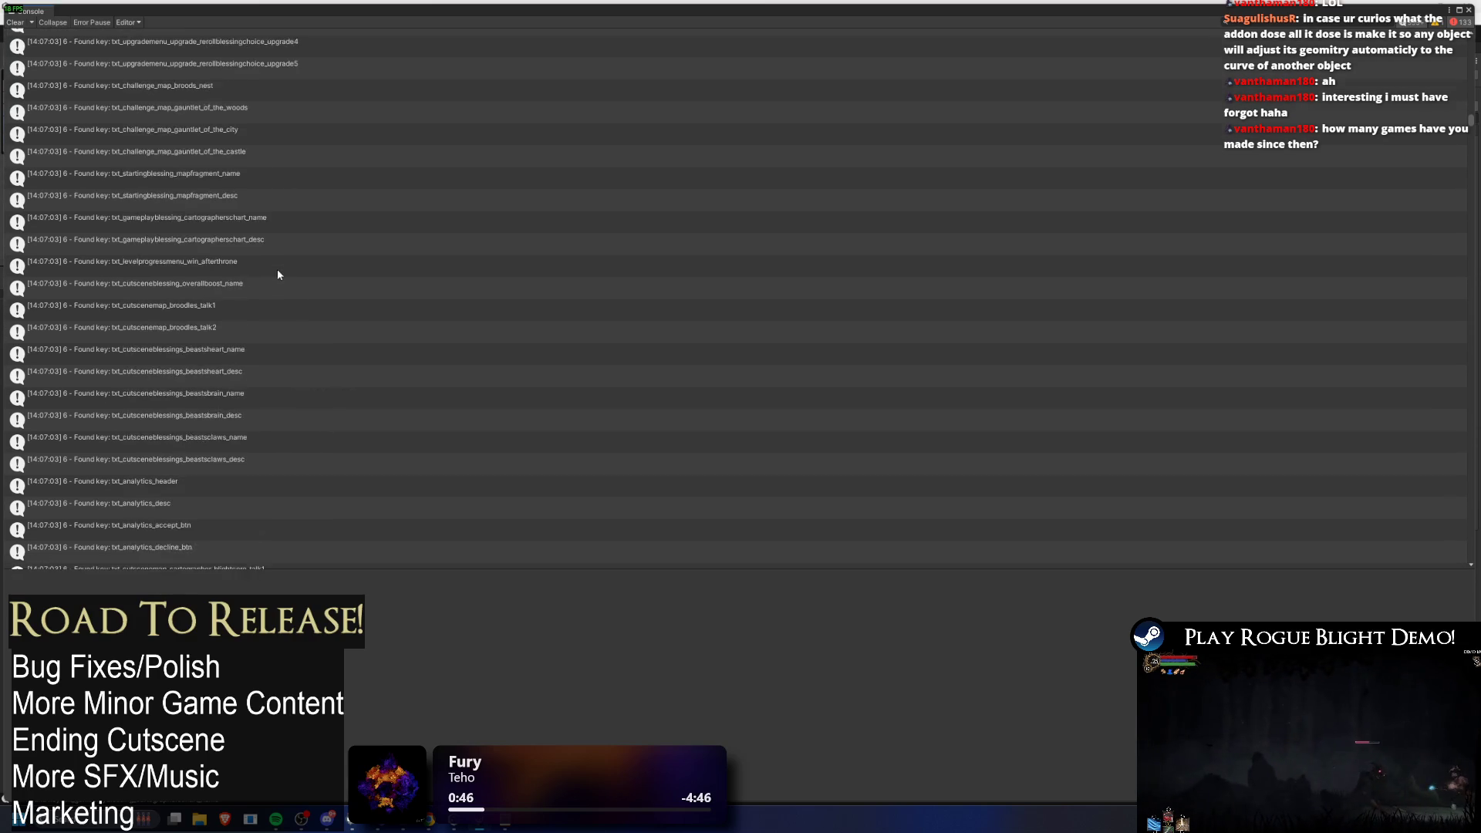
scroll(276, 263, down, 10)
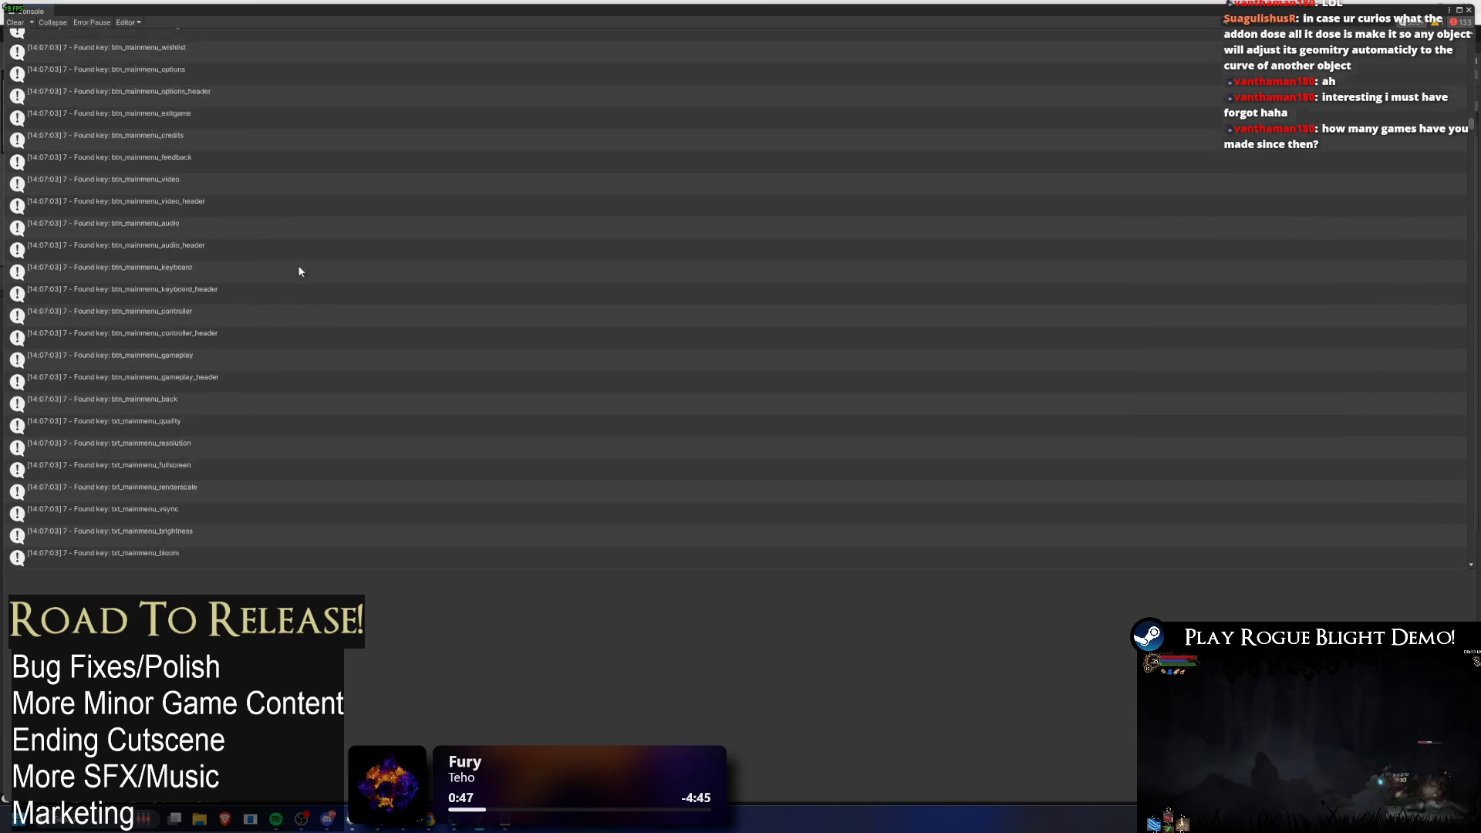
scroll(314, 323, down, 10)
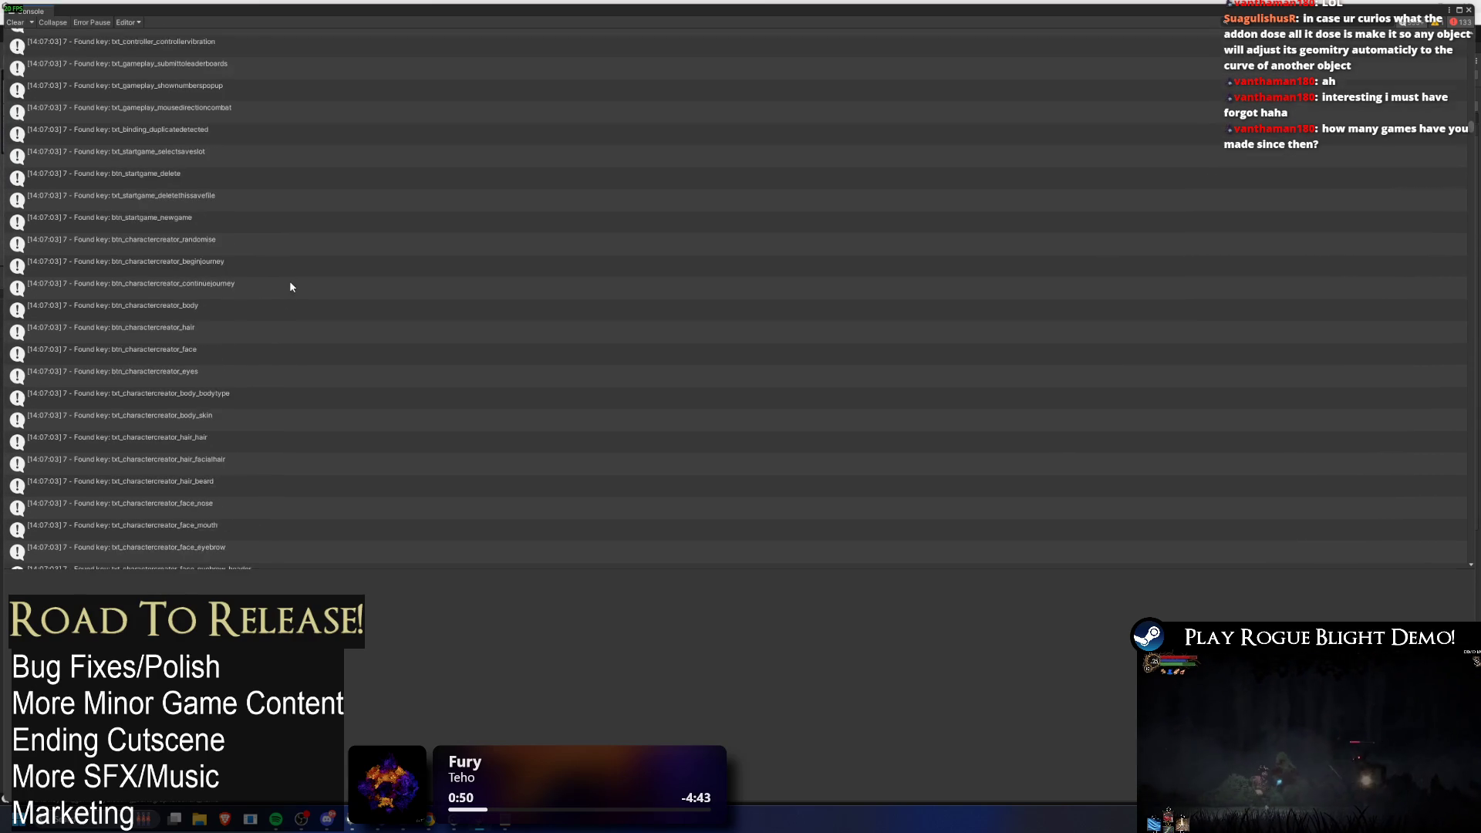
scroll(254, 285, down, 10)
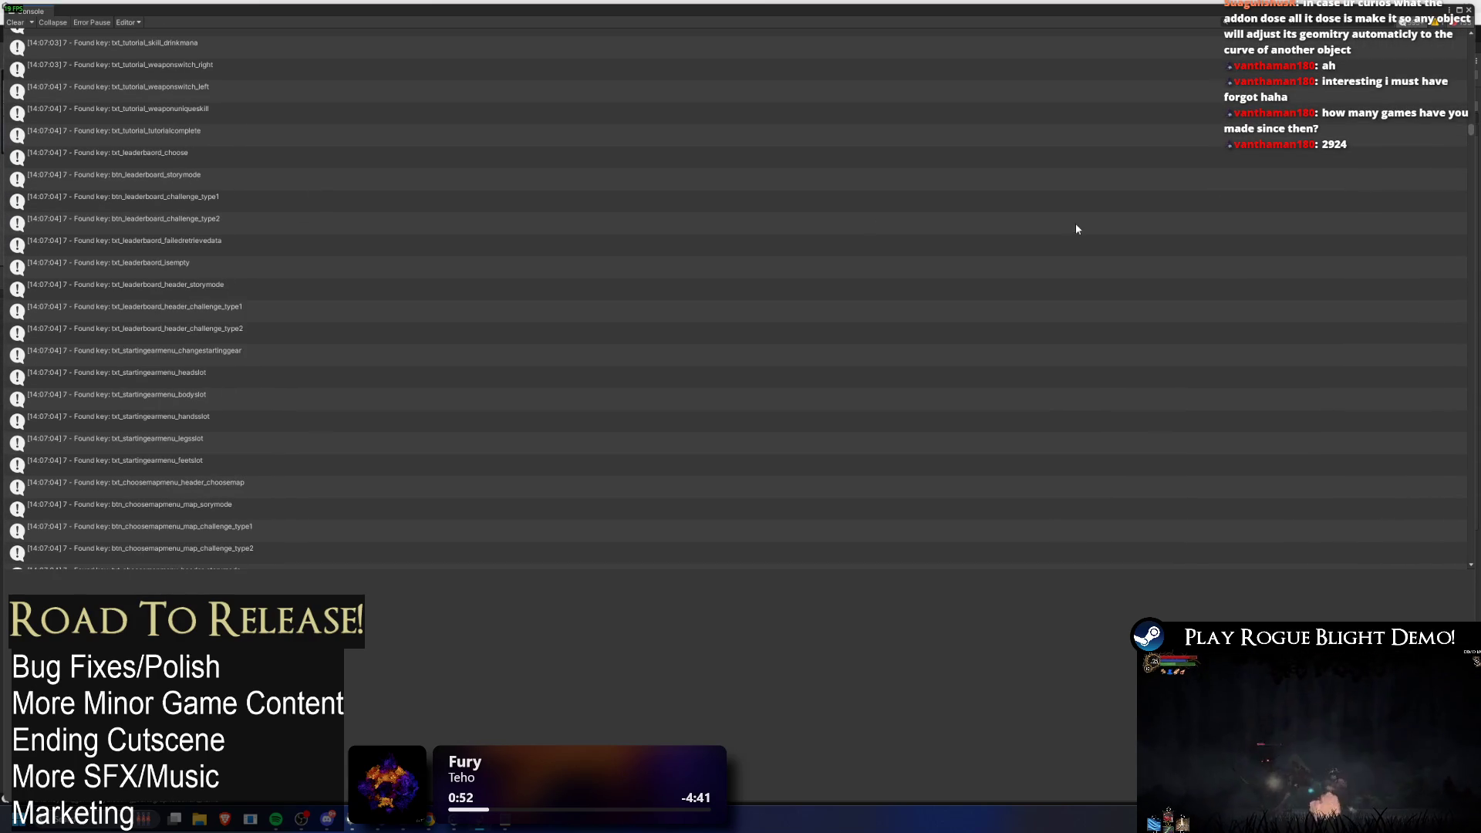
drag(1473, 134, 1478, 36)
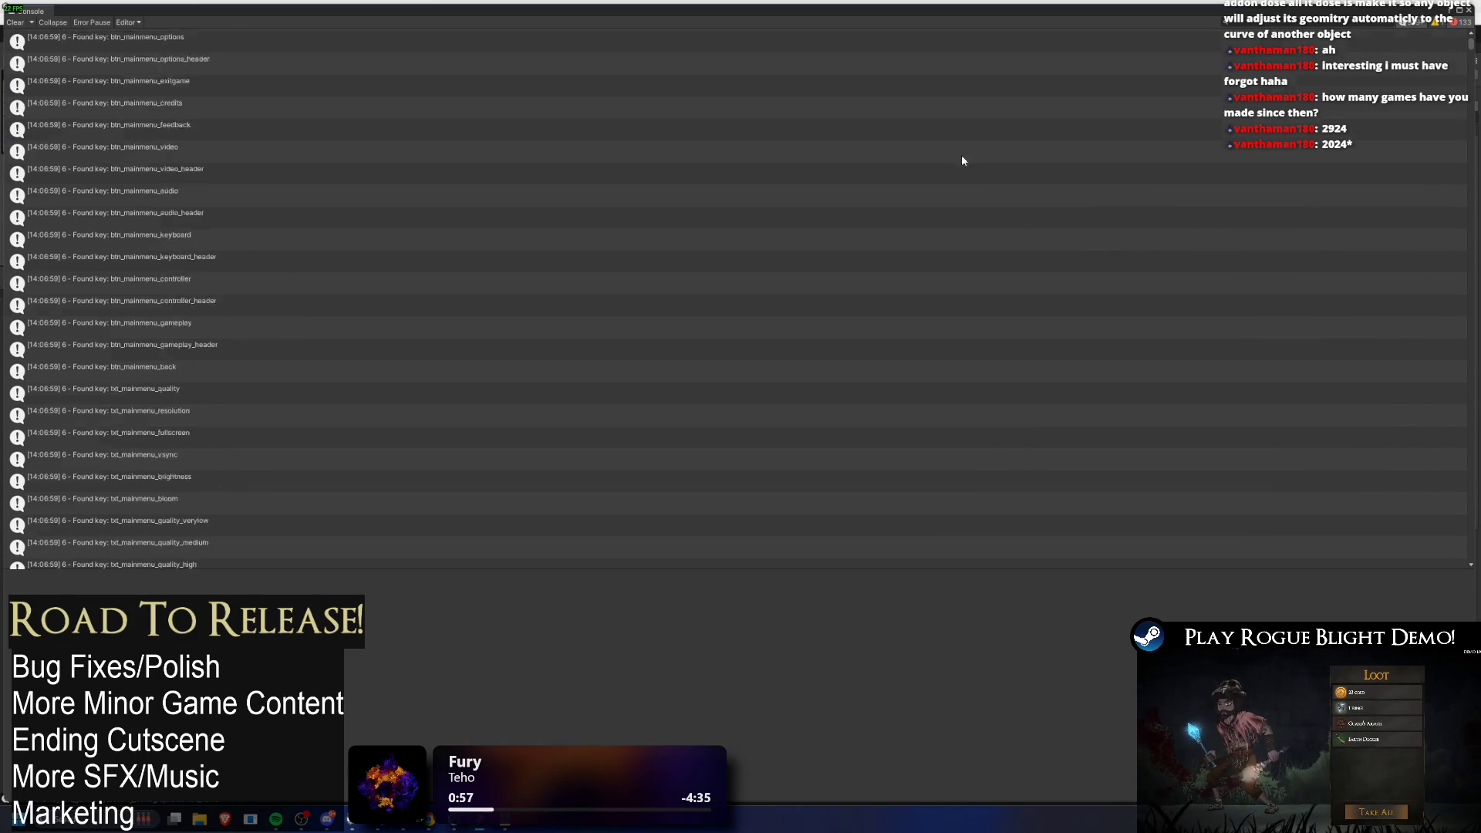
scroll(694, 355, down, 15)
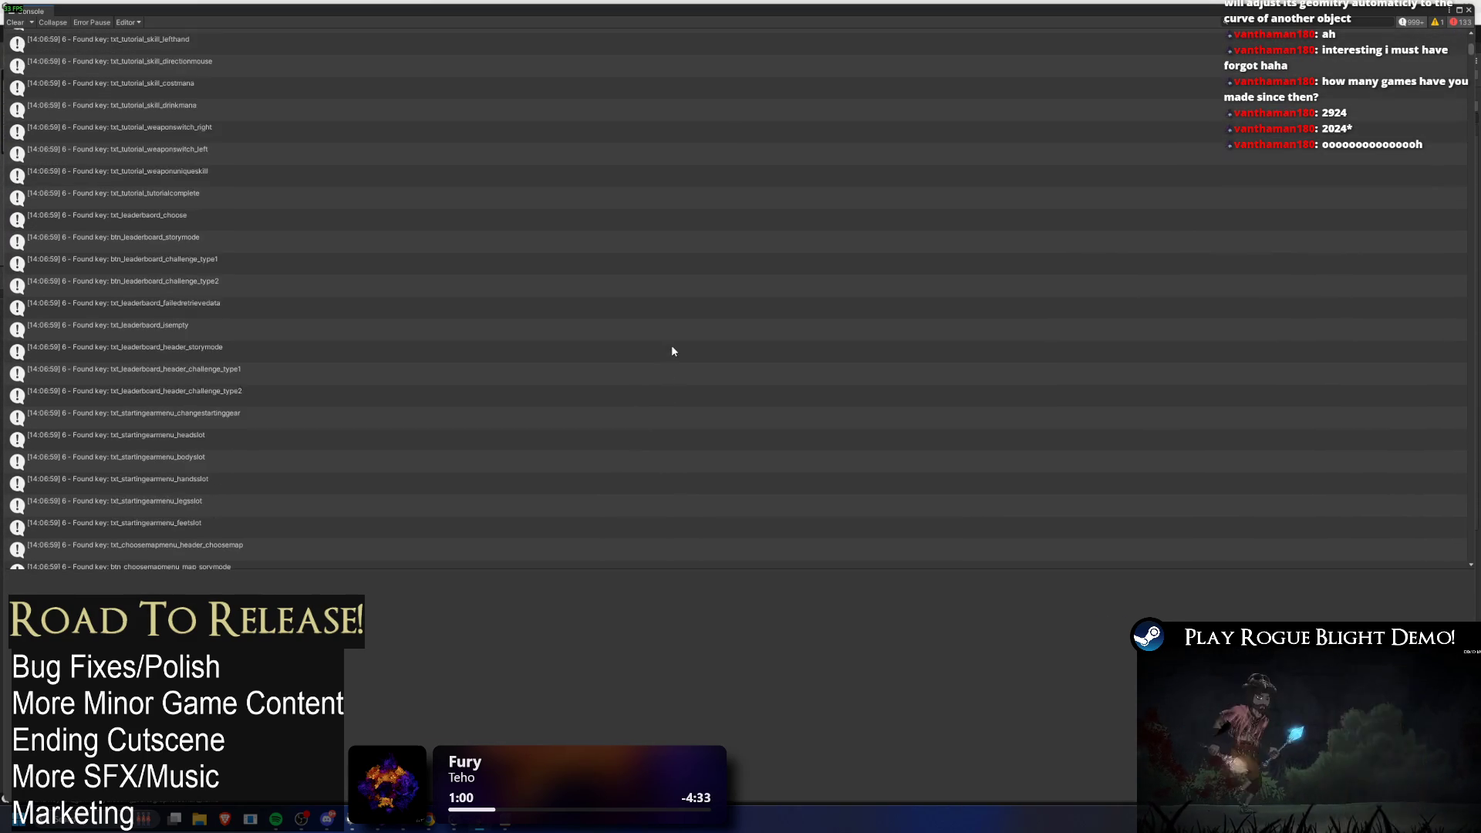
scroll(671, 345, down, 15)
scroll(669, 319, down, 15)
scroll(637, 349, down, 15)
scroll(689, 354, down, 15)
scroll(647, 376, down, 15)
scroll(615, 416, down, 15)
scroll(610, 316, down, 5)
scroll(649, 318, down, 15)
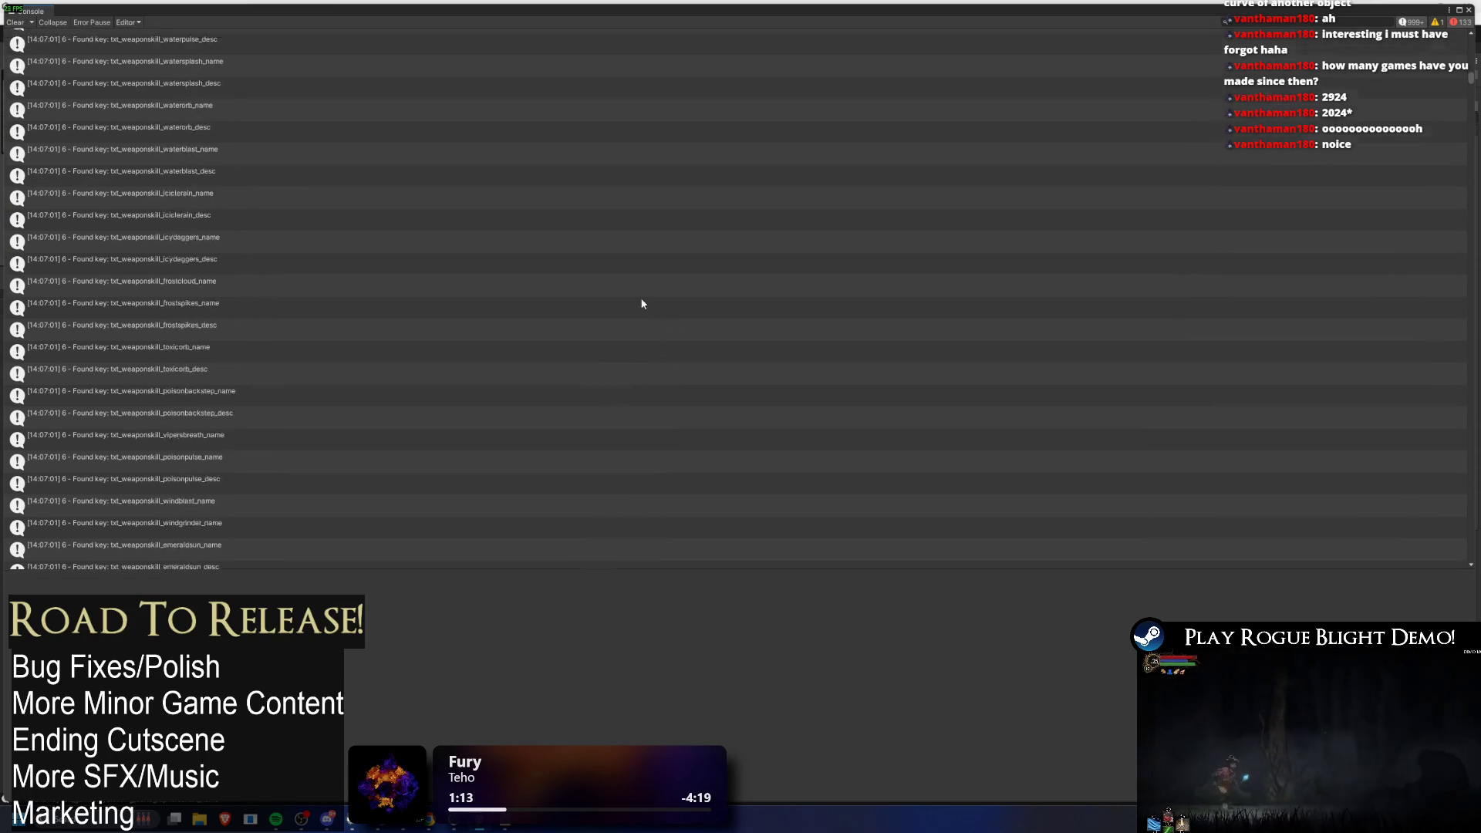
scroll(719, 286, down, 5)
scroll(720, 288, down, 5)
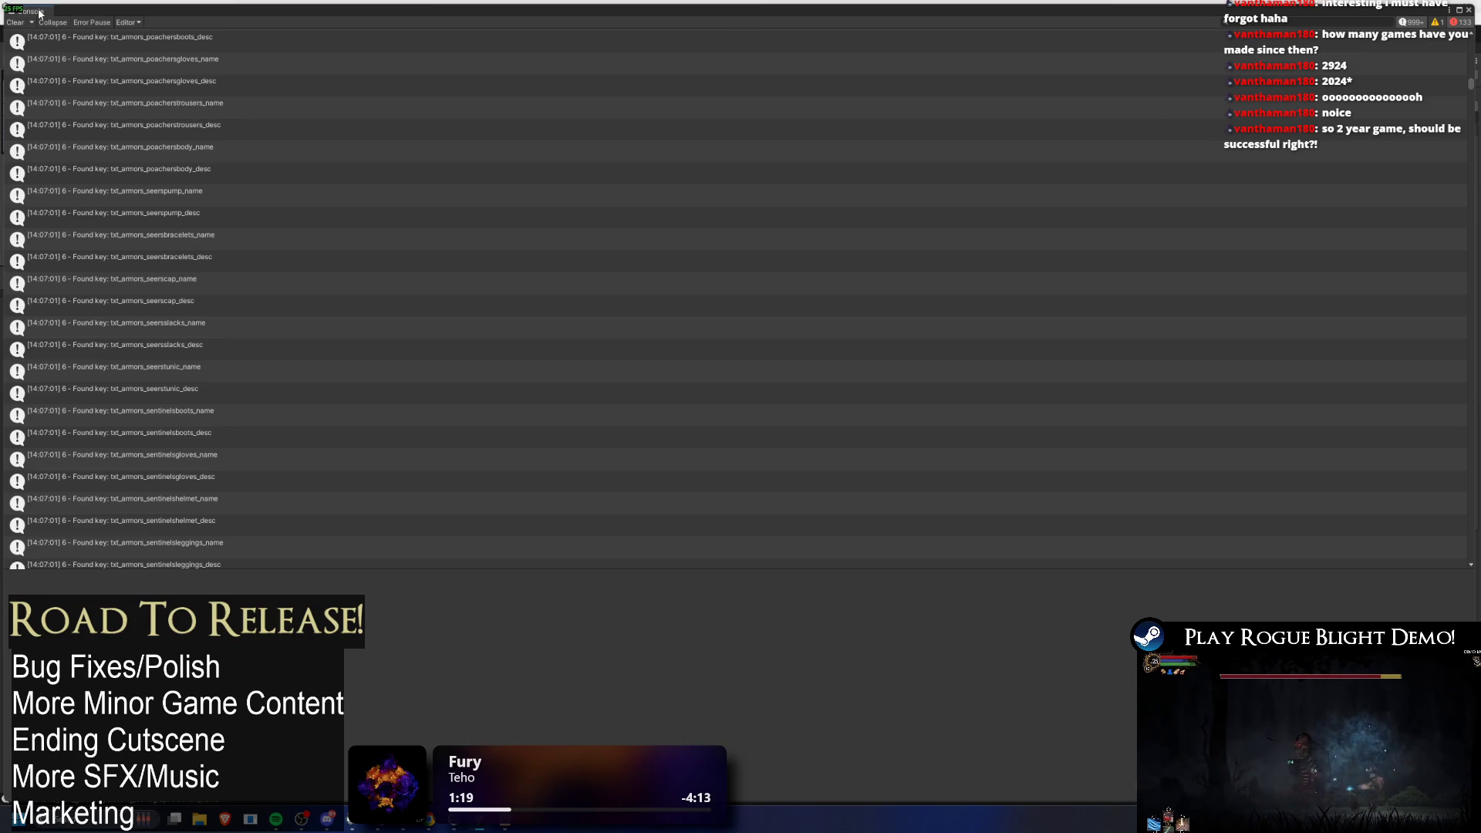
Step: Restore the editor layout, search the Project for 'google' and Pull the latest sheet strings
double_click(40, 12)
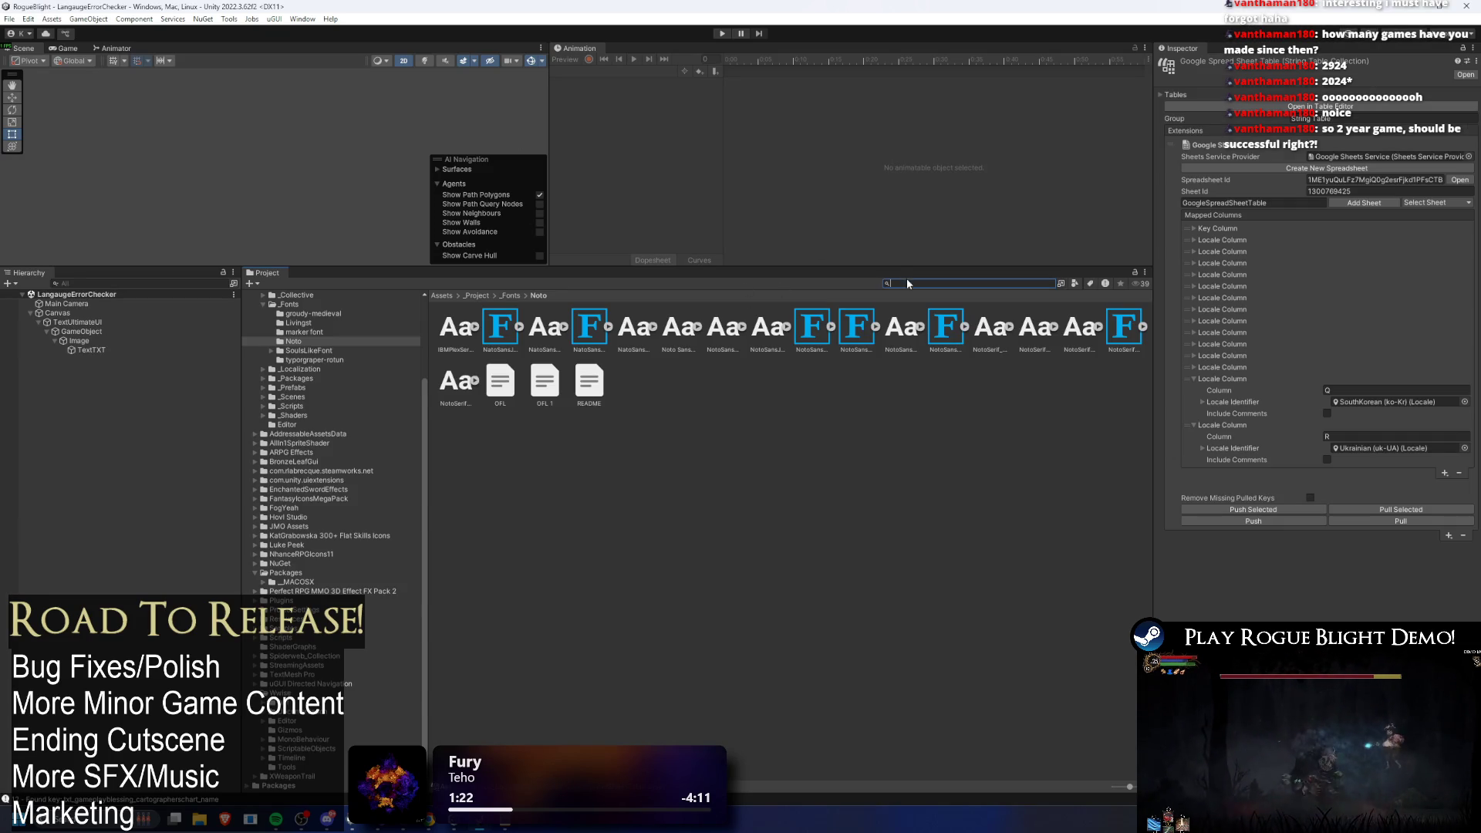
text(google)
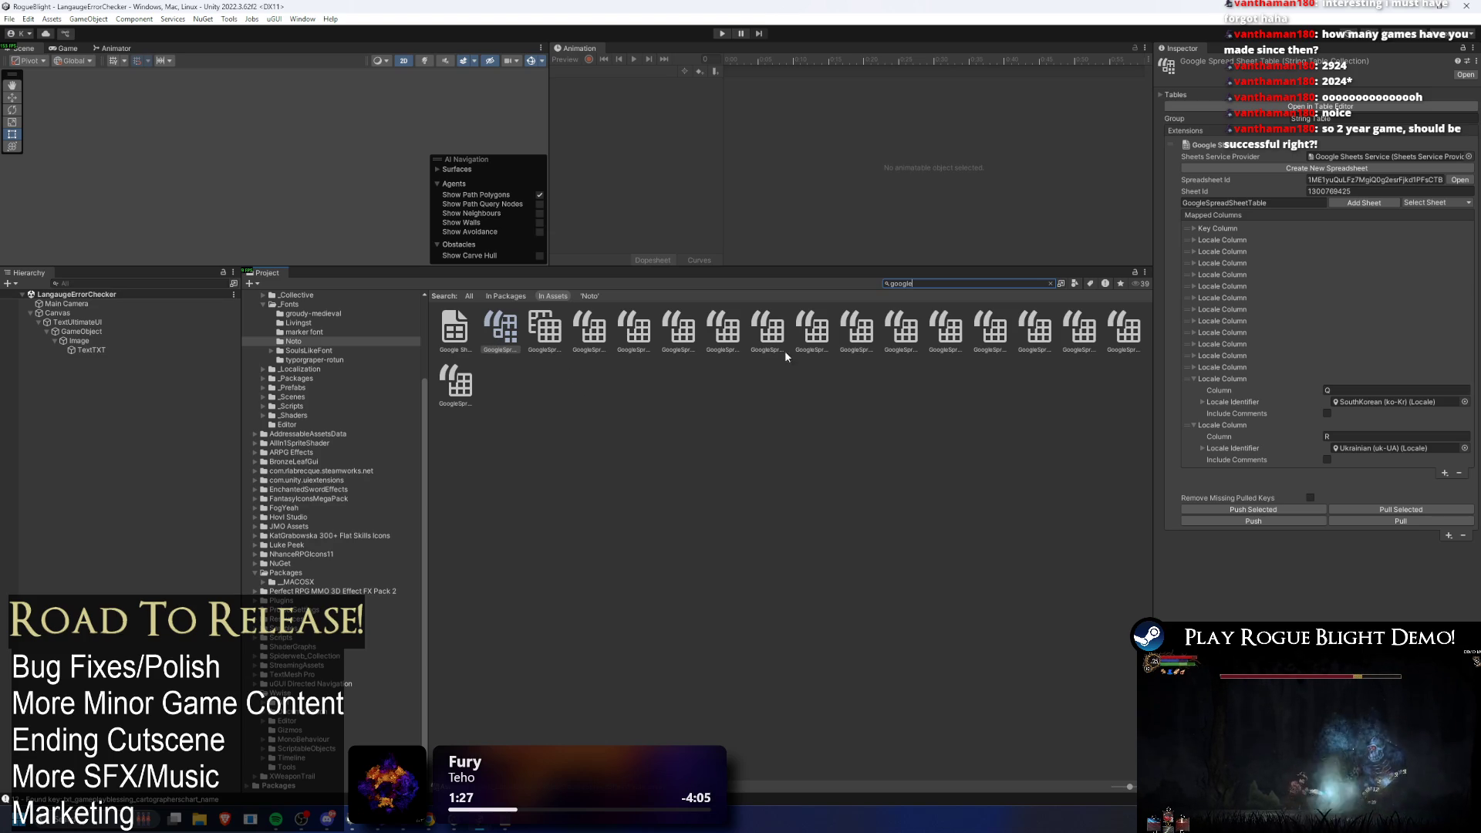
click(1411, 521)
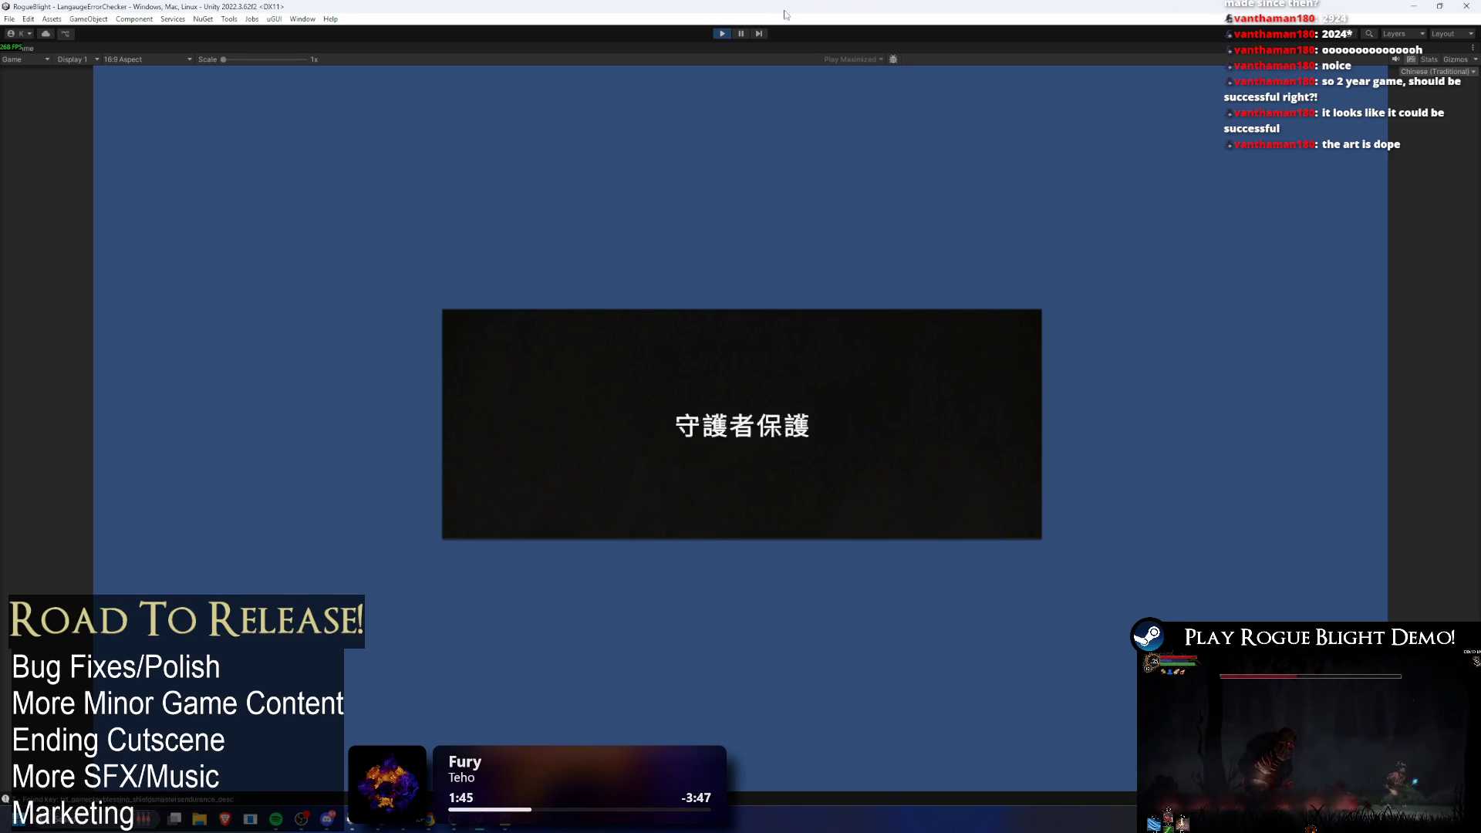
Step: Stop the run and inspect the TMP font-asset atlas errors at seerspump_desc in the Console
click(724, 33)
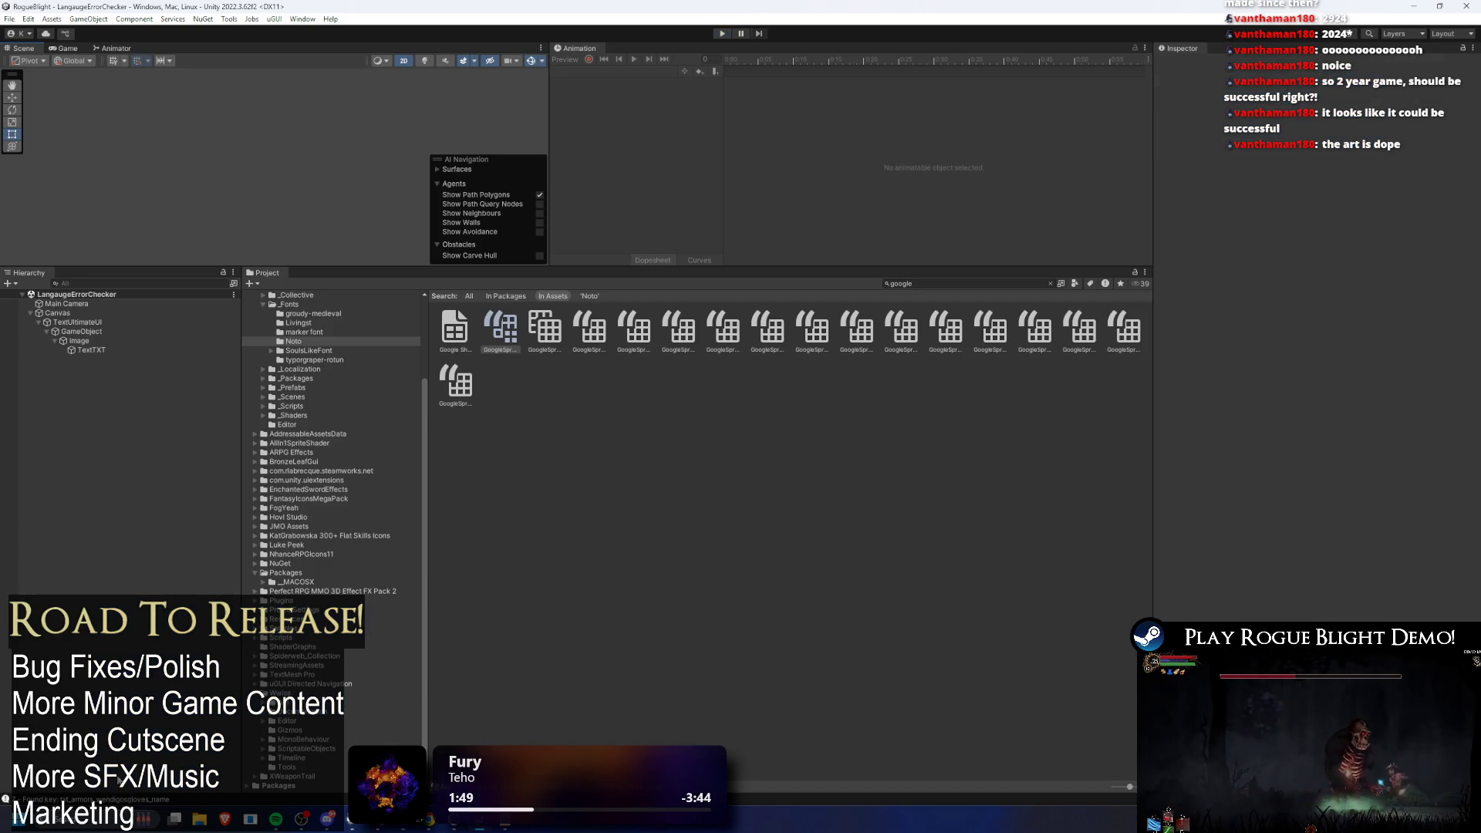
click(121, 796)
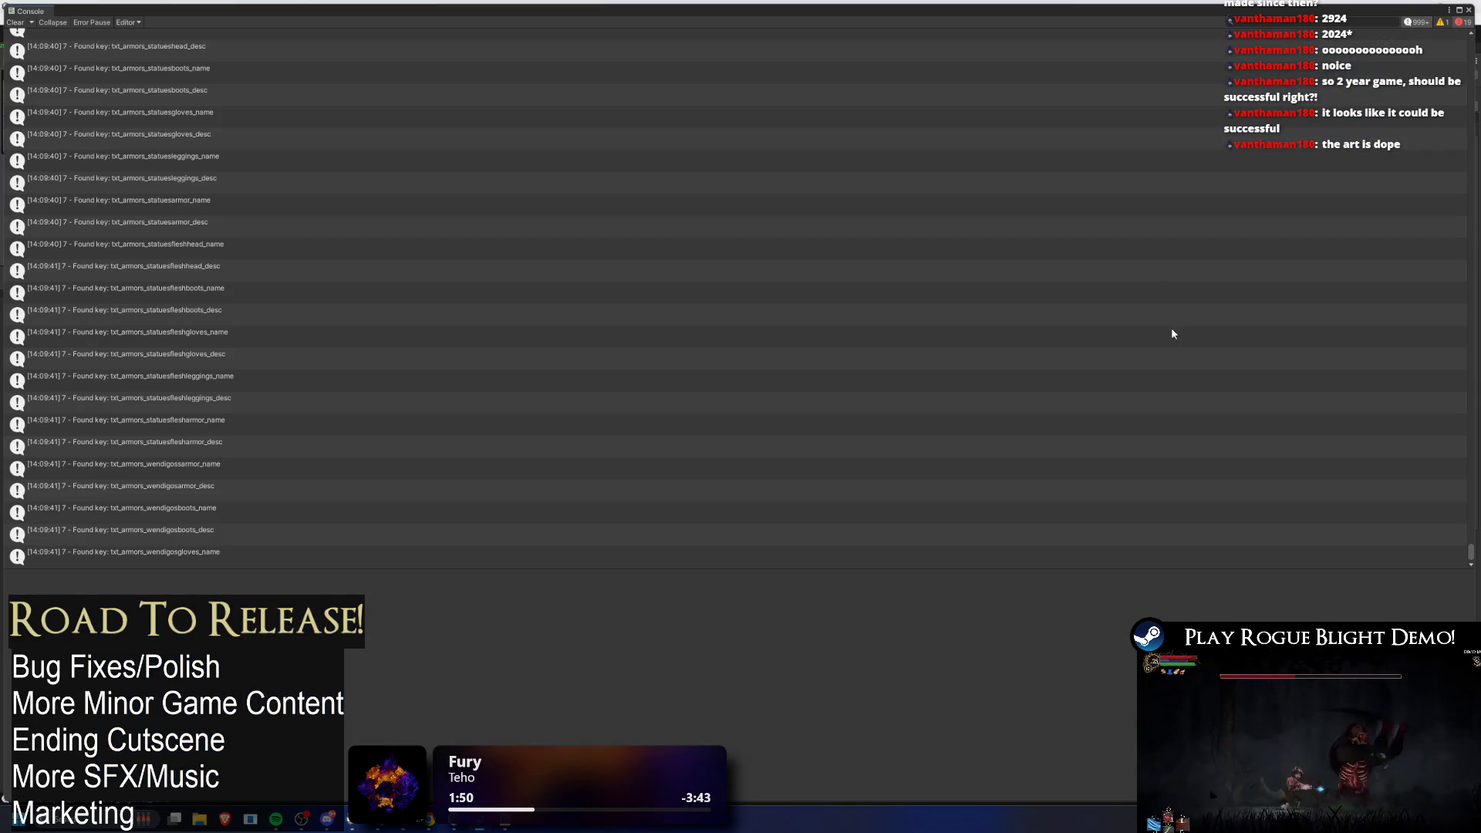
scroll(1290, 446, up, 10)
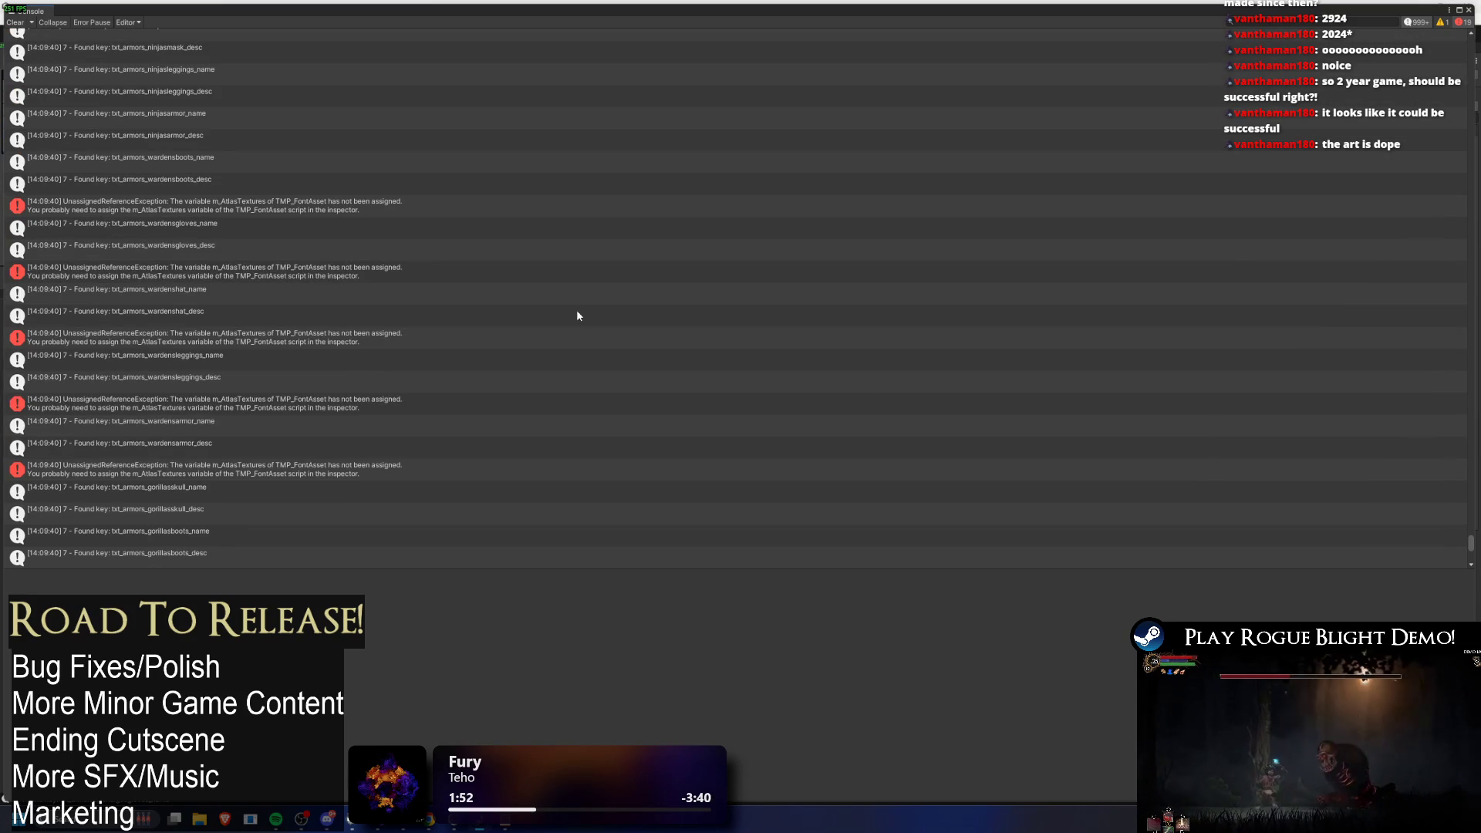
scroll(276, 233, up, 5)
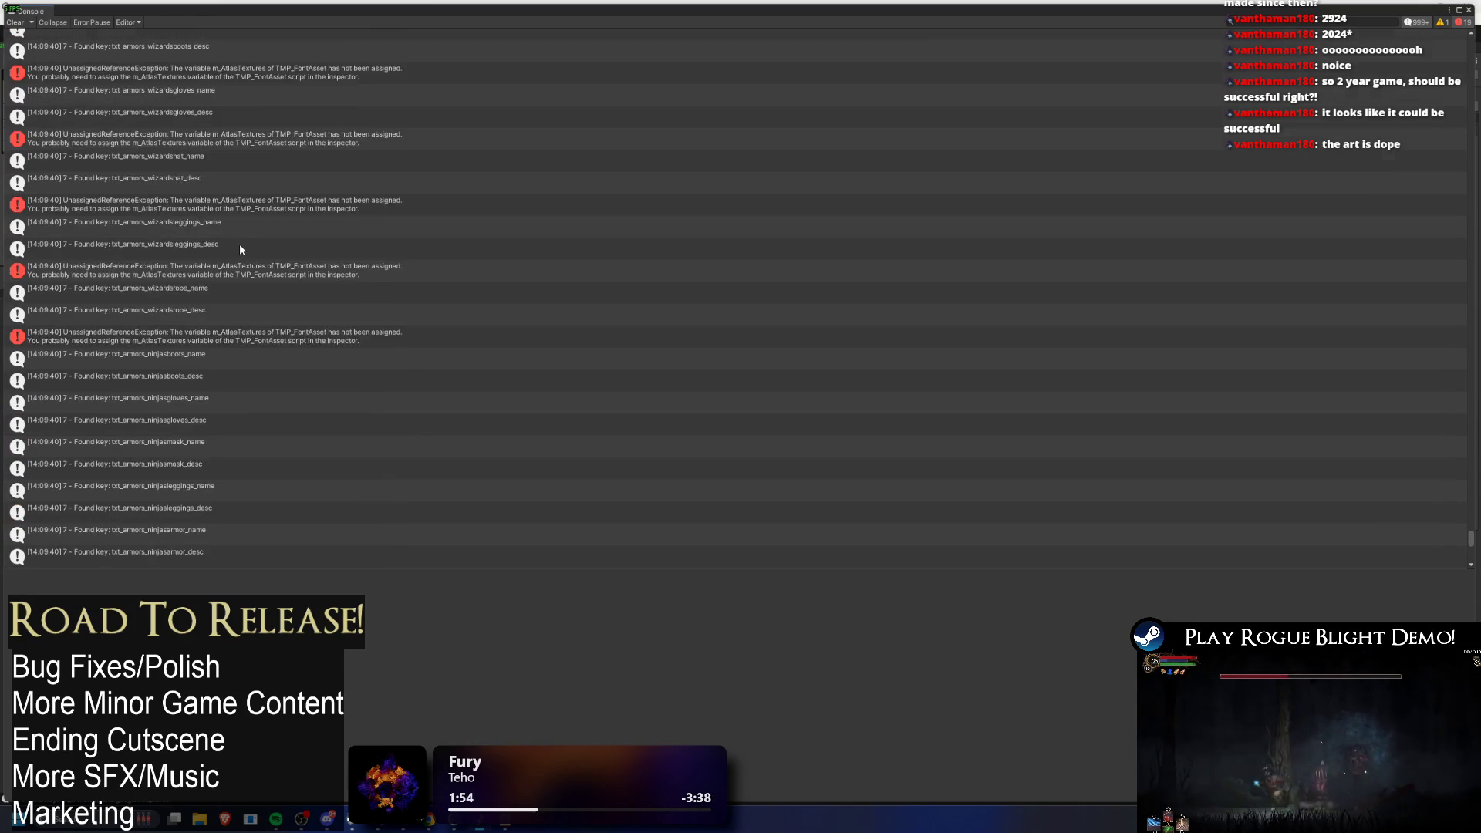
scroll(239, 248, up, 10)
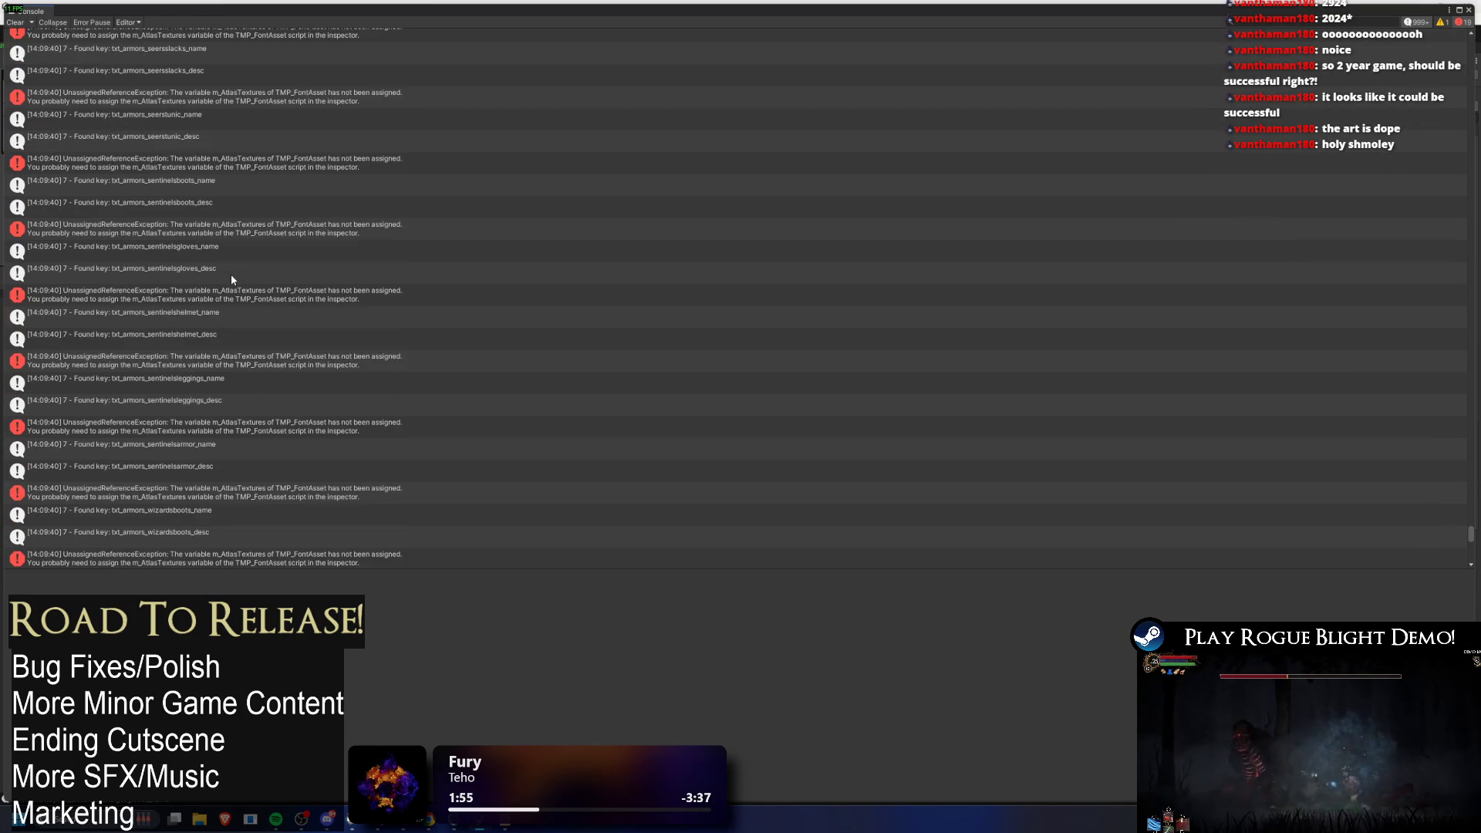
scroll(231, 279, up, 5)
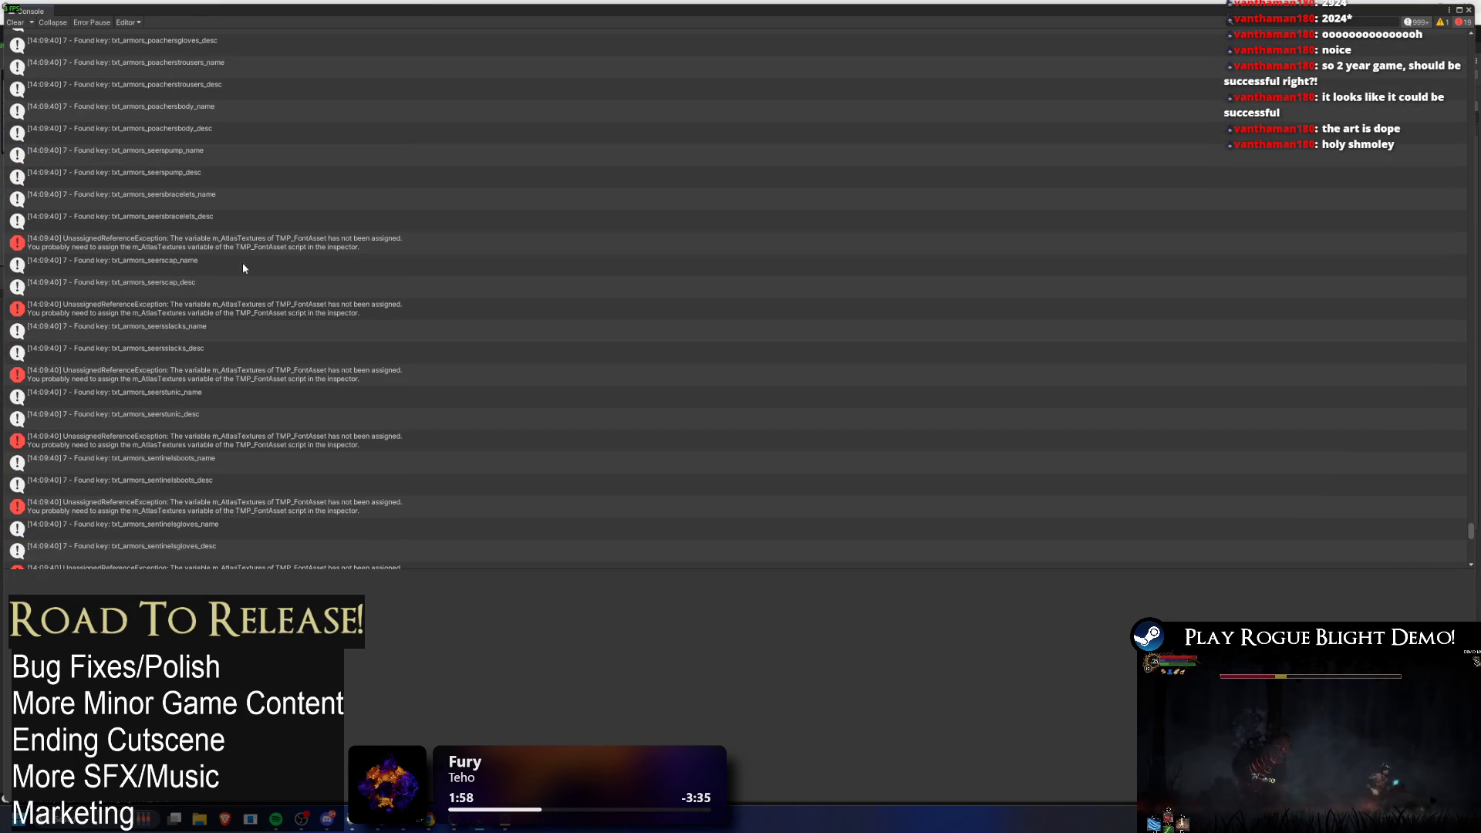
click(222, 184)
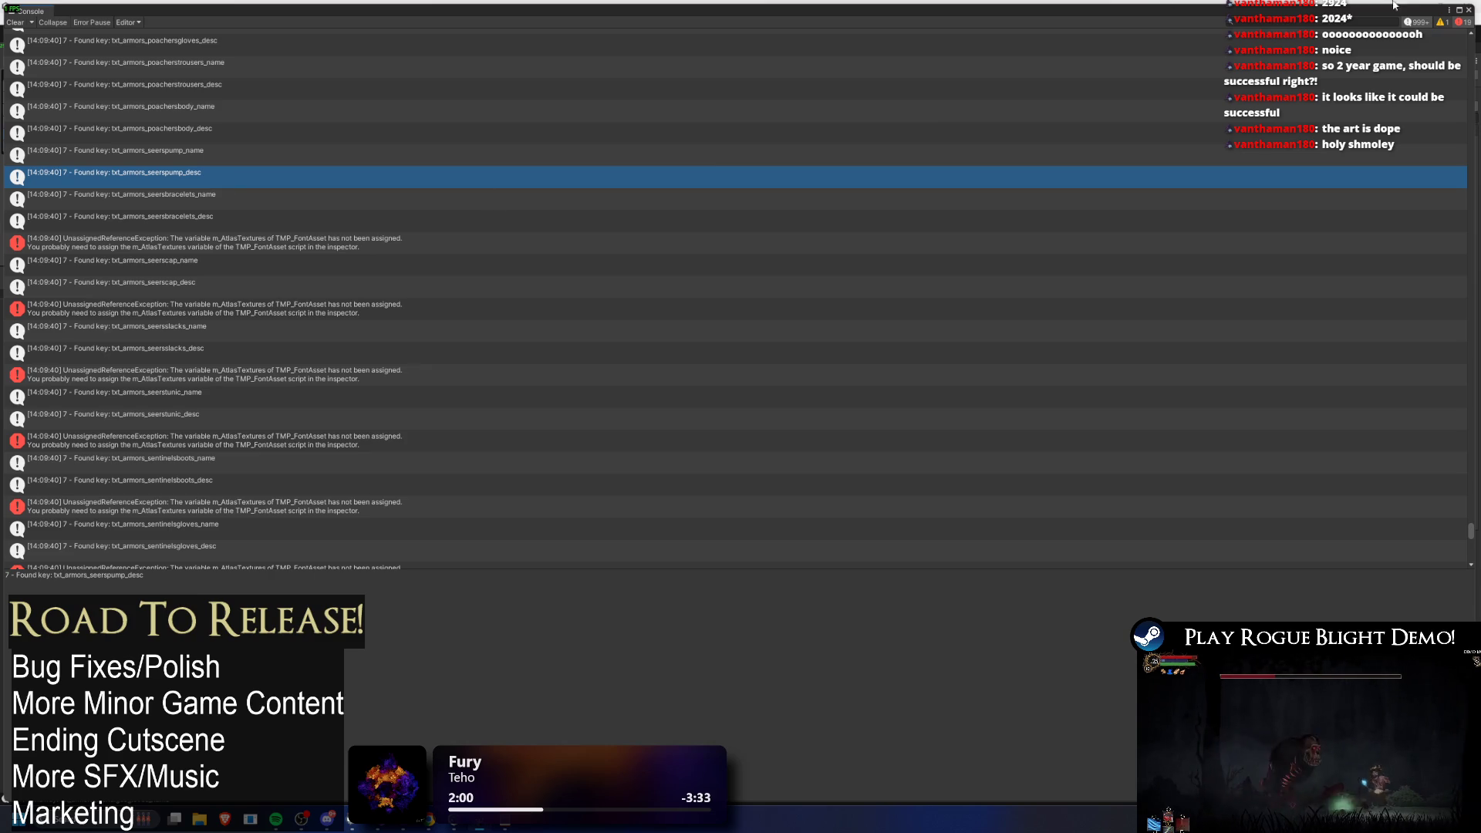
click(1467, 12)
key(alt+Tab)
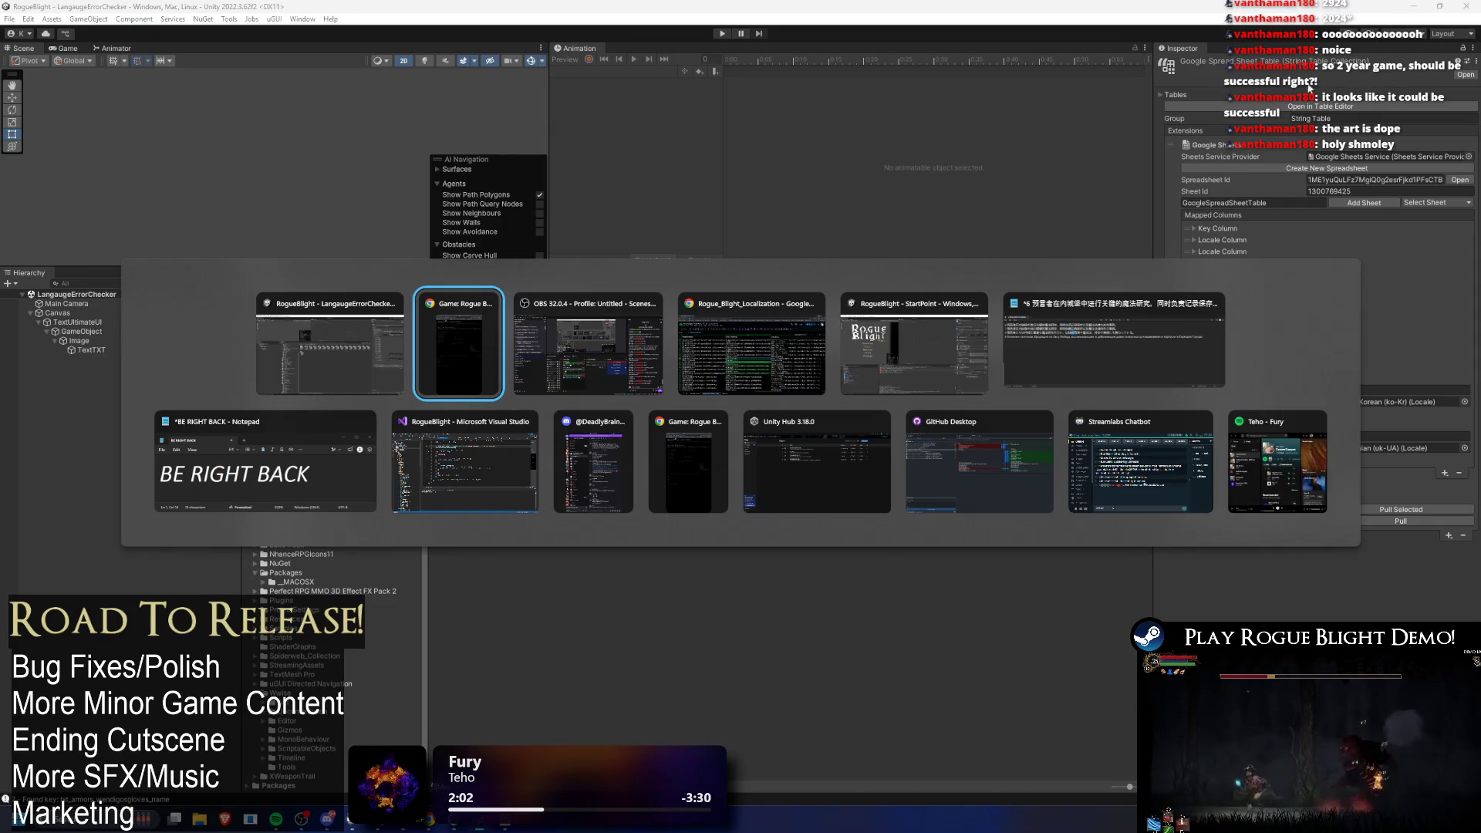
Step: On the scratch sheet, put 及魔法法律與外交事務。 in D10, type No Crash in D9, and clear D8
key(alt+Tab)
click(770, 297)
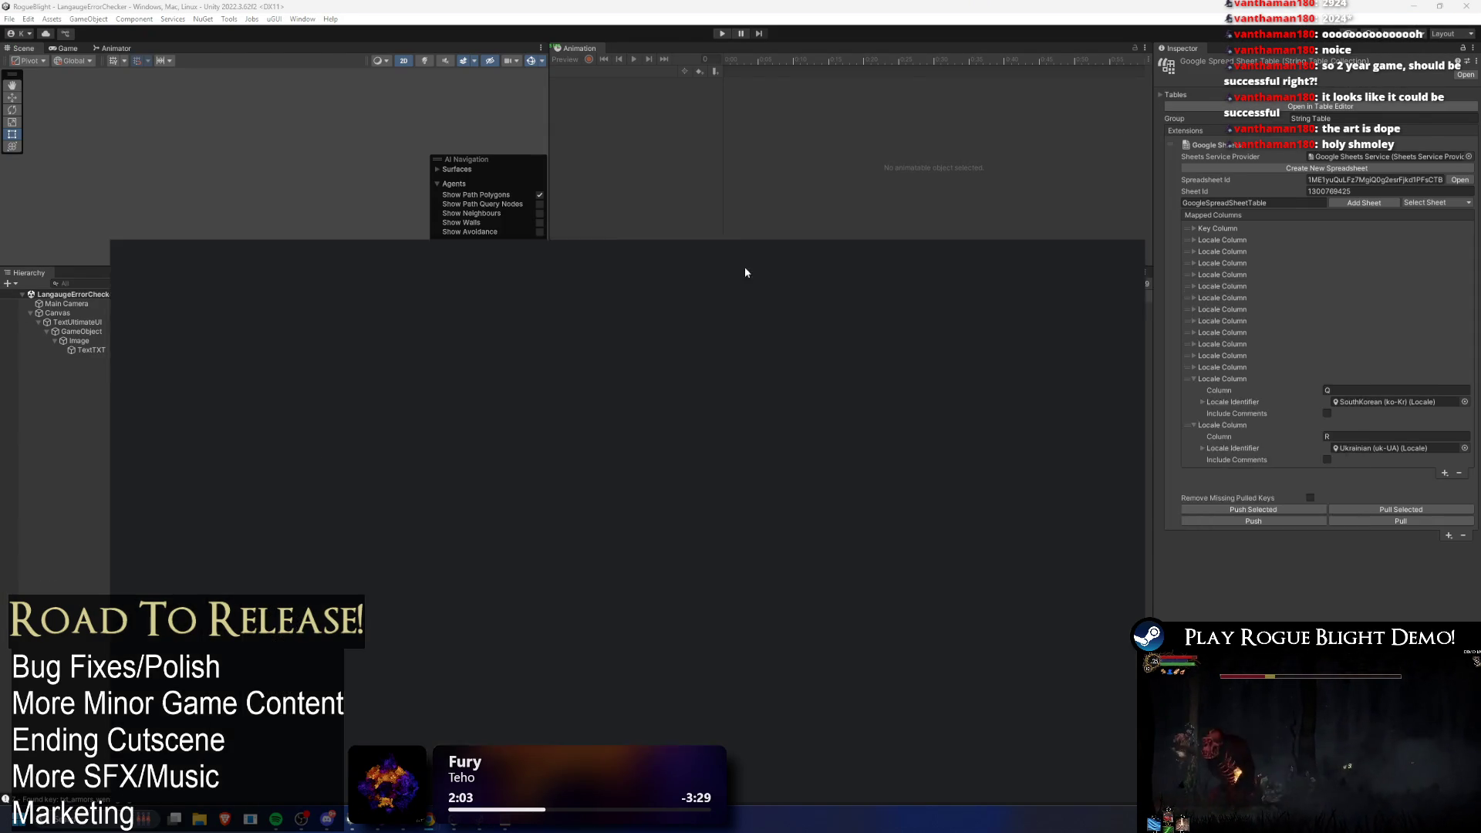
key(ctrl+Page_Down)
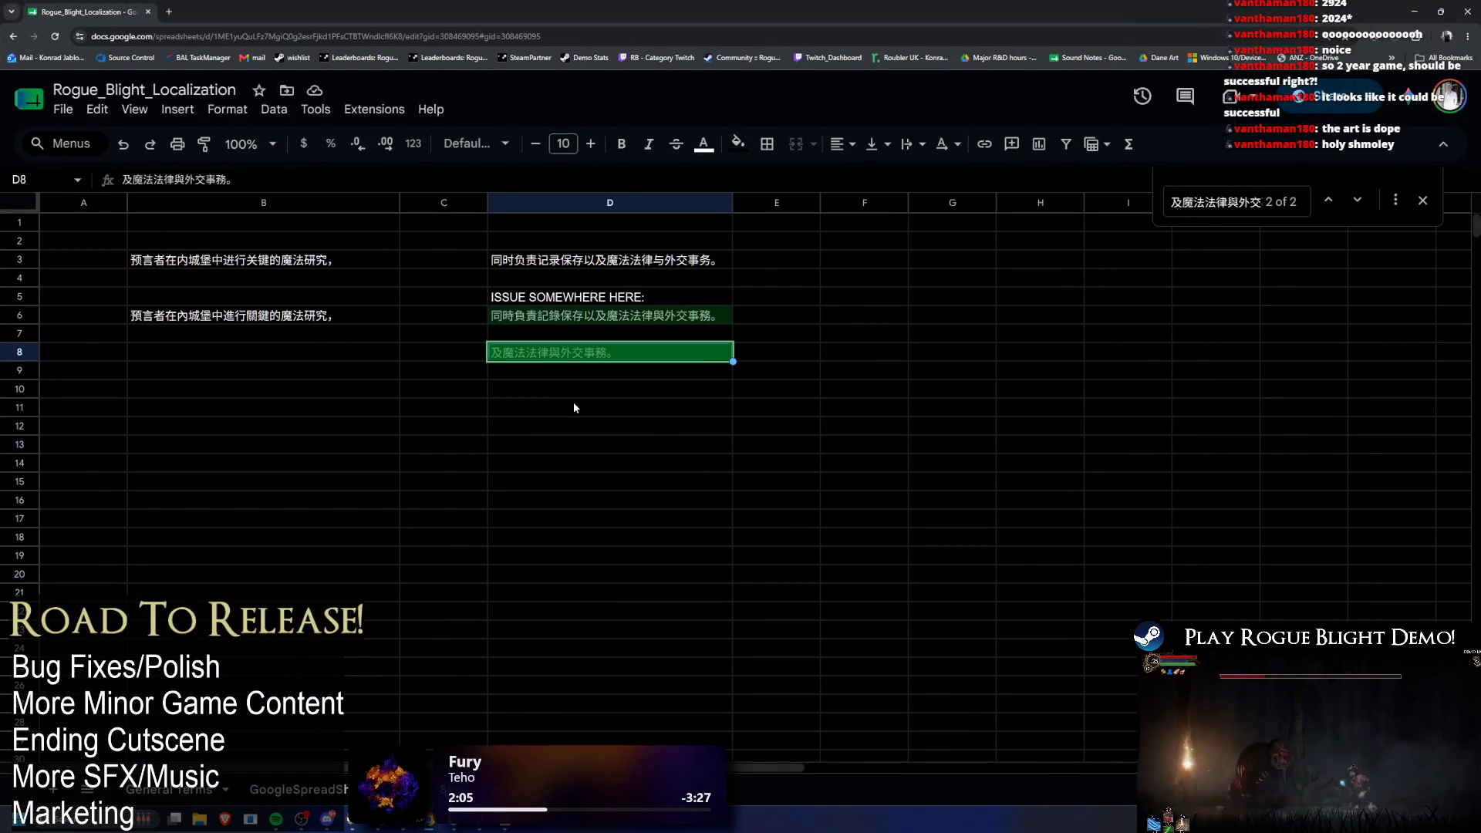
click(617, 409)
text(及魔法法律與外交事務。)
drag(623, 414, 617, 398)
key(ctrl+c)
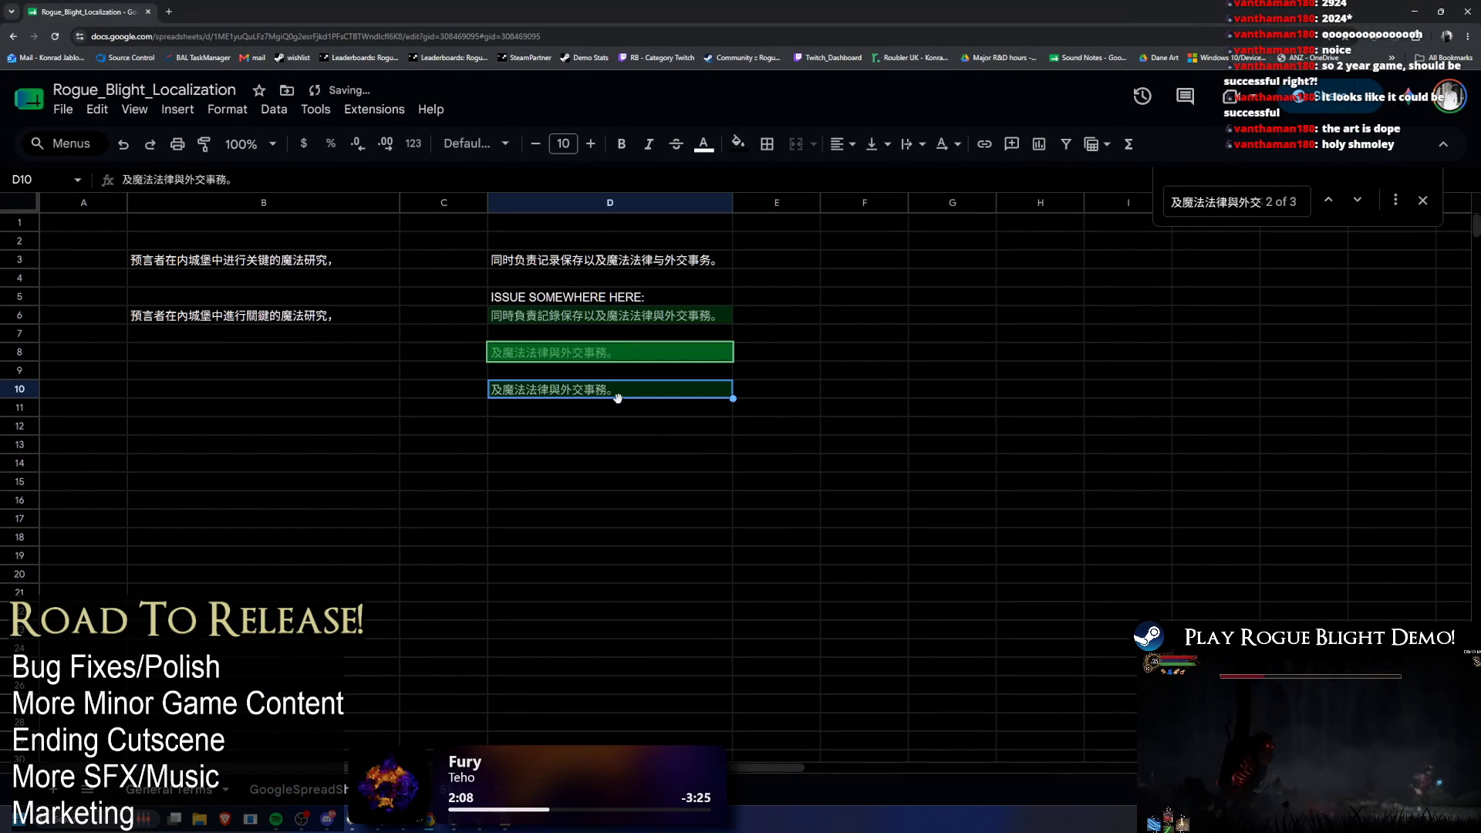
key(Up)
text(No )
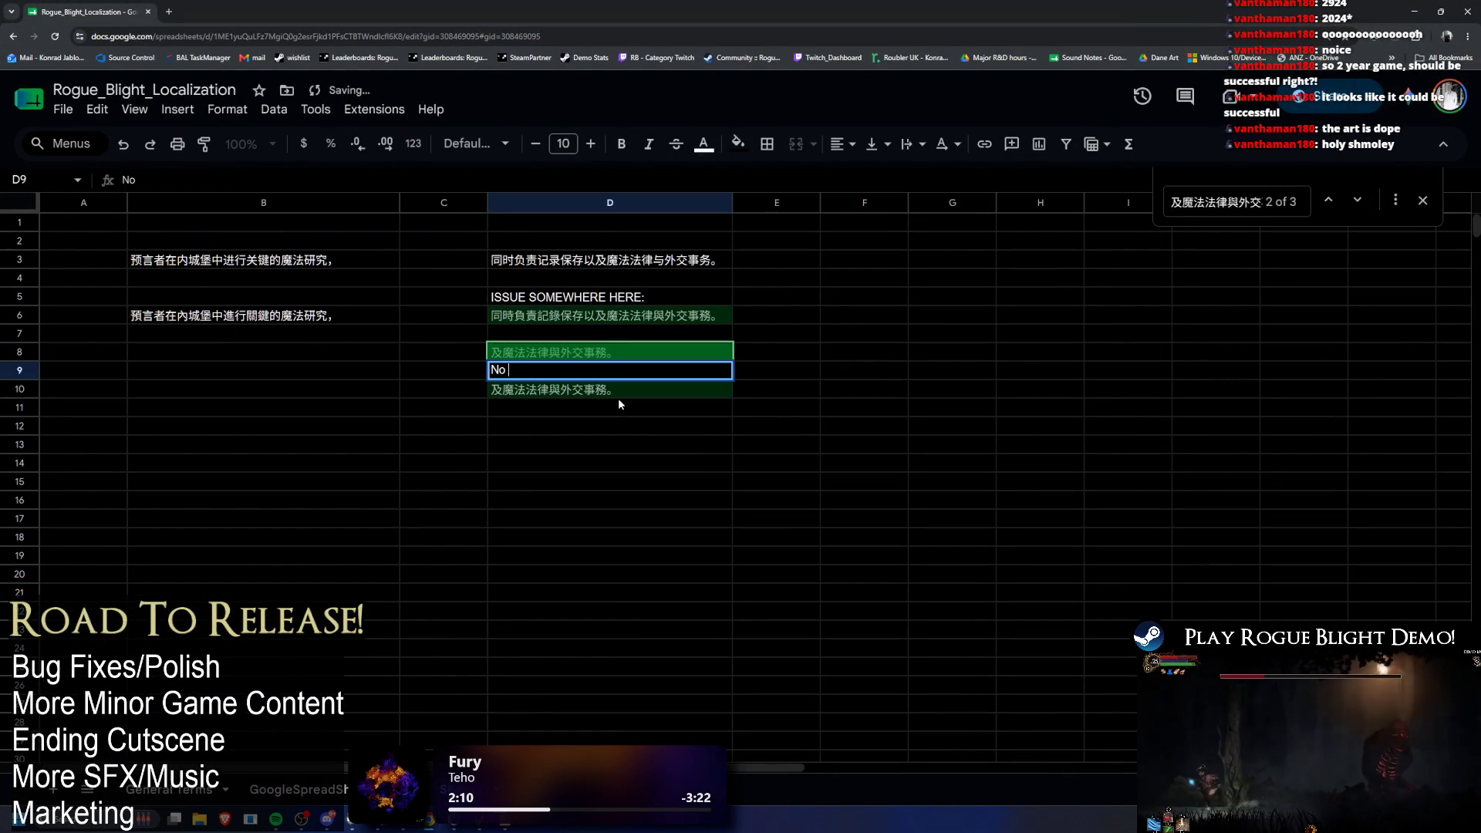
text(Crash)
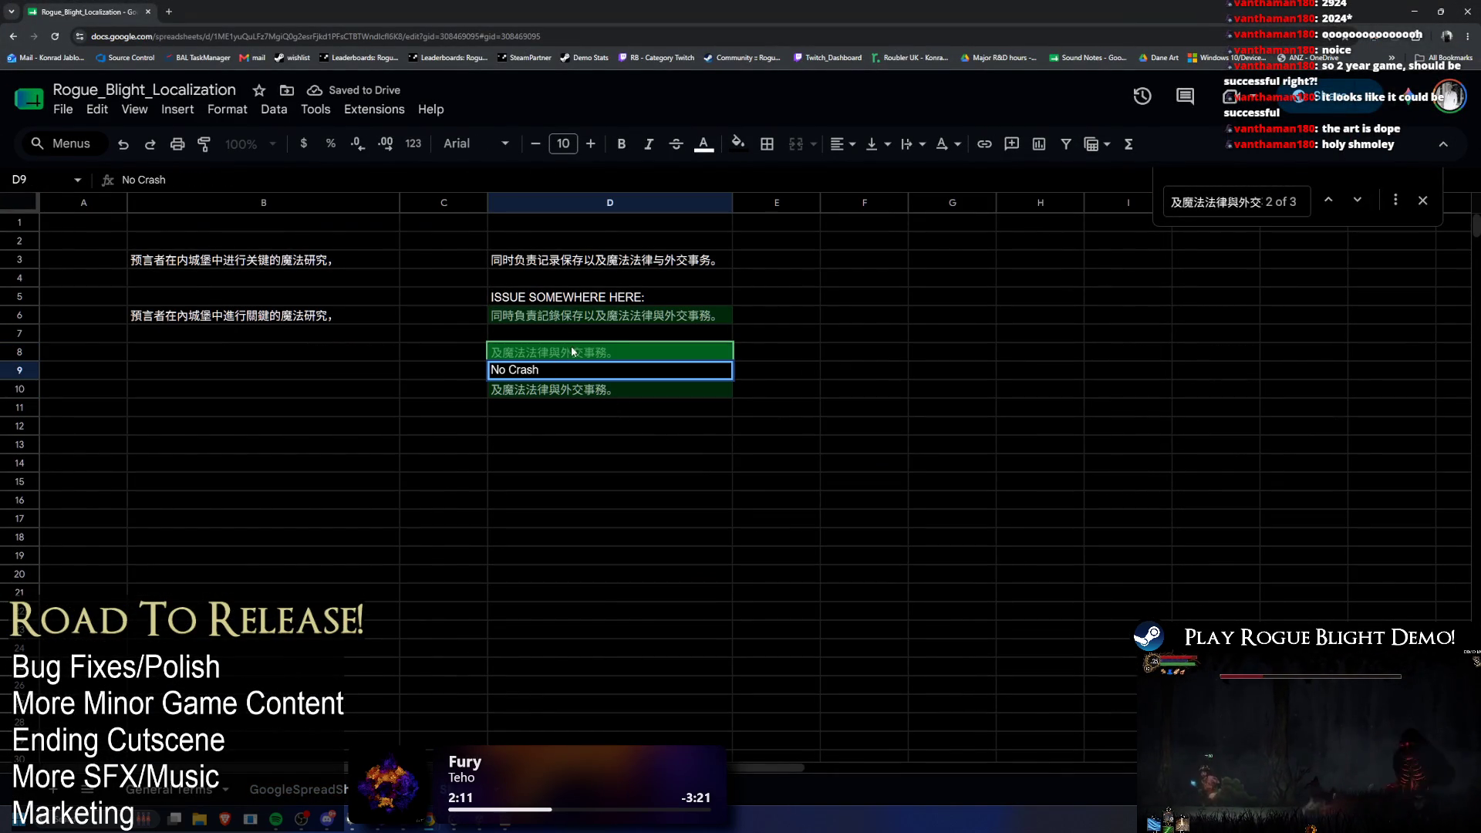
click(576, 347)
key(Delete)
Step: Delete the trailing 及魔法法律與外交事務。 from D6 and clear the test text in D10:D11
double_click(655, 317)
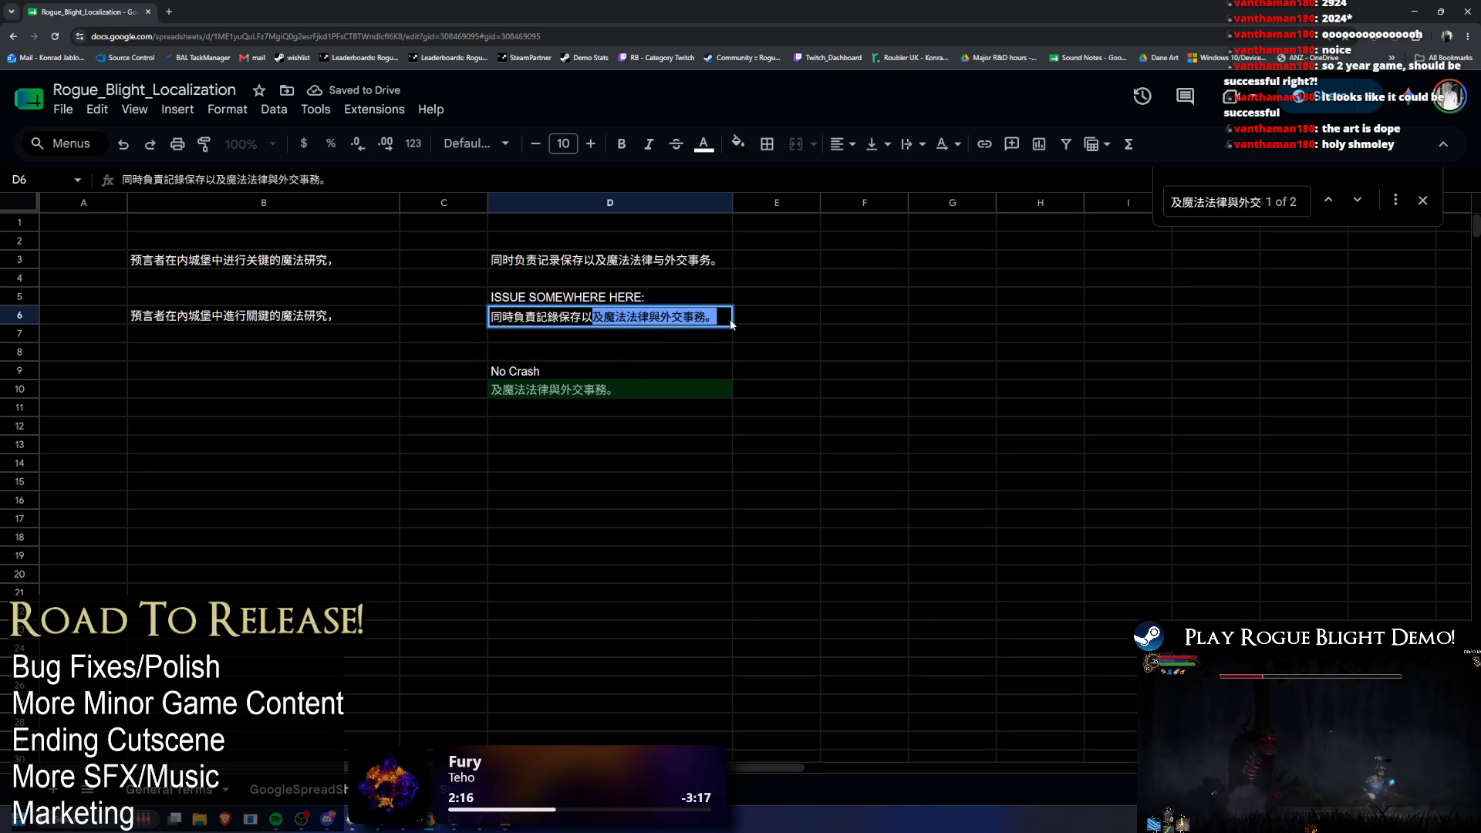
click(553, 413)
key(ctrl+v)
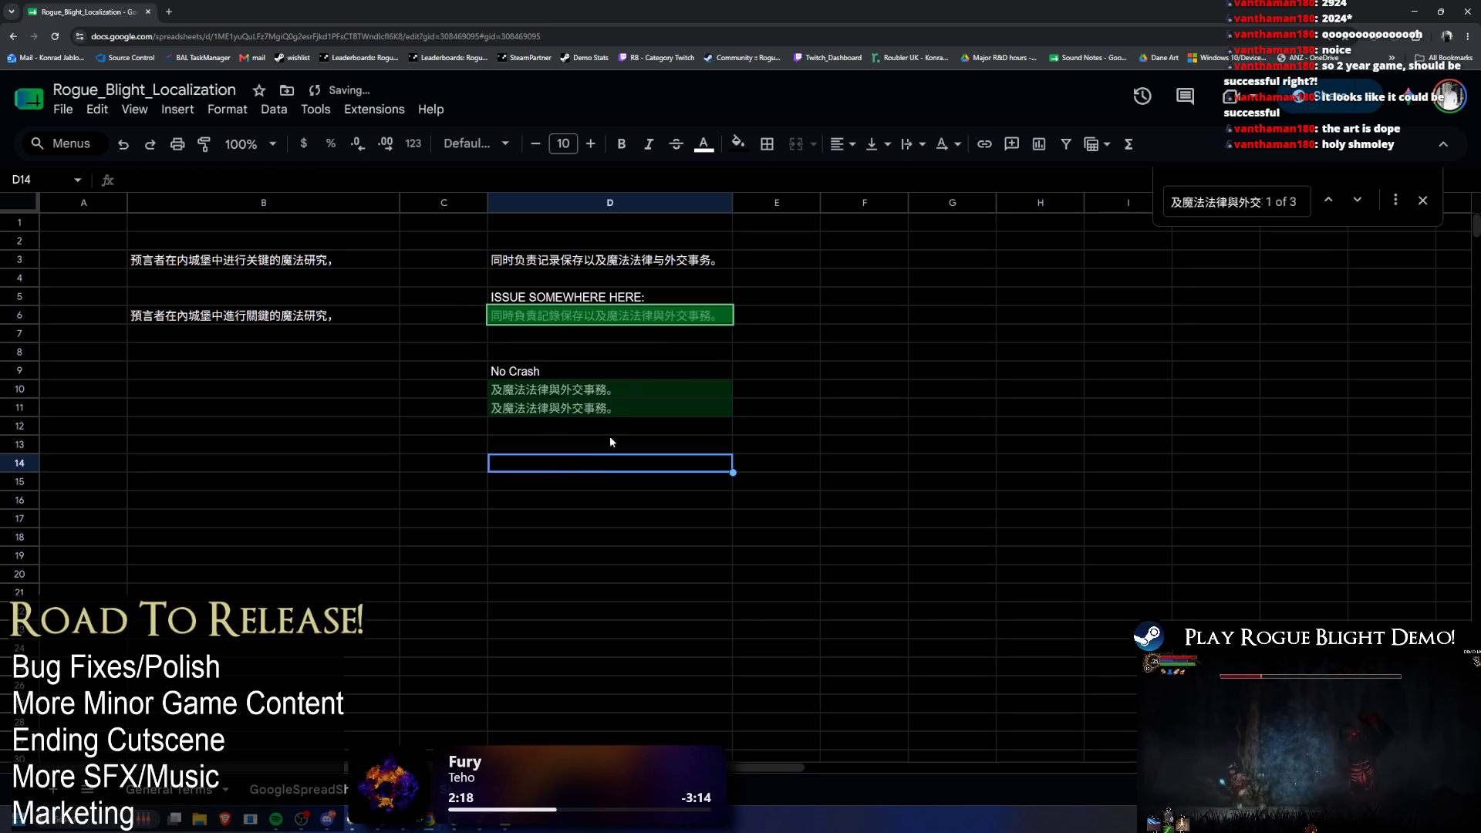
double_click(715, 317)
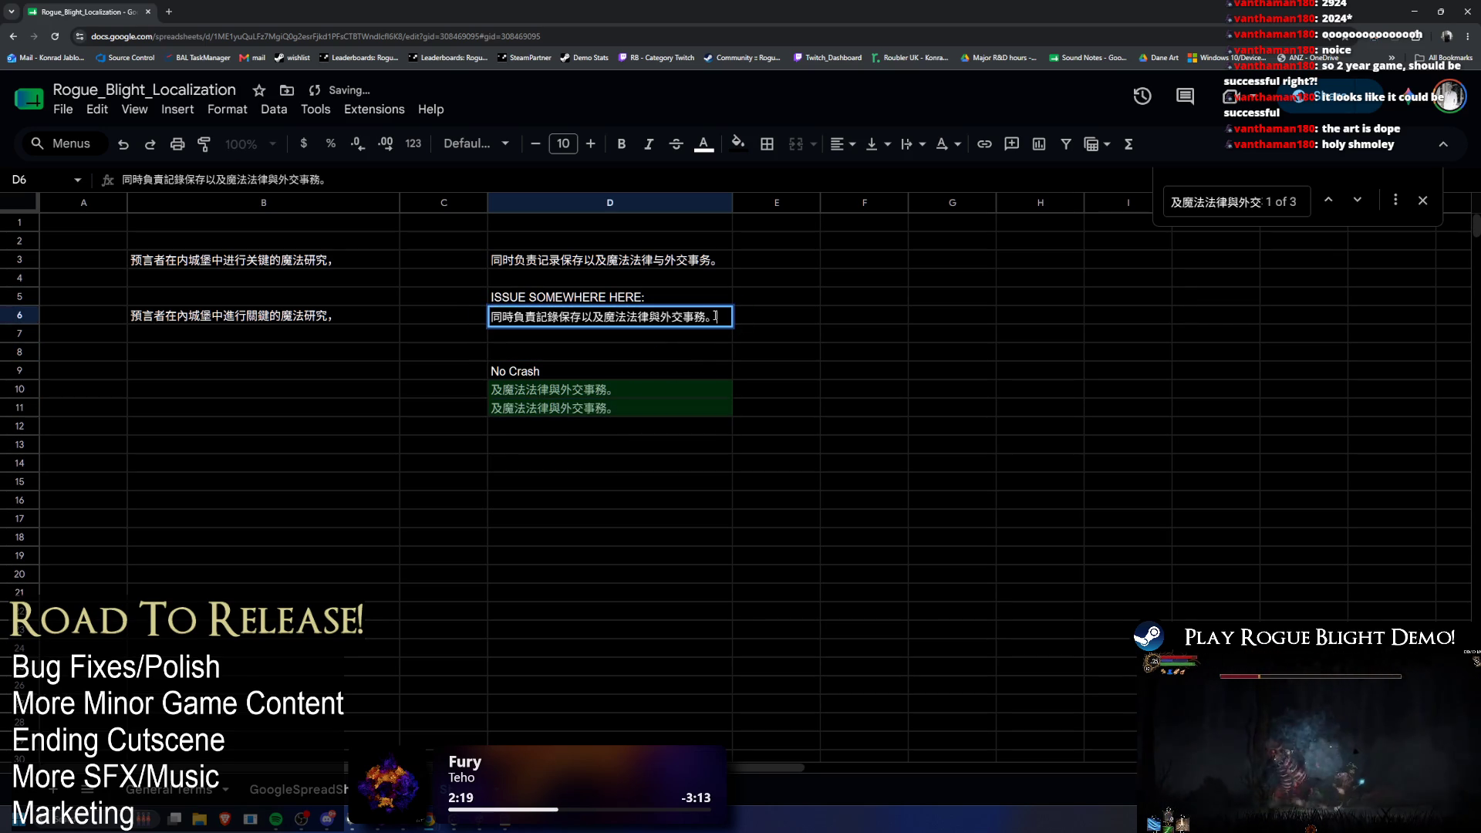
key(BackSpace)
drag(715, 317, 413, 308)
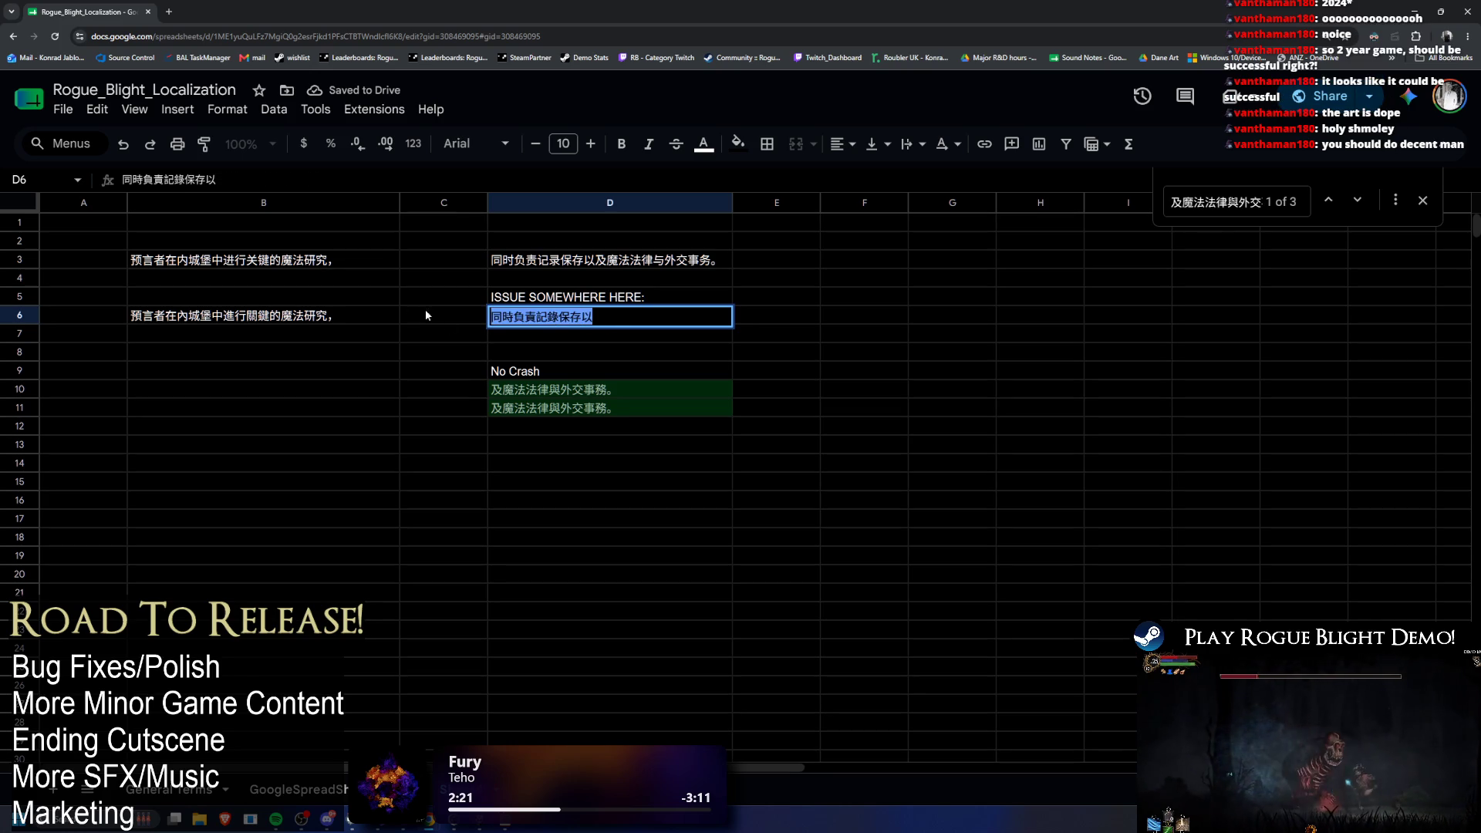
drag(611, 392, 609, 426)
key(Delete)
Step: Copy 記錄保存以 from the end of D6 into D10
double_click(629, 320)
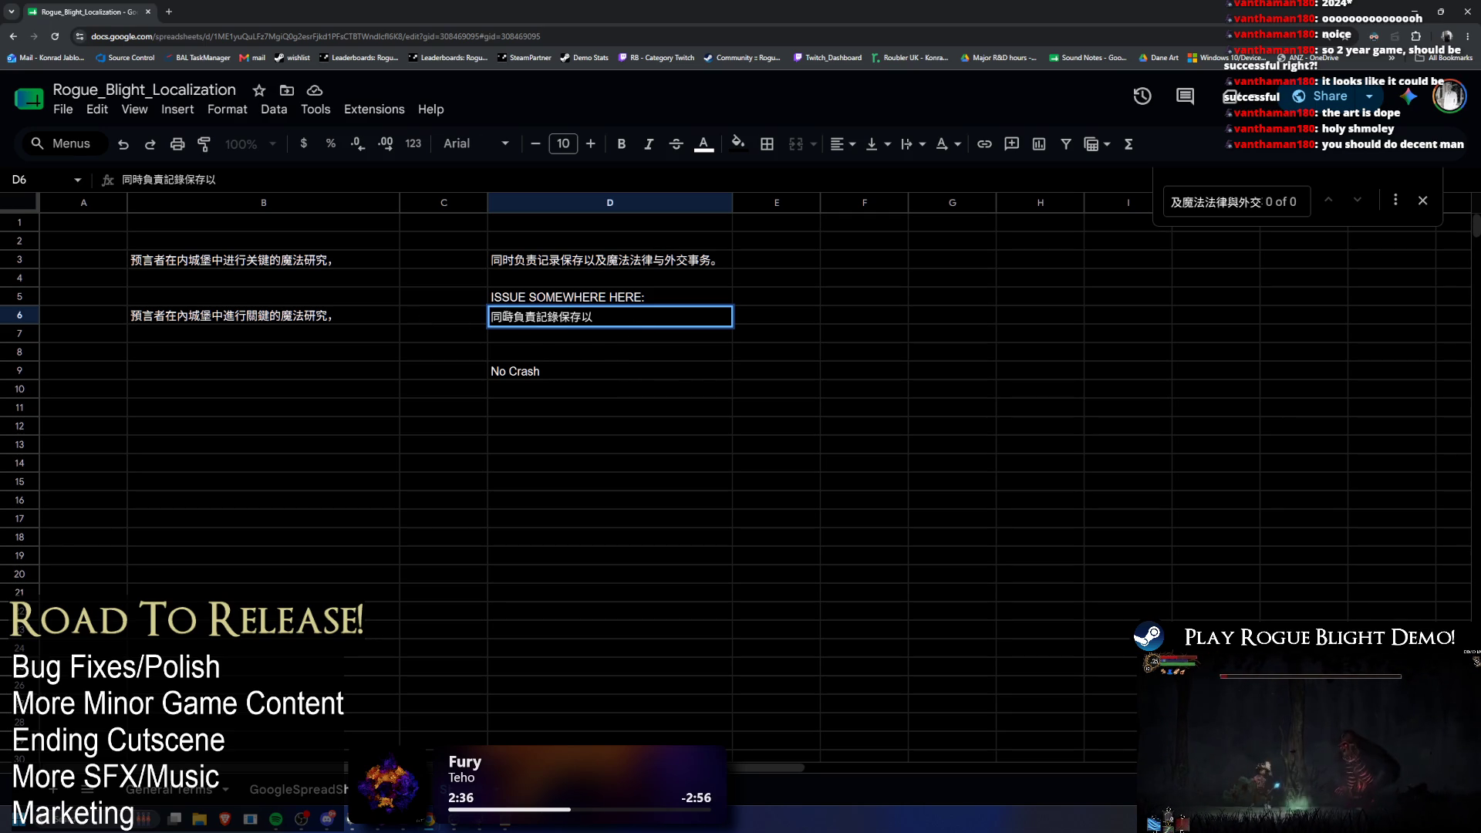
key(shift+Left)
key(shift+Left)
key(shift+Left)
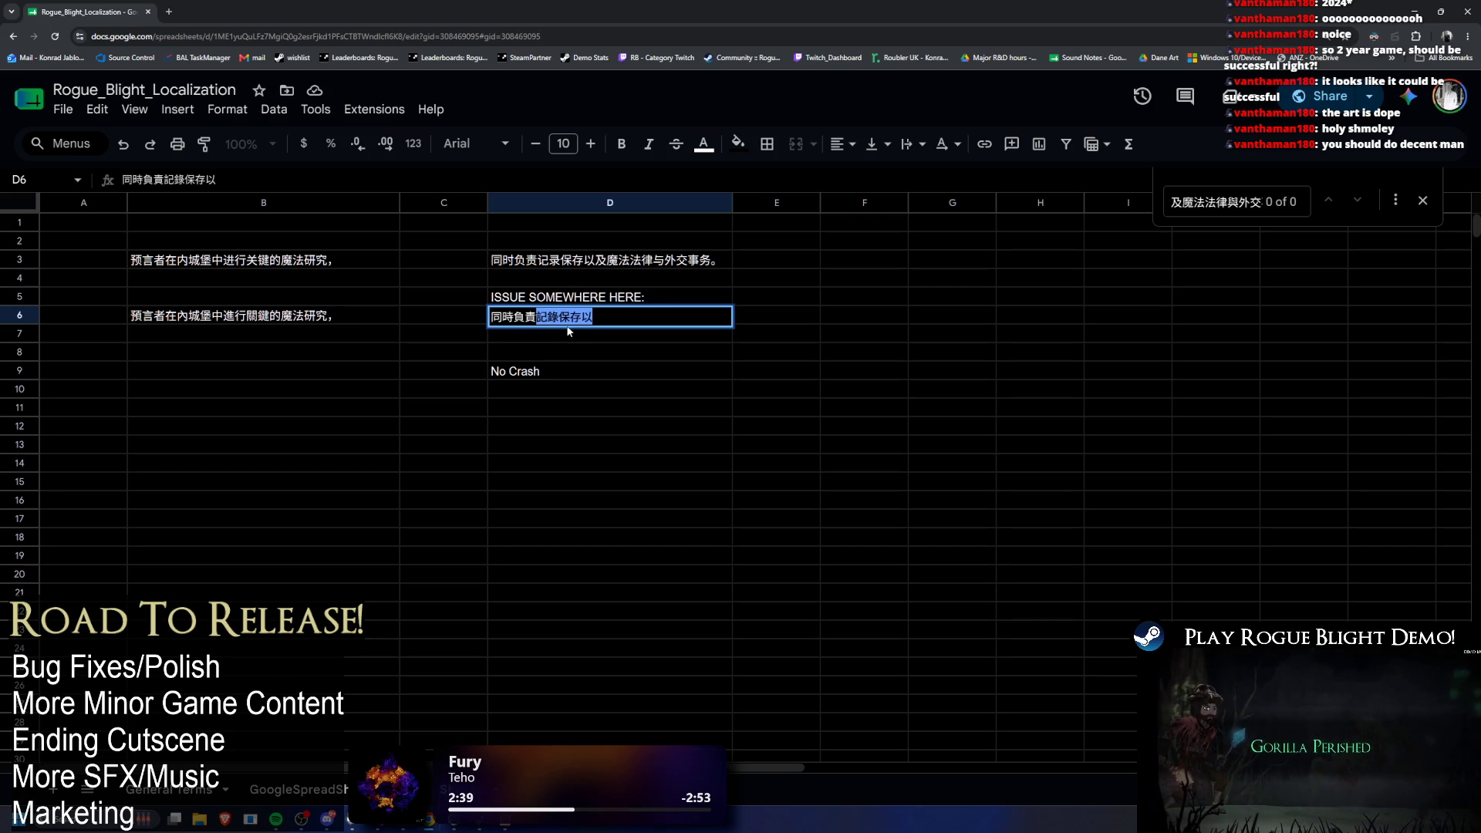
key(ctrl+c)
click(531, 397)
key(ctrl+v)
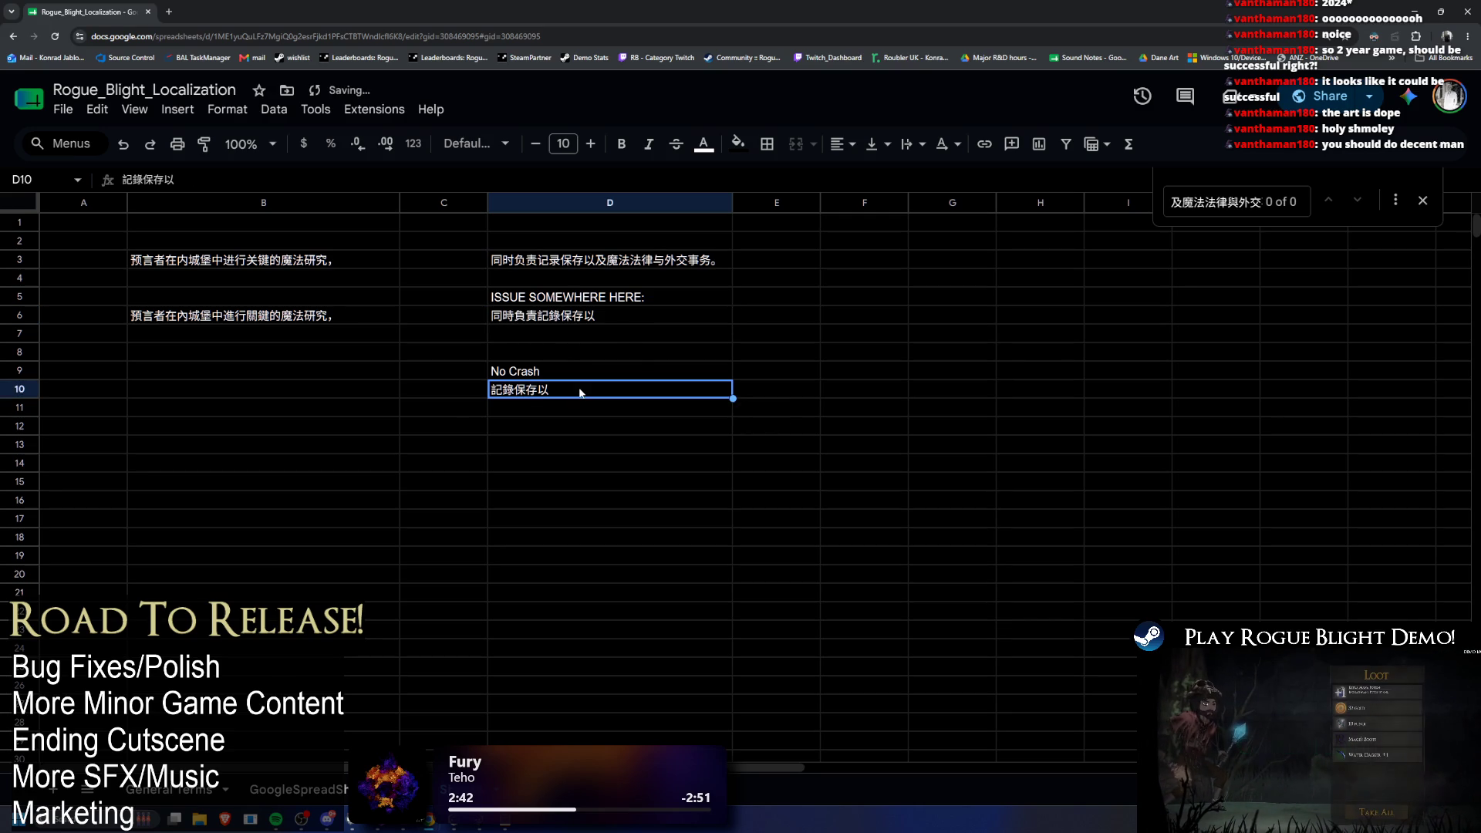
Step: Label D9 CHECKING and go back to the main localization sheet
click(579, 376)
text(CHECKING)
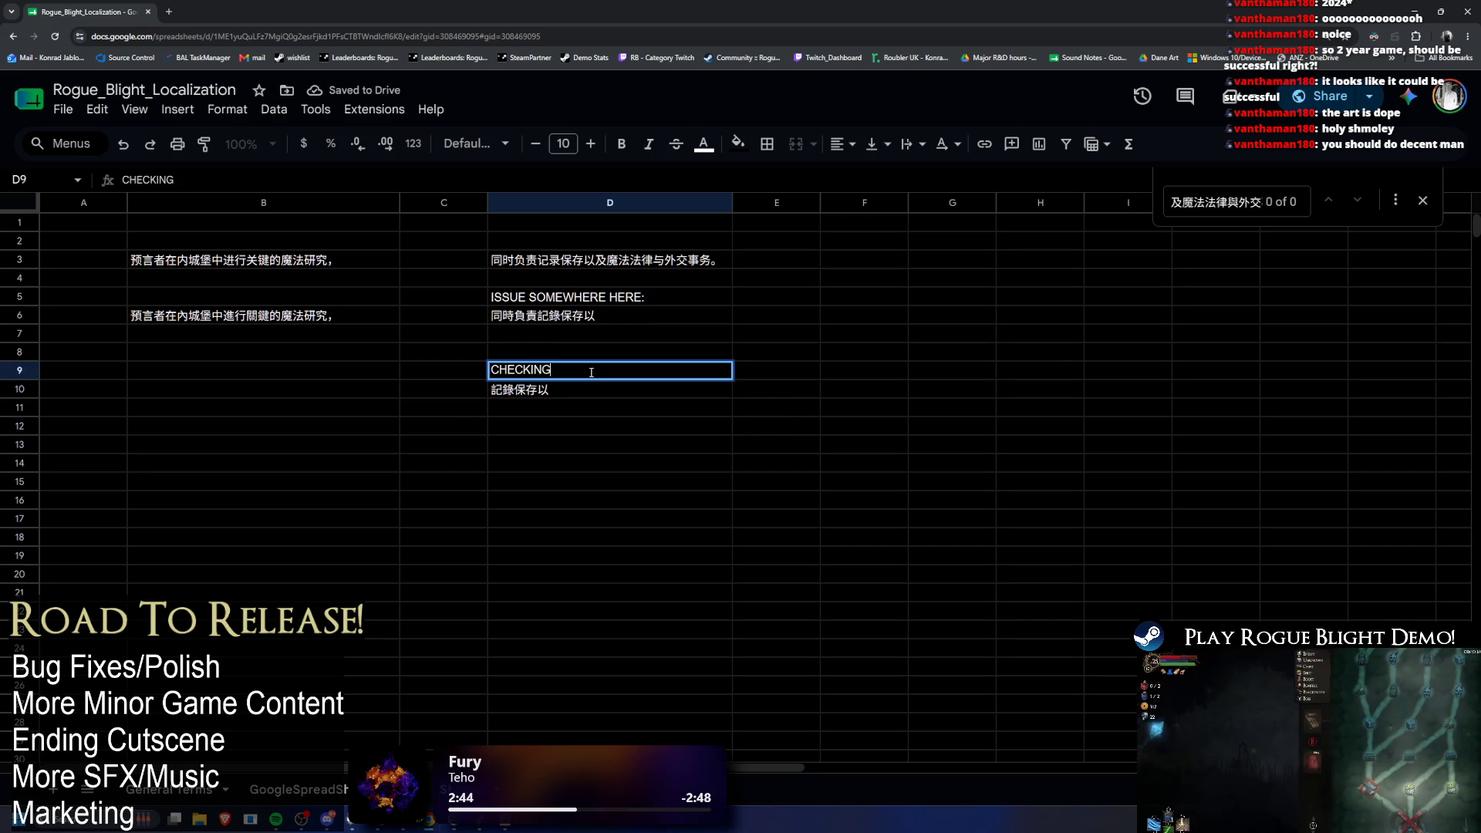
double_click(586, 391)
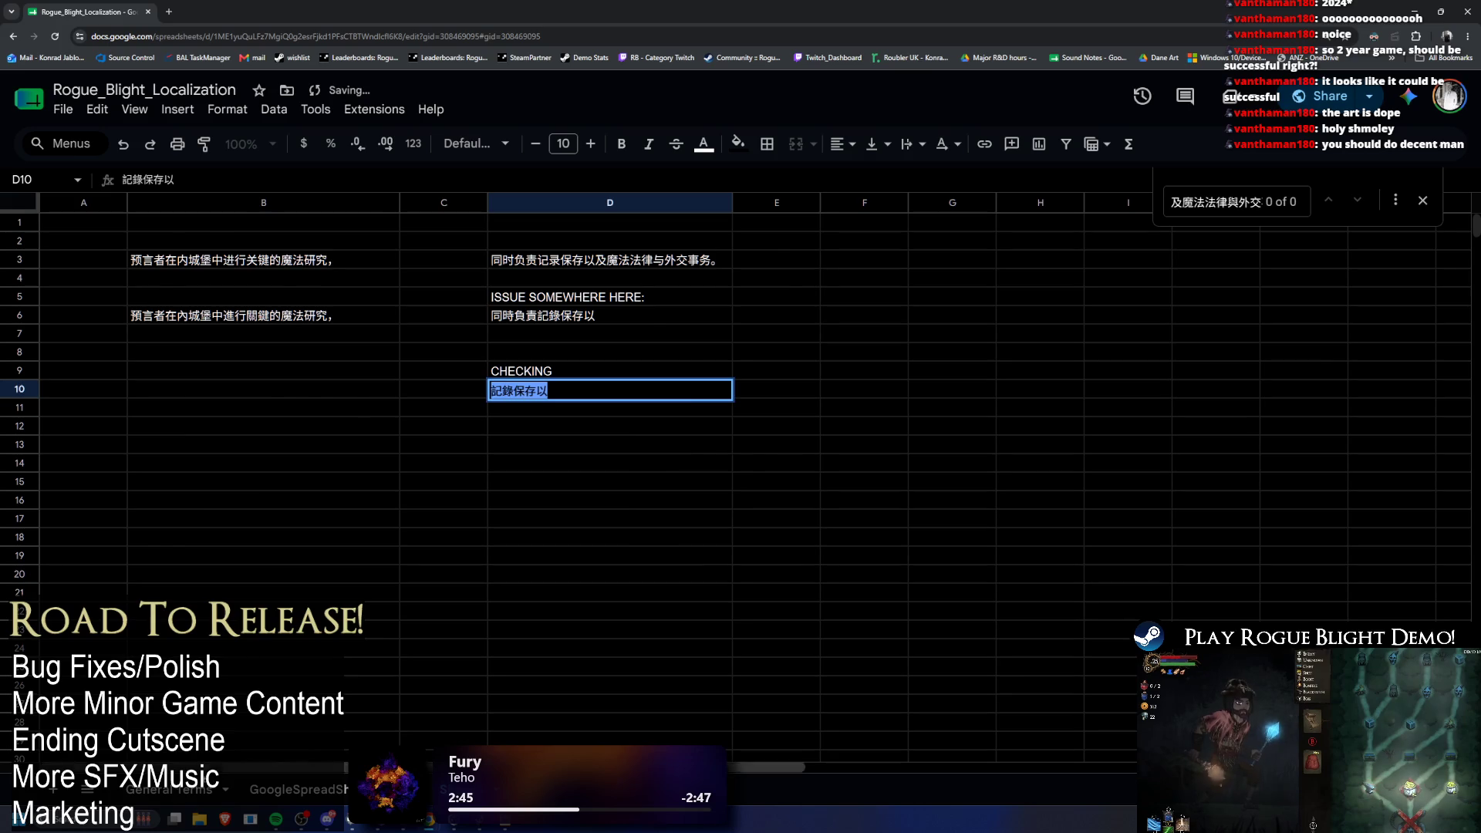
click(170, 789)
click(270, 792)
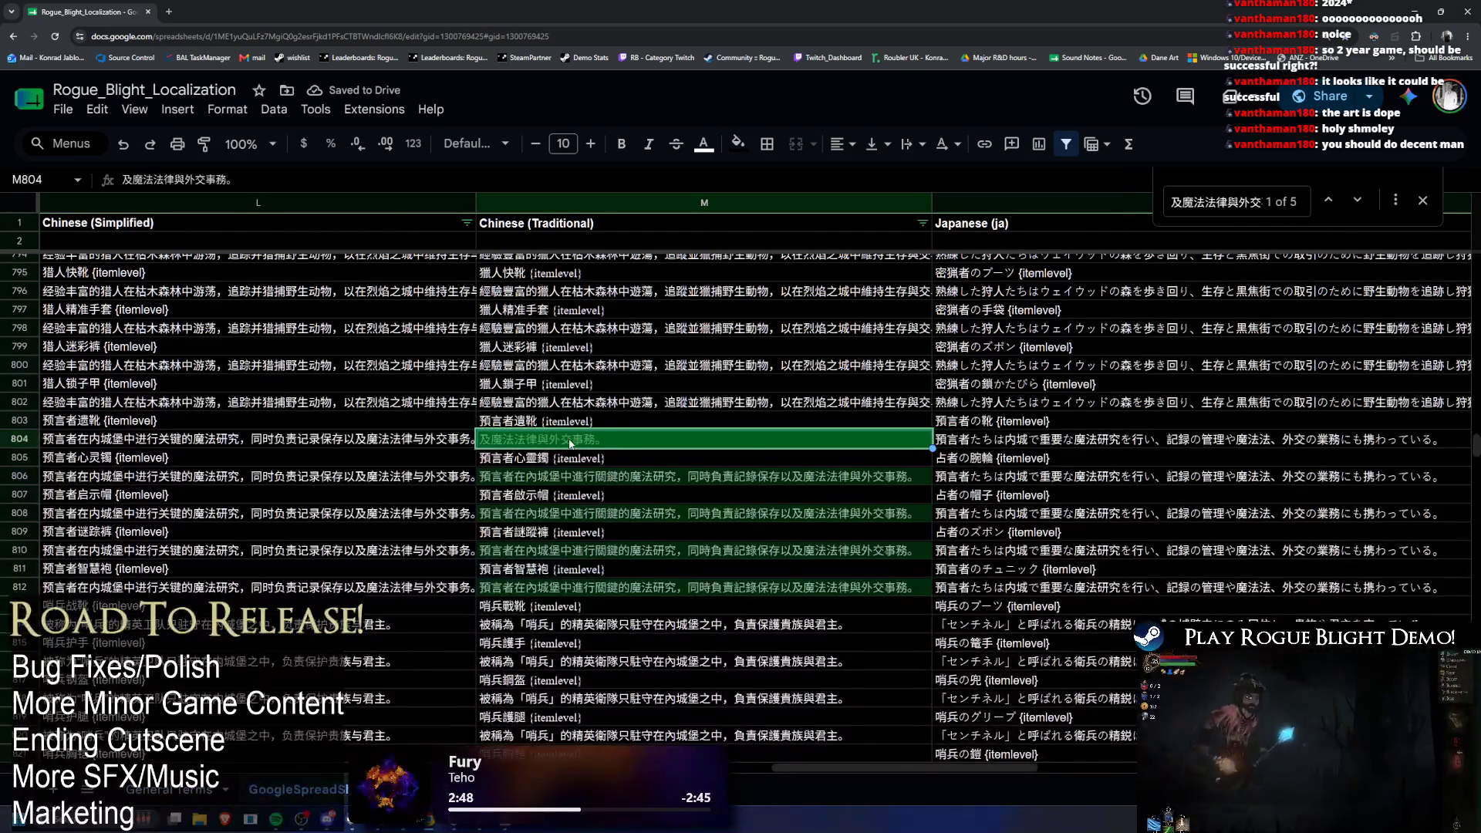
Step: Pull the updated sheet strings into Unity, run the language checker in play mode, then pause
key(alt+Tab)
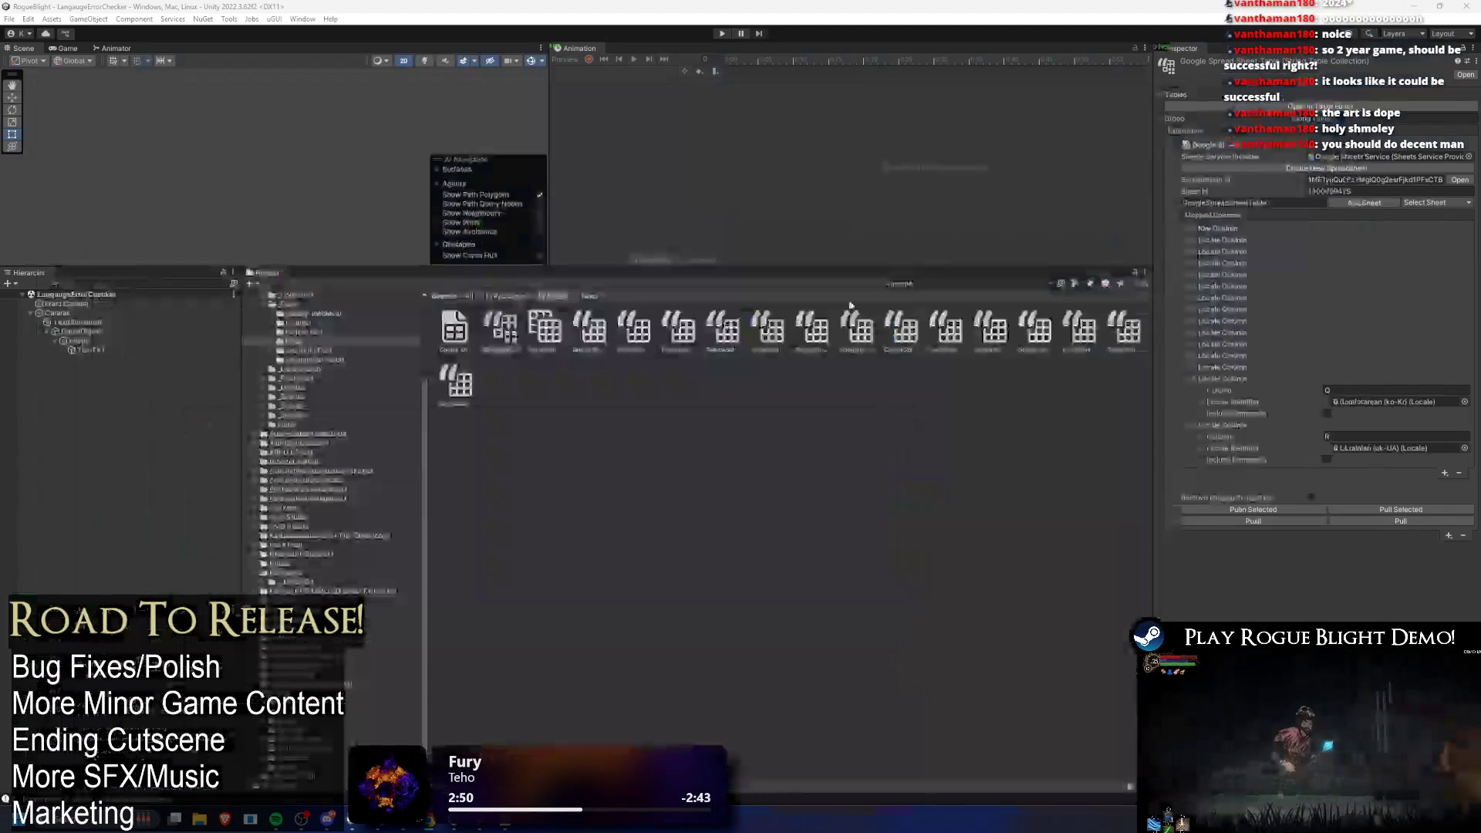
click(1382, 521)
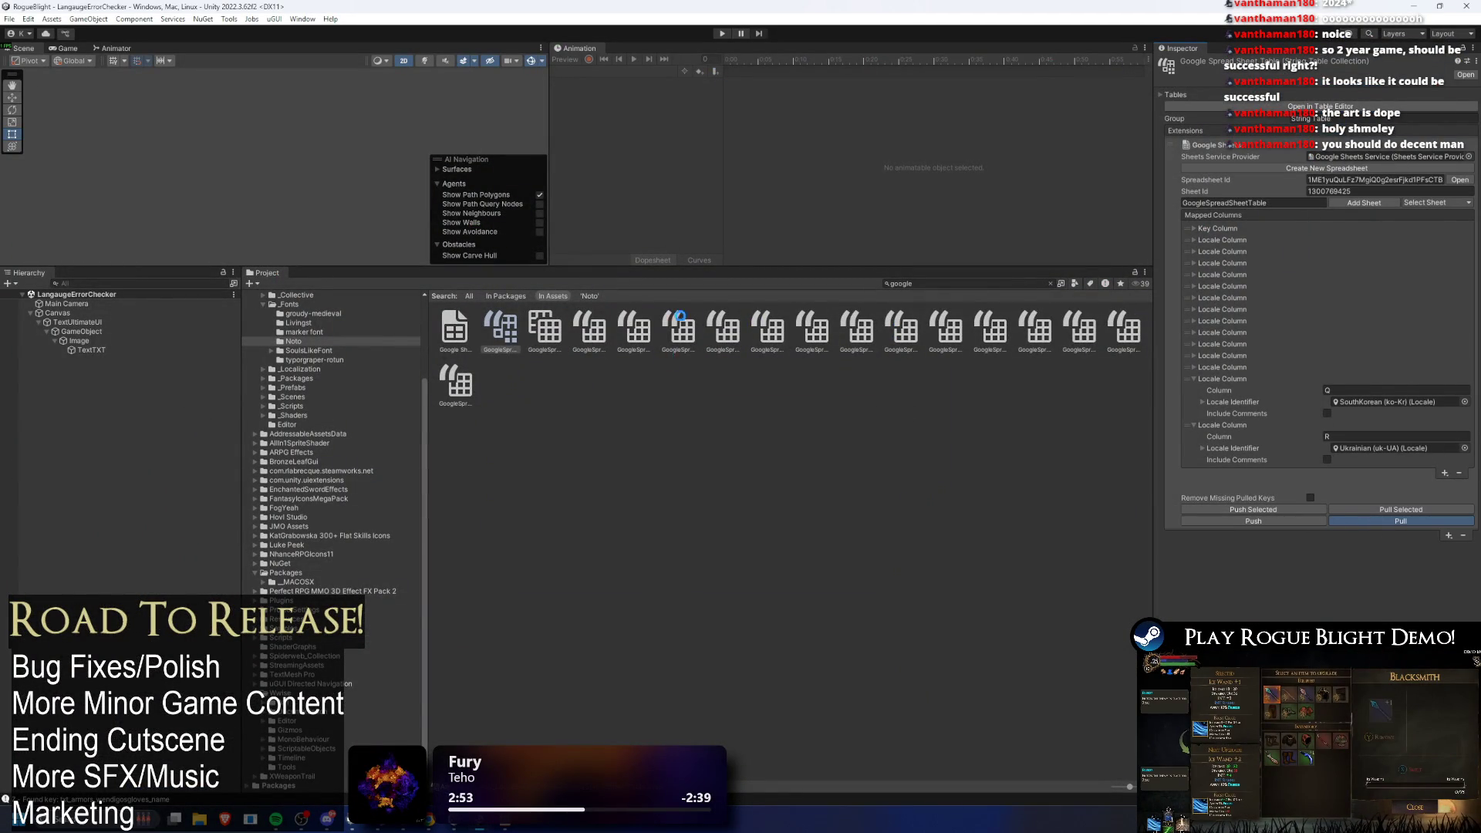
click(722, 34)
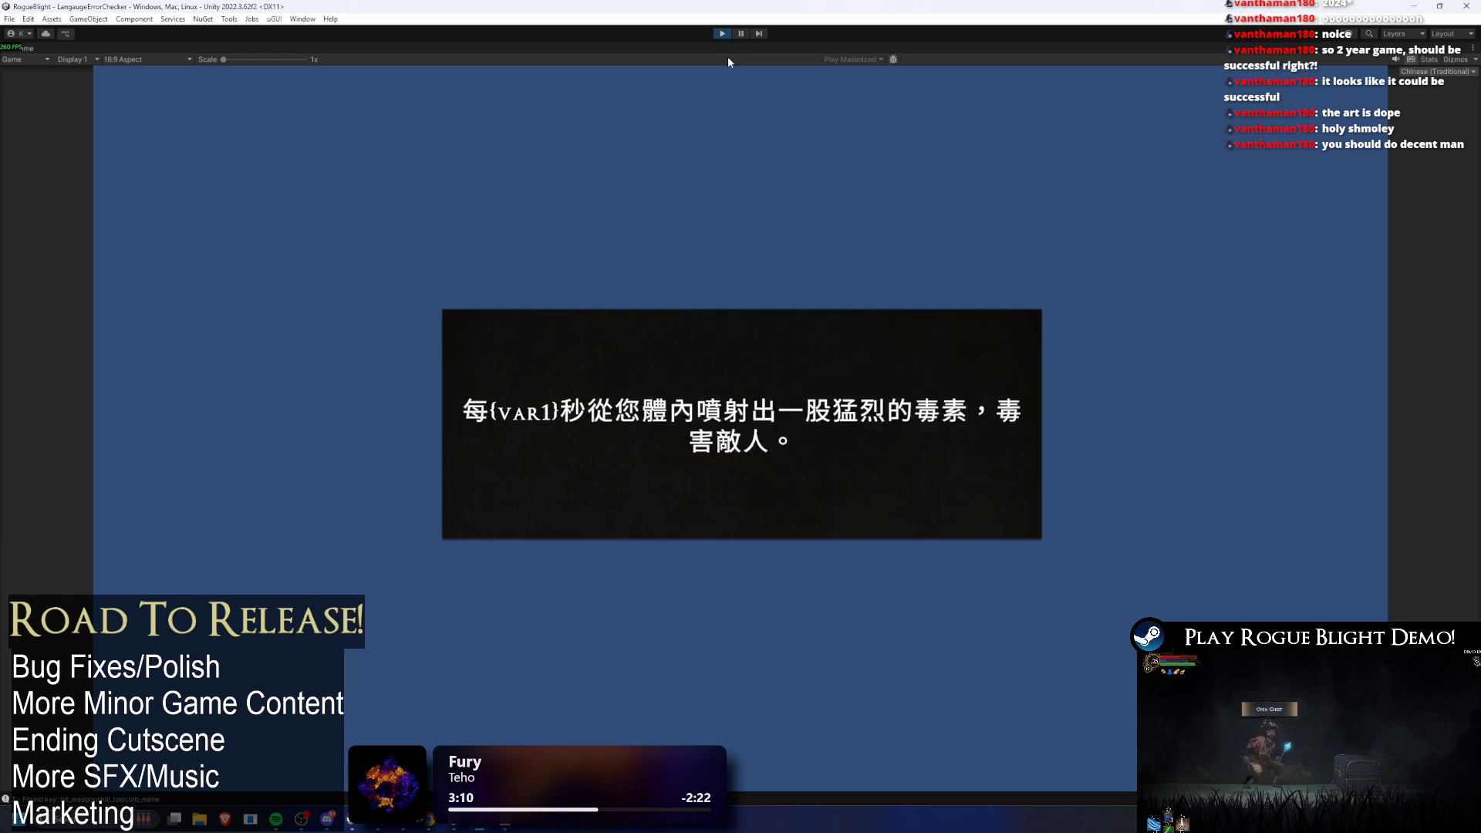
click(740, 33)
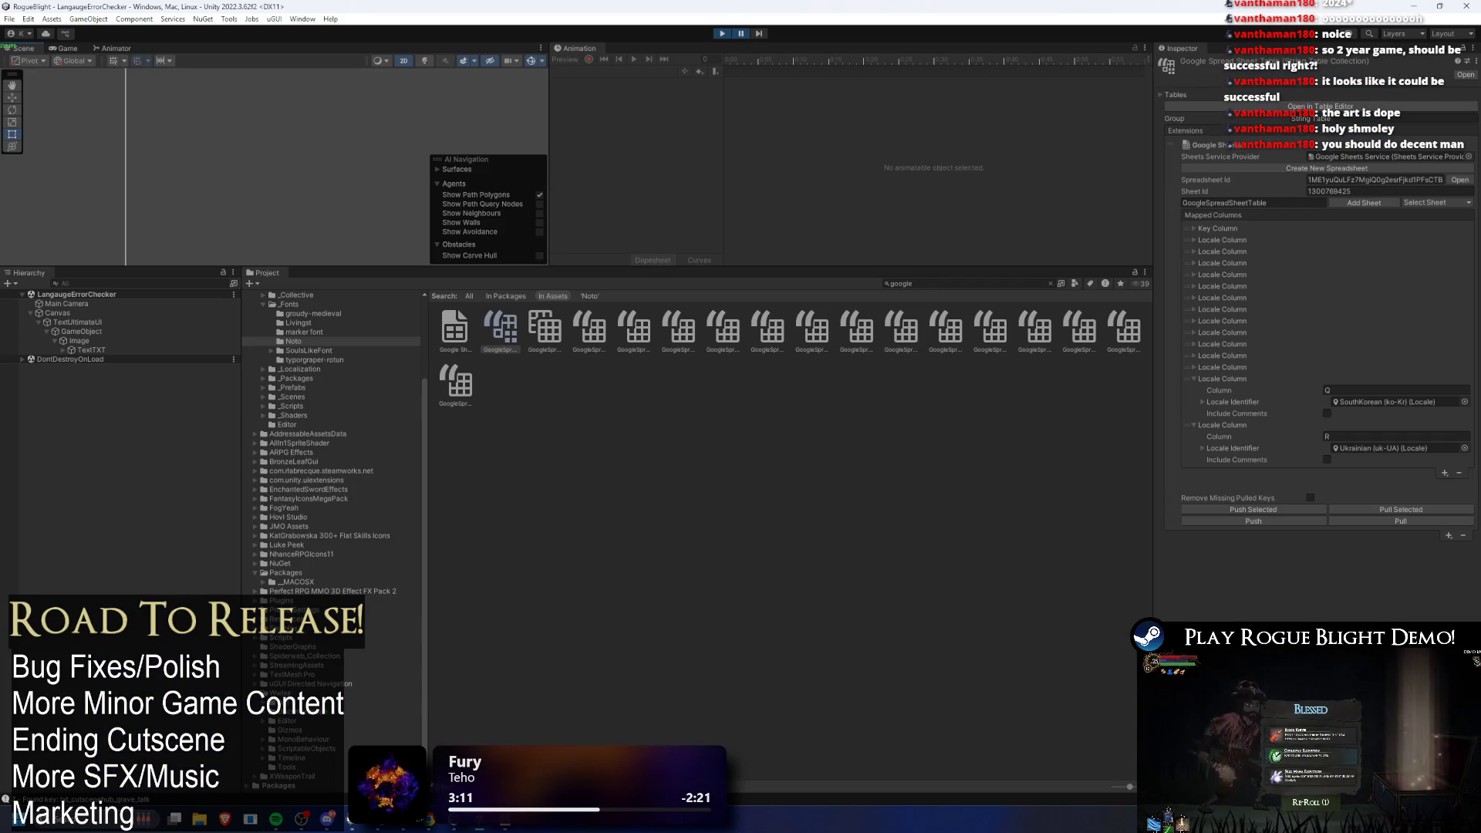
Step: Maximize the Console and scroll through the logged TMP_FontAsset atlas errors
key(ctrl+shift+c)
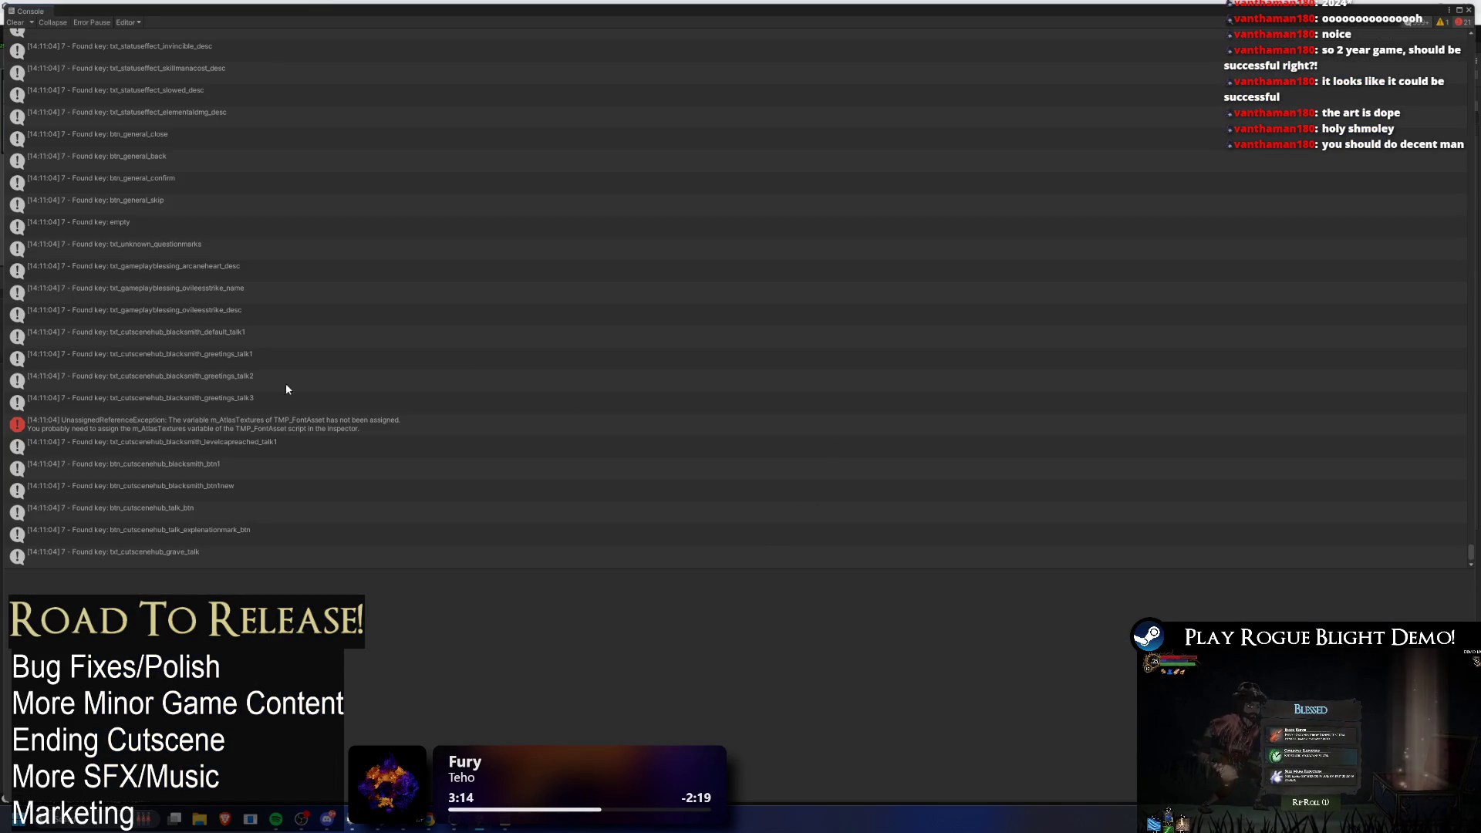
mouse_move(1472, 557)
mouse_down()
mouse_move(1471, 108)
mouse_move(1472, 128)
mouse_up()
scroll(462, 370, down, 10)
scroll(546, 375, down, 15)
scroll(451, 331, down, 15)
scroll(408, 312, down, 10)
scroll(255, 249, down, 10)
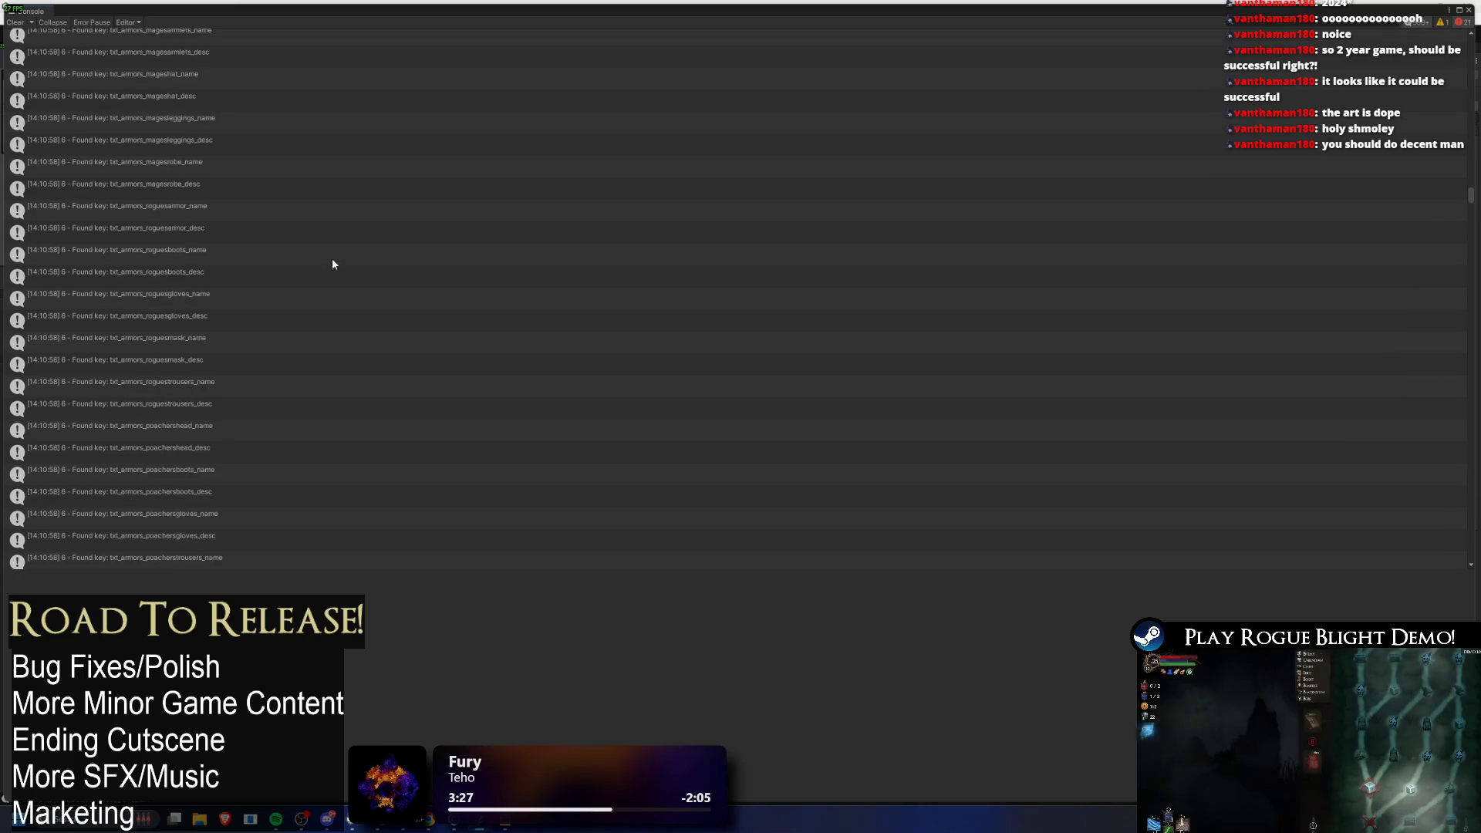
scroll(371, 297, down, 10)
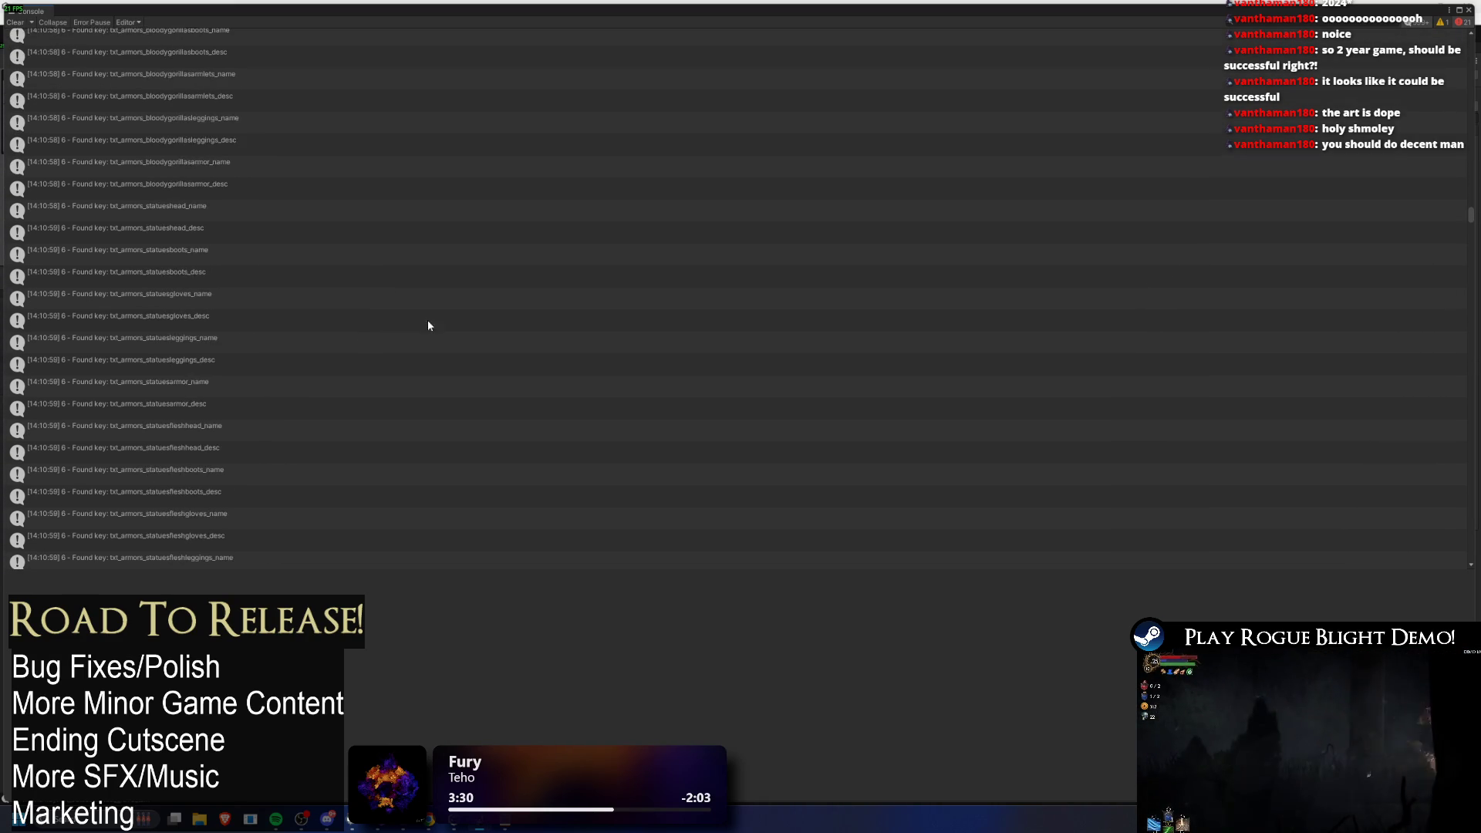
scroll(454, 373, down, 10)
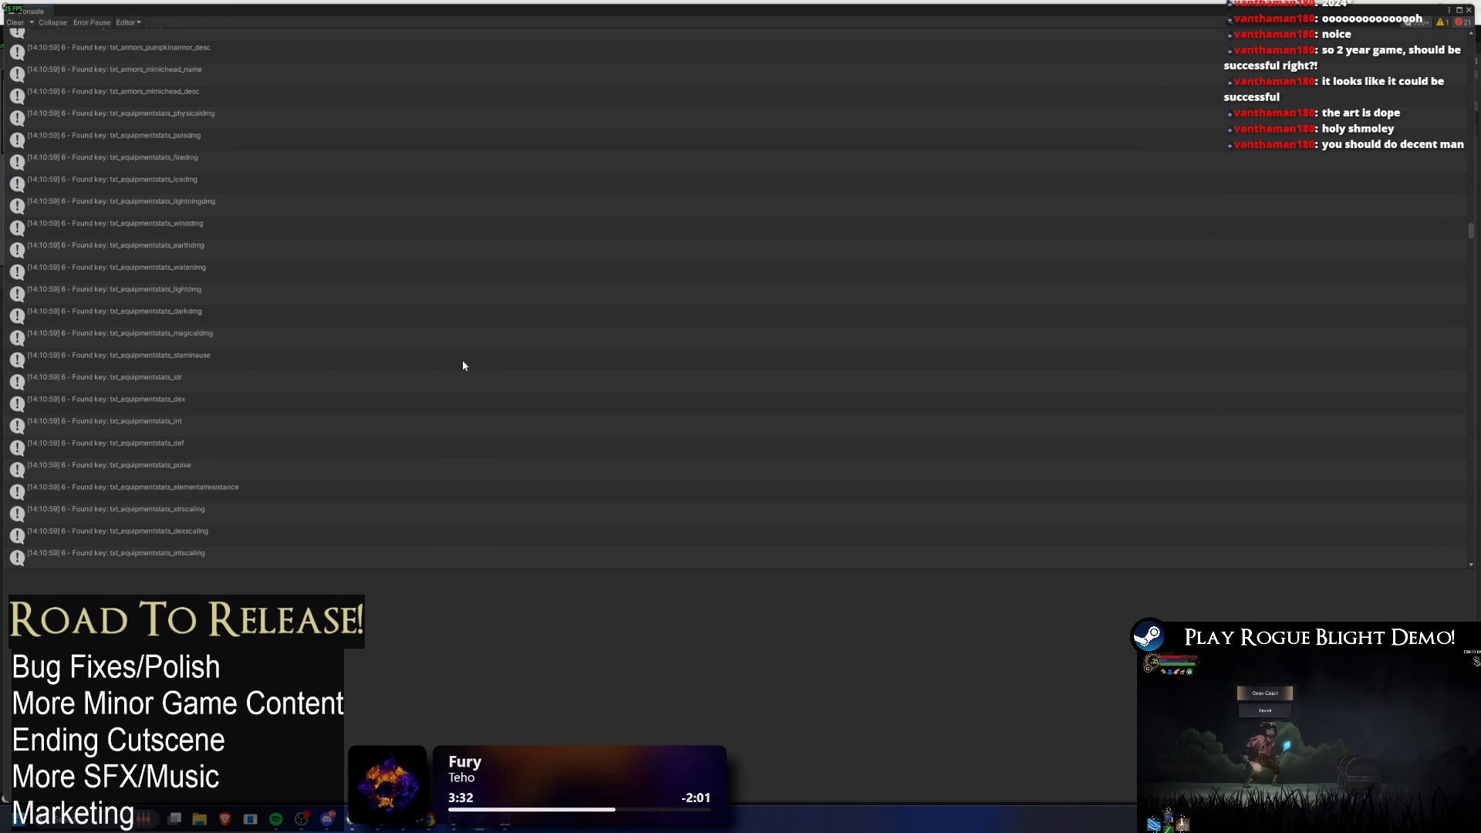
scroll(269, 168, down, 10)
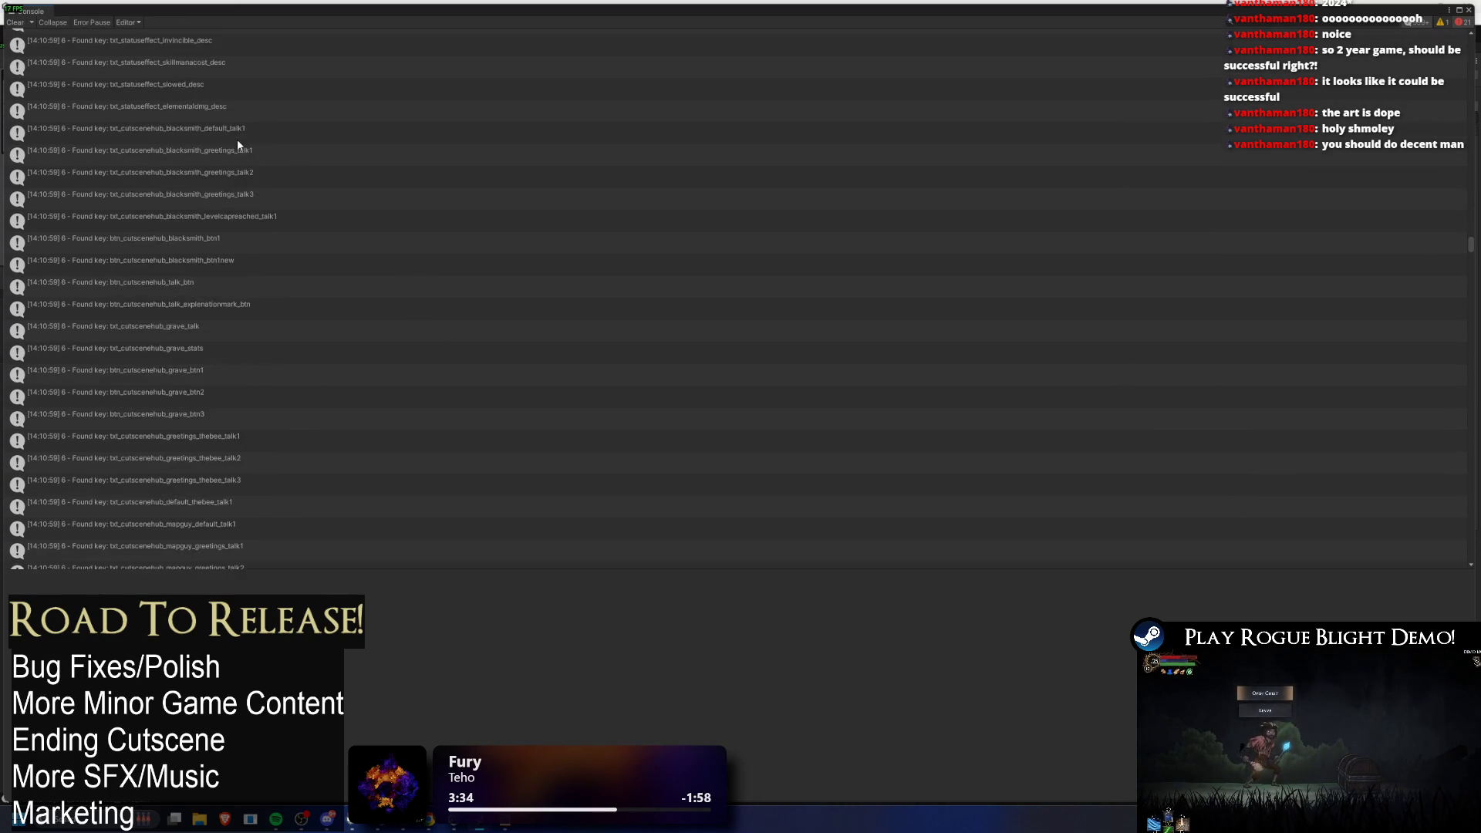
scroll(205, 272, down, 10)
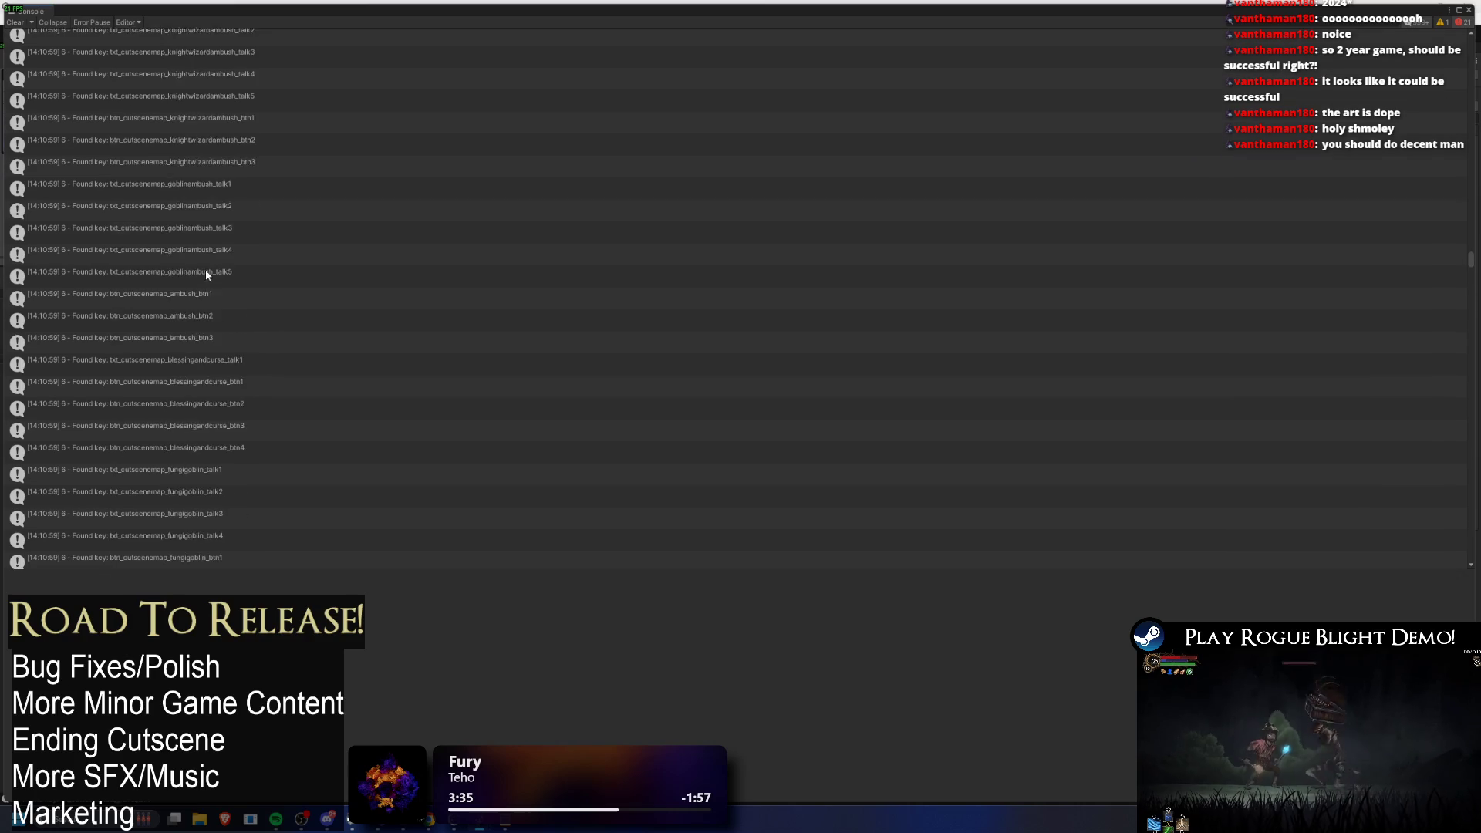
scroll(263, 275, down, 10)
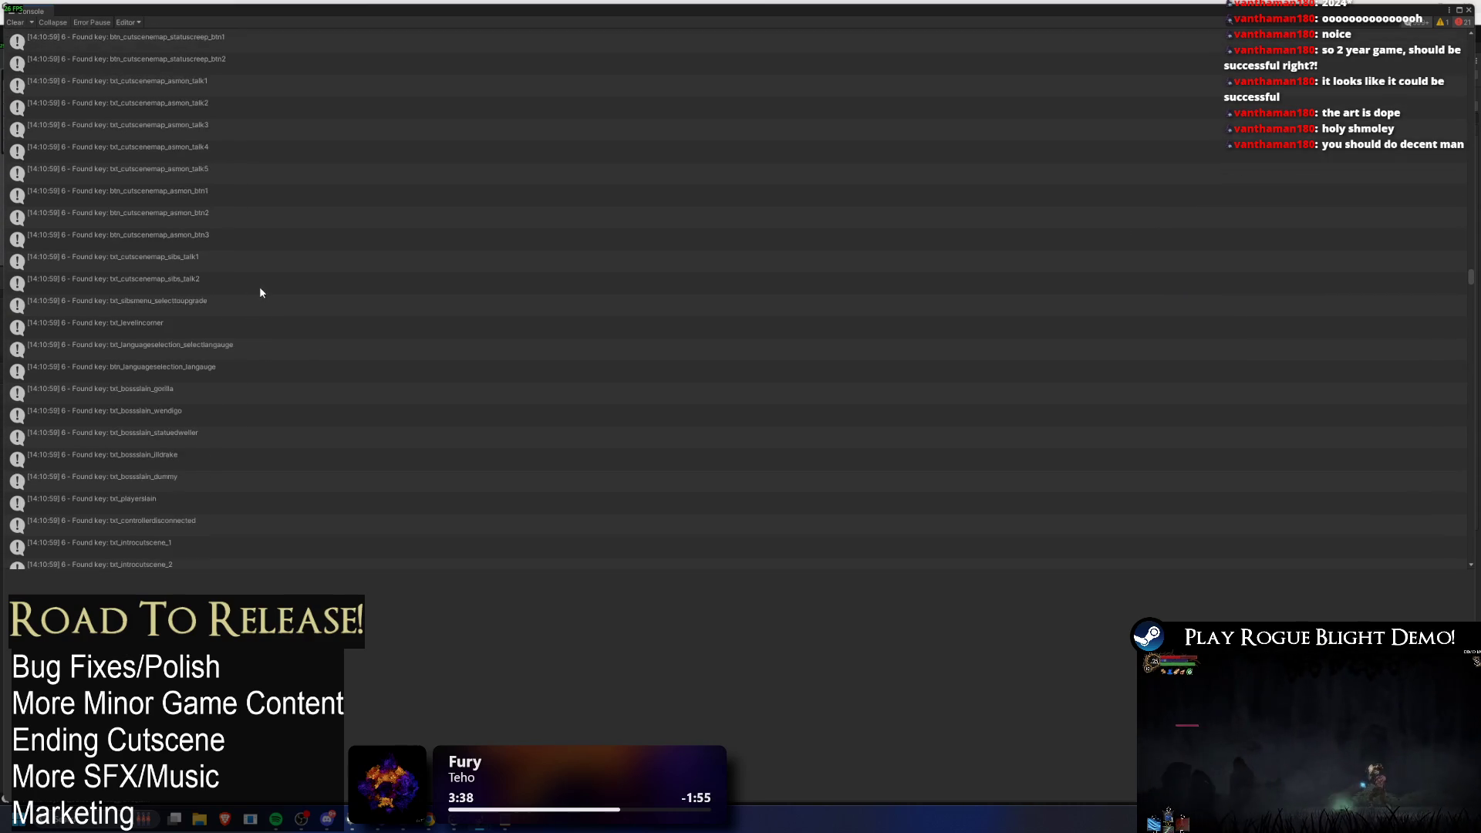
scroll(401, 278, down, 10)
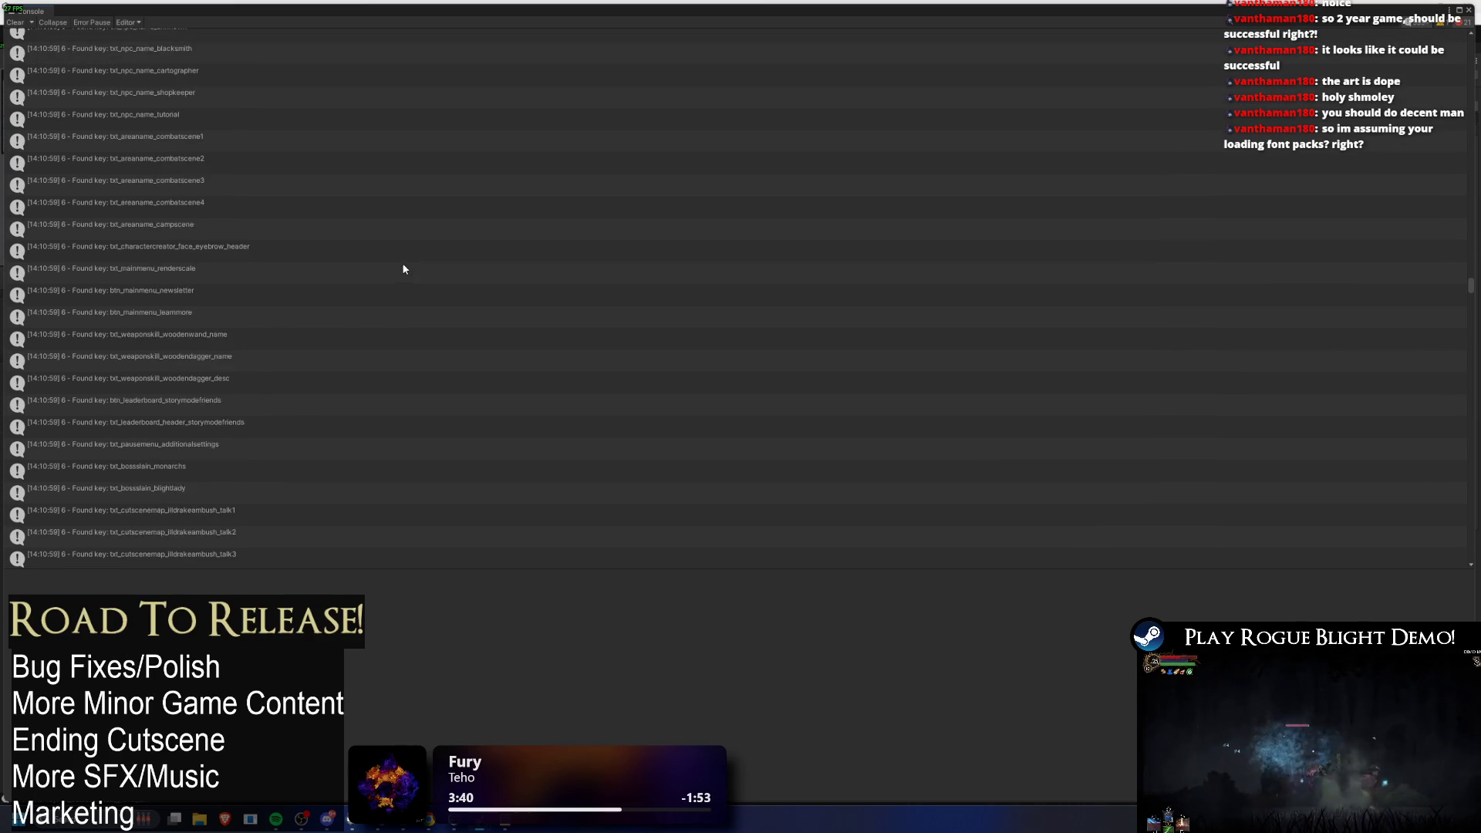
scroll(419, 287, down, 10)
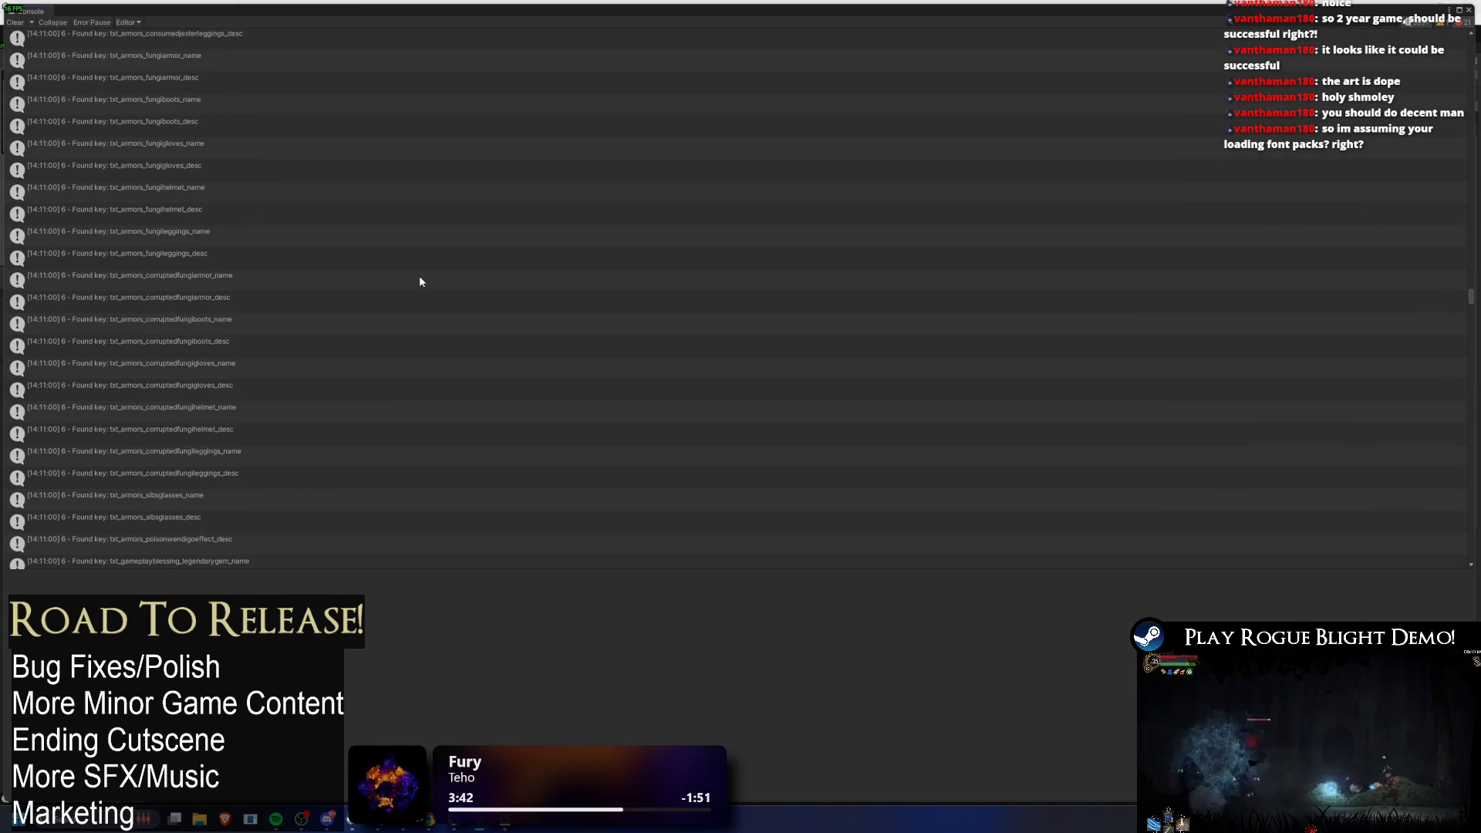
scroll(458, 303, down, 10)
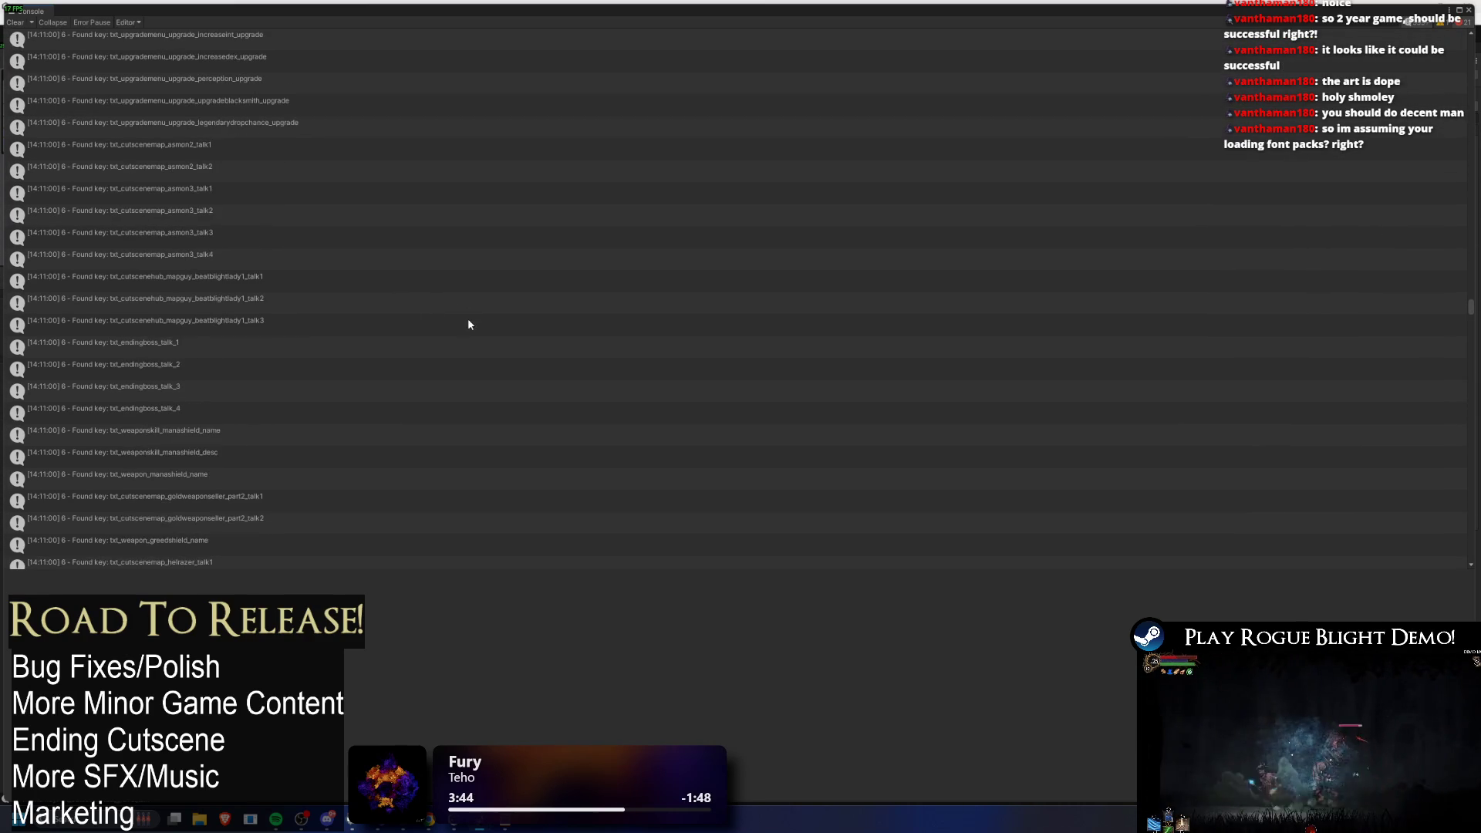
scroll(525, 315, down, 10)
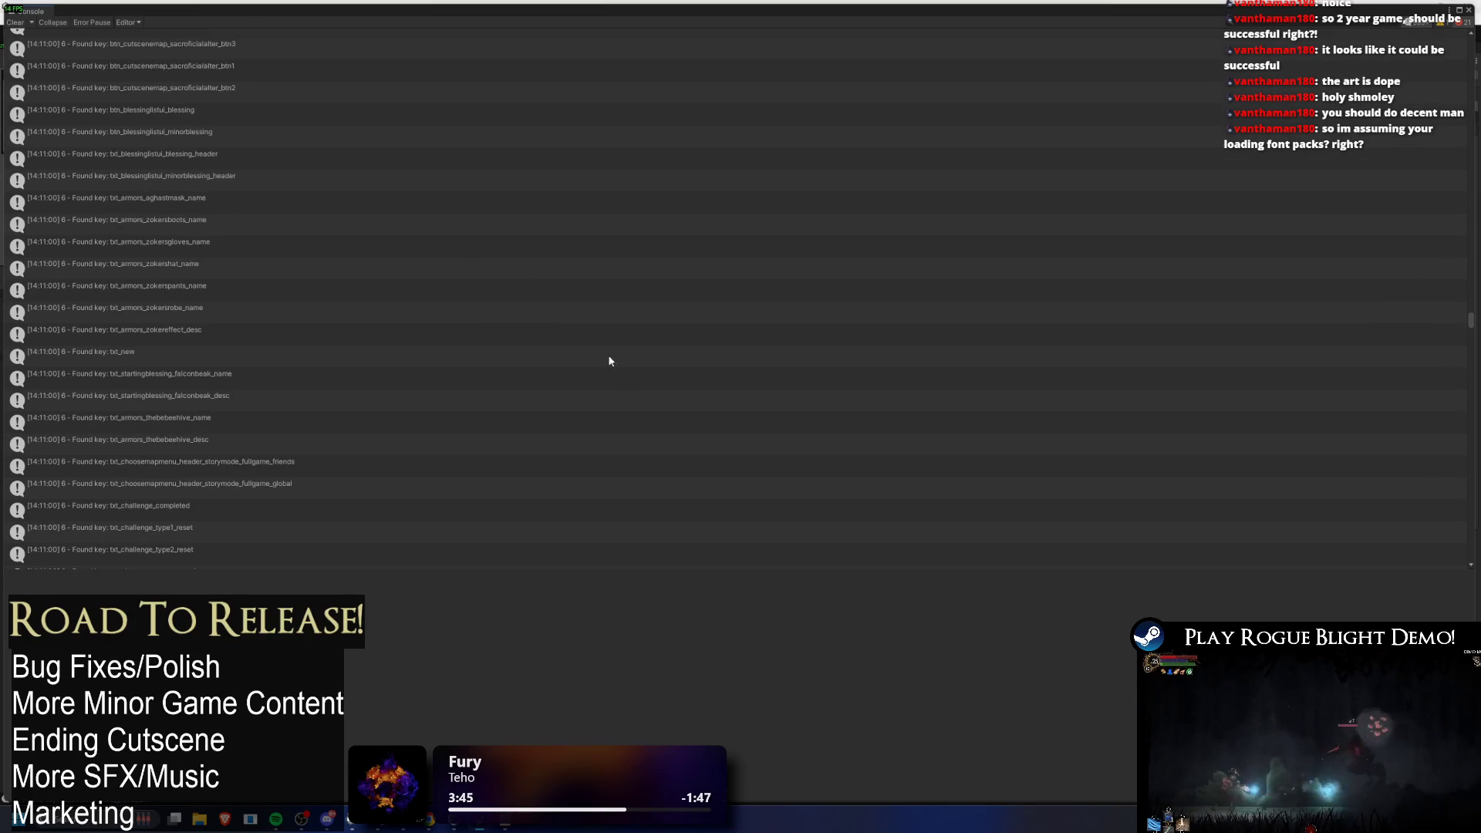
scroll(475, 374, down, 10)
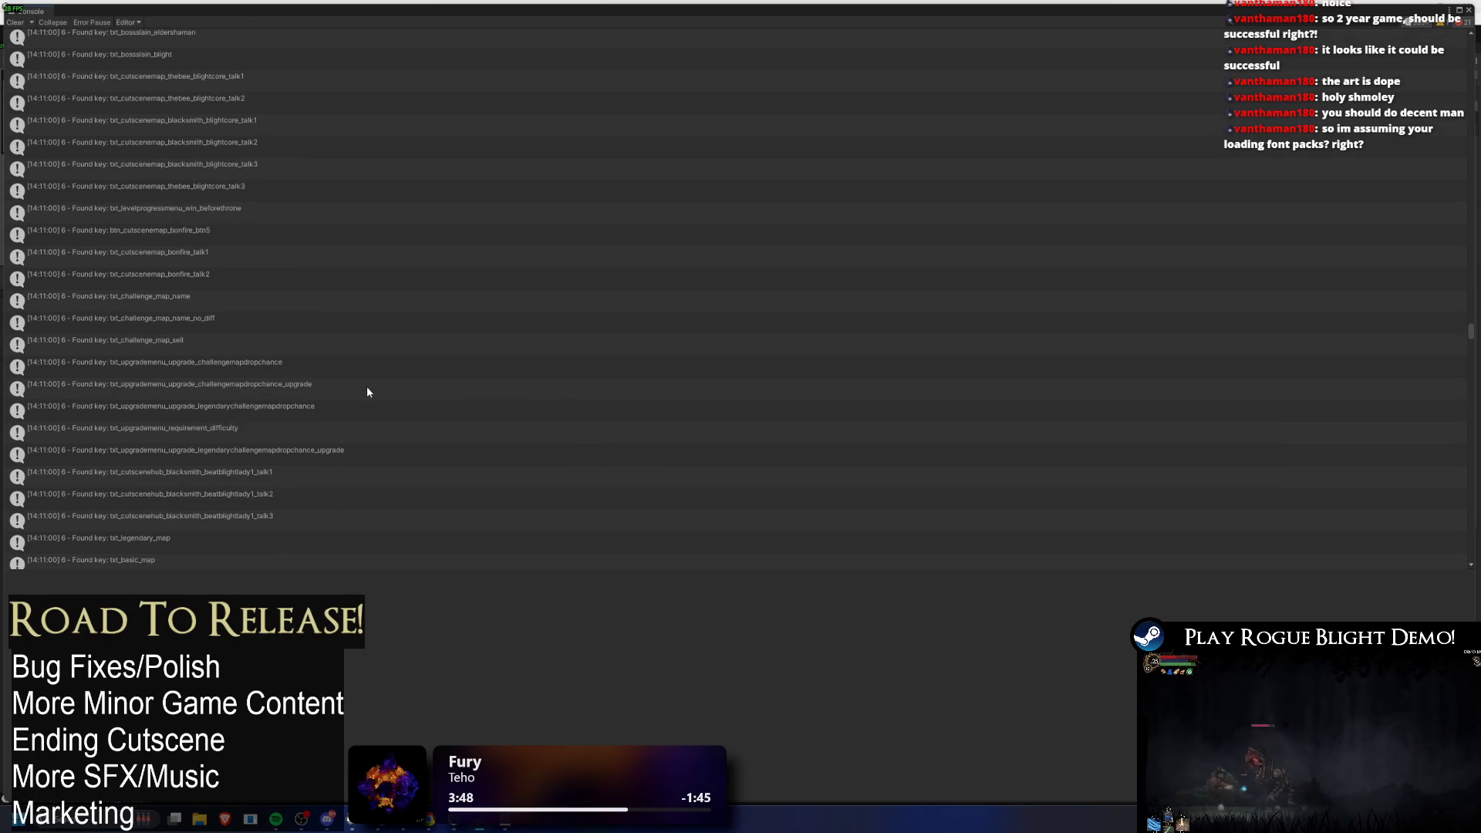
scroll(285, 211, down, 10)
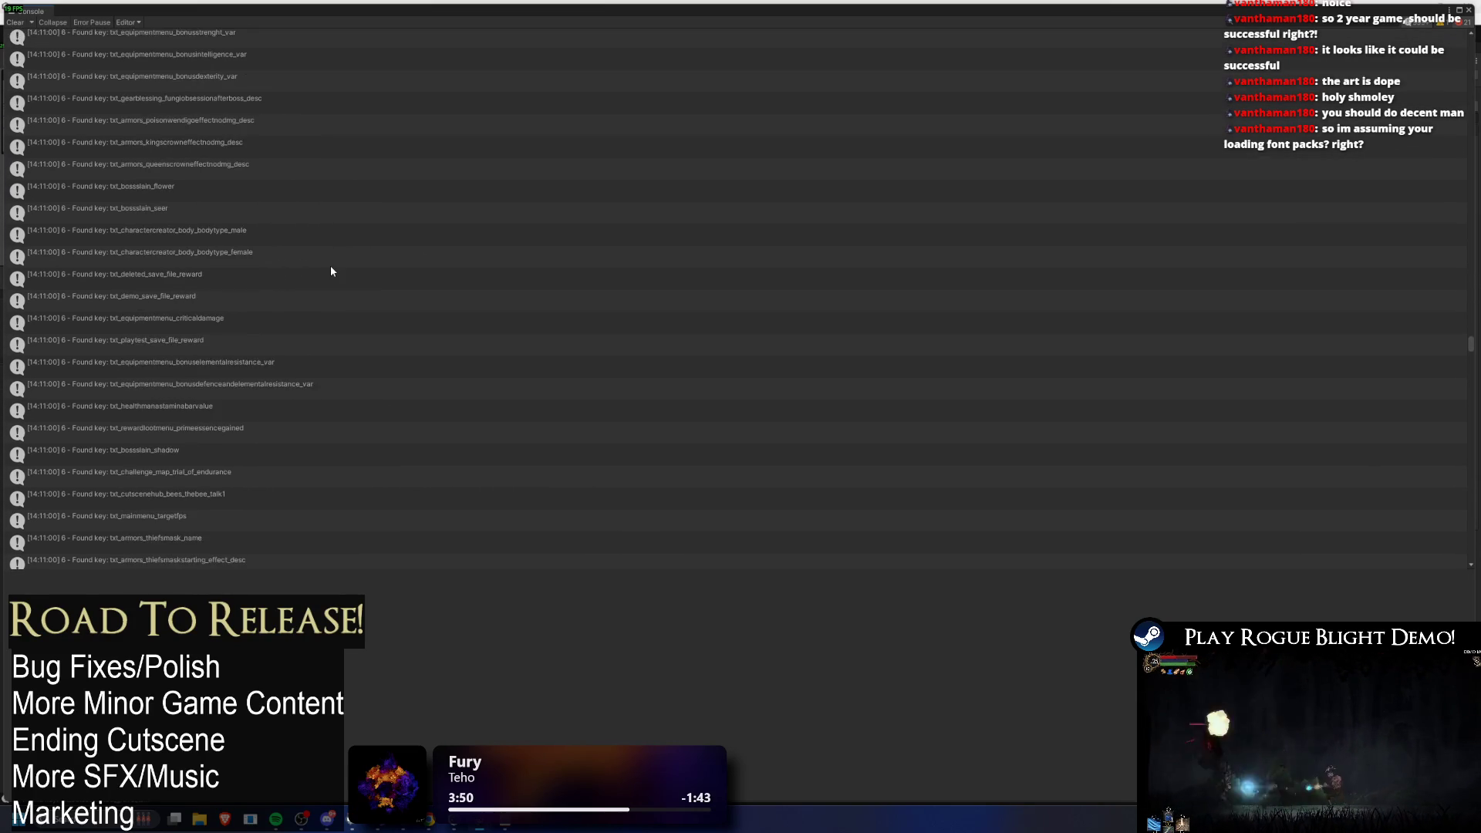
scroll(303, 332, down, 10)
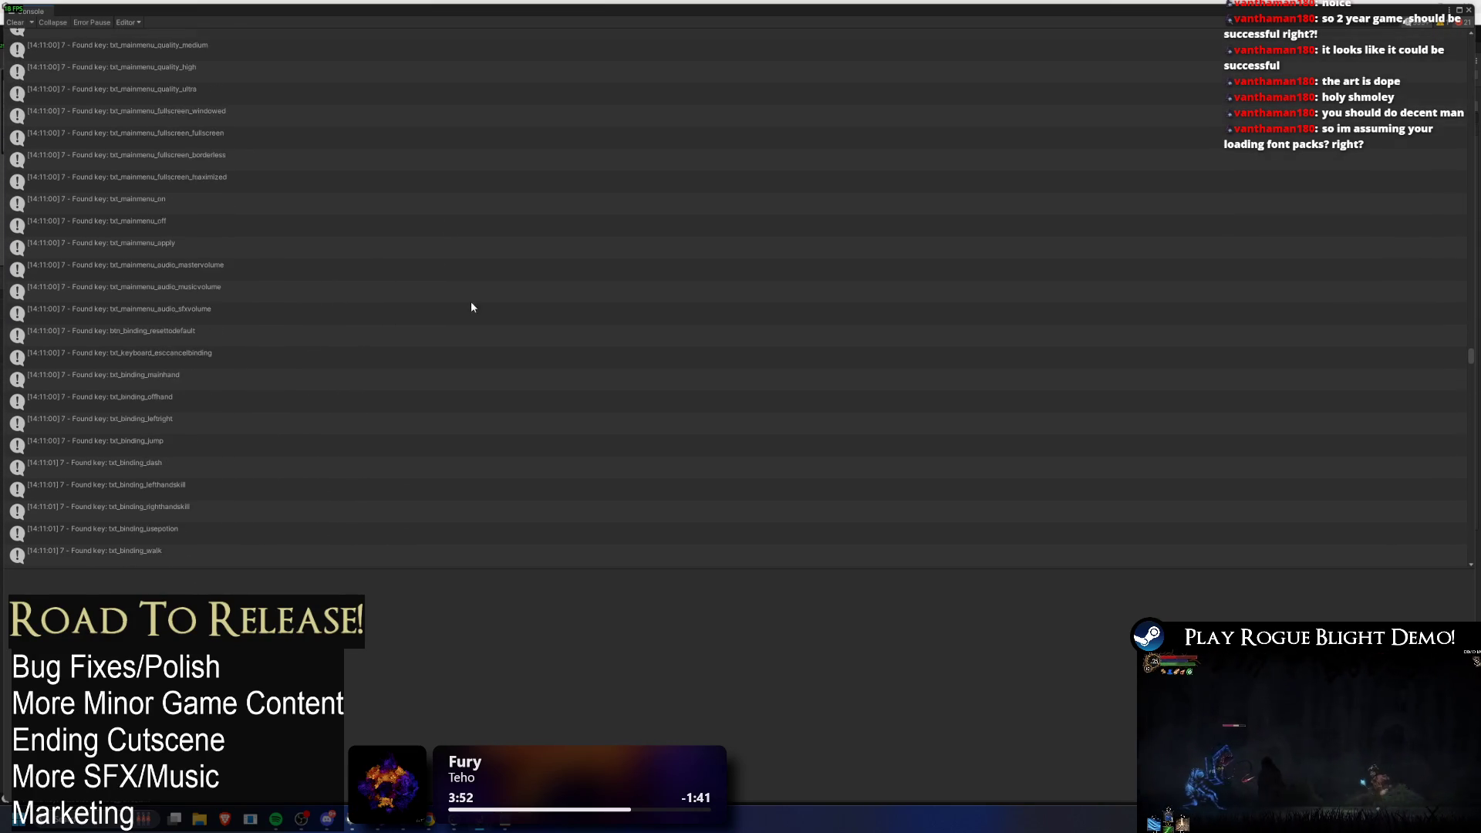
scroll(436, 515, down, 10)
scroll(382, 310, down, 10)
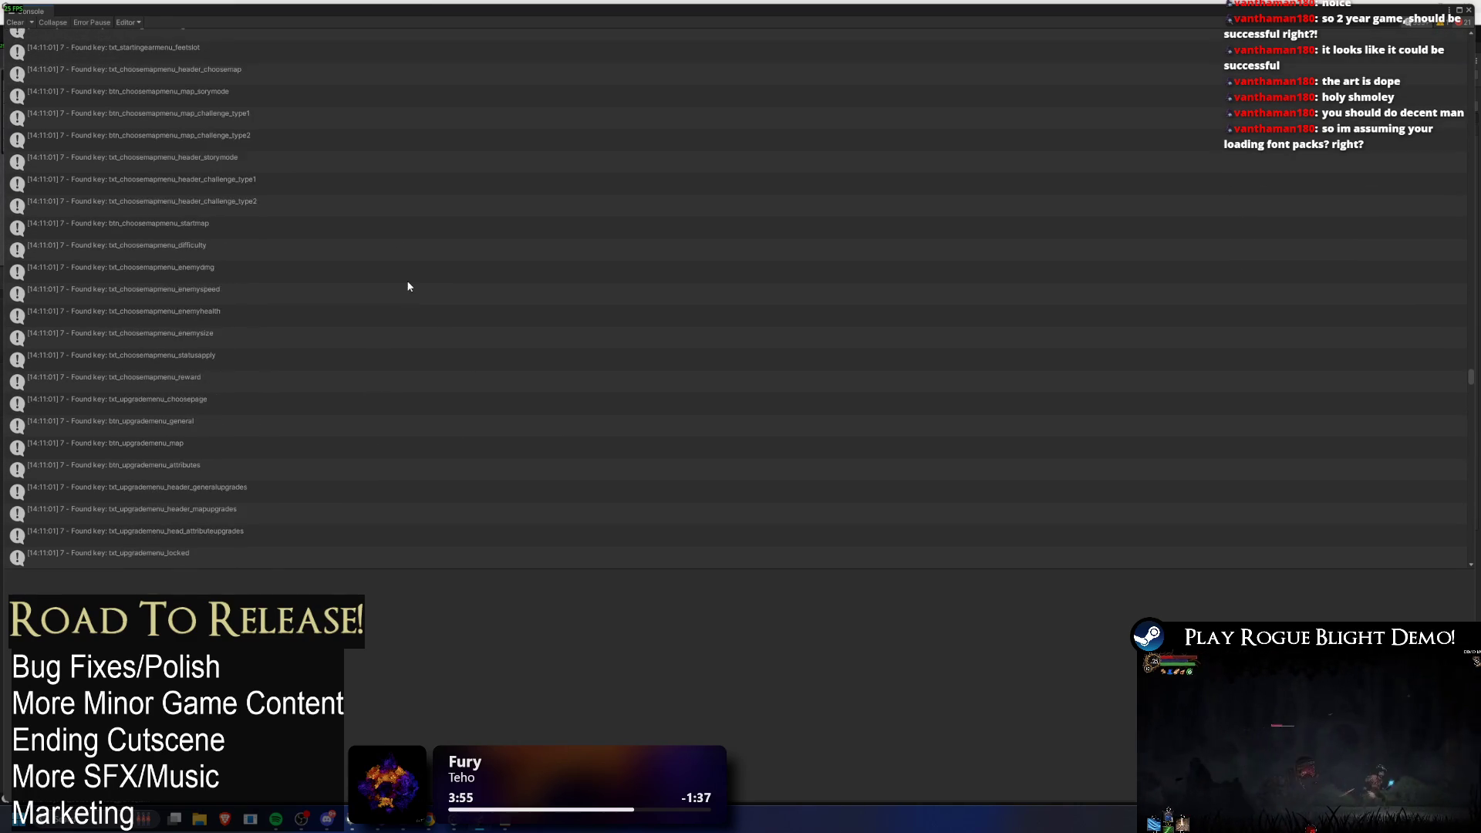
scroll(607, 311, down, 10)
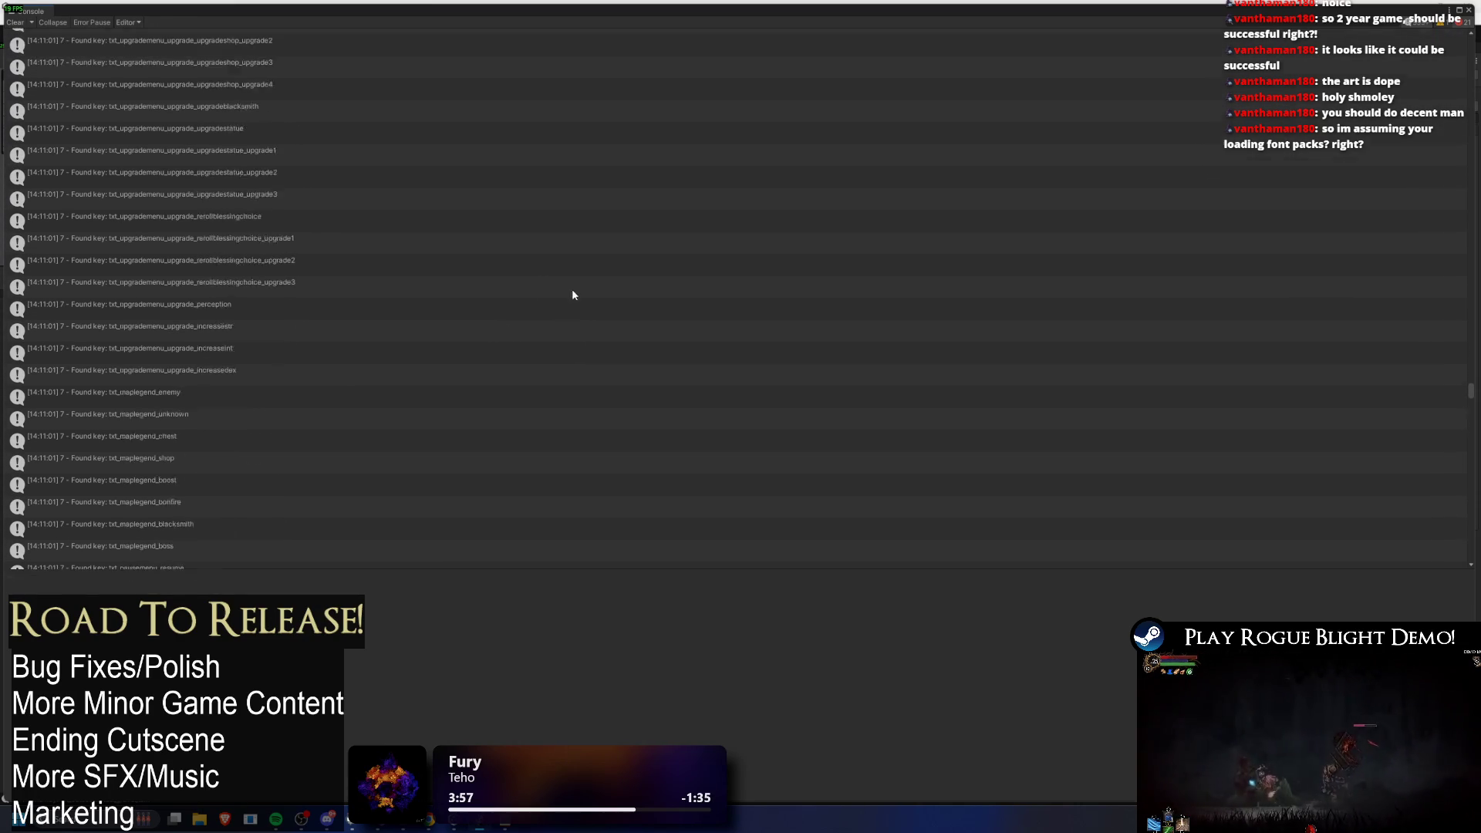
scroll(423, 309, down, 10)
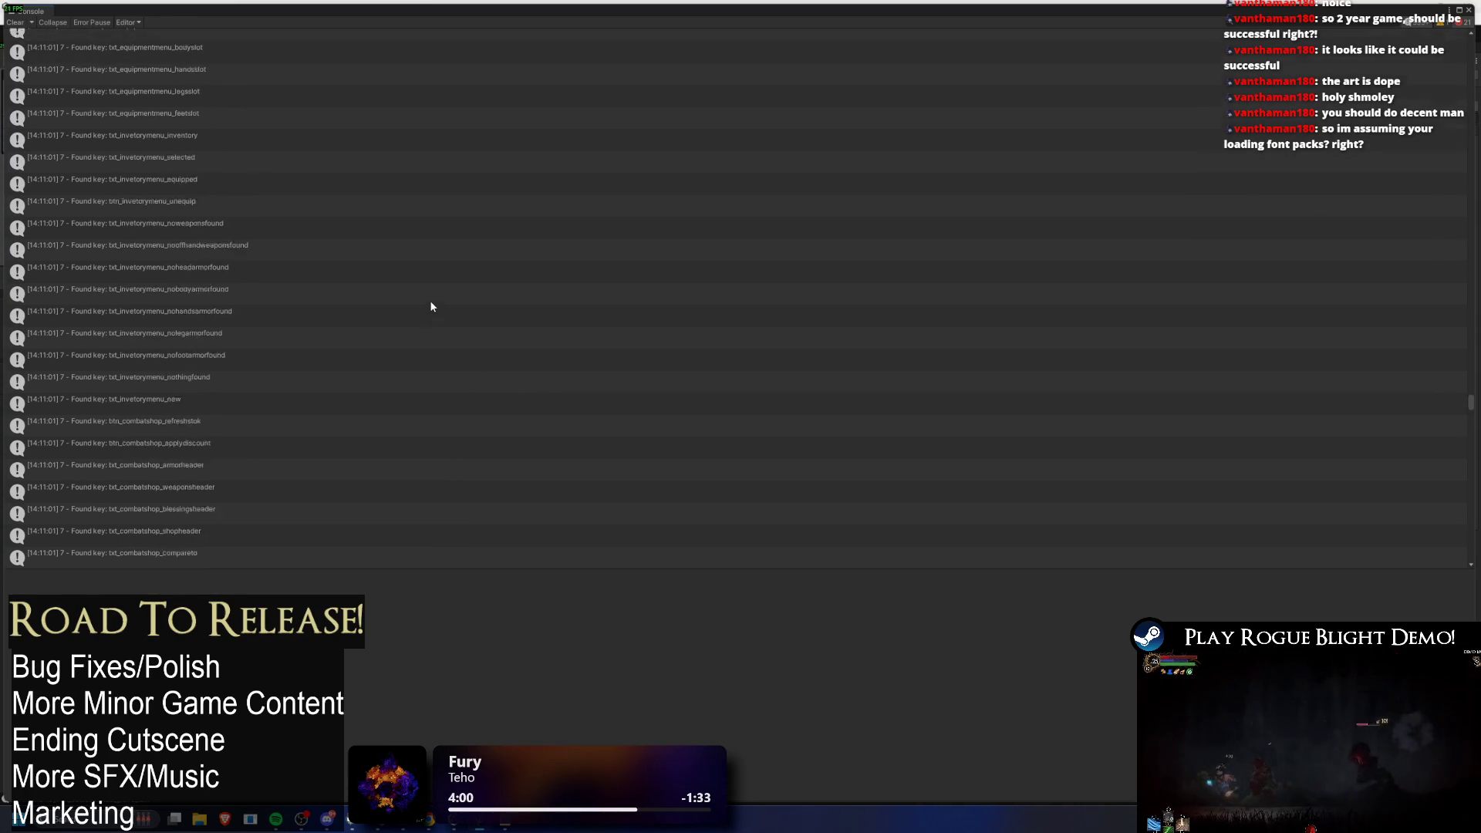
scroll(483, 336, down, 5)
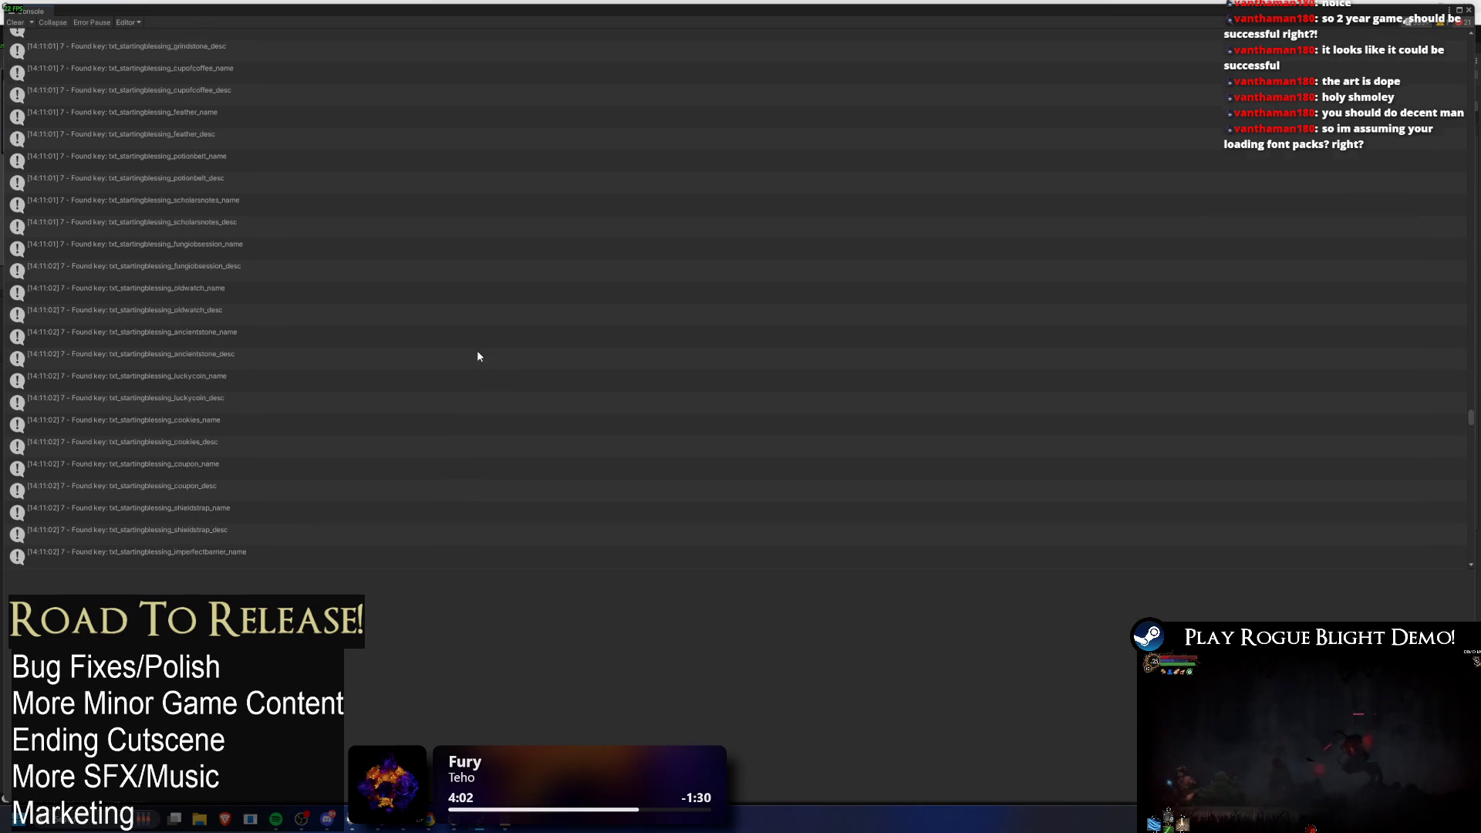
scroll(959, 370, down, 10)
scroll(894, 173, down, 10)
scroll(889, 180, down, 10)
scroll(448, 114, down, 10)
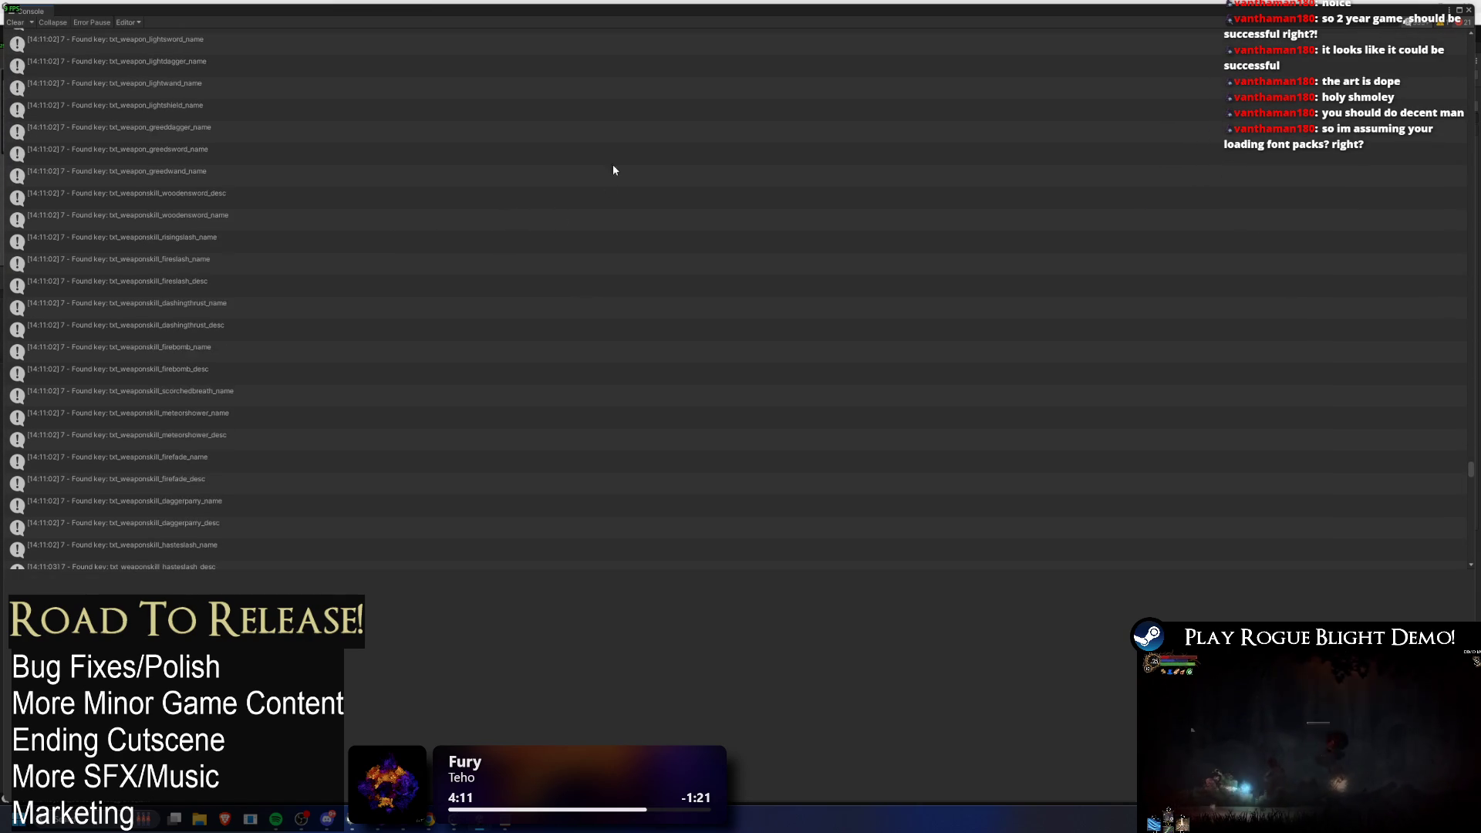
scroll(607, 183, down, 10)
scroll(616, 262, down, 10)
scroll(615, 263, down, 8)
scroll(431, 116, down, 10)
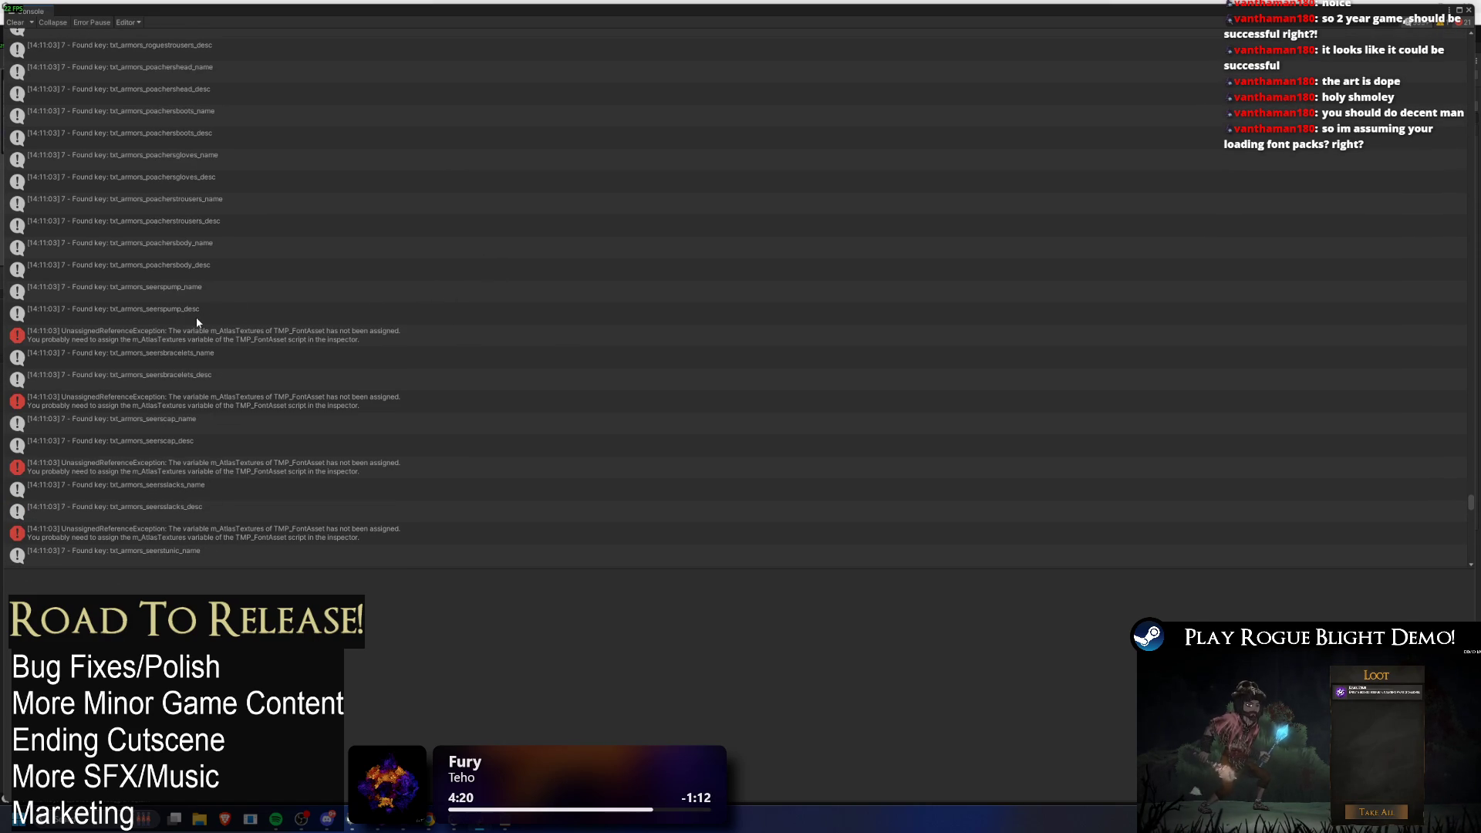
Step: Read the full UnassignedReferenceException about the unassigned atlas textures and restore the editor layout
click(162, 343)
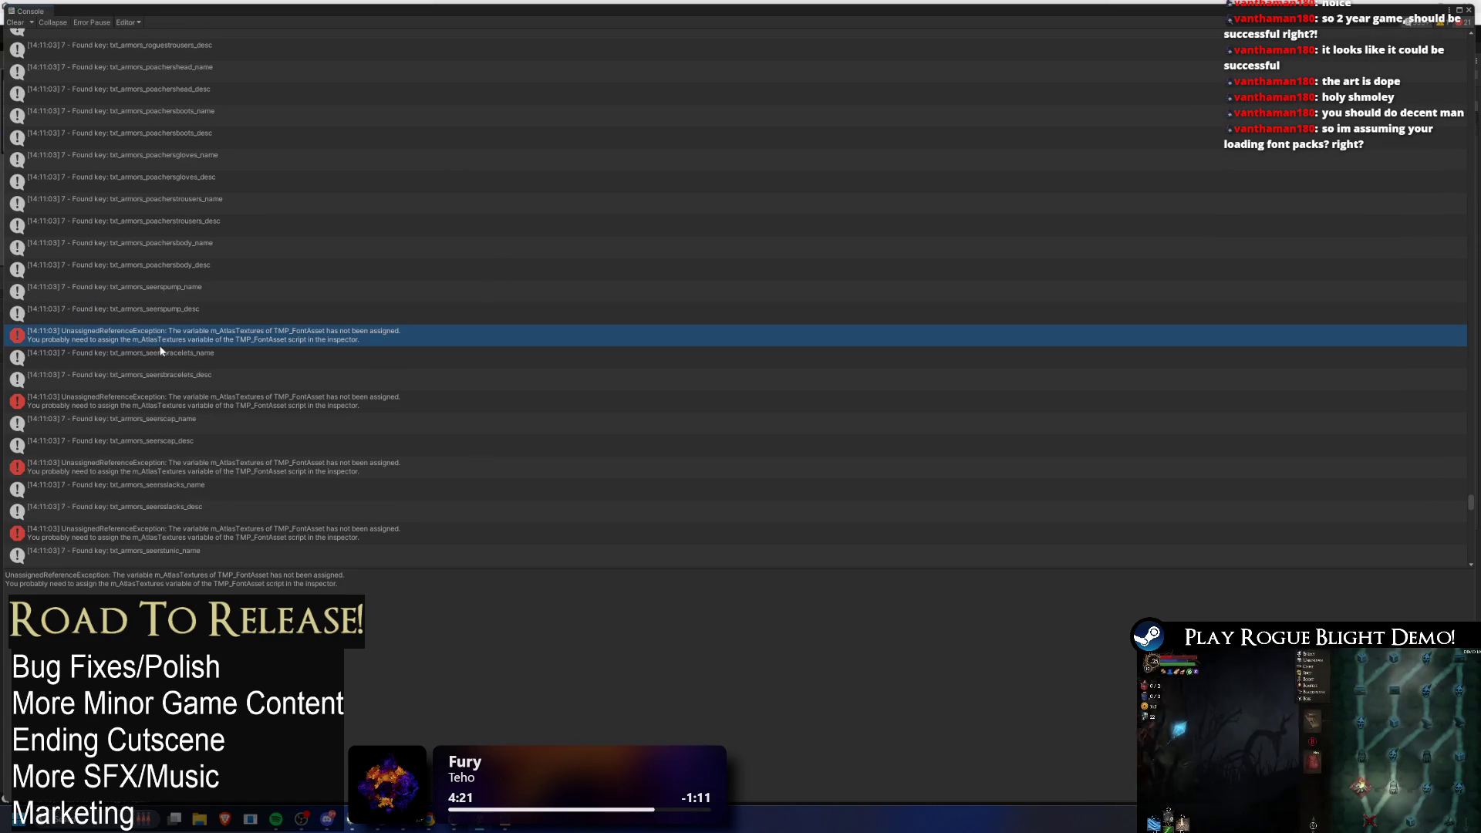
double_click(35, 9)
key(alt+Tab)
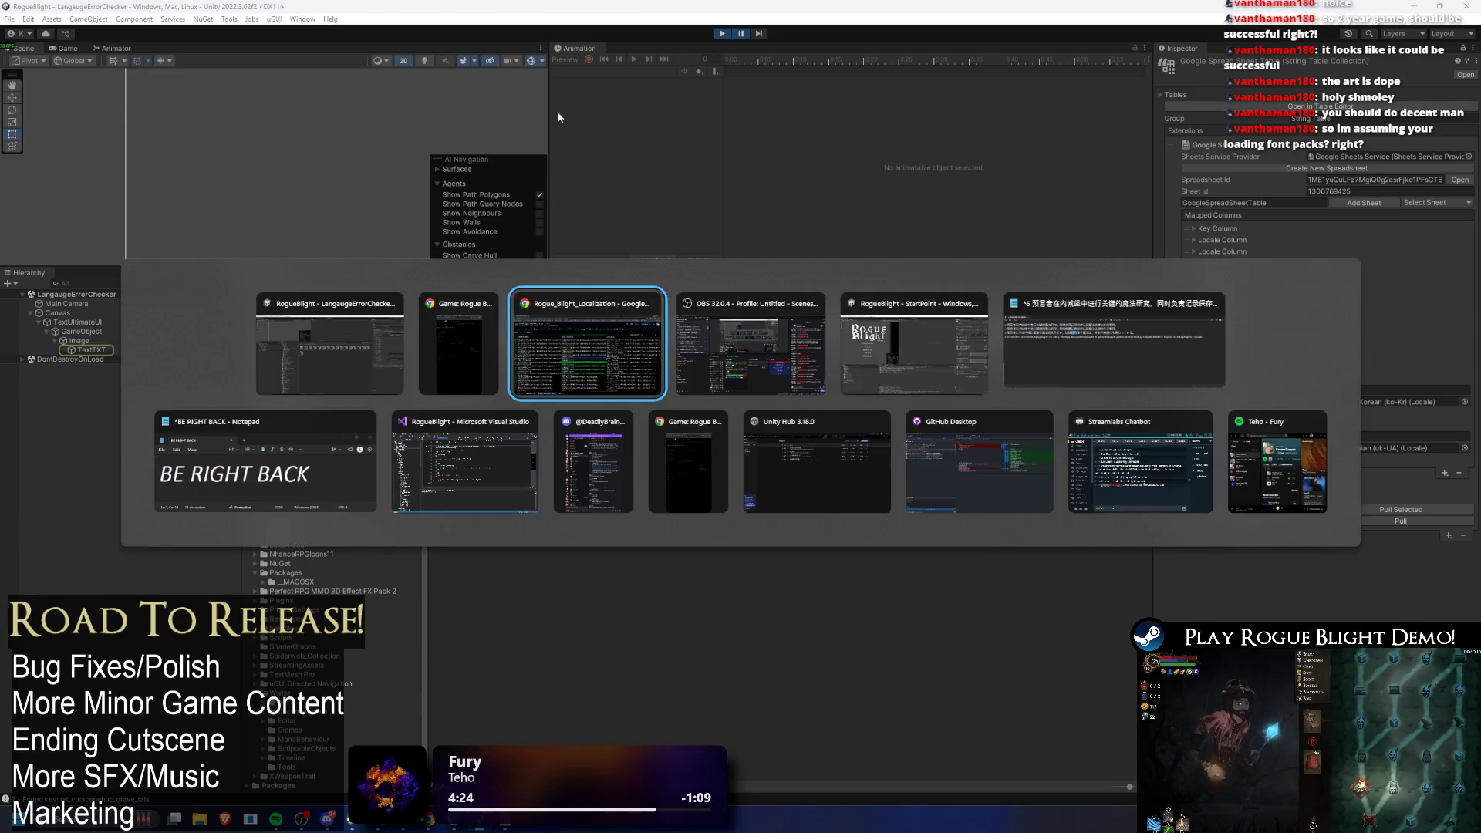
Step: On the scratch sheet, replace D9's CHECKING label with CRASH IN
key(ctrl+shift+Page_Down)
click(562, 422)
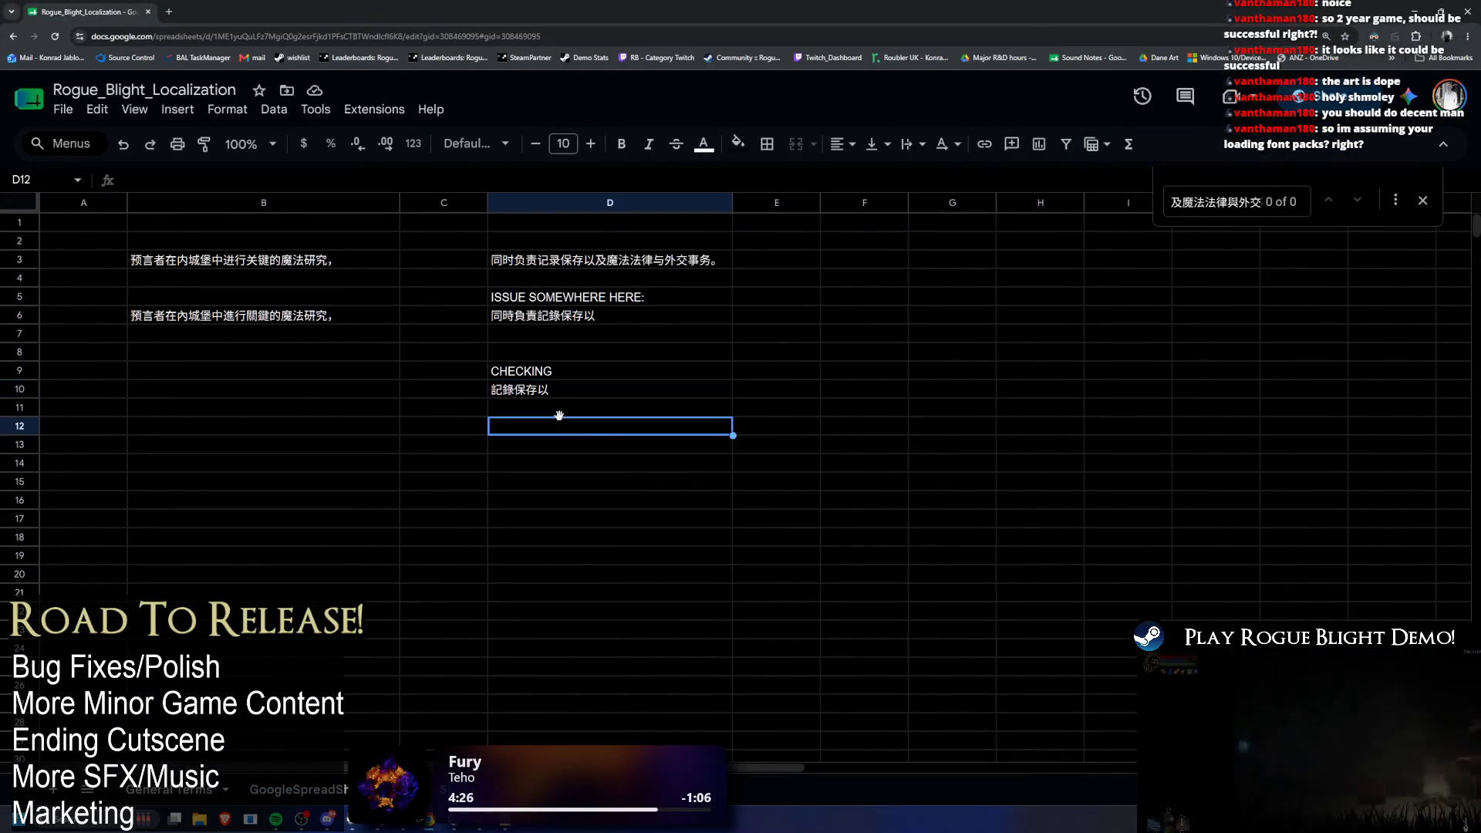
double_click(562, 375)
key(ctrl+a)
text(CRASH IN)
key(Return)
Step: Cut the Chinese line from D6 into D11 and select its 記錄保存以 portion
click(563, 333)
click(598, 317)
key(ctrl+x)
click(616, 410)
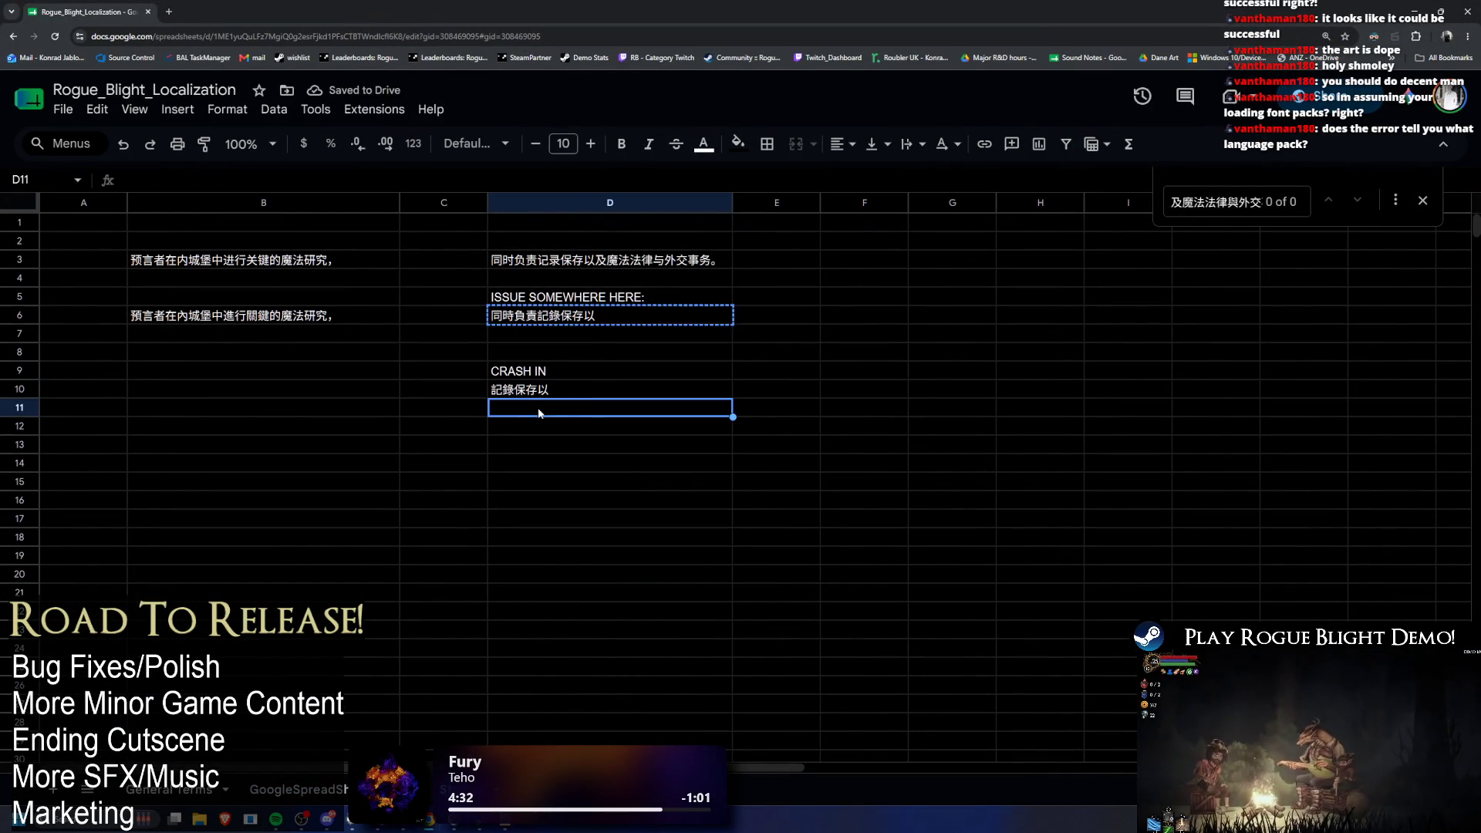
key(ctrl+v)
double_click(616, 409)
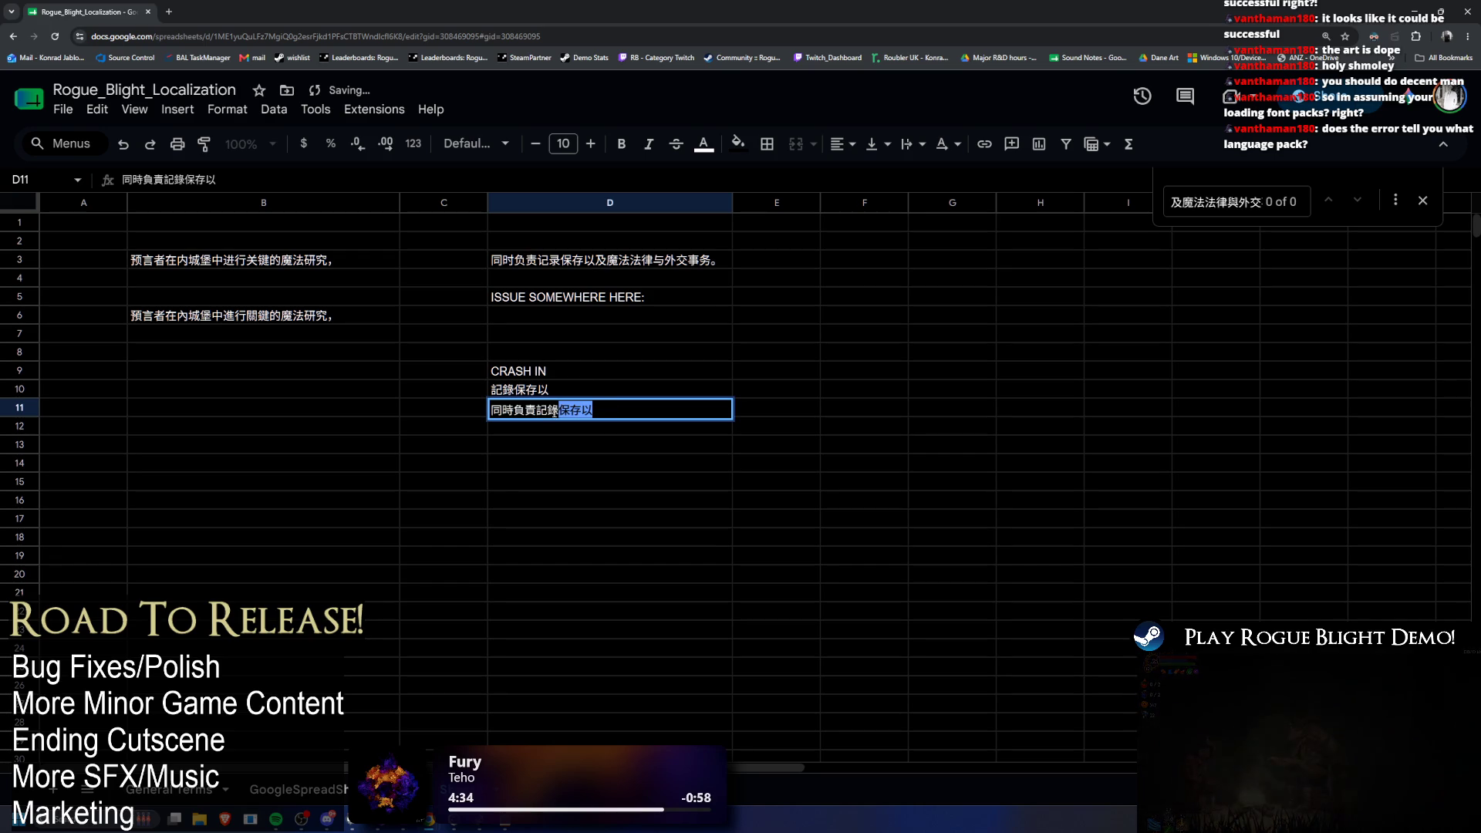
drag(546, 416, 540, 412)
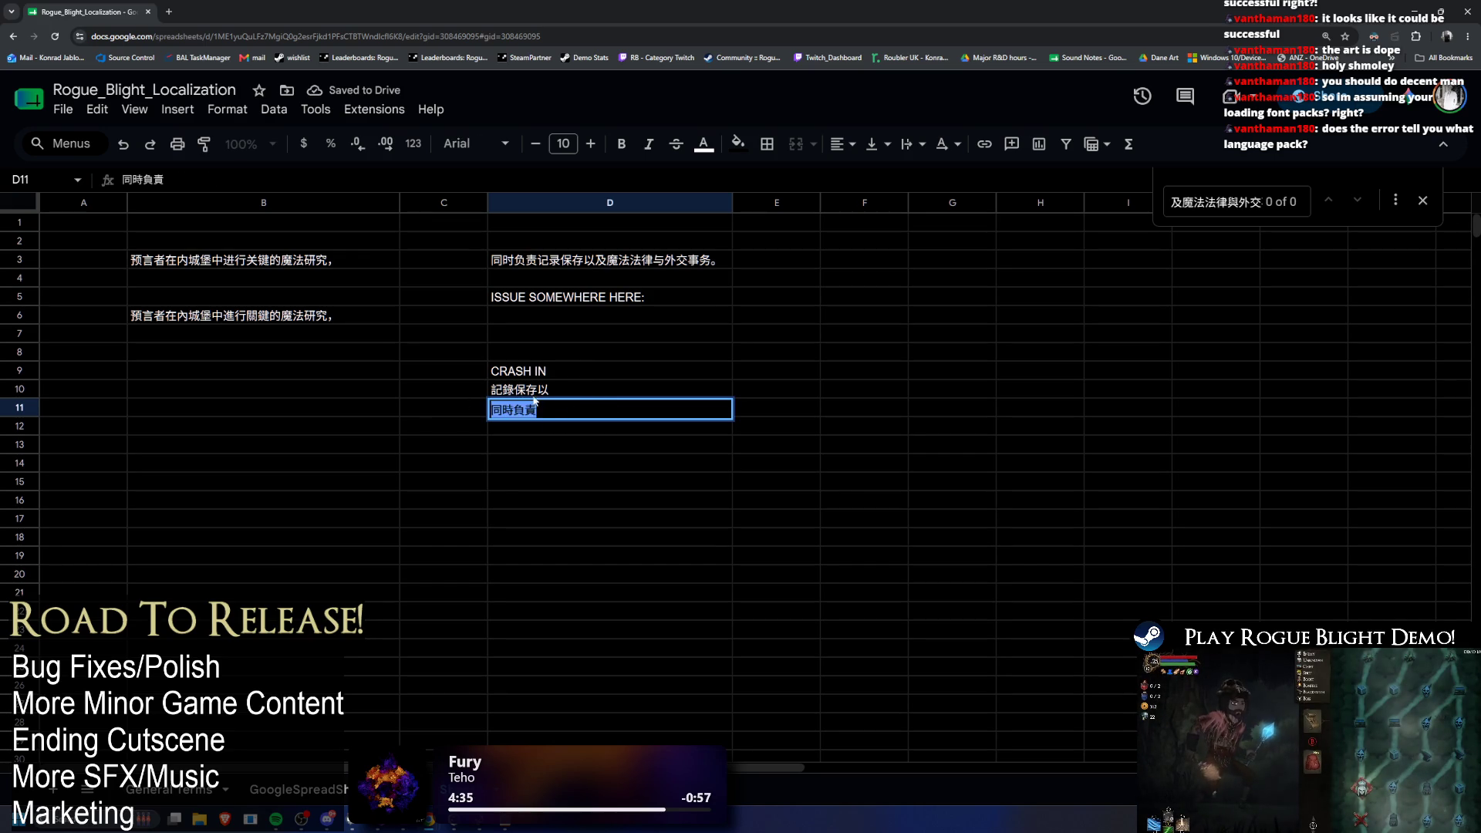
Step: Leave D6 holding only 記錄保存以, then open the General Terms sheet
click(561, 319)
click(552, 407)
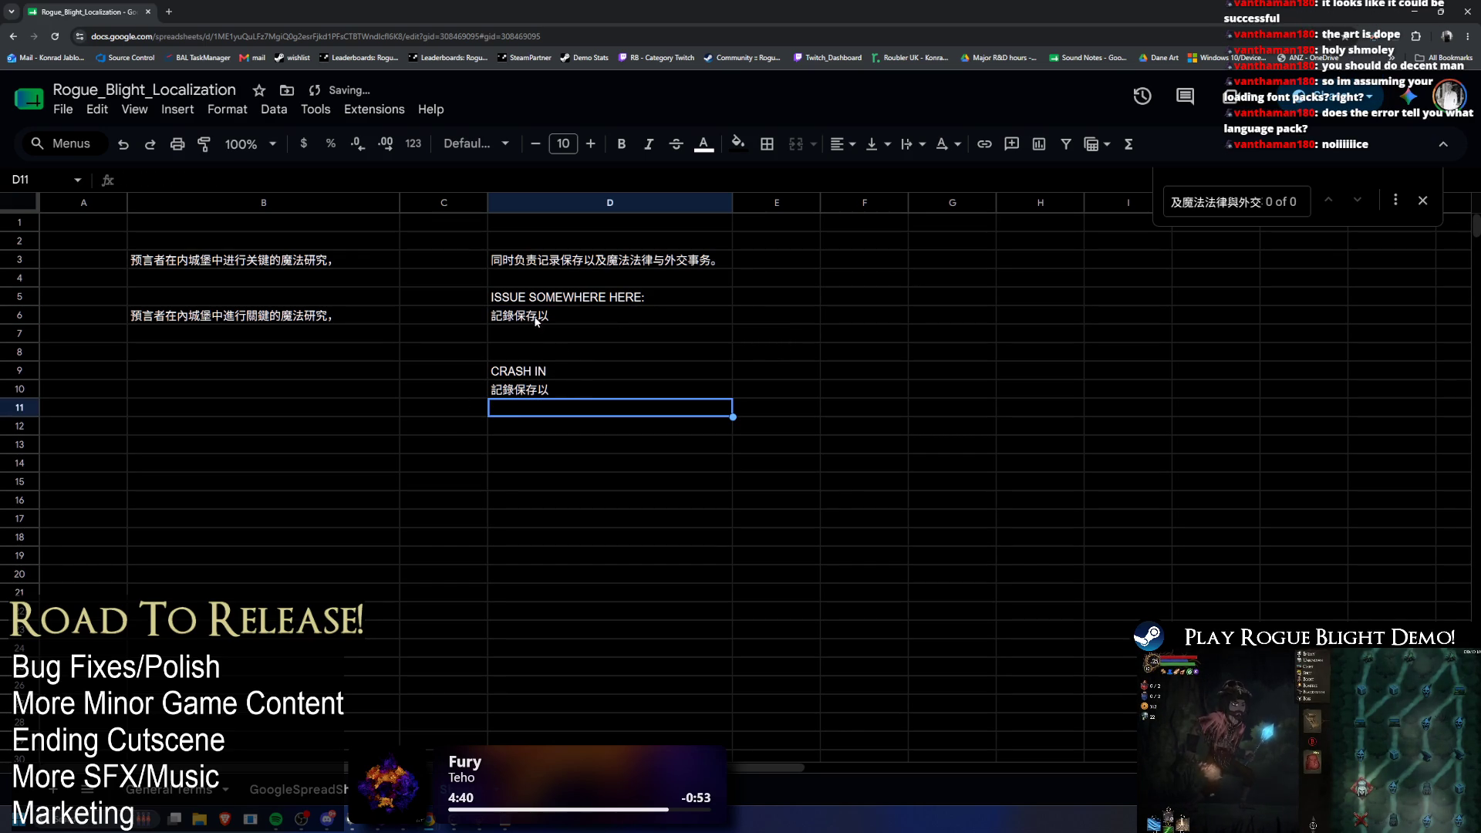
double_click(565, 313)
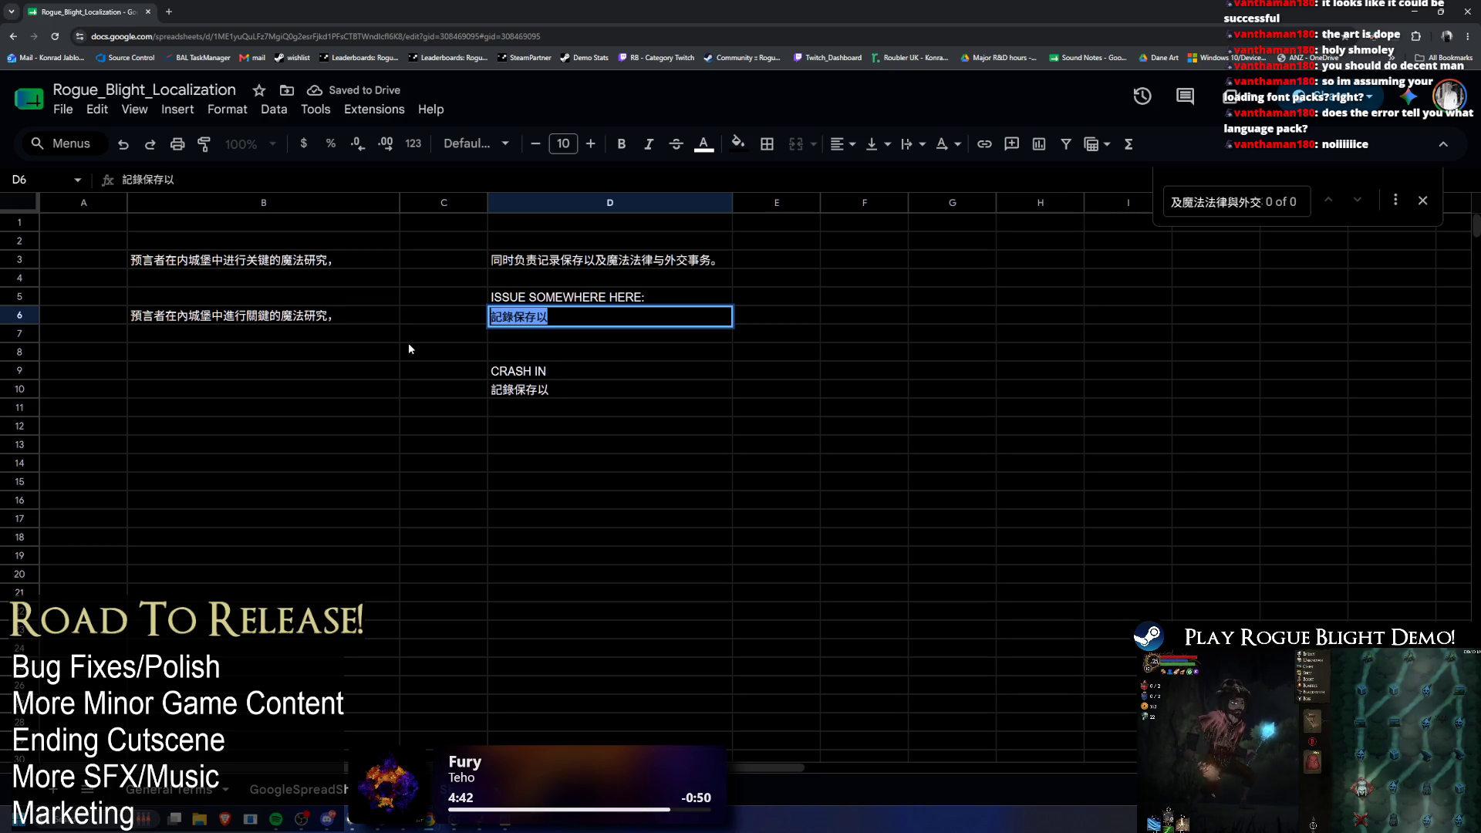
key(alt+Tab)
click(562, 328)
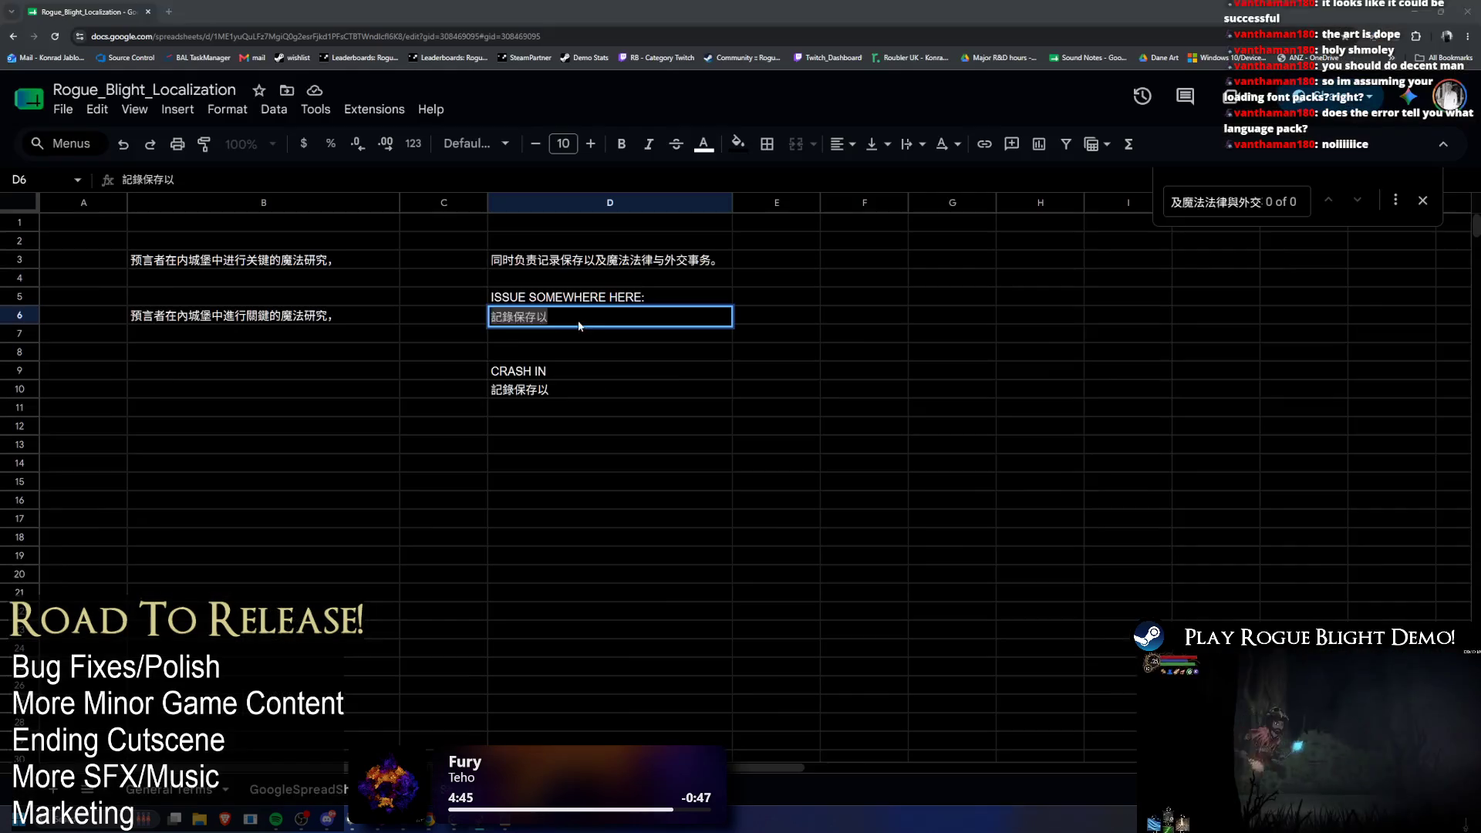
click(503, 318)
click(191, 802)
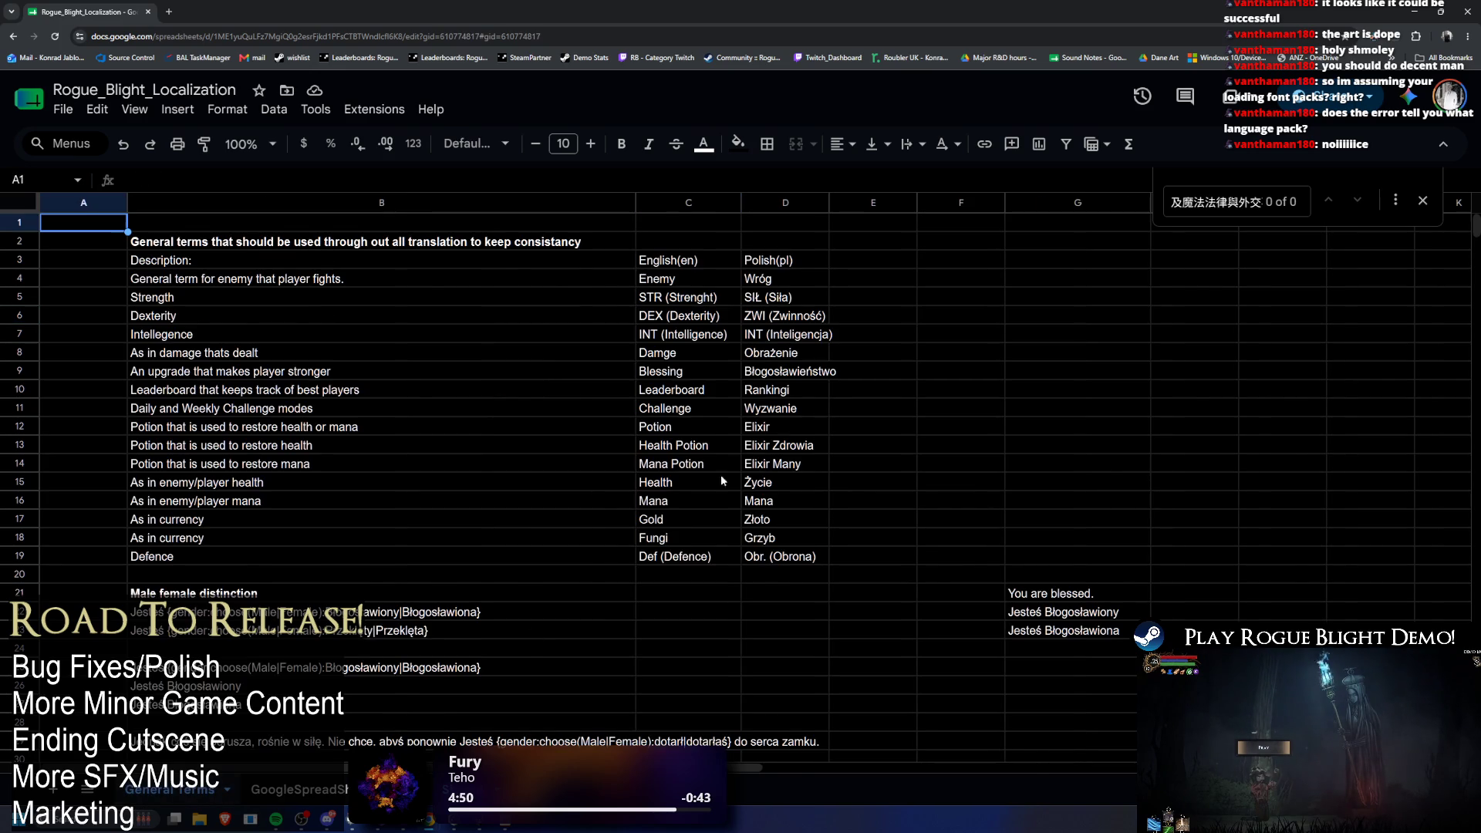
Step: Search the localization table for 記 and paste 記 into scratch cell F8
click(275, 791)
text(記)
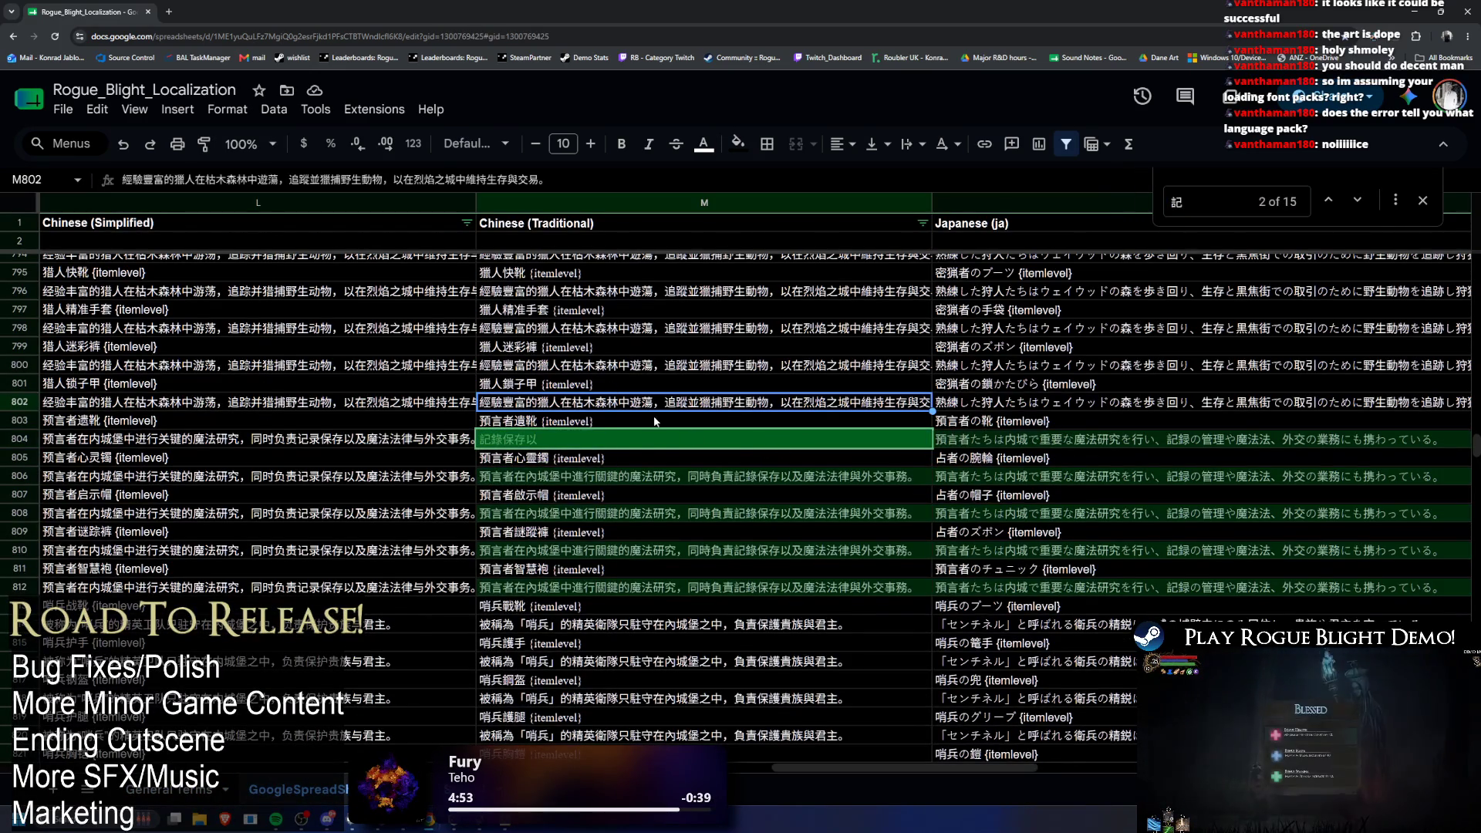
key(alt+Tab)
key(alt+Tab)
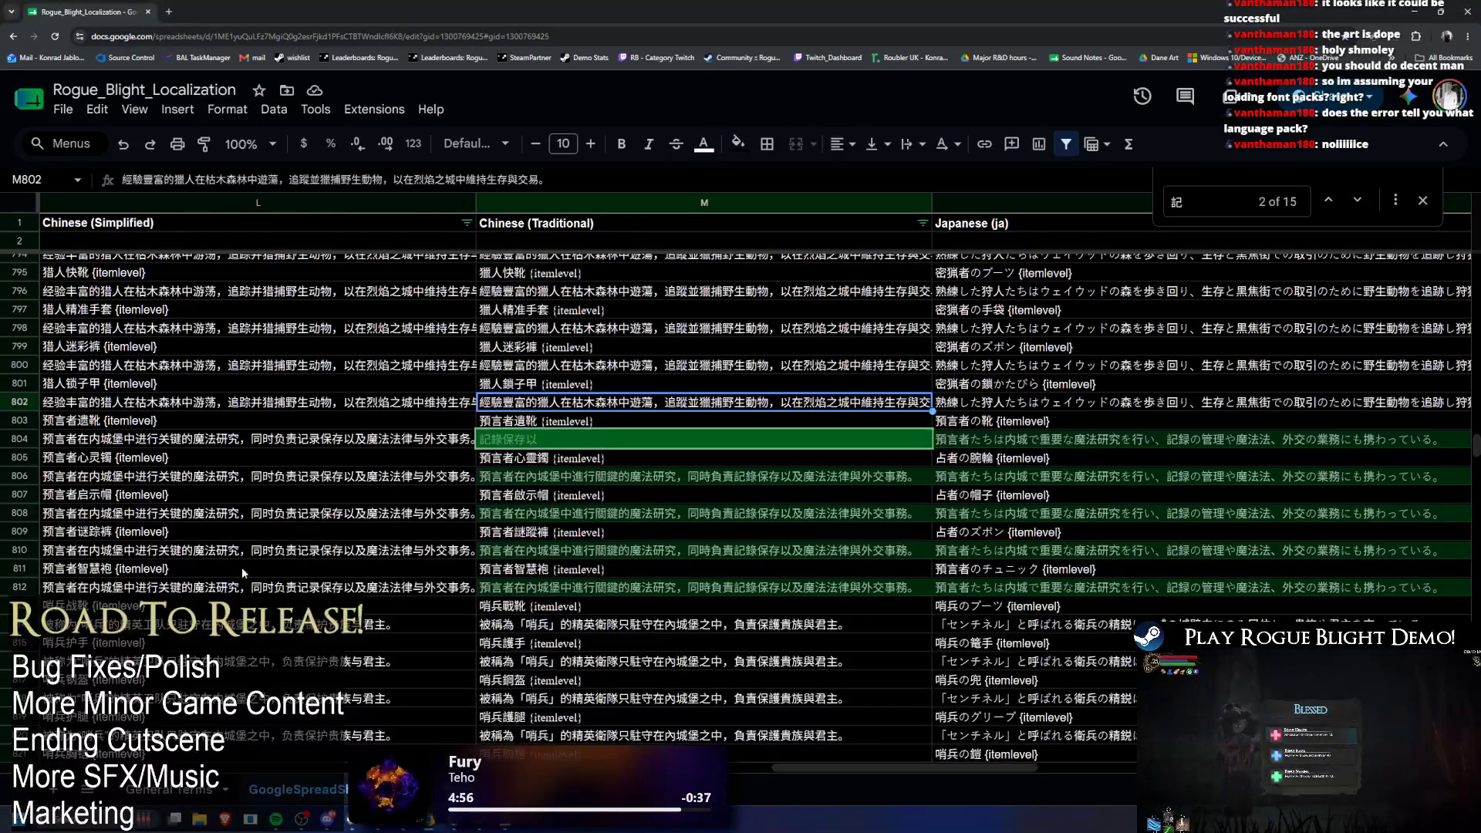
key(ctrl+shift+Page_Down)
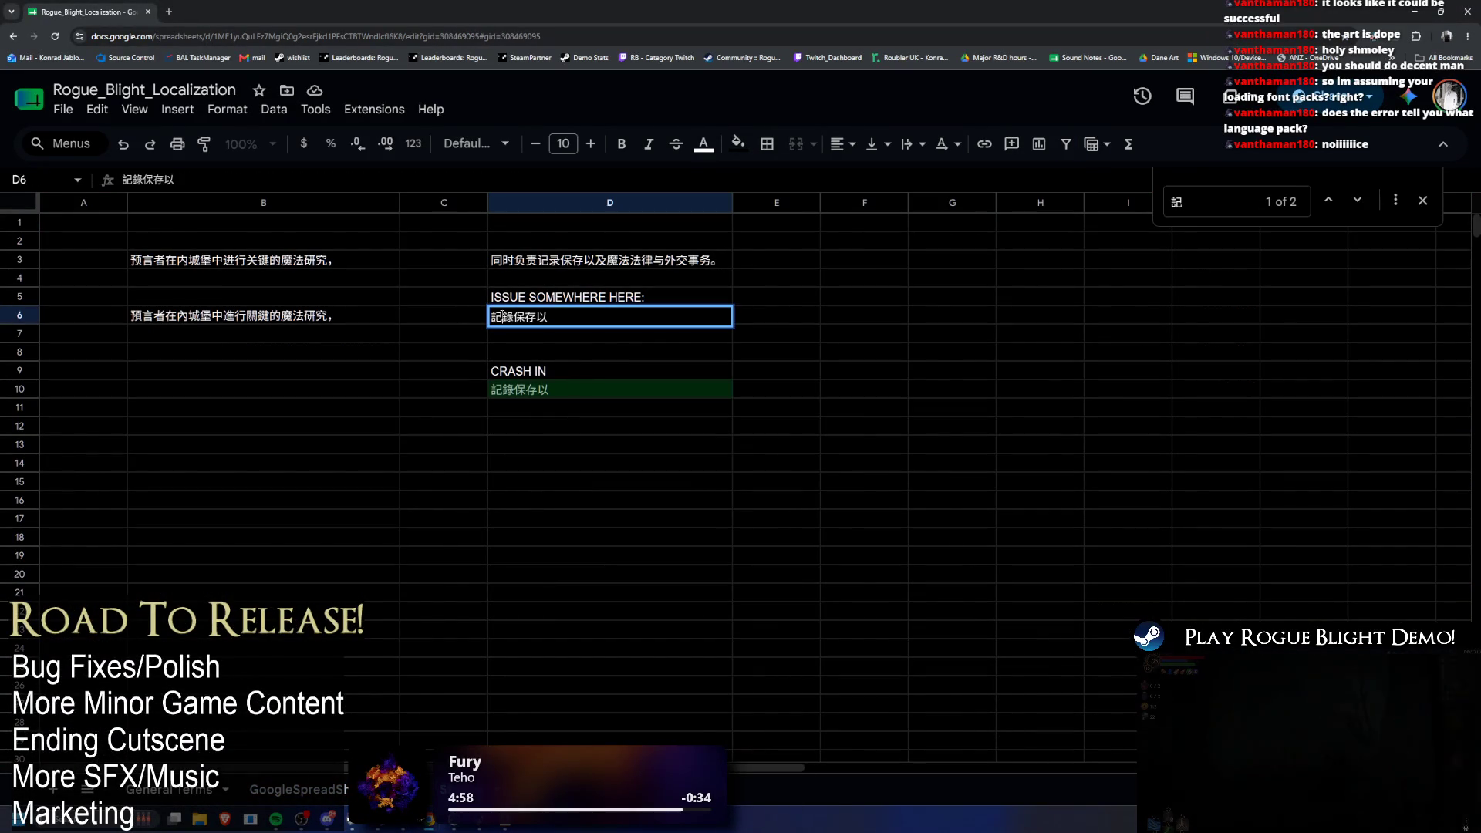
click(889, 360)
text(記)
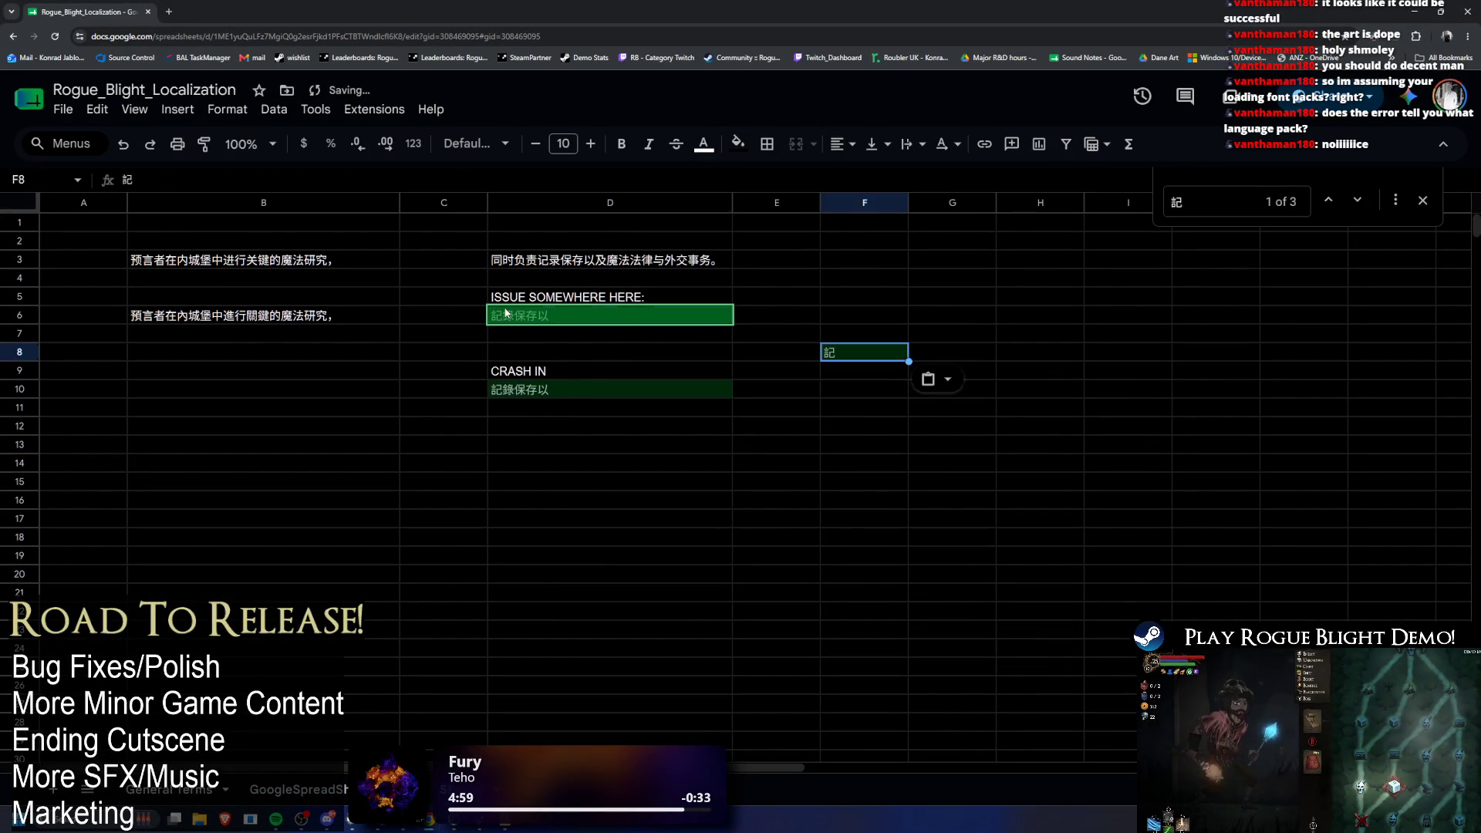
Step: Search the localization table for 錄 and paste 錄 into scratch cell G8
double_click(513, 315)
key(ctrl+c)
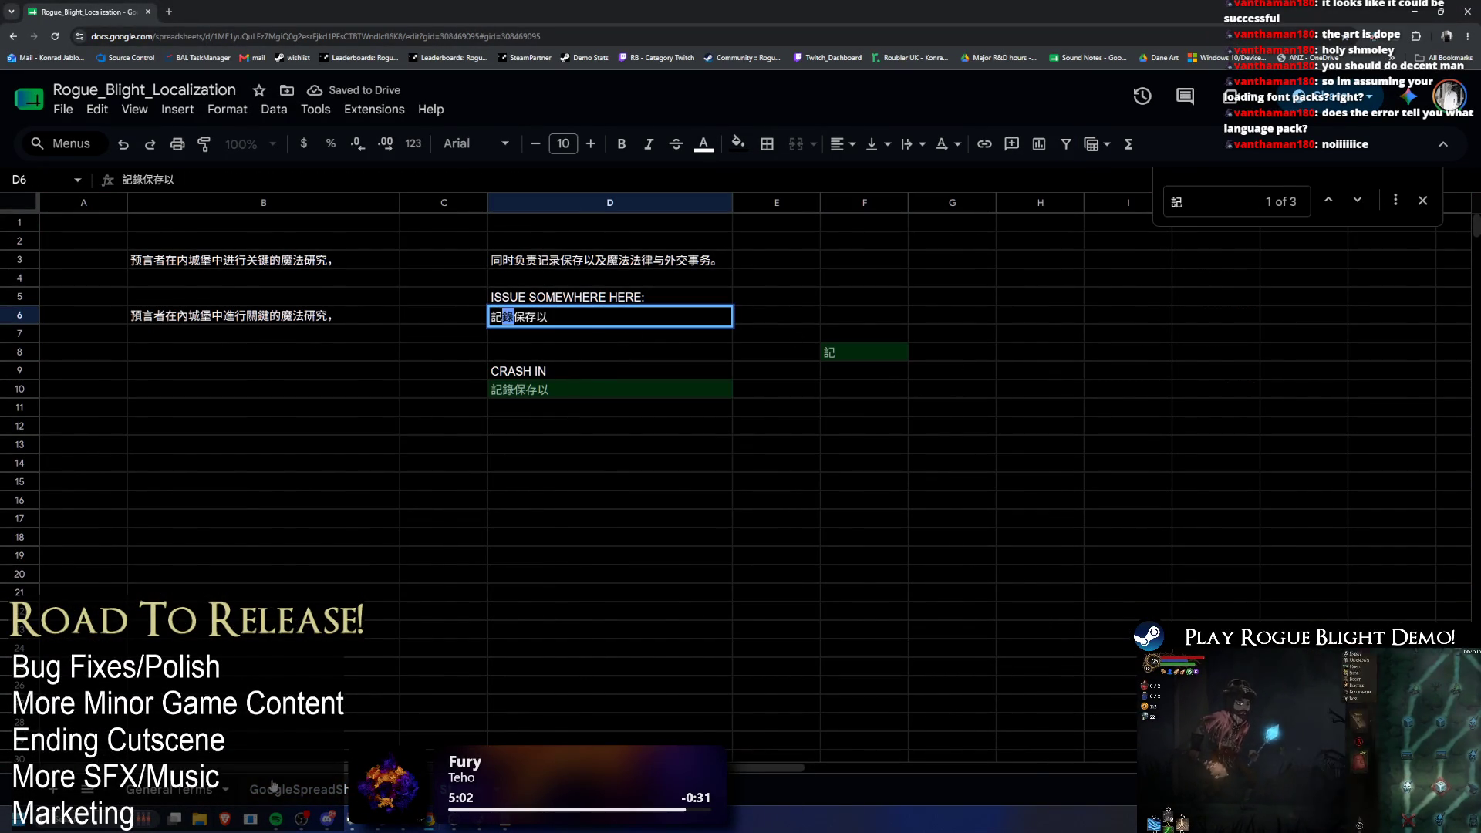
key(ctrl+shift+Page_Up)
key(ctrl+f)
key(ctrl+v)
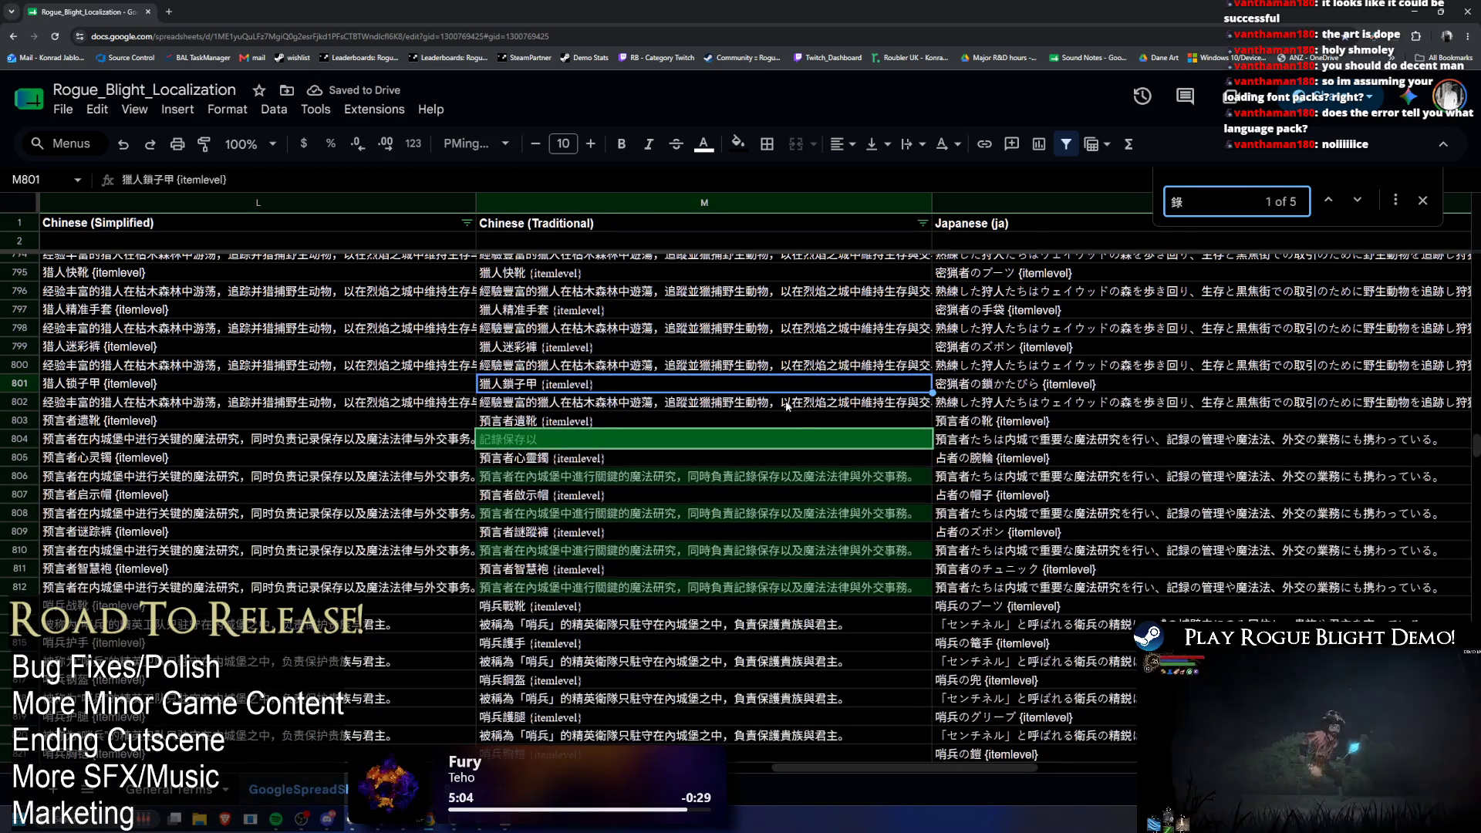
key(alt+Tab)
key(alt+Tab)
key(ctrl+shift+Page_Down)
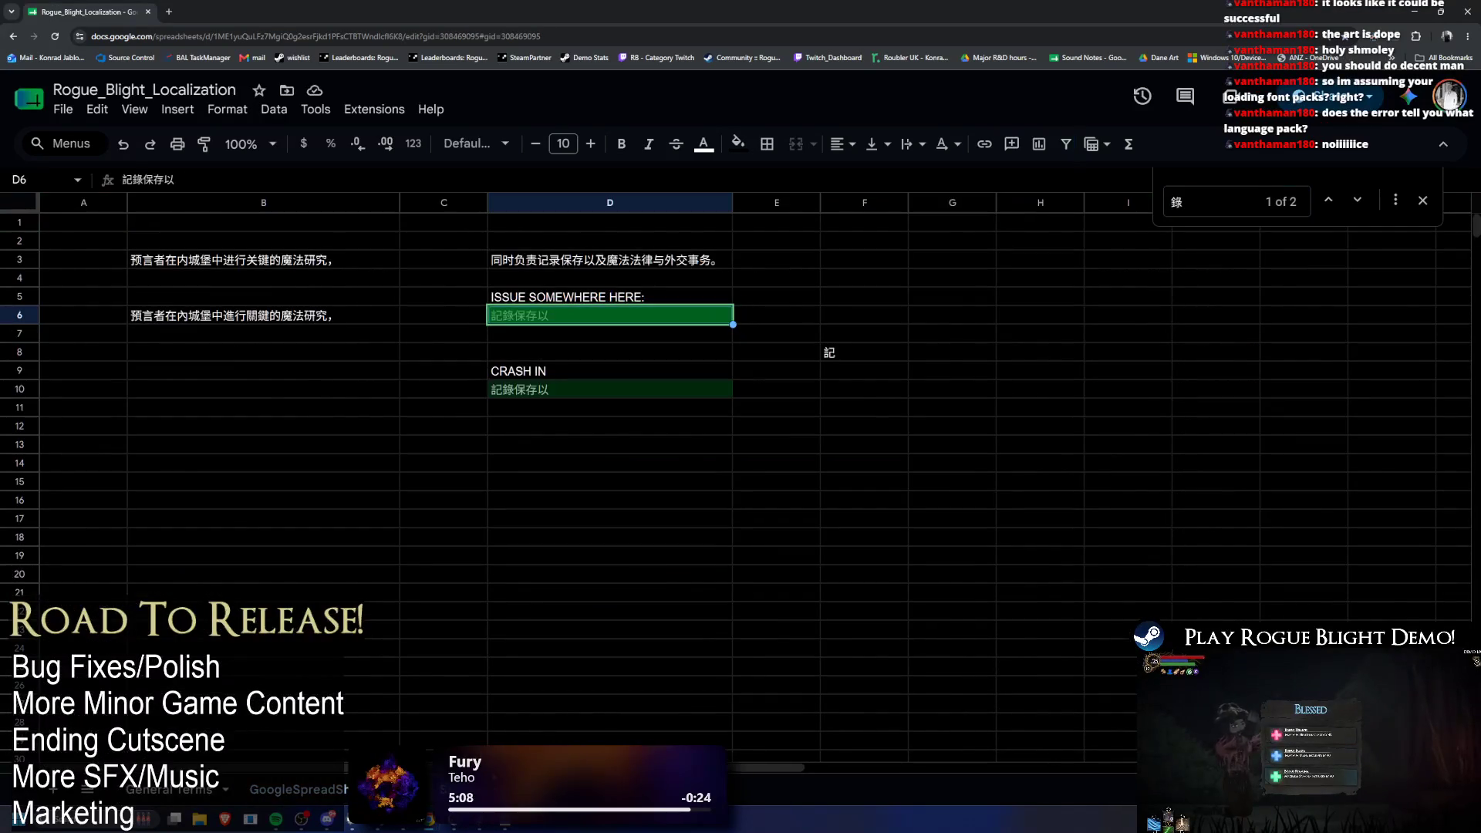
key(Right)
key(Right)
key(Right)
key(Down)
key(Down)
key(ctrl+v)
Step: Locate the 記錄保存以 entry at M804 and edit it down to 記錄
double_click(521, 317)
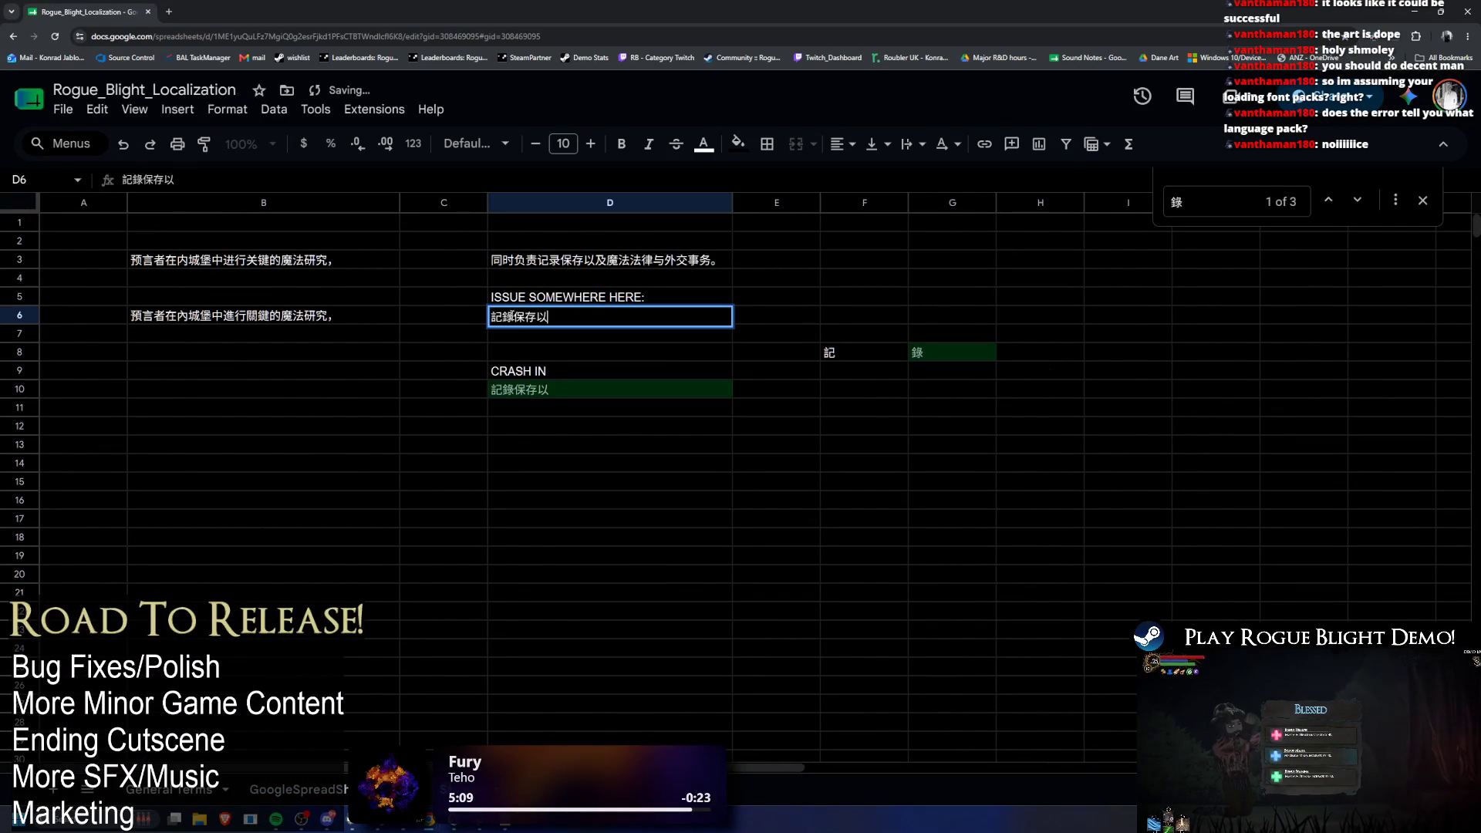
key(ctrl+shift+Page_Up)
key(ctrl+f)
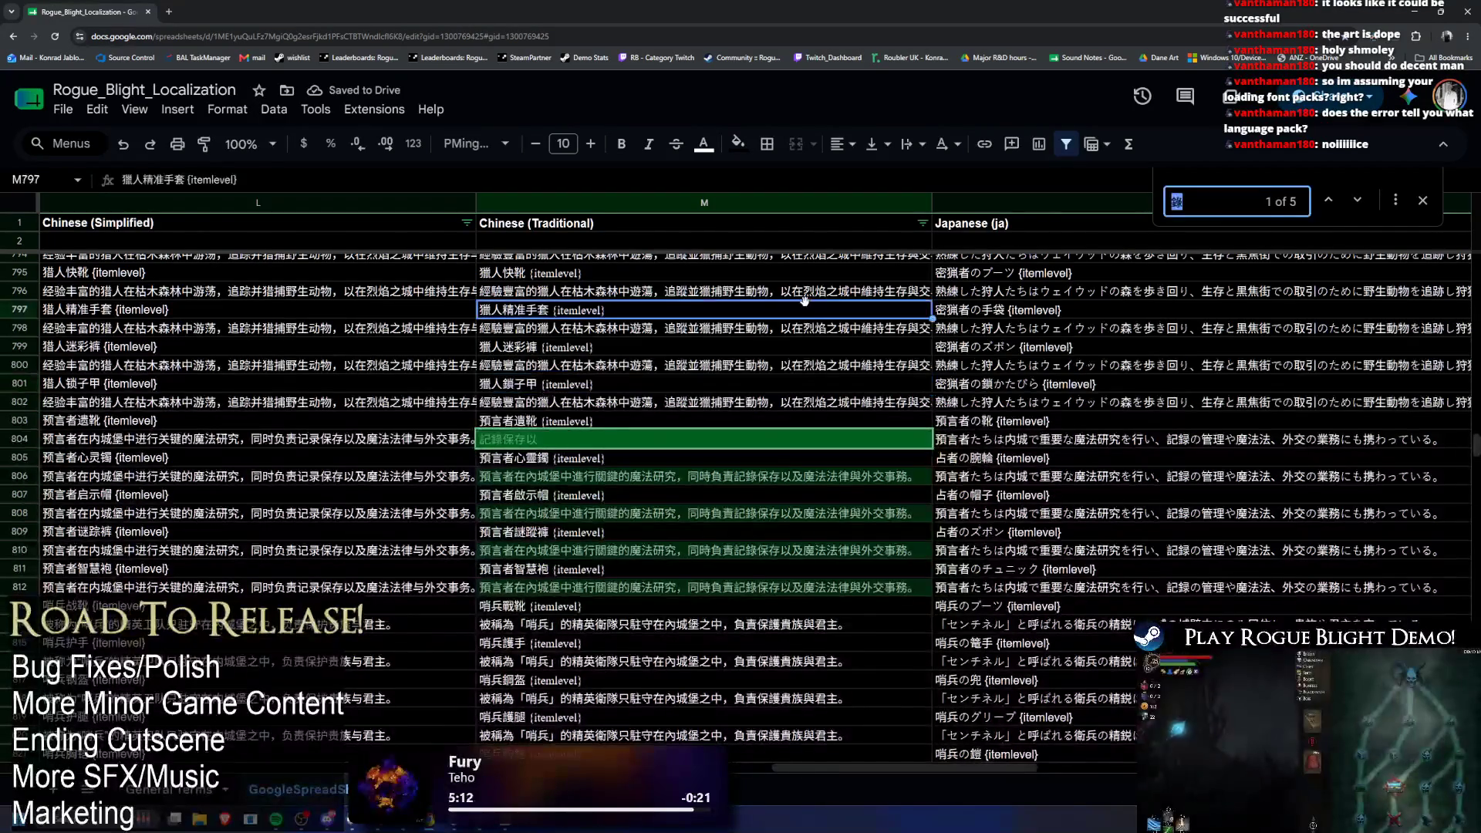
key(alt+Tab)
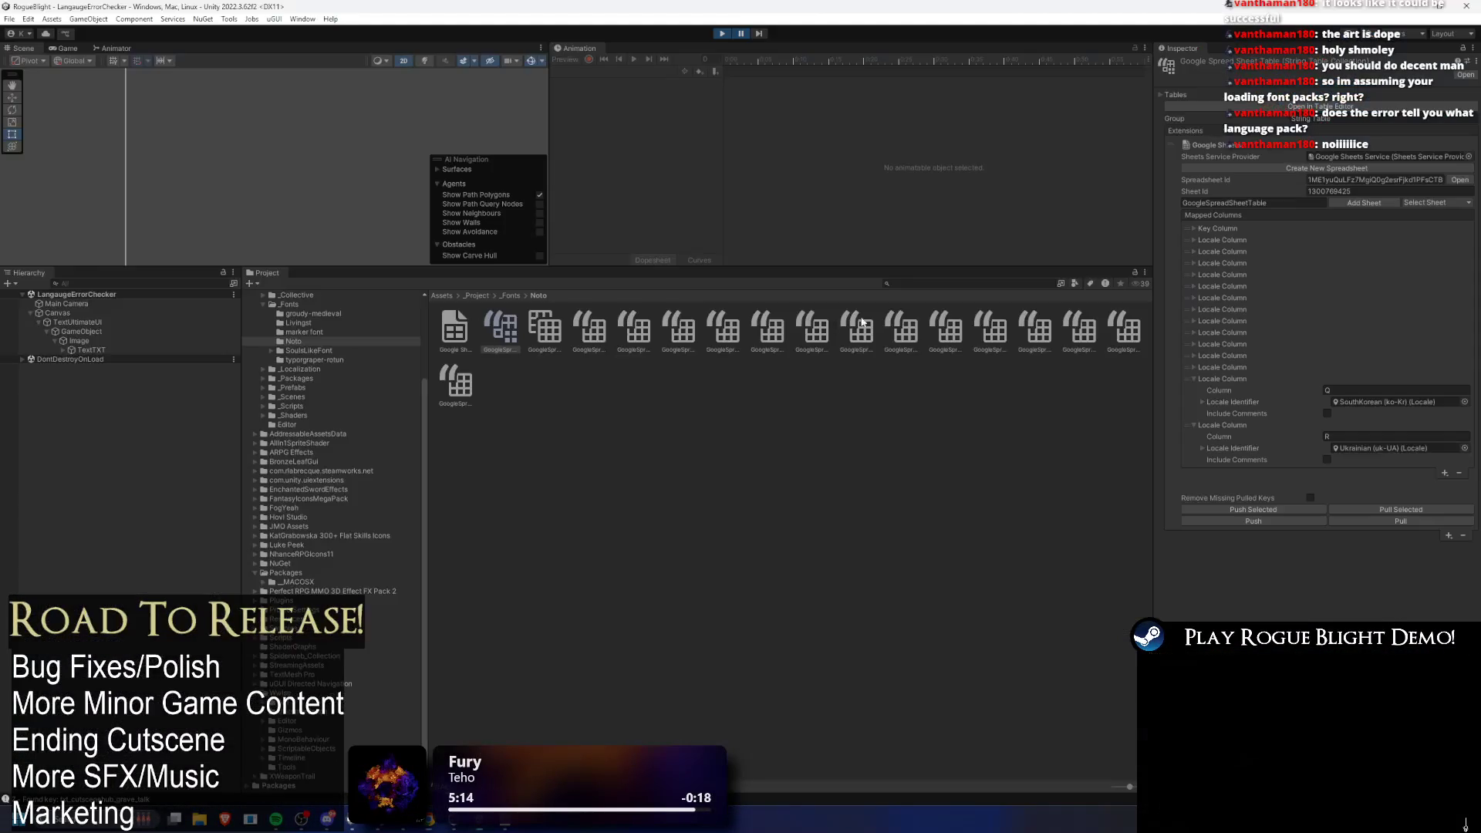
key(alt+Tab)
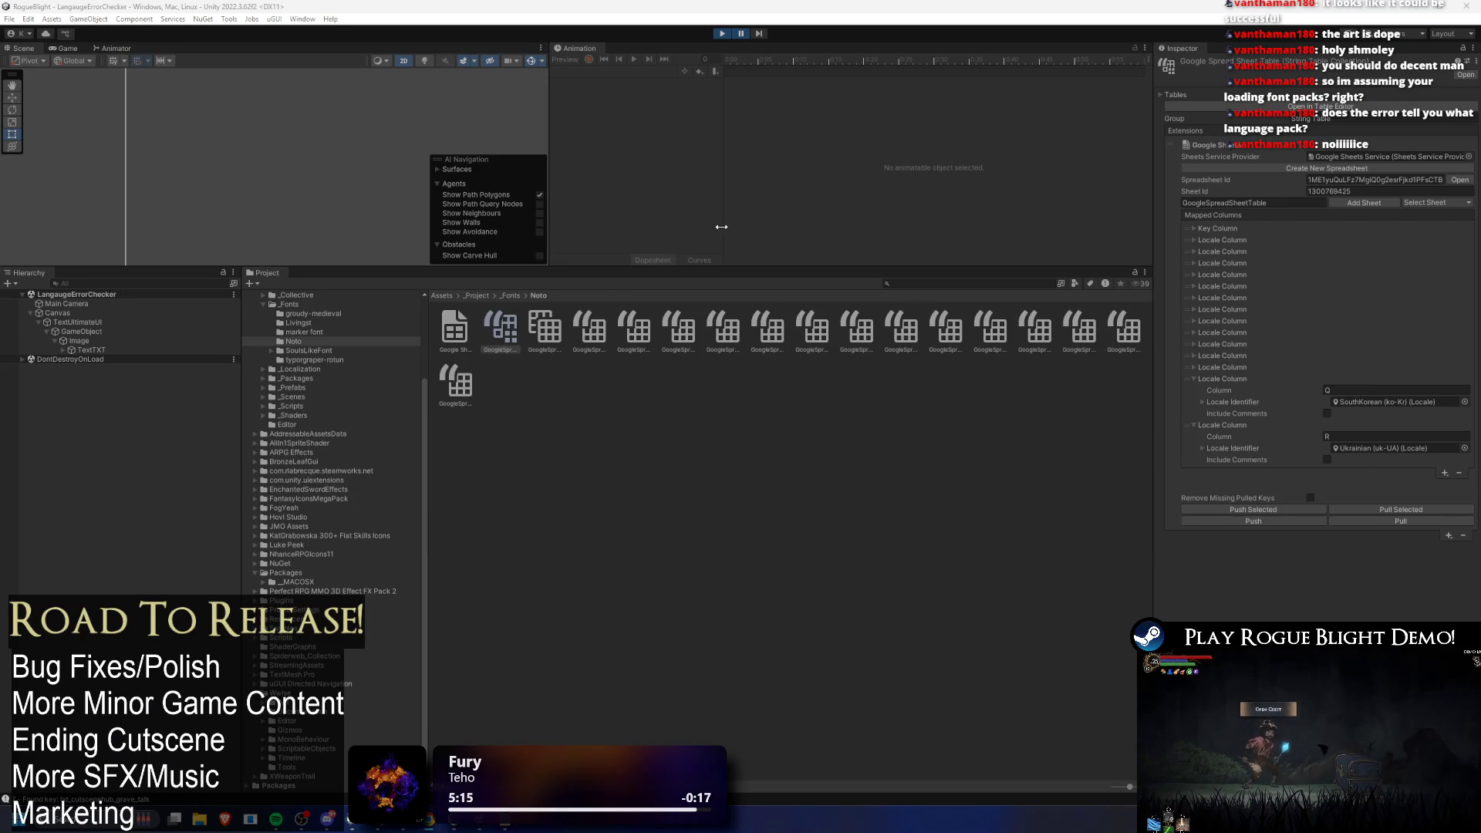
key(alt+Tab)
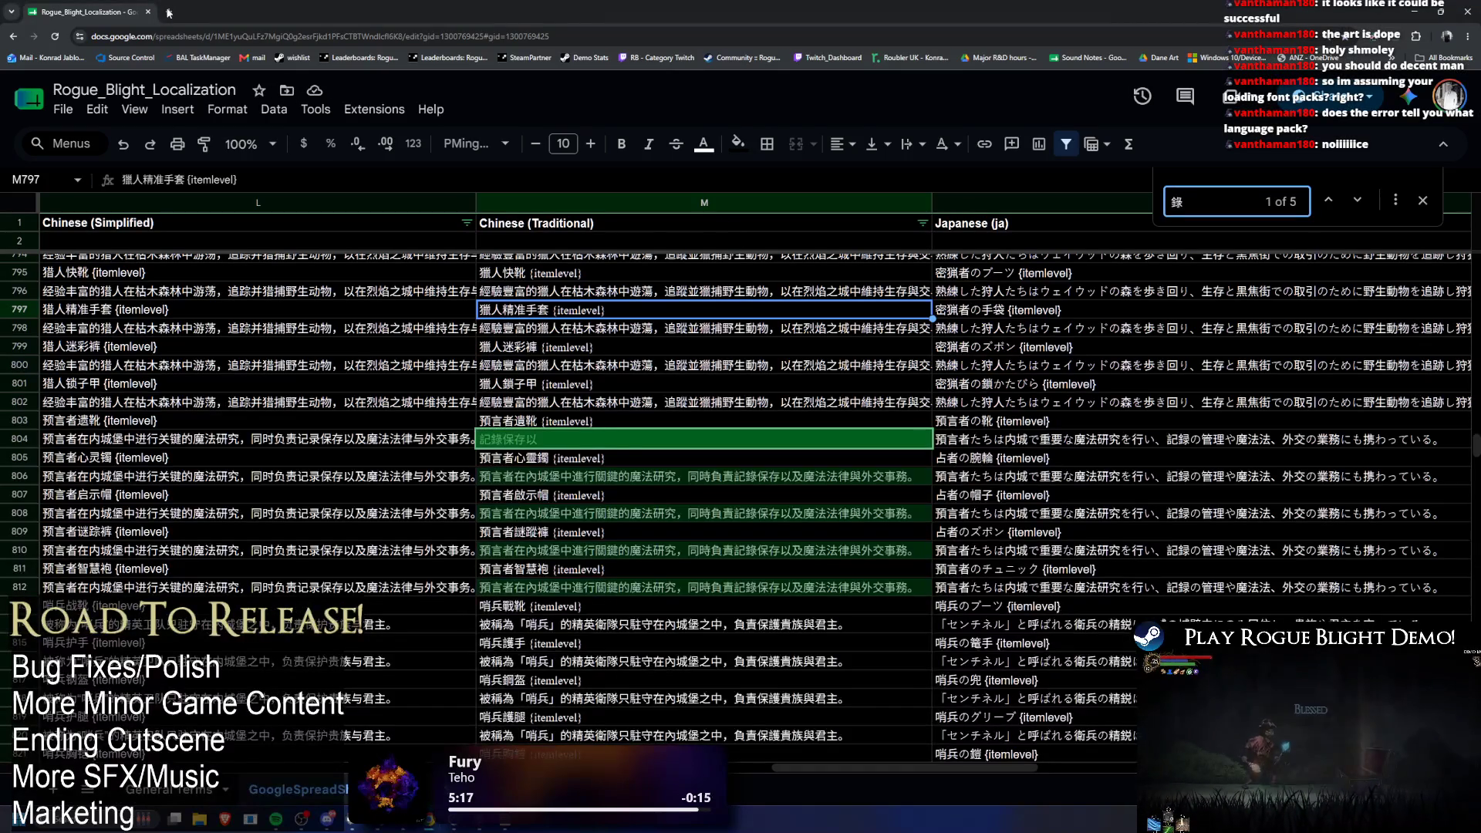
double_click(523, 441)
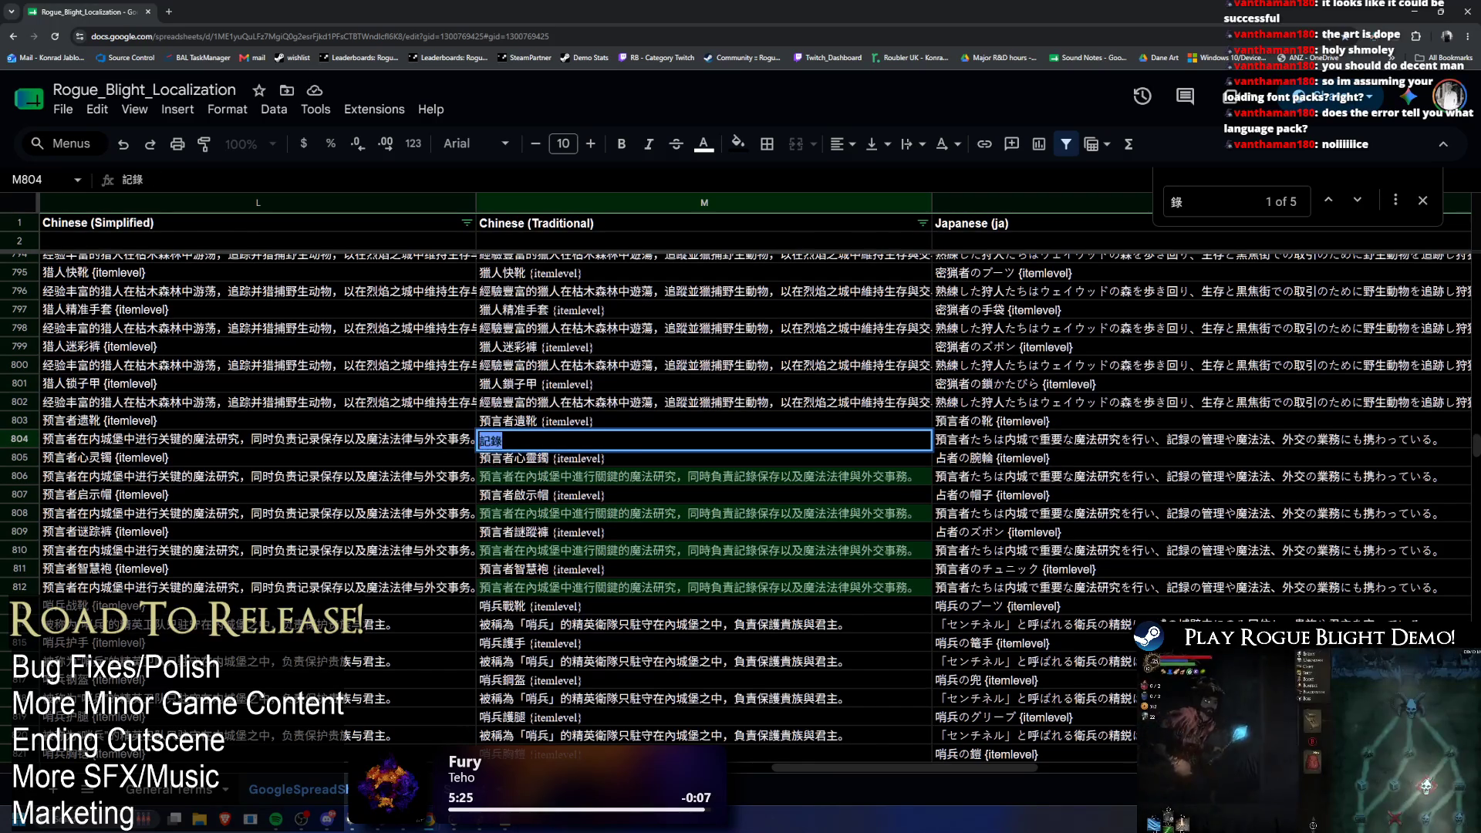
Step: Clear the row 8 scratch characters, put 記錄 in D10, relabel D9 Checking, and minimize Chrome
key(ctrl+shift+Page_Down)
drag(776, 352, 956, 352)
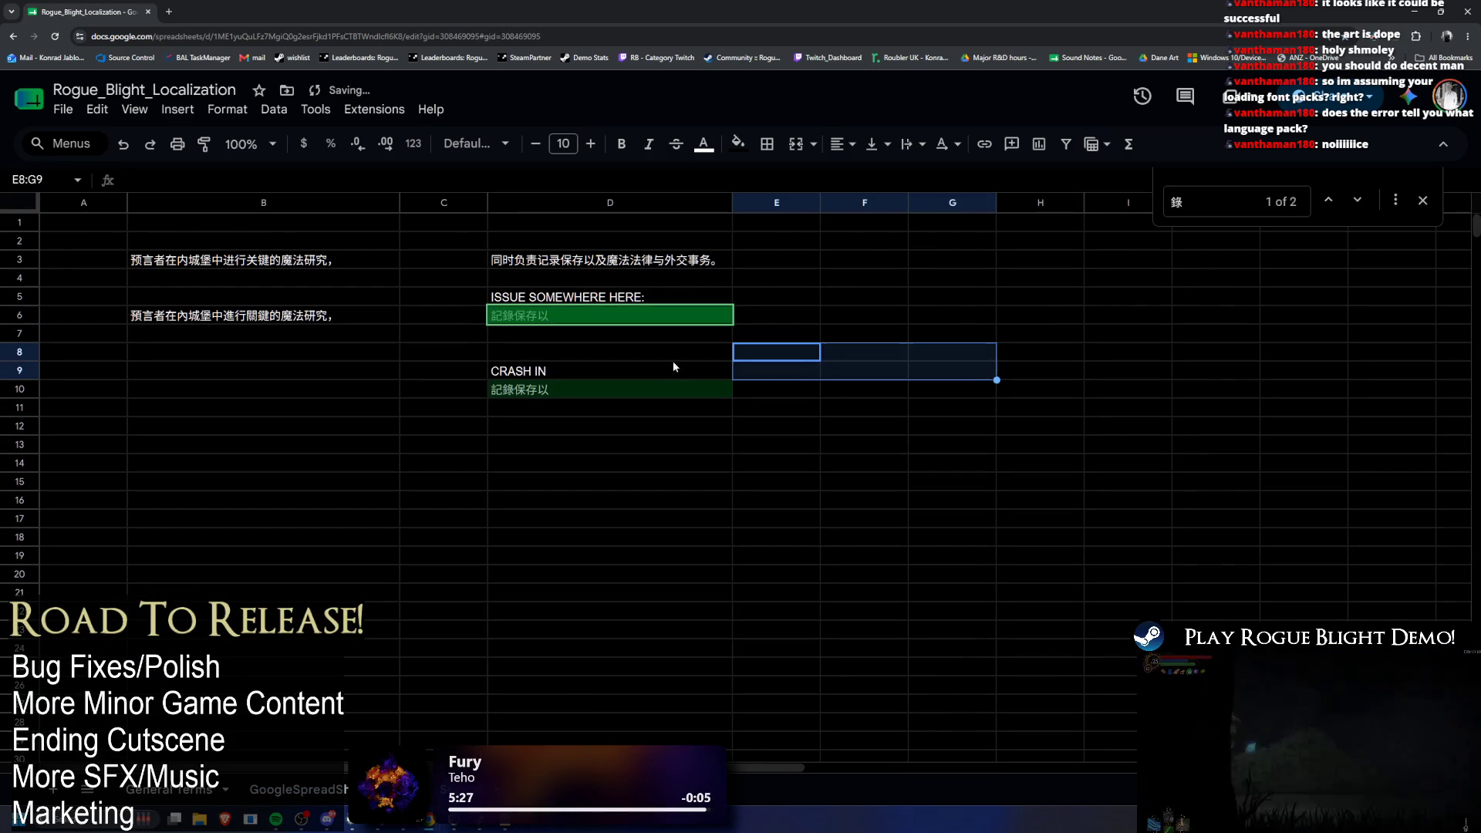
key(ctrl+x)
click(543, 390)
key(ctrl+v)
double_click(547, 369)
text(Checking)
key(ctrl+Return)
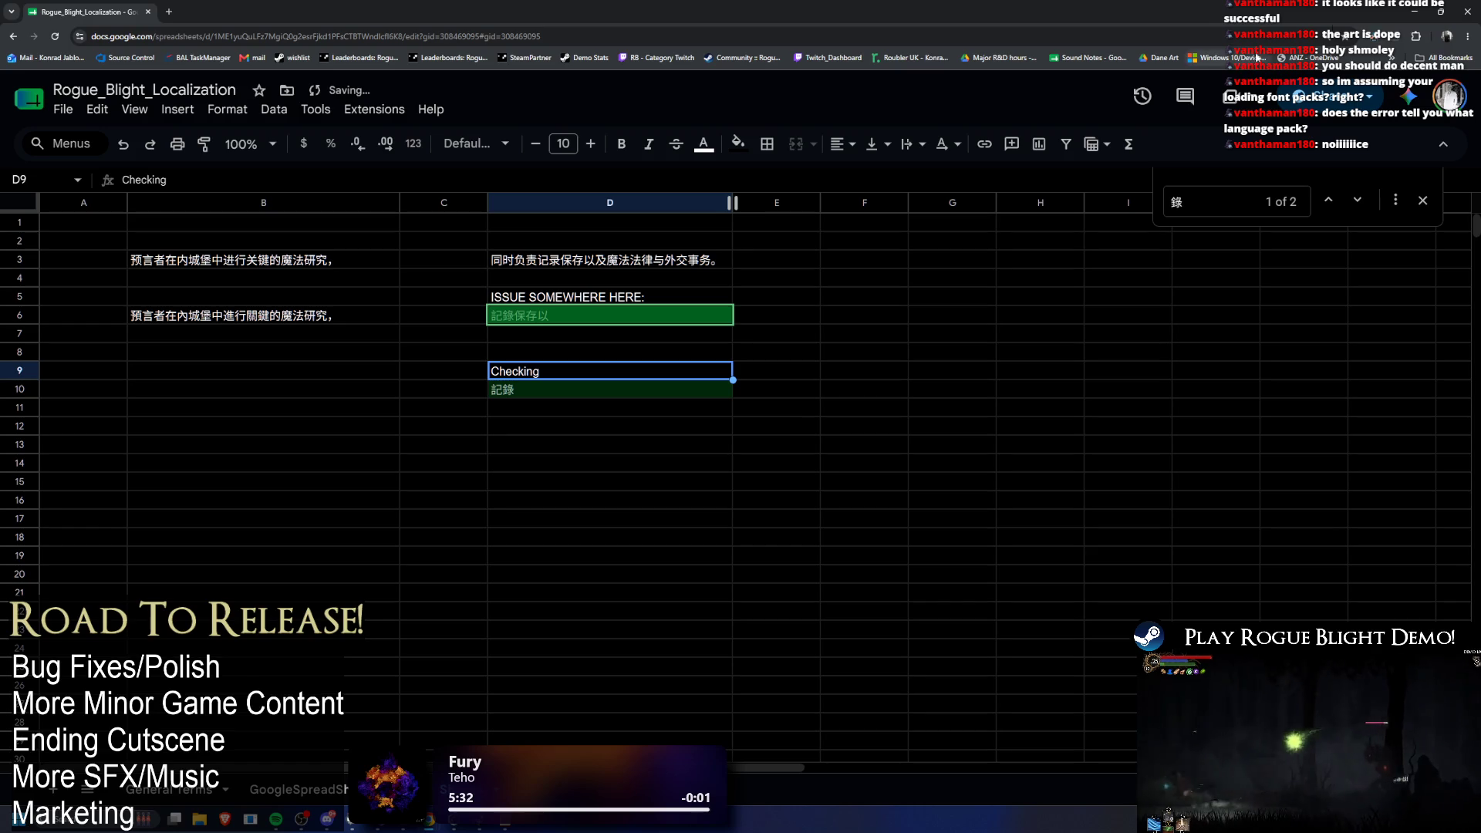
click(1406, 8)
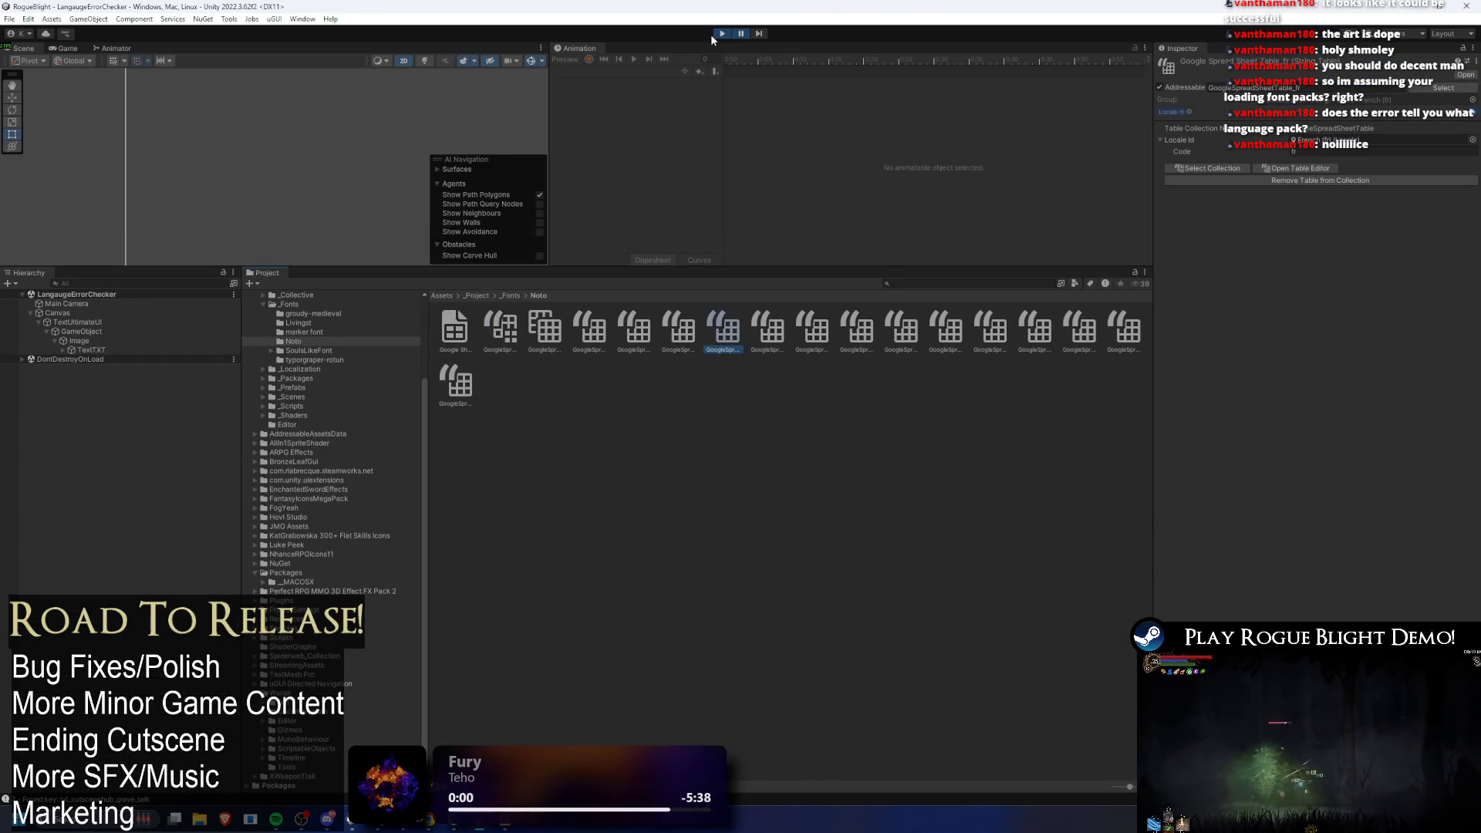
Step: Stop play mode, pull the latest rows into the GoogleSpreadSheet string table, and play again
click(721, 34)
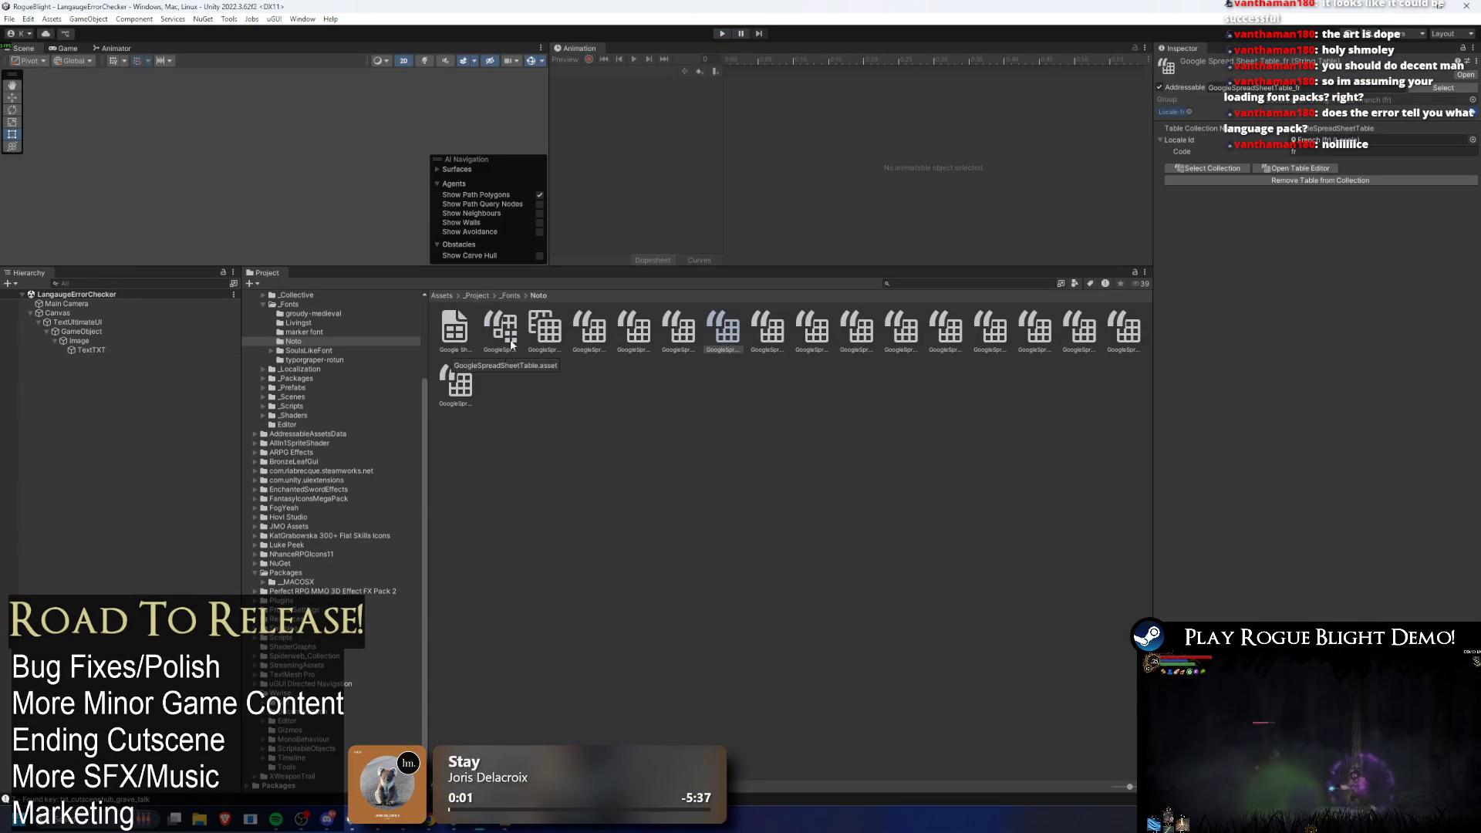
click(506, 350)
click(1407, 524)
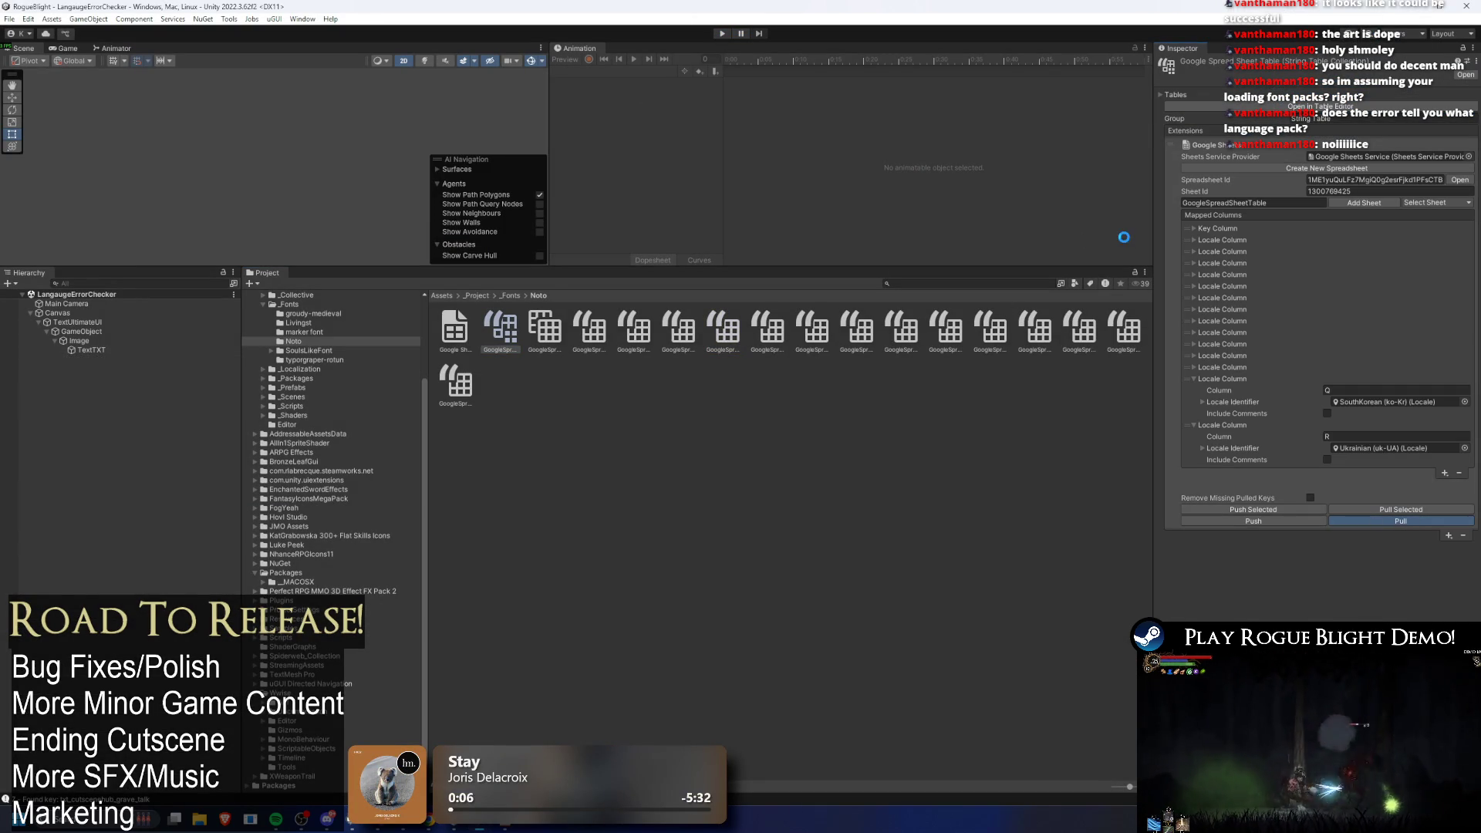
key(ctrl+p)
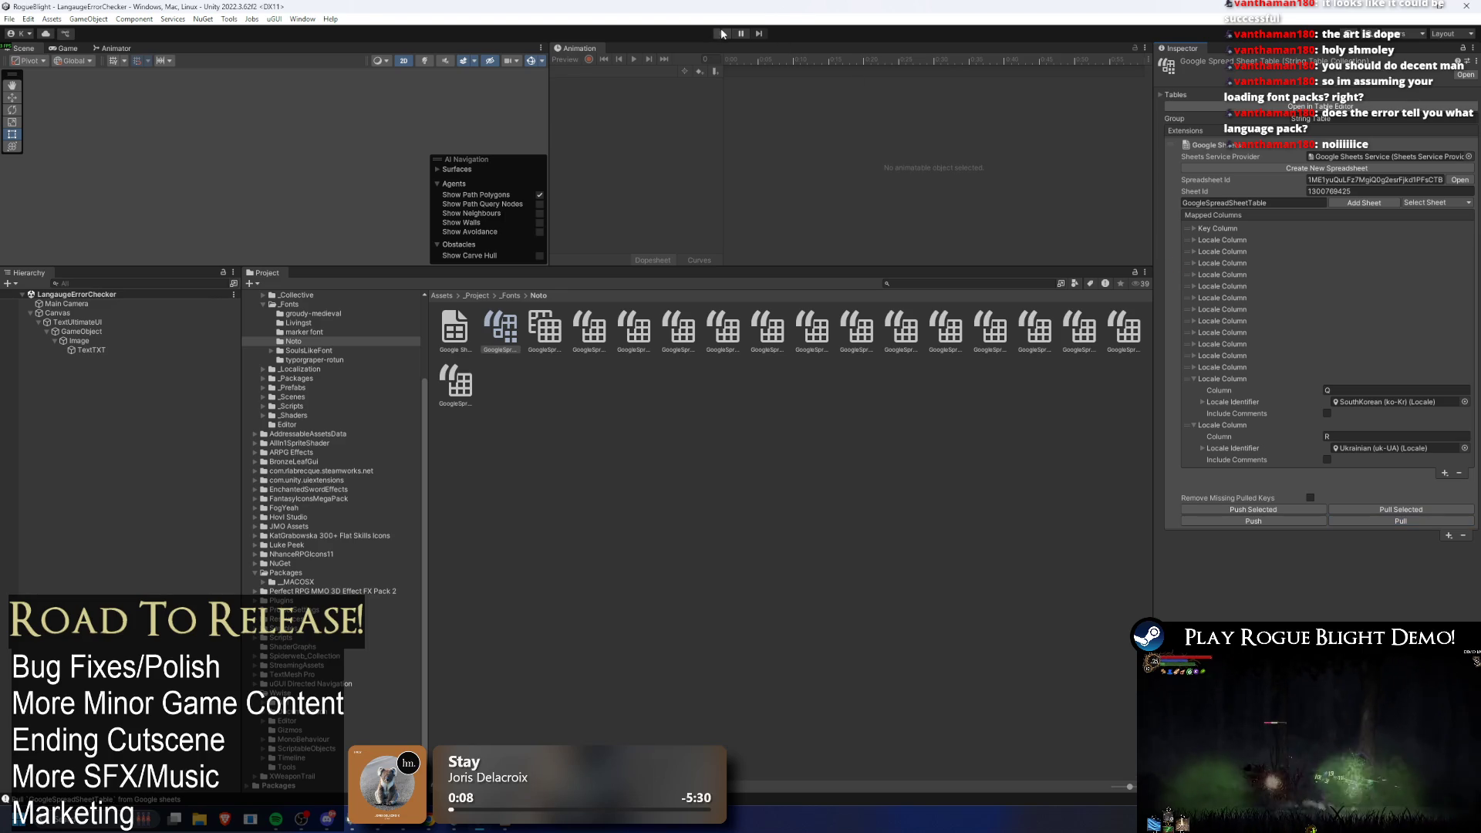
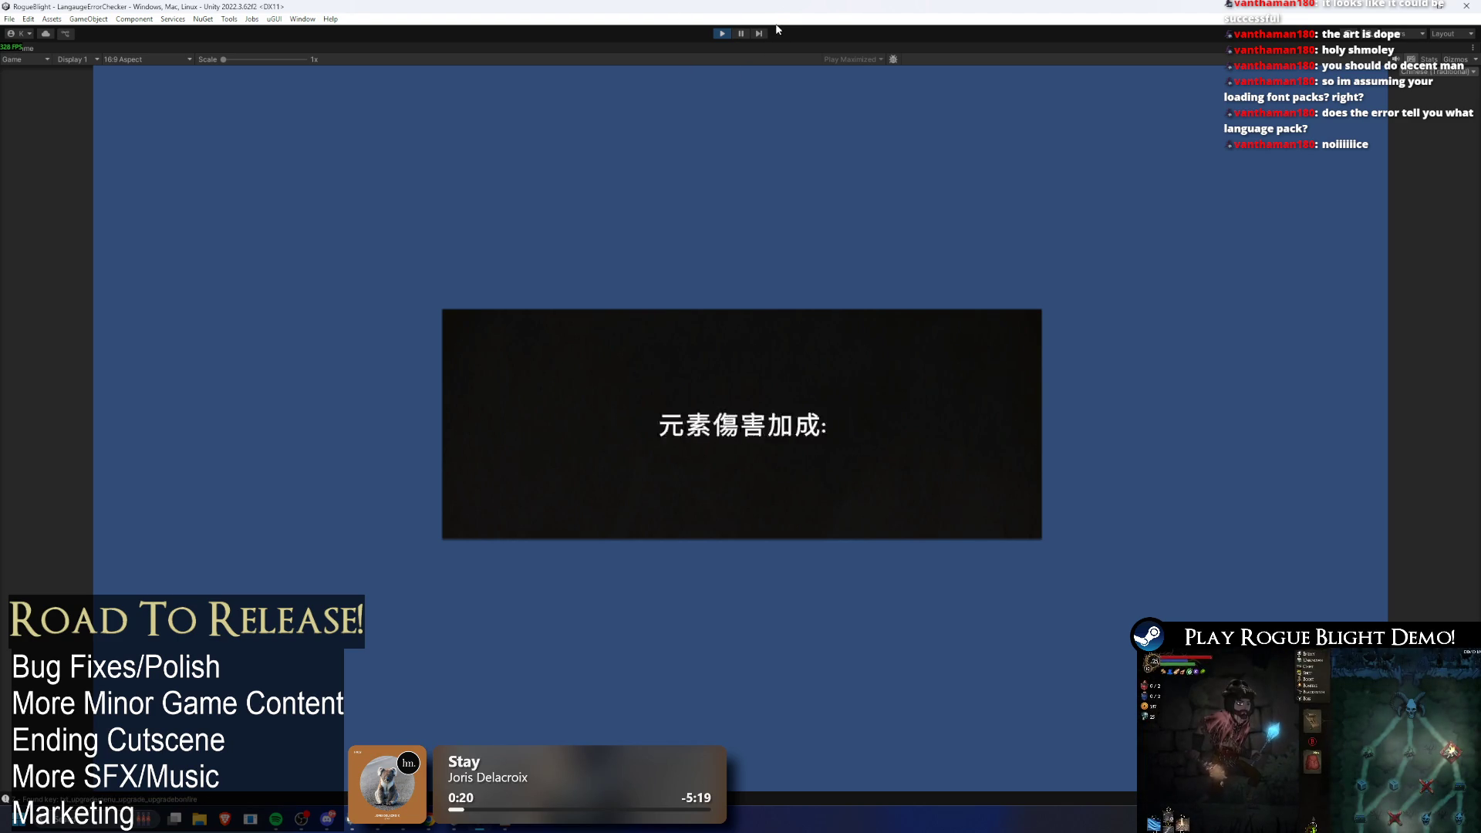
Step: Stop the test run, find the font atlas errors after the seerspump_desc entry, then select the test string in D6
click(723, 34)
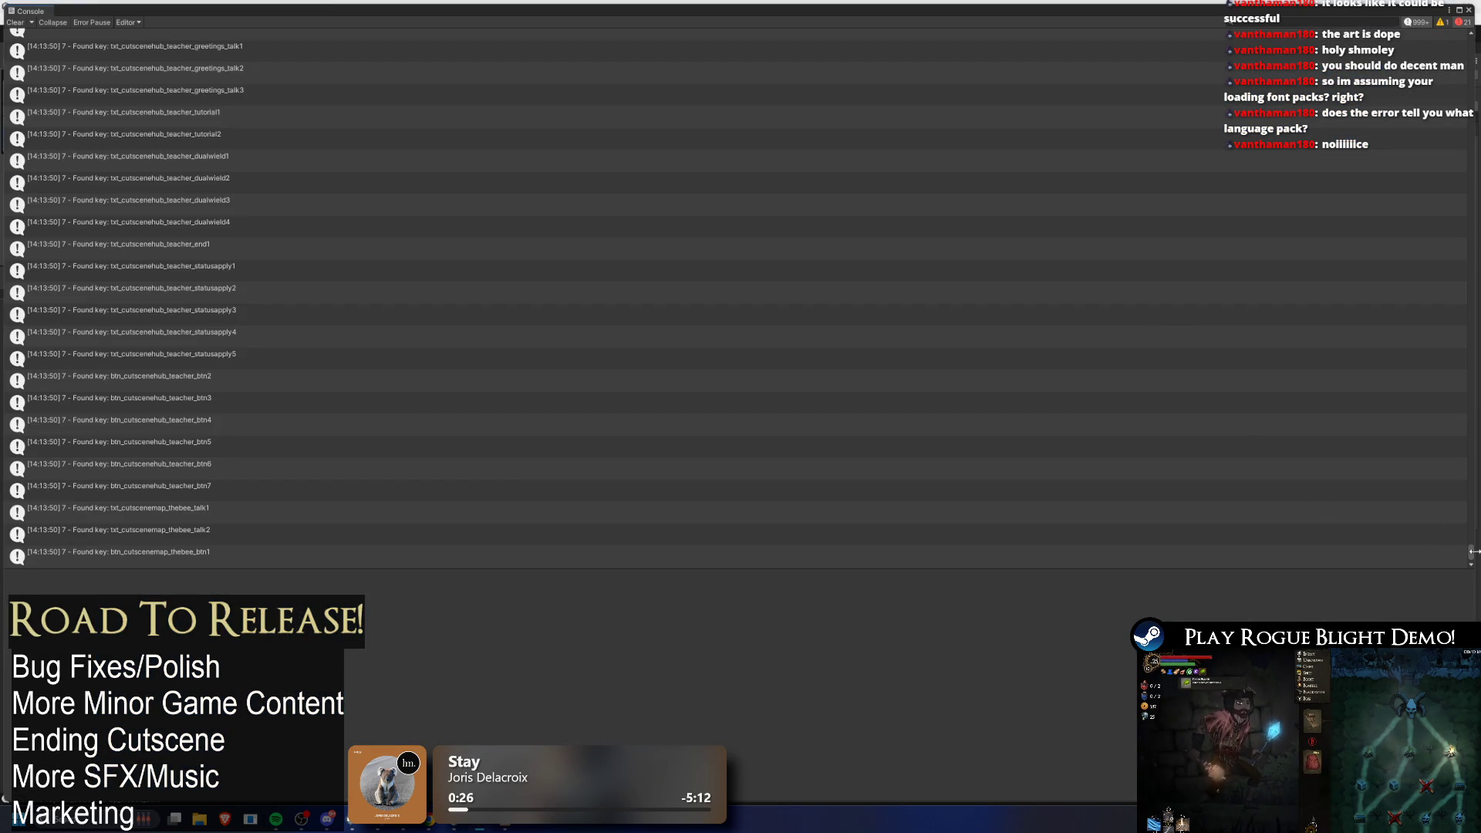
mouse_move(1471, 553)
mouse_down()
mouse_move(1465, 498)
mouse_move(560, 491)
mouse_up()
click(239, 429)
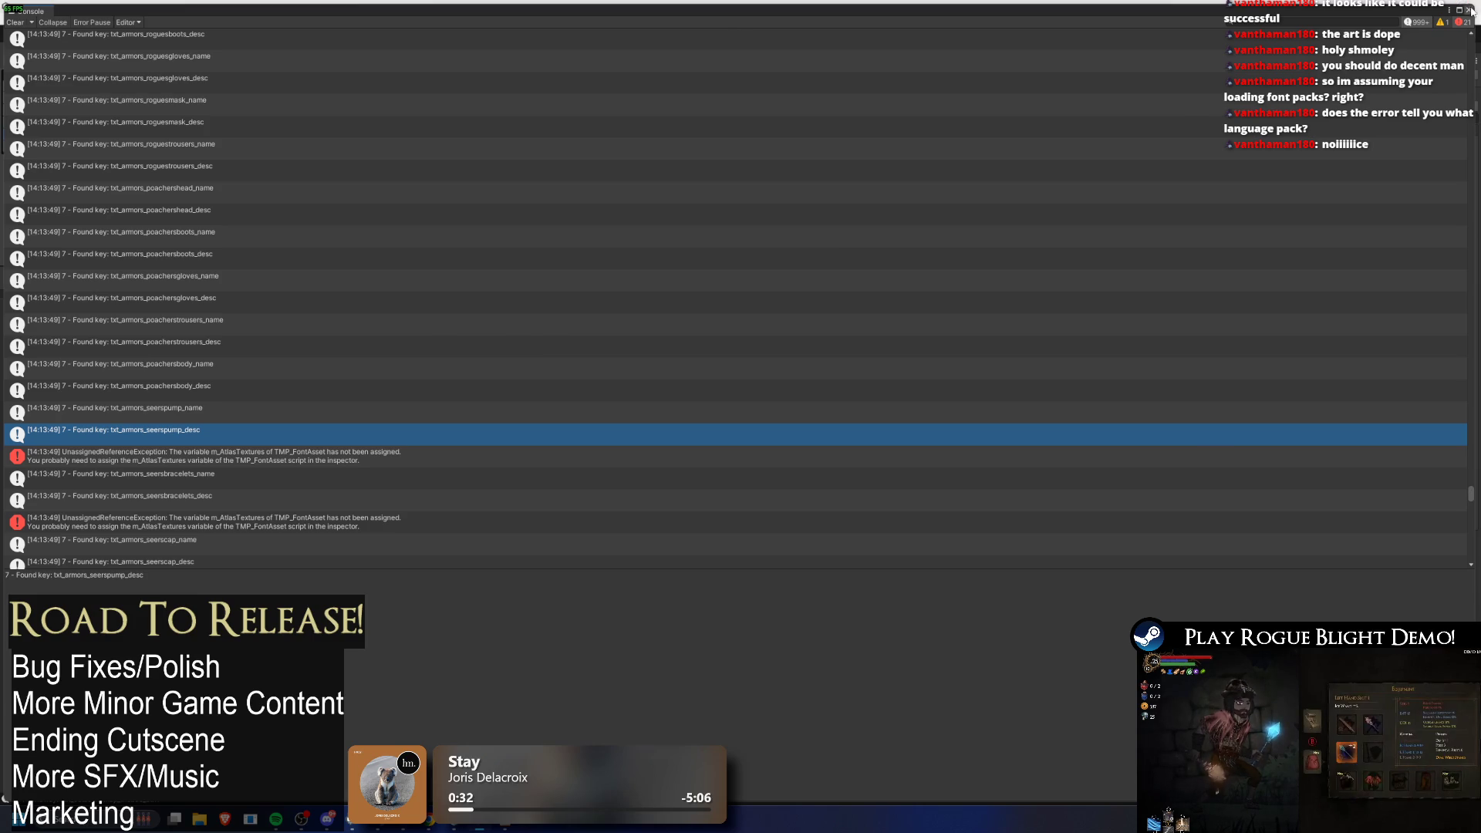
key(alt+Tab)
key(alt+Tab)
key(alt+Tab)
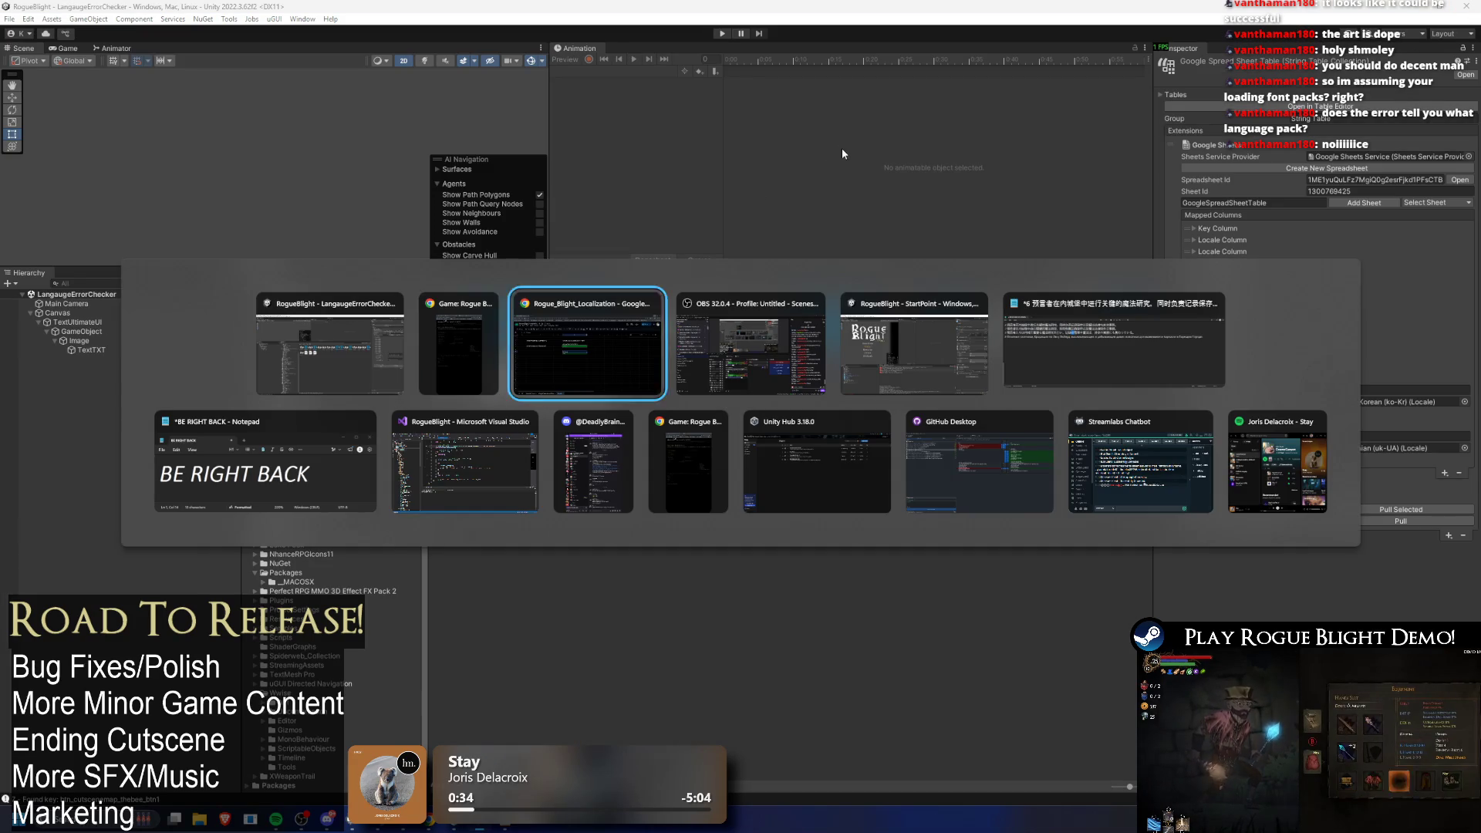
click(547, 321)
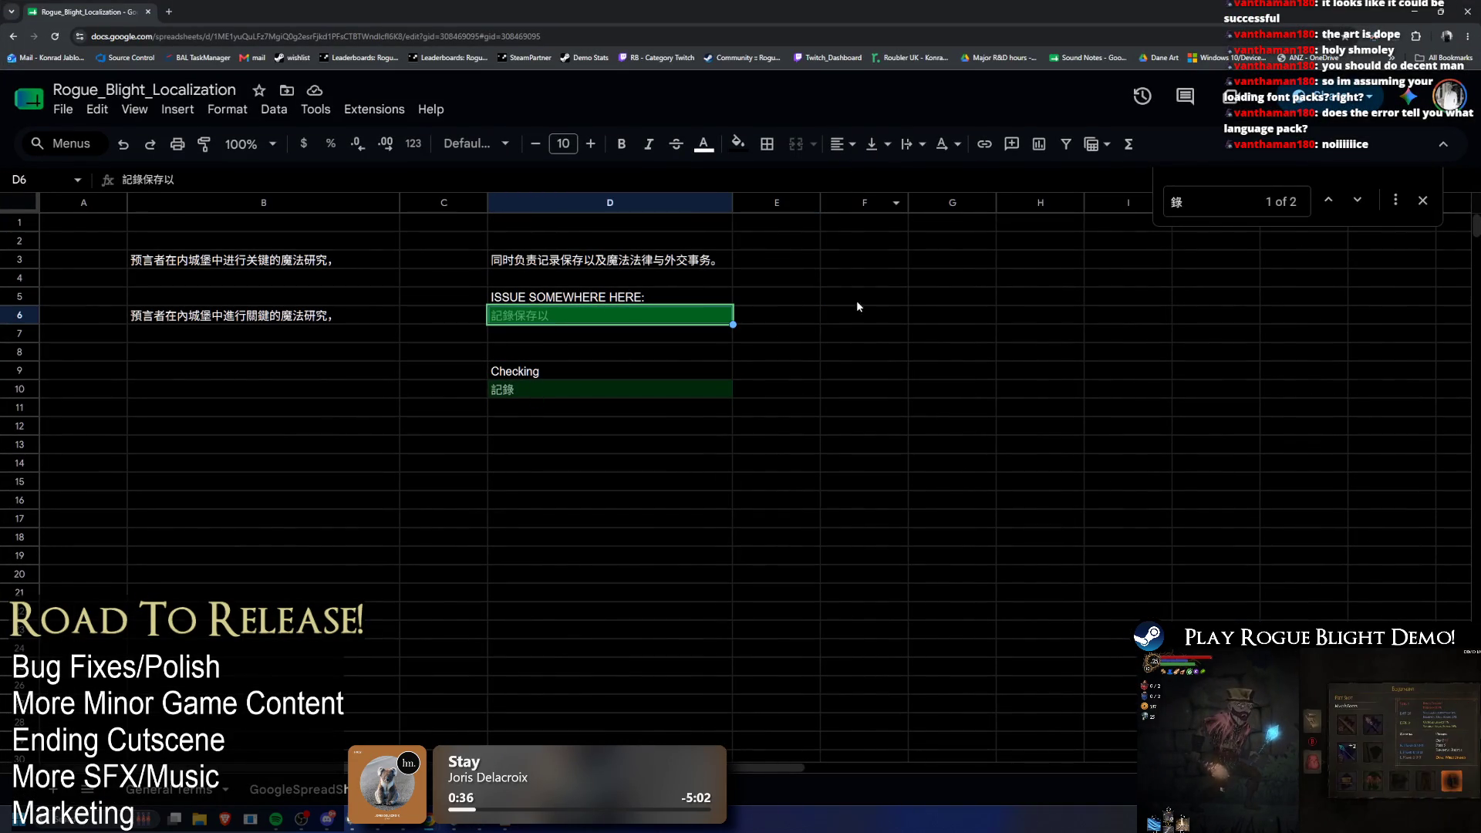
Step: Move the test string from D6 to G15 and put 記錄 from D10 into D6
key(ctrl+x)
click(991, 479)
key(ctrl+v)
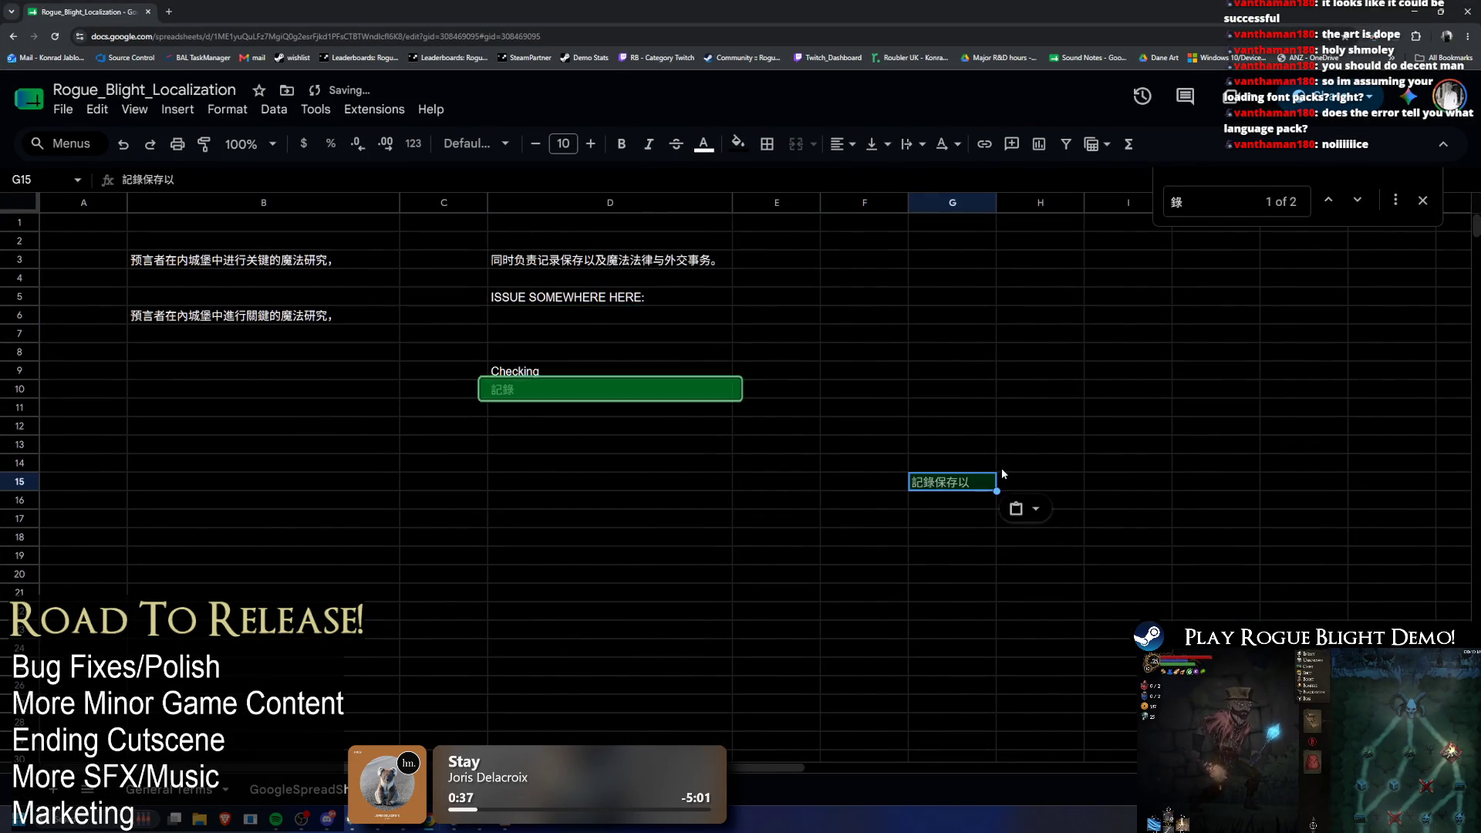
click(572, 393)
key(ctrl+x)
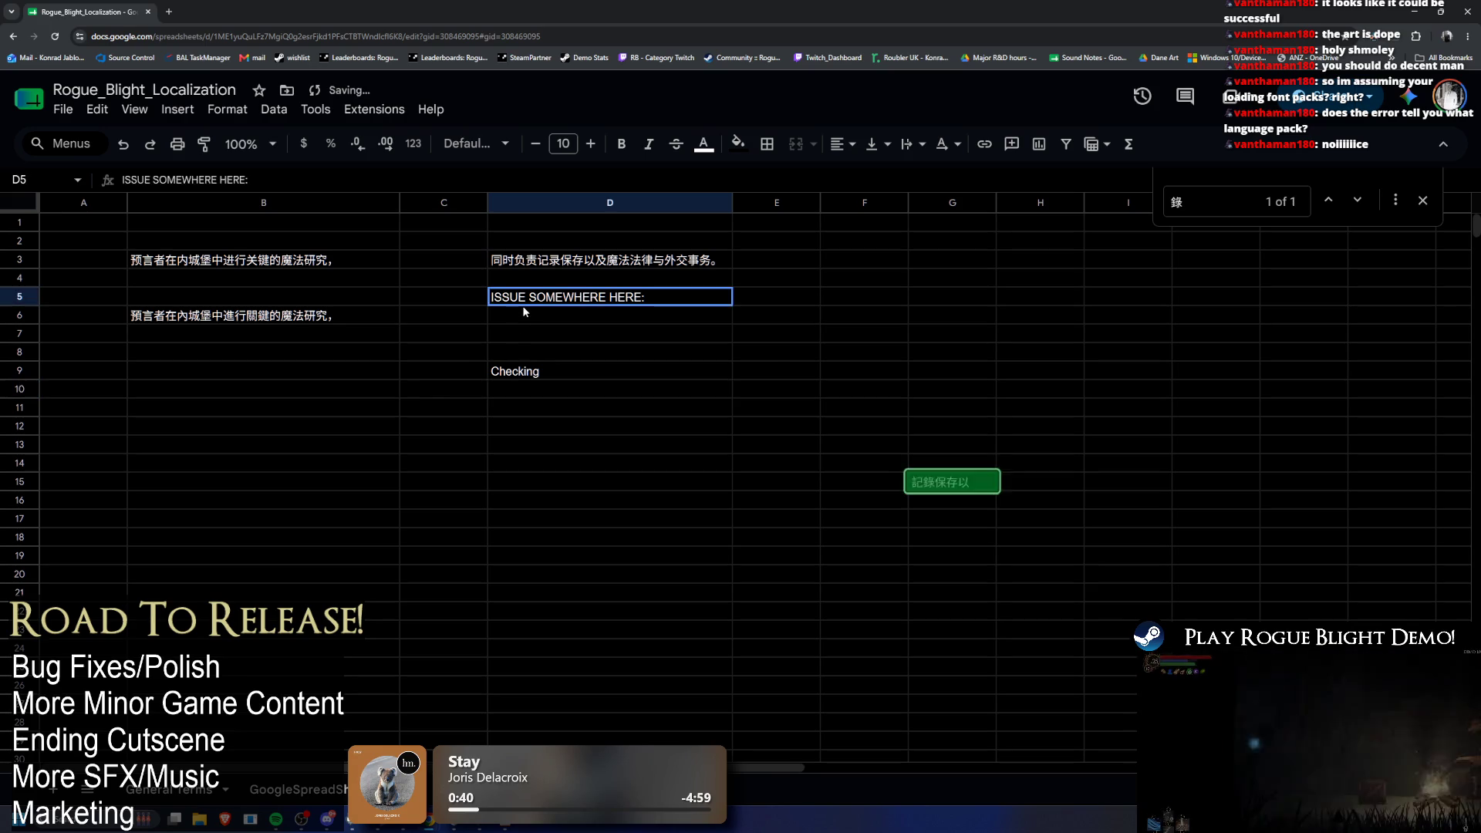
double_click(538, 317)
key(ctrl+v)
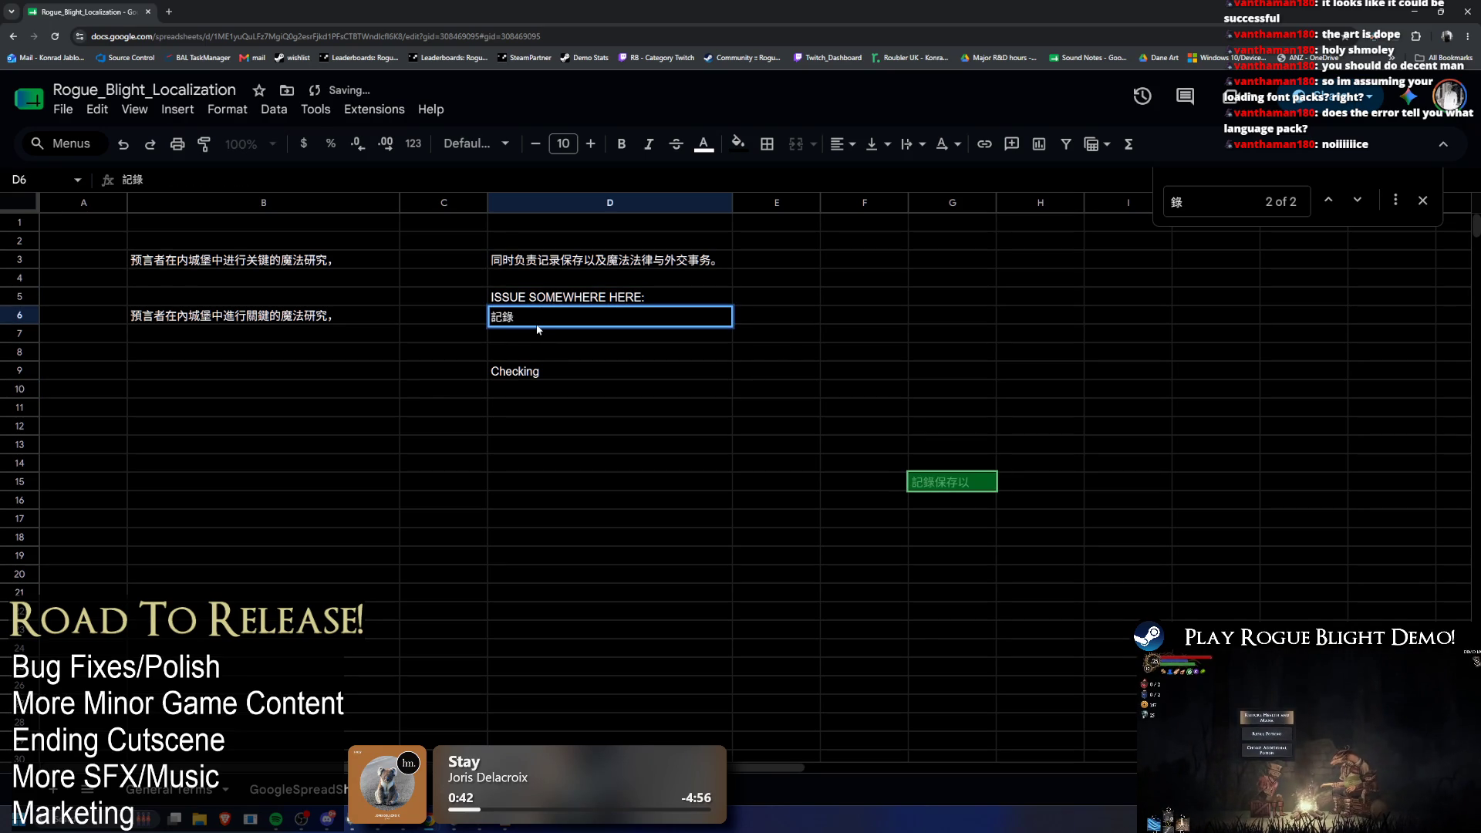
Step: Go to the main GoogleSpreadSheet tab and select the 記錄 cell M804
key(alt+Tab)
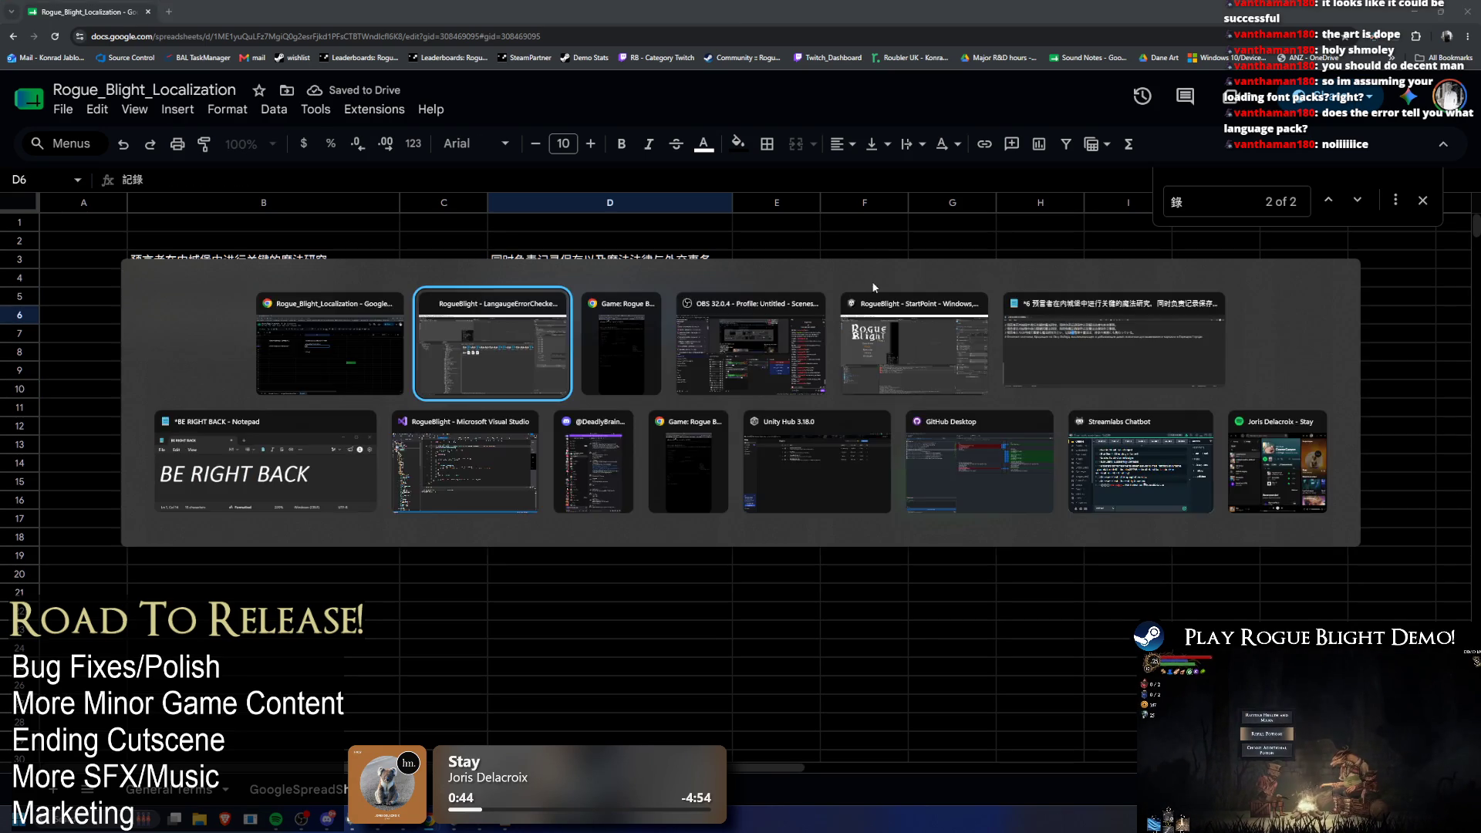
key(alt+Tab)
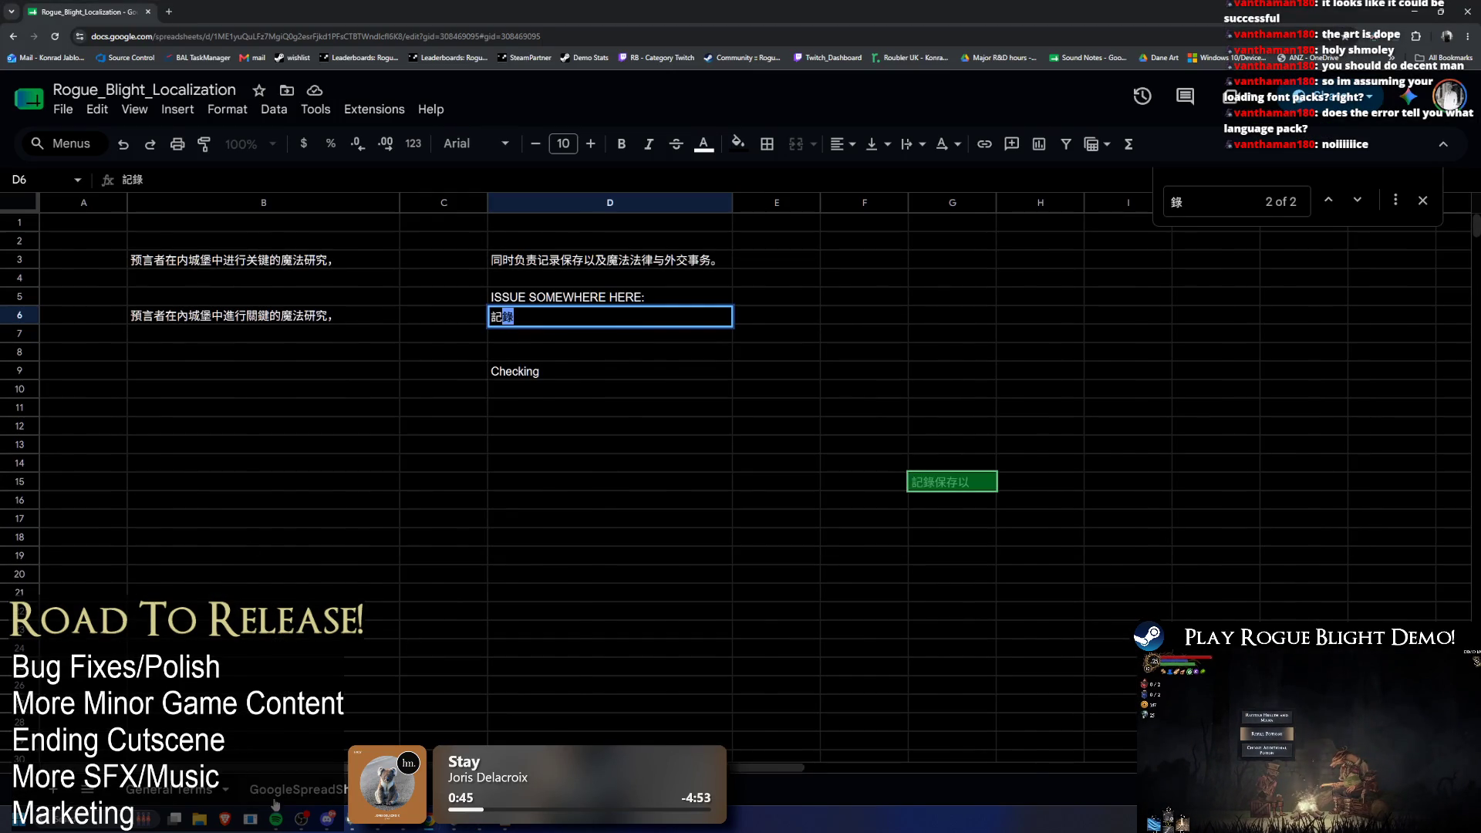
click(297, 789)
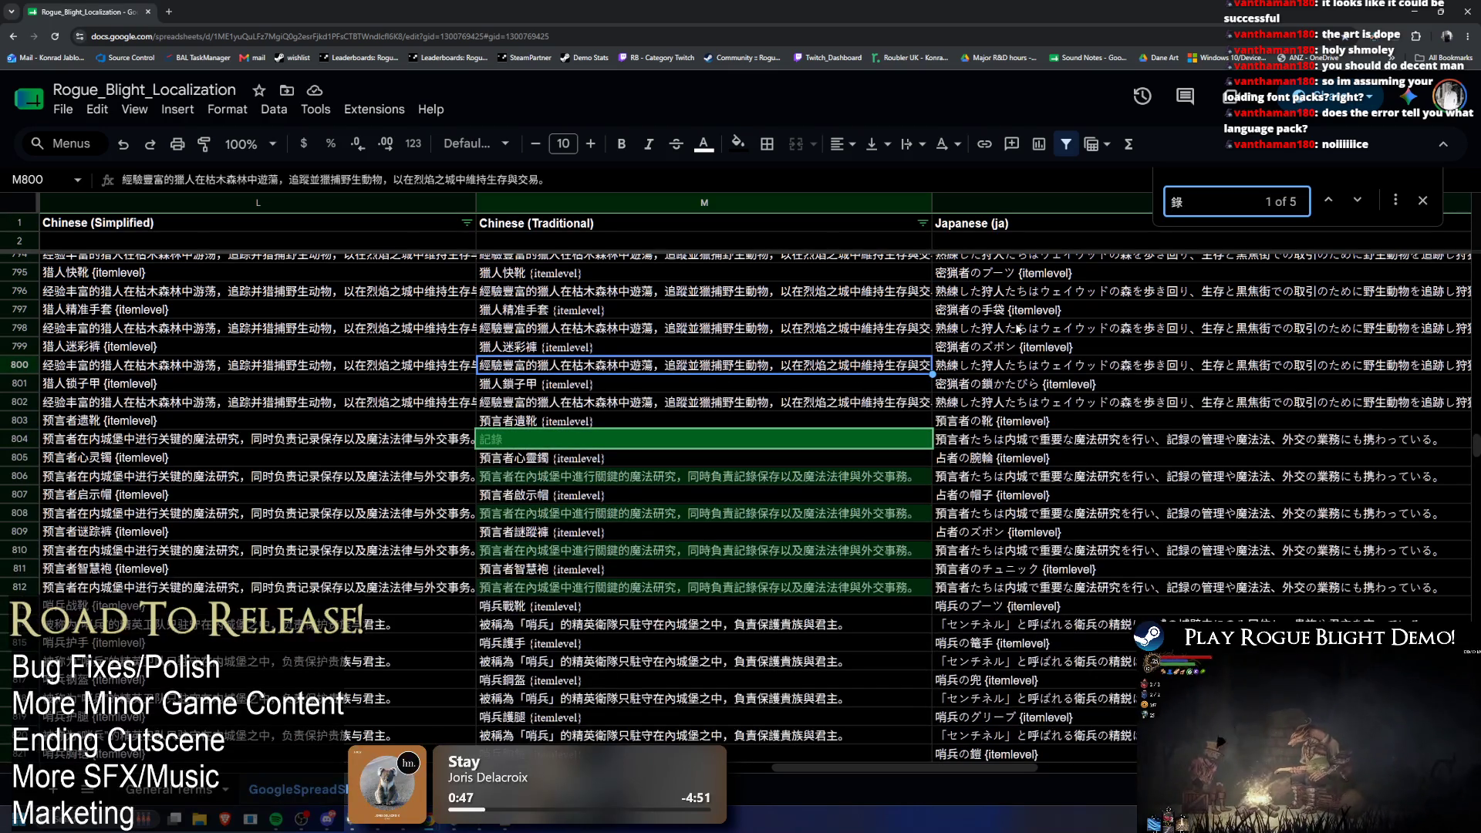
key(alt+Tab)
key(alt+Tab)
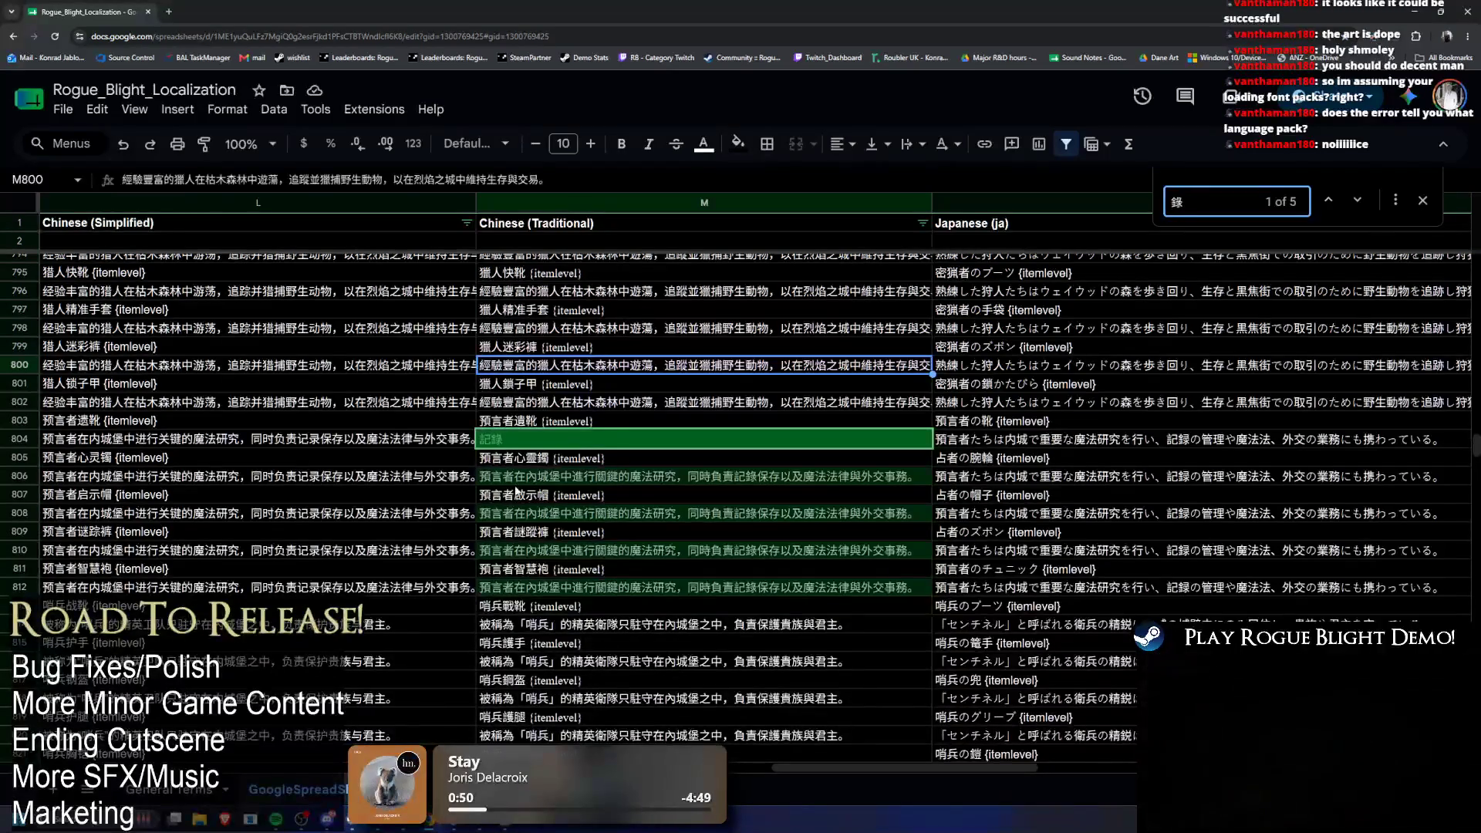
click(503, 441)
Step: Trim M804's Traditional Chinese entry down to just 記, then return to Unity's asset search
double_click(504, 441)
key(ctrl+c)
key(ctrl+f)
key(ctrl+v)
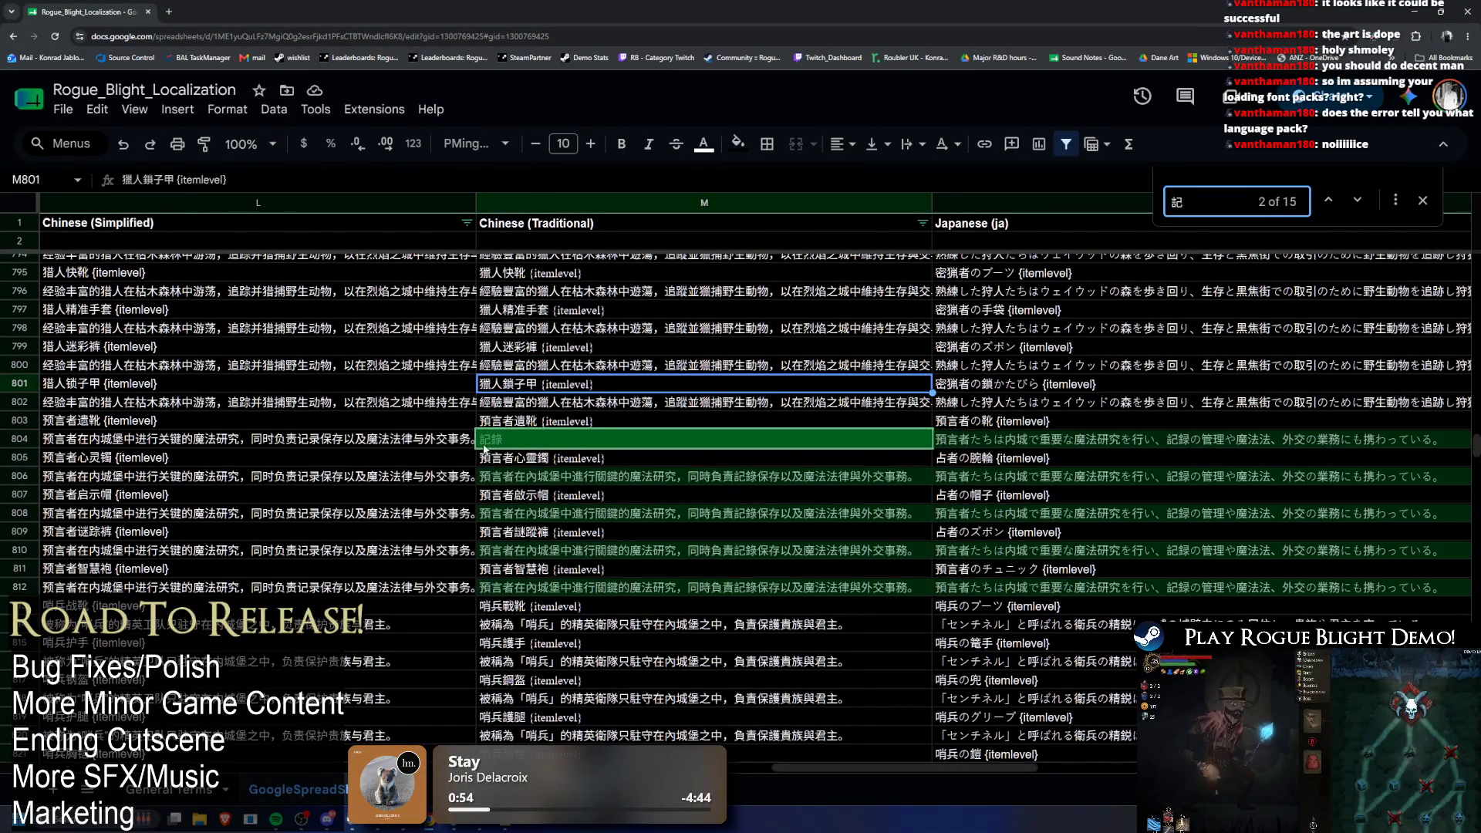
double_click(505, 441)
click(746, 385)
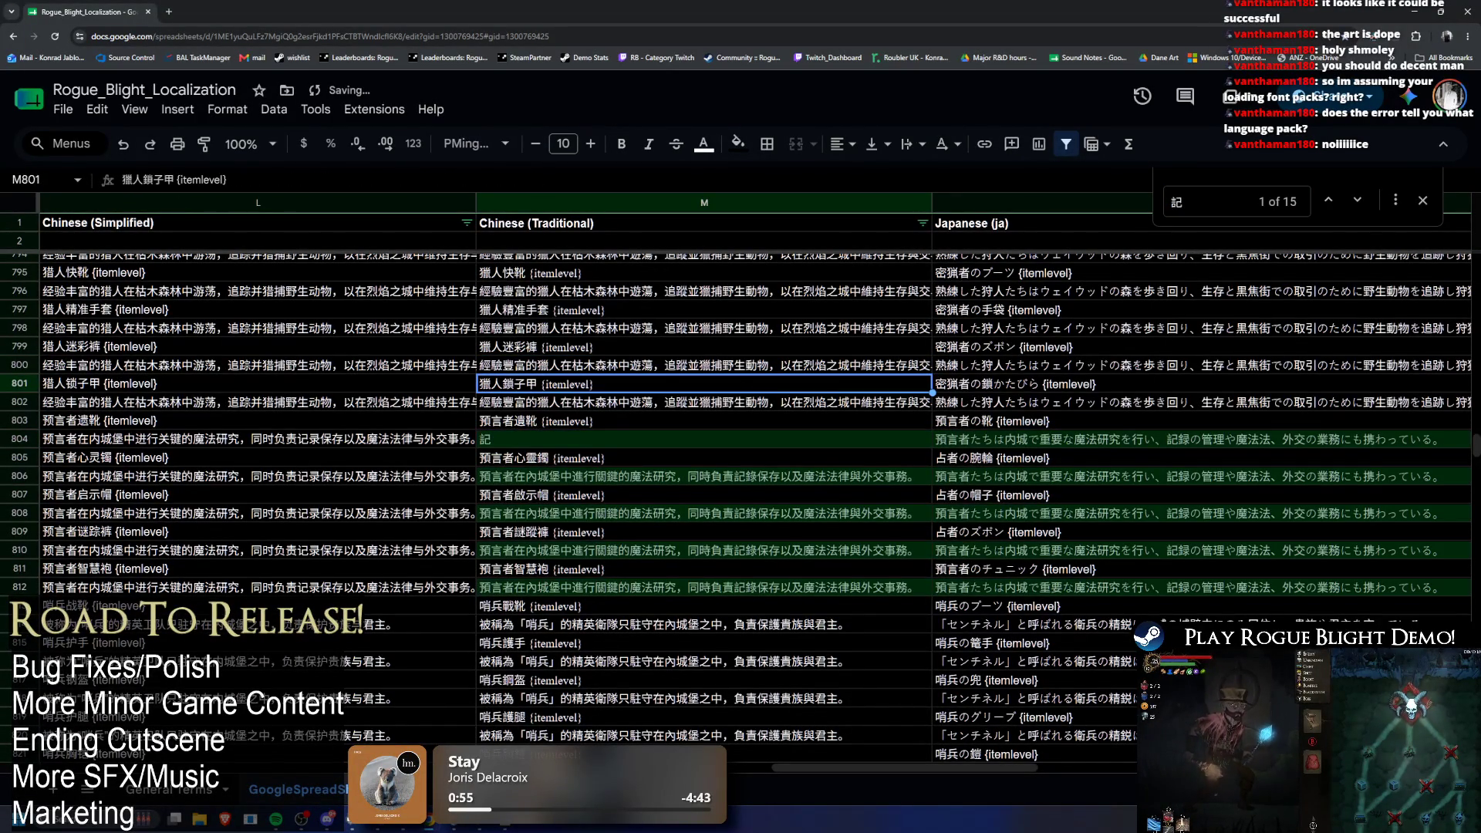
click(1423, 21)
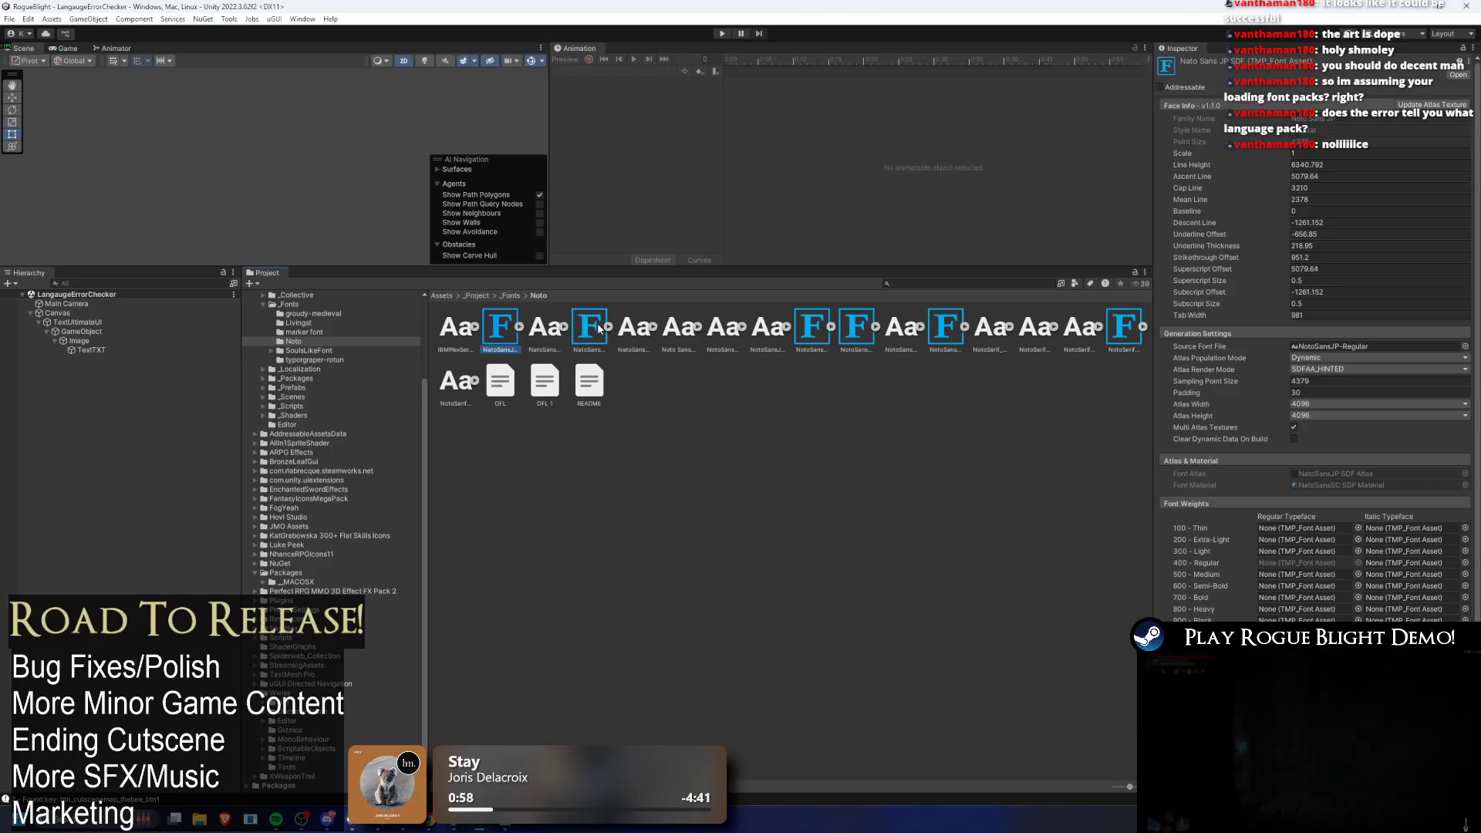
click(888, 283)
Step: Search the Project window for 'goog' and show the GoogleSpreadsheet table settings in the Inspector
key(BackSpace)
text(oo)
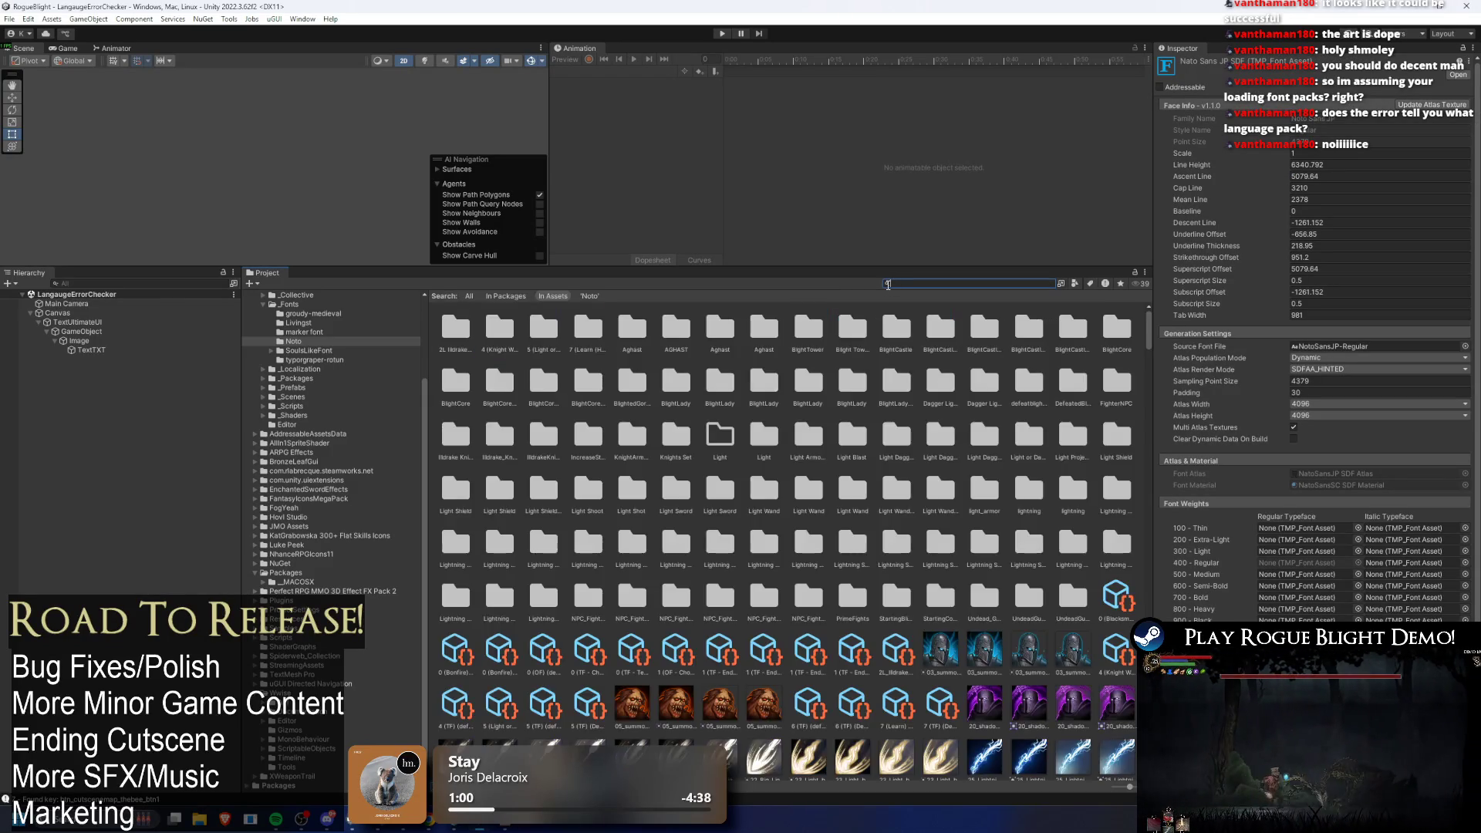
text(og)
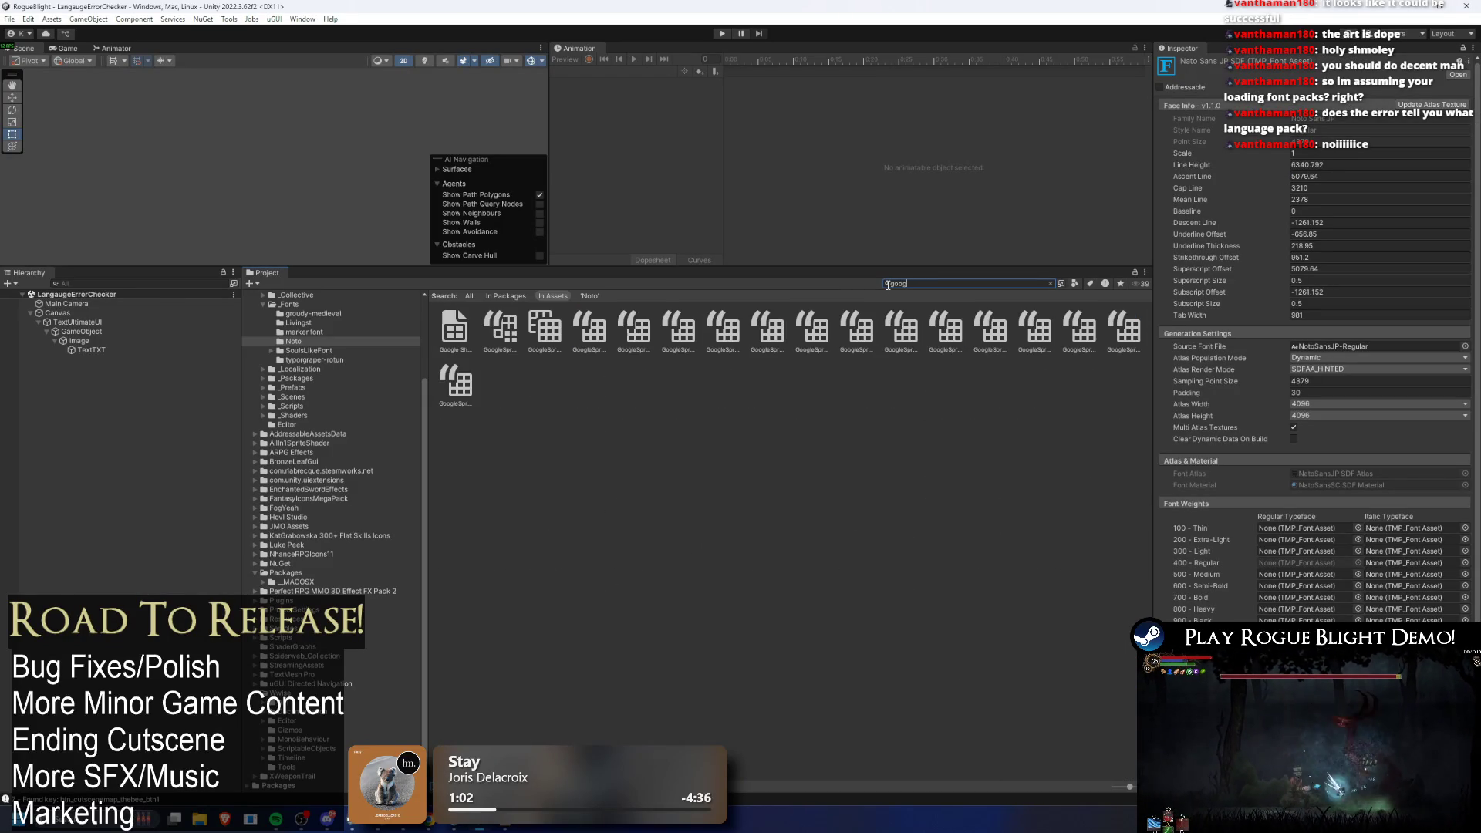
click(499, 328)
click(1427, 518)
Step: Return to the localization sheet and select cell M804
key(alt+Tab)
scroll(904, 451, down, 5)
scroll(924, 451, up, 5)
click(519, 383)
Step: Change M804's entry to 記録
text(記)
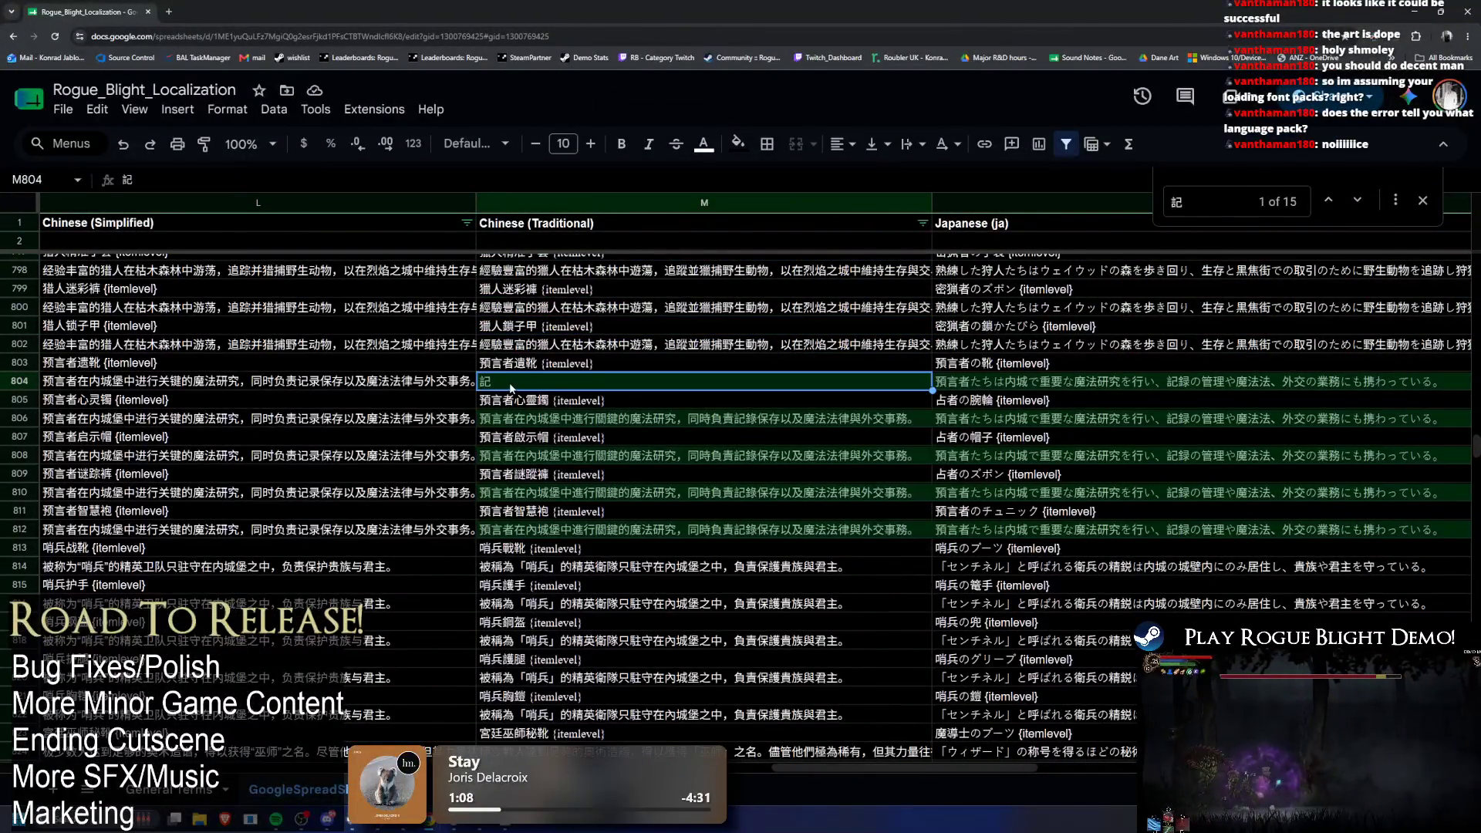
double_click(519, 383)
key(Escape)
key(ctrl+v)
key(Return)
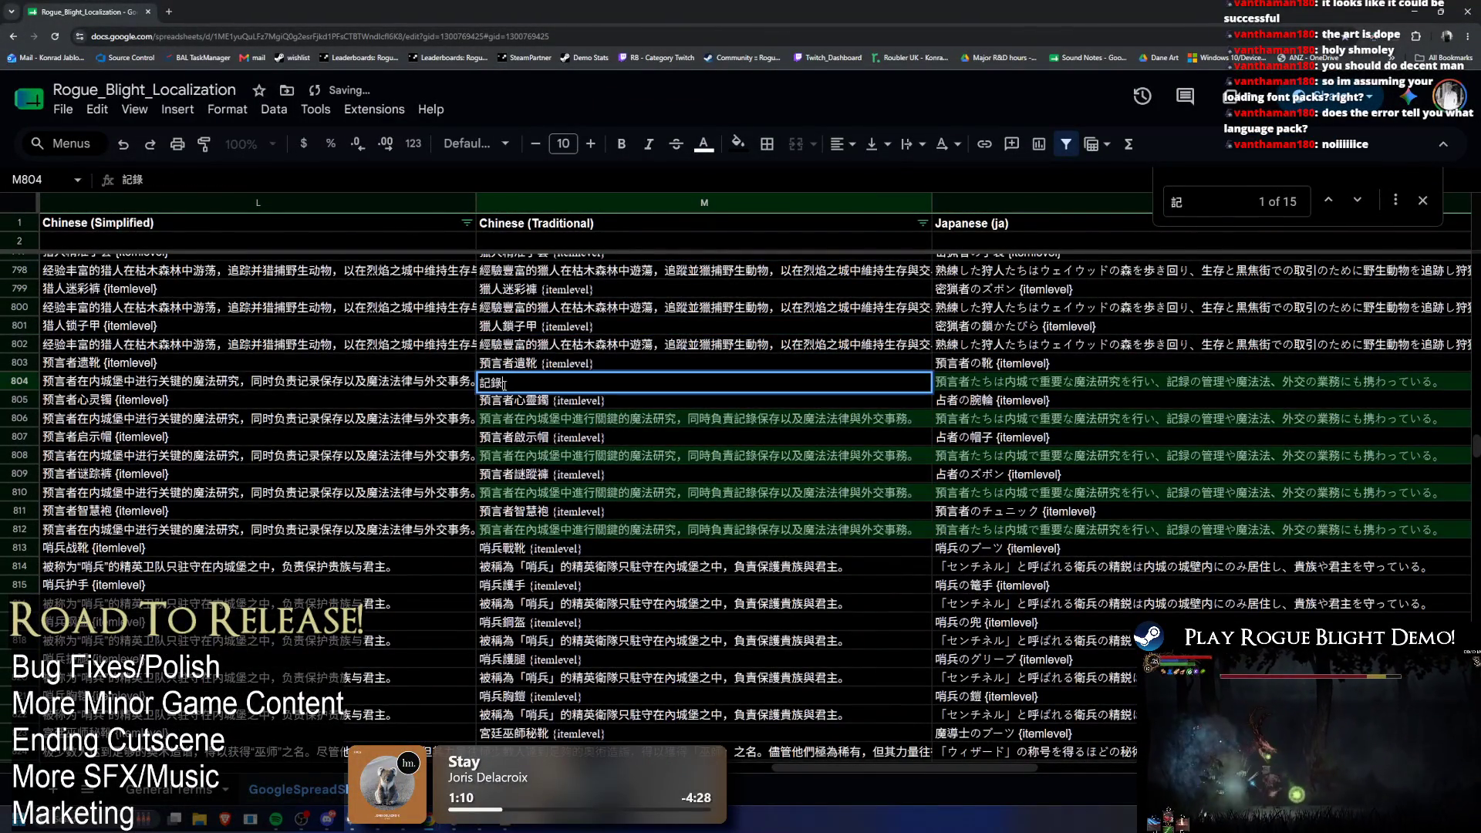
Step: Search the sheet for occurrences of 録, then switch back to Unity
key(ctrl+c)
key(ctrl+f)
key(ctrl+v)
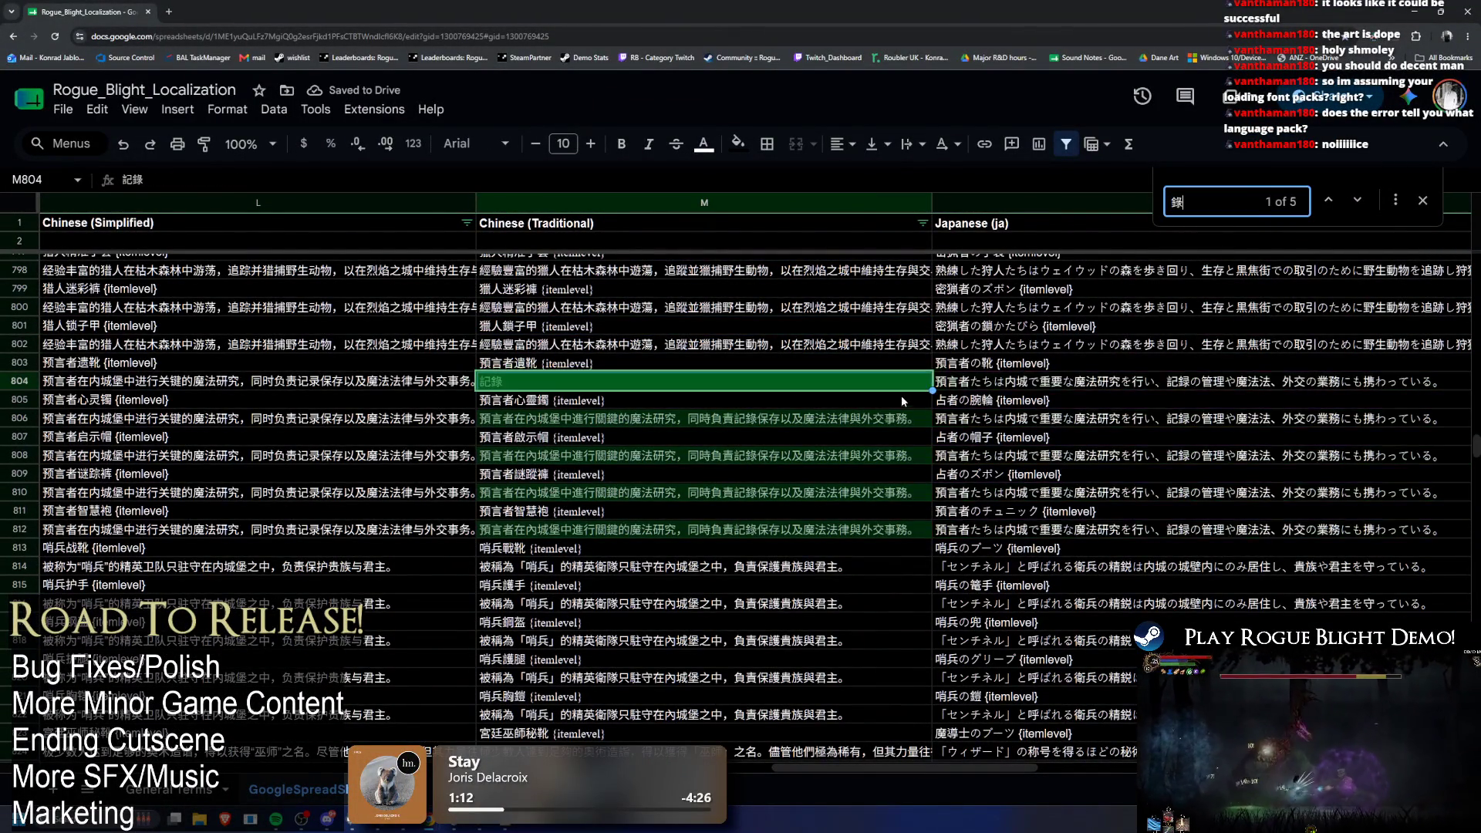
scroll(978, 428, down, 5)
scroll(1080, 428, down, 5)
scroll(1156, 420, up, 6)
scroll(1172, 413, down, 10)
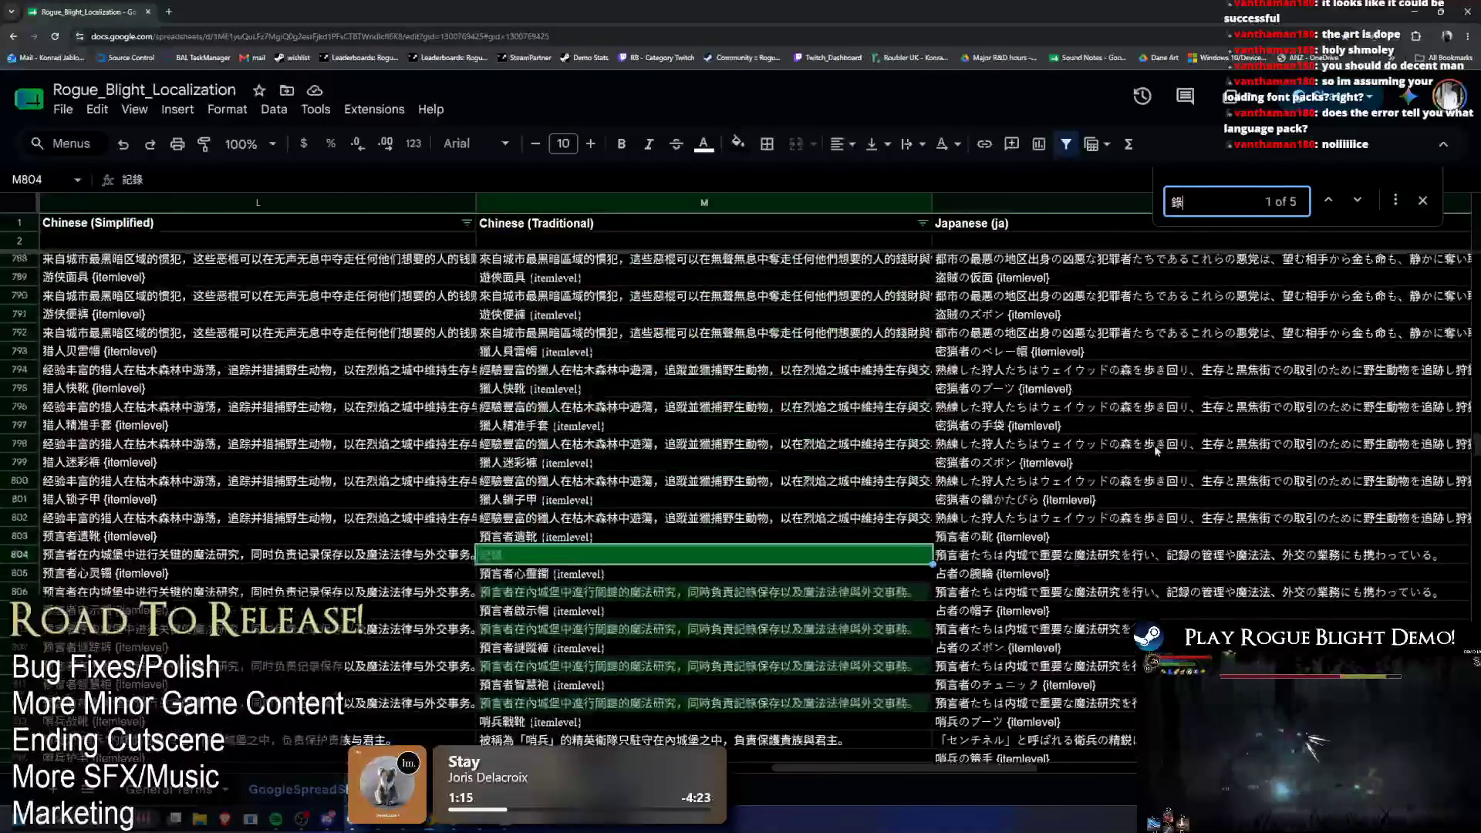
key(alt+Tab)
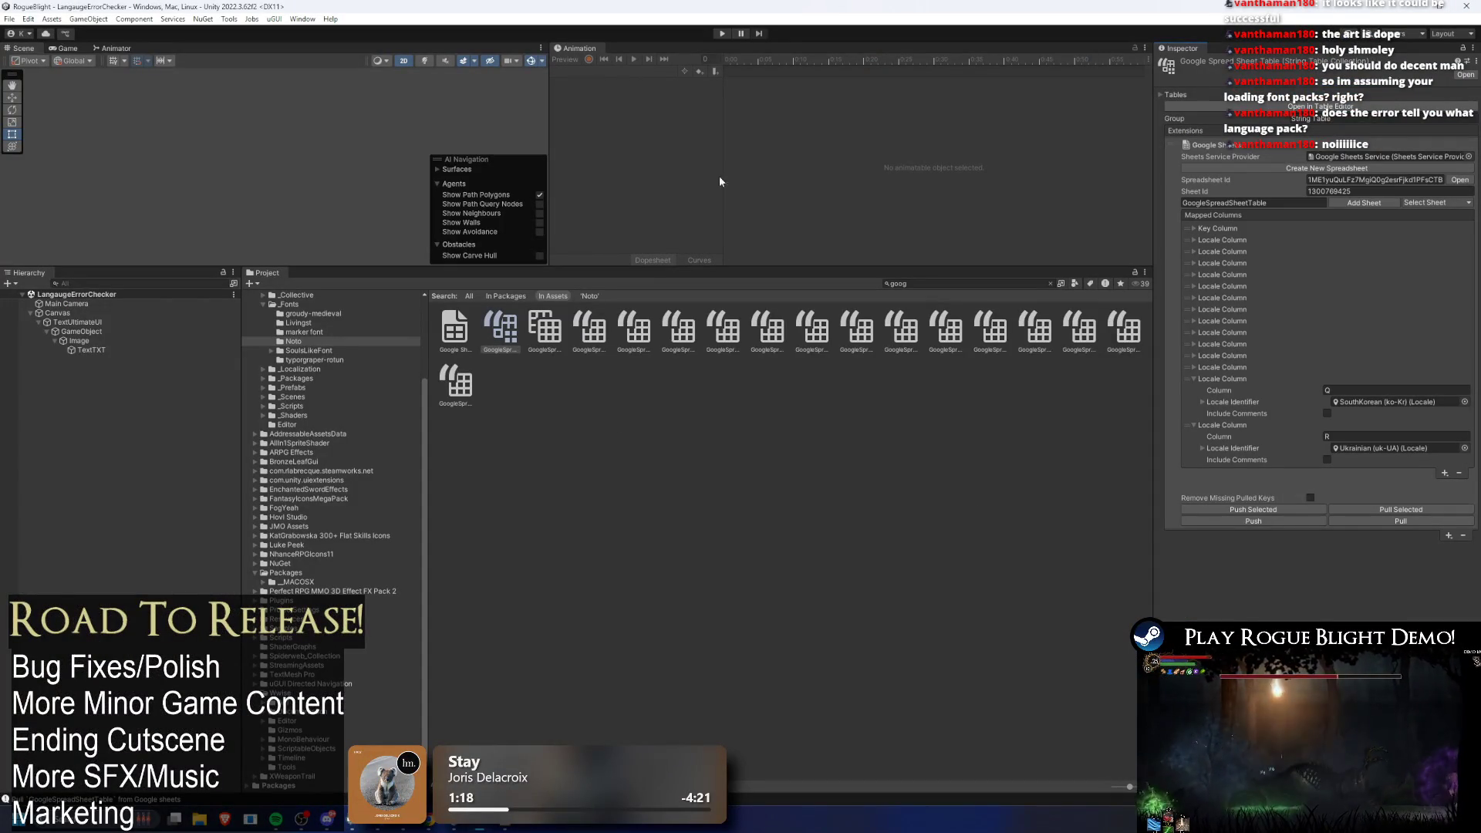
Step: Pull the edited sheet data into Unity and start a test run of the language checker scene
key(alt+Tab)
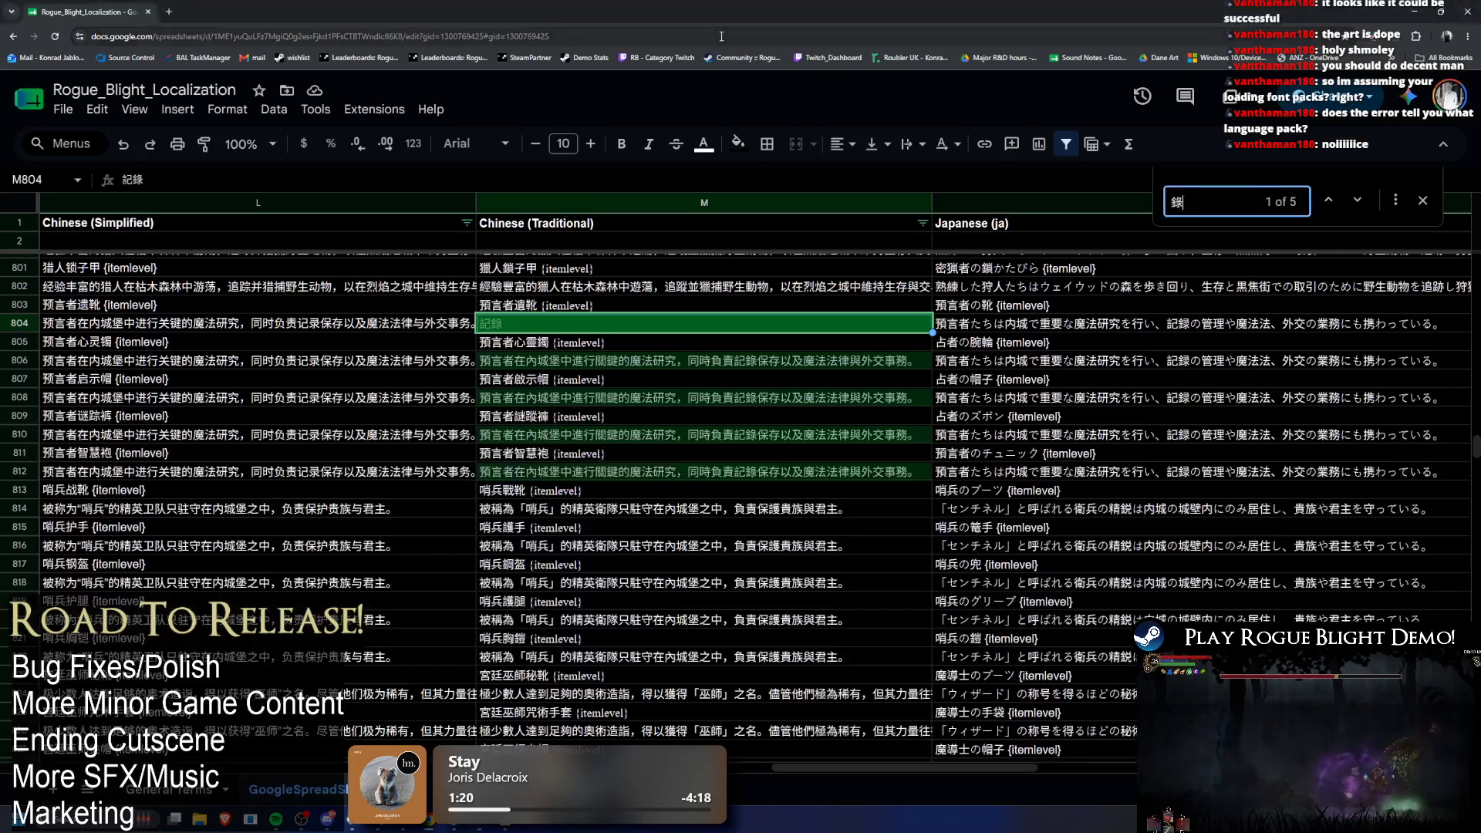
key(alt+Tab)
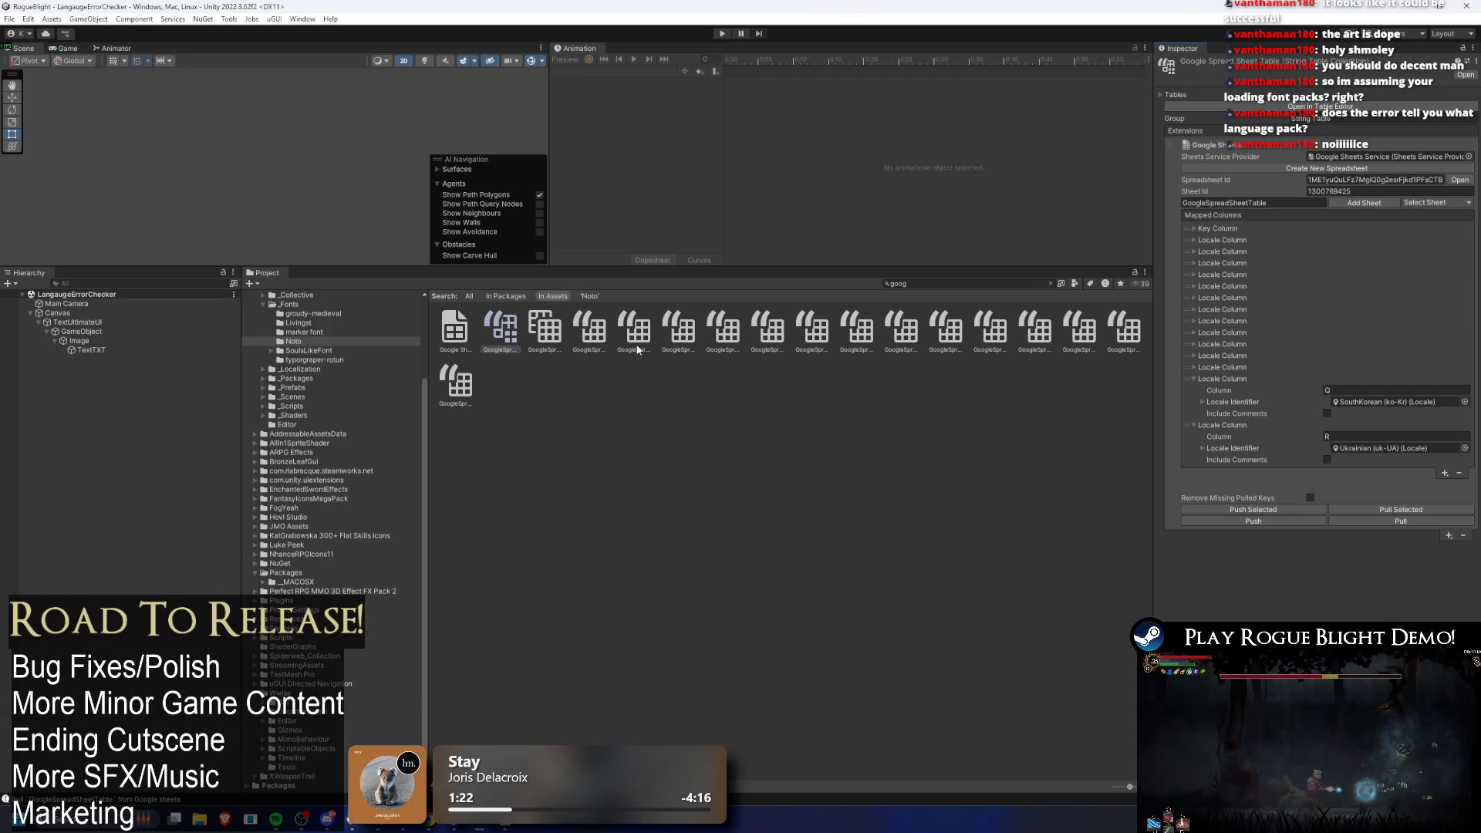
click(1382, 521)
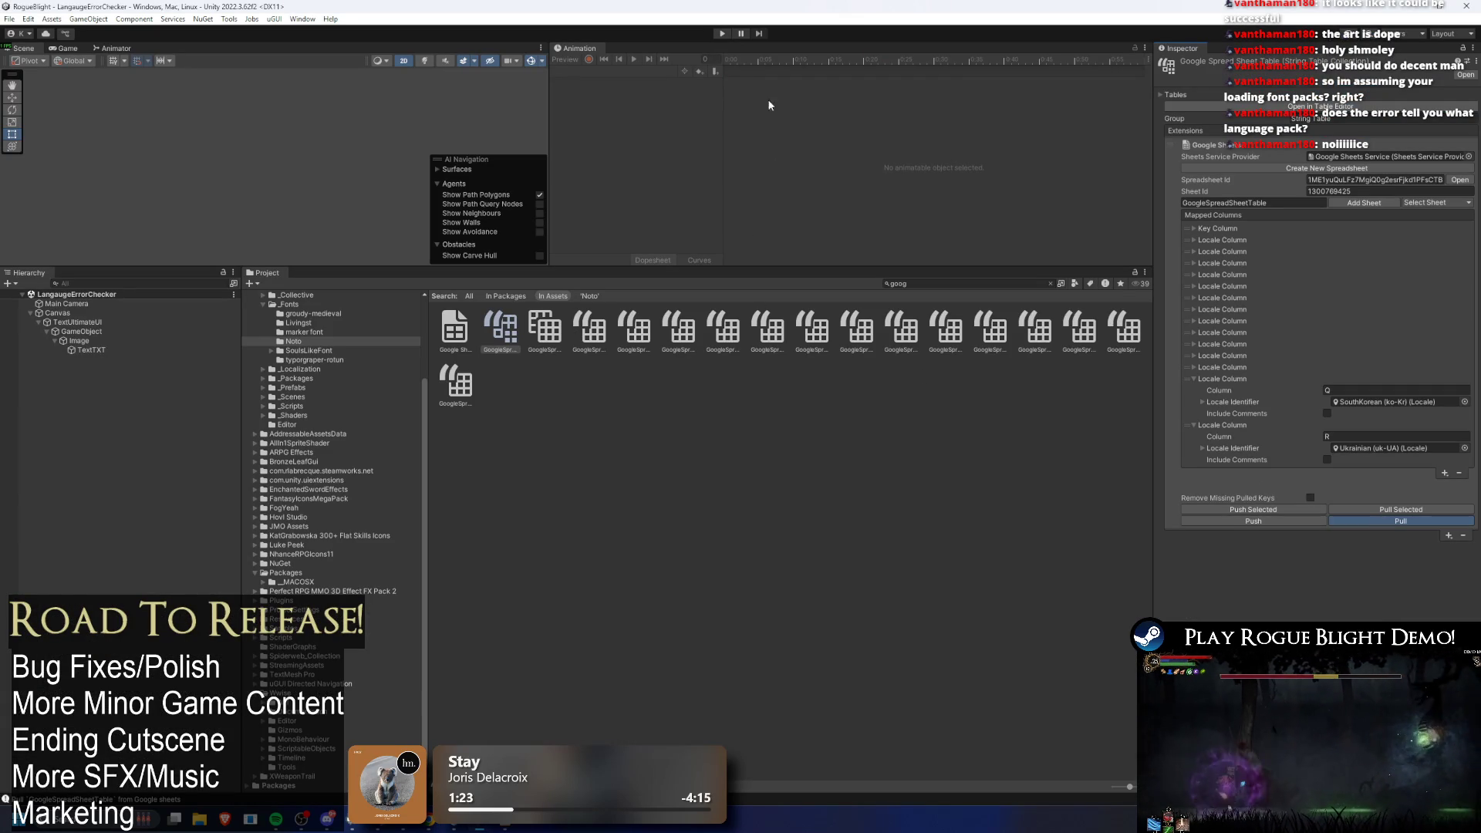
click(722, 33)
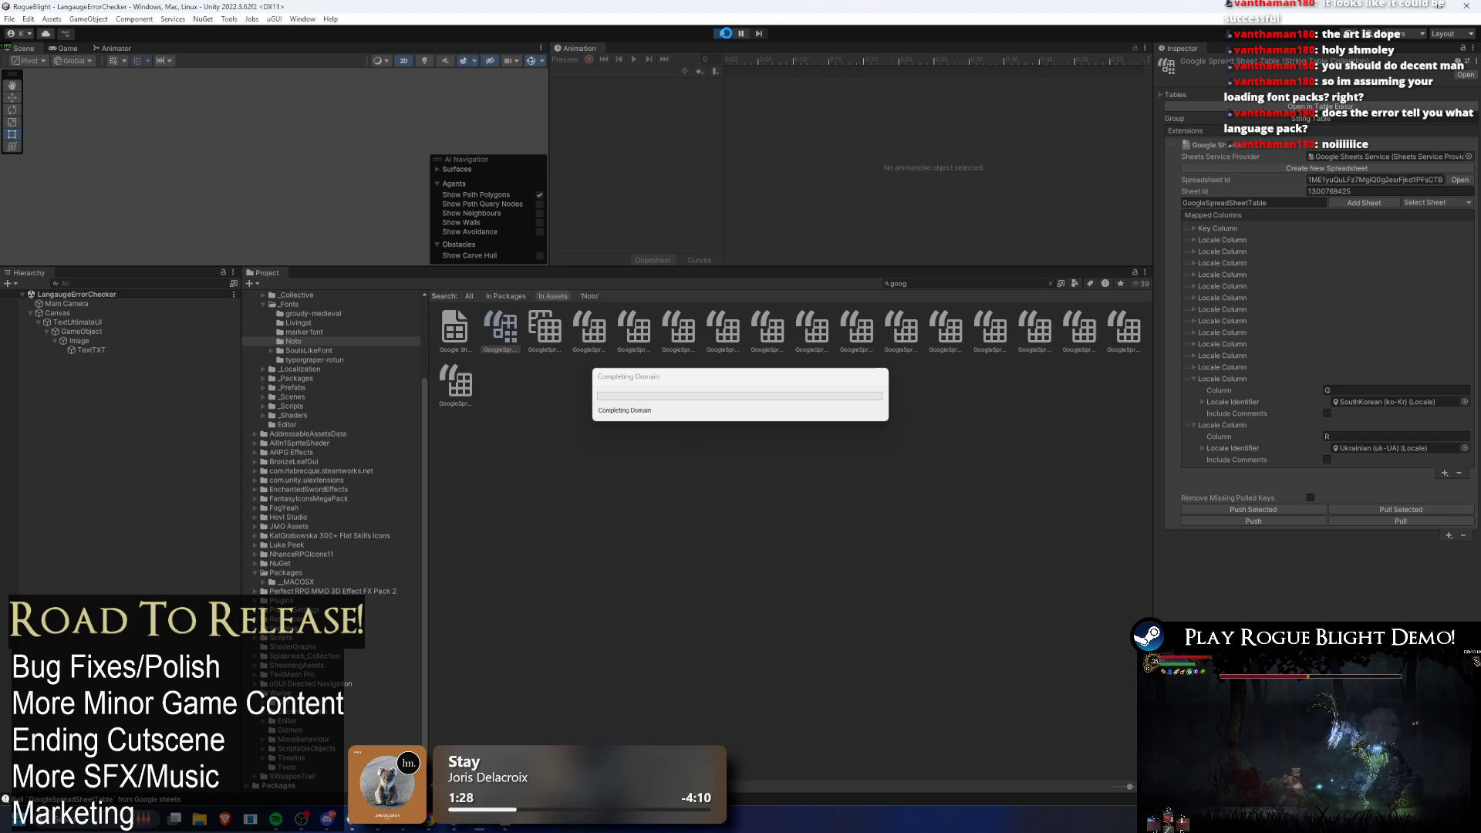
key(alt+Tab)
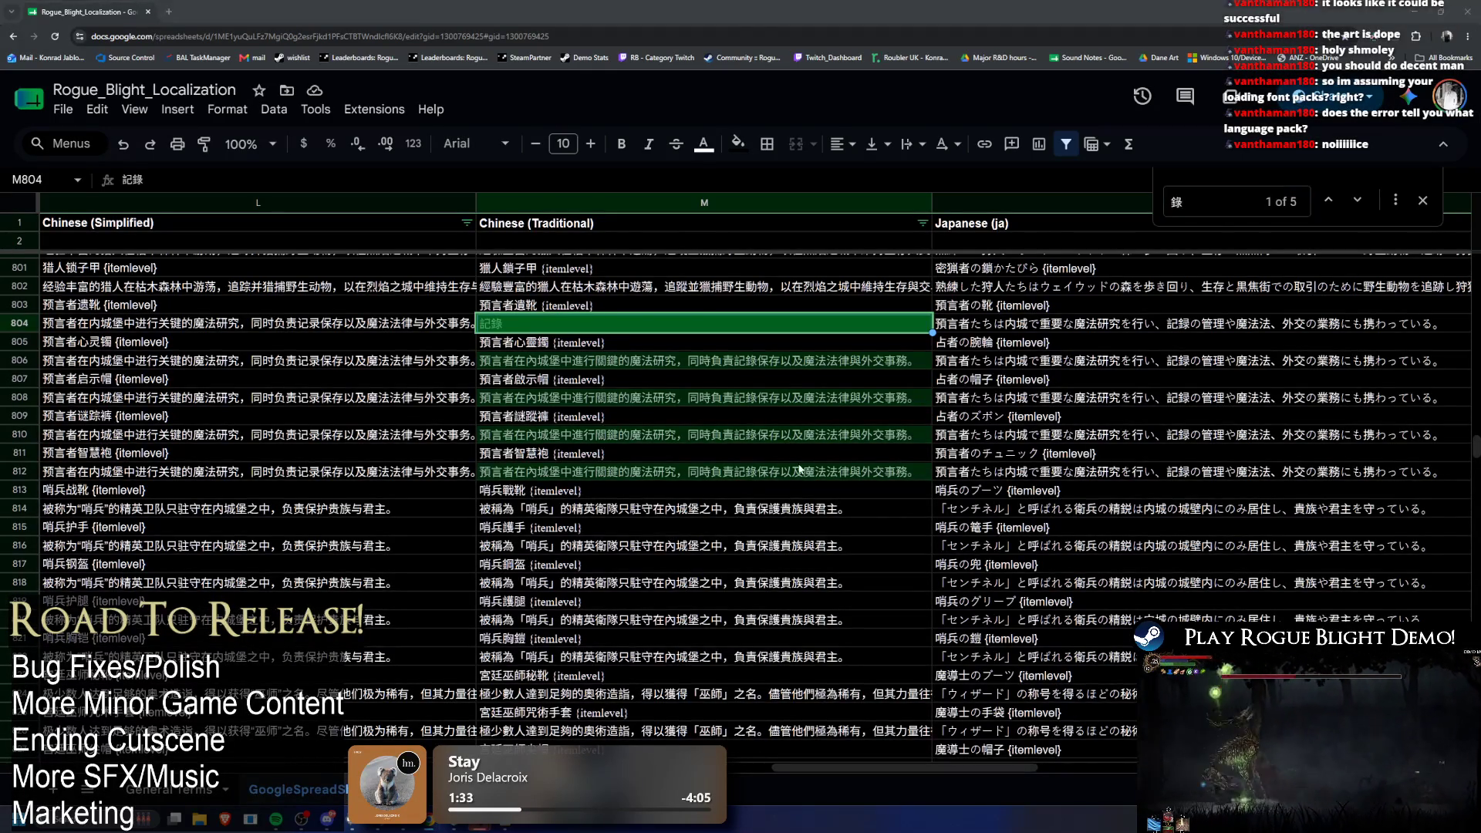
key(alt+Tab)
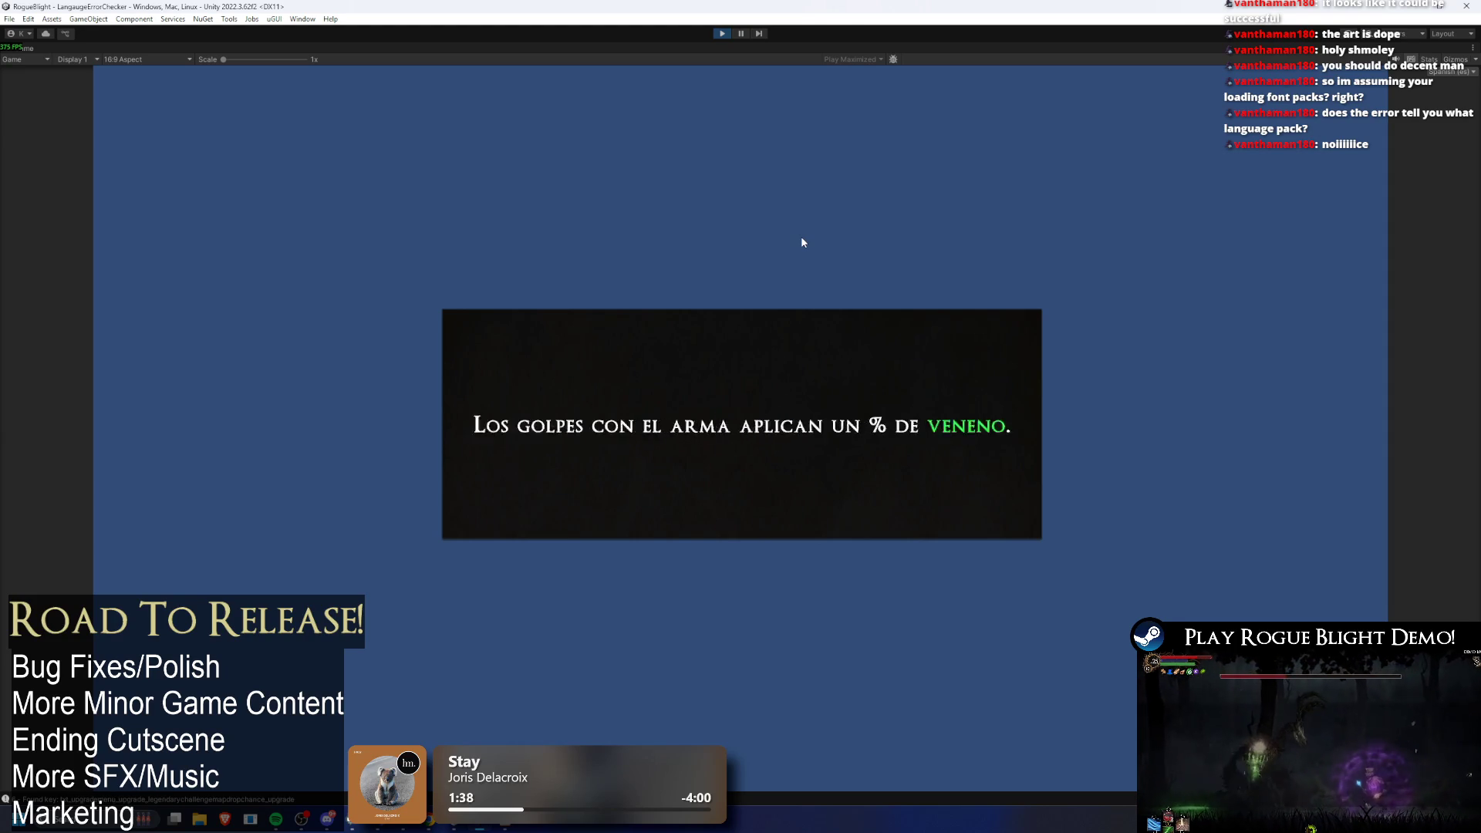
Step: Stop the test run, confirm the font atlas error still follows seerspump_desc, and return to the sheet
click(723, 35)
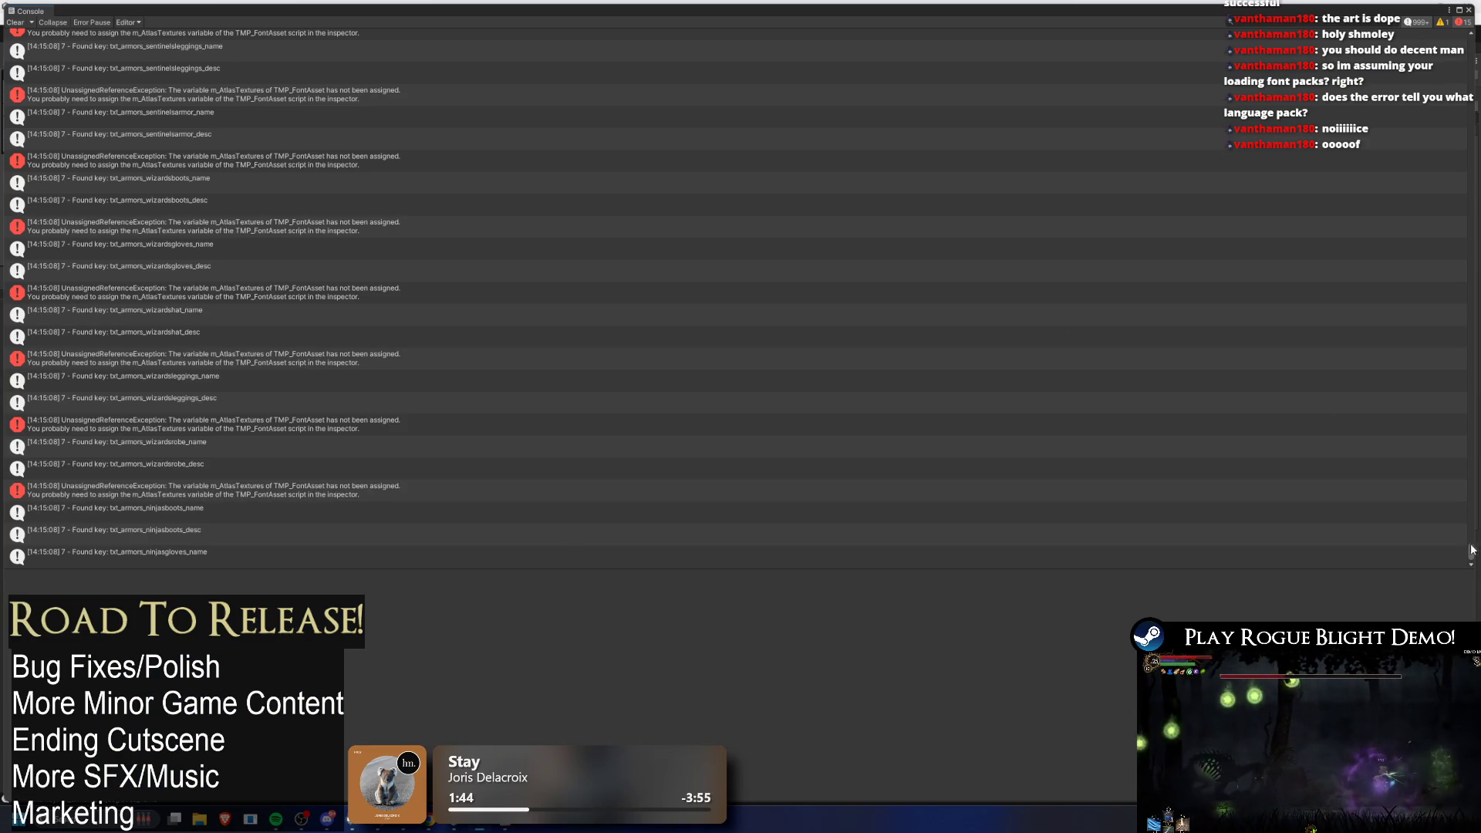
drag(1471, 550, 1471, 546)
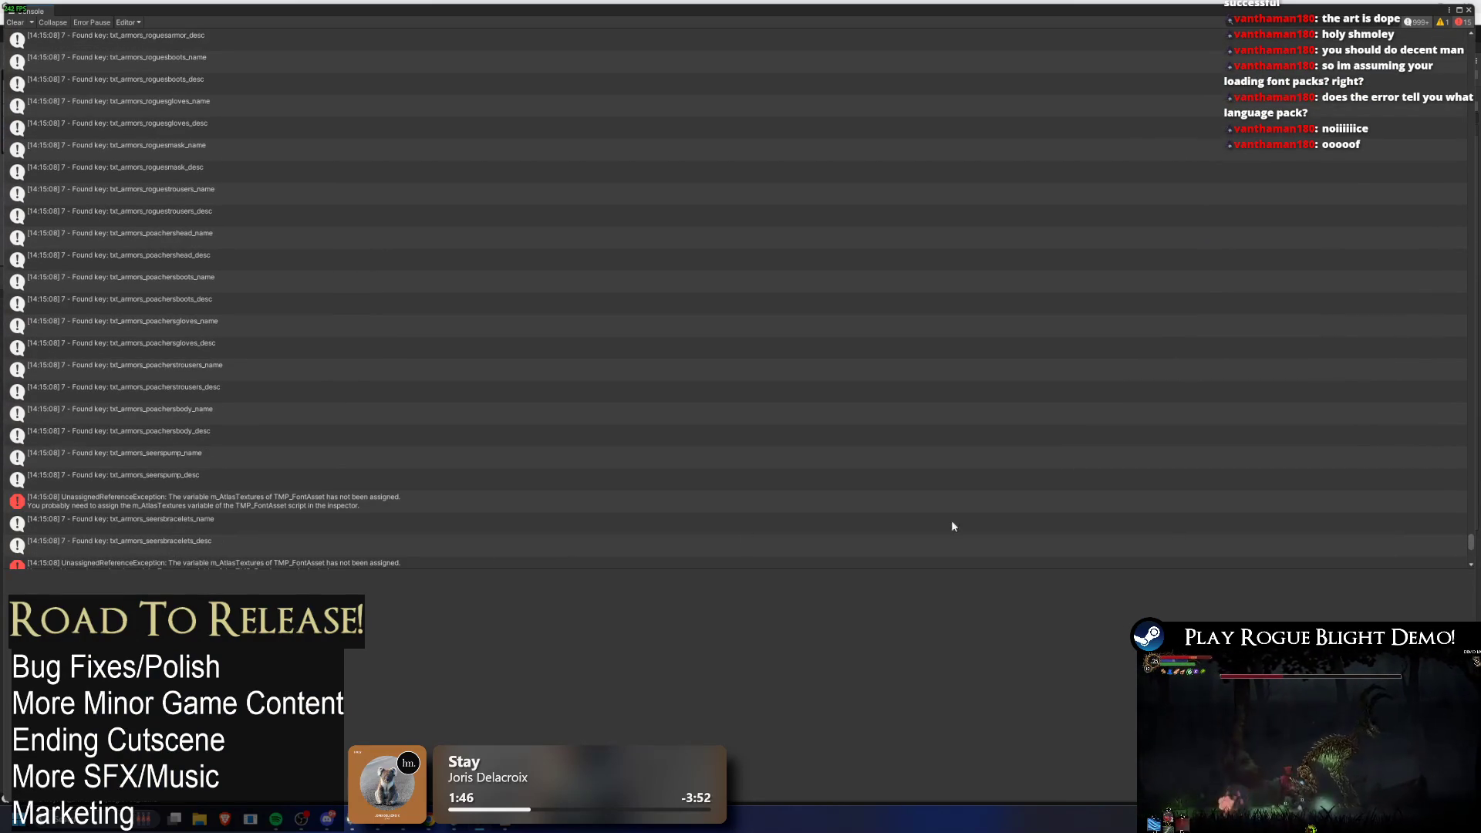
click(166, 475)
click(188, 503)
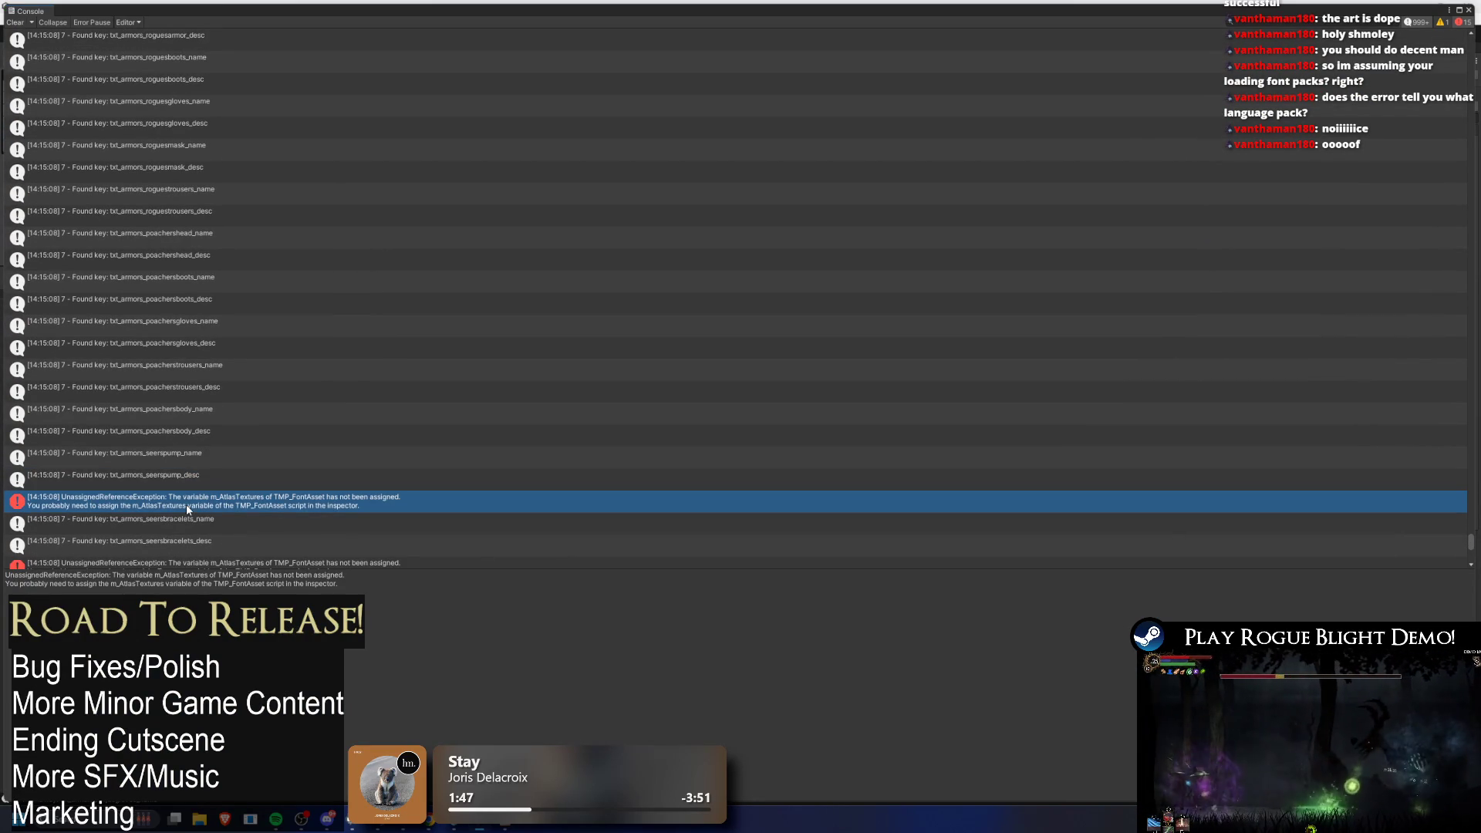
key(alt+Tab)
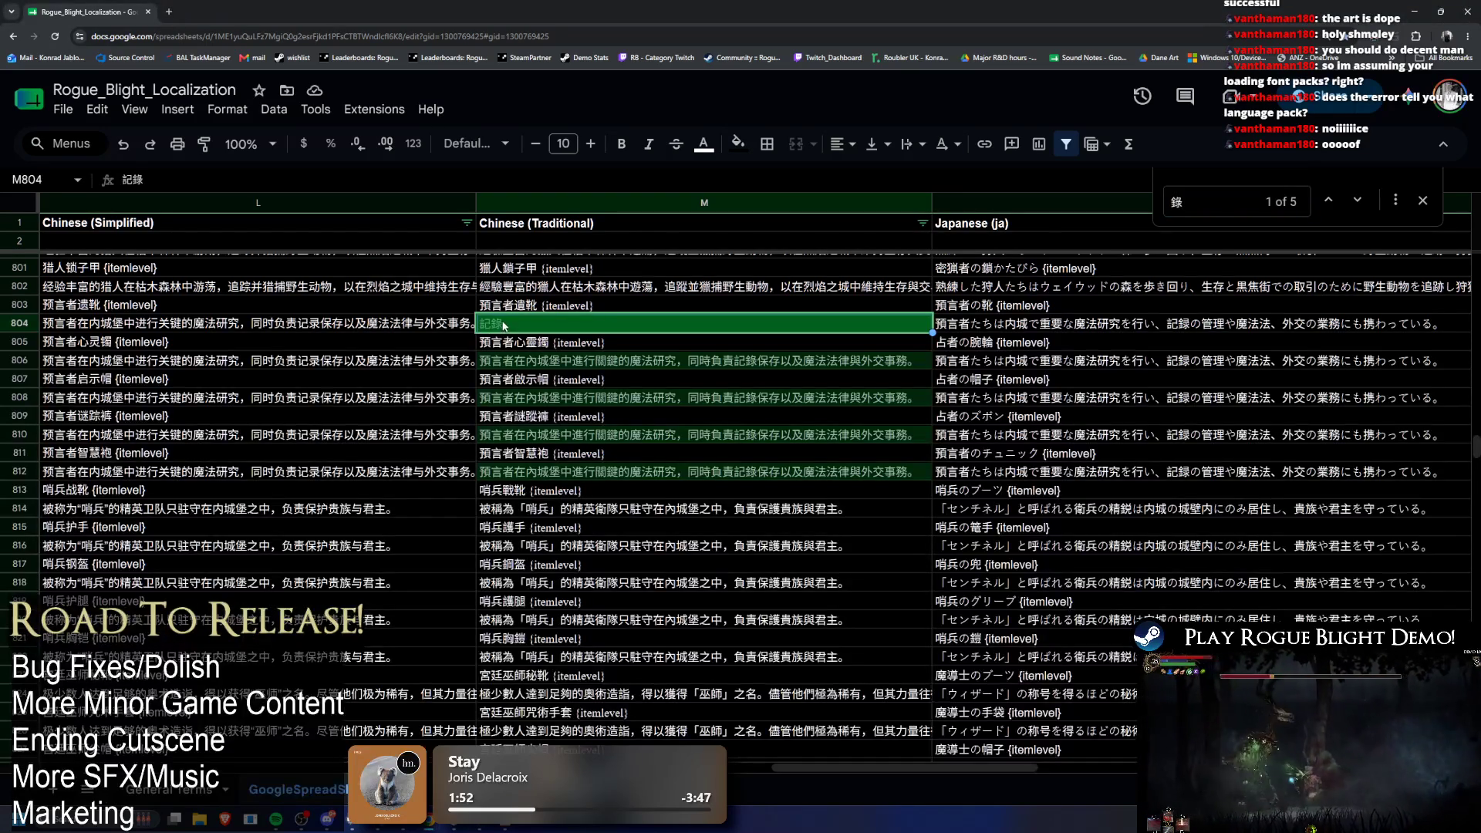
Step: Shorten M804 to just 記, then pull the updated strings into Unity
double_click(523, 325)
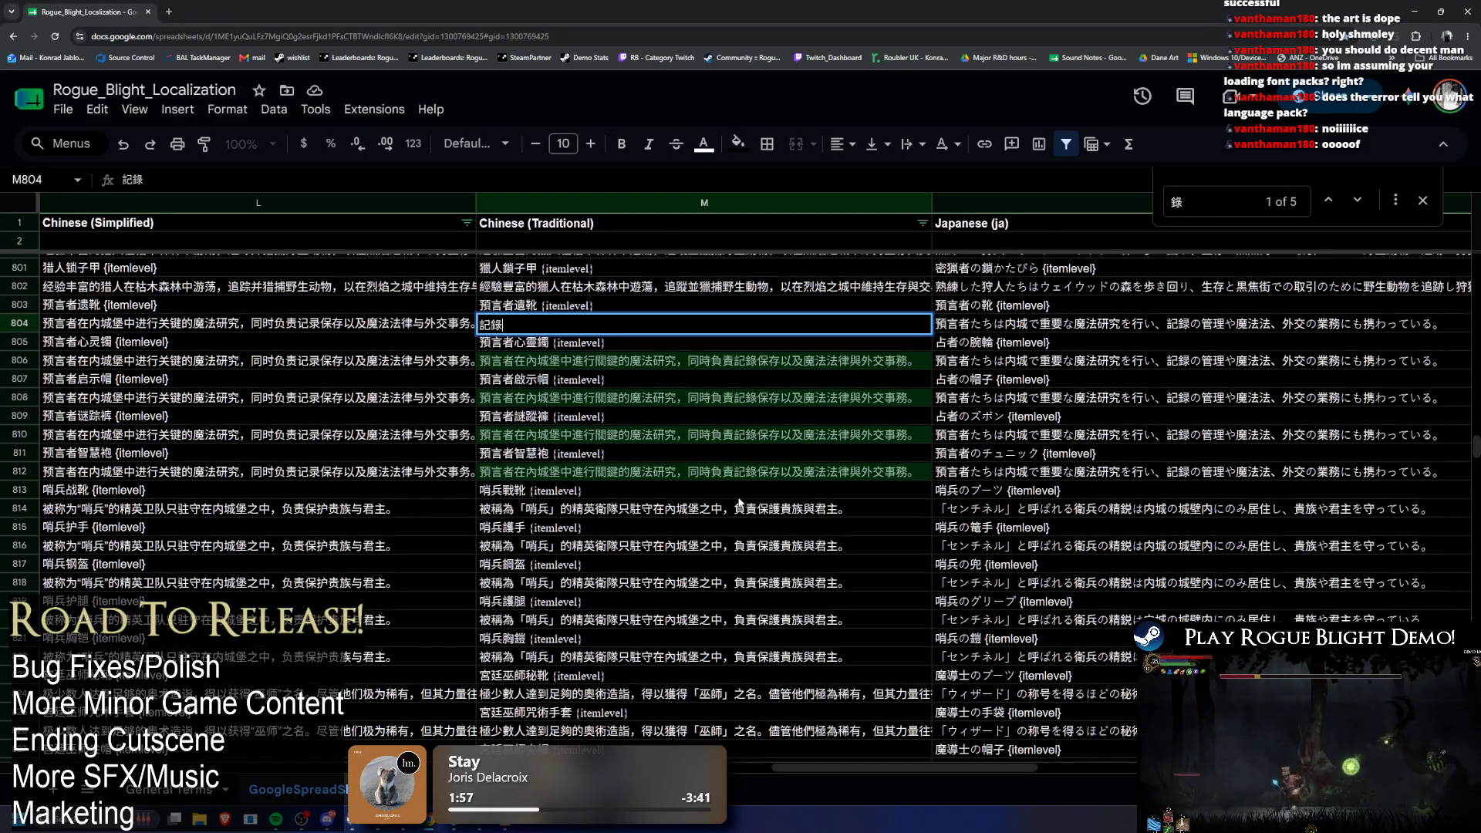
click(698, 437)
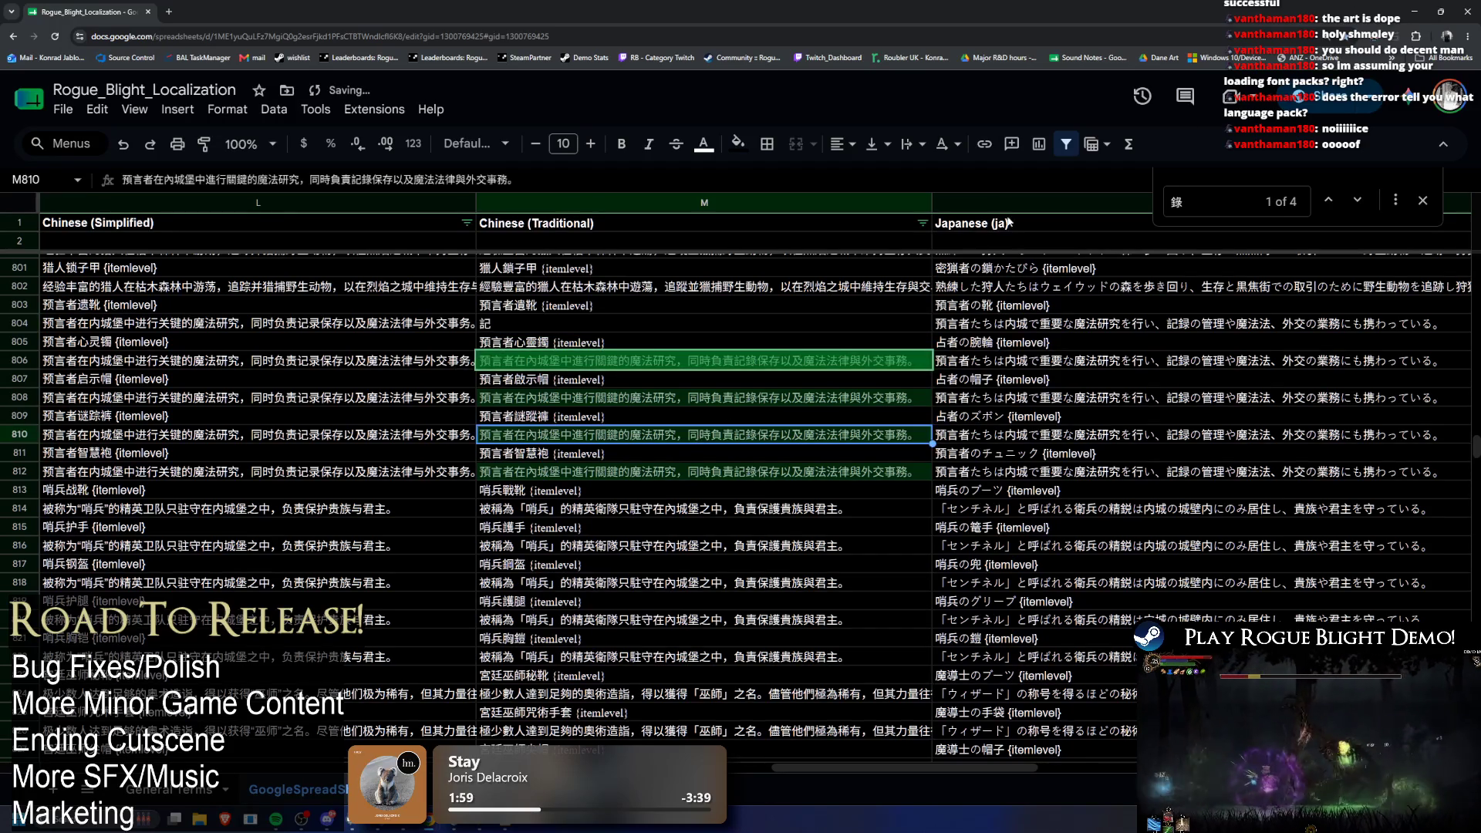
click(1412, 12)
click(1399, 521)
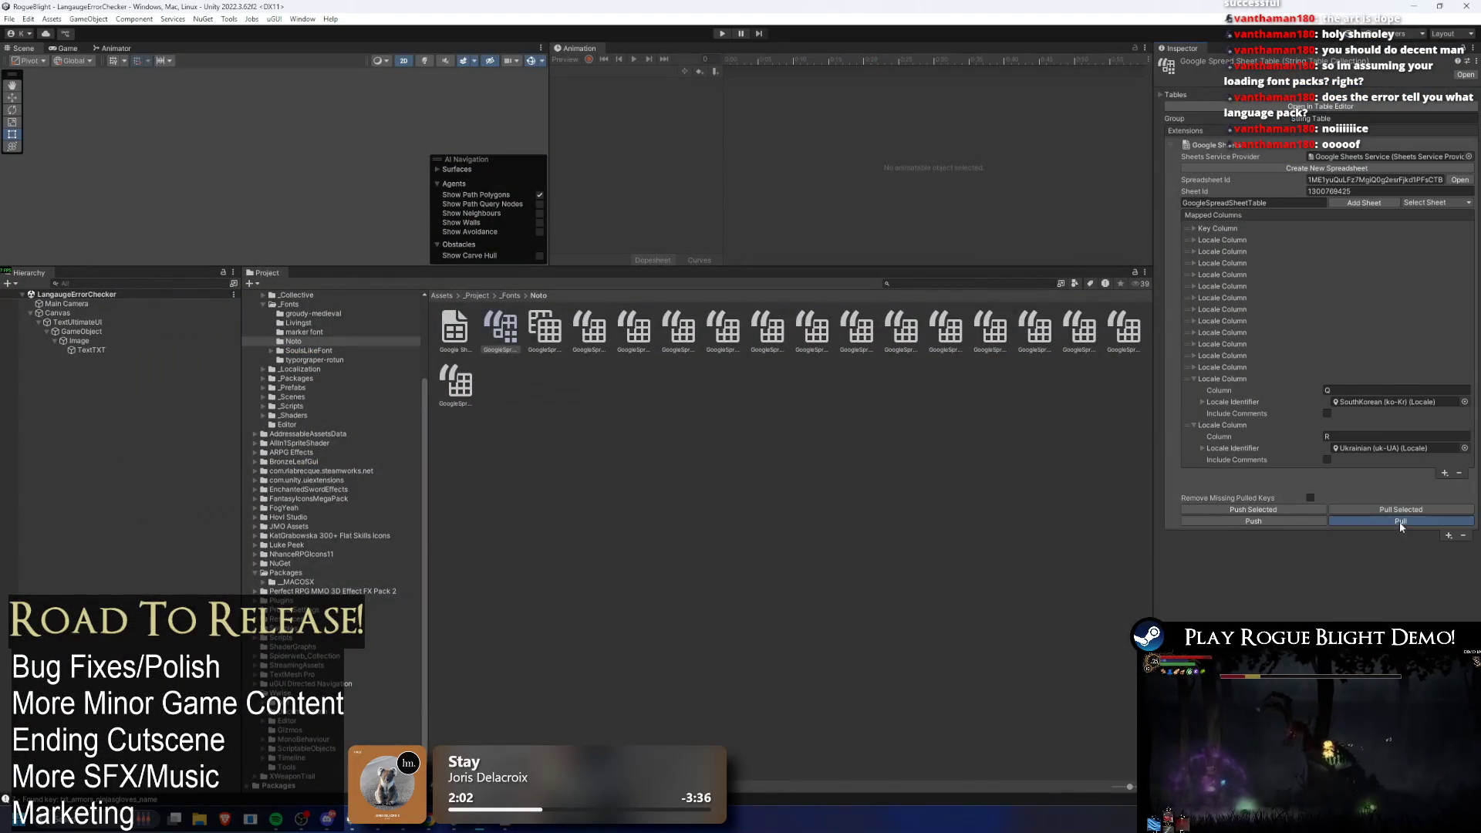
Step: Run the text test in Play mode, stop it, and scroll through the Console log
click(721, 33)
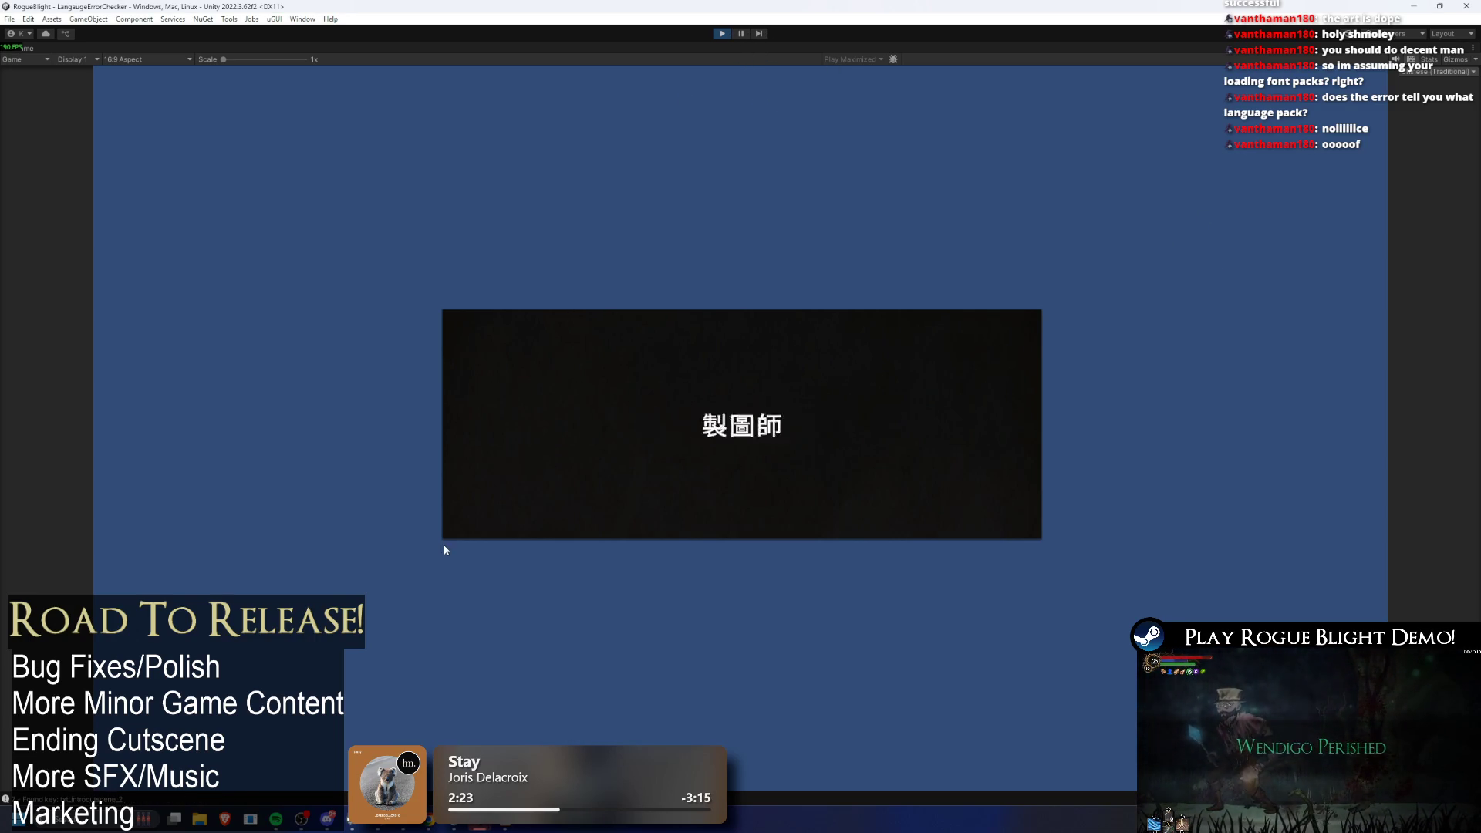
click(722, 32)
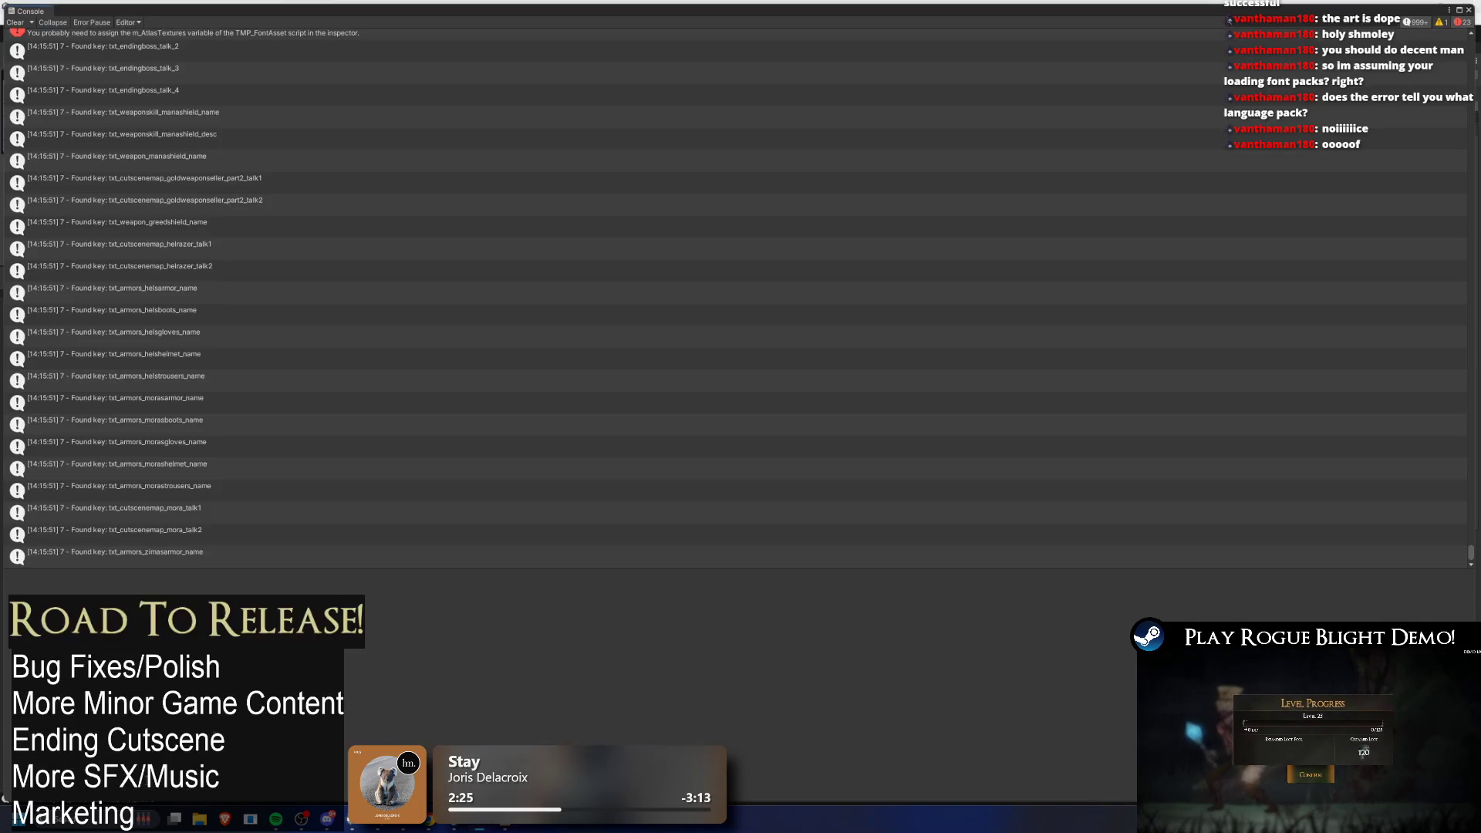
mouse_move(1470, 552)
mouse_down()
mouse_move(1471, 44)
mouse_move(1471, 183)
mouse_up()
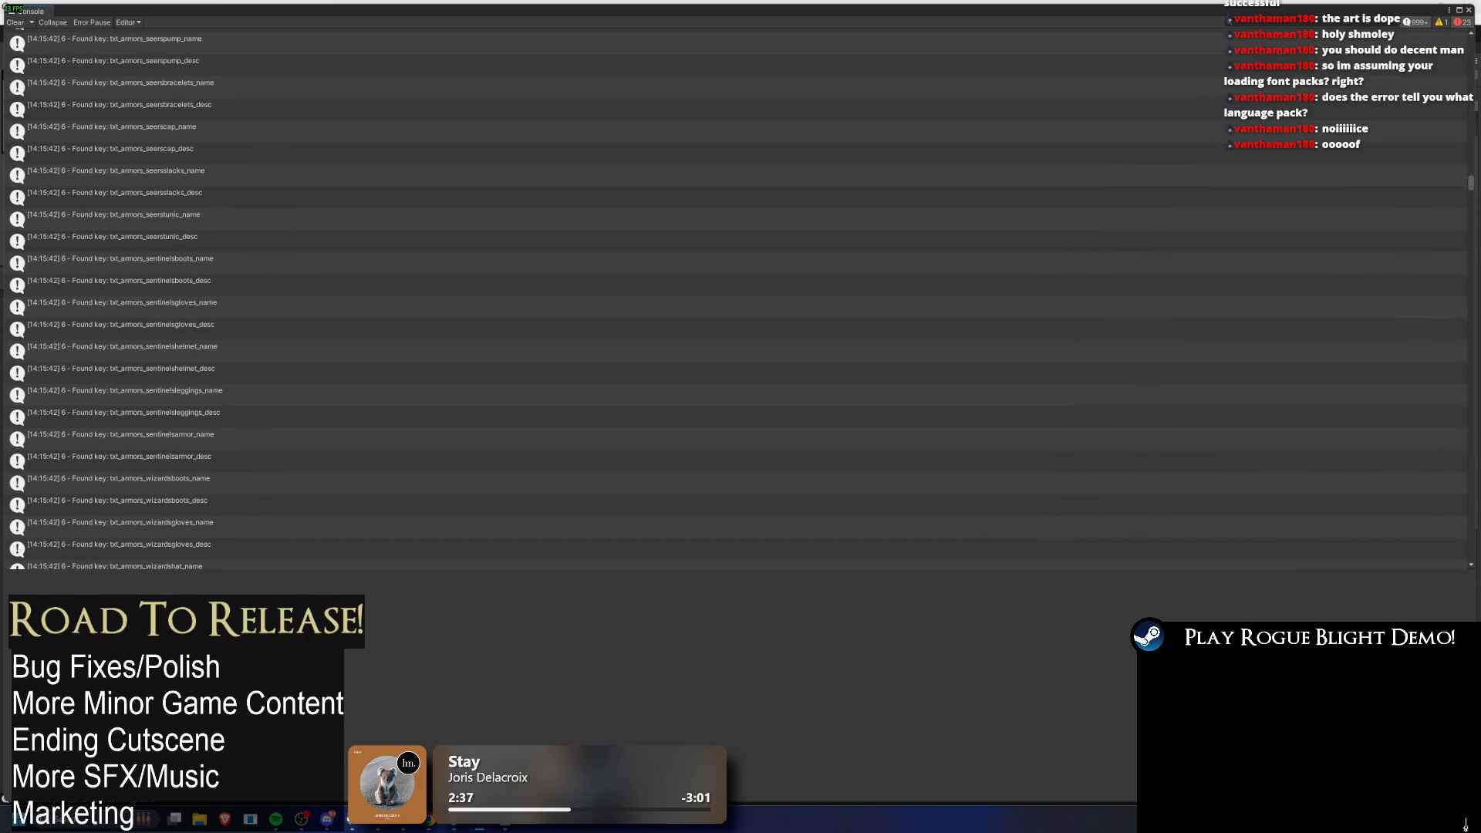
scroll(909, 288, down, 10)
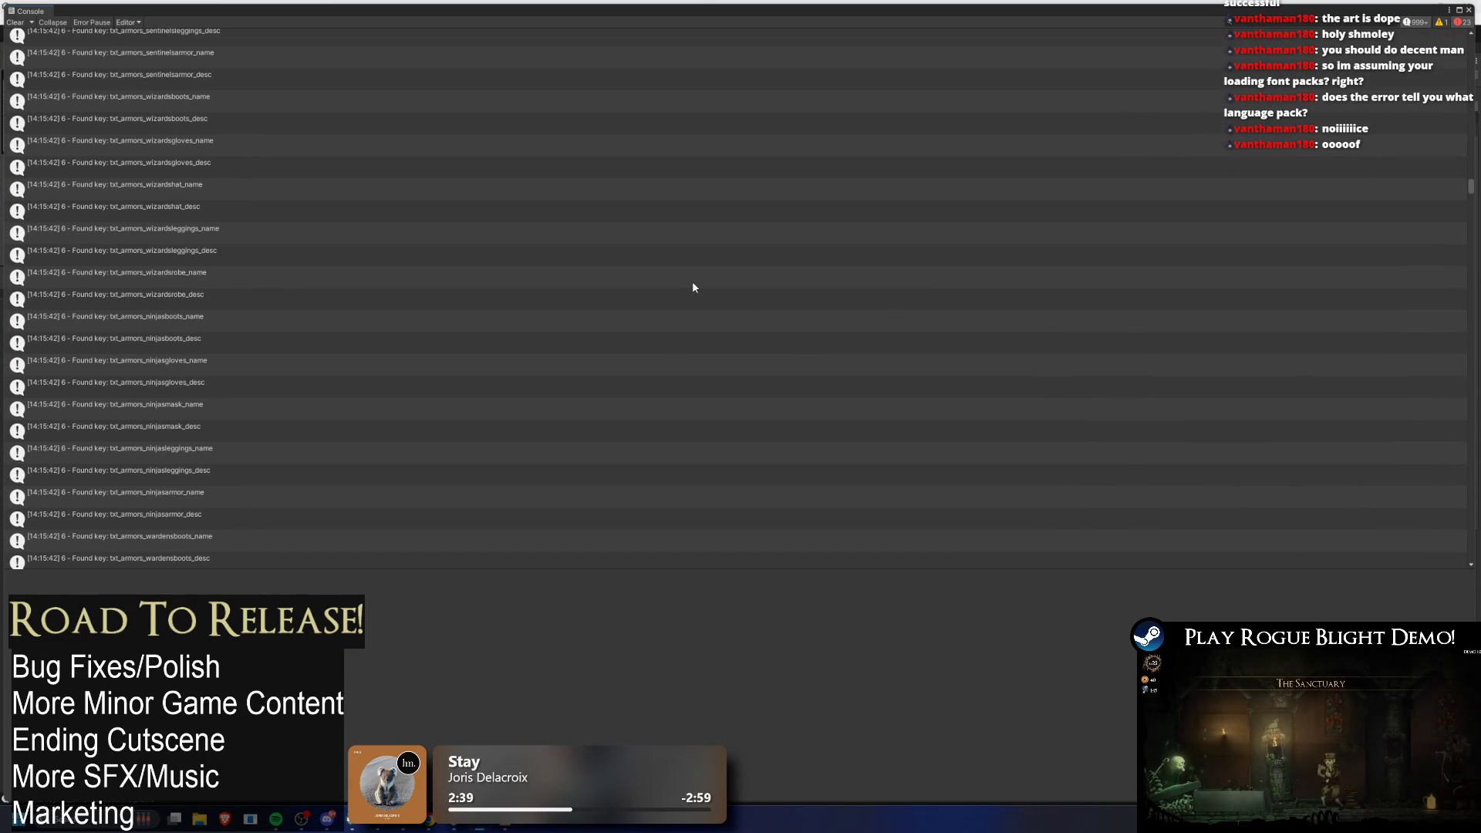
scroll(979, 262, down, 15)
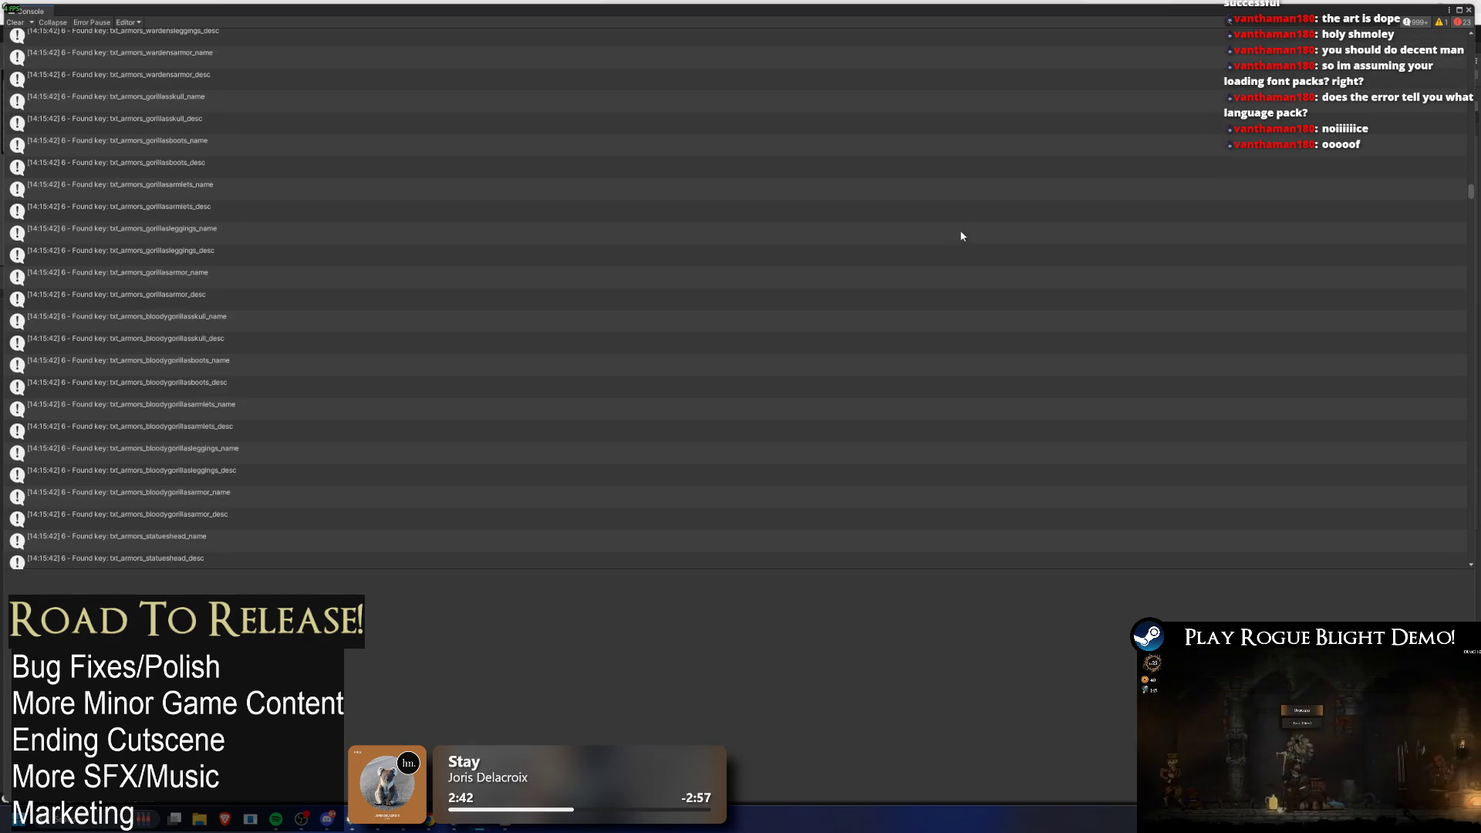
scroll(978, 255, down, 15)
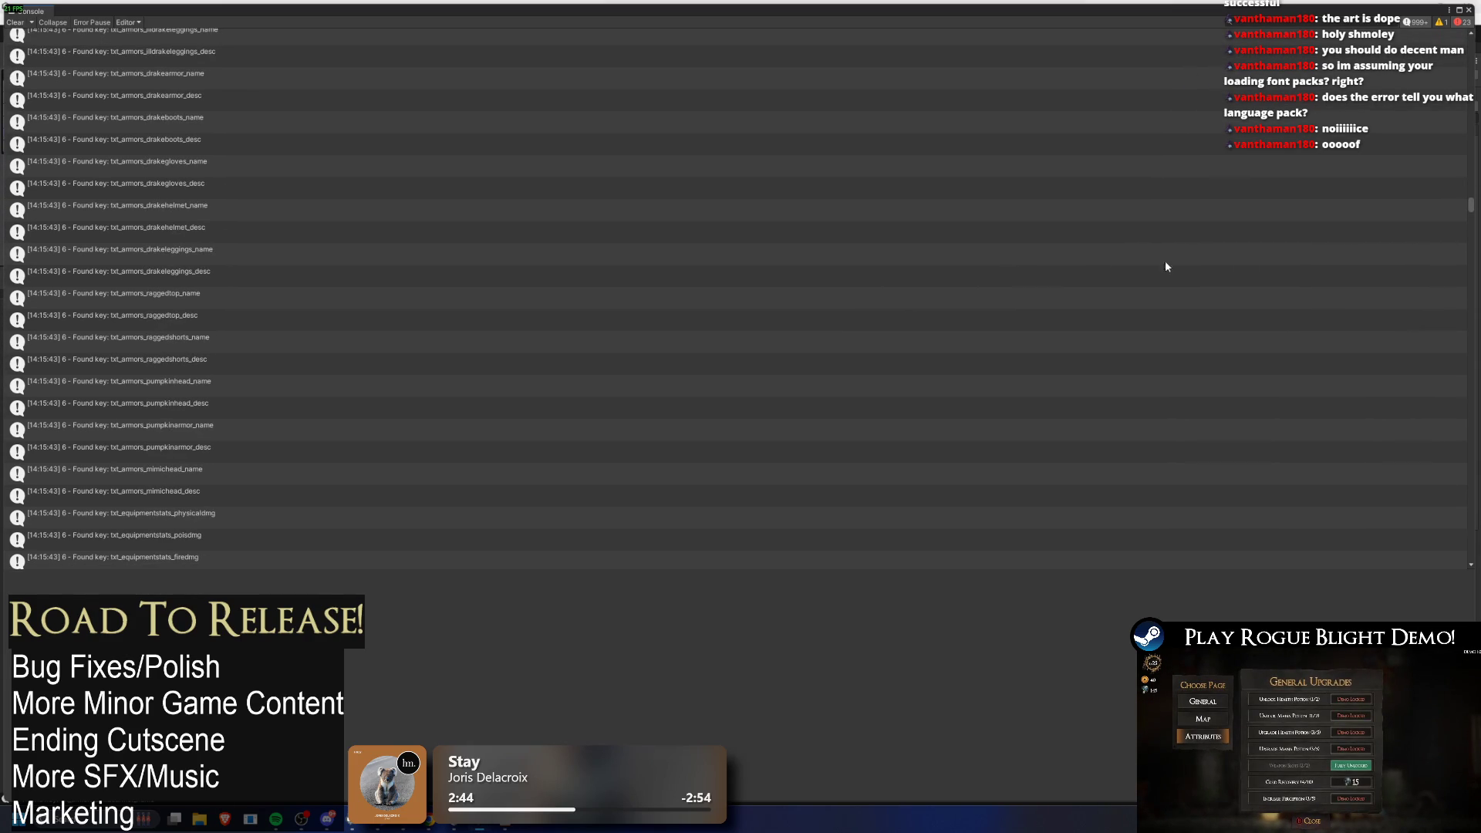
Step: Locate where the m_AtlasTextures errors begin near the seerscap_name entry, then return to the sheet
drag(1470, 207, 1464, 454)
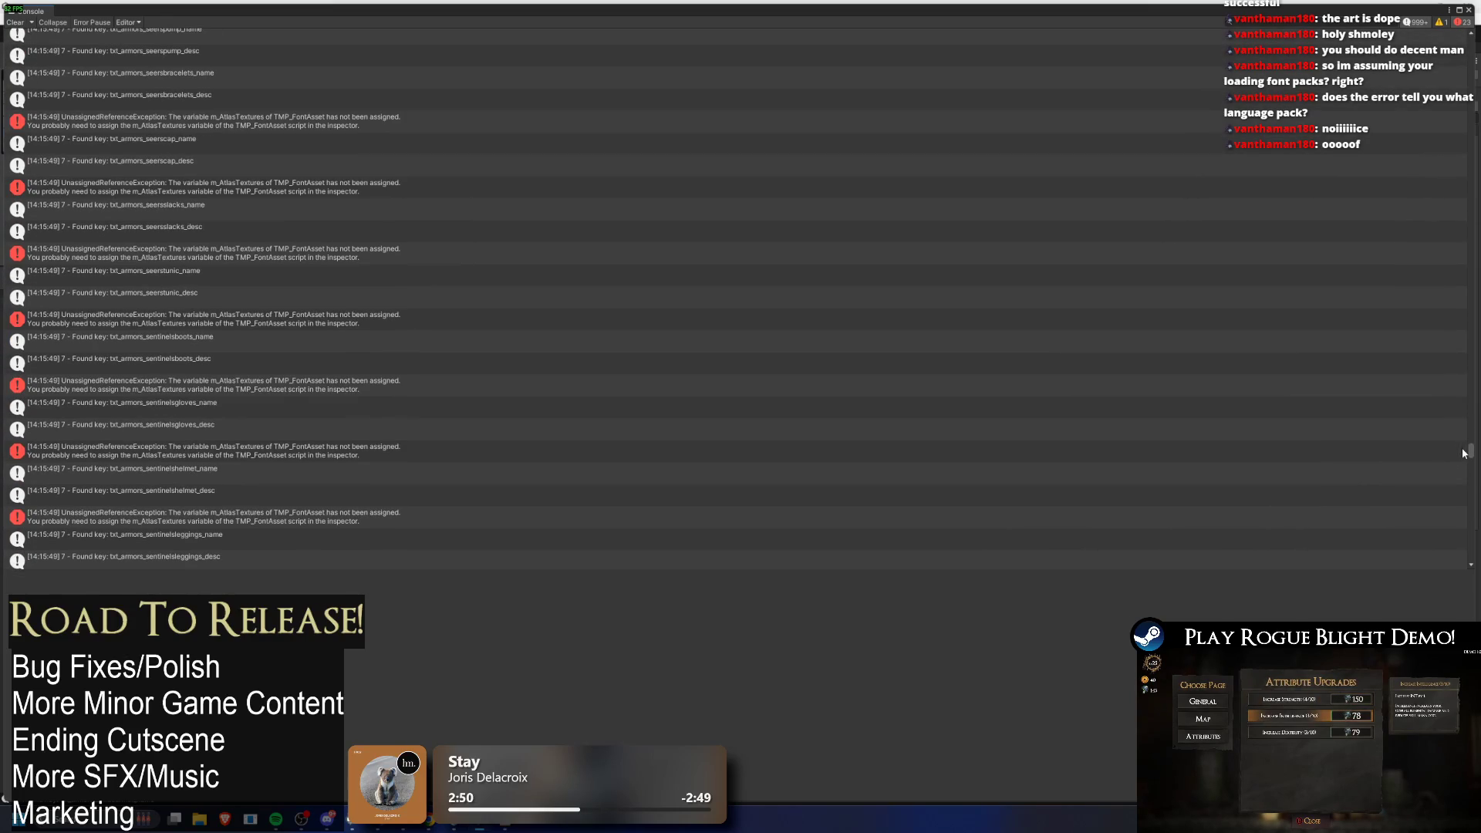
scroll(307, 191, up, 2)
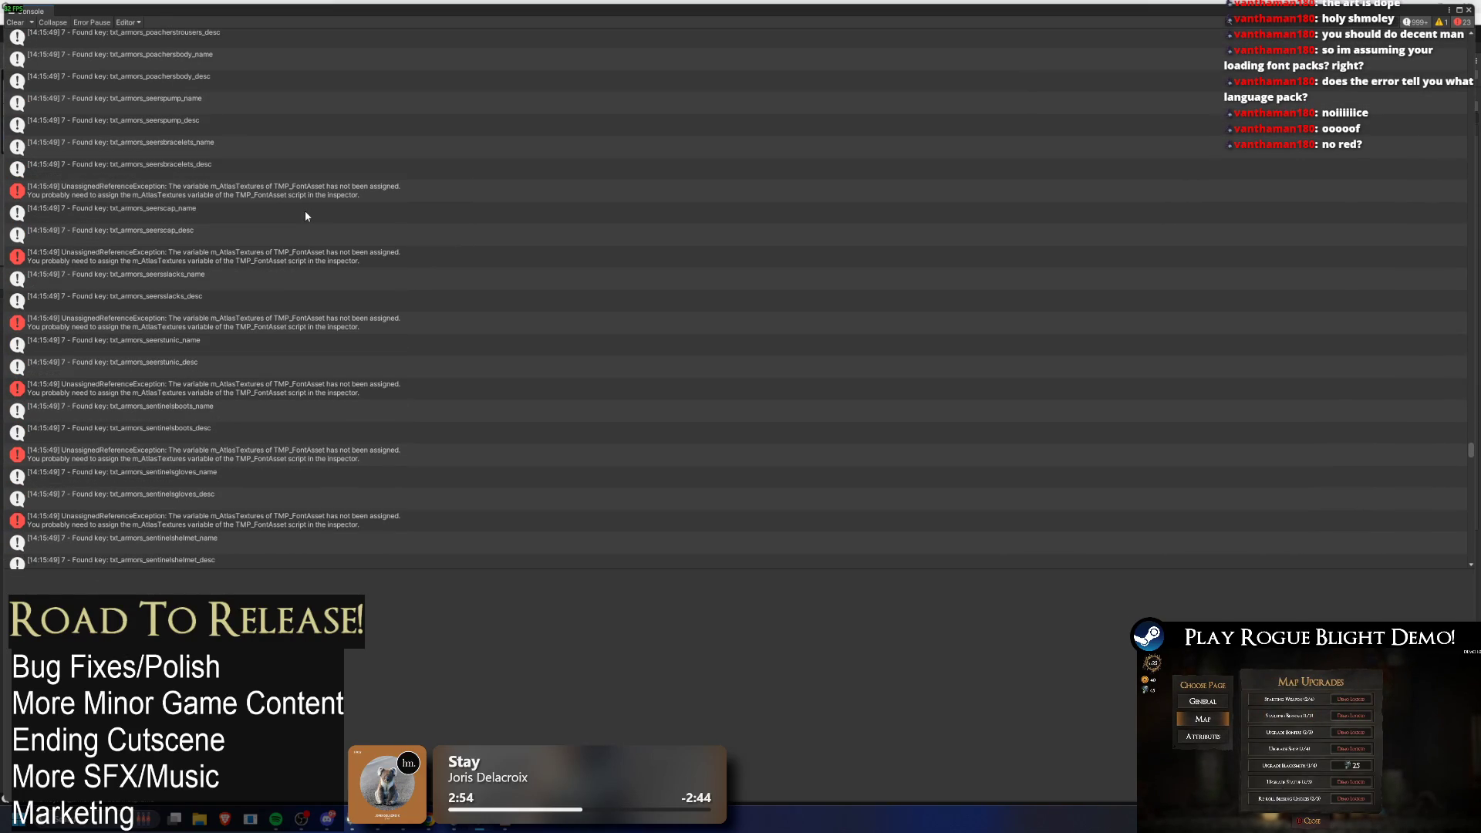
click(293, 203)
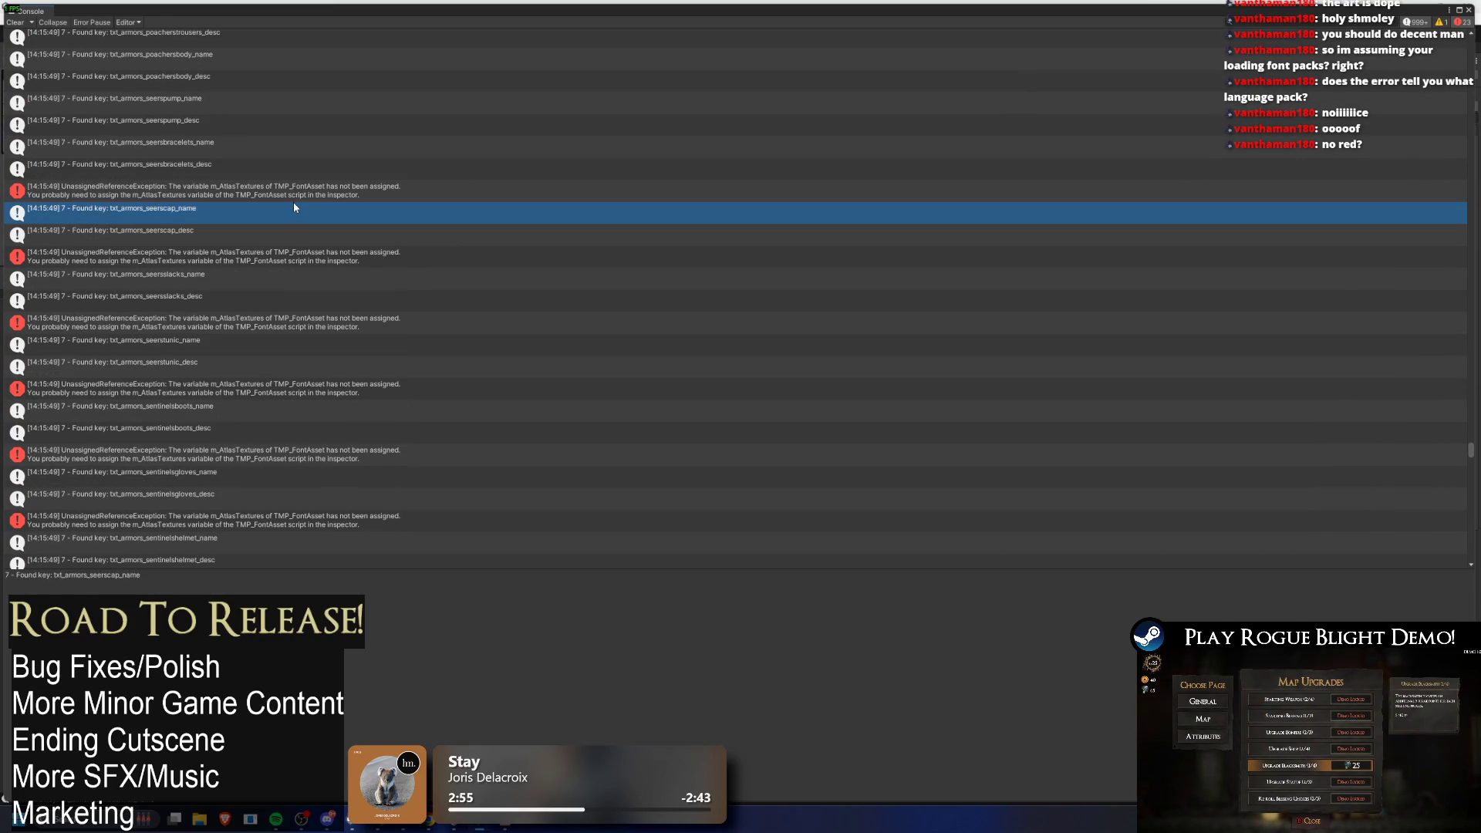
click(303, 193)
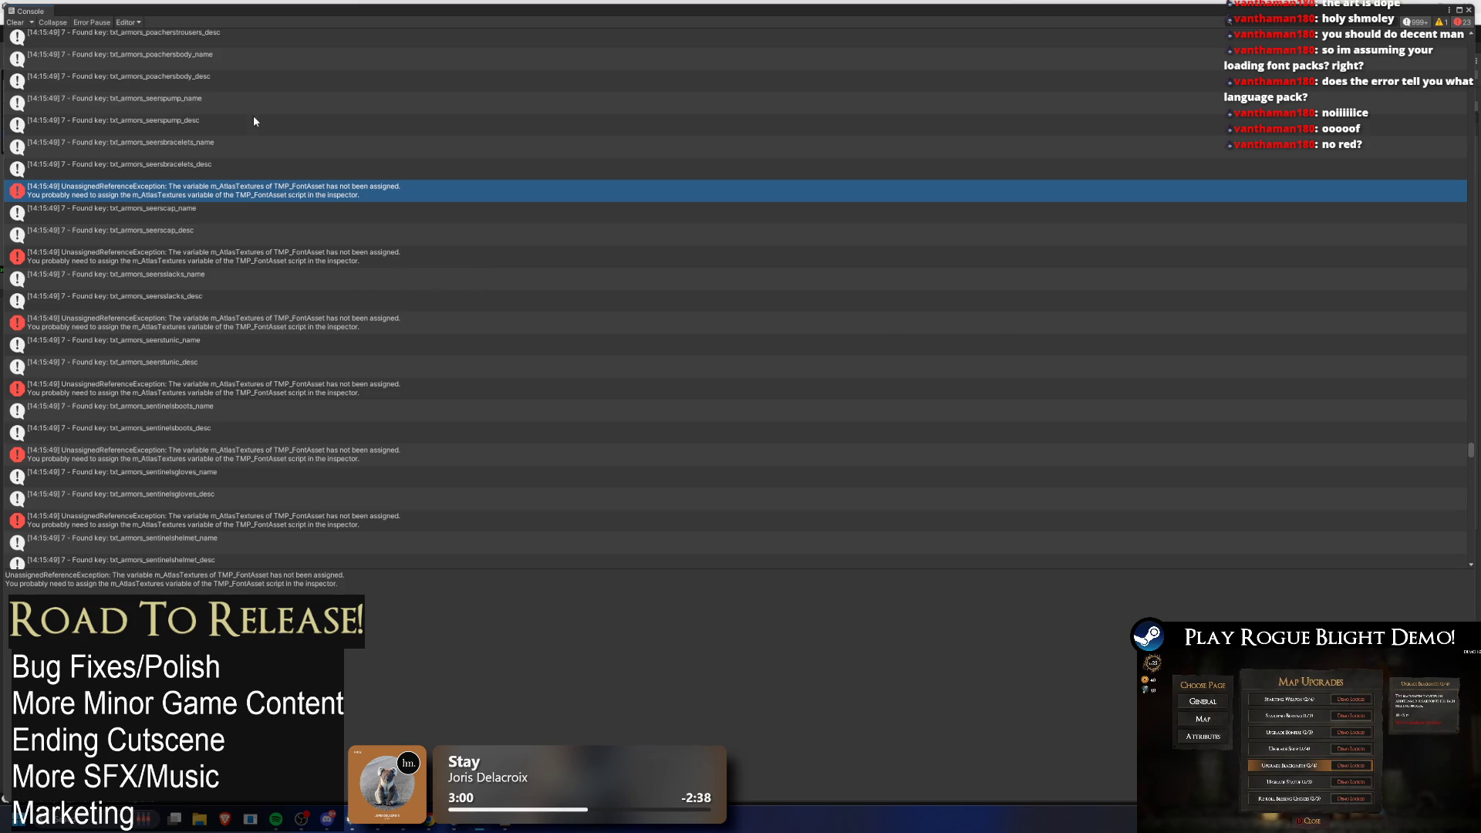
key(alt+Tab)
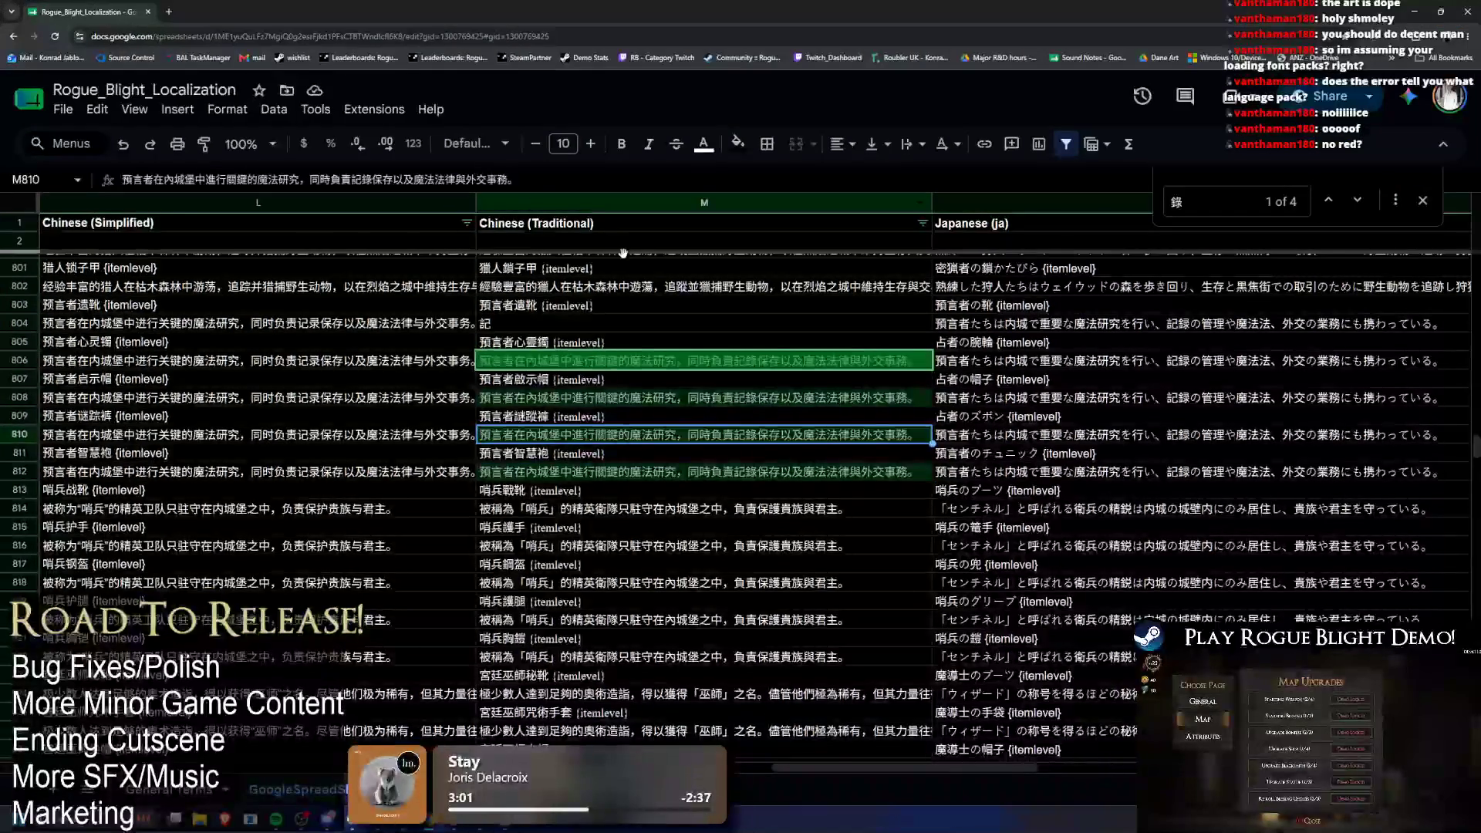
Step: Replace M804's 記 with 錄 and switch back to the Unity log
scroll(538, 382, up, 1)
click(538, 382)
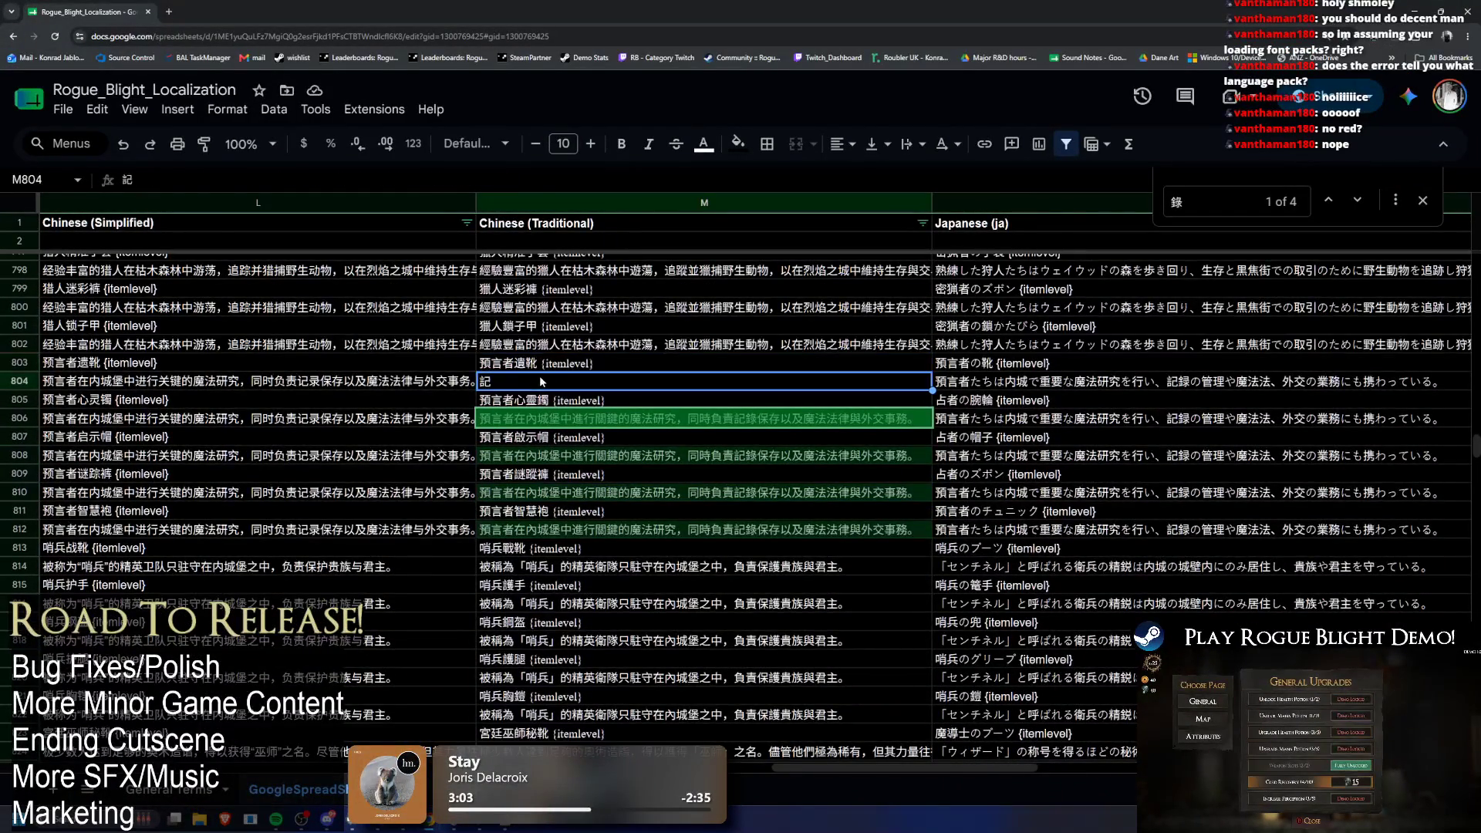
text(錄)
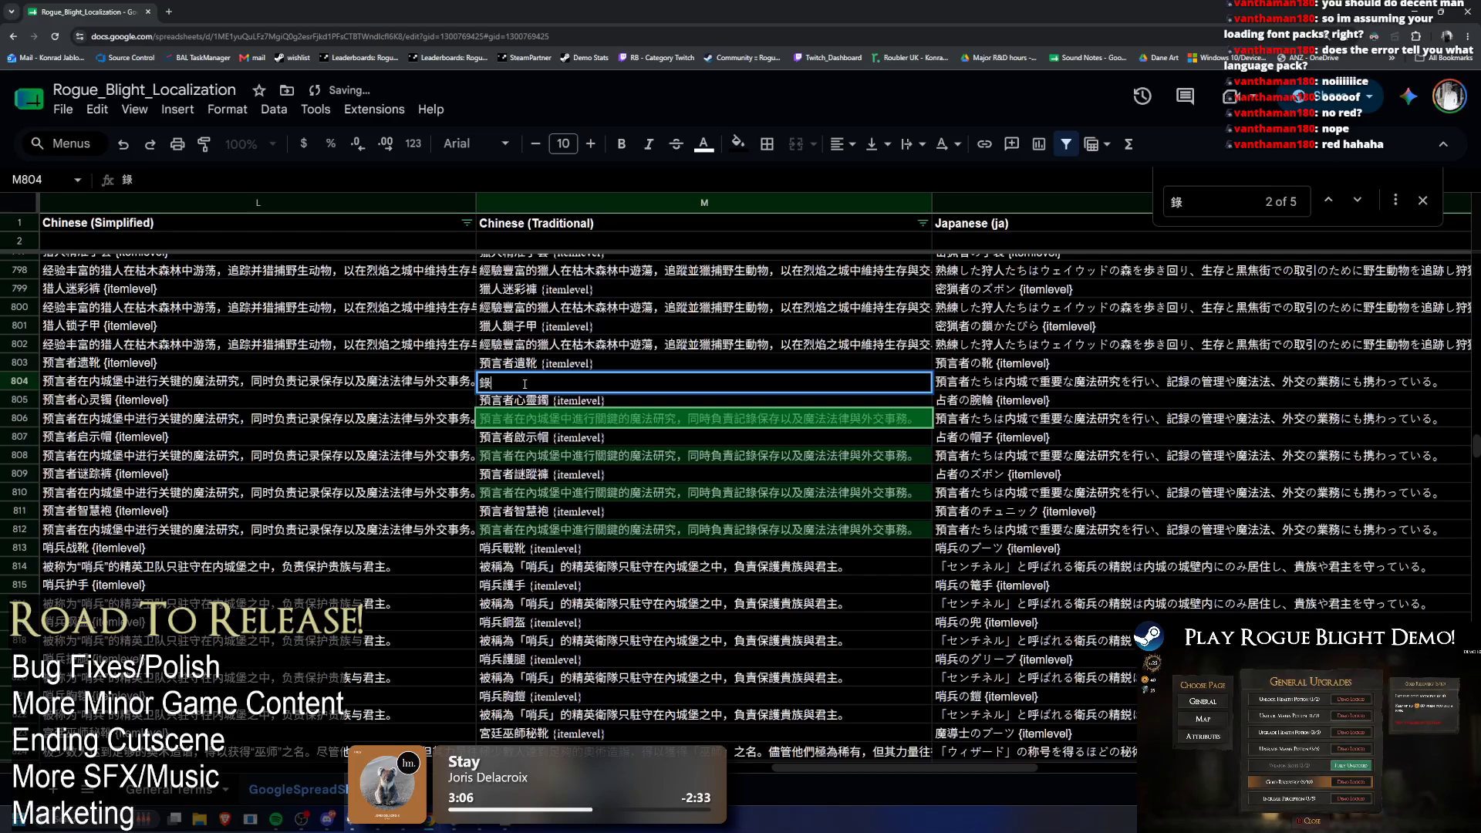
key(ctrl+f)
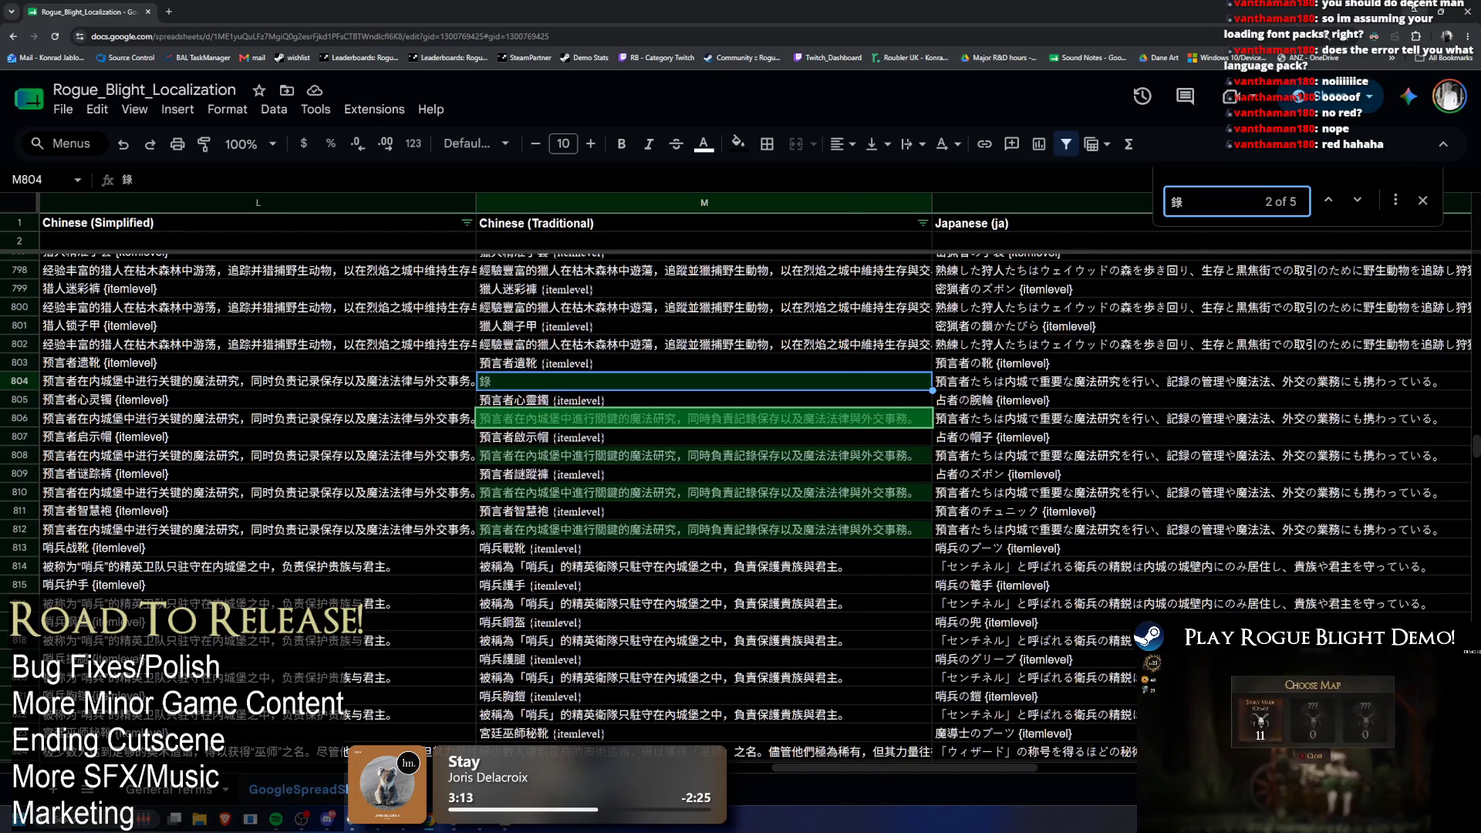
key(alt+Tab)
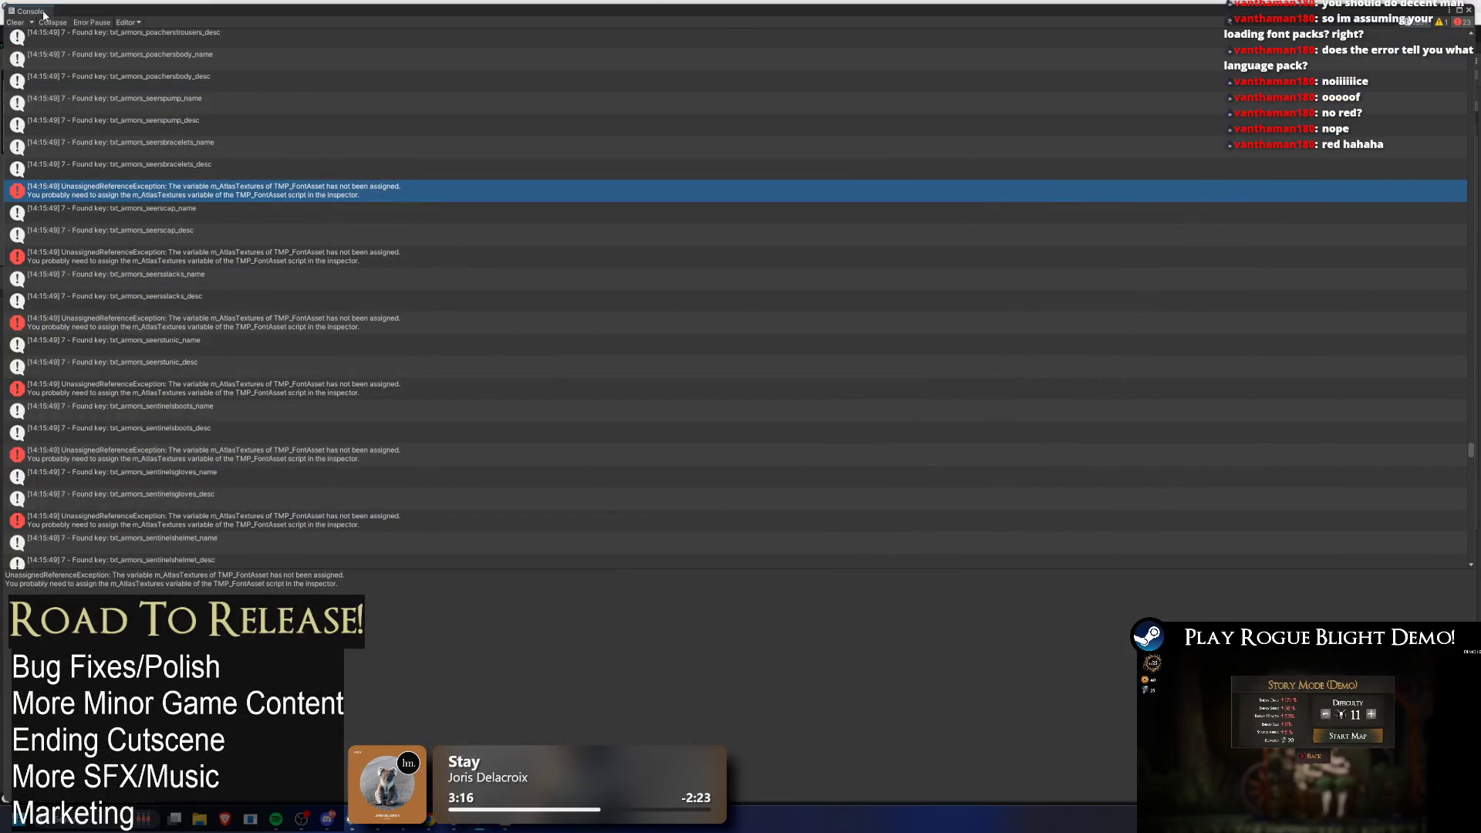
Step: Find the GoogleSpreadsheet asset via 'goog' and pull the updated strings
key(alt+Tab)
click(918, 283)
text(goog)
click(1397, 521)
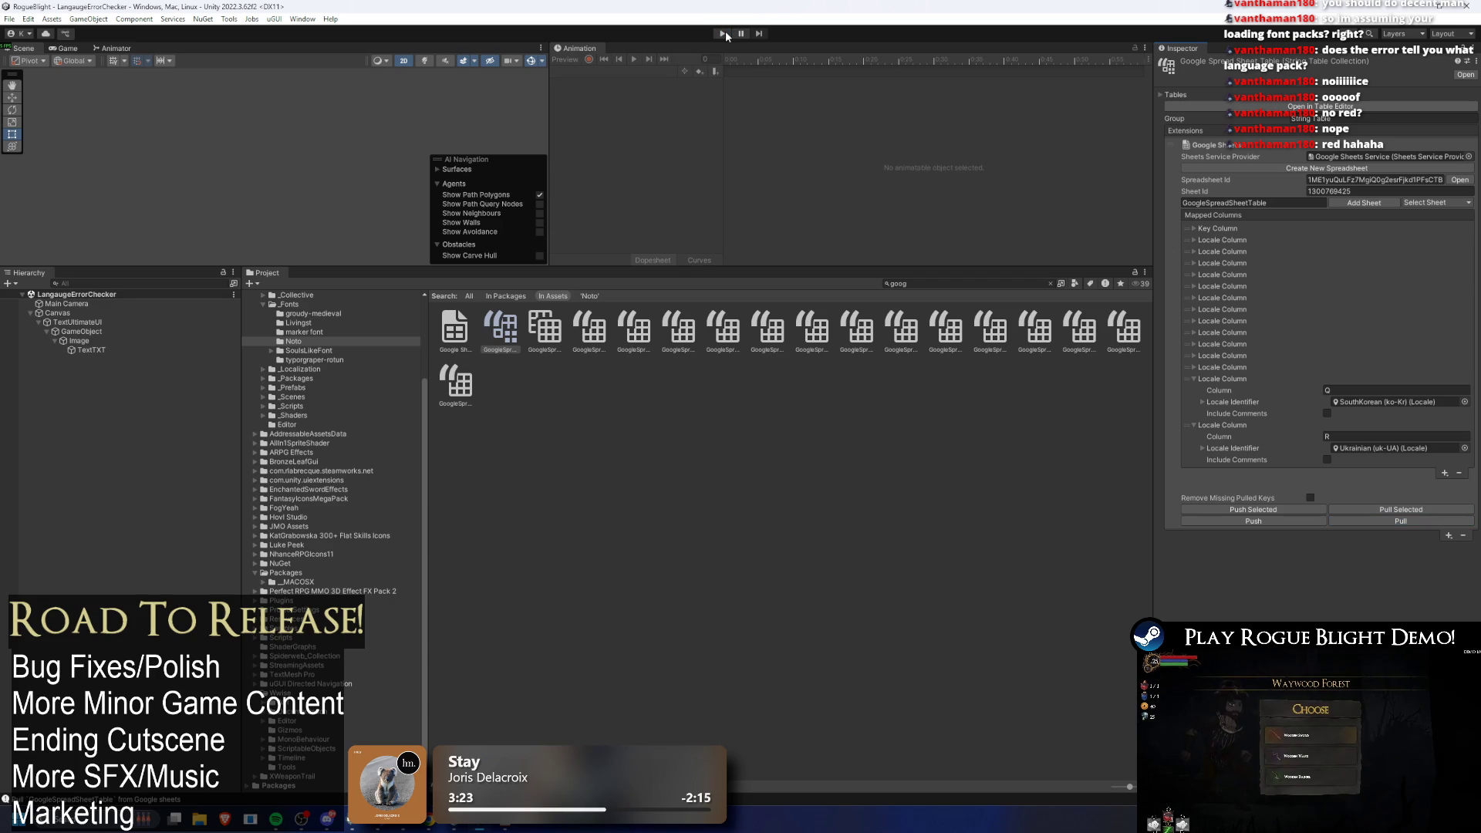
Step: Rerun the text test in Play mode, stop it, and scroll through the Console log
click(723, 34)
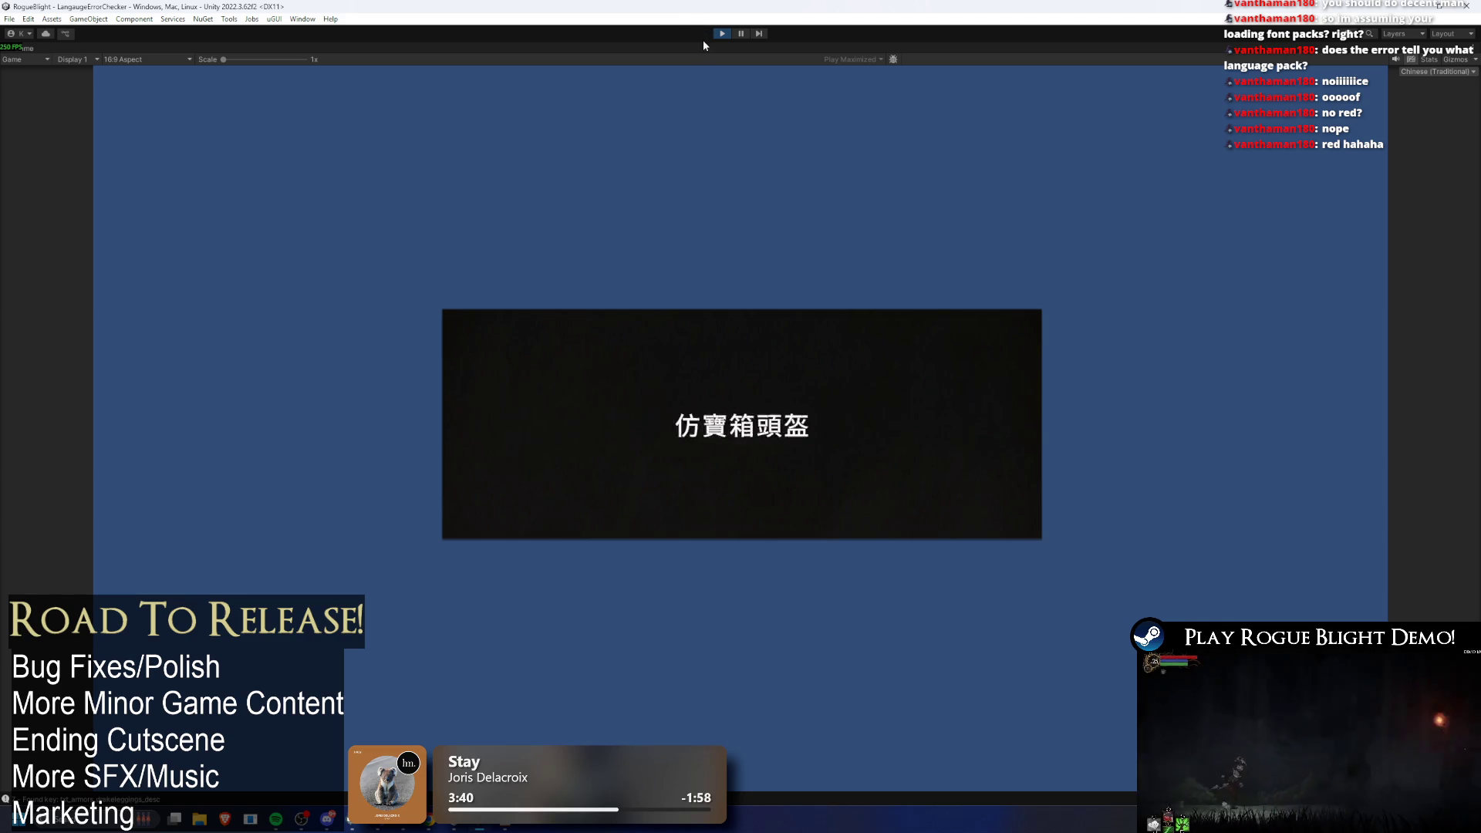
click(720, 33)
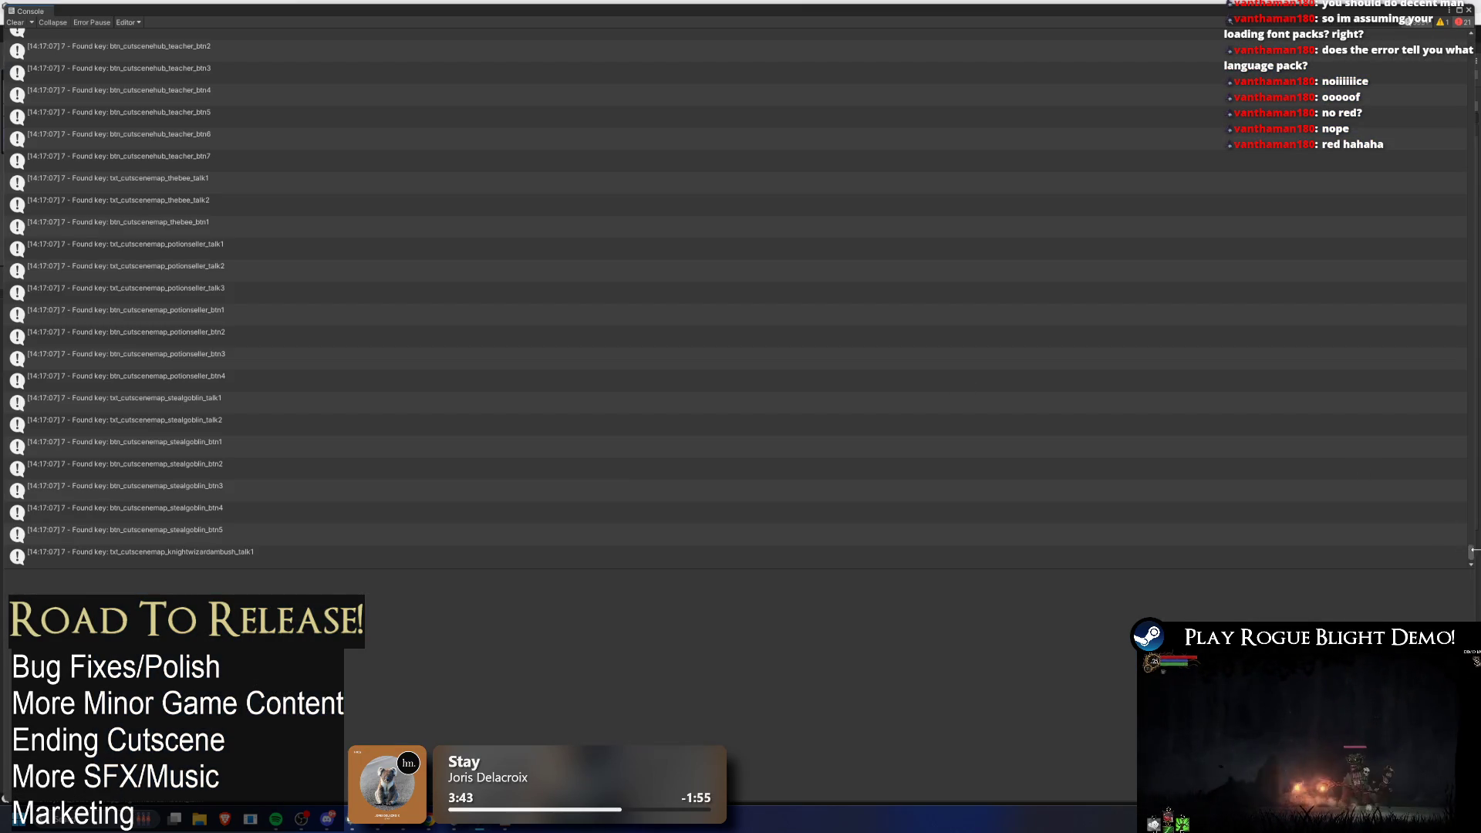
drag(1472, 551, 1471, 339)
scroll(732, 301, down, 10)
scroll(733, 301, down, 15)
scroll(733, 301, down, 15)
scroll(732, 300, down, 15)
scroll(733, 301, down, 15)
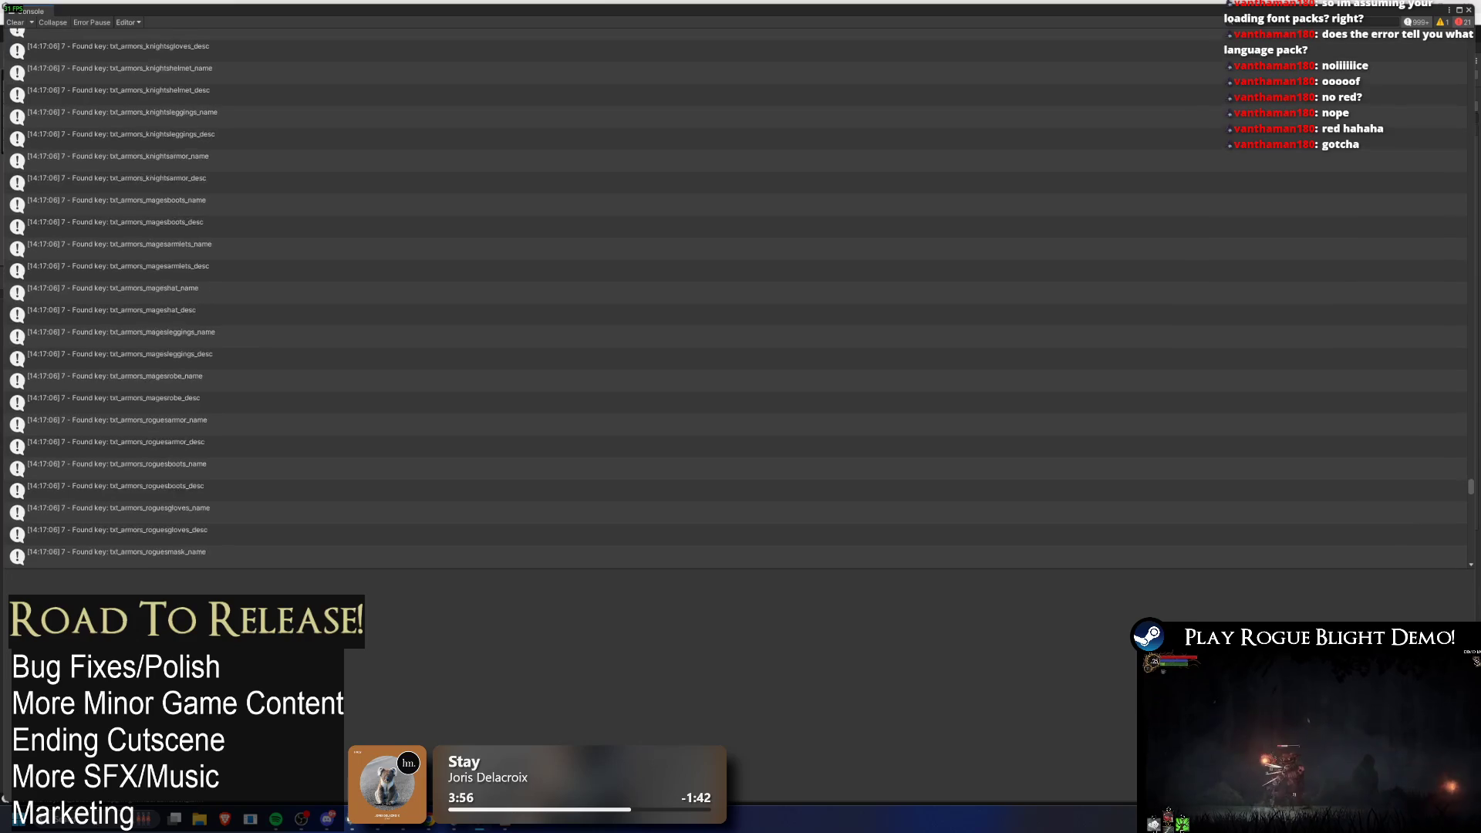
scroll(586, 258, down, 8)
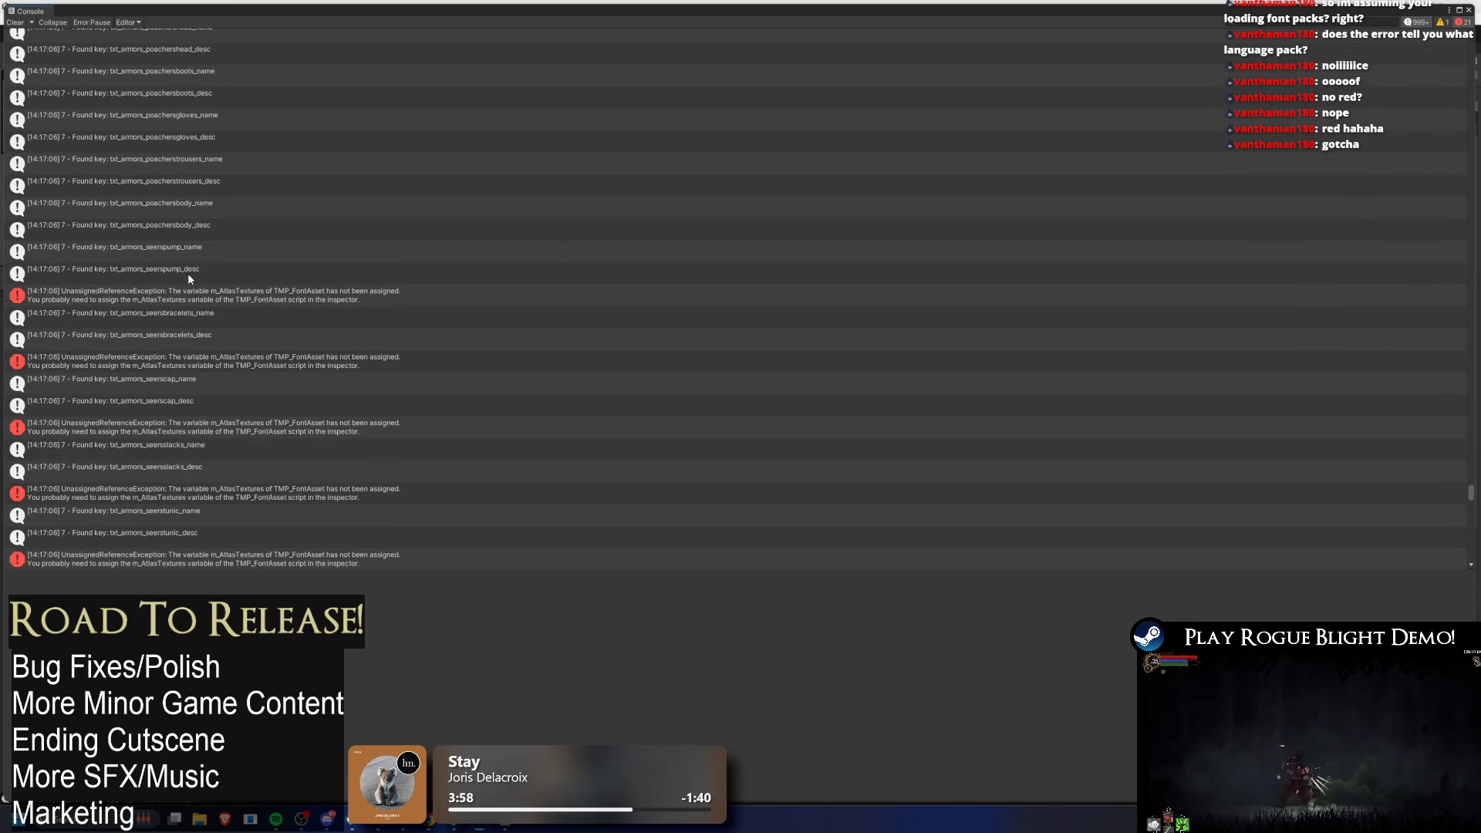
Step: Inspect the font atlas error, dock the log back in the editor, and return to the sheet
click(193, 293)
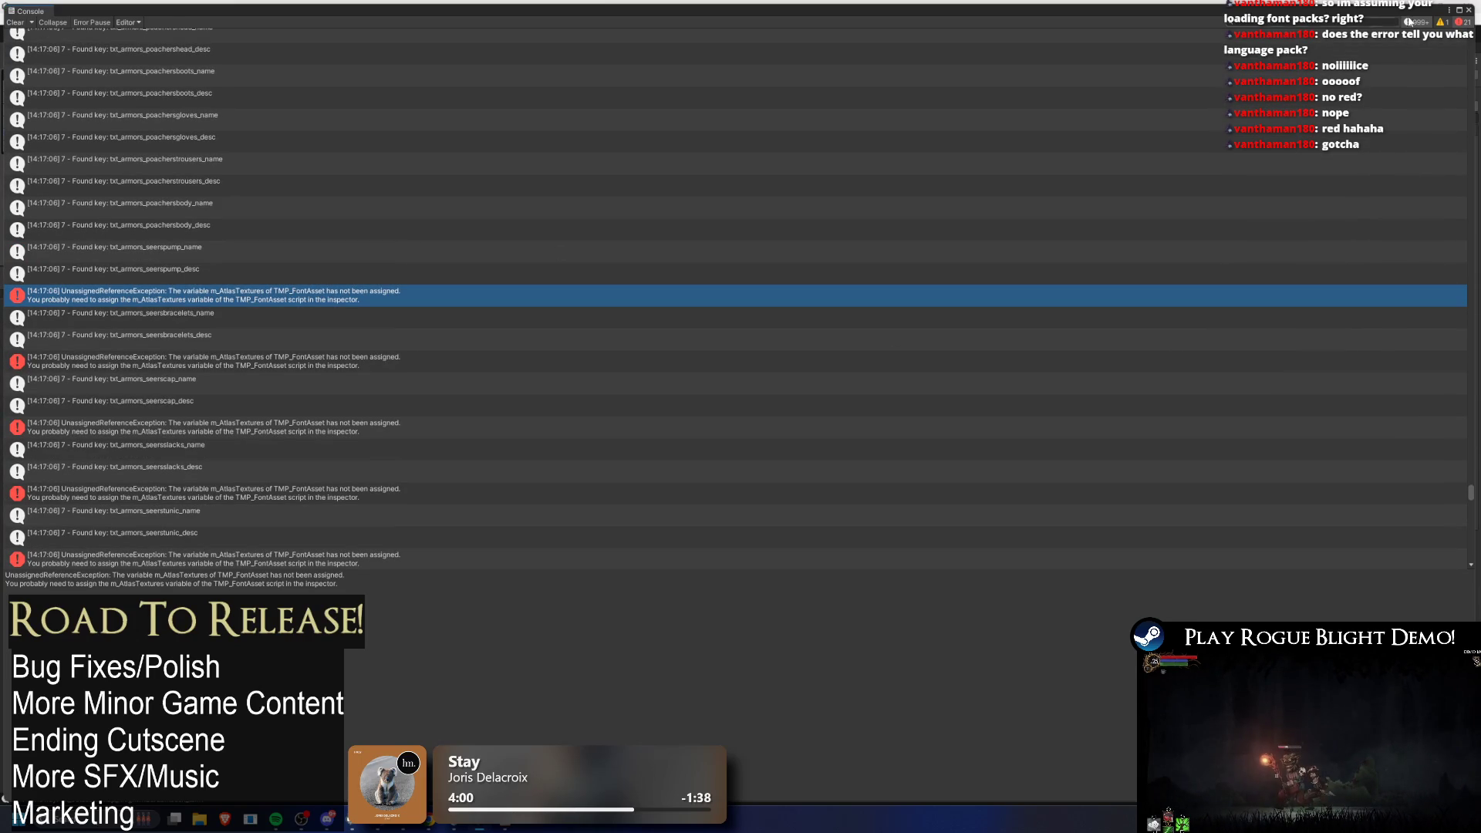
click(1459, 11)
key(alt+Tab)
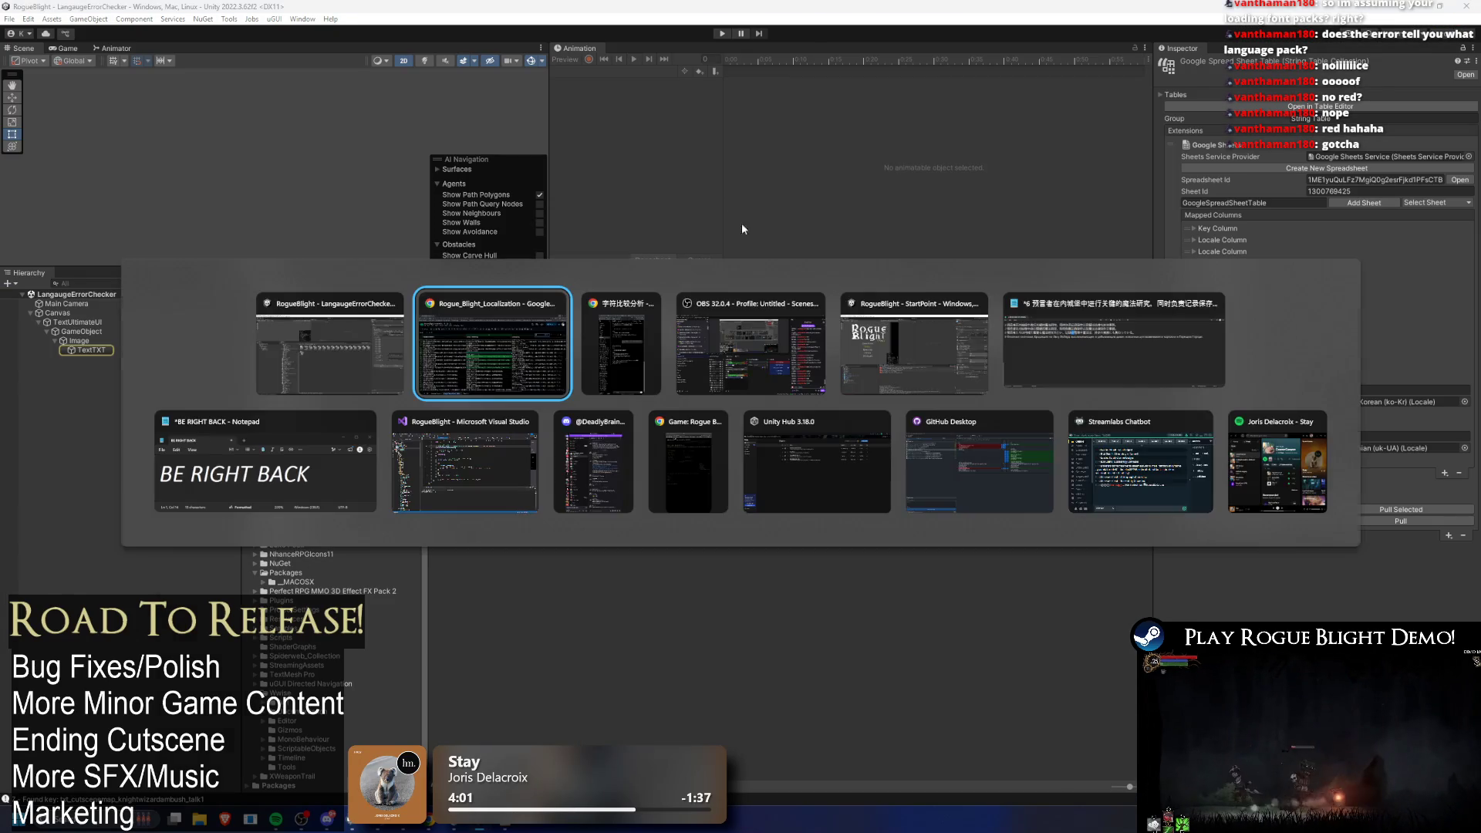
Step: Step through the 錄 search matches and cycle back to cell M804
double_click(545, 383)
key(ctrl+f)
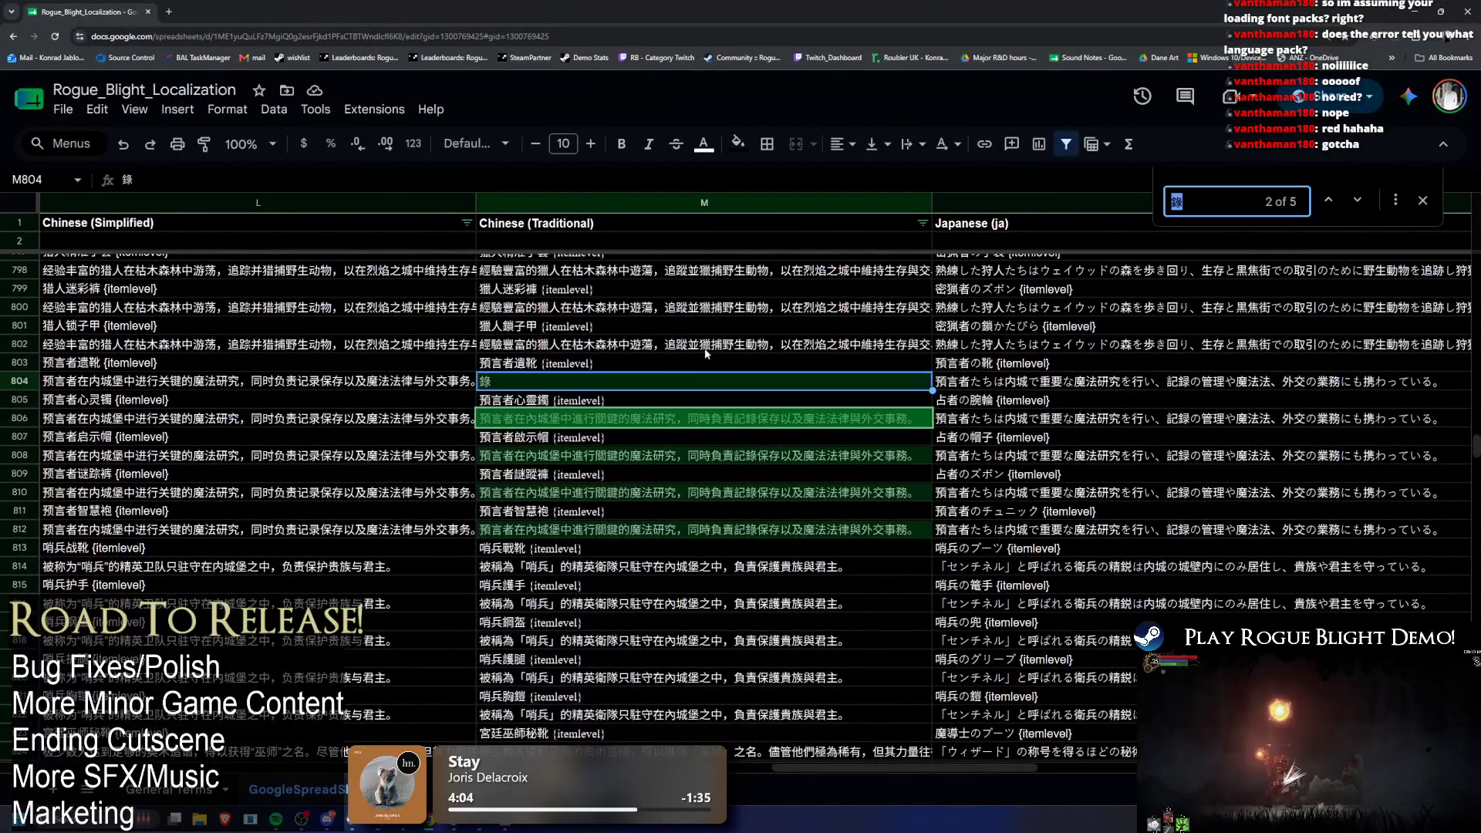
click(1359, 202)
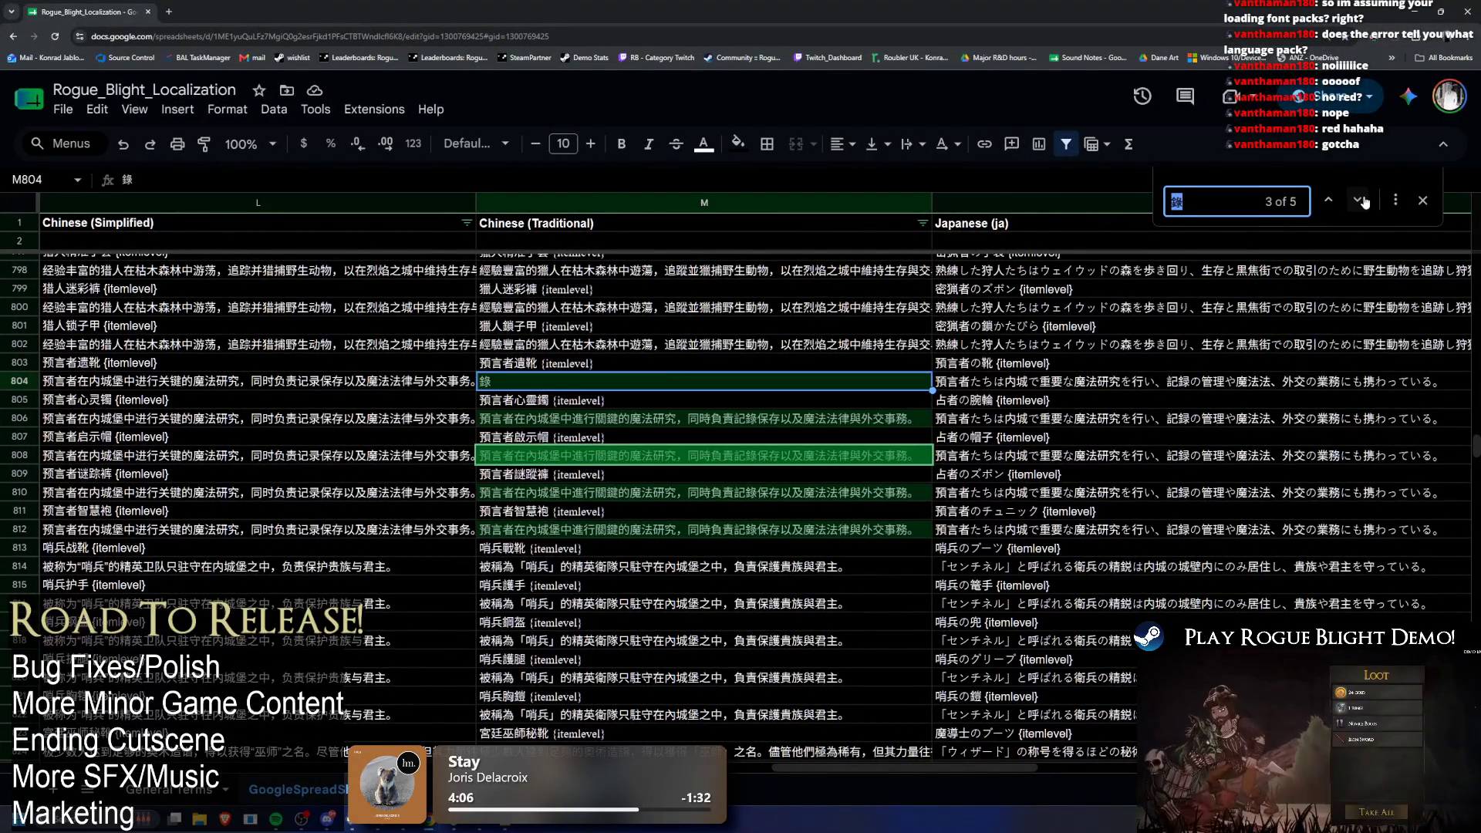
click(1359, 202)
click(1359, 202)
click(1359, 202)
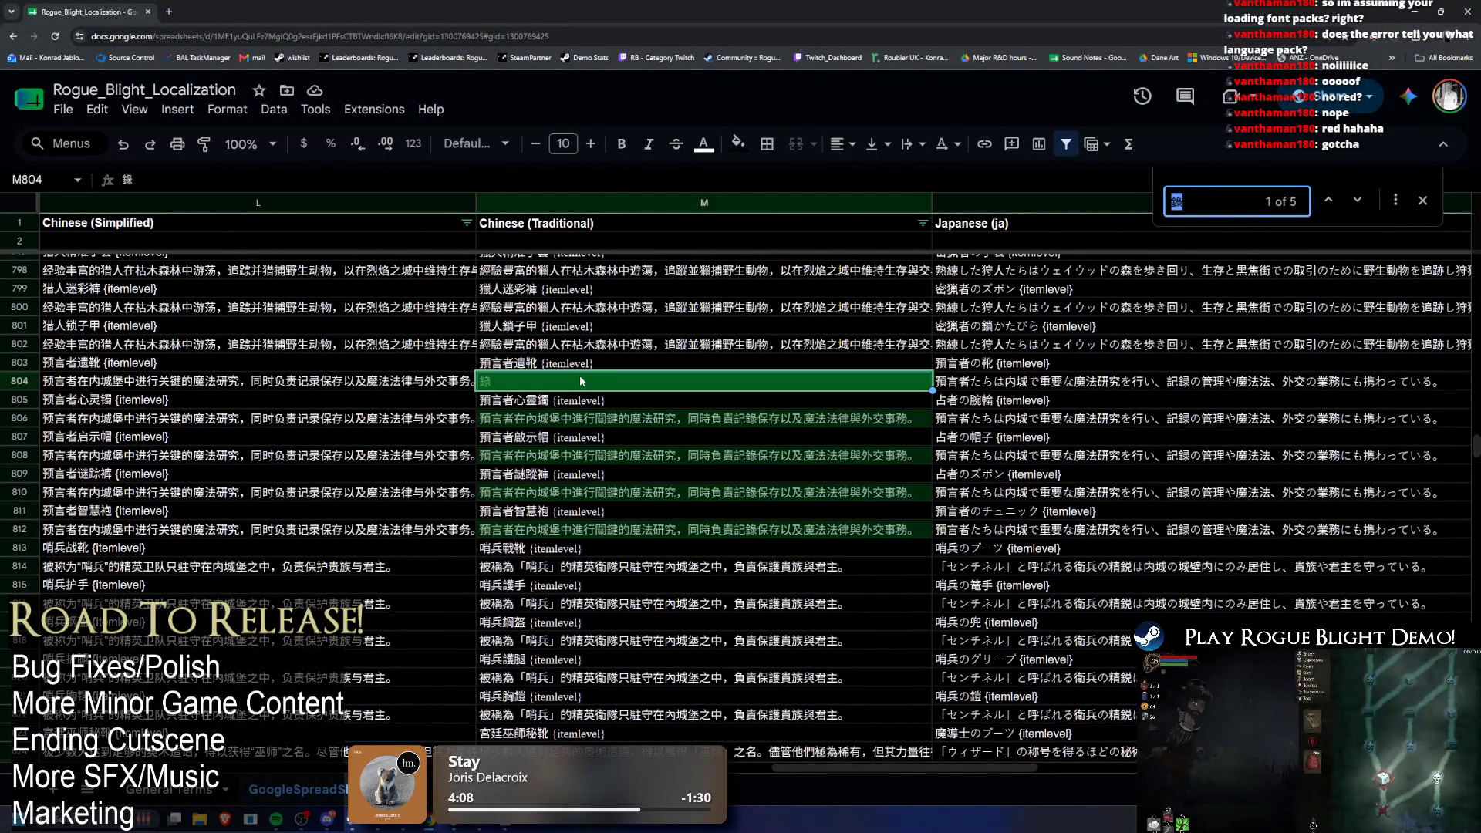
double_click(544, 385)
Step: Copy M806's Traditional Chinese description into D11 of the checking sheet
click(609, 420)
double_click(609, 421)
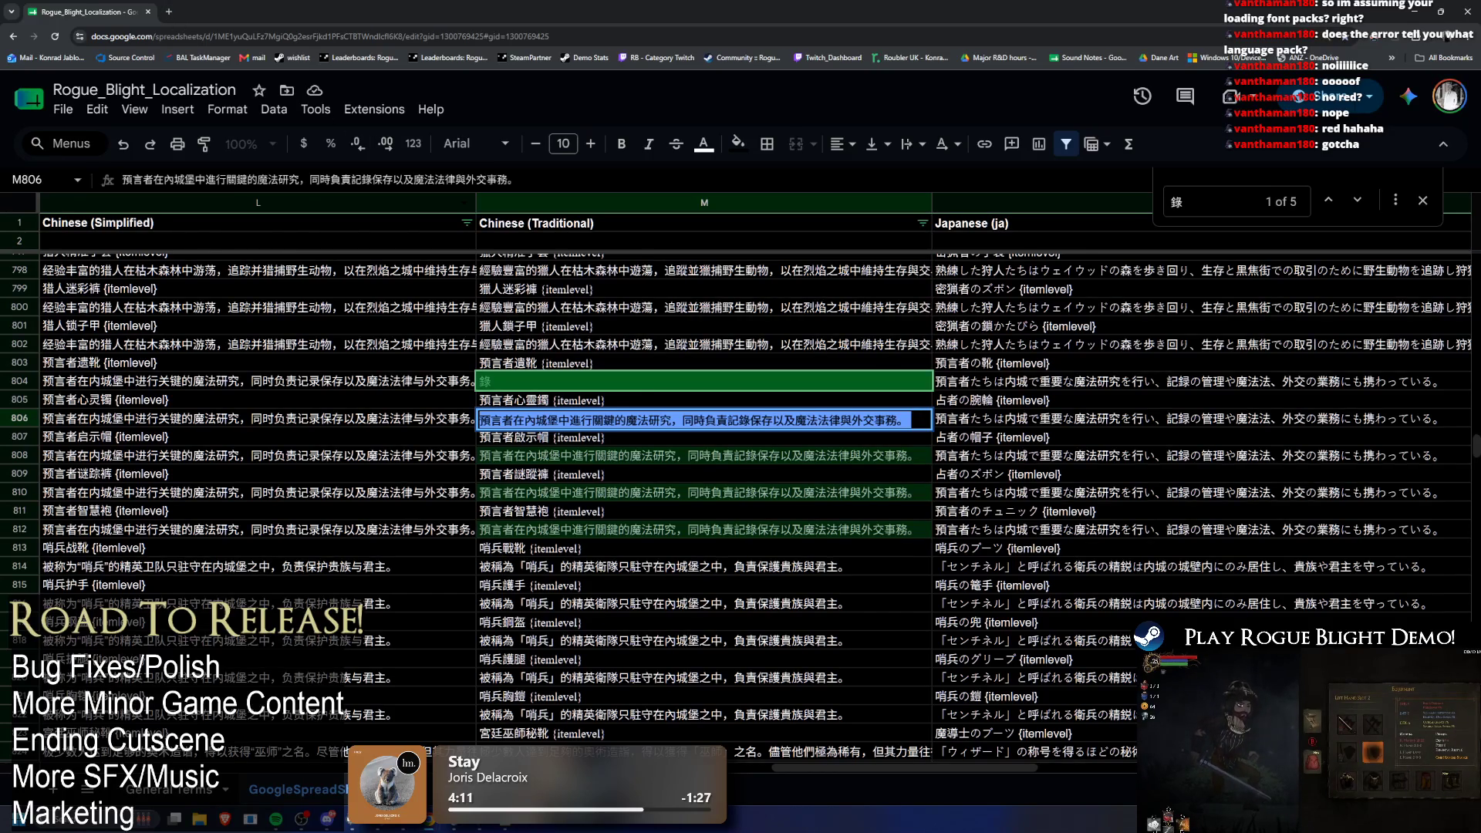
key(ctrl+c)
click(579, 413)
key(ctrl+v)
key(alt+Tab)
key(alt+Tab)
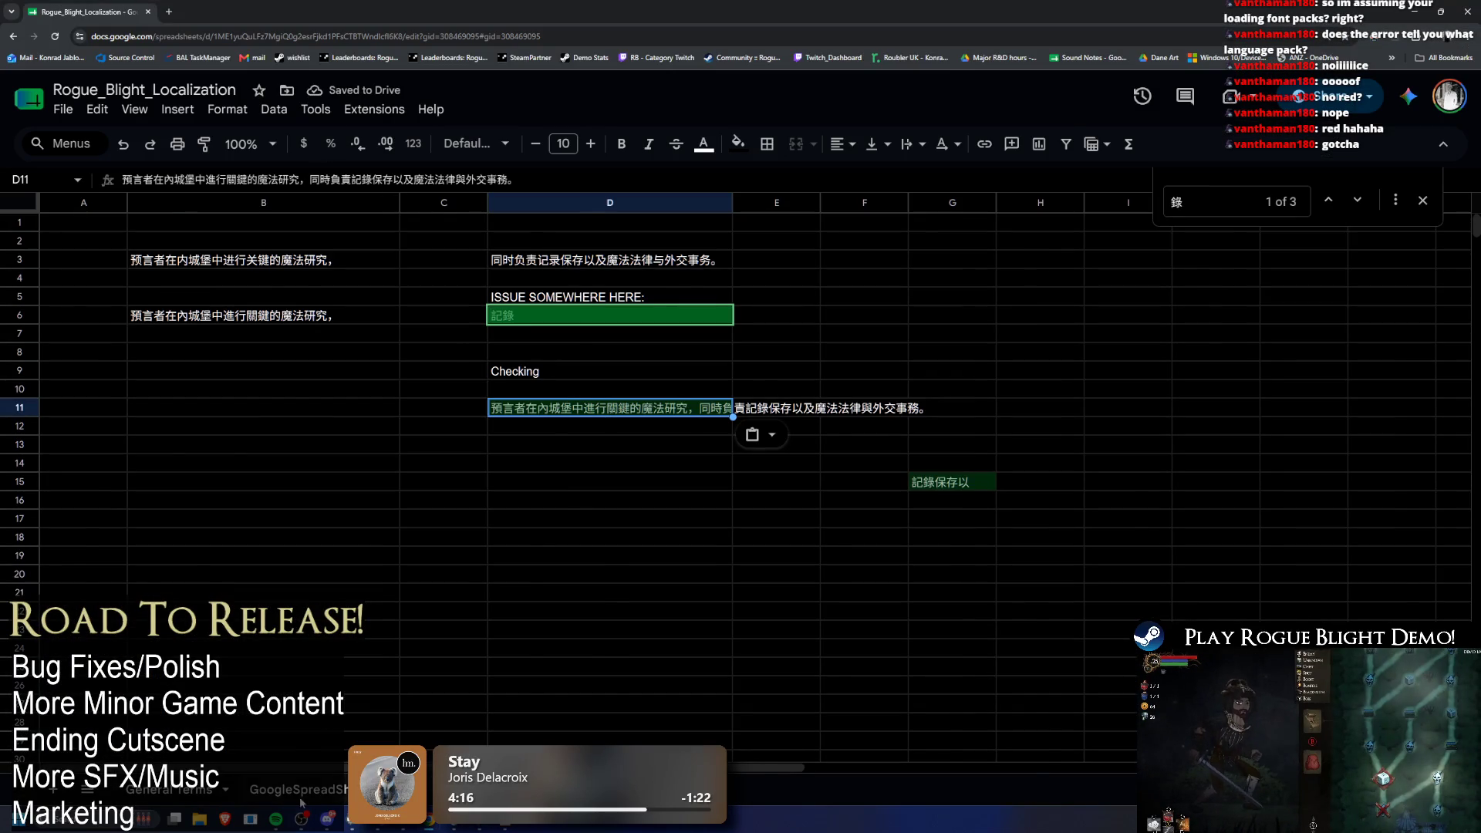
Step: Revisit cell M804 in the localization sheet, then go to the scratch checking sheet
click(300, 801)
double_click(609, 380)
key(alt+Tab)
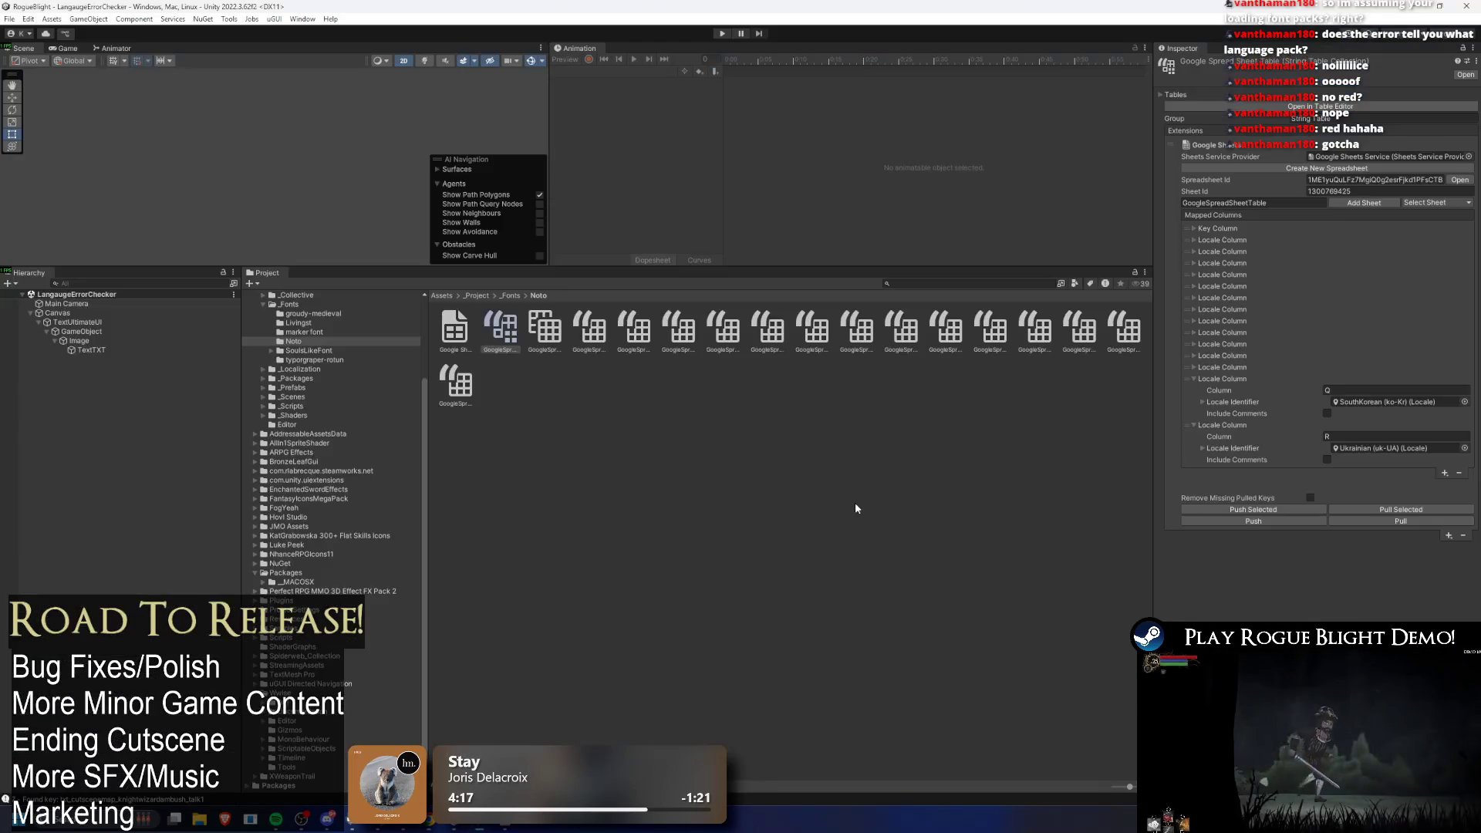
key(alt+Tab)
key(ctrl+shift+Page_Down)
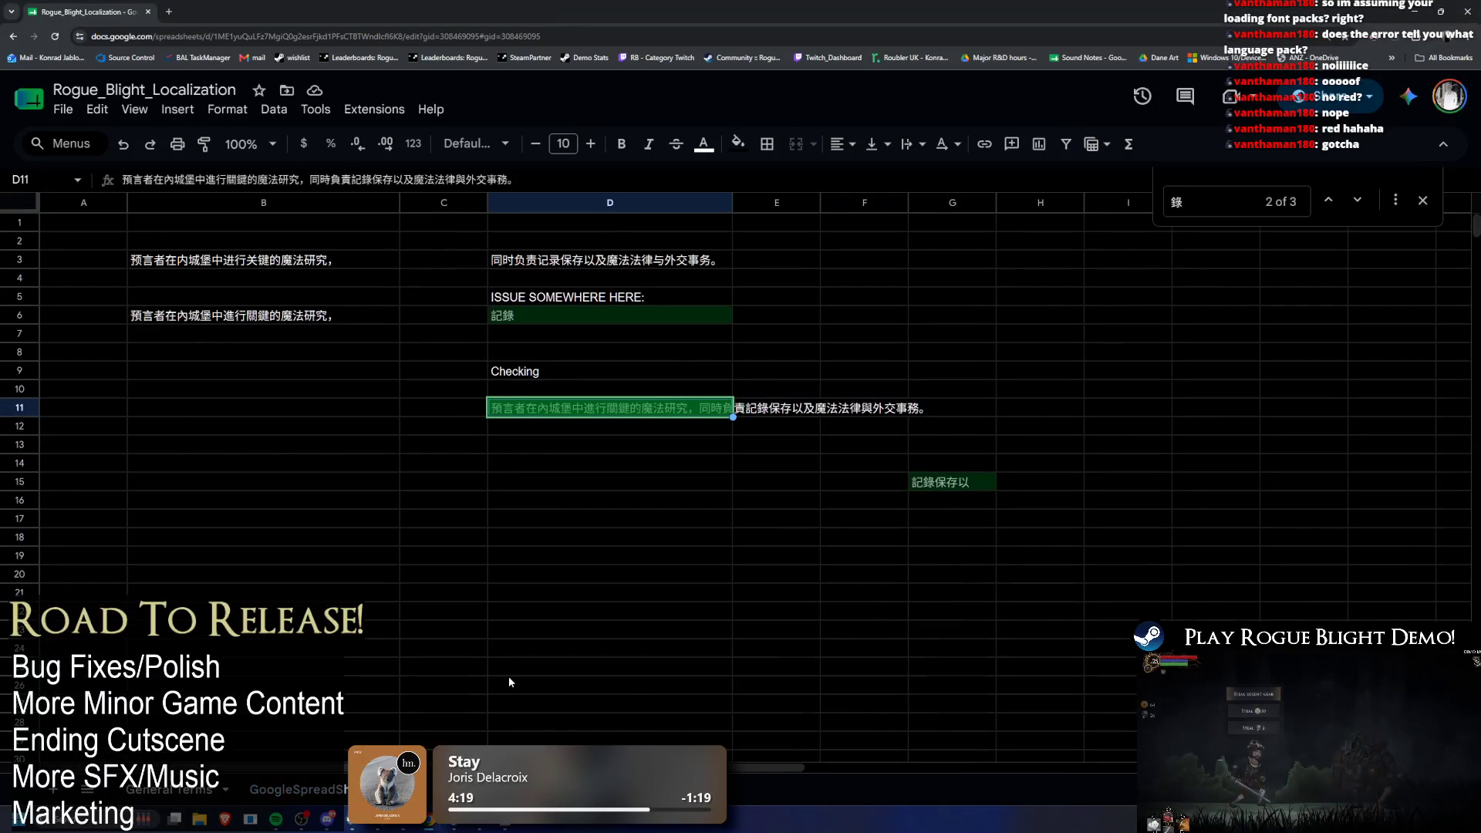
Step: Clear the old test strings from B2:B9
drag(196, 242, 203, 370)
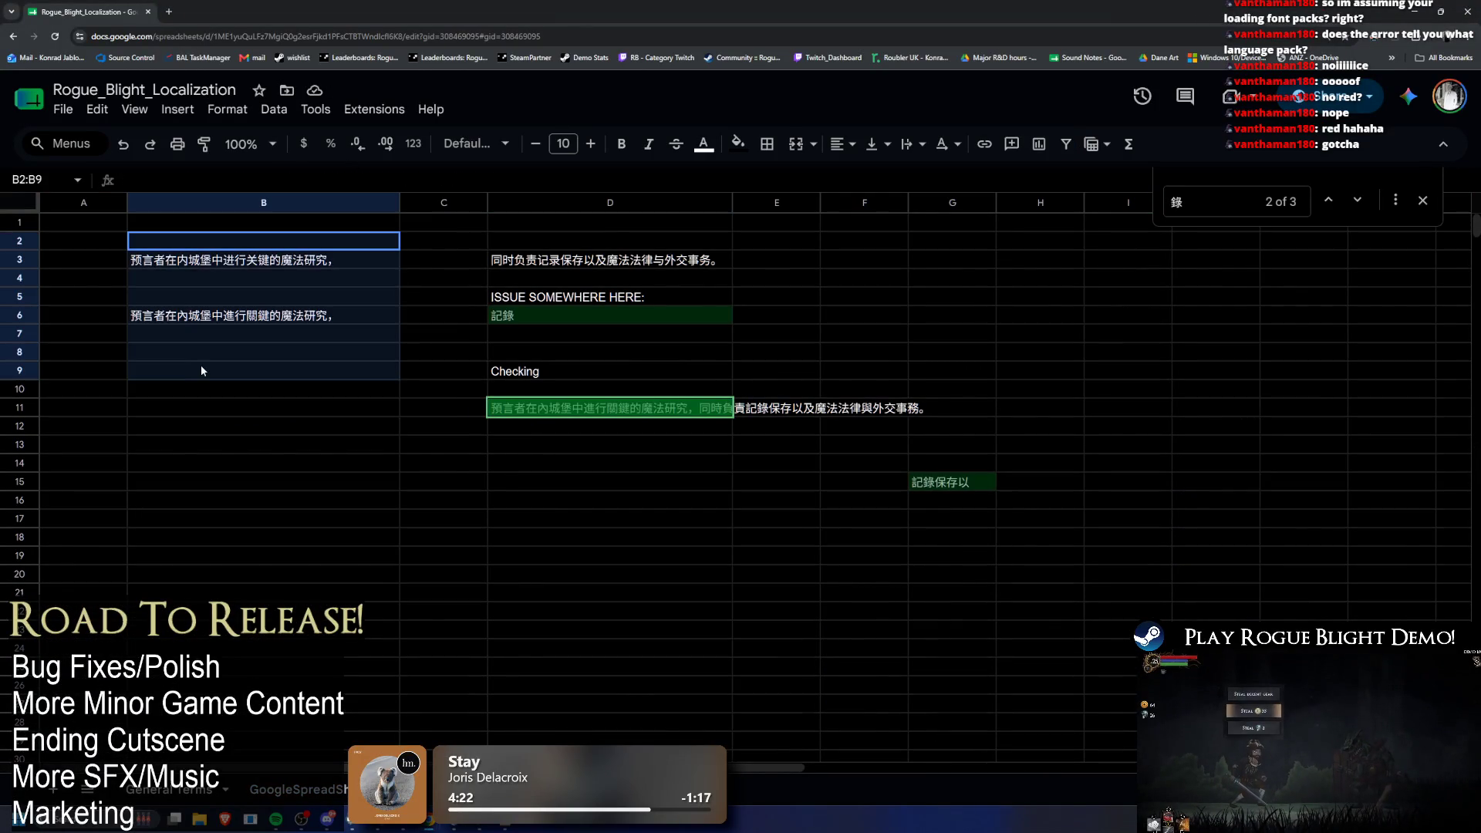
click(211, 239)
key(ctrl+f)
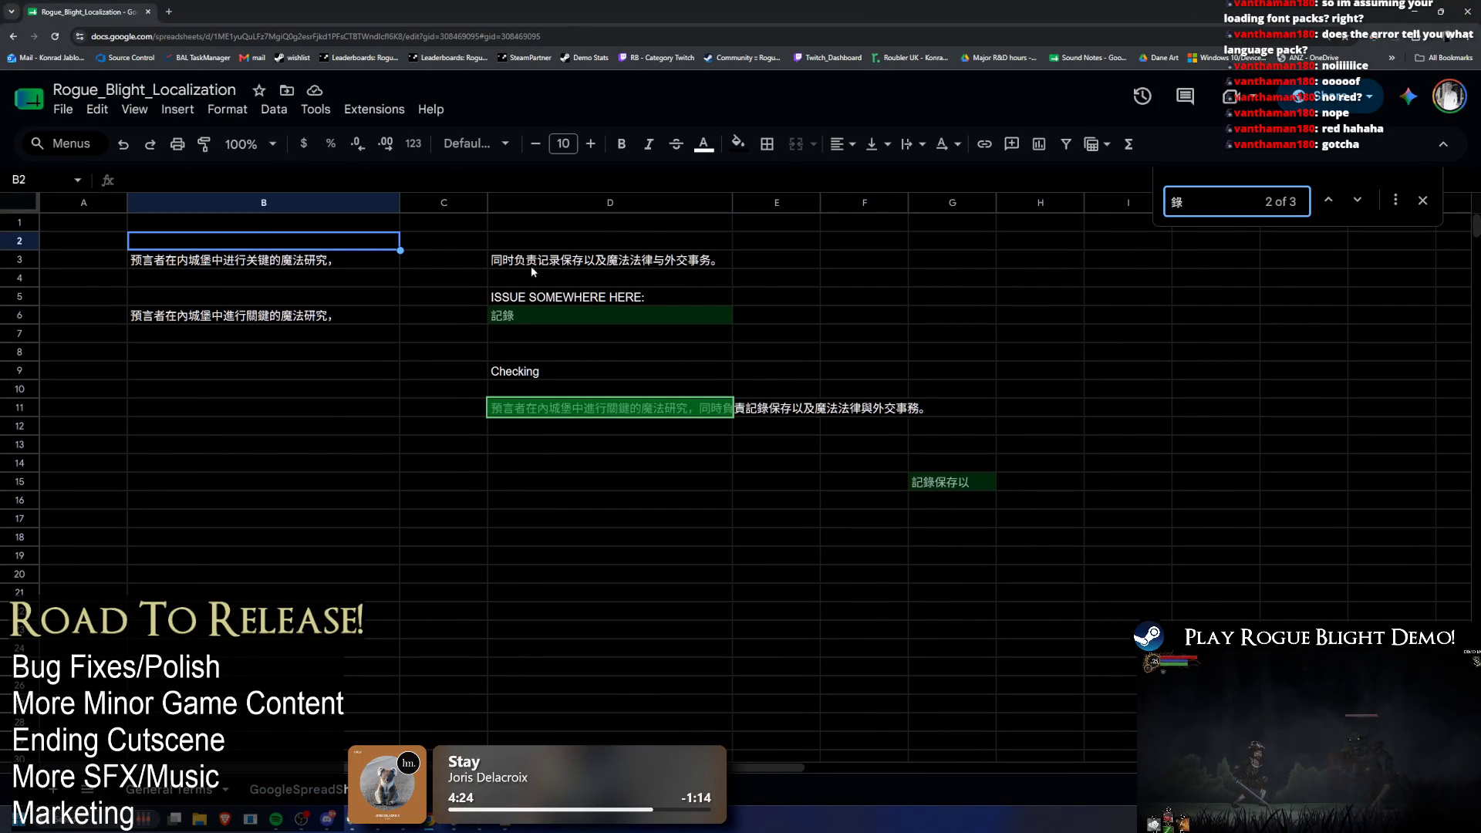
click(351, 374)
drag(257, 246, 245, 370)
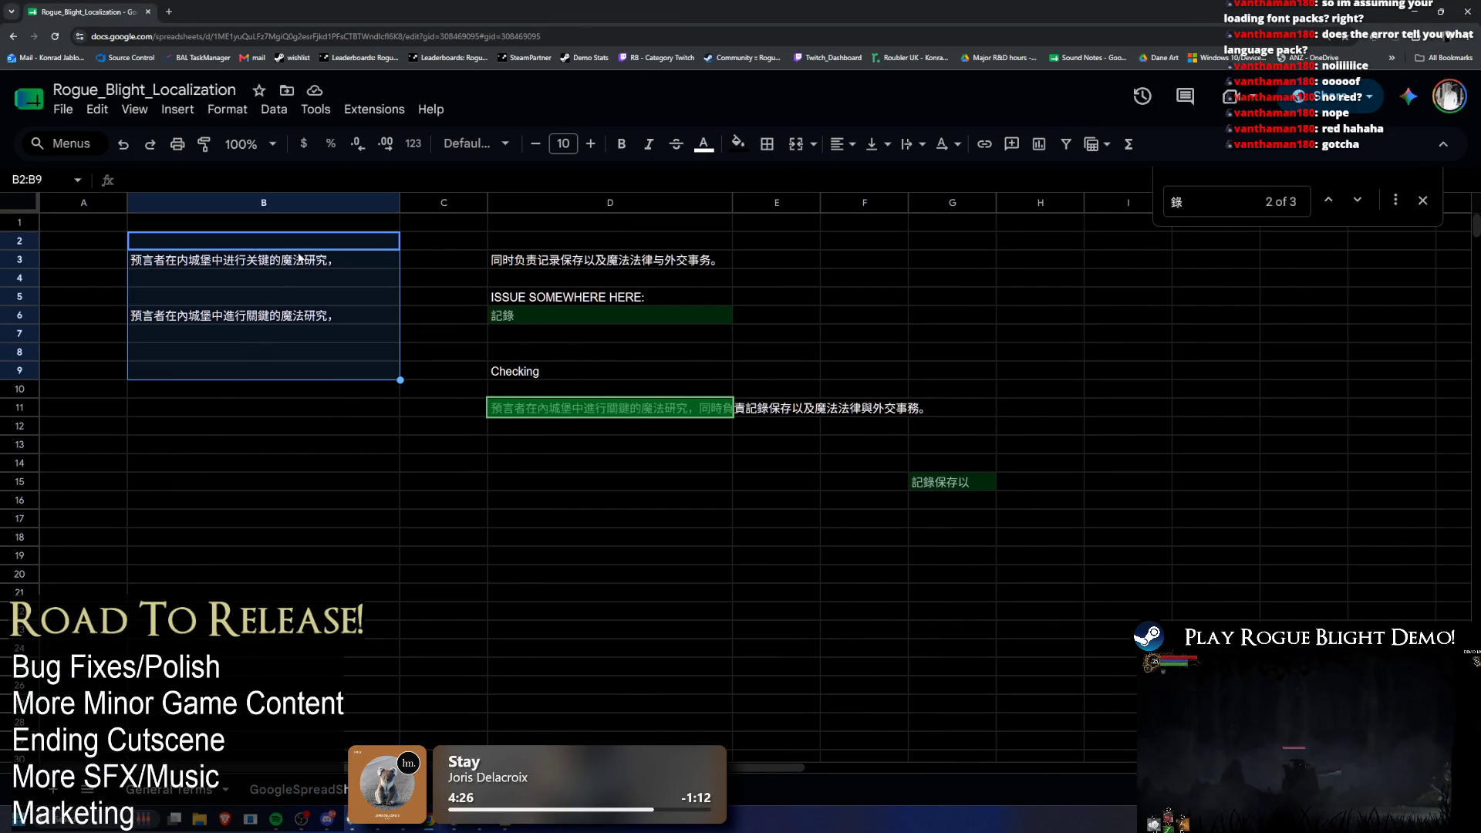
key(Delete)
Step: Add a 'BANNED CHARACTERS:' heading in B2 with 錄 listed in B3
text(BANN)
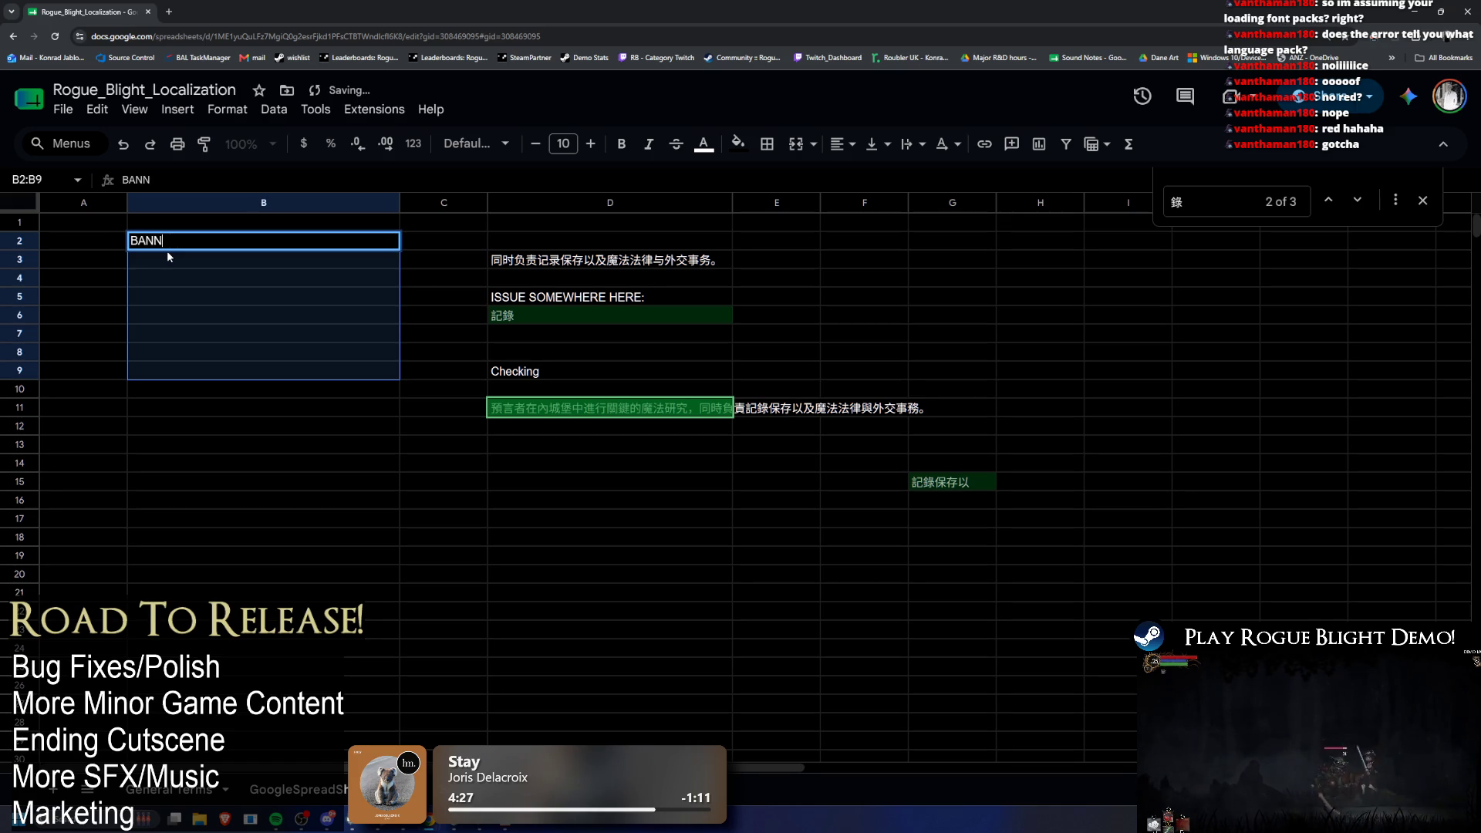
text(ED CHARACTERS:L)
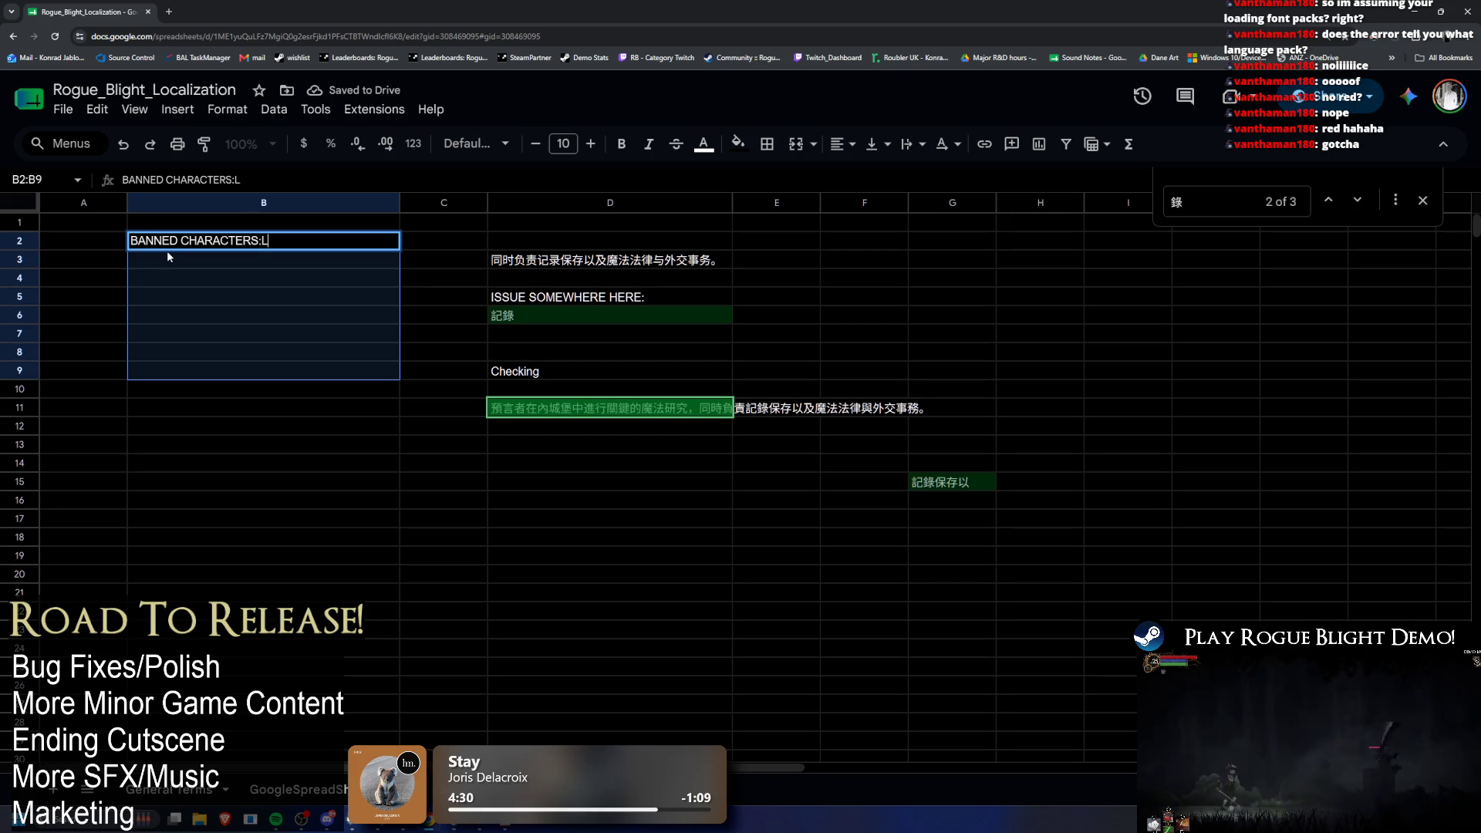
key(shift+Return)
key(ctrl+v)
key(BackSpace)
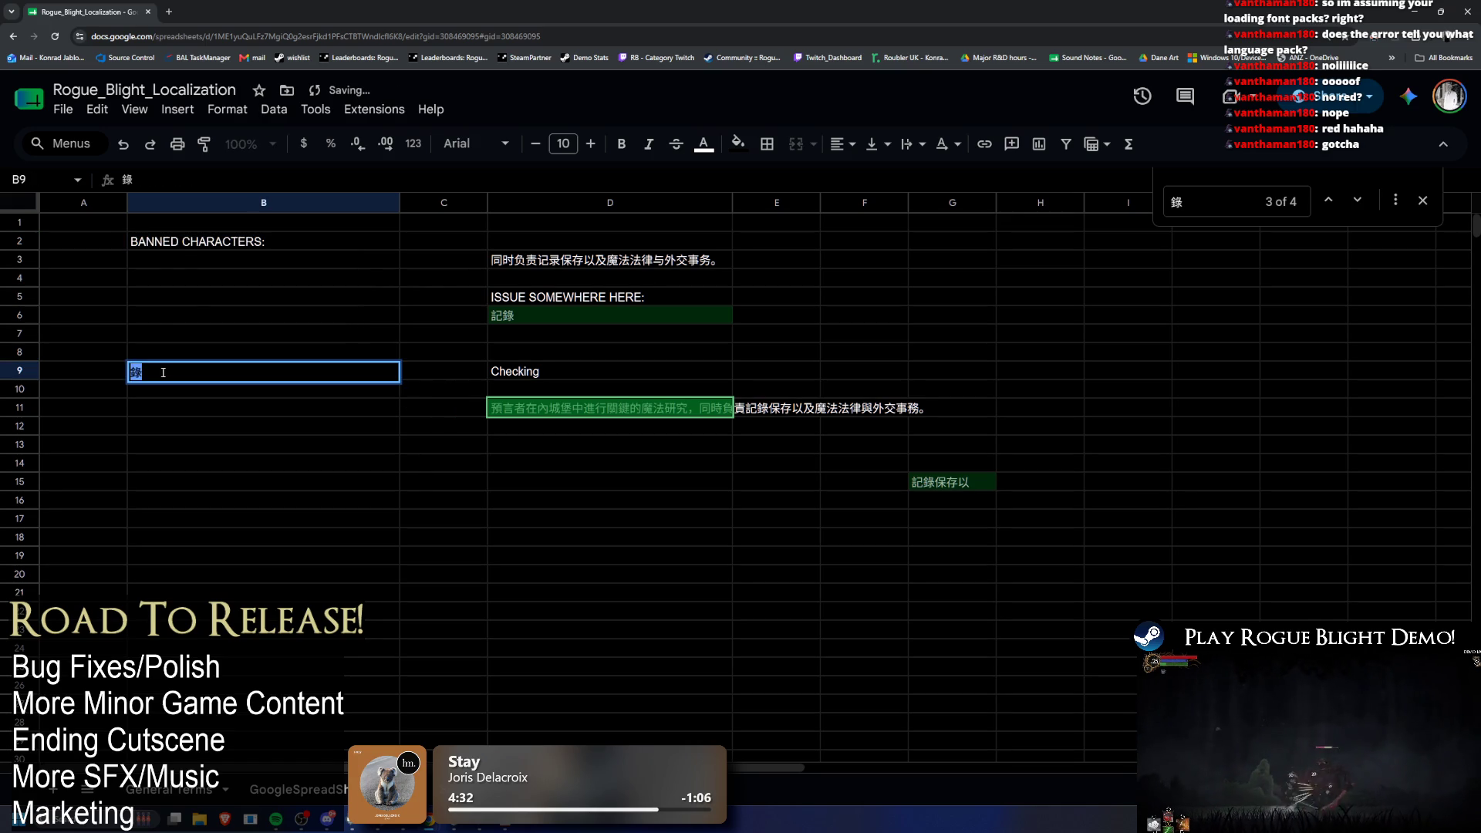
double_click(161, 256)
drag(173, 256, 104, 264)
click(664, 334)
Step: Copy the long Chinese sentence from D11 into D12
key(ctrl+f)
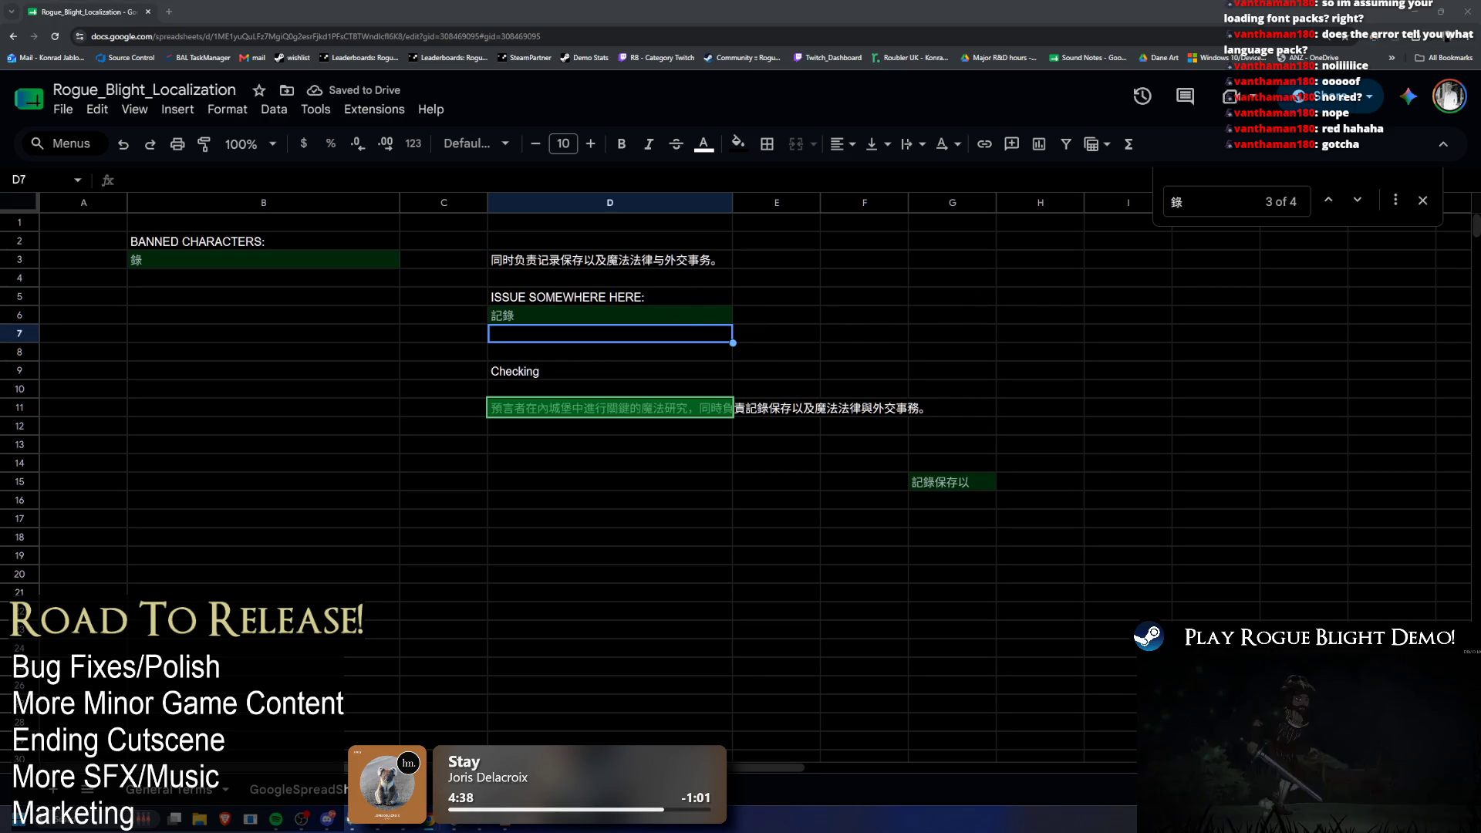
double_click(617, 408)
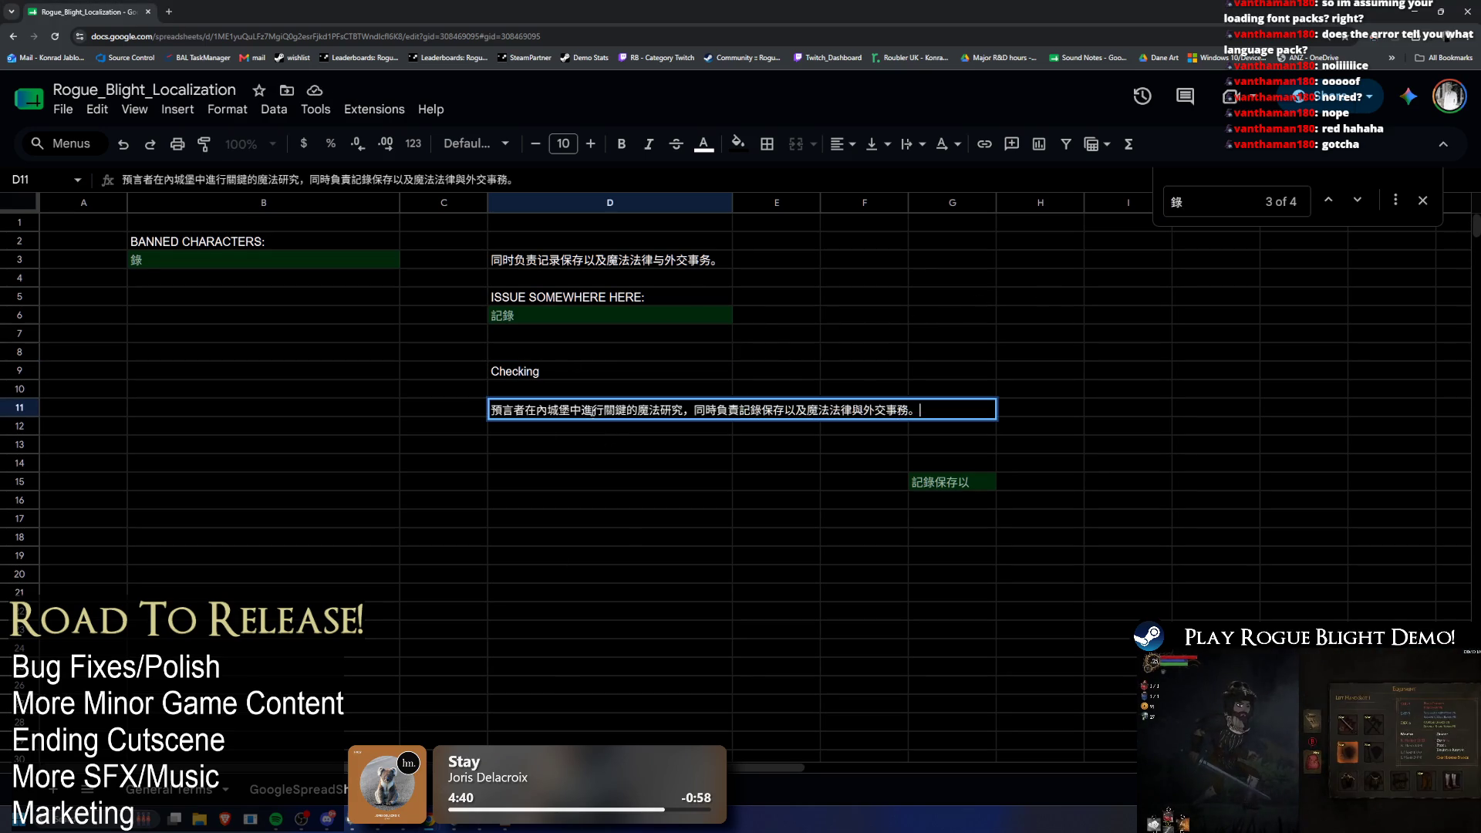
key(ctrl+a)
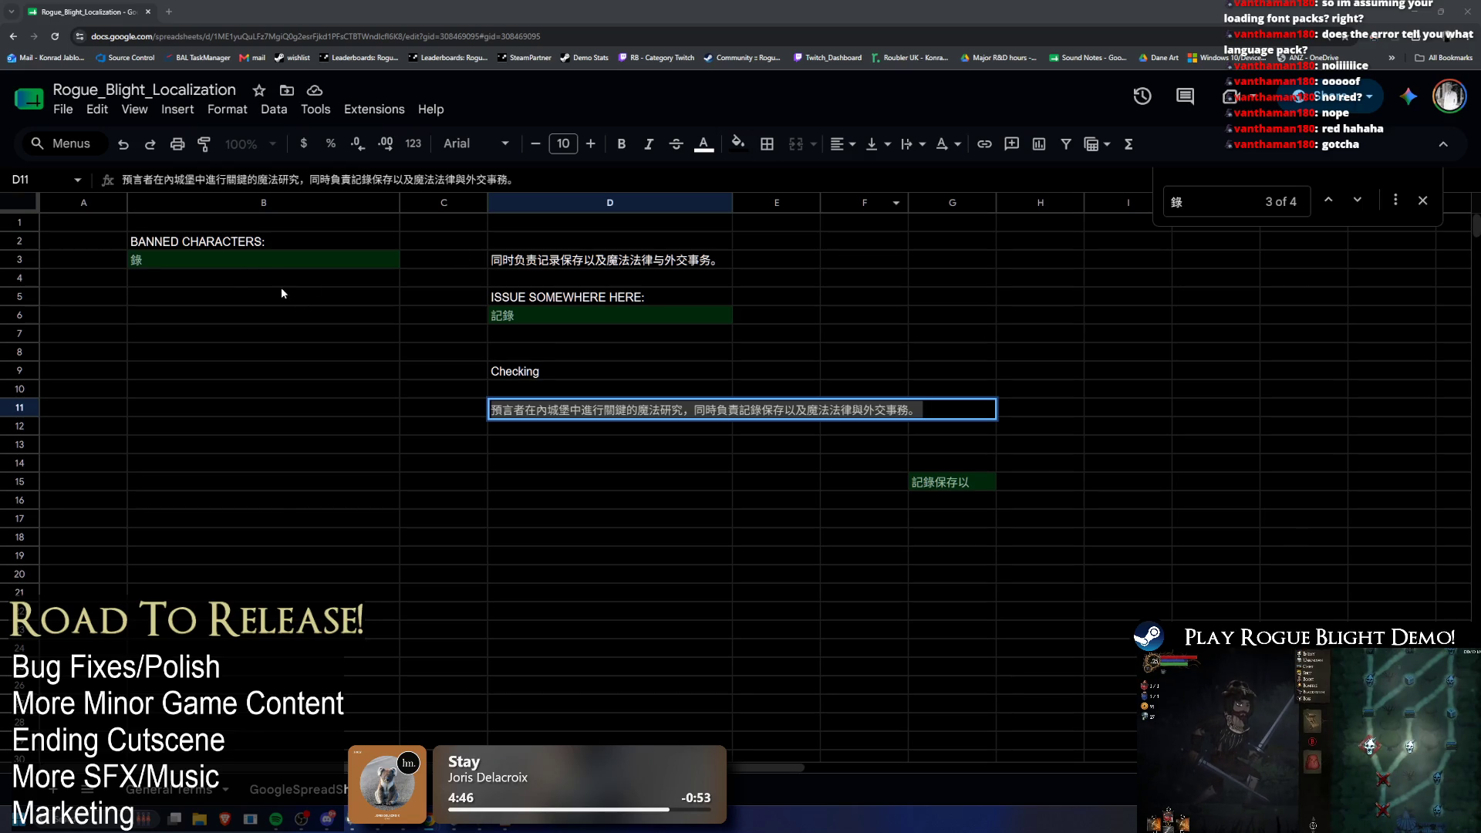
click(243, 268)
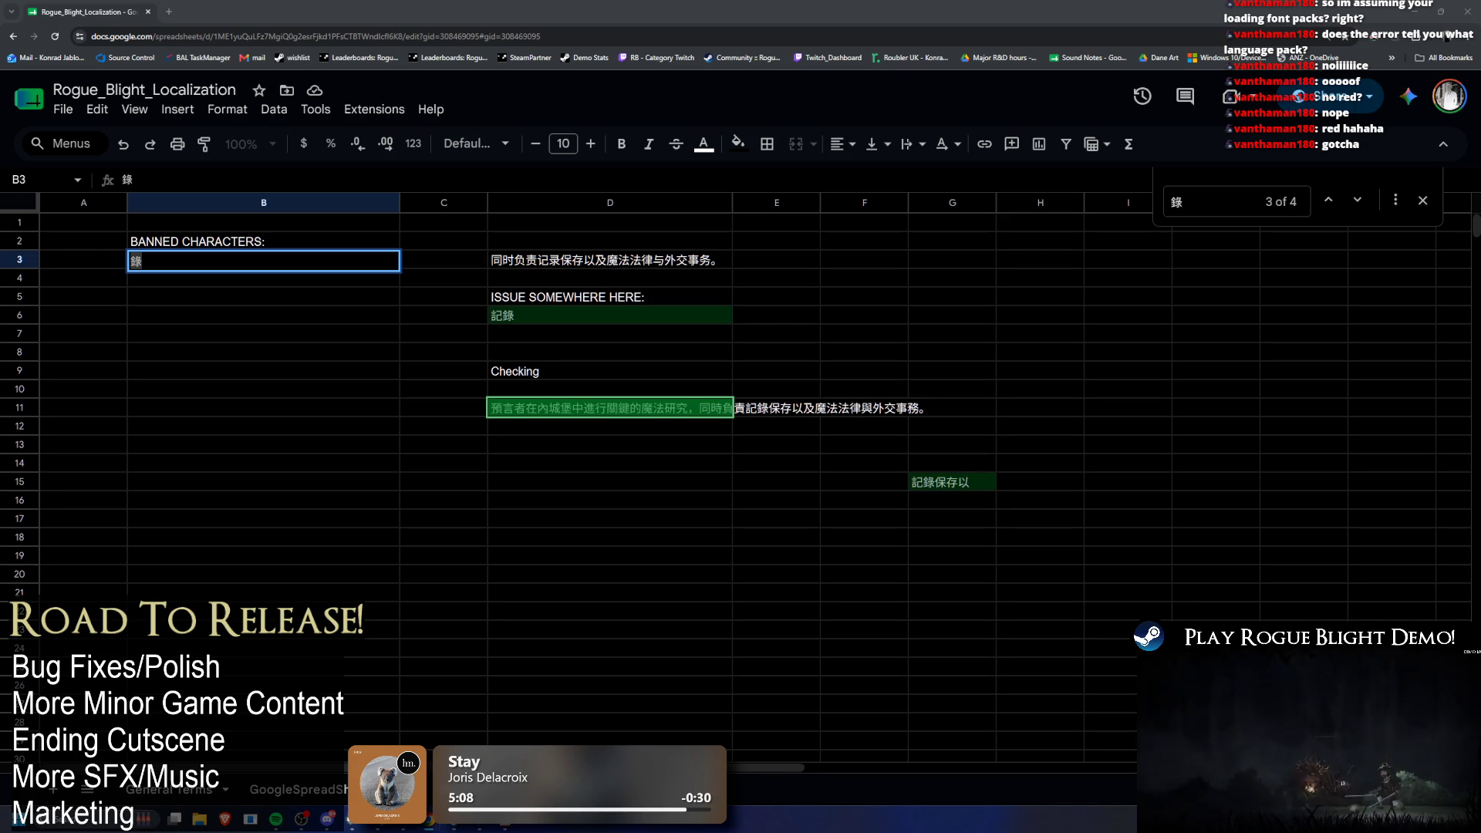
click(609, 426)
text(預言者在內城堡中進行關鍵的魔法研究，同時負責記事保存以及魔法法律與外交事務。)
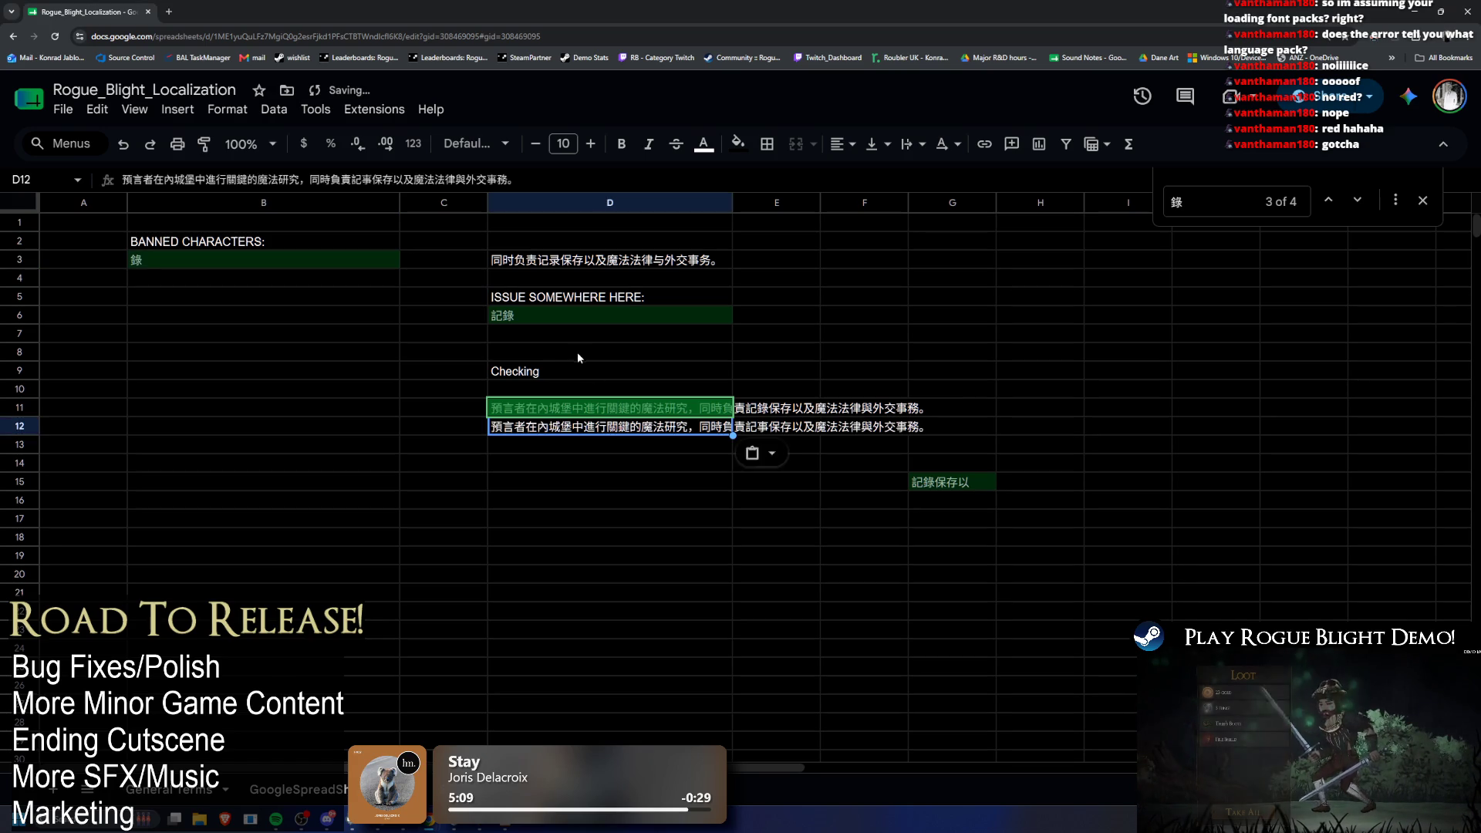
Step: Undo the last change and select the second Google Sheets table asset in Unity
click(577, 354)
key(ctrl+z)
key(ctrl+z)
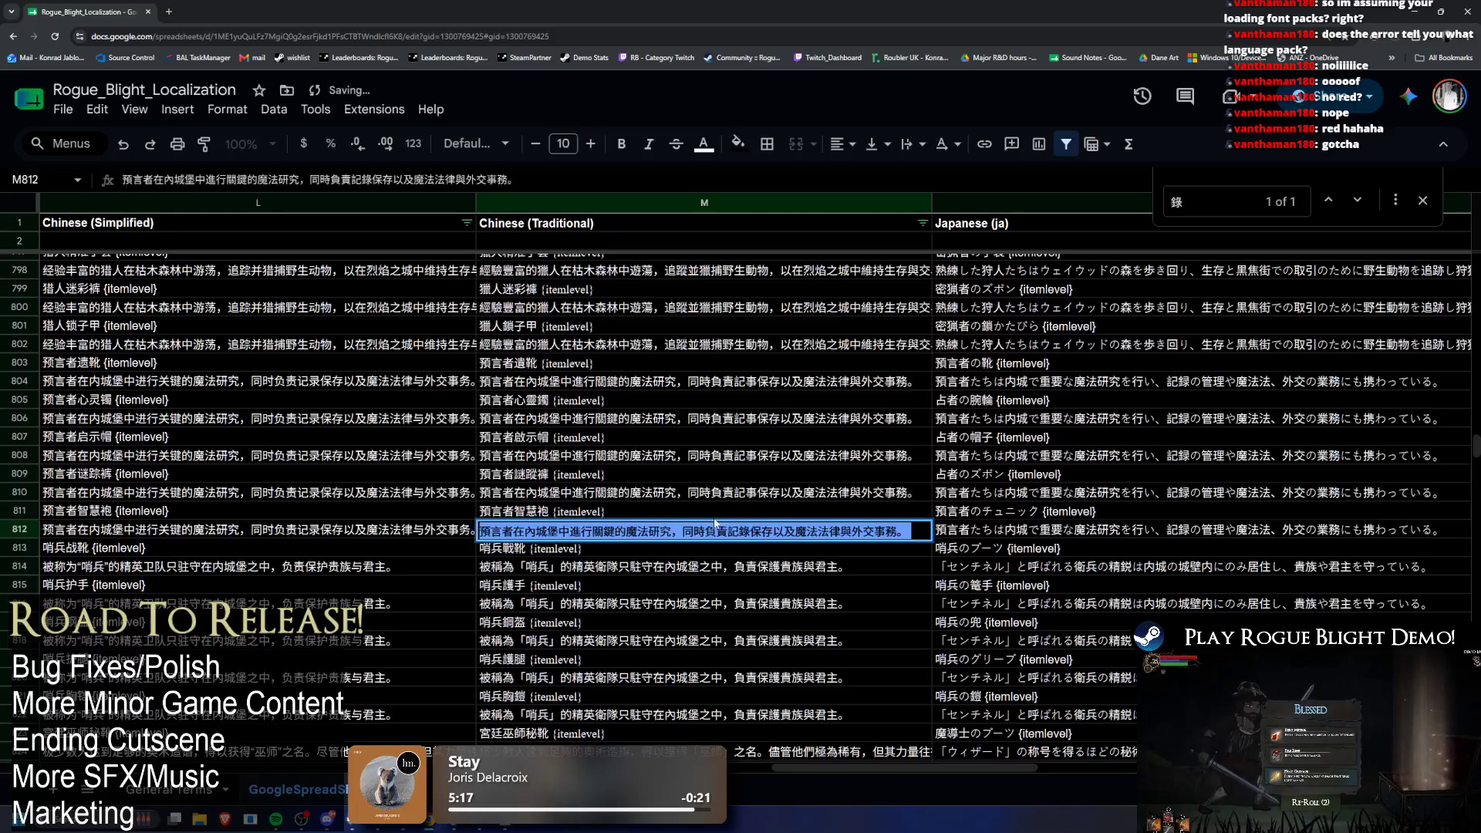
key(alt+Tab)
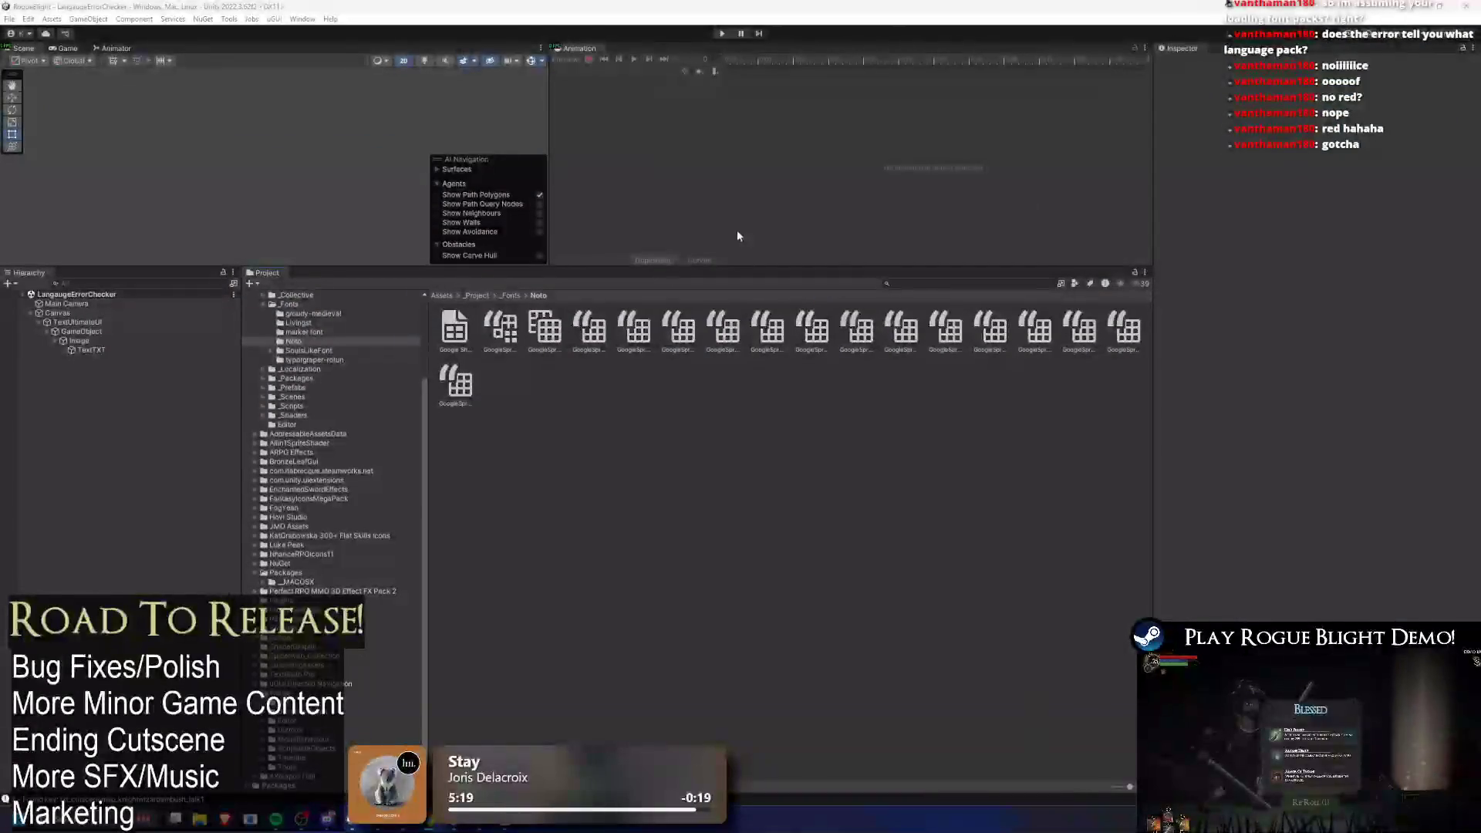
click(500, 332)
Step: Pull the sheet's strings in the Inspector, then start and stop Play mode
click(1398, 522)
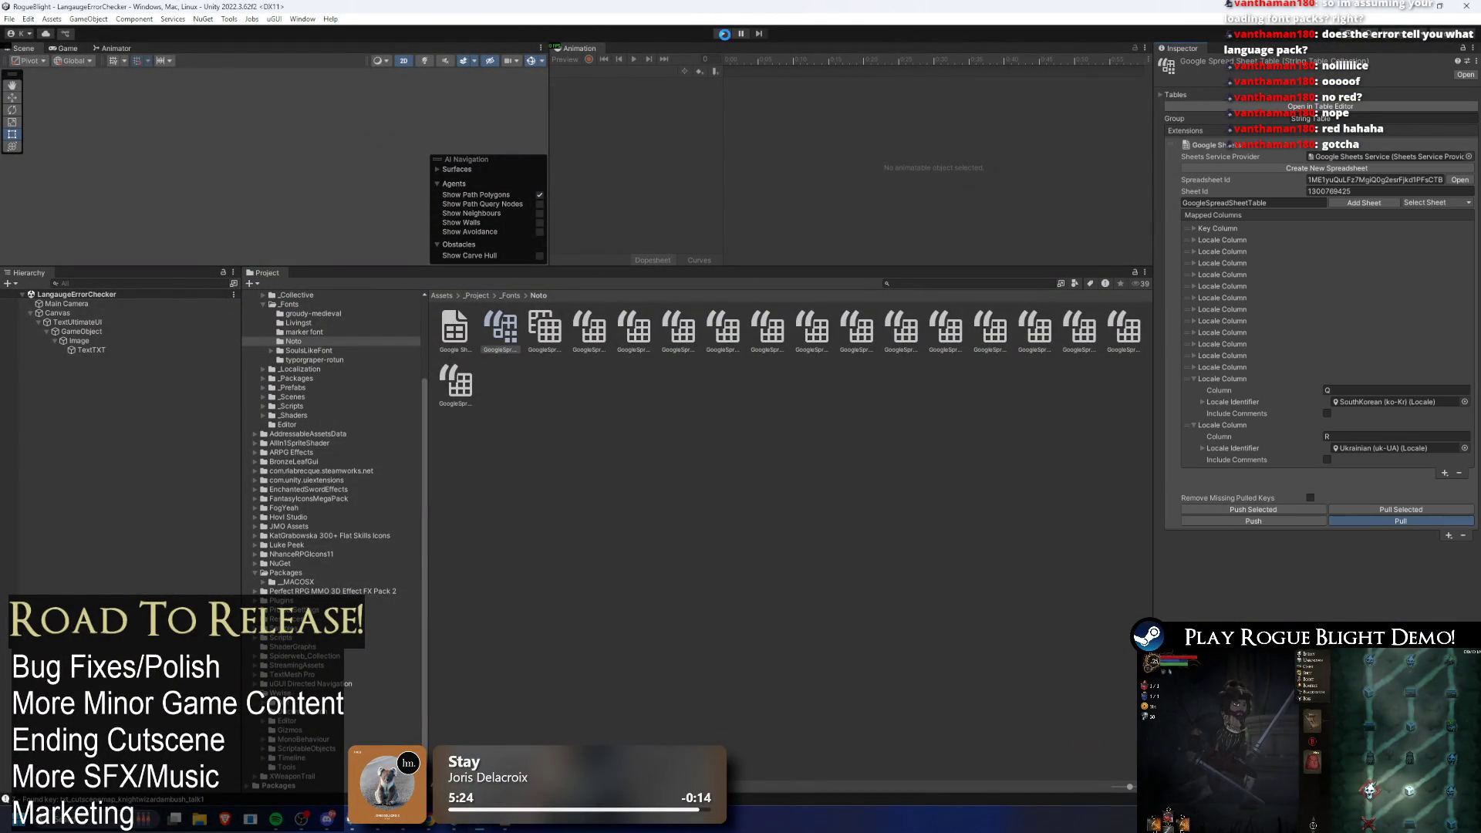
click(723, 33)
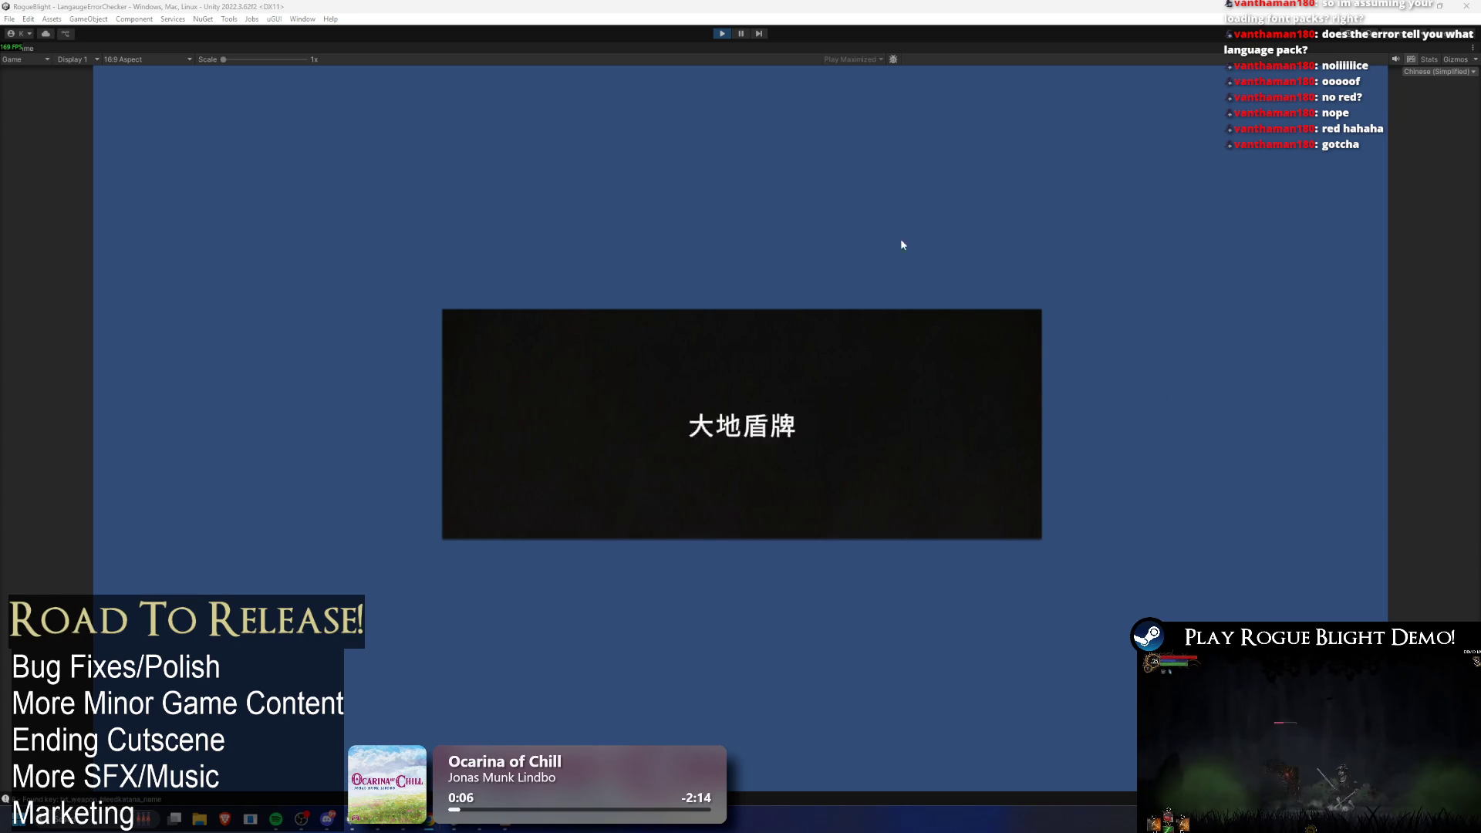
click(721, 34)
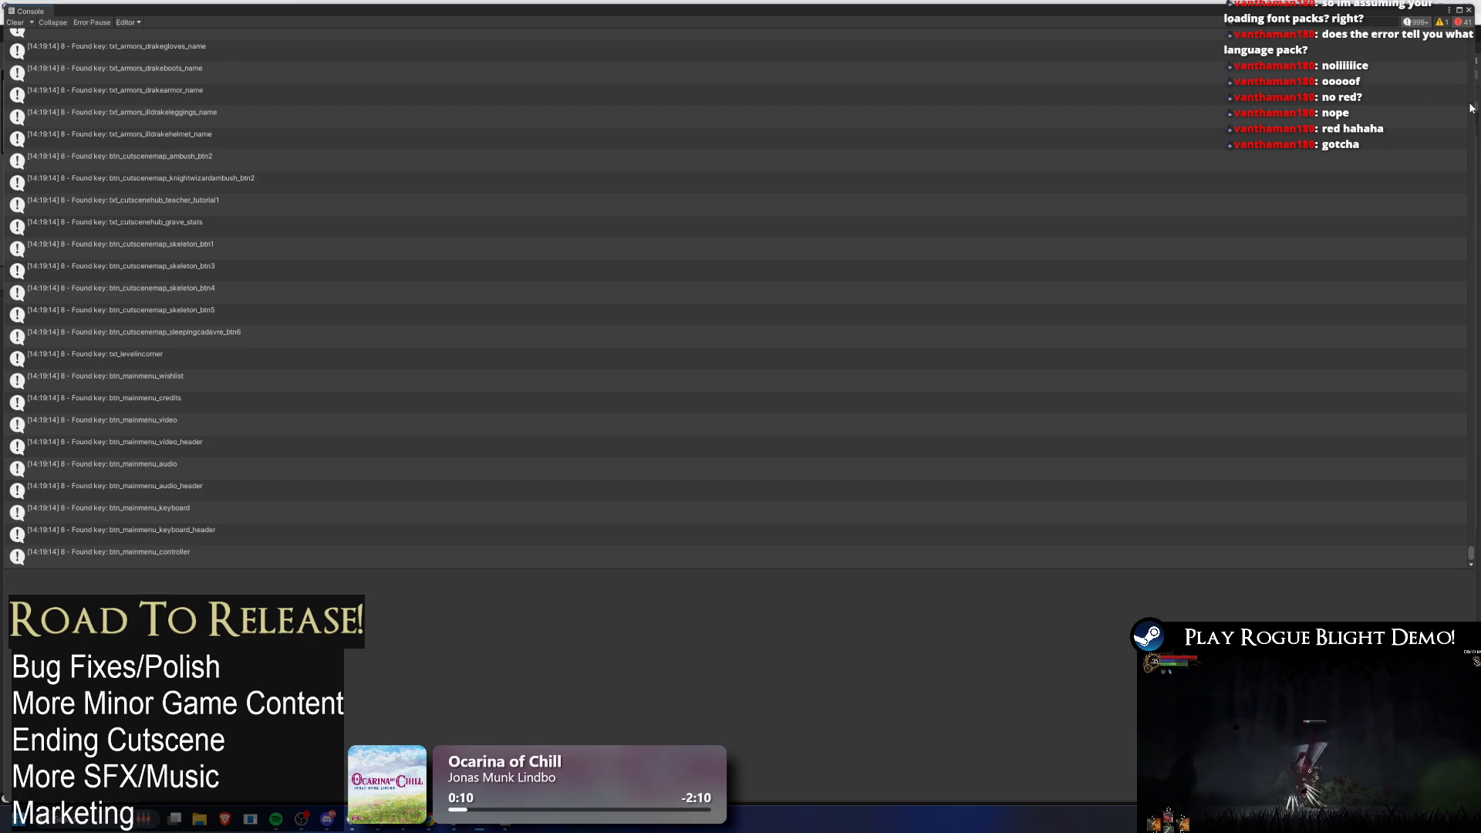
mouse_move(1473, 561)
mouse_down()
mouse_move(1430, 134)
mouse_move(1446, 202)
mouse_move(1035, 225)
mouse_up()
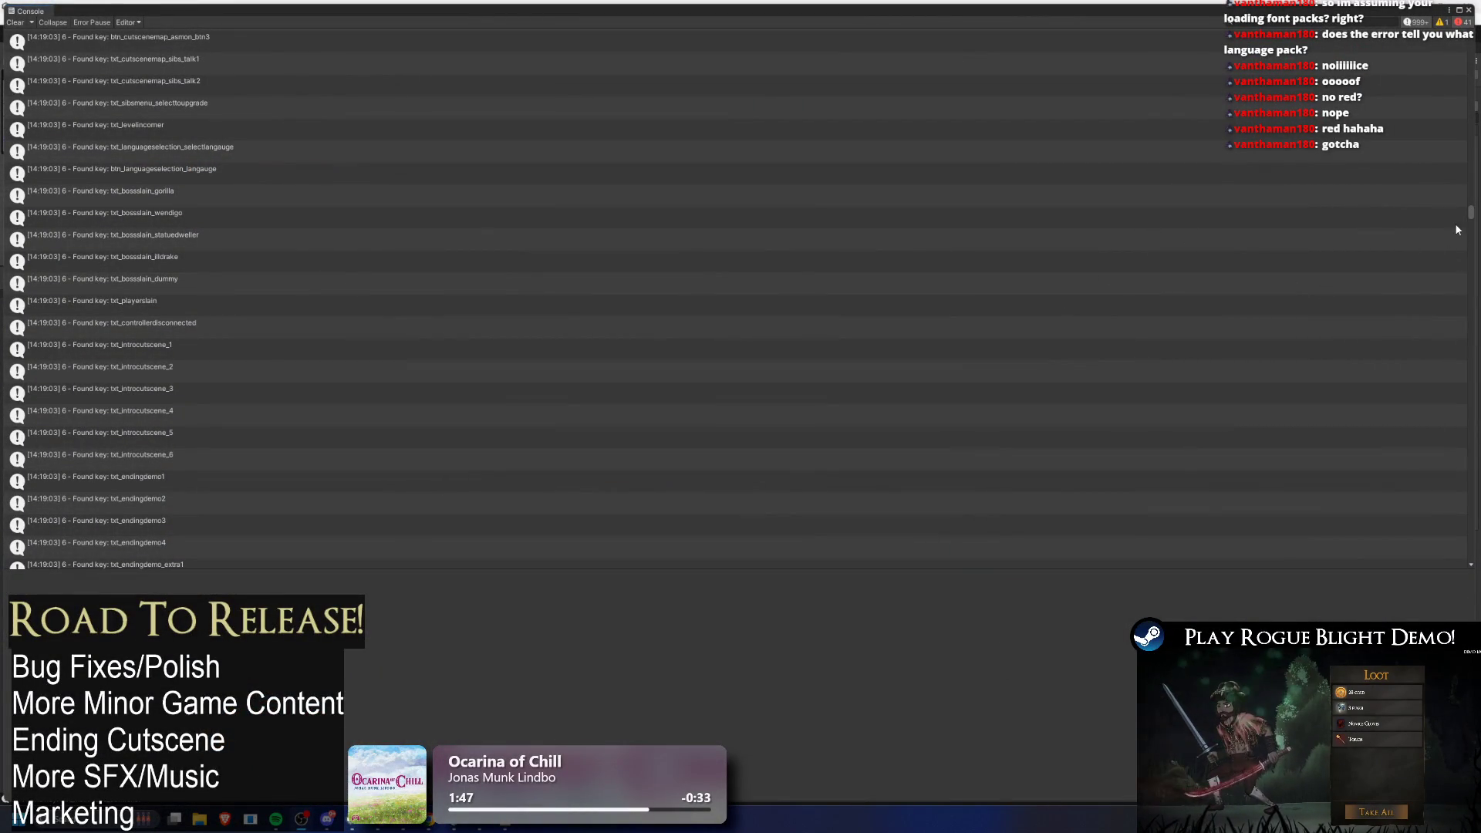
Step: View details of the first red UnassignedReferenceException atlas error, then switch to the spreadsheet
drag(1473, 214, 1478, 348)
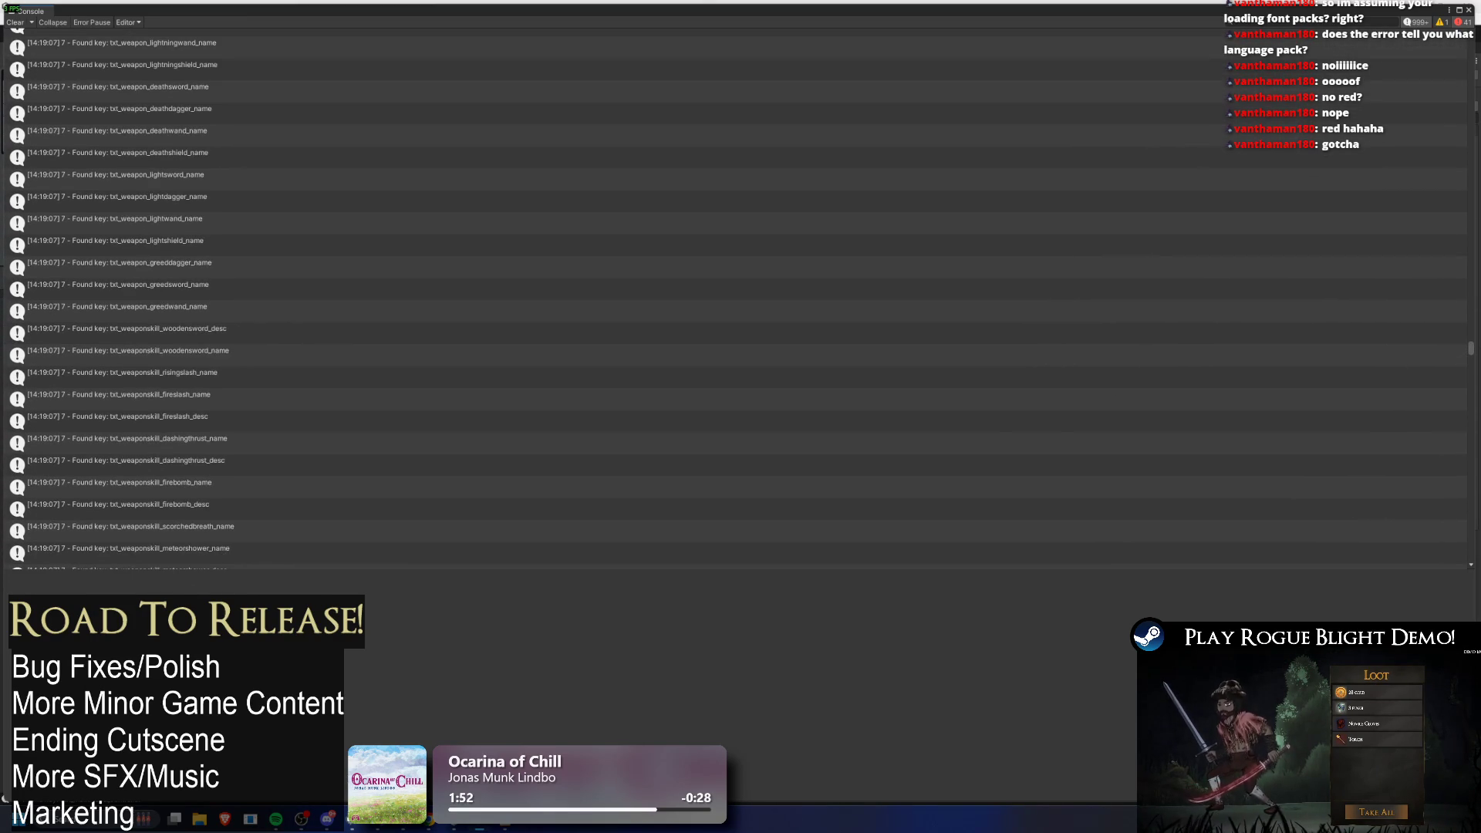
scroll(837, 337, down, 10)
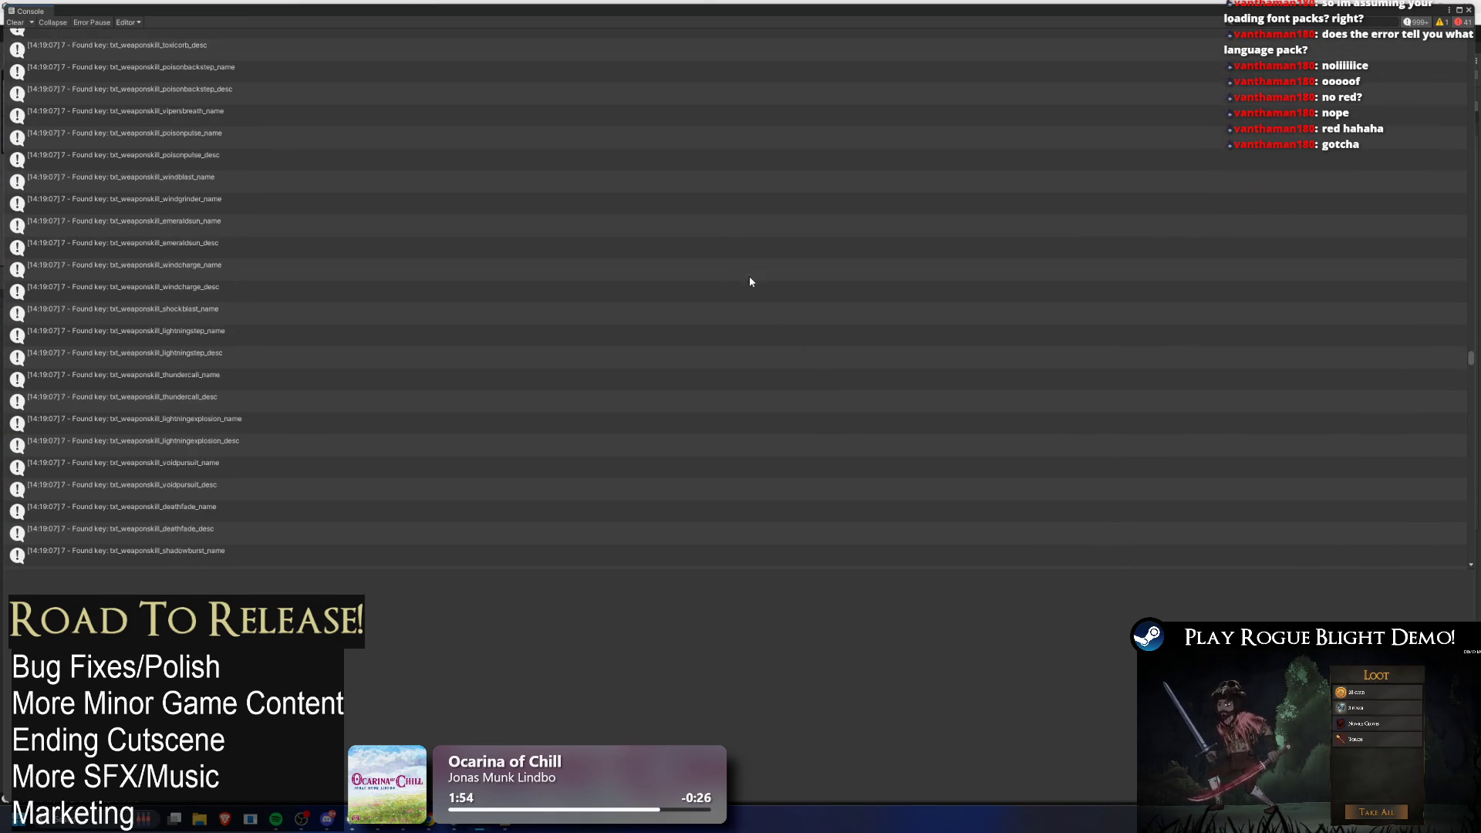
scroll(685, 274, down, 10)
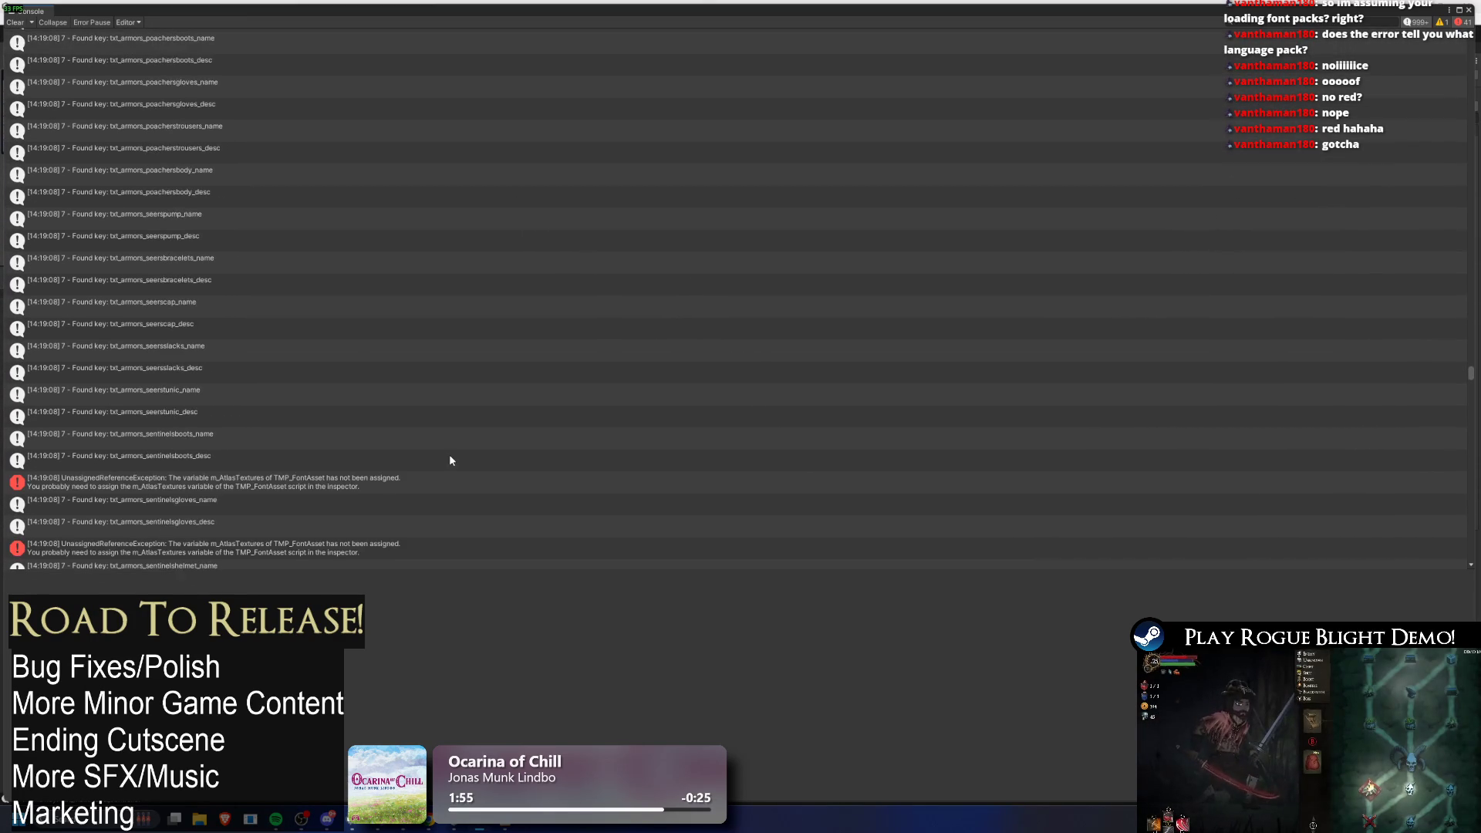
click(207, 344)
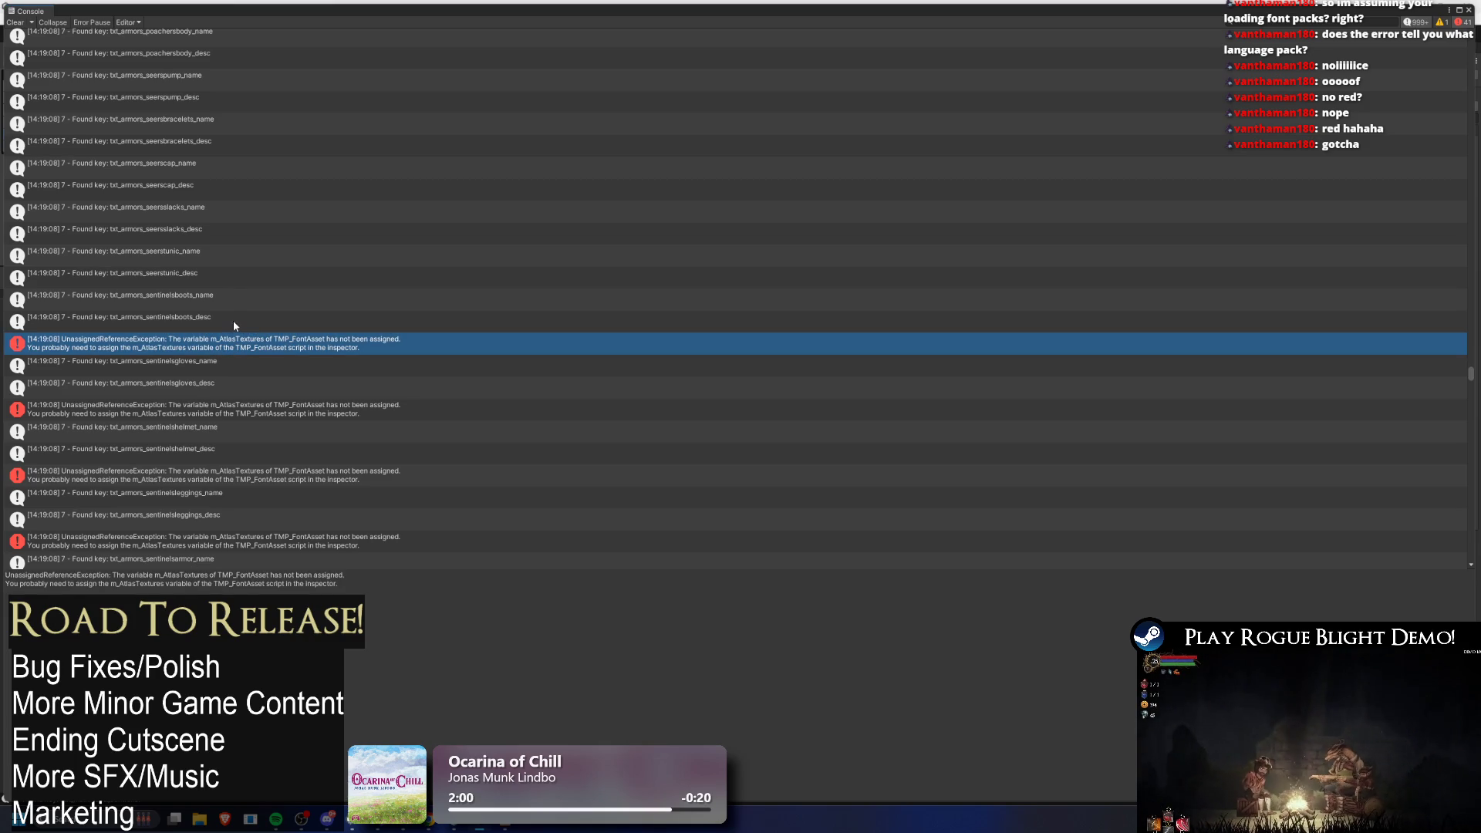
scroll(202, 391, down, 6)
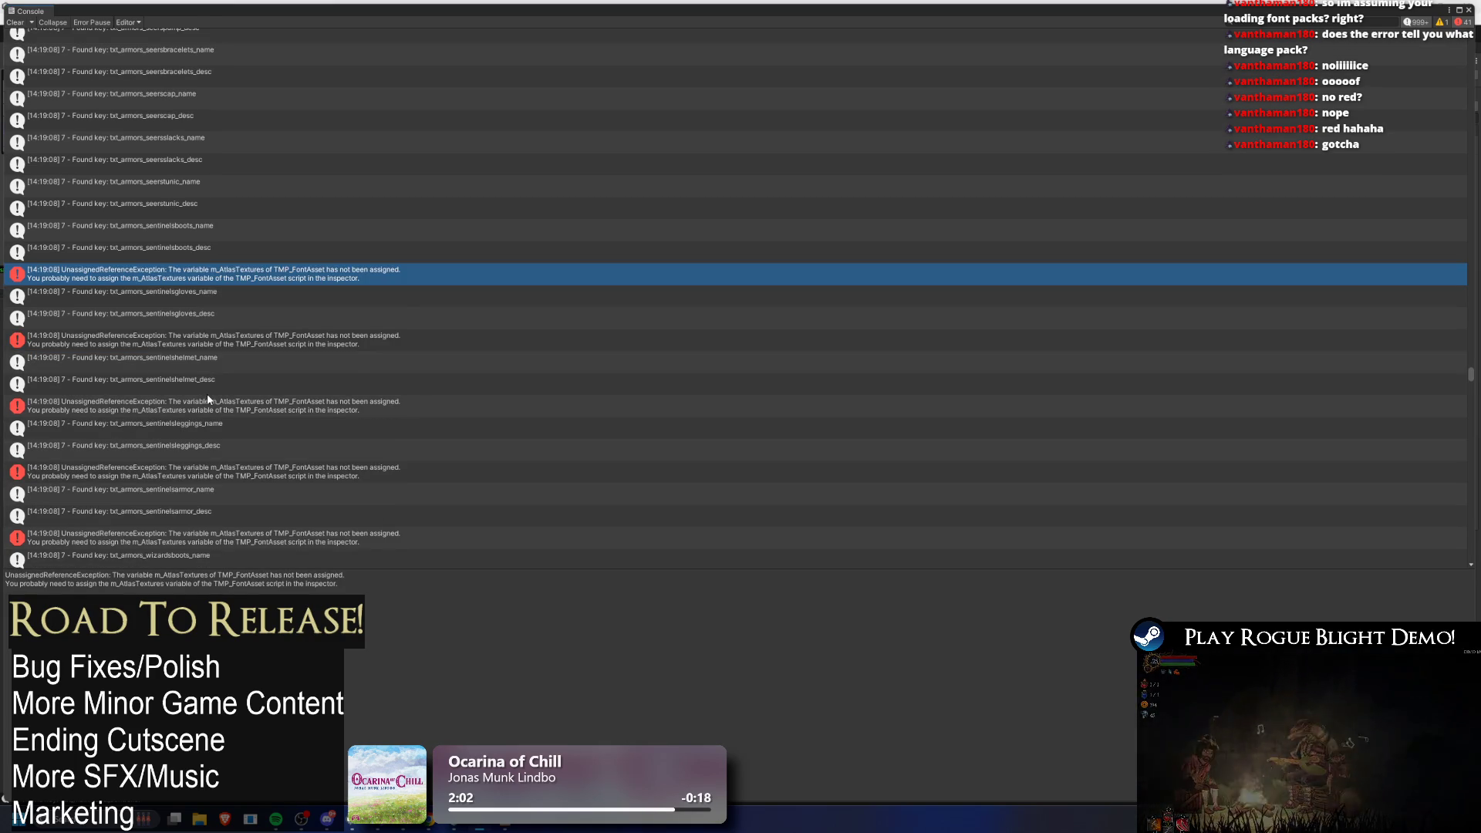
scroll(324, 312, up, 2)
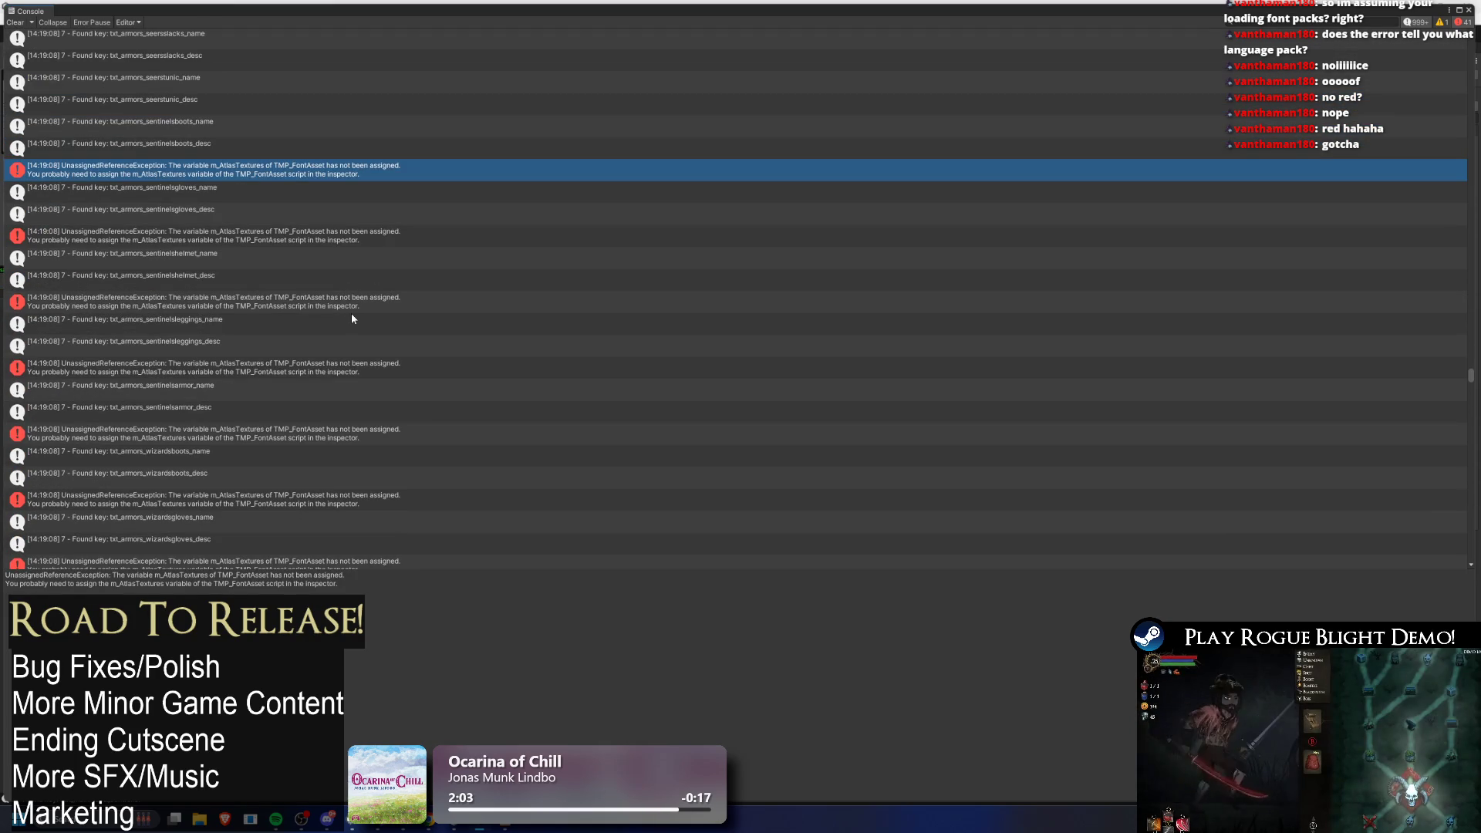
key(alt+Tab)
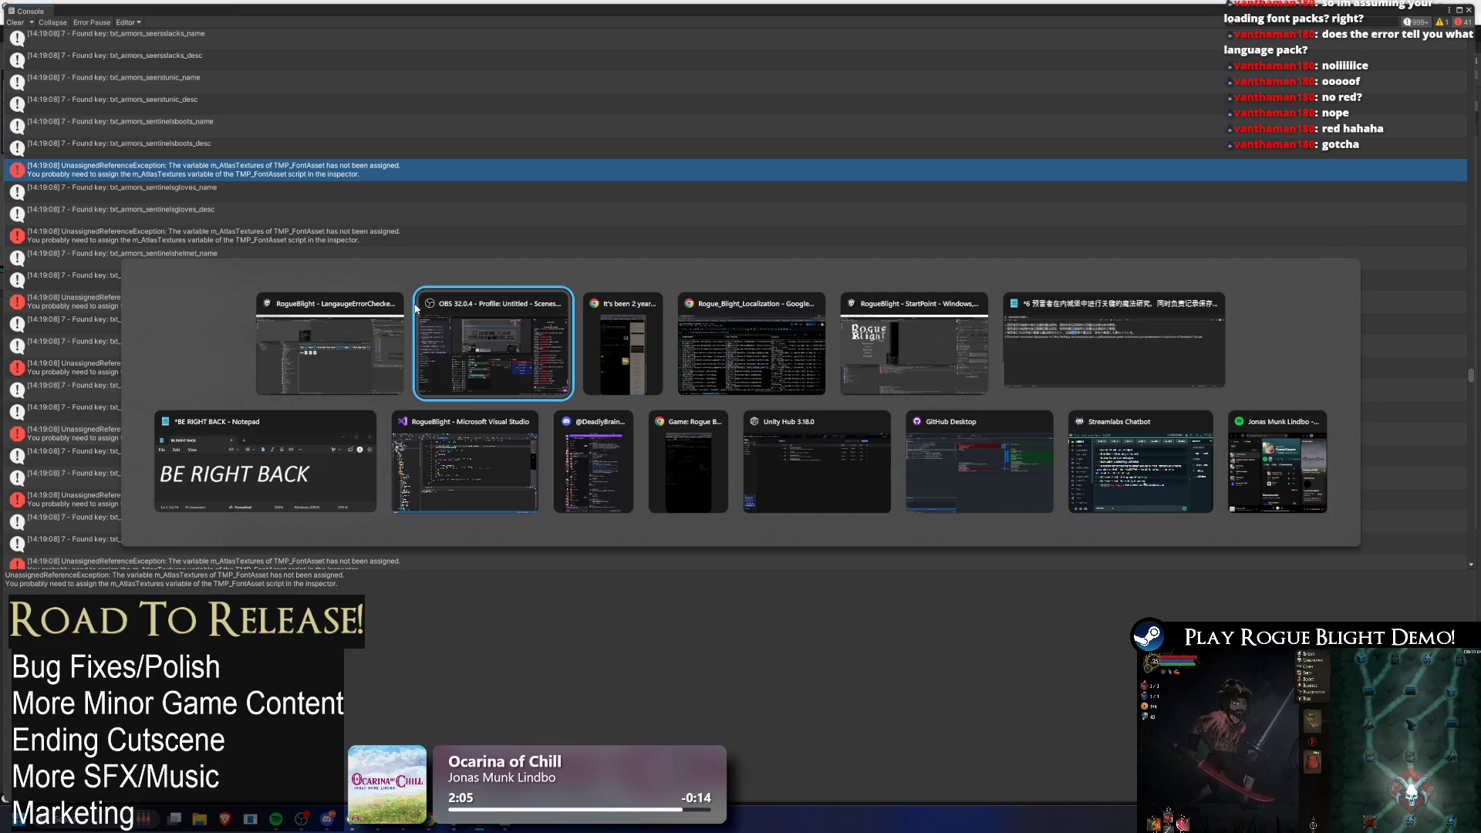
key(Tab)
key(Tab)
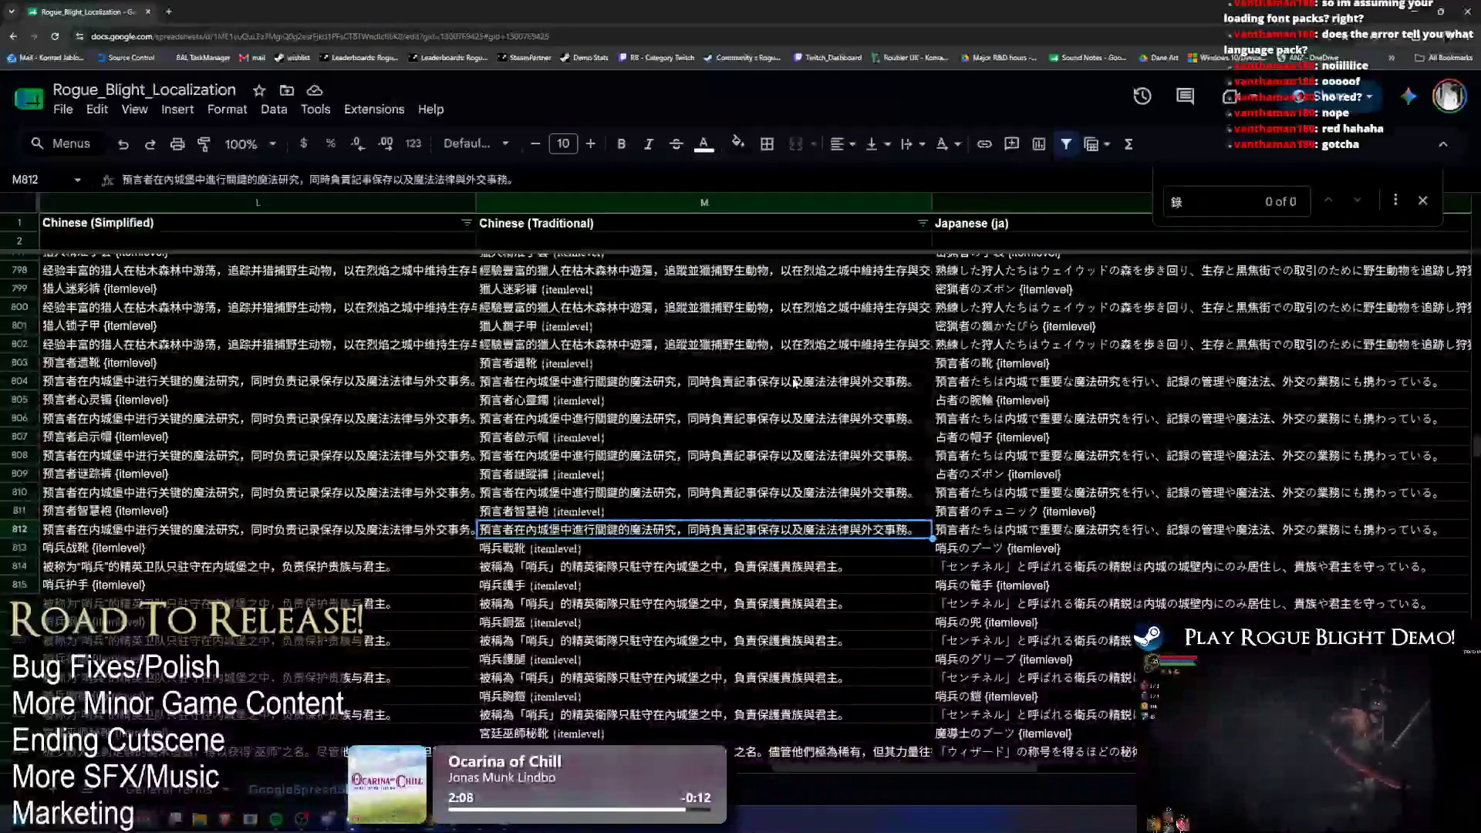
Step: Search 'Senti' and move from E814 across the row to cell L814
key(ctrl+f)
text(Senti)
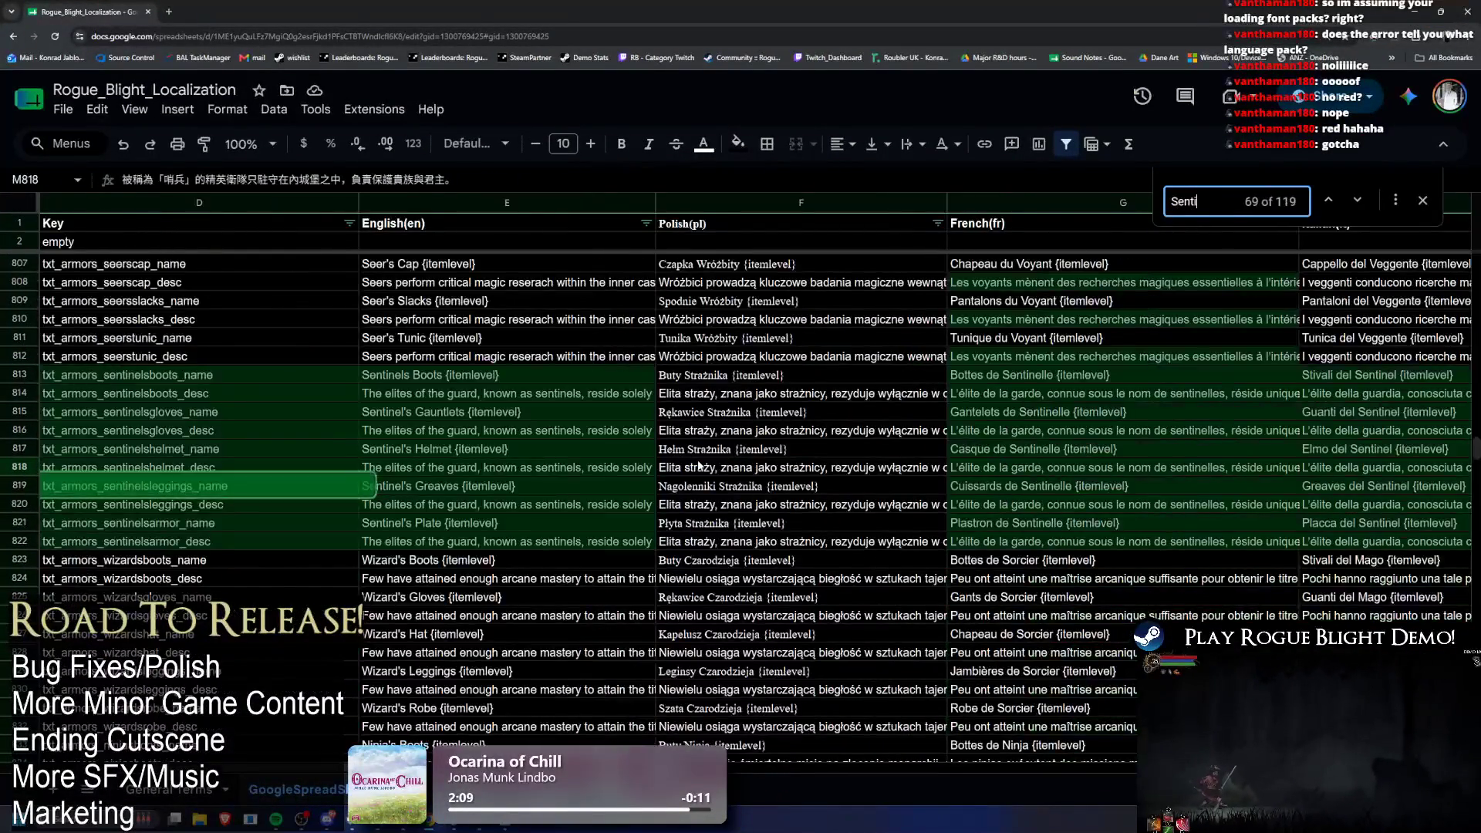
click(442, 394)
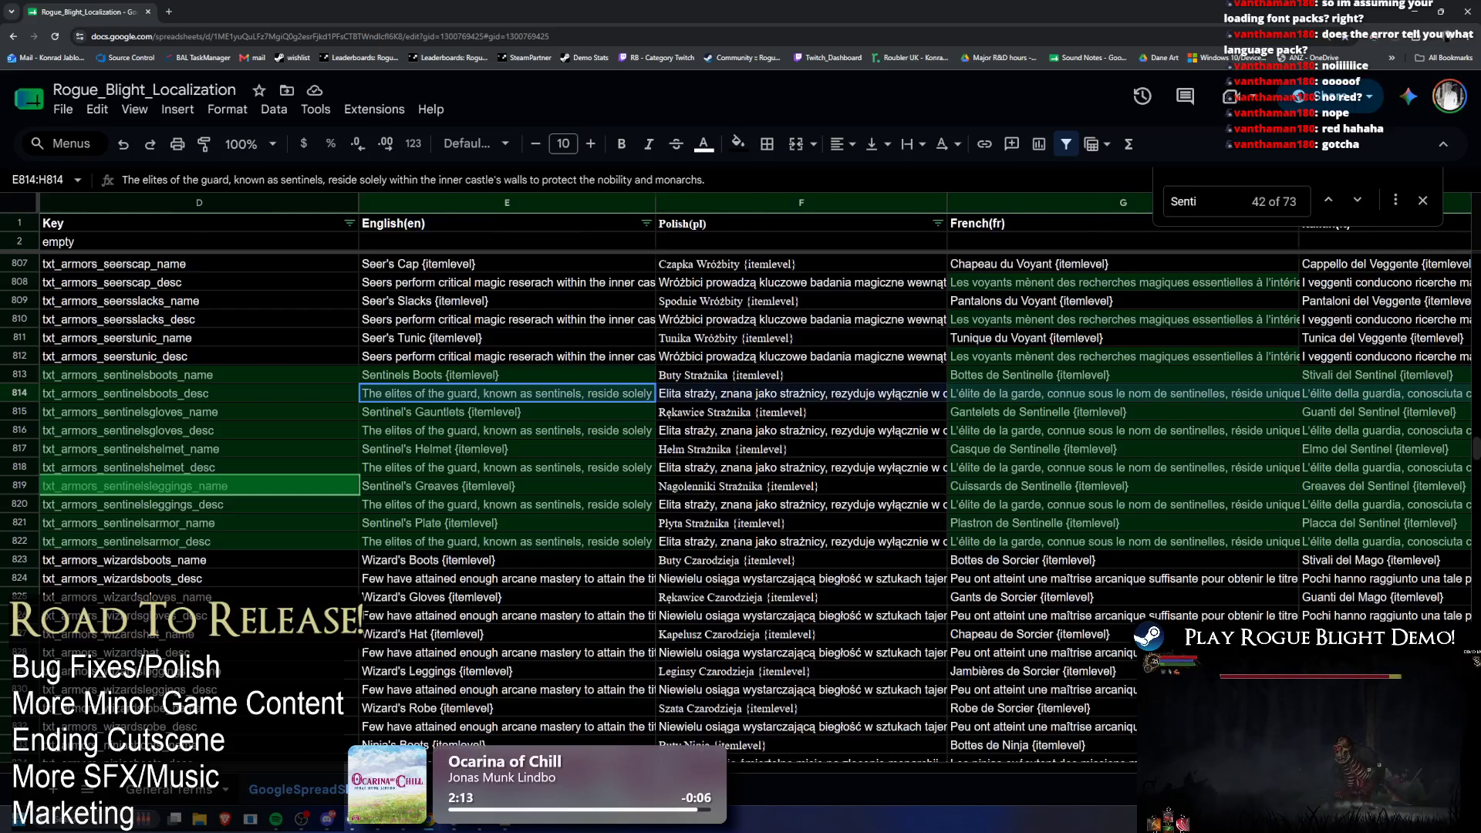
key(shift+Right)
key(shift+Right)
key(shift+Right)
key(shift+Right)
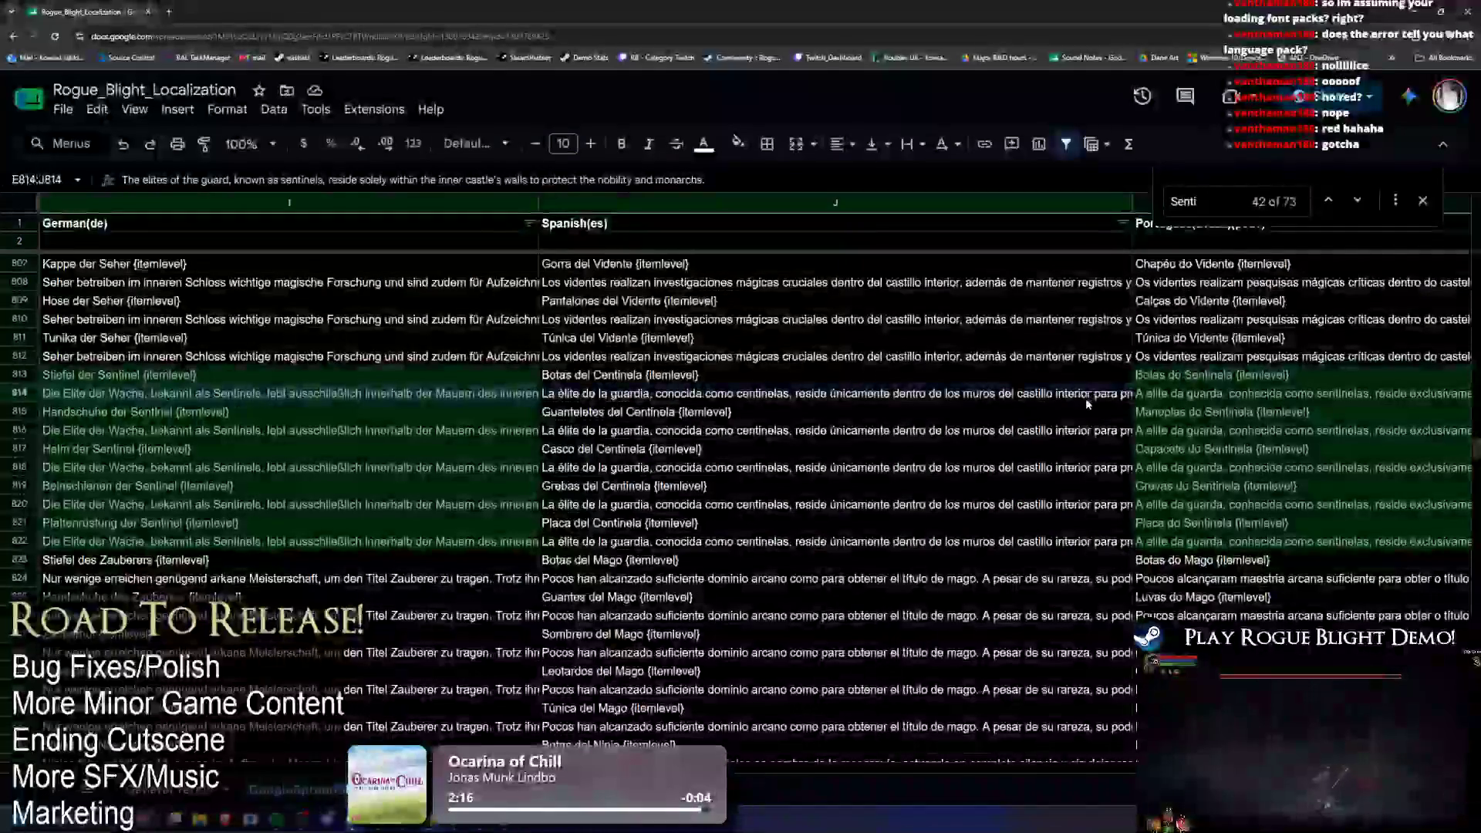
scroll(1402, 405, right, 5)
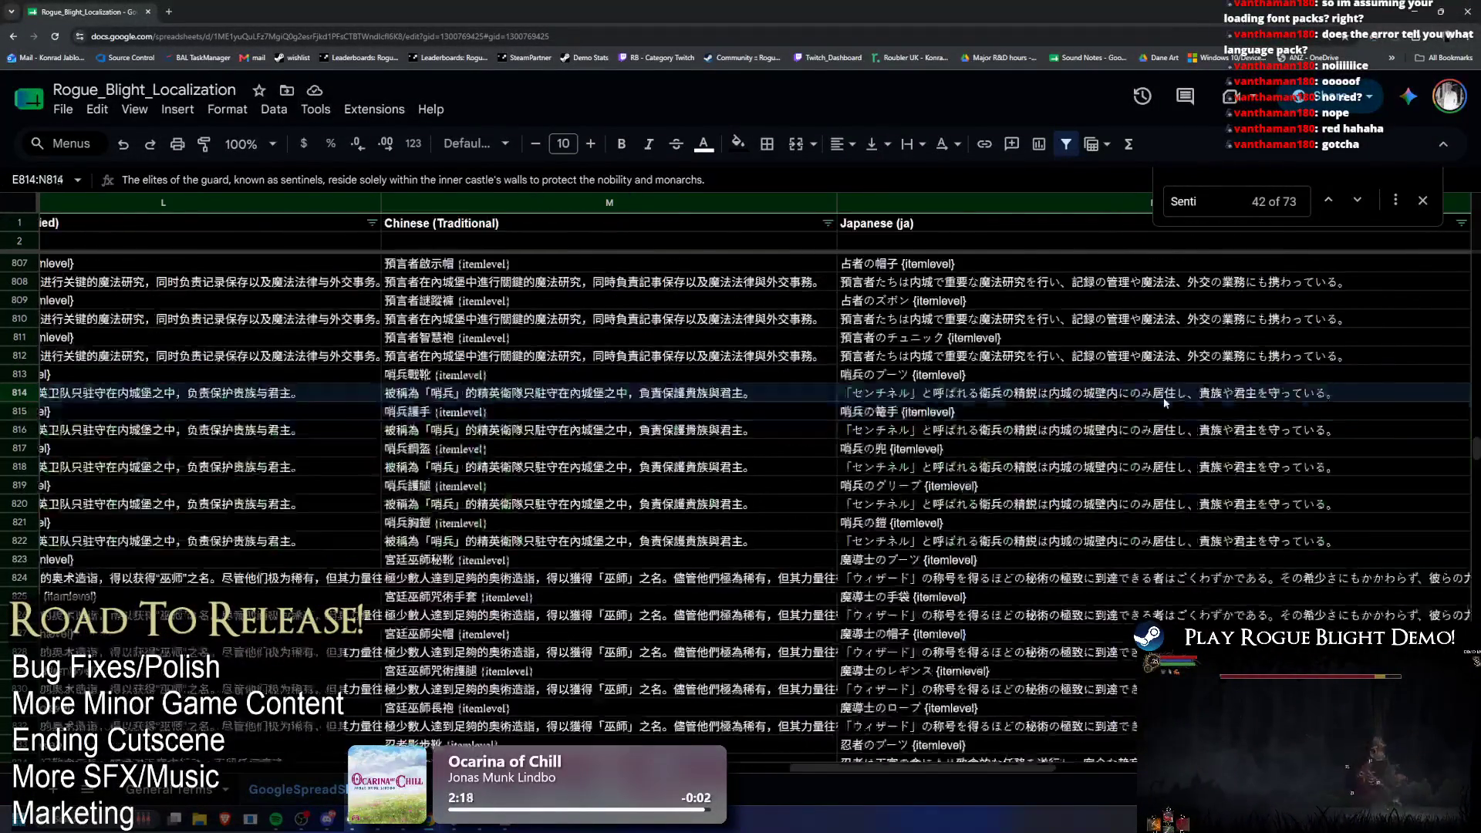
scroll(502, 400, left, 3)
drag(696, 394, 275, 391)
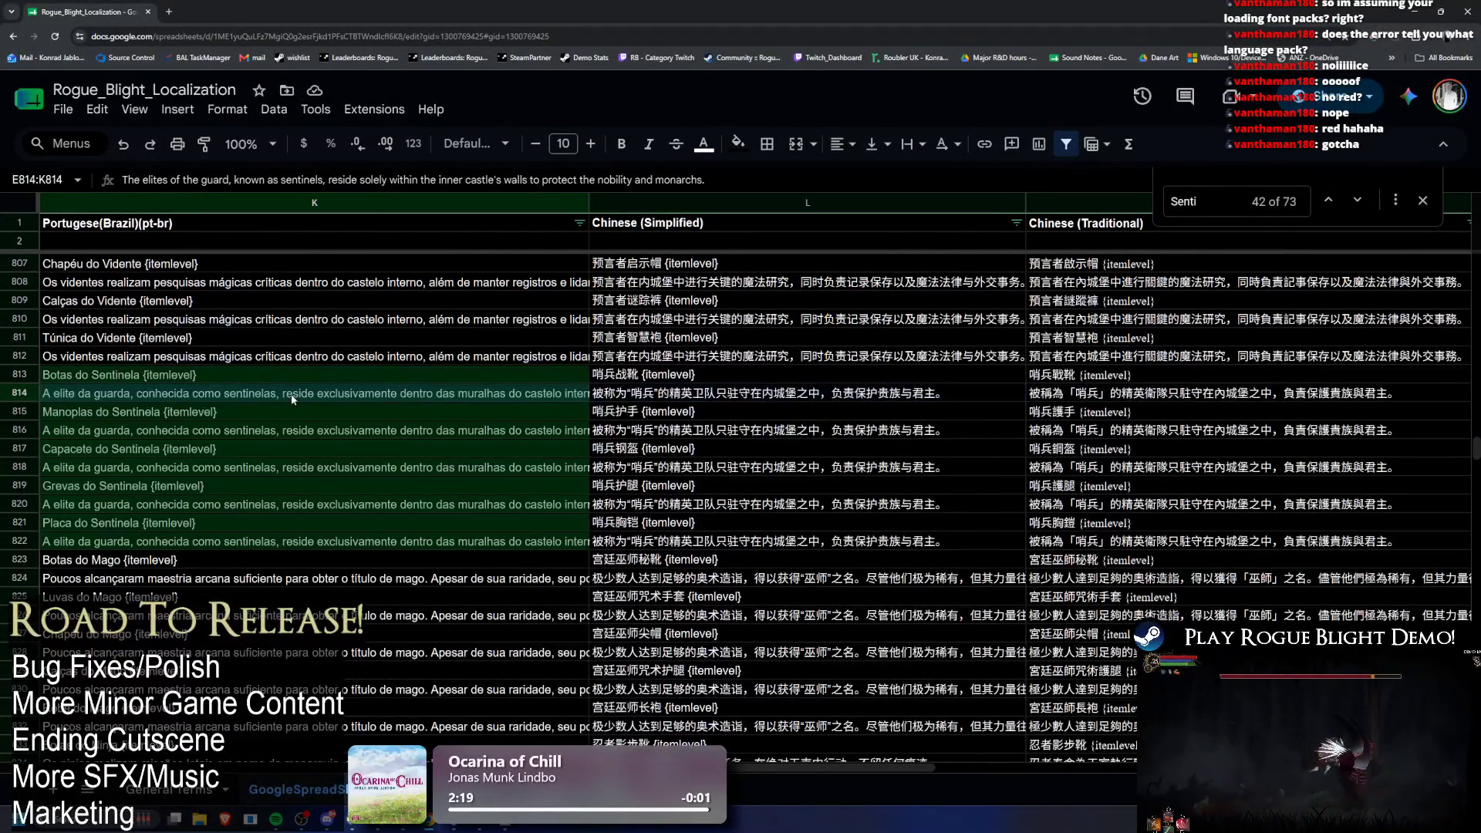
drag(440, 399, 771, 397)
click(833, 401)
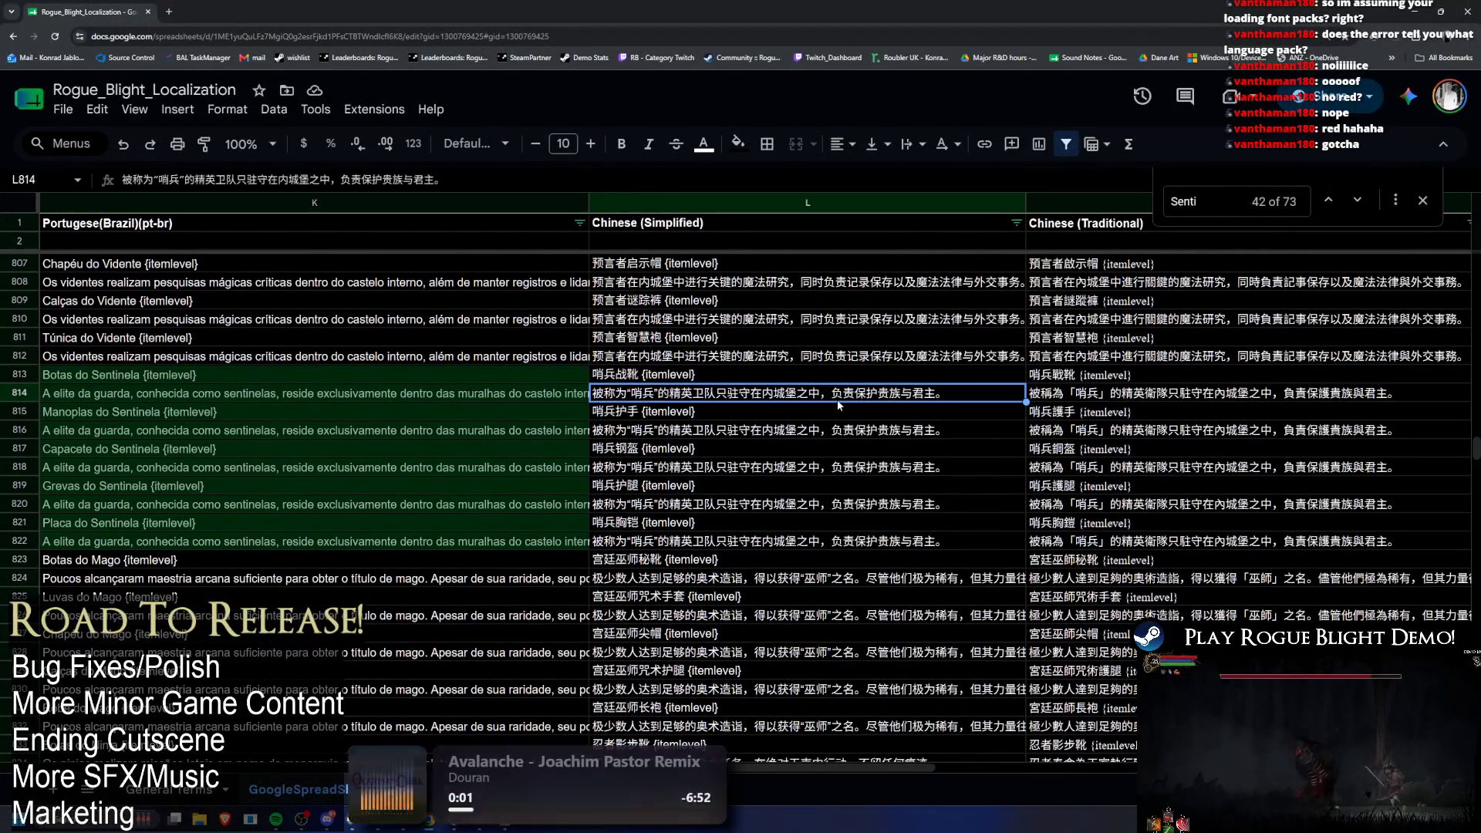
Step: Search the sheet for the character 之 copied from L814
double_click(978, 400)
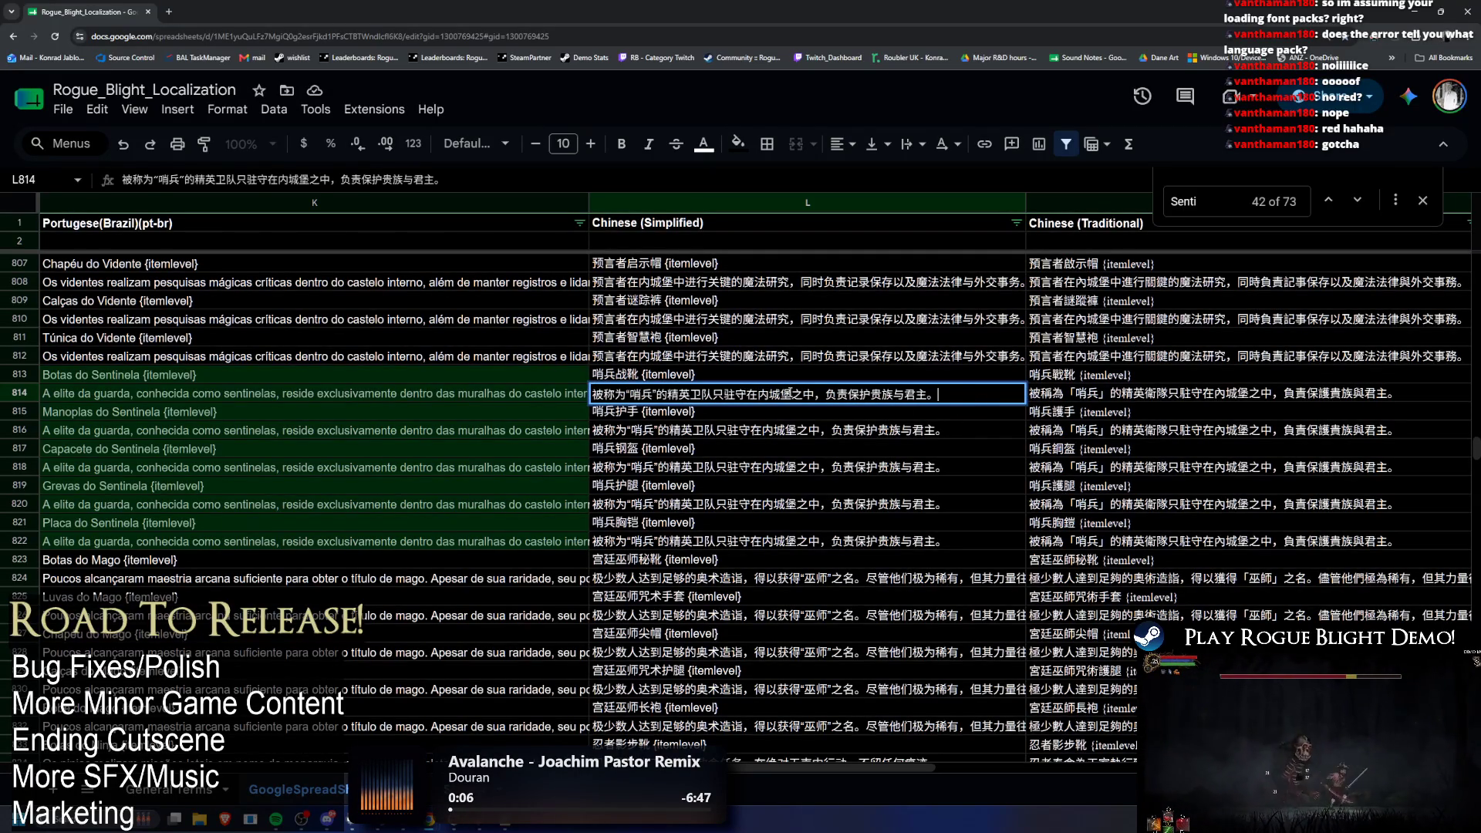
key(ctrl+c)
key(ctrl+f)
key(ctrl+v)
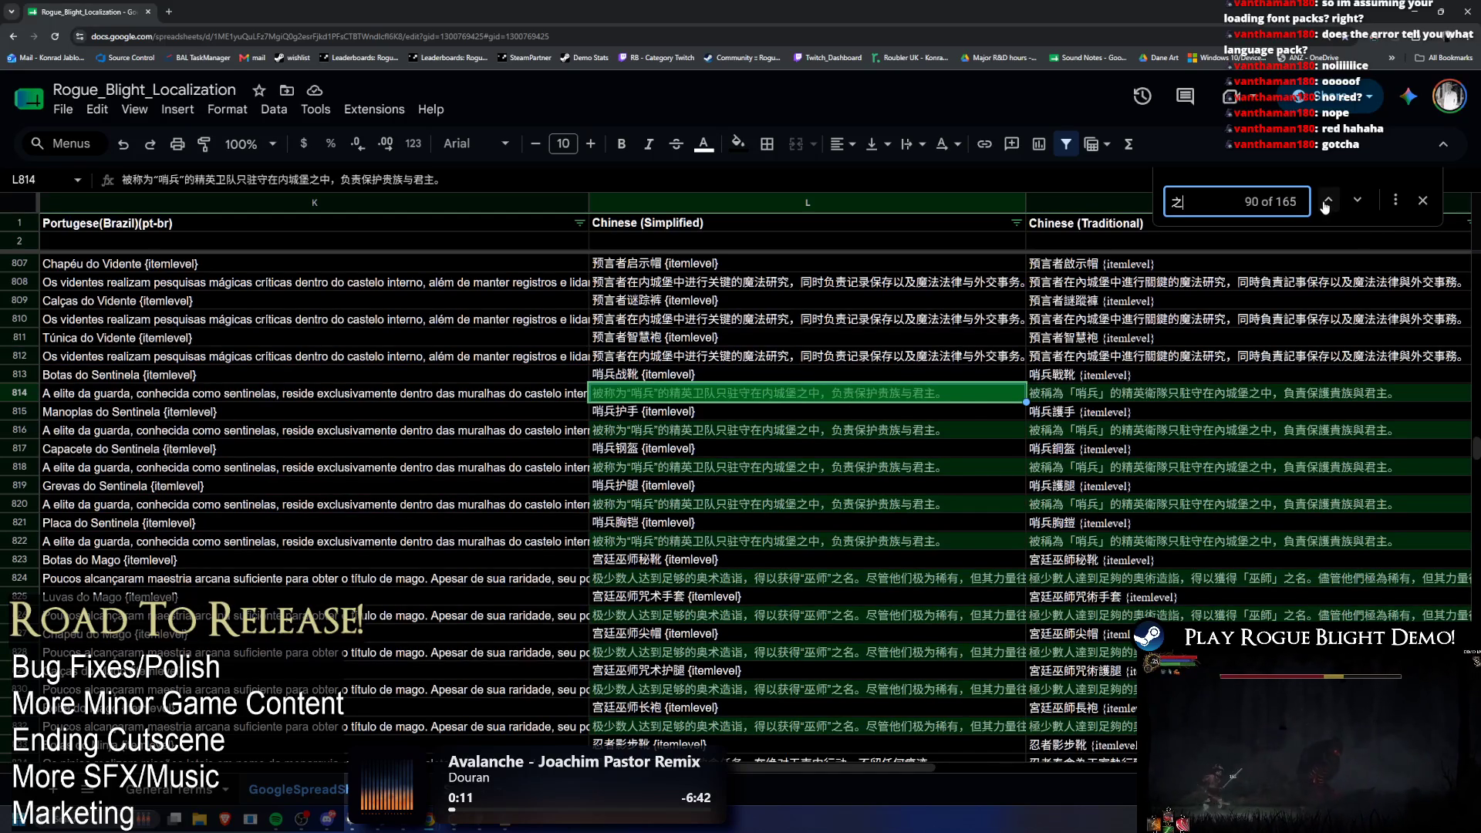
key(ctrl+f)
Step: Search the sheet for the character 被 copied from L814
double_click(581, 494)
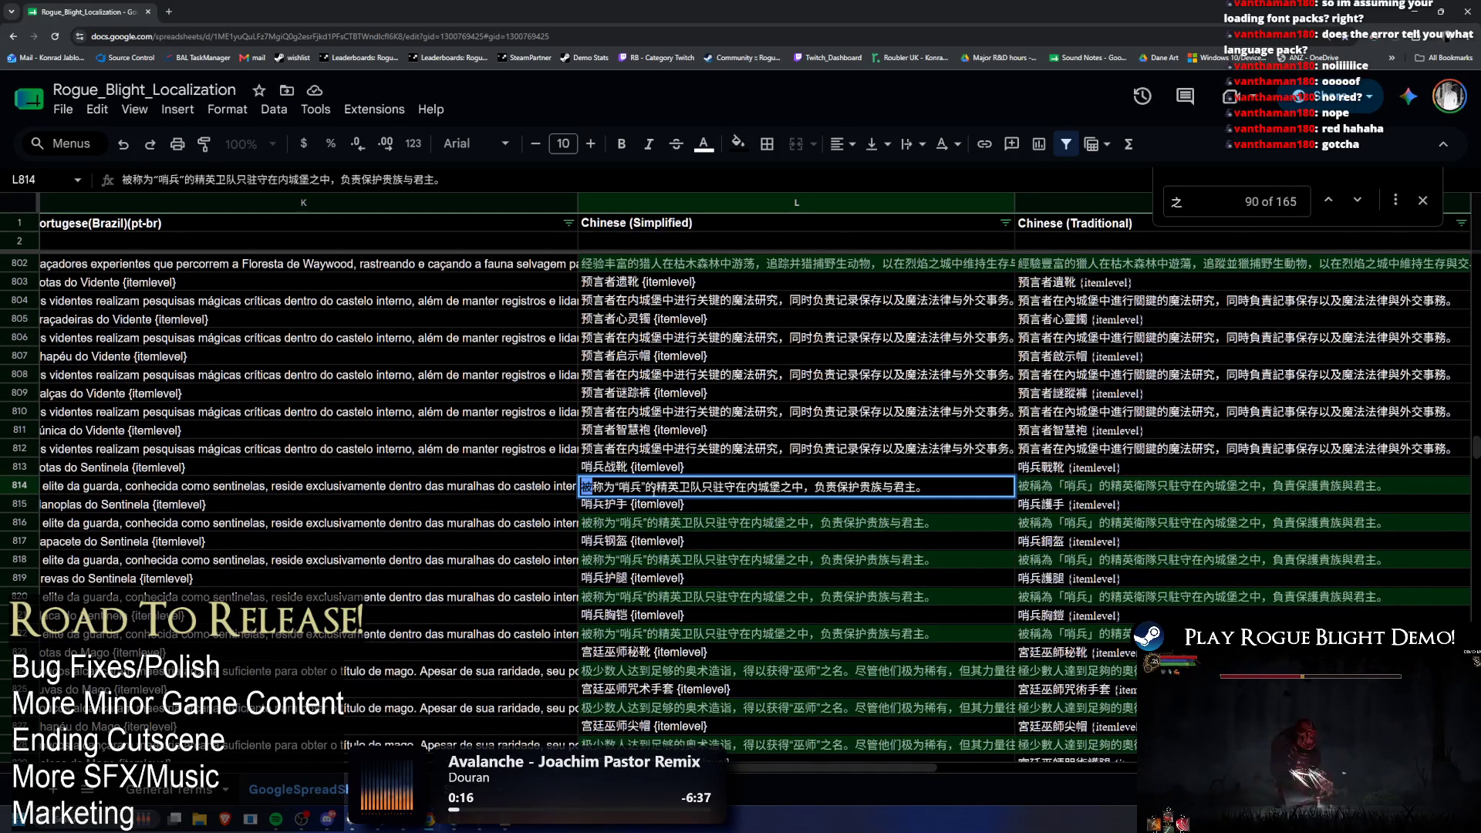
key(Escape)
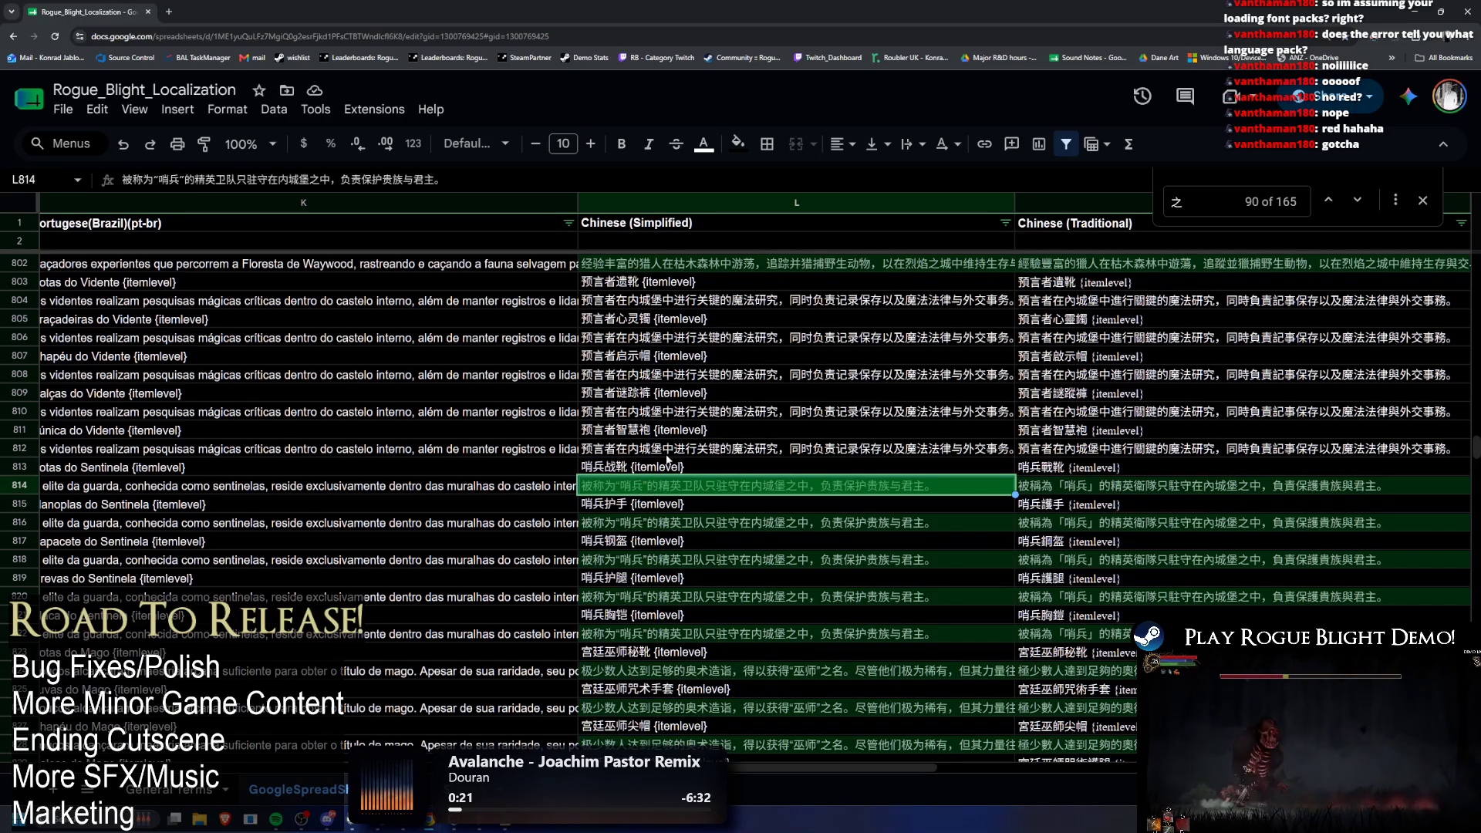
double_click(602, 486)
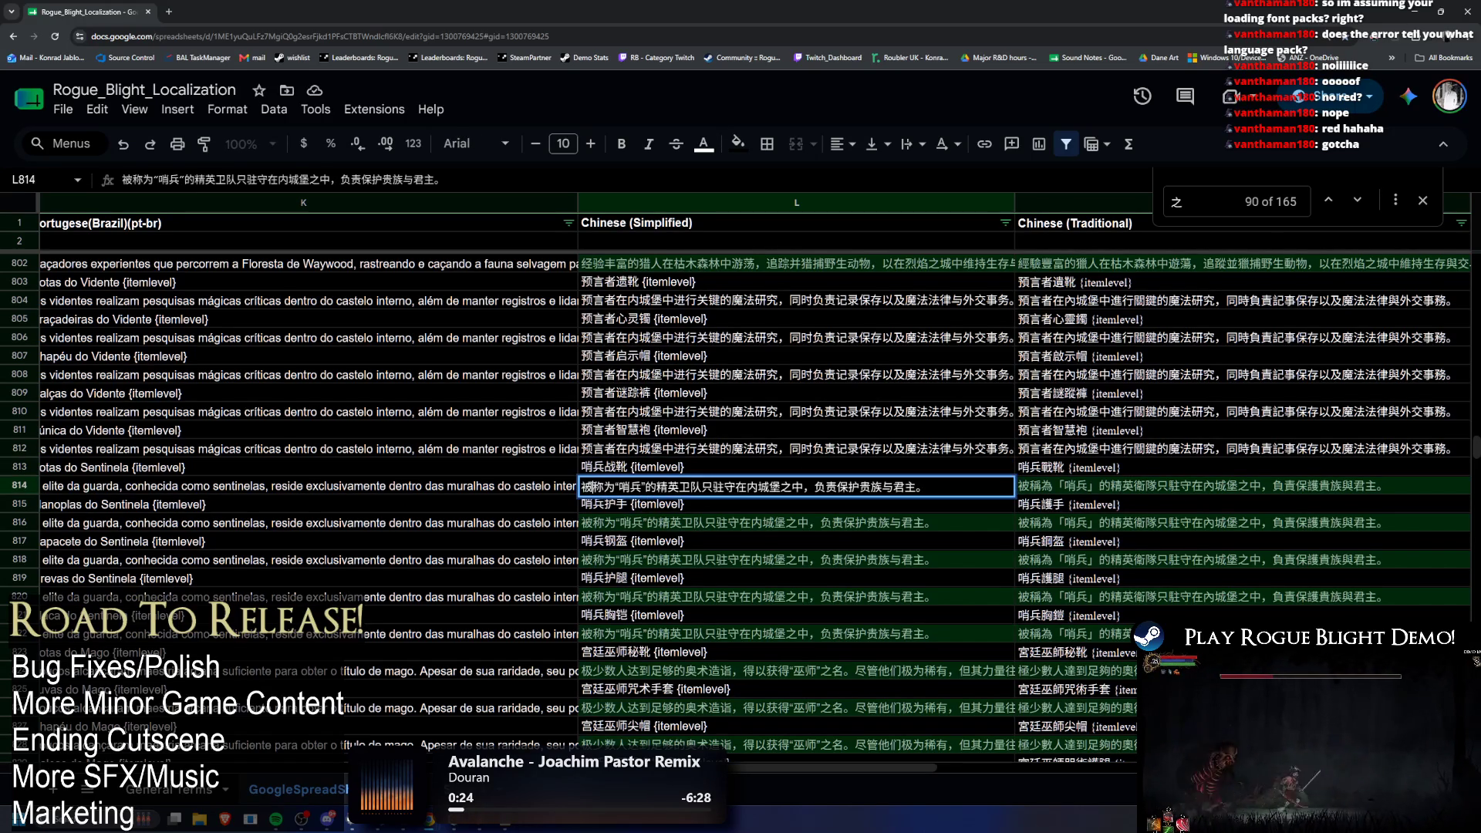
key(ctrl+c)
key(ctrl+f)
key(ctrl+v)
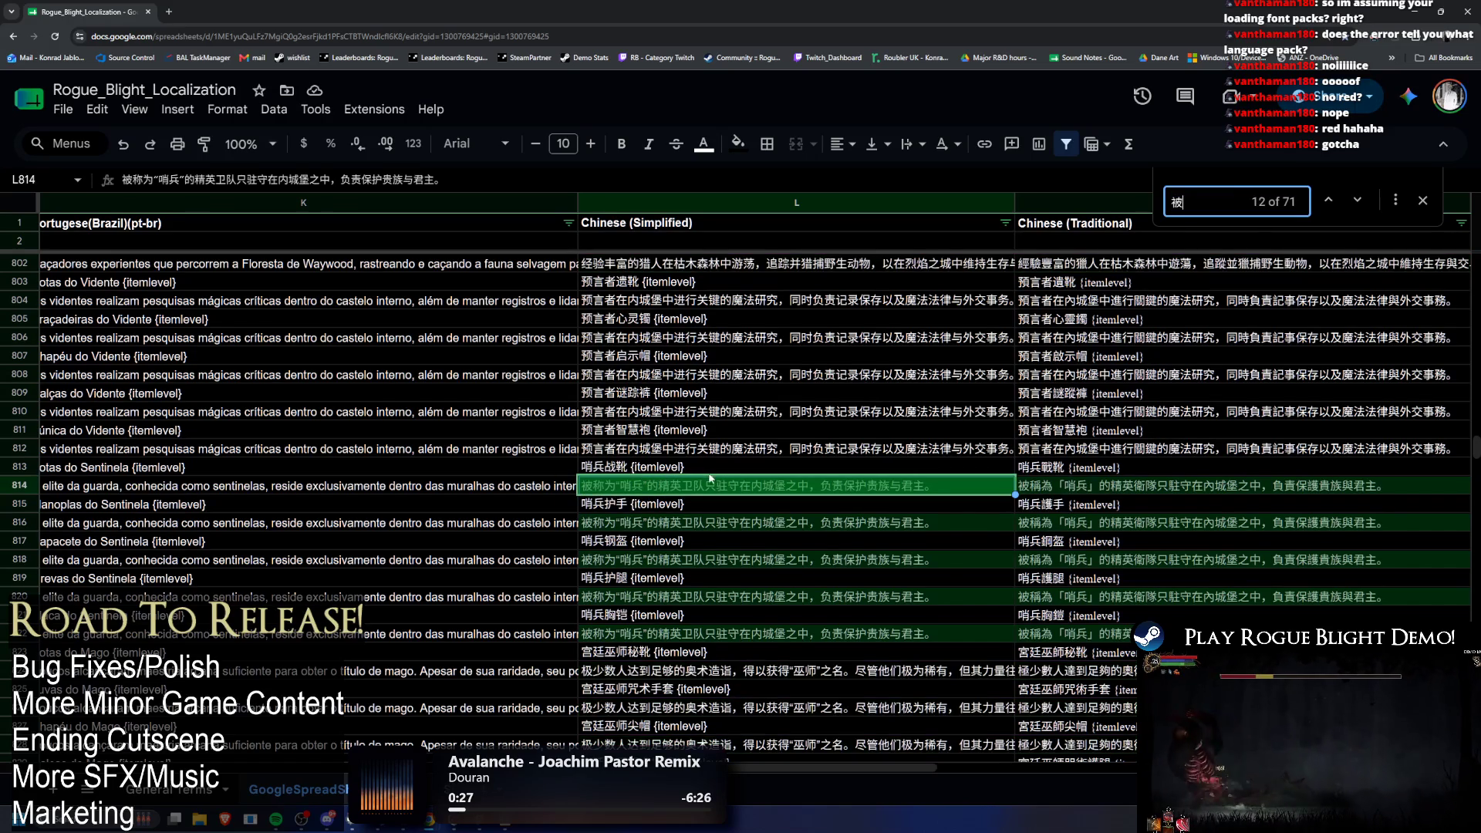
Step: Search the sheet for the character 称 from L814
double_click(621, 492)
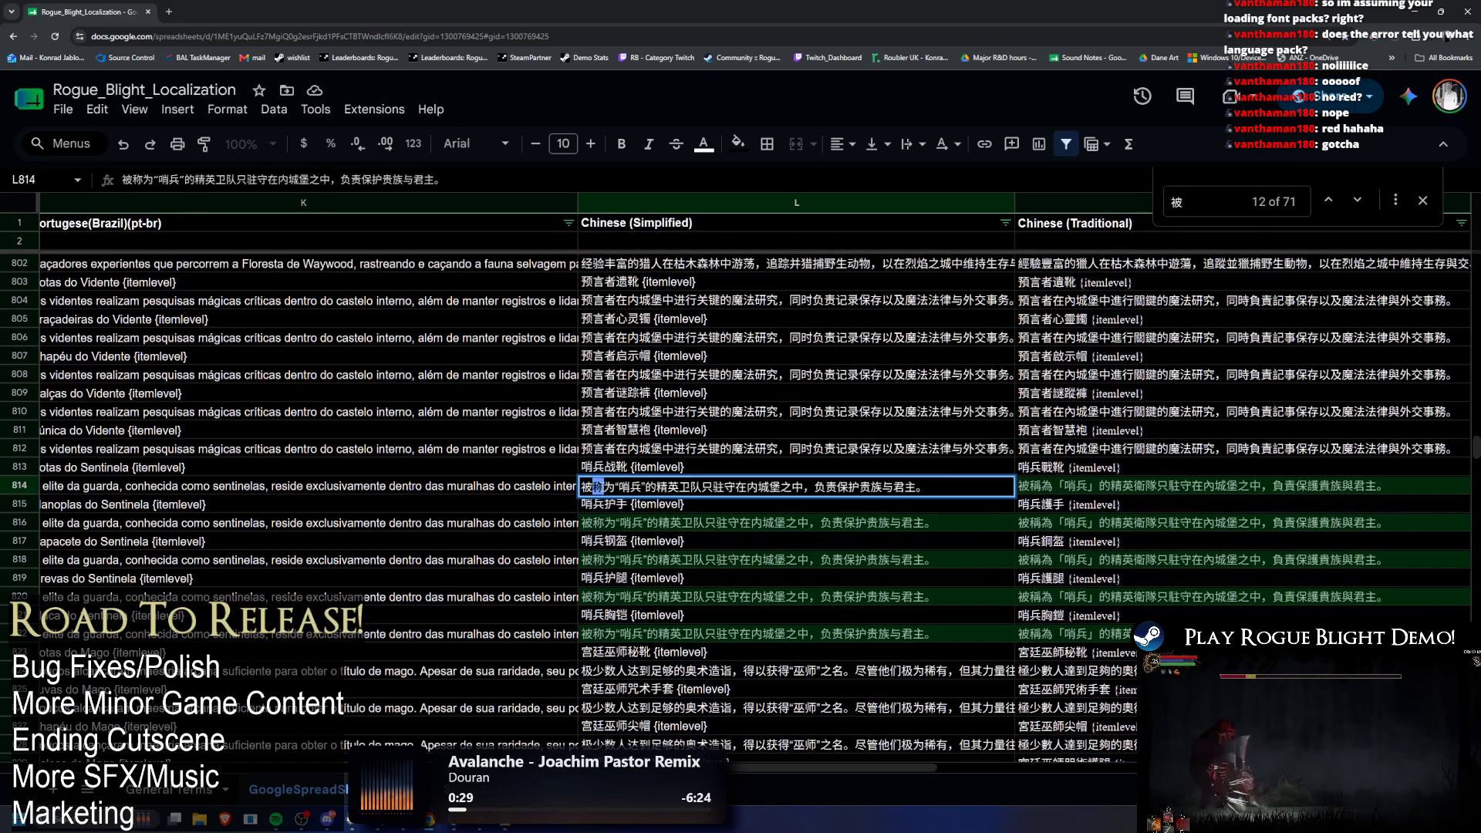
key(ctrl+c)
key(ctrl+f)
key(ctrl+v)
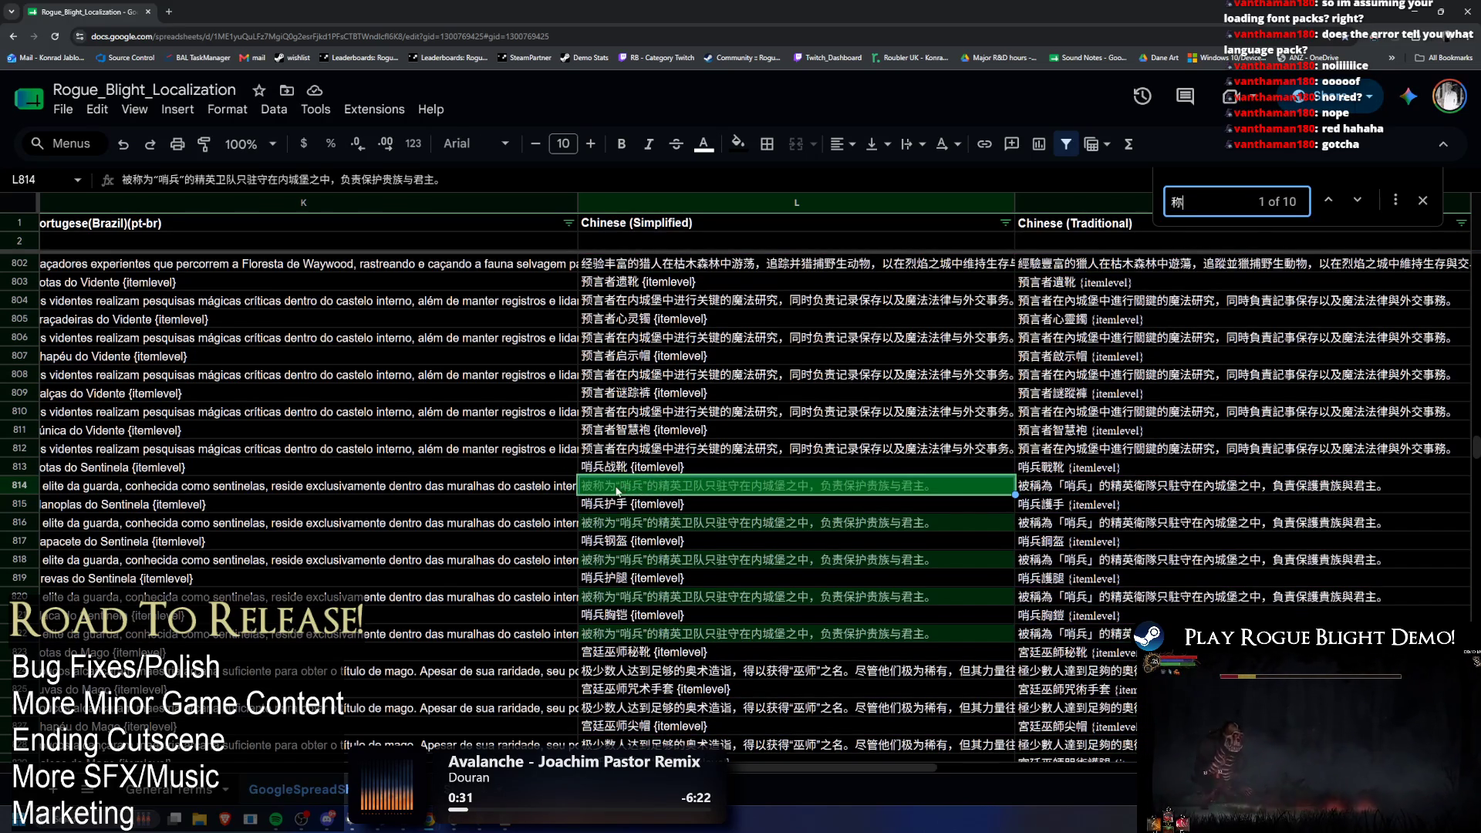
double_click(619, 491)
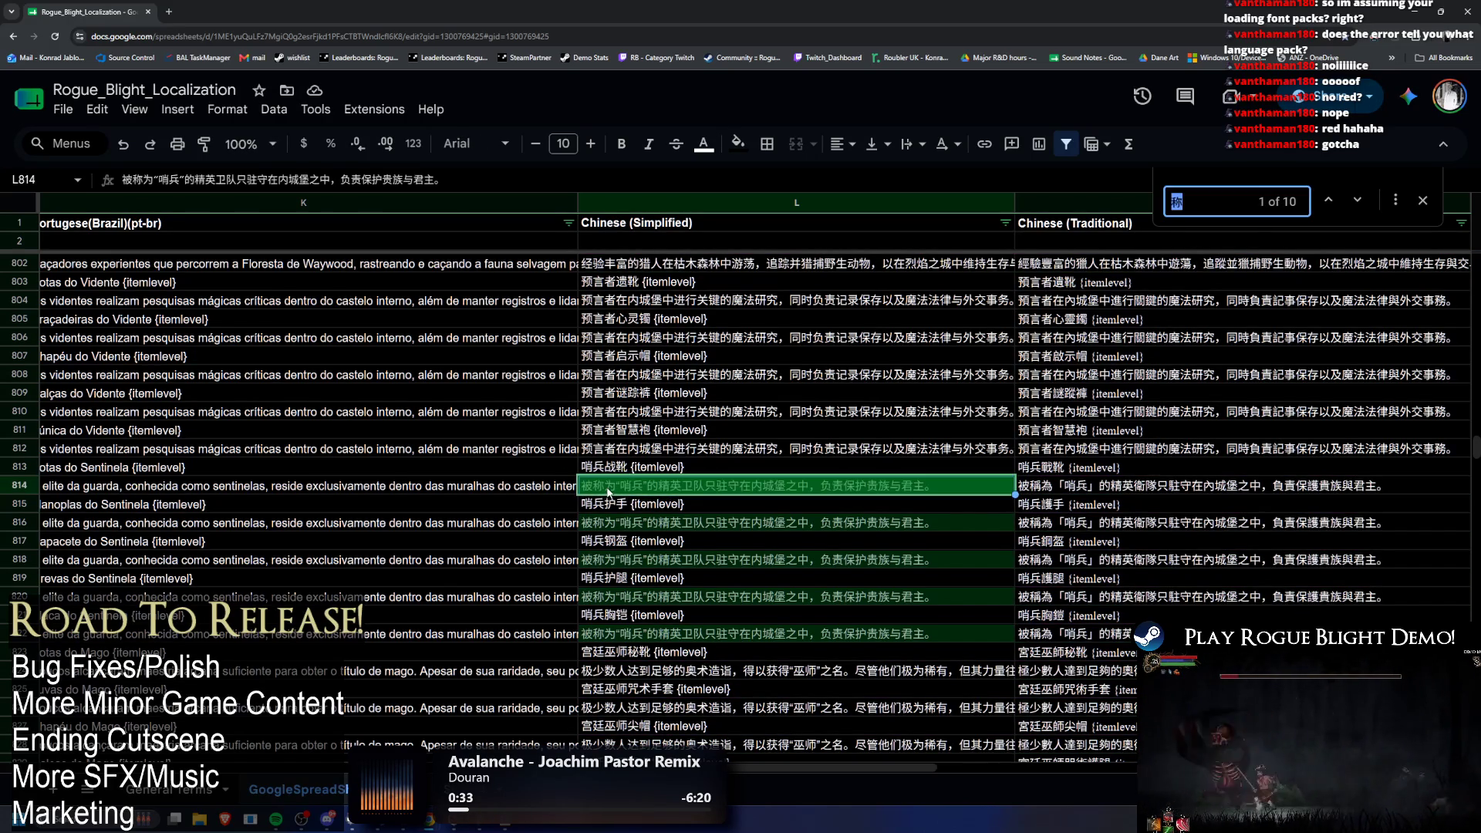
key(ctrl+a)
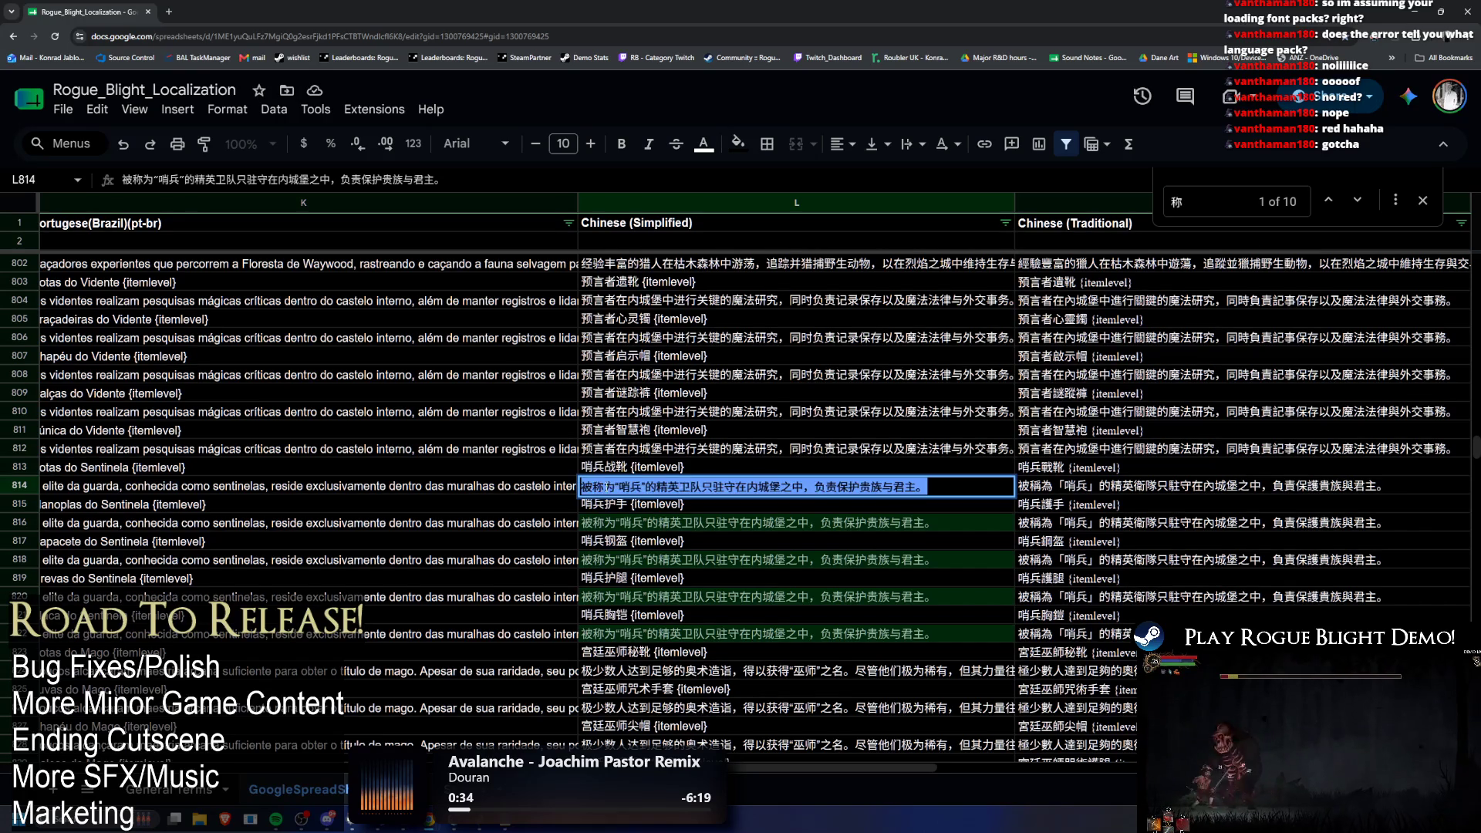
double_click(599, 486)
key(ctrl+f)
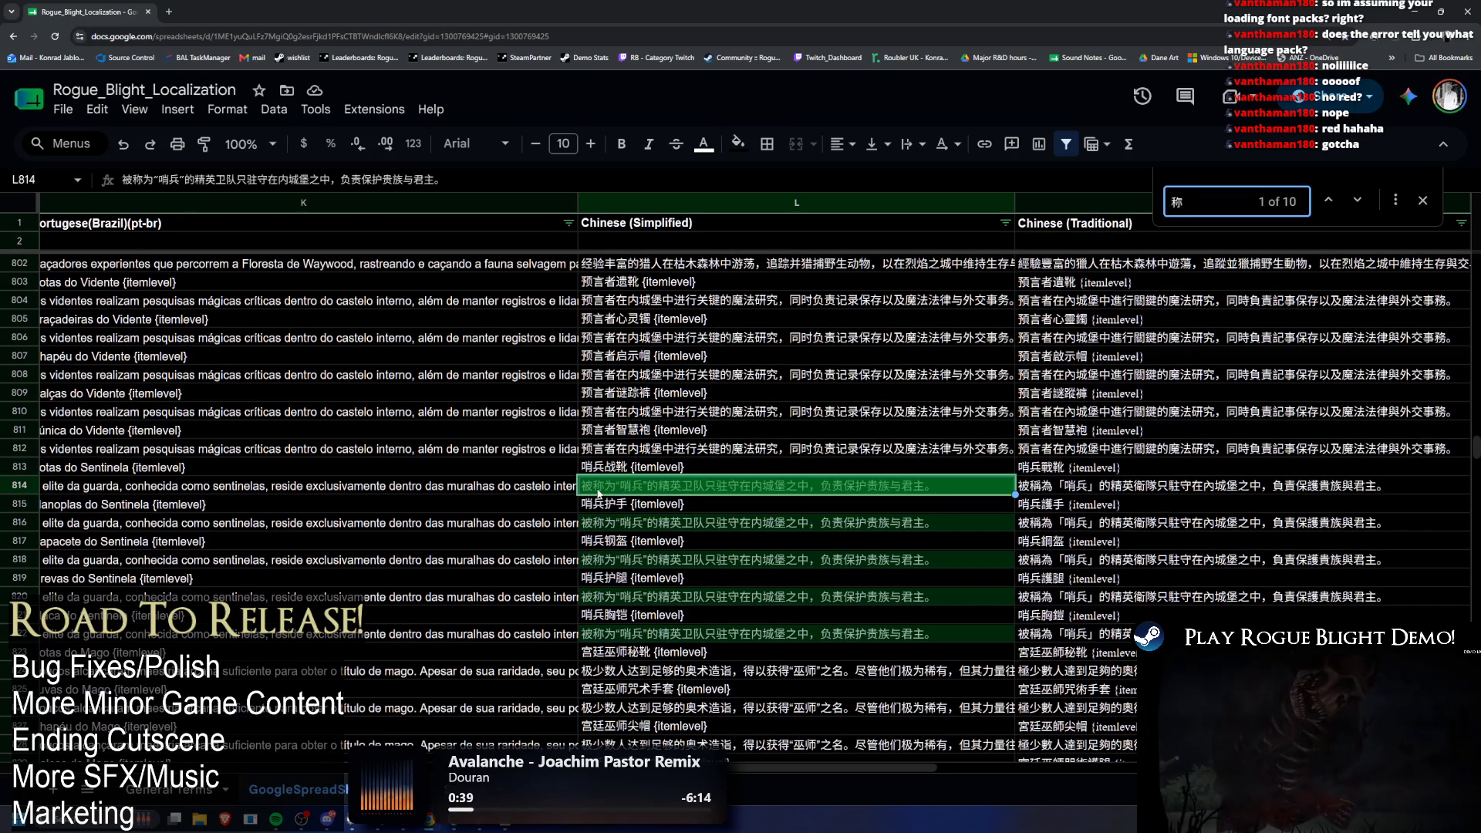
Step: Delete the leading 被 from L814's text
double_click(609, 487)
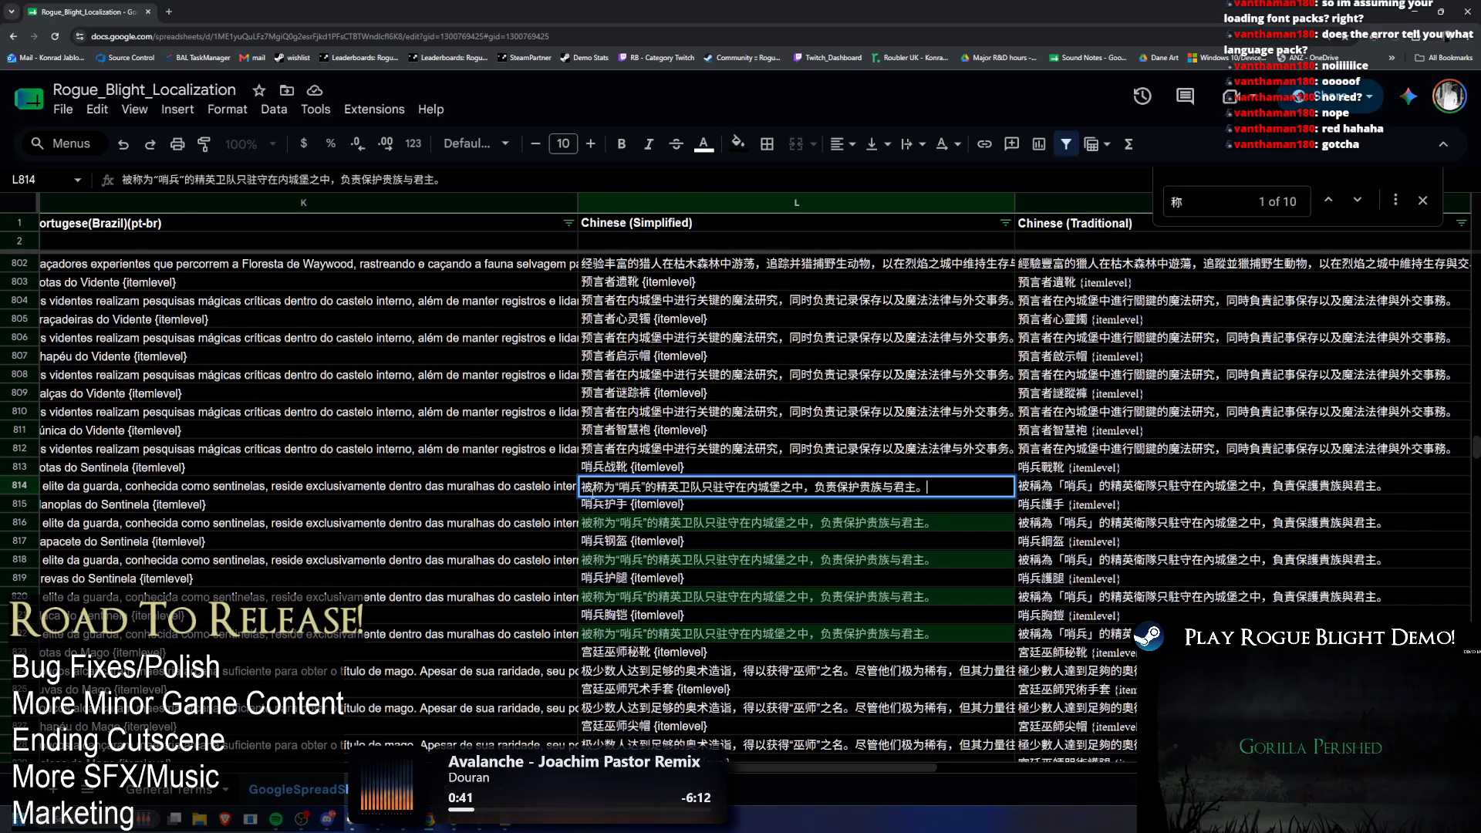
key(Home)
key(Delete)
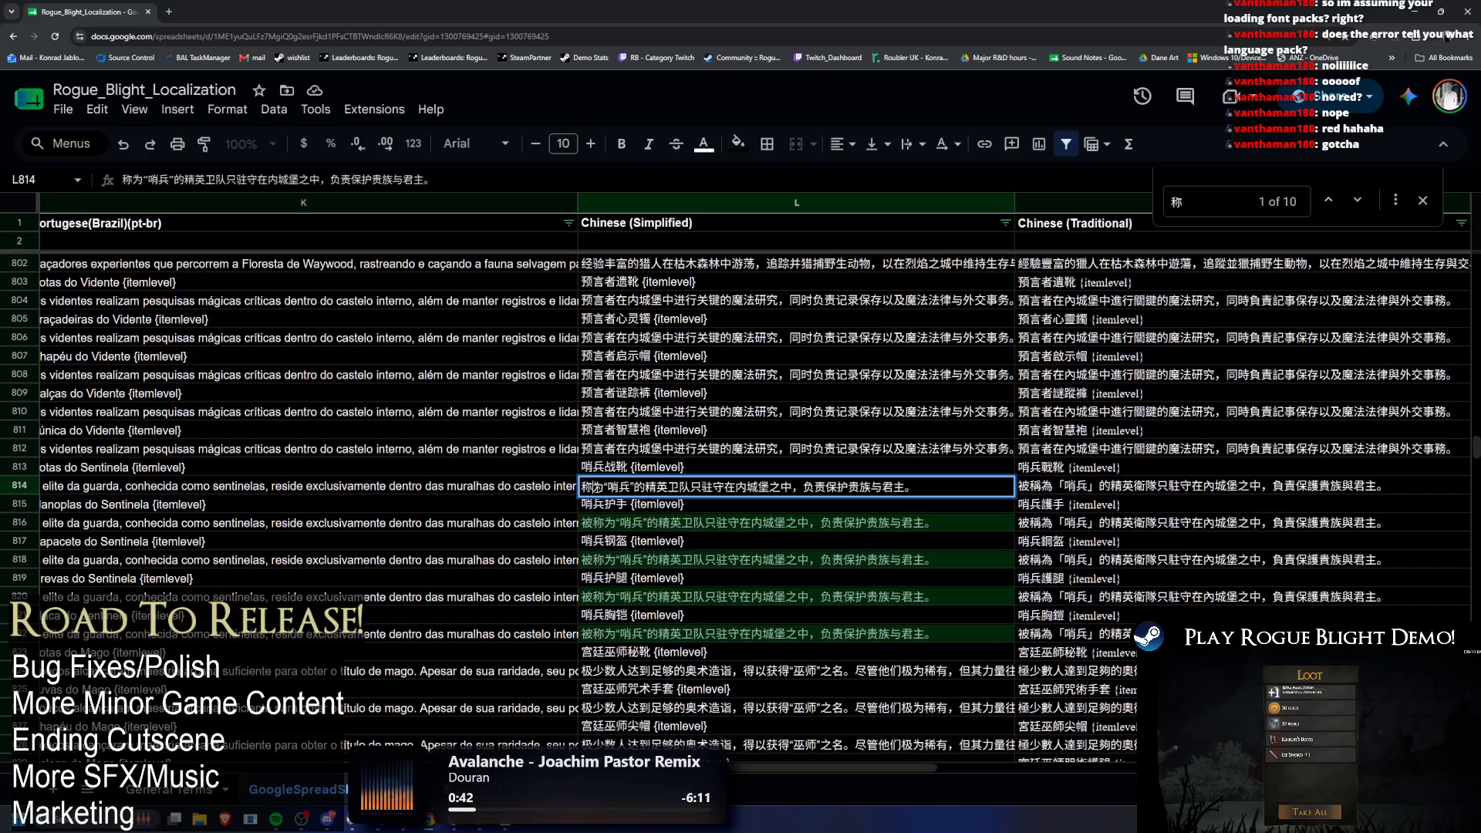
key(ctrl+c)
Step: Search for 为 and step through matches to row 814
key(ctrl+f)
key(ctrl+v)
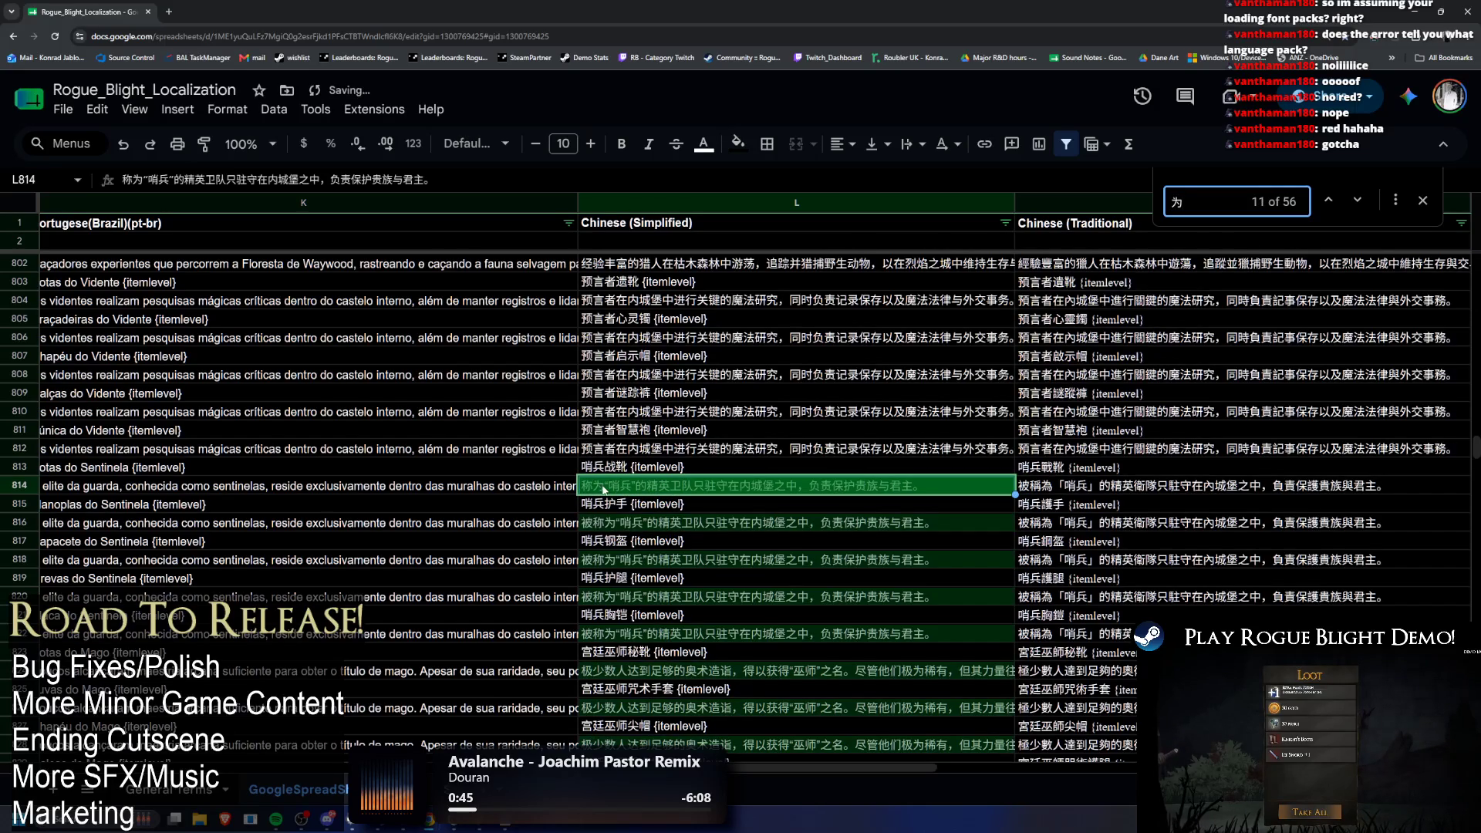
double_click(604, 489)
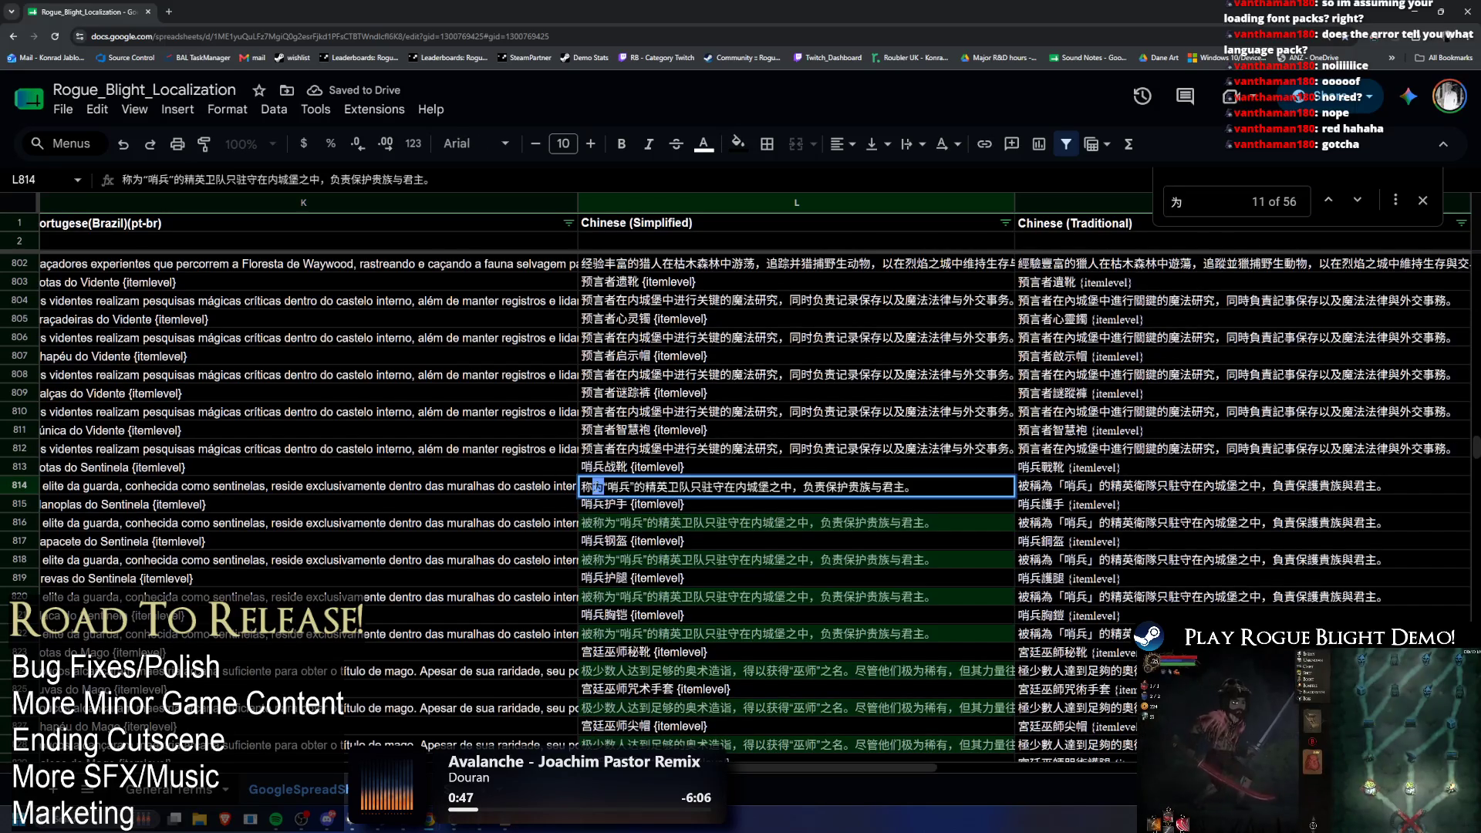
click(1353, 200)
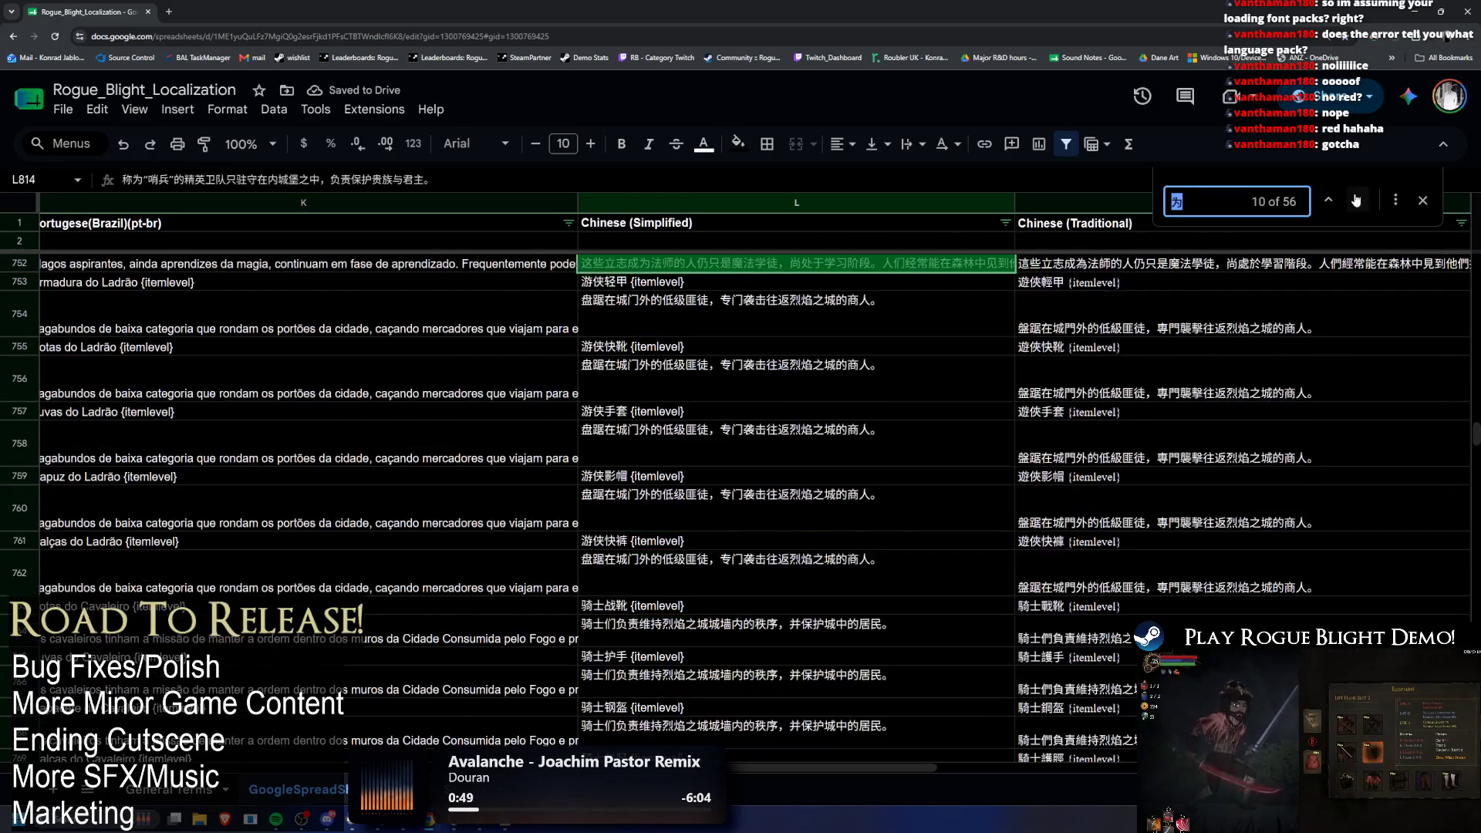
click(1353, 201)
double_click(602, 523)
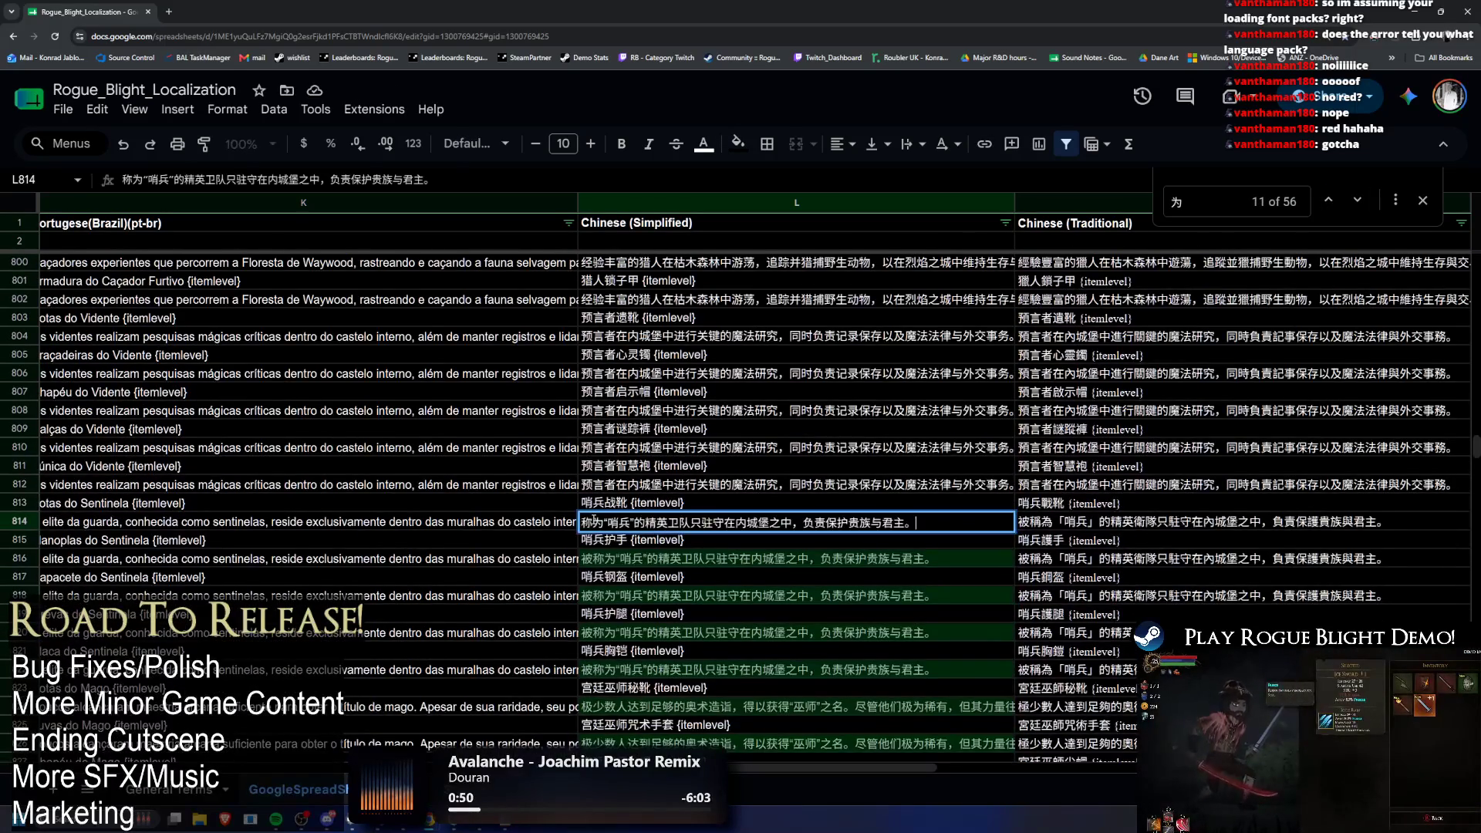
Step: Search the sheet for 称 and delete 为, 哨 and 兵 from cell L814
key(ctrl+f)
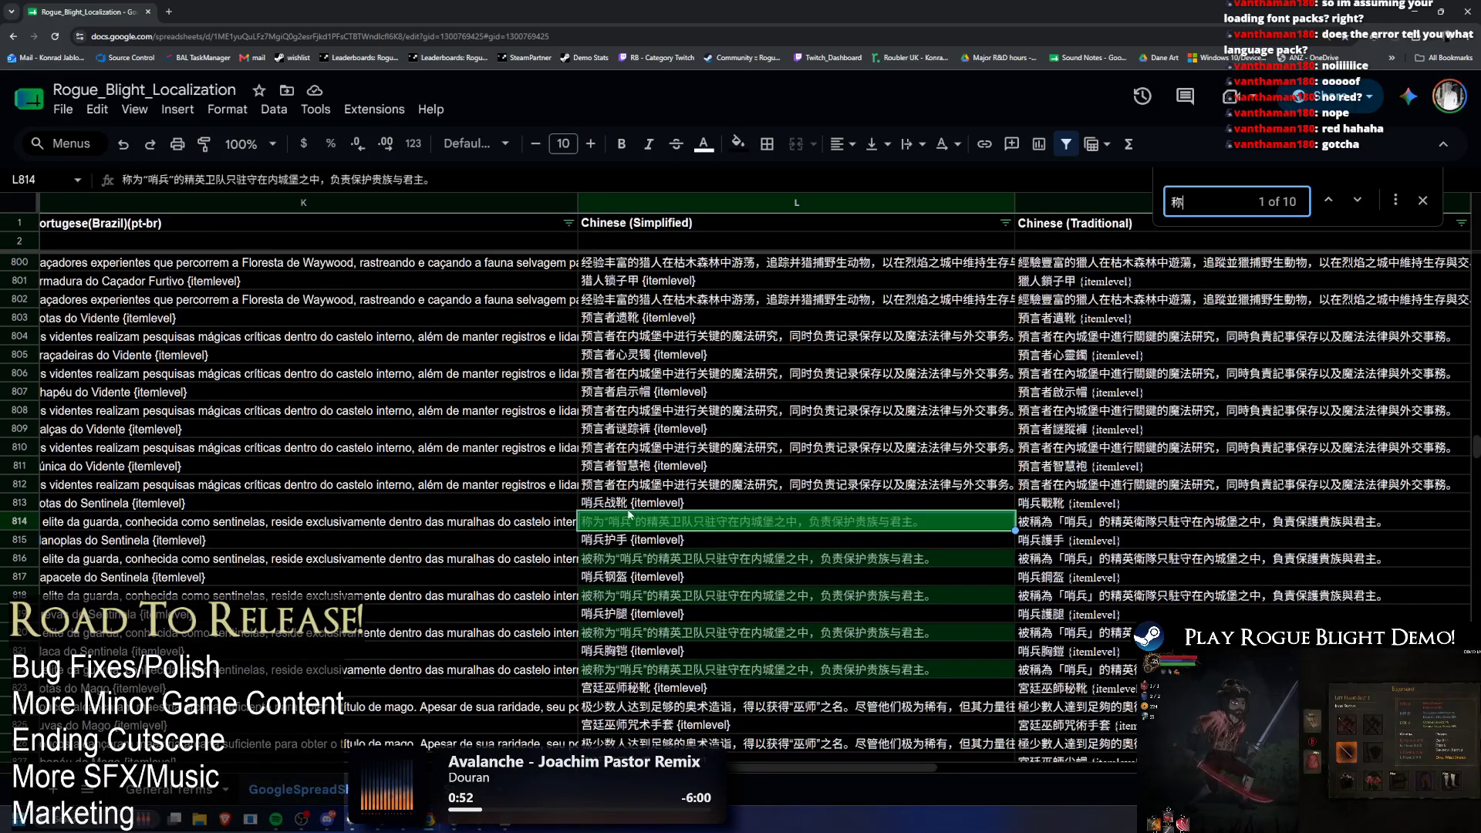
double_click(602, 525)
key(BackSpace)
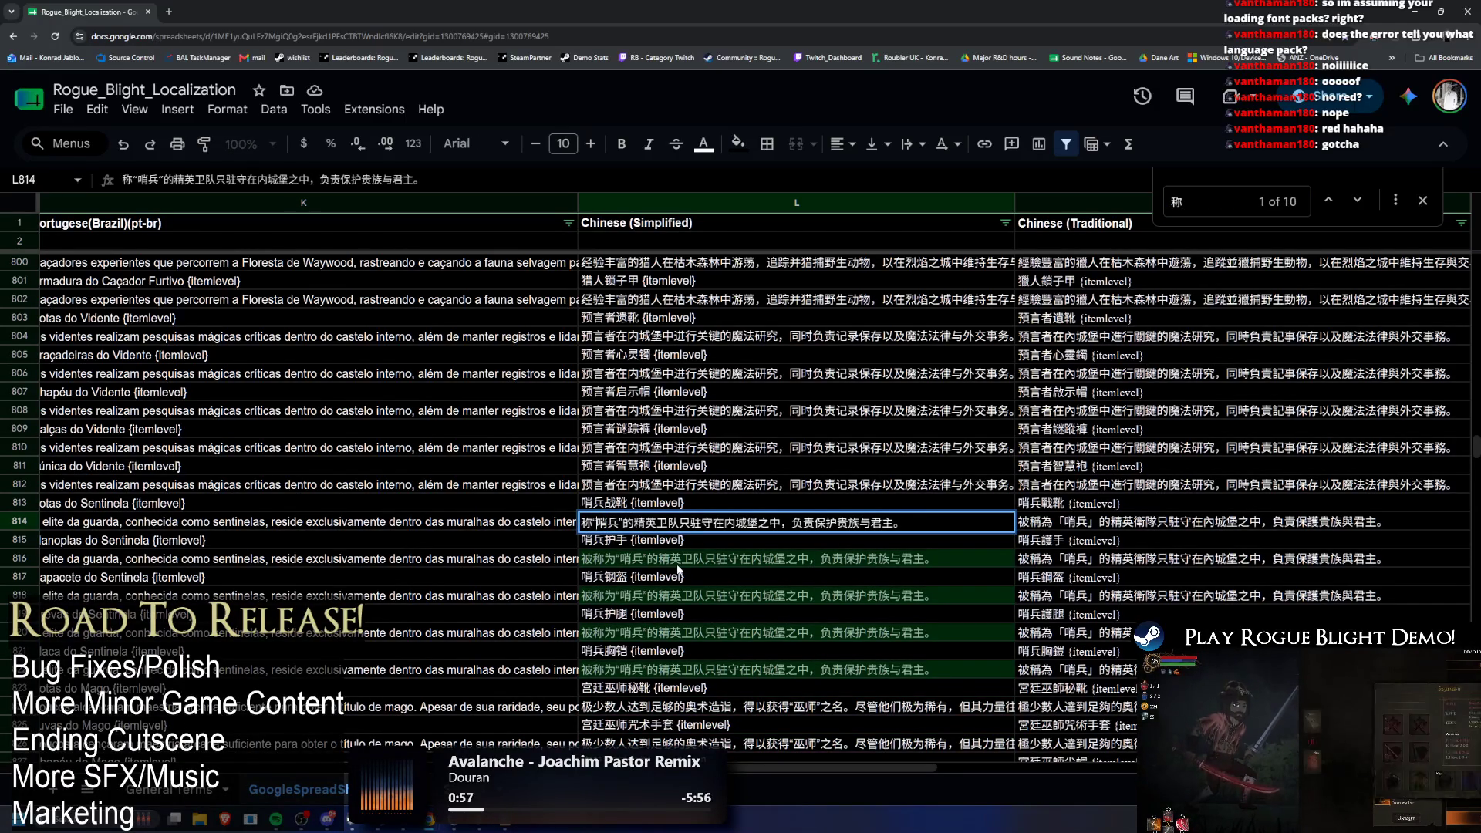
key(ctrl+f)
text(“)
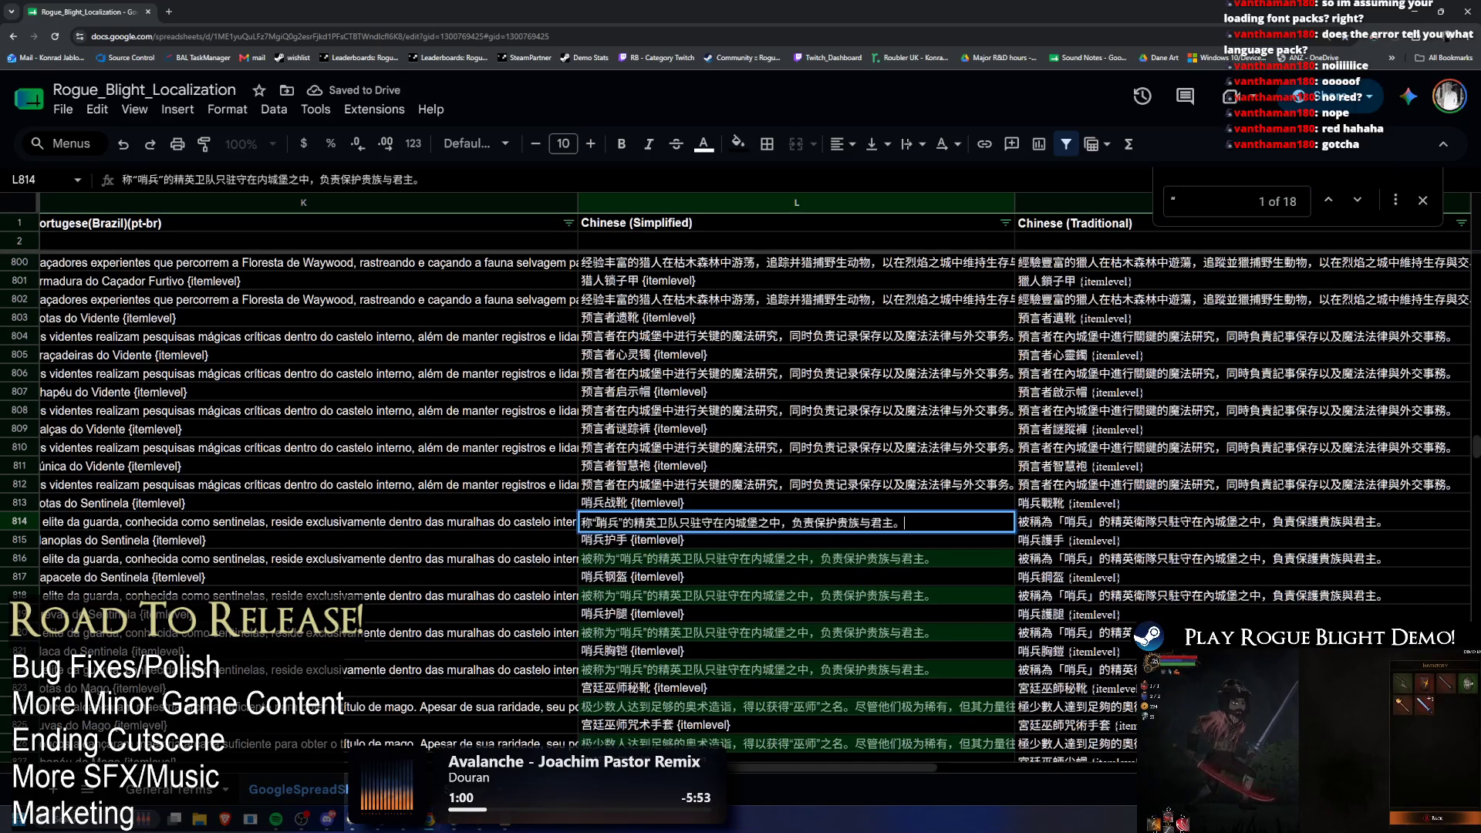
text(哨)
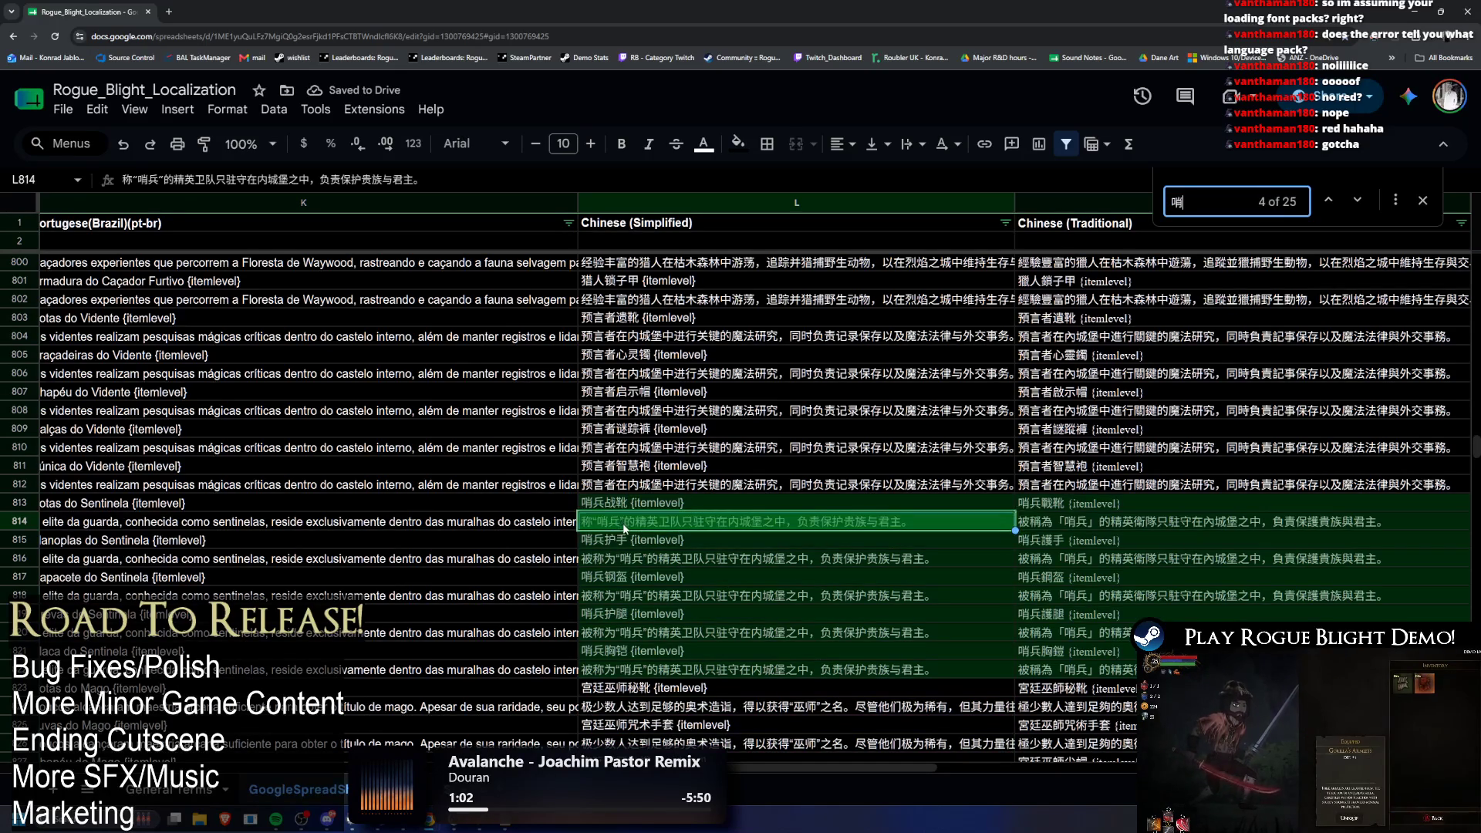
double_click(609, 523)
click(609, 523)
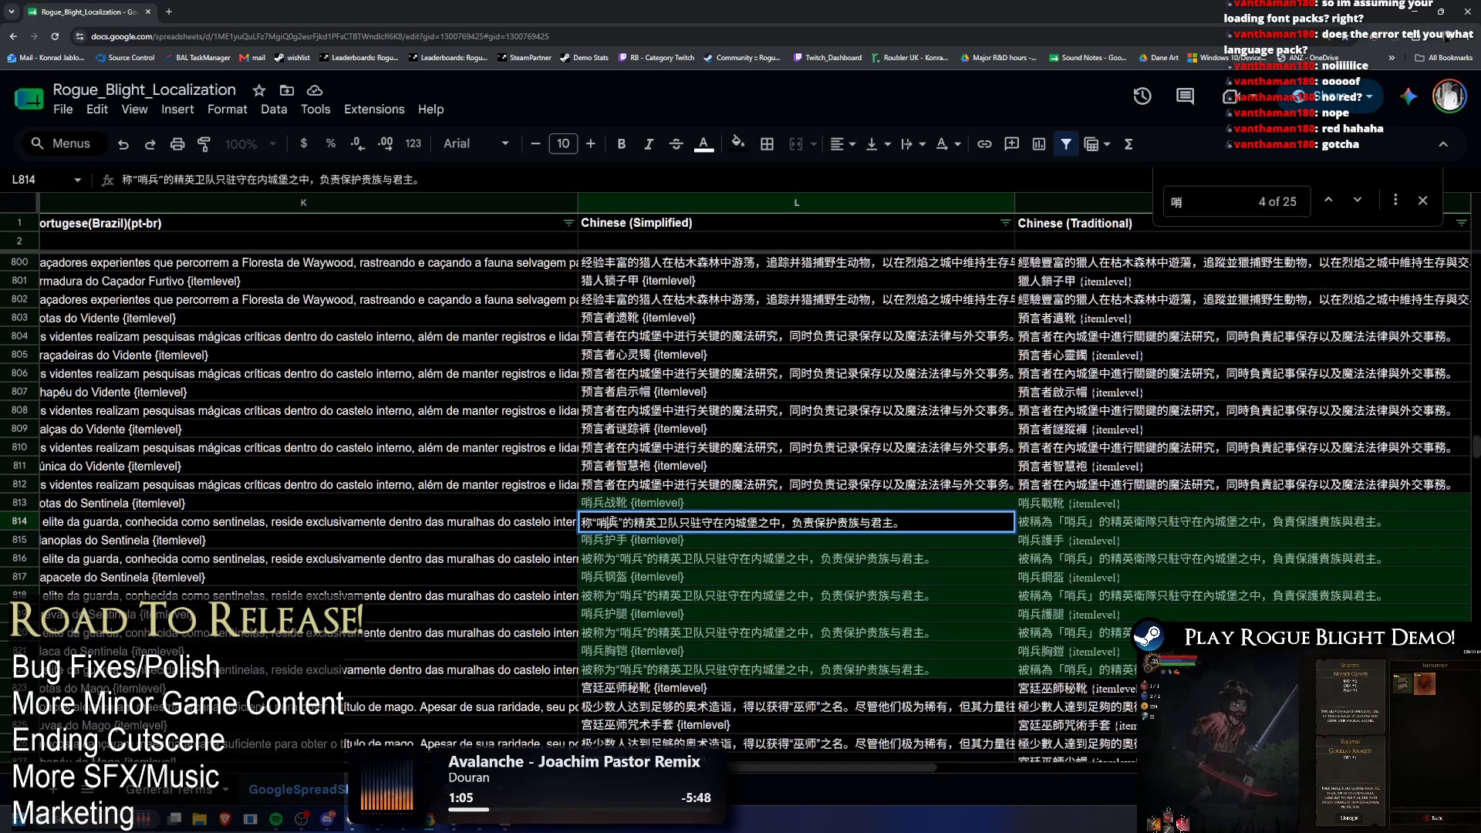
key(BackSpace)
key(ctrl+f)
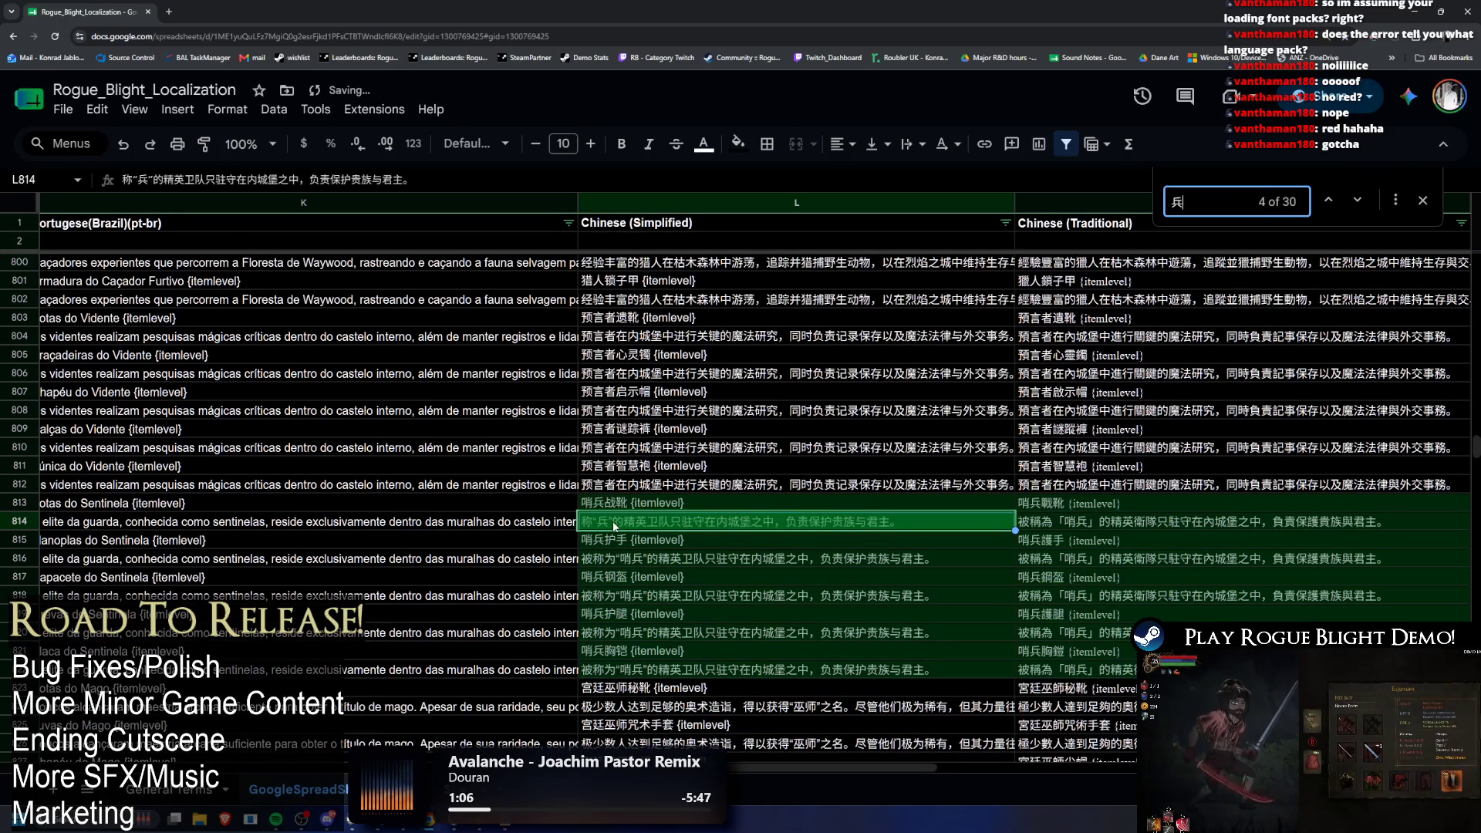
text(兵)
double_click(609, 522)
key(BackSpace)
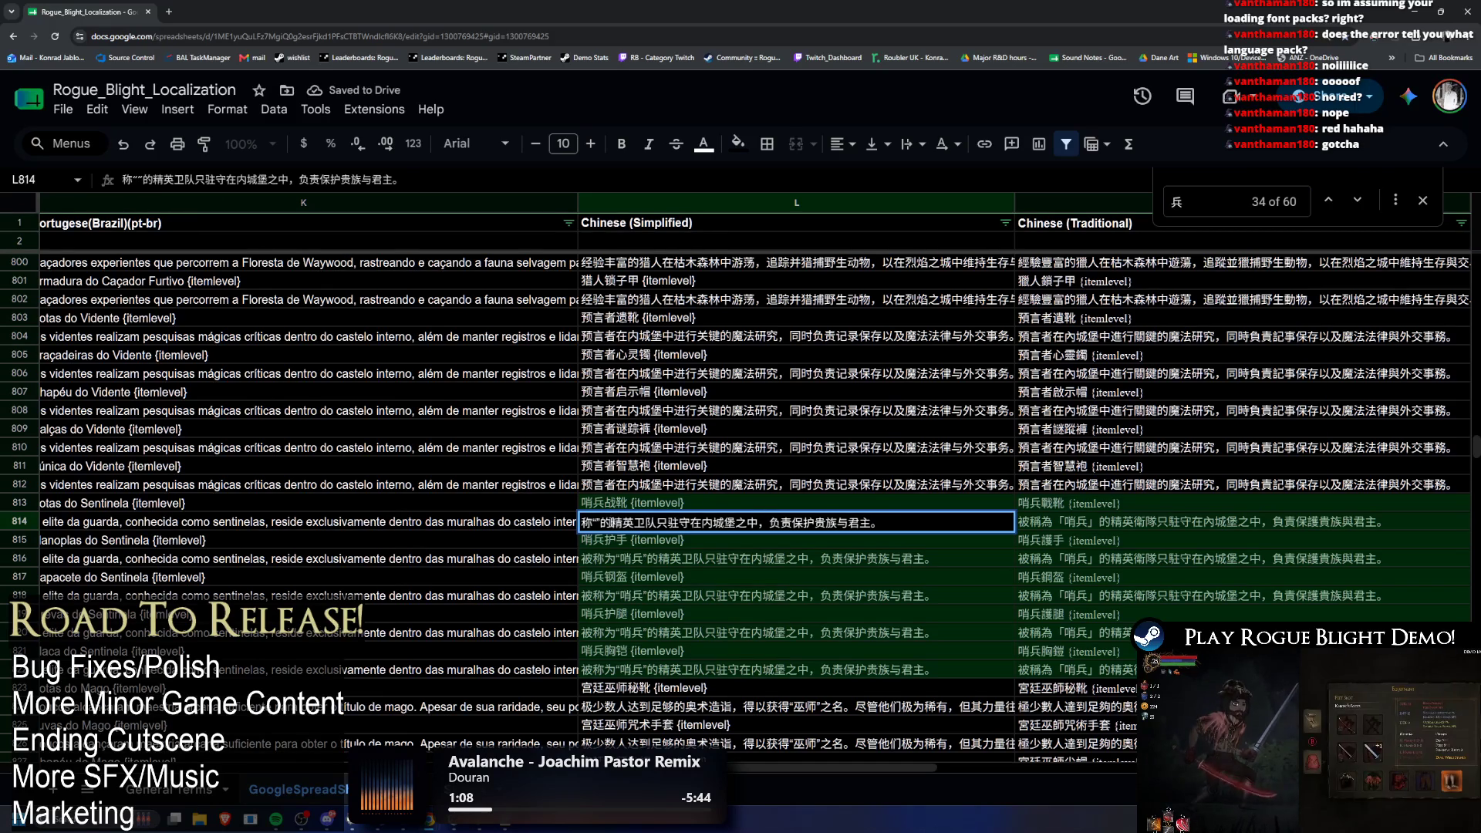
Step: Delete 的, 精 and 卫 from cell L814, keeping 英, searching the sheet for each character
key(ctrl+f)
text(的)
double_click(619, 525)
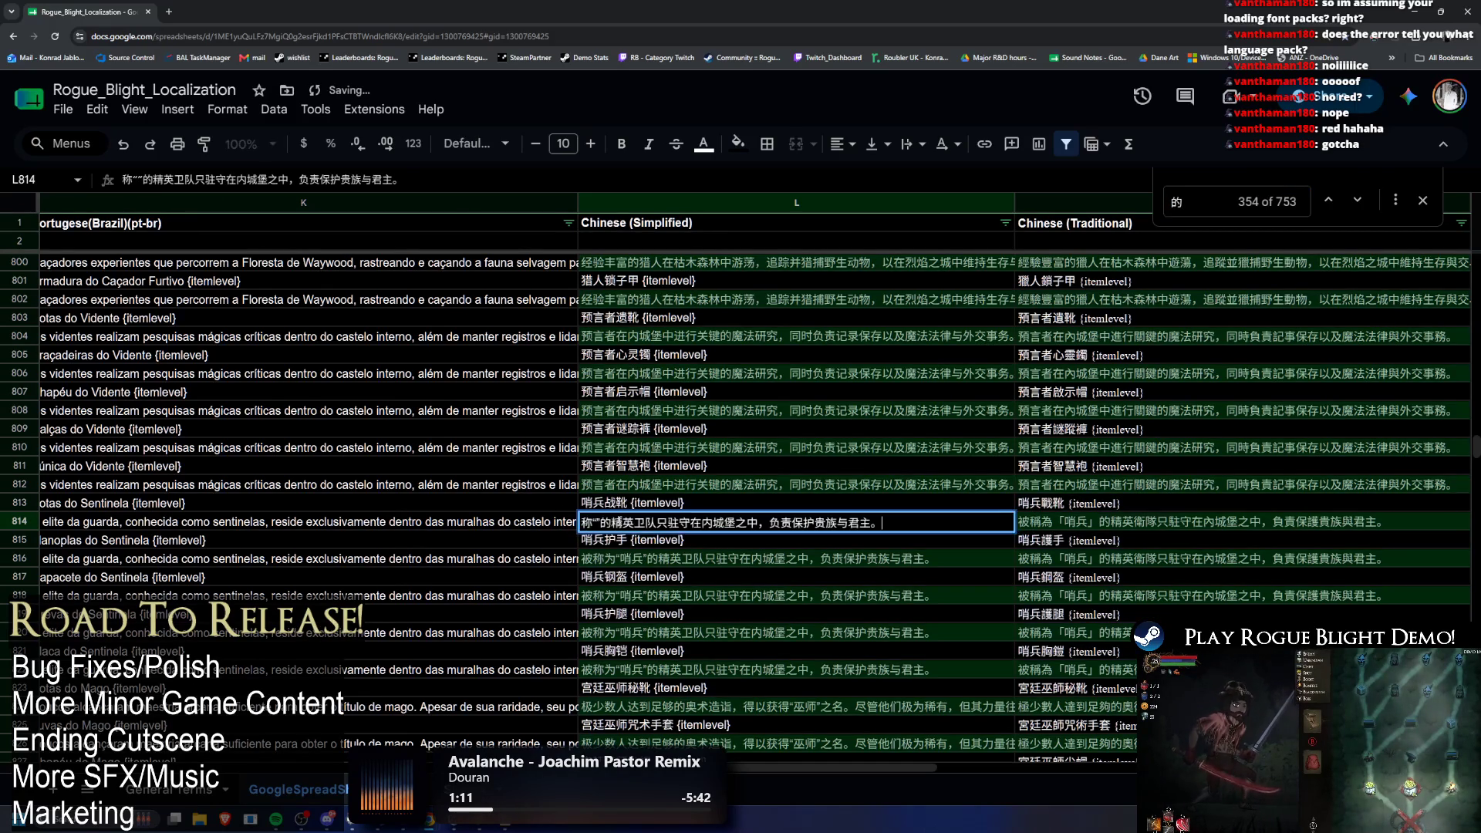
key(BackSpace)
key(ctrl+f)
text(精)
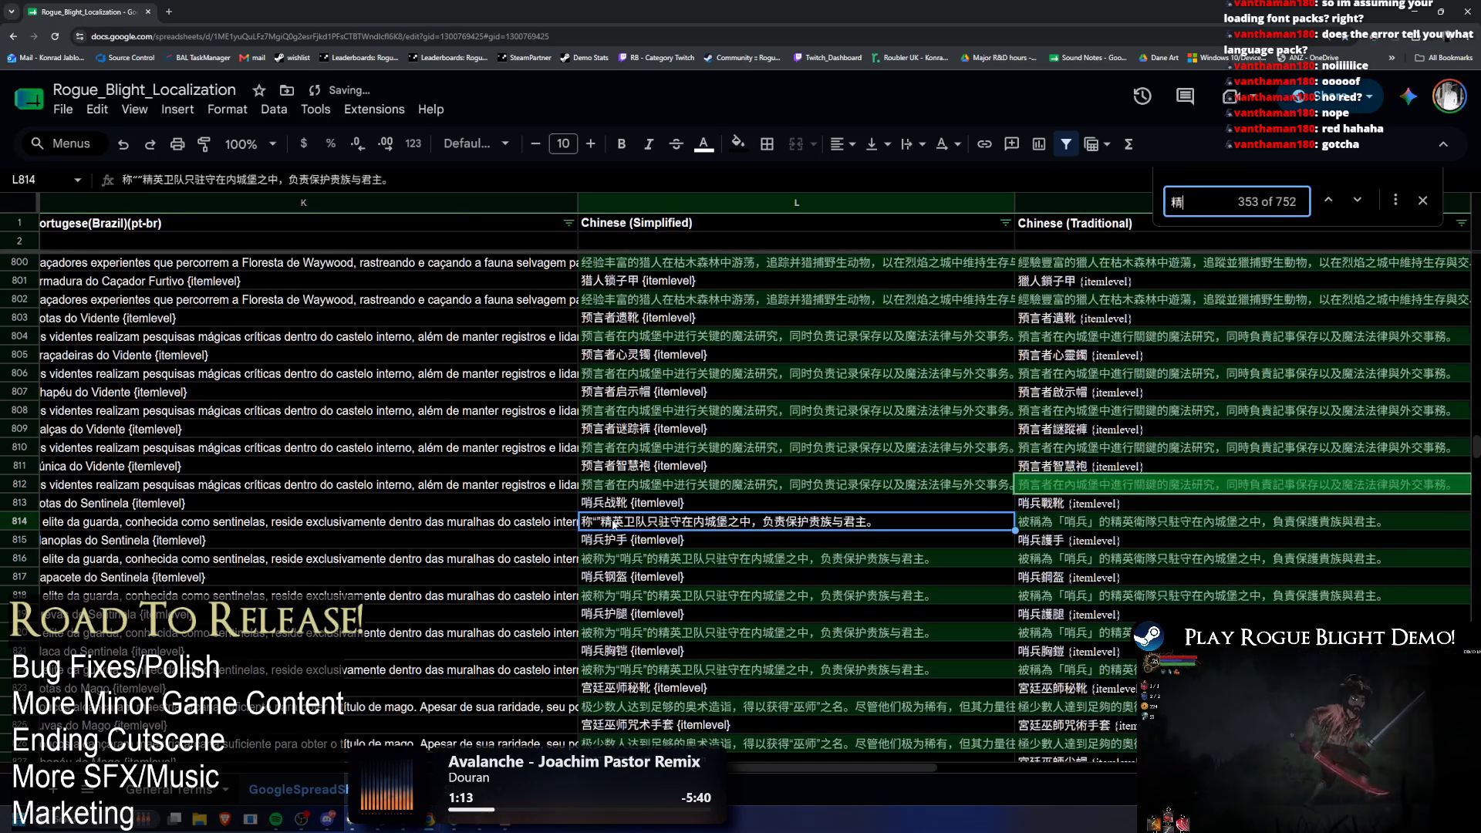
double_click(612, 527)
key(BackSpace)
key(ctrl+f)
text(英)
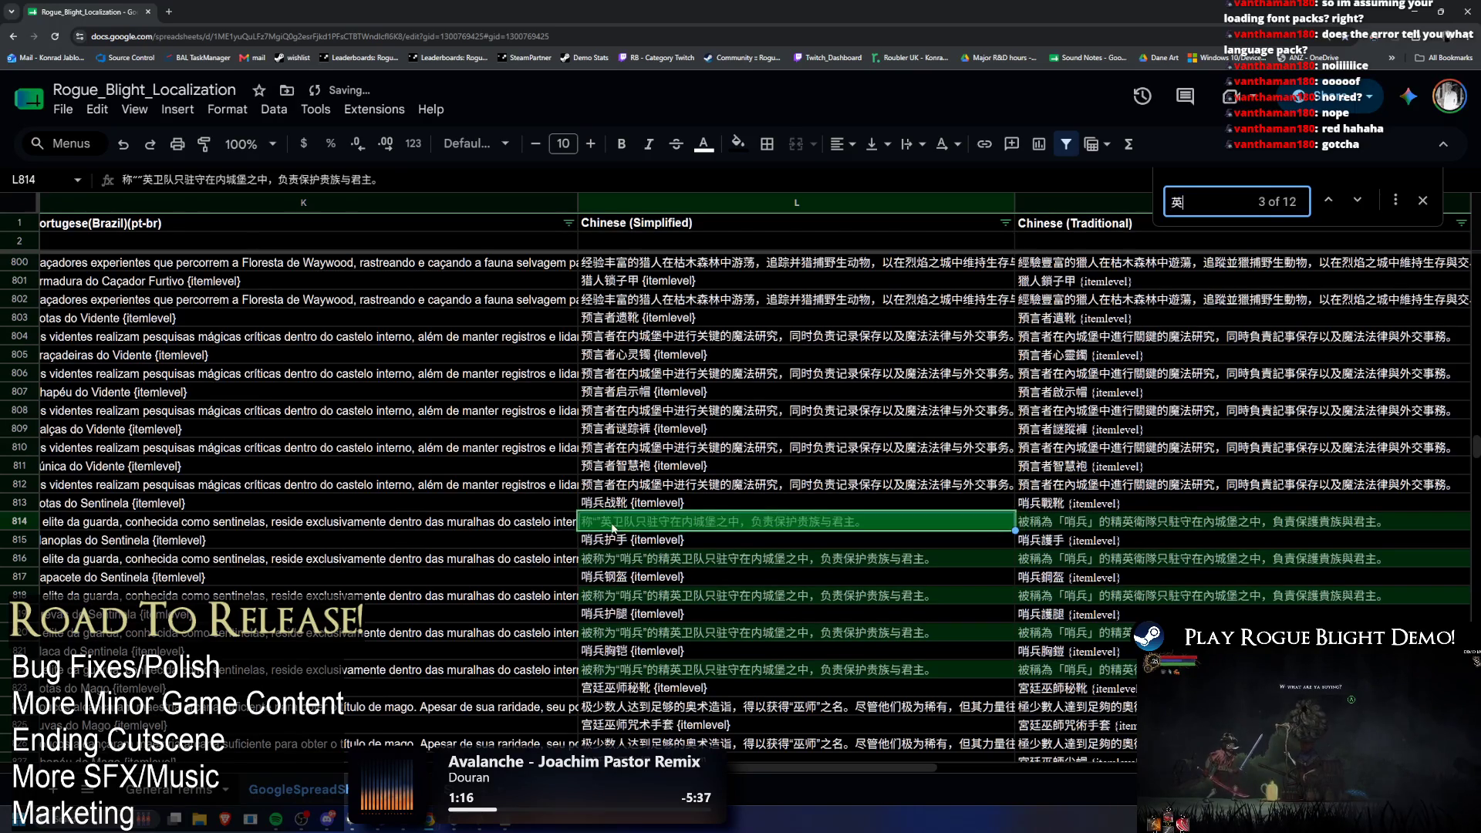
double_click(613, 527)
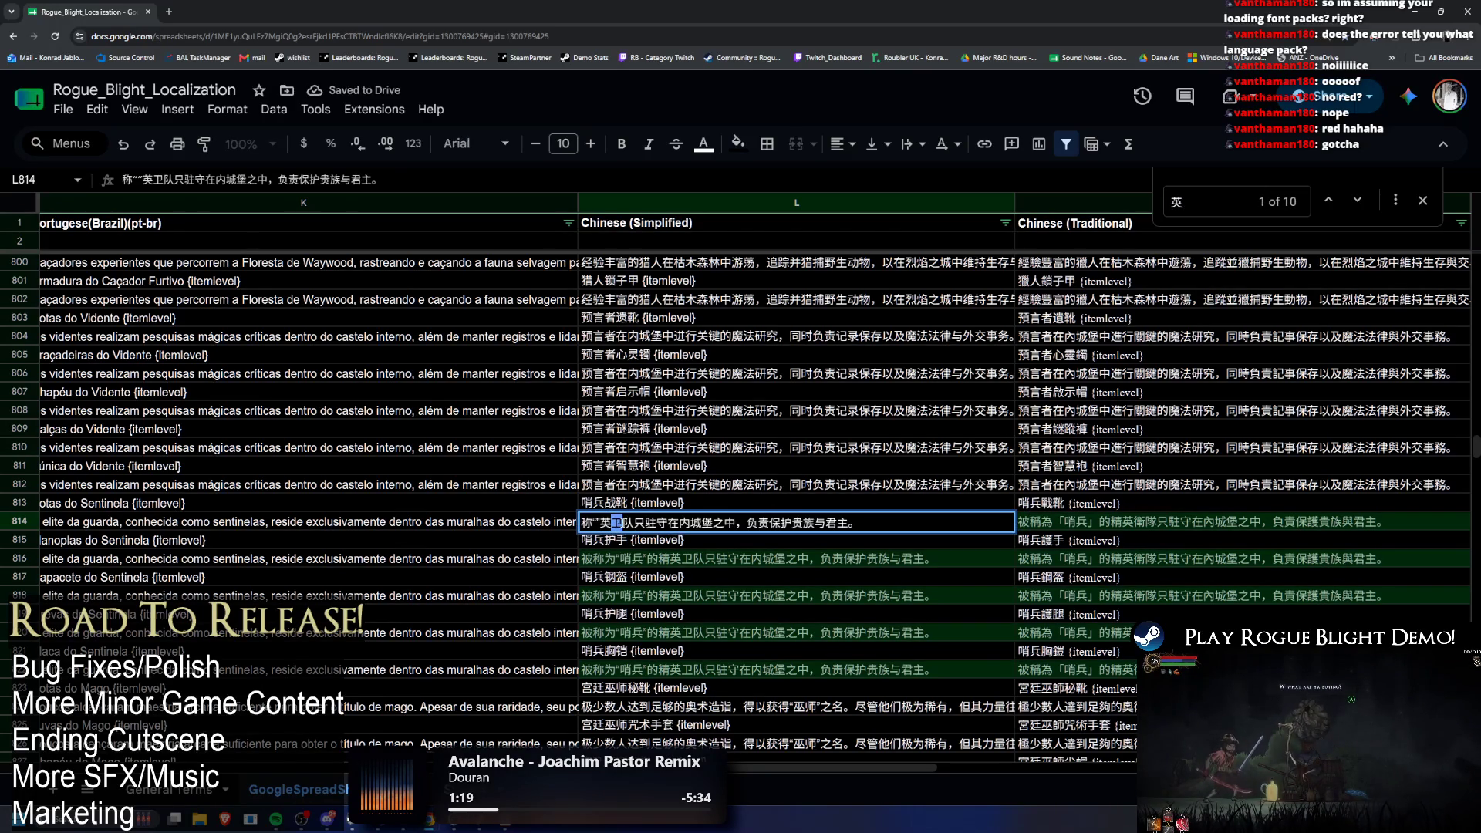
key(ctrl+f)
text(卫)
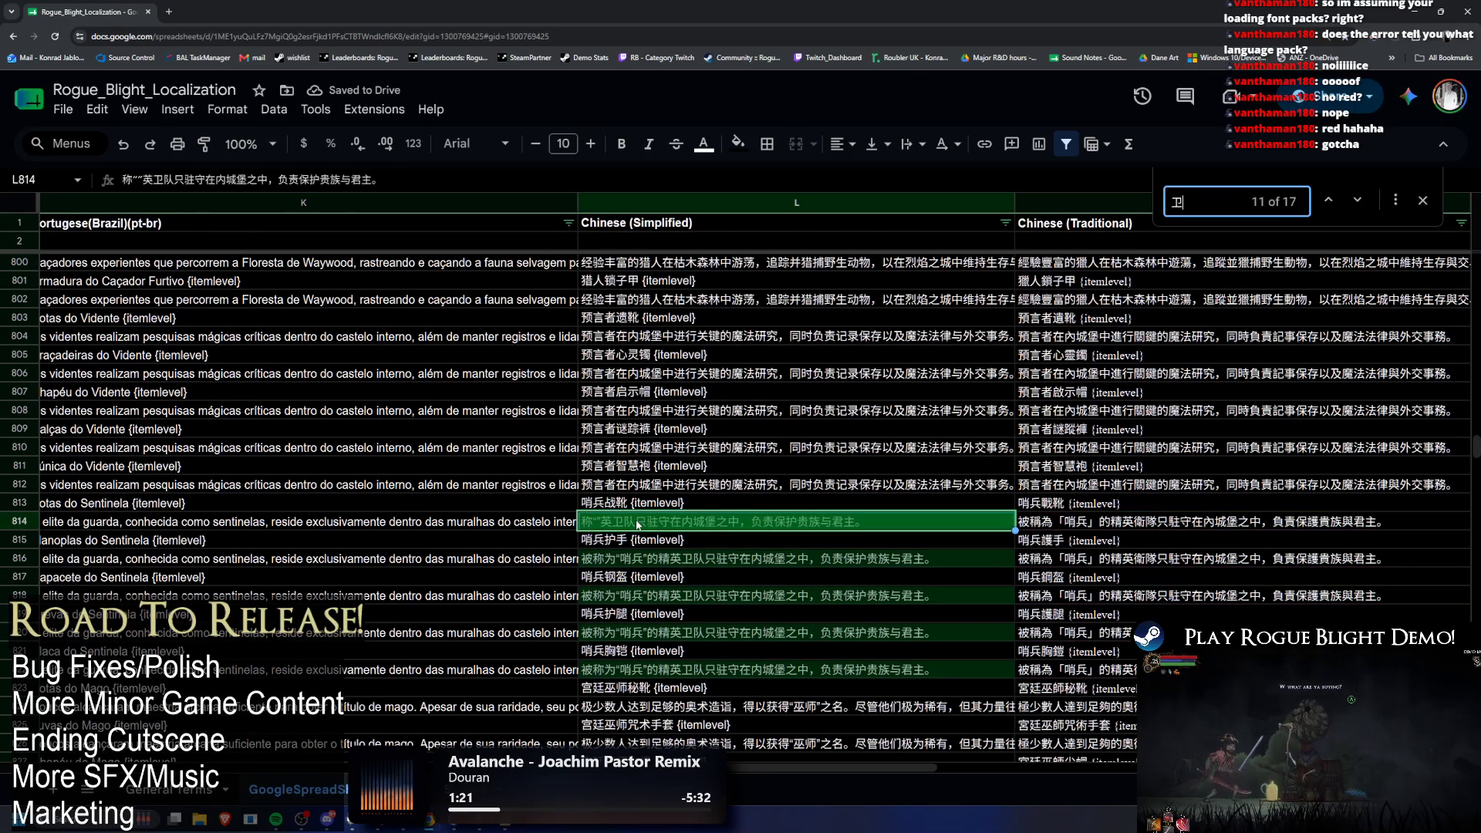
double_click(627, 512)
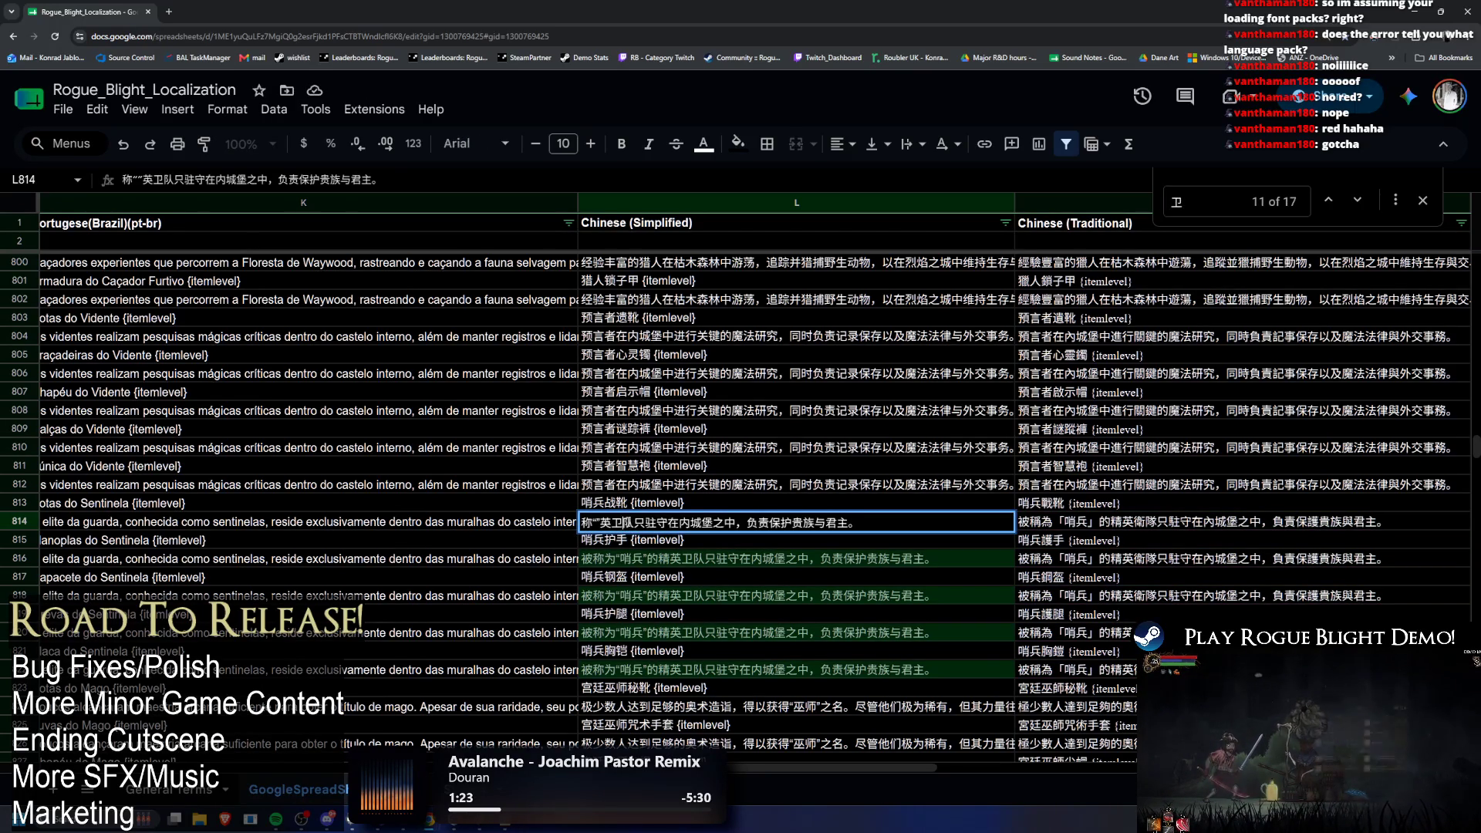
key(BackSpace)
Step: Search the sheet for 队 and 只, delete 只 from L814, and search for 驻
key(ctrl+c)
key(ctrl+f)
key(ctrl+v)
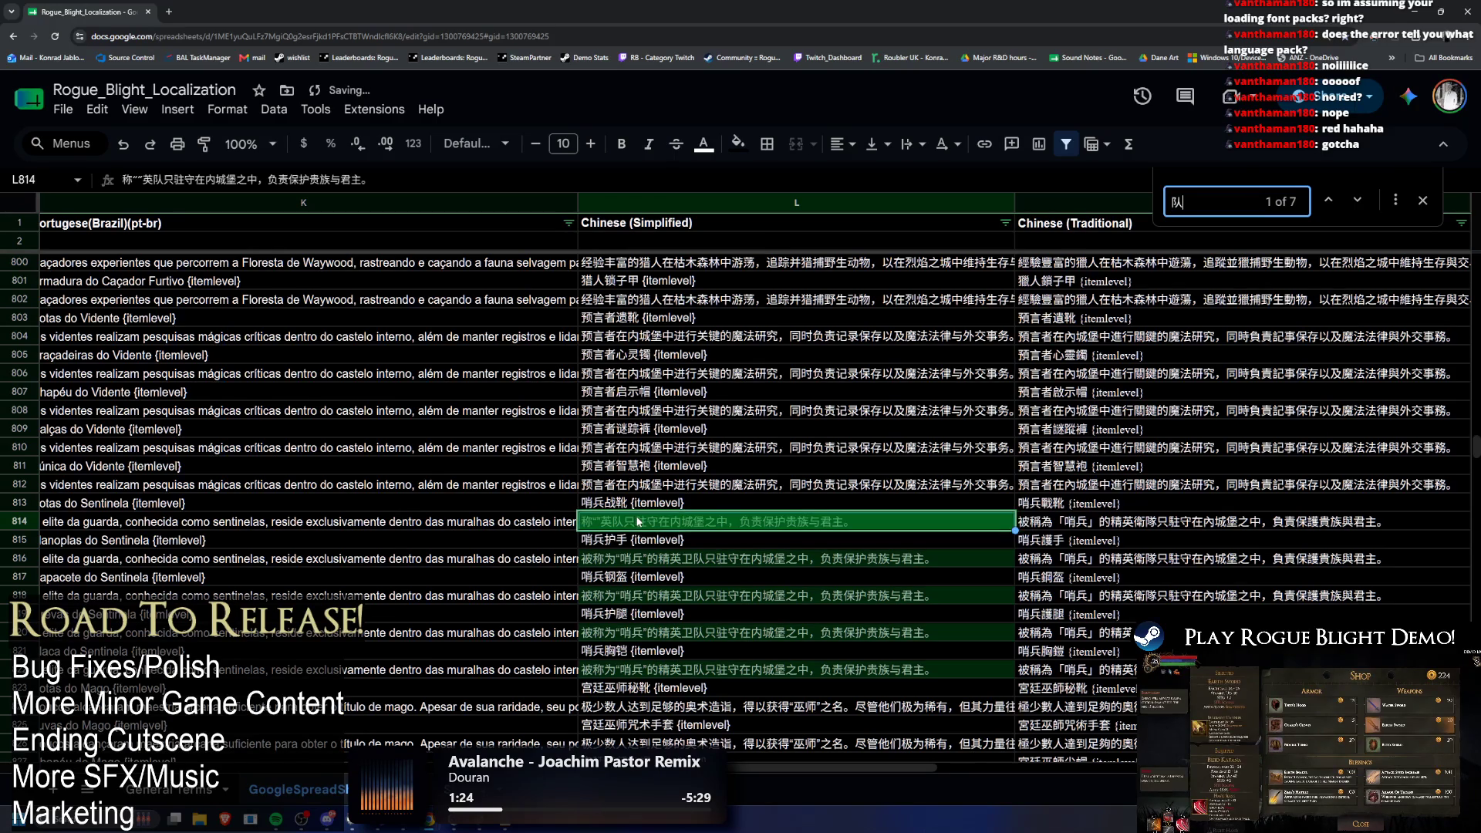
drag(627, 522, 639, 523)
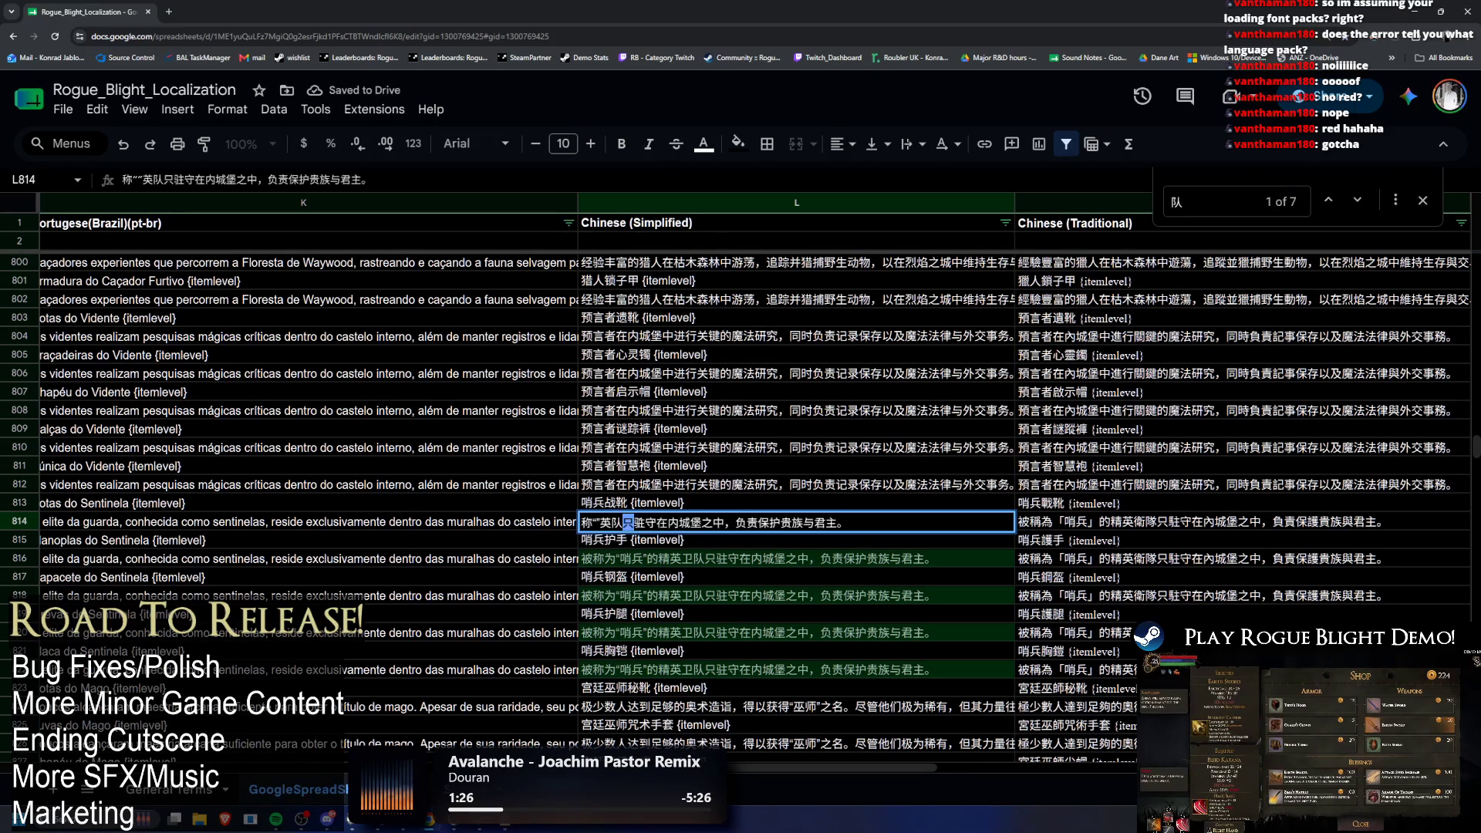
key(ctrl+c)
key(ctrl+f)
key(ctrl+v)
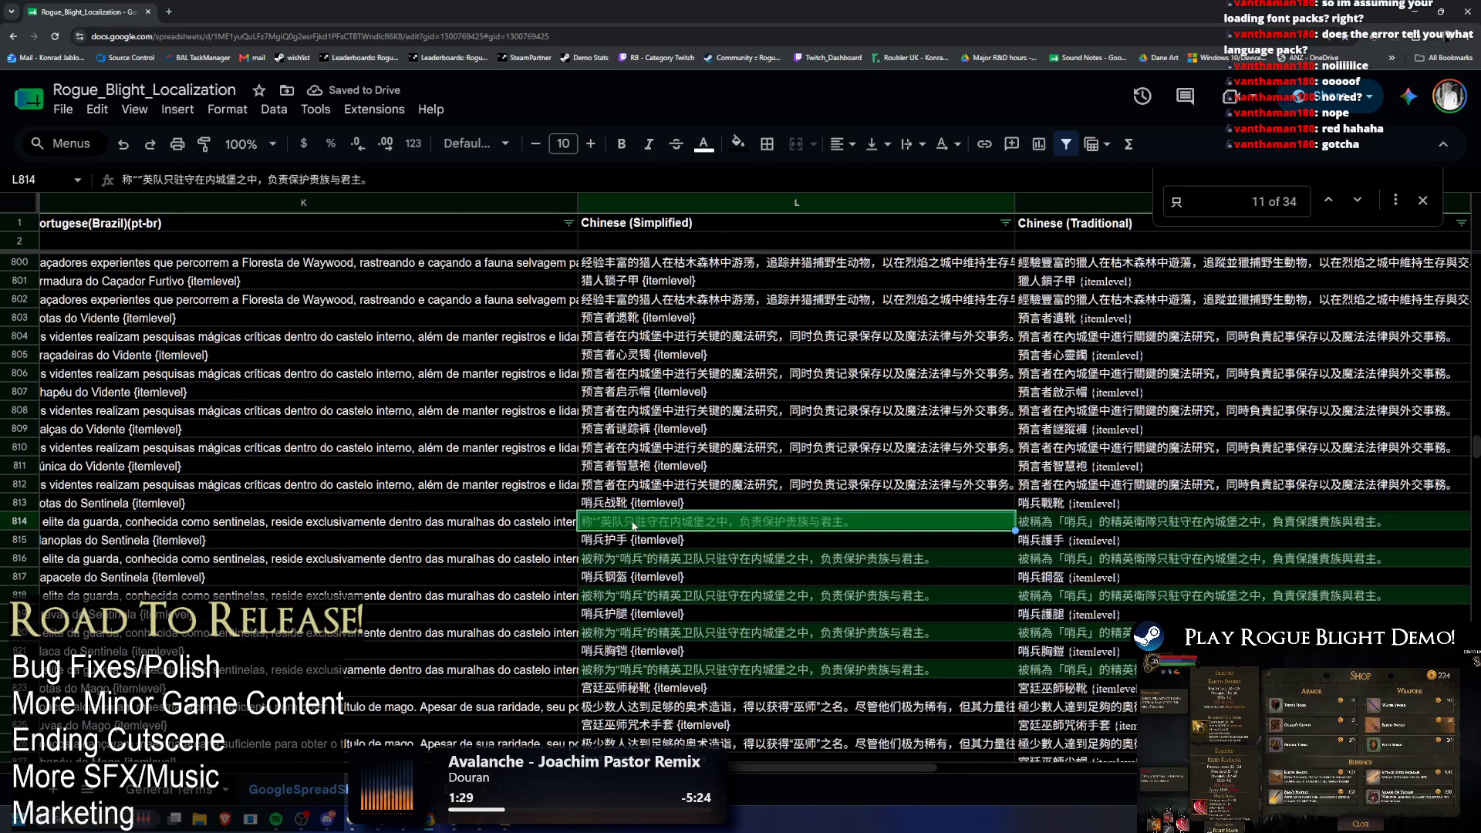
double_click(634, 525)
key(BackSpace)
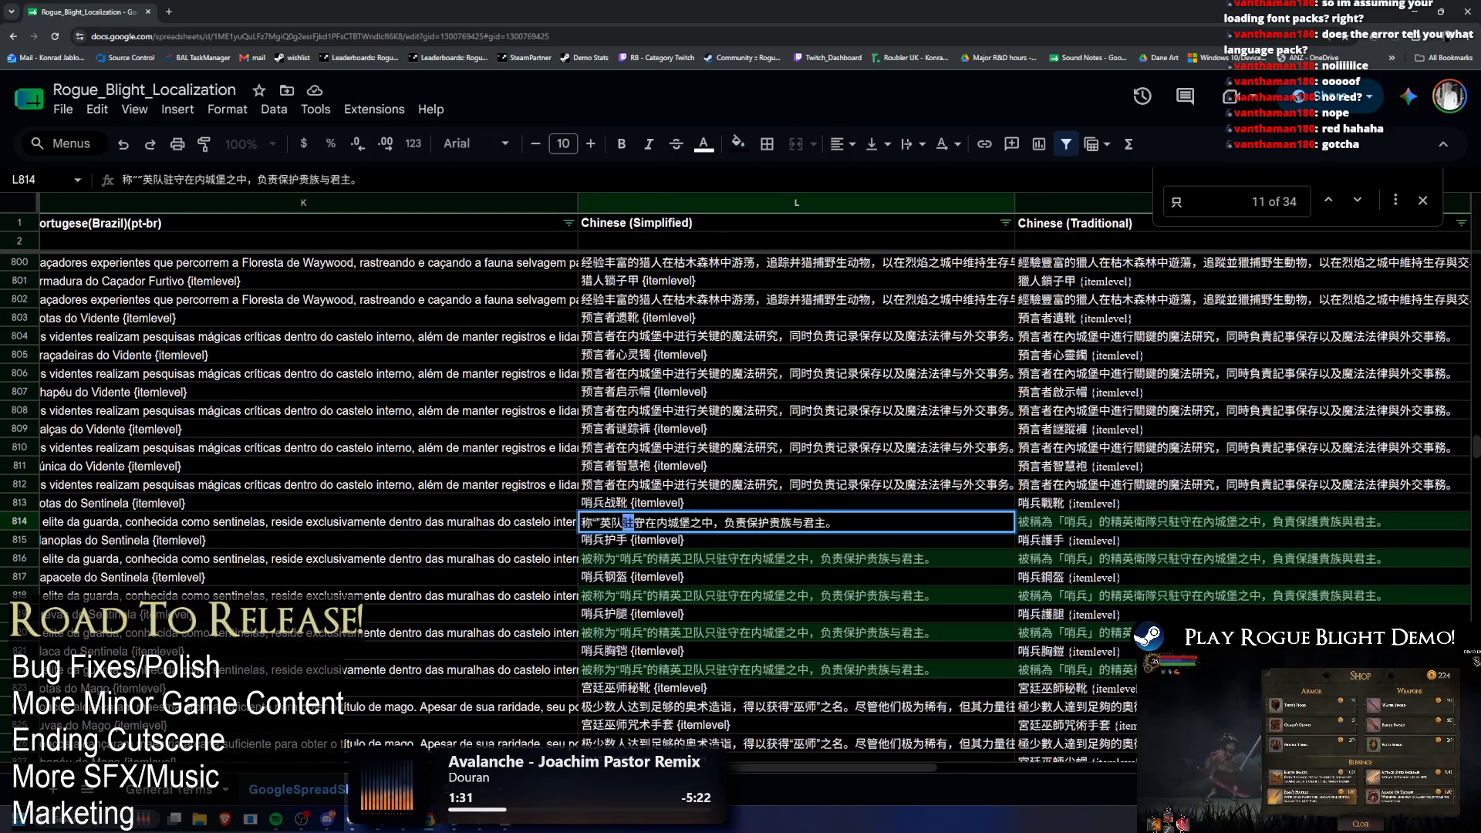
drag(629, 523, 640, 524)
key(ctrl+c)
key(ctrl+f)
key(ctrl+v)
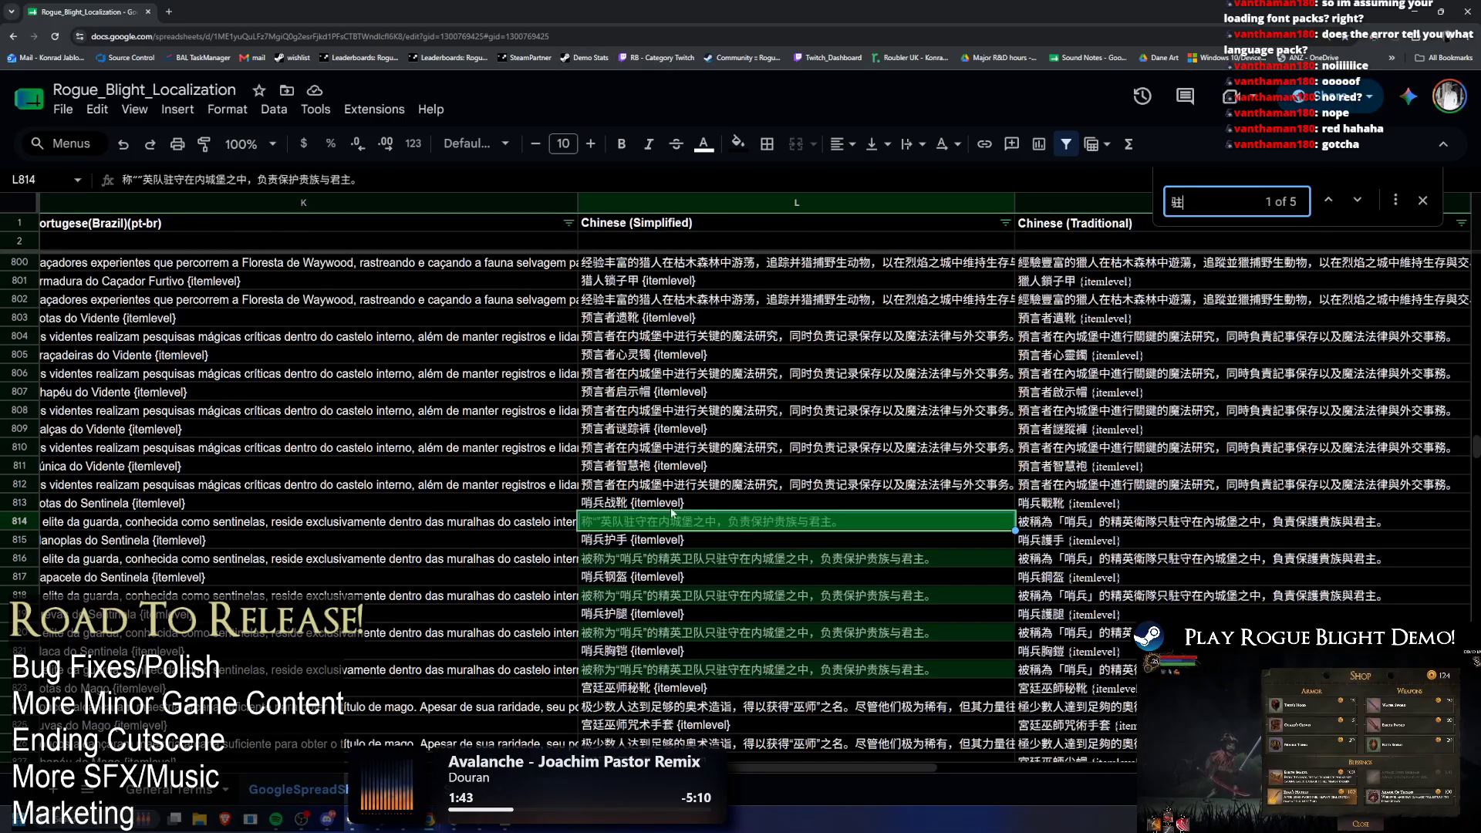
Step: Delete 守 and 在 from cell L814 after searching the sheet for them
double_click(640, 526)
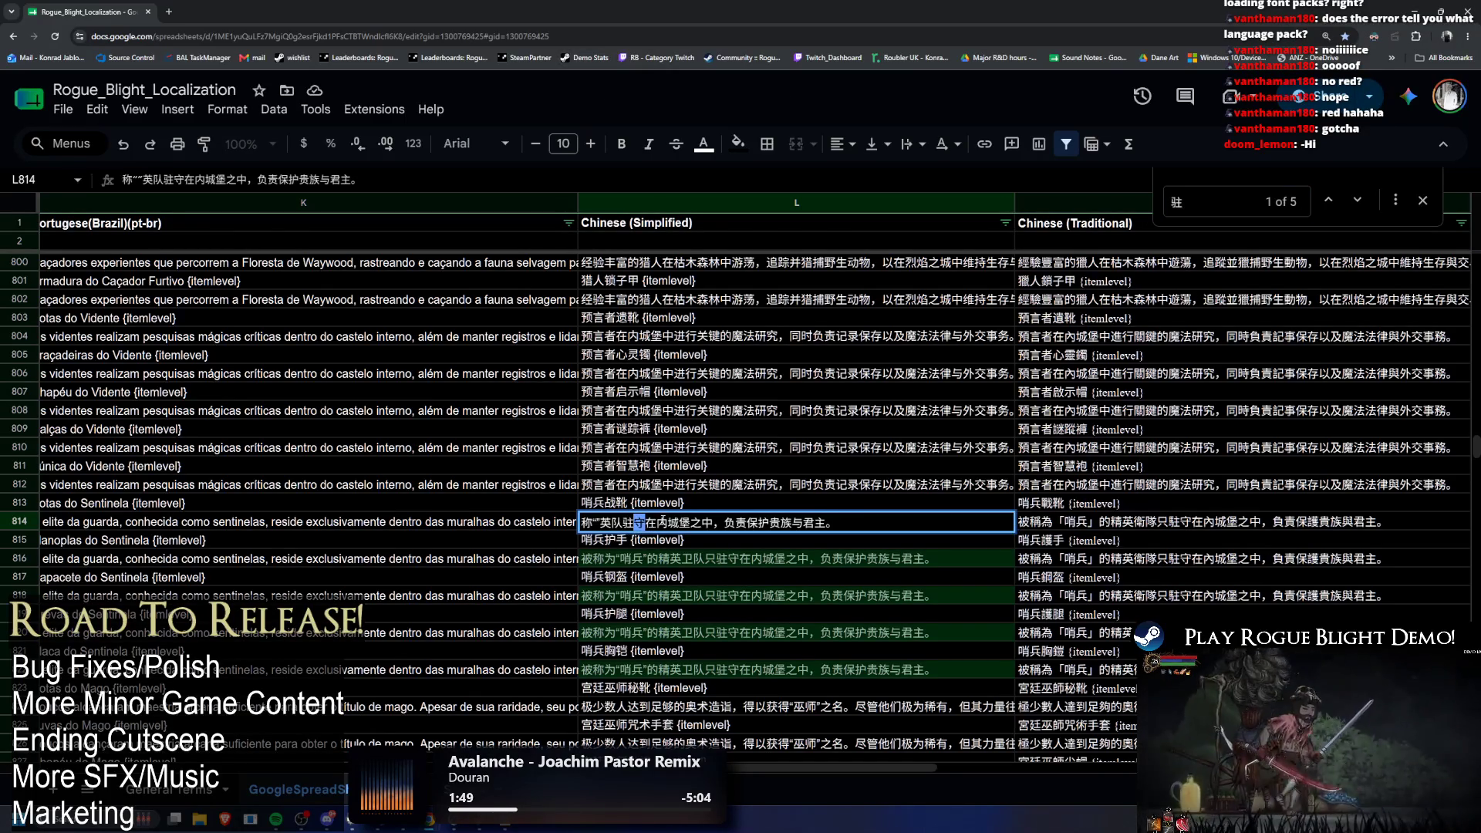
key(ctrl+f)
text(守)
double_click(663, 526)
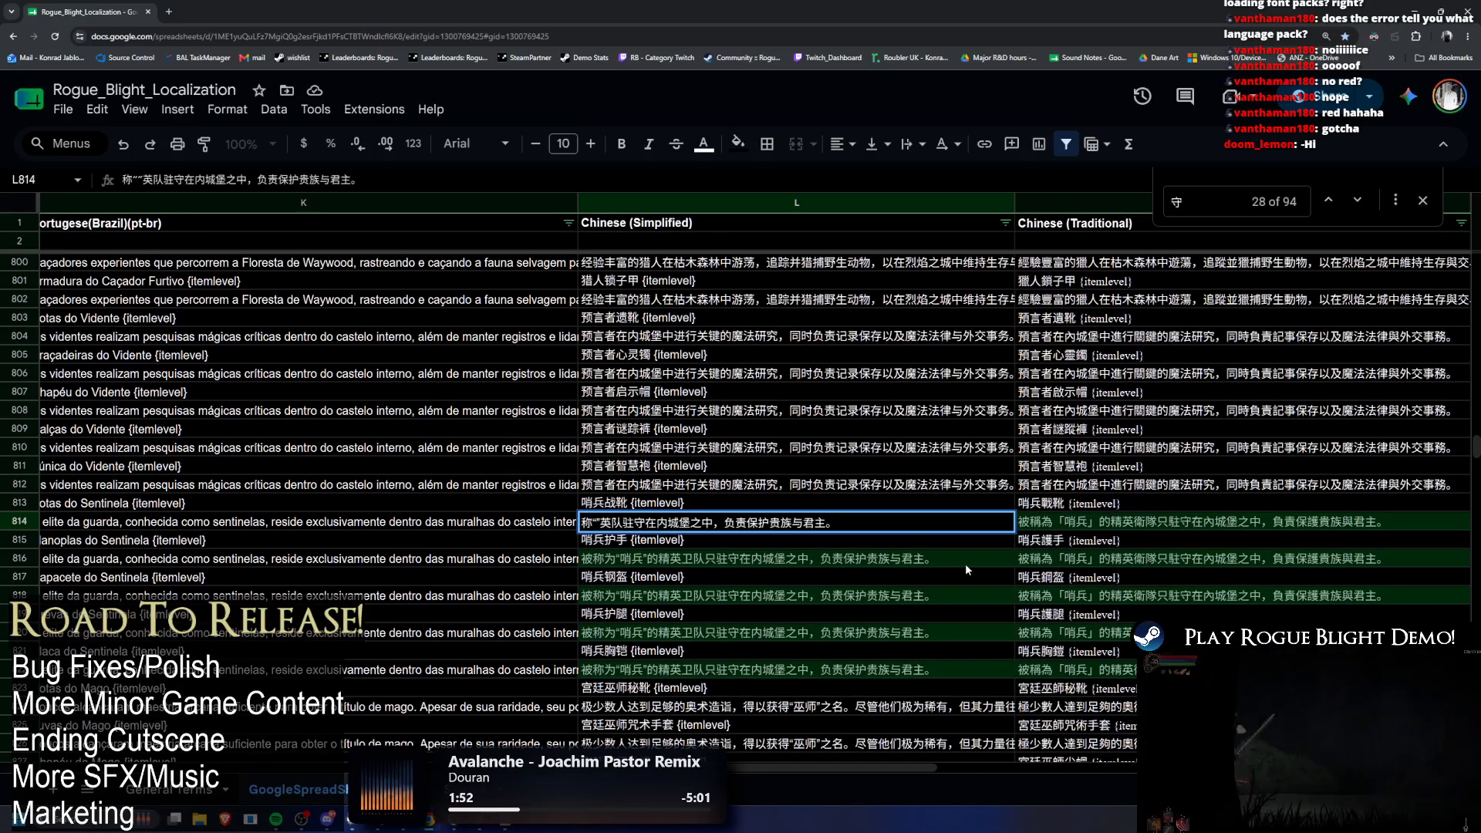
key(BackSpace)
key(ctrl+f)
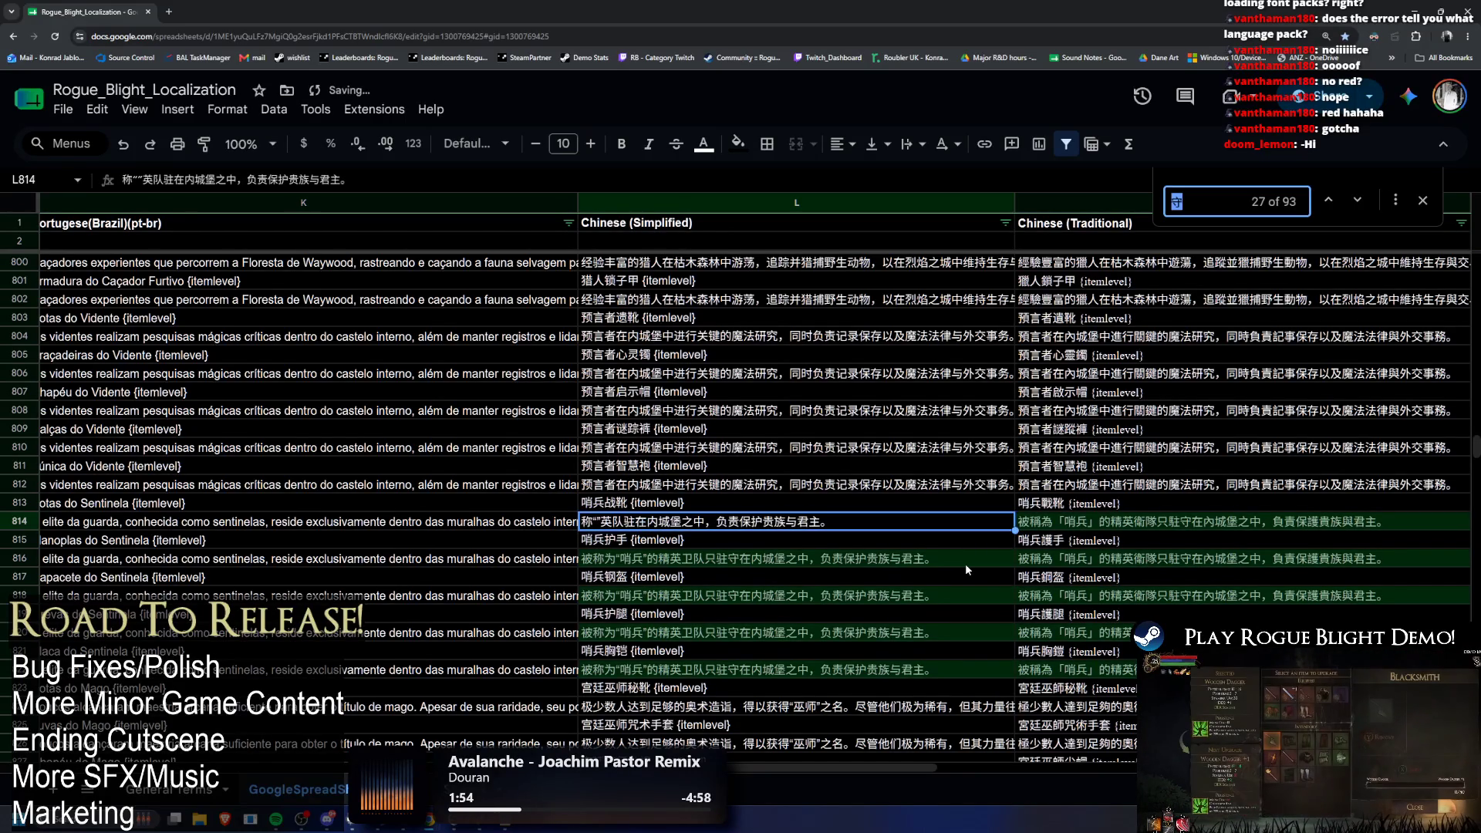
key(Escape)
key(Return)
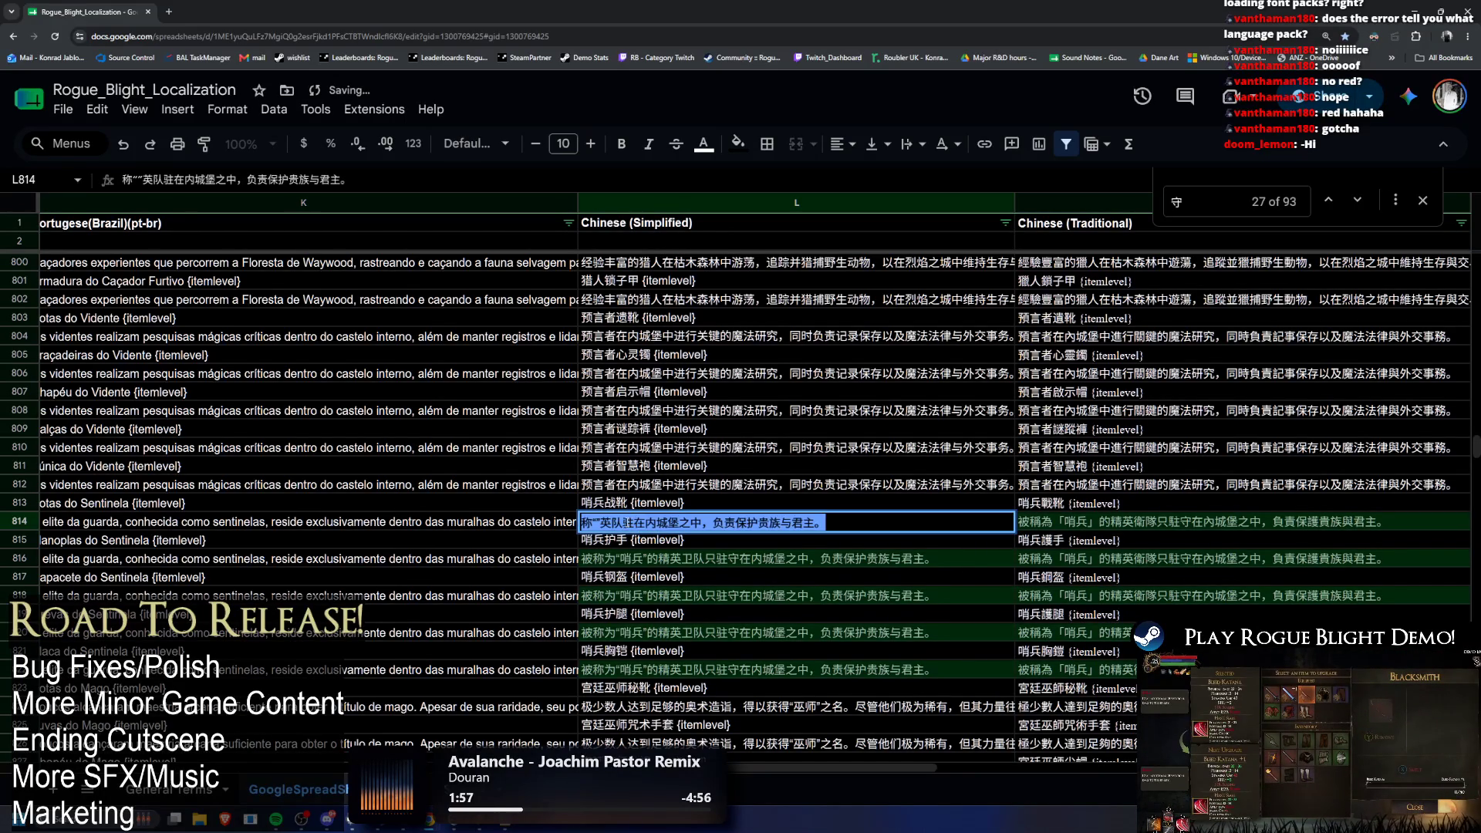
key(ctrl+f)
text(驻)
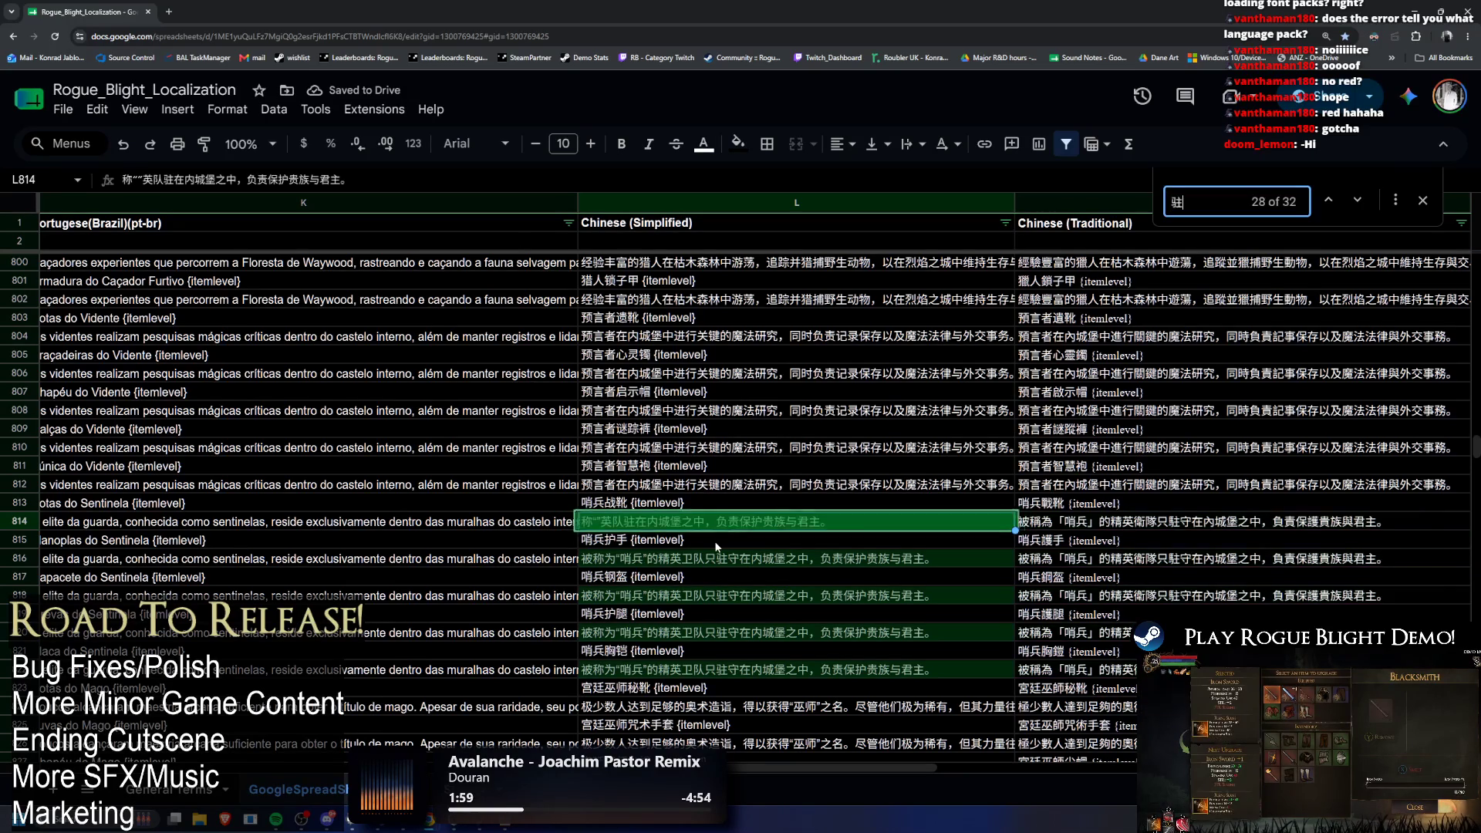
double_click(681, 524)
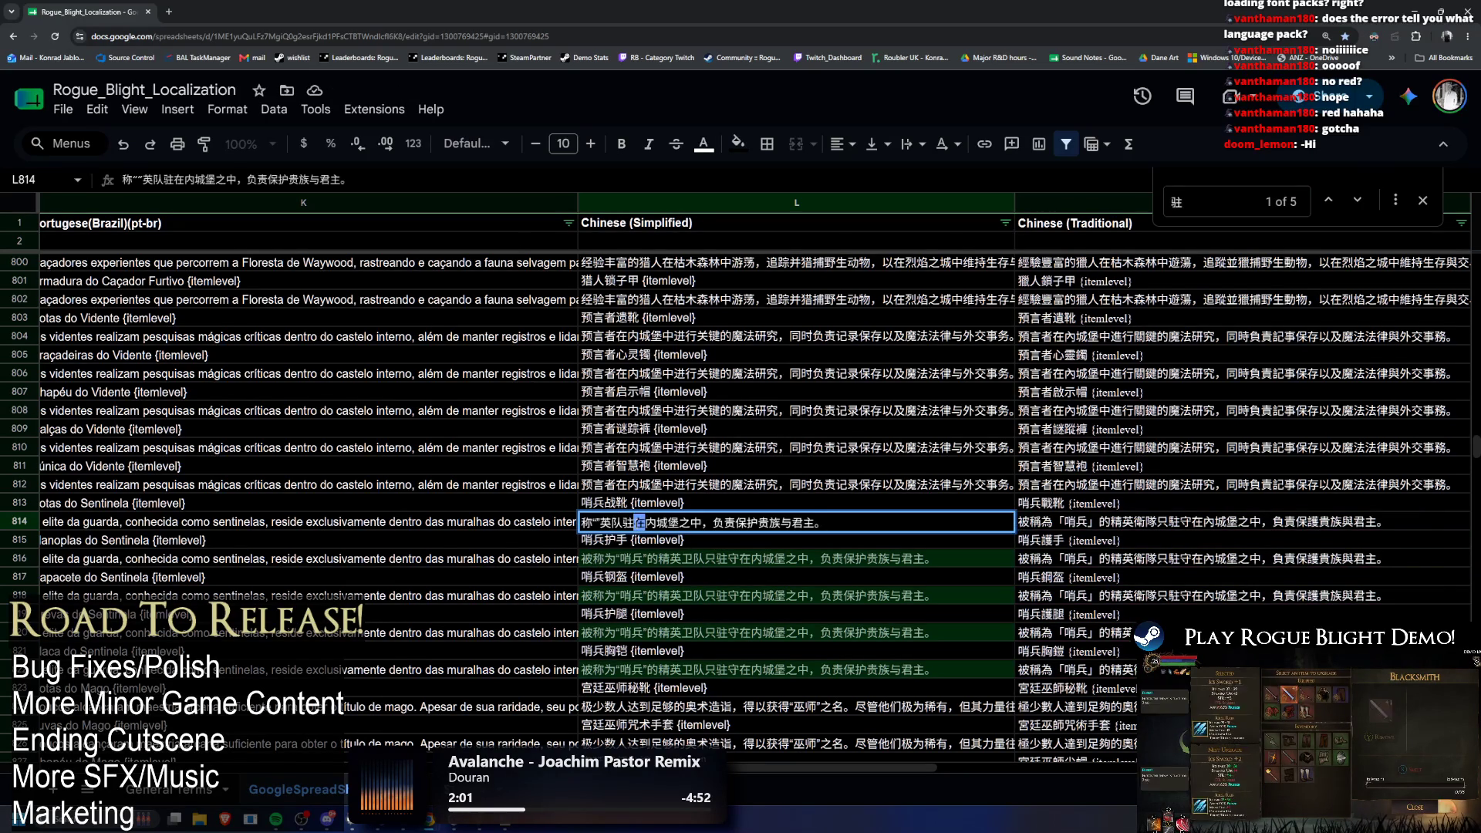
key(ctrl+f)
text(在)
key(Escape)
key(Return)
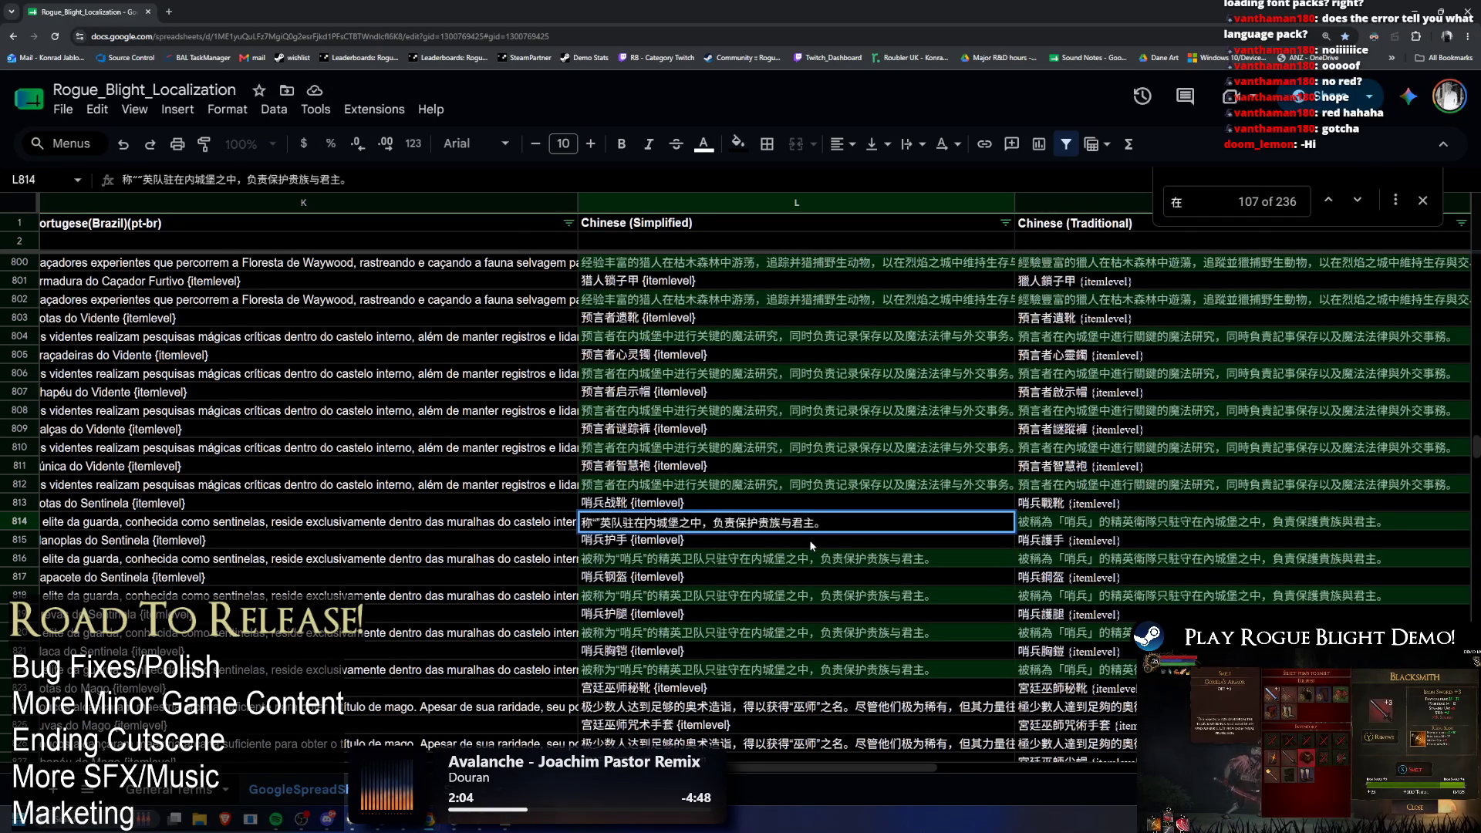
key(BackSpace)
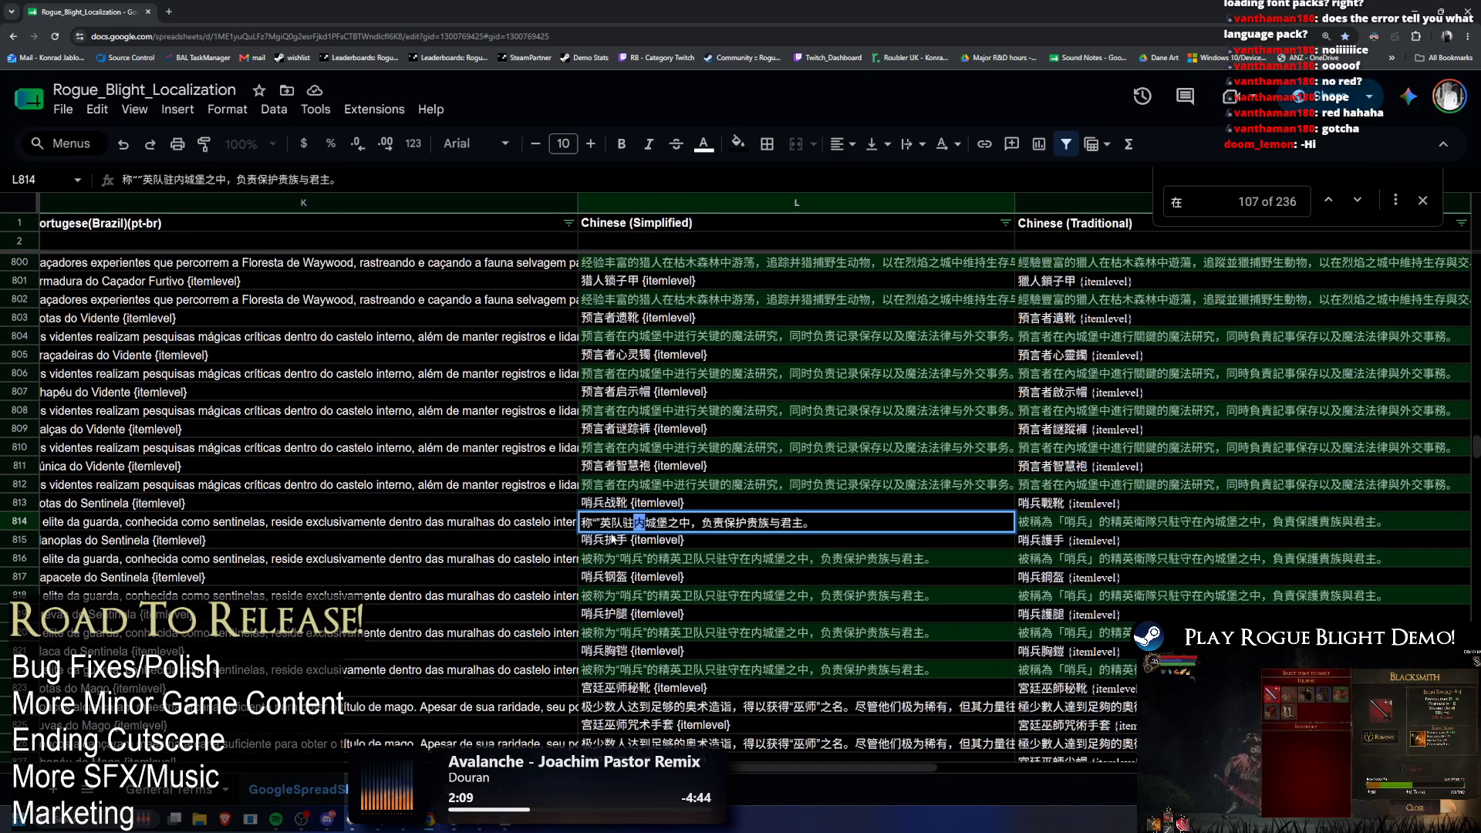
Step: Delete 内 and 城 from cell L814, searching the sheet for each
key(ctrl+c)
key(ctrl+f)
key(ctrl+v)
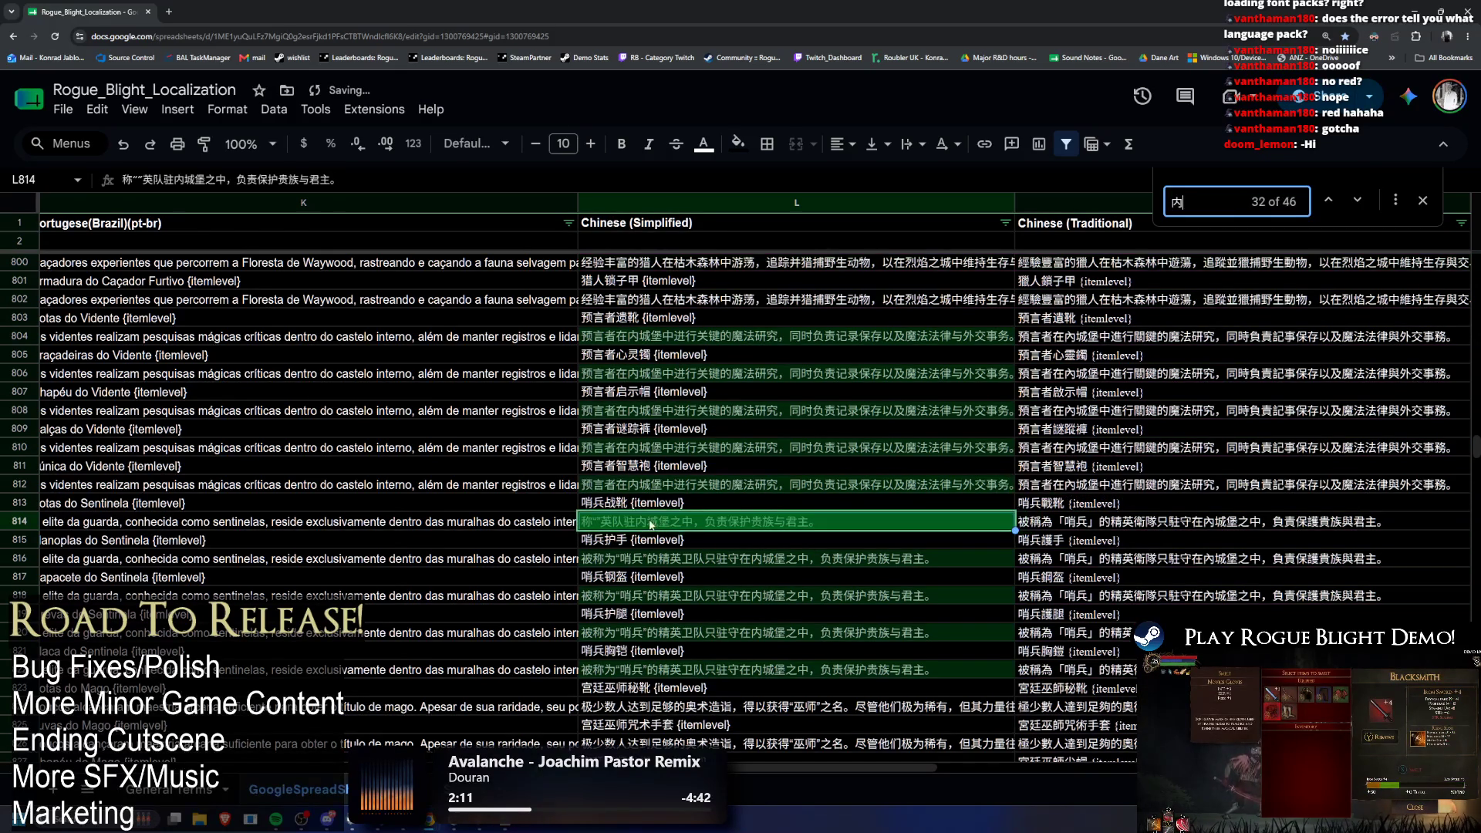
key(Escape)
key(Return)
key(BackSpace)
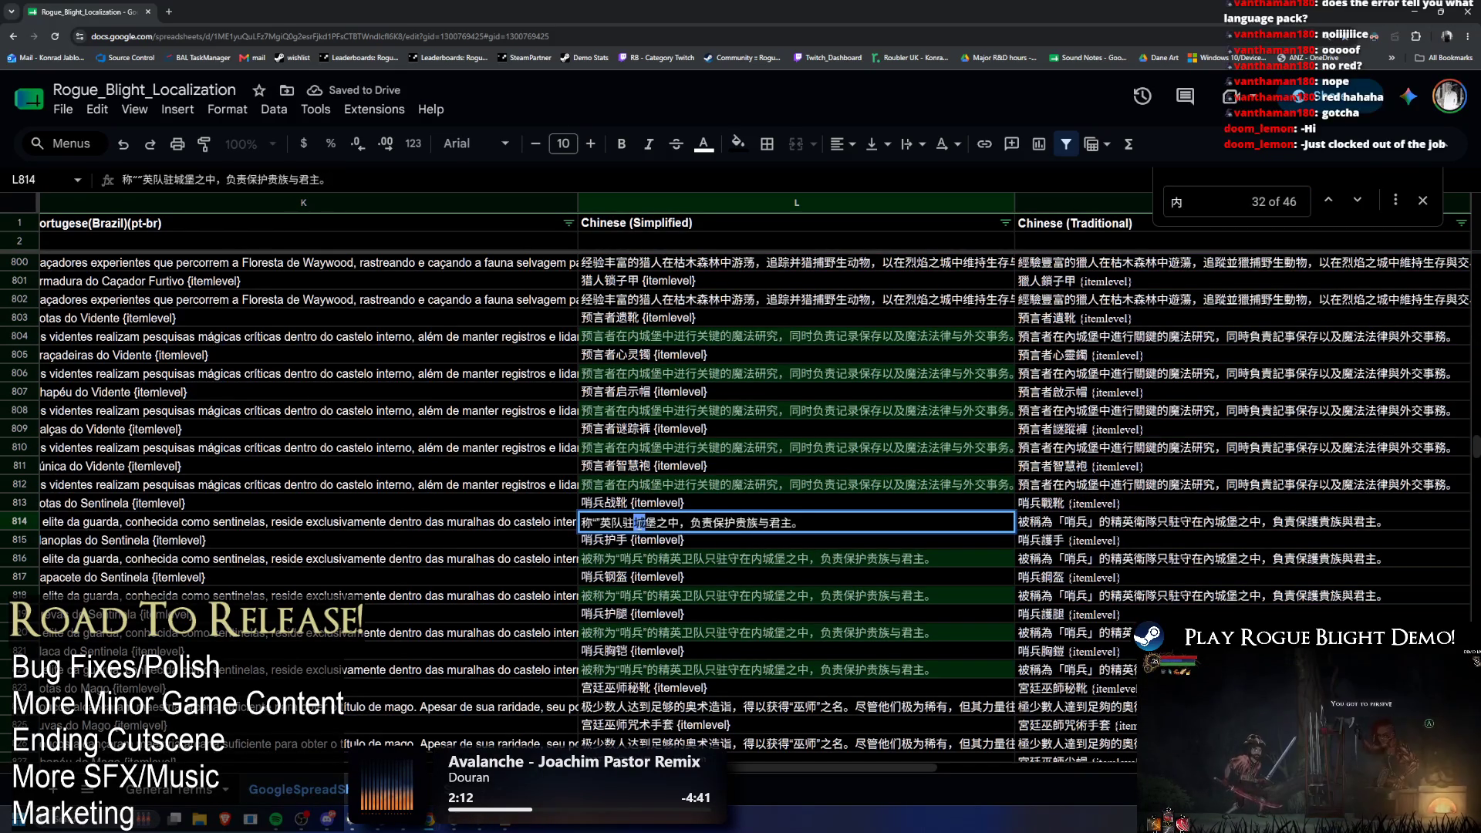
key(shift+Right)
key(ctrl+c)
key(ctrl+f)
key(ctrl+v)
key(Return)
key(Escape)
key(Return)
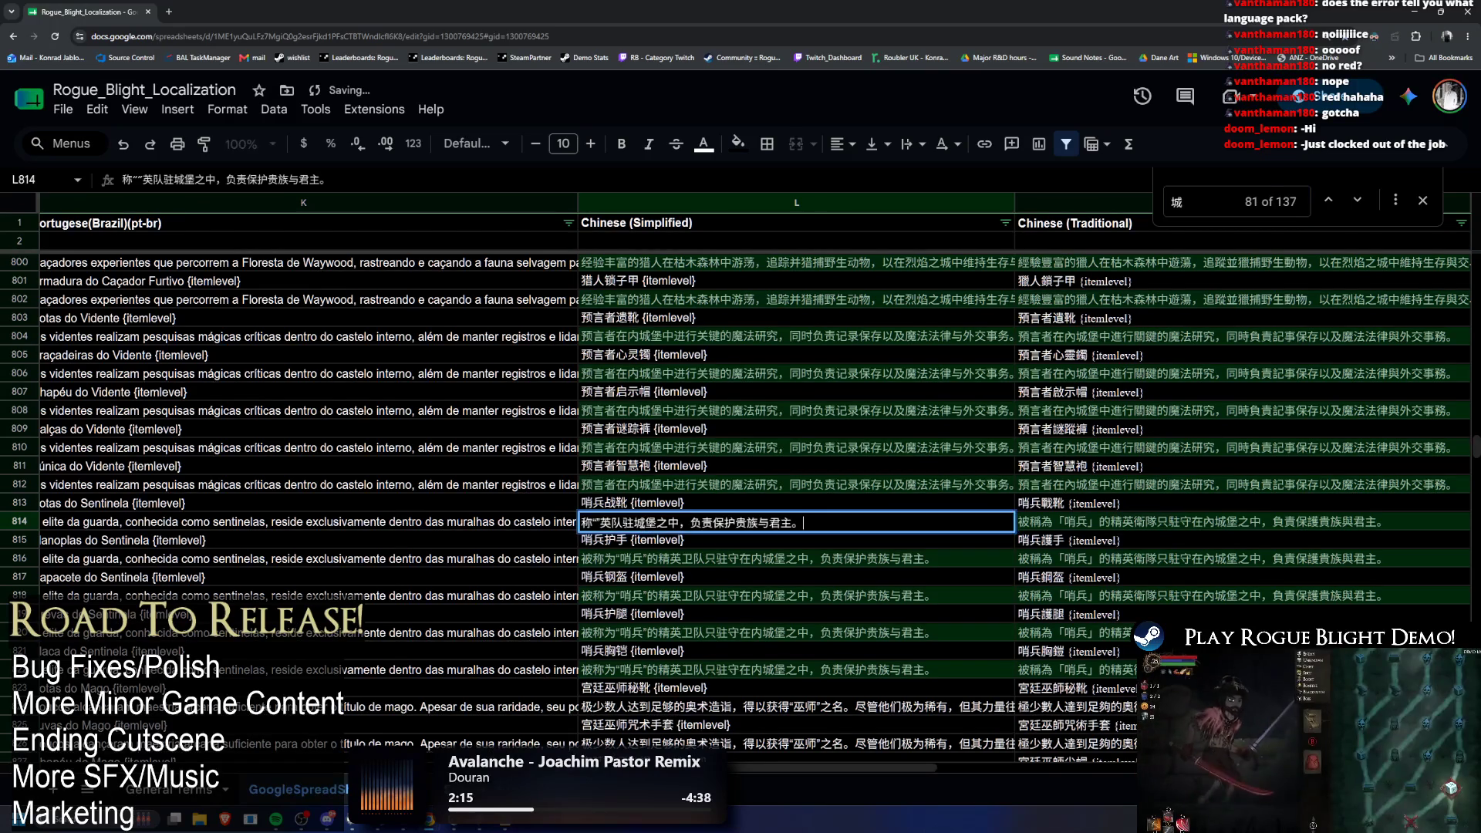
click(646, 522)
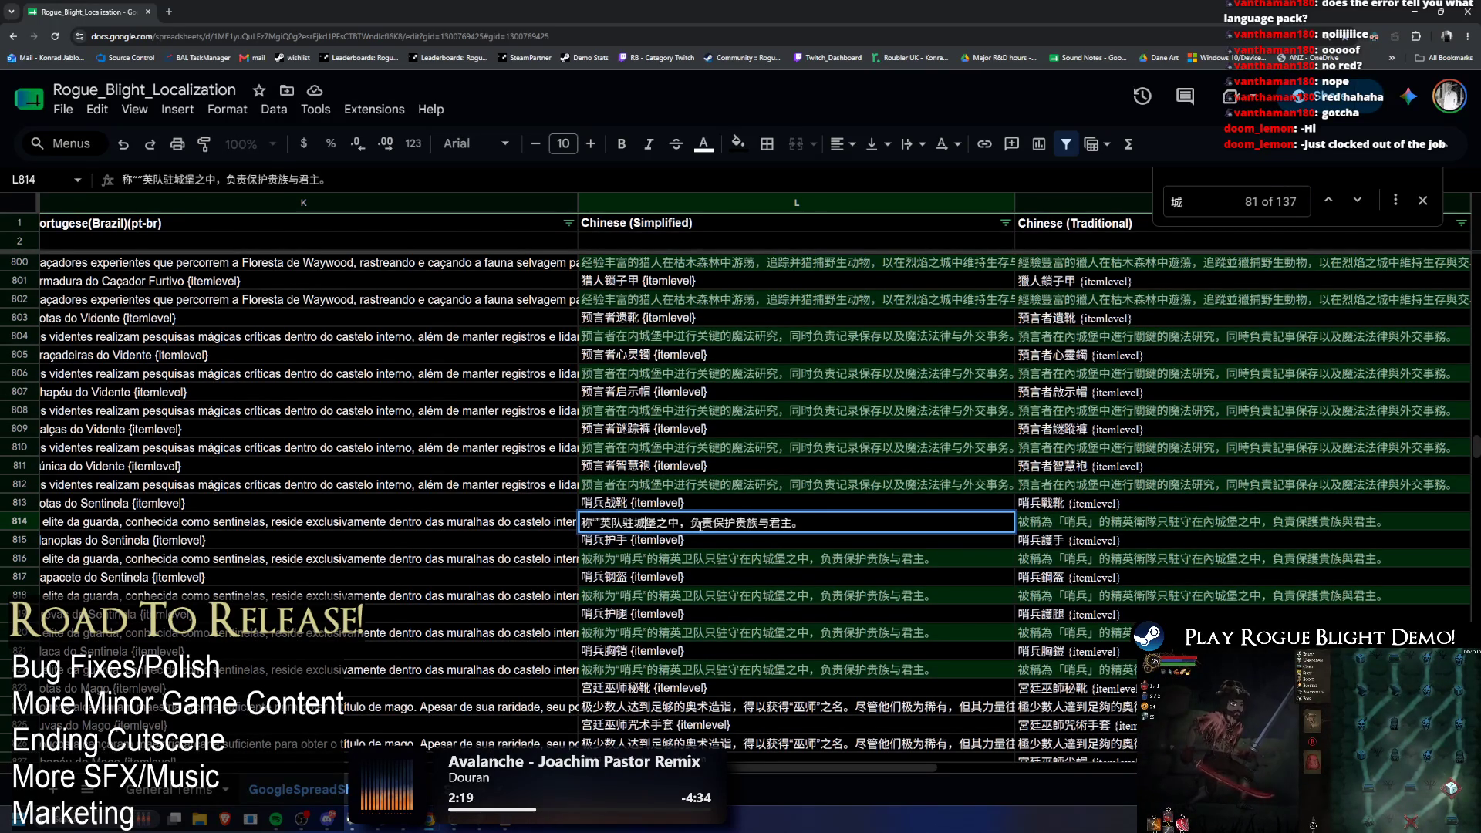
key(BackSpace)
Step: Delete 堡, 之, 中 and the comma after 驻 from cell L814
key(shift+Left)
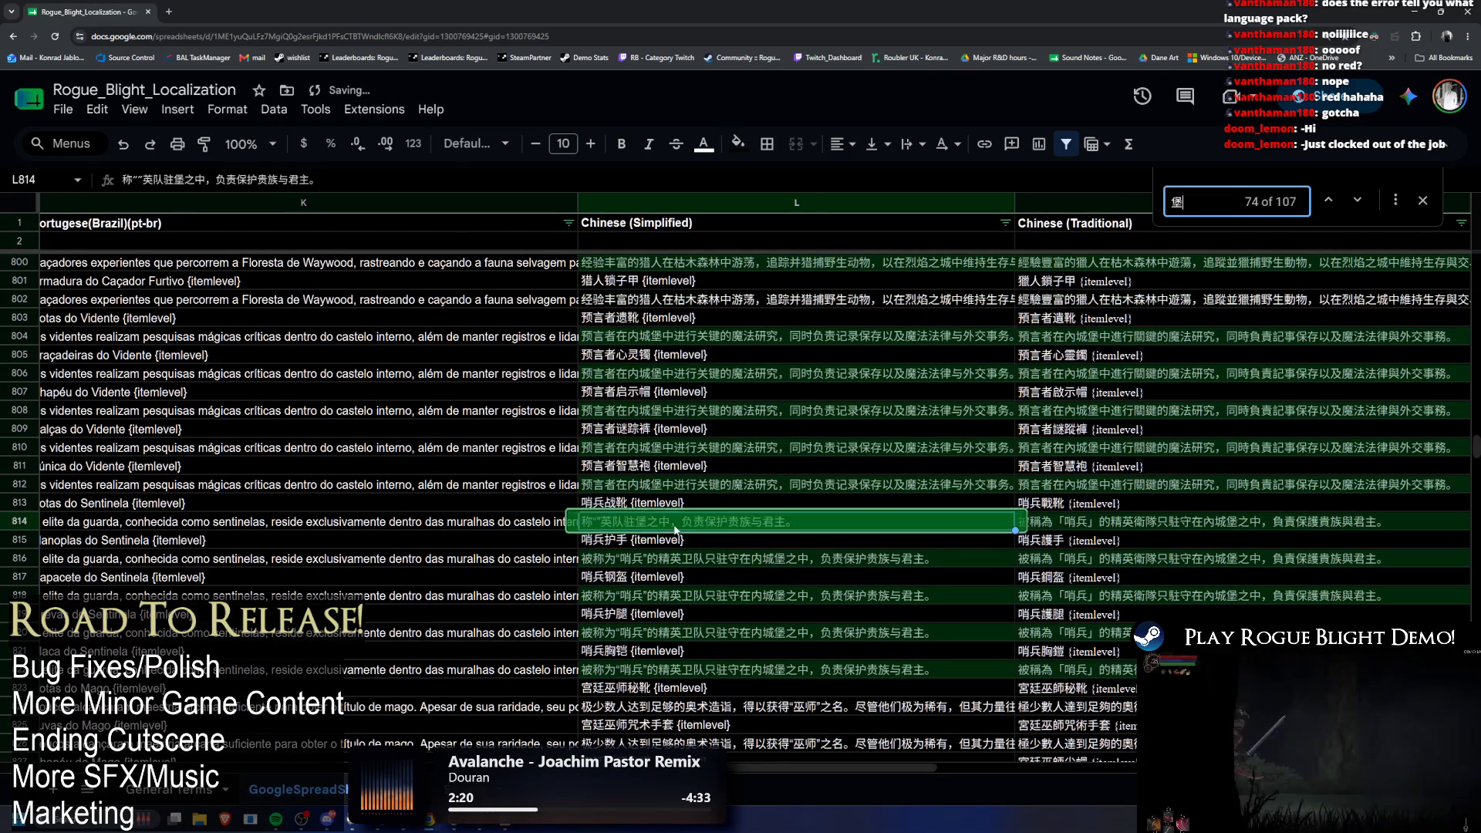
key(ctrl+f)
key(BackSpace)
key(shift+Right)
key(ctrl+f)
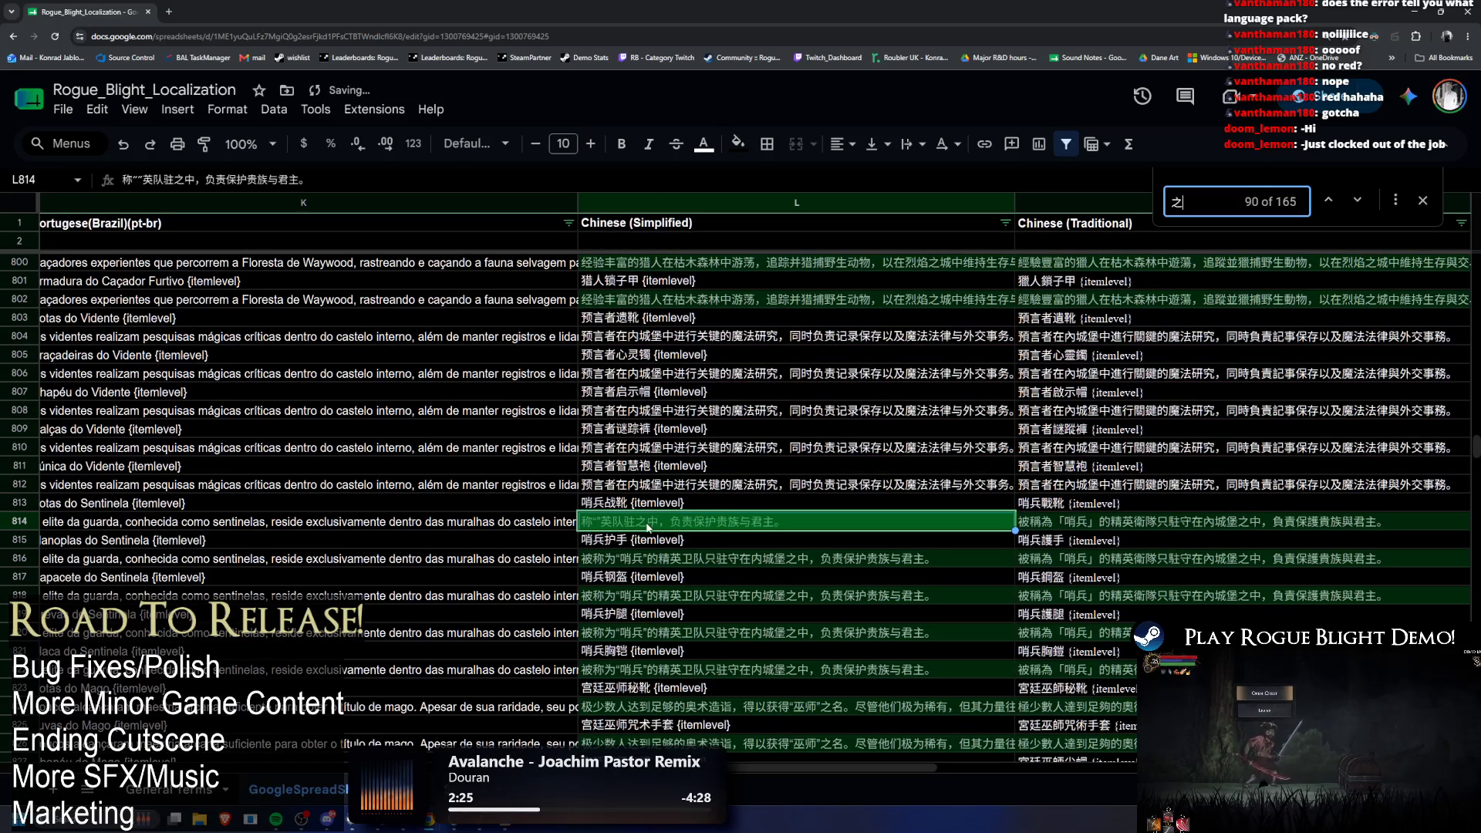
double_click(648, 525)
key(BackSpace)
key(shift+Right)
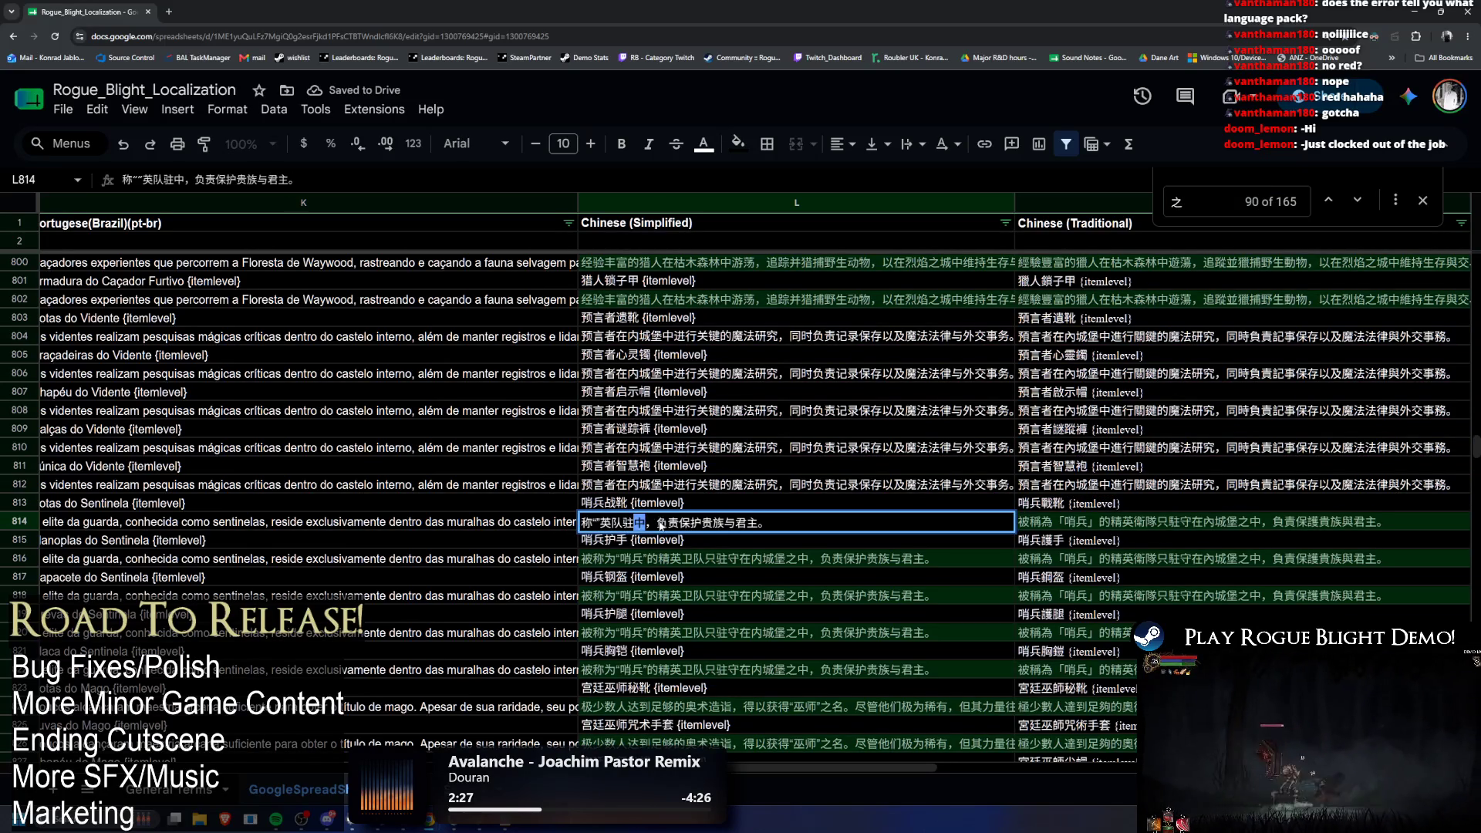
key(ctrl+f)
double_click(648, 526)
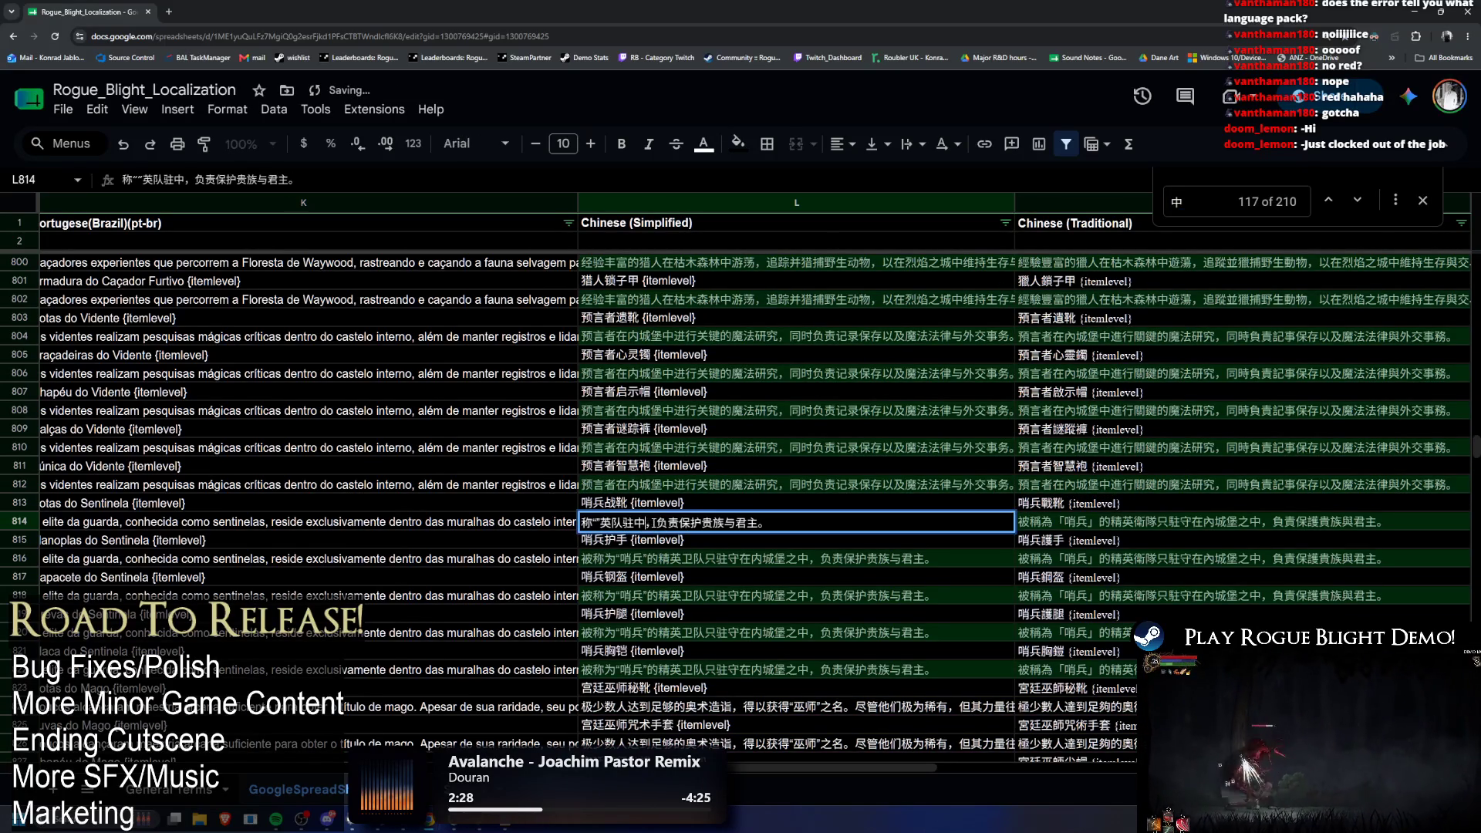
key(BackSpace)
key(Delete)
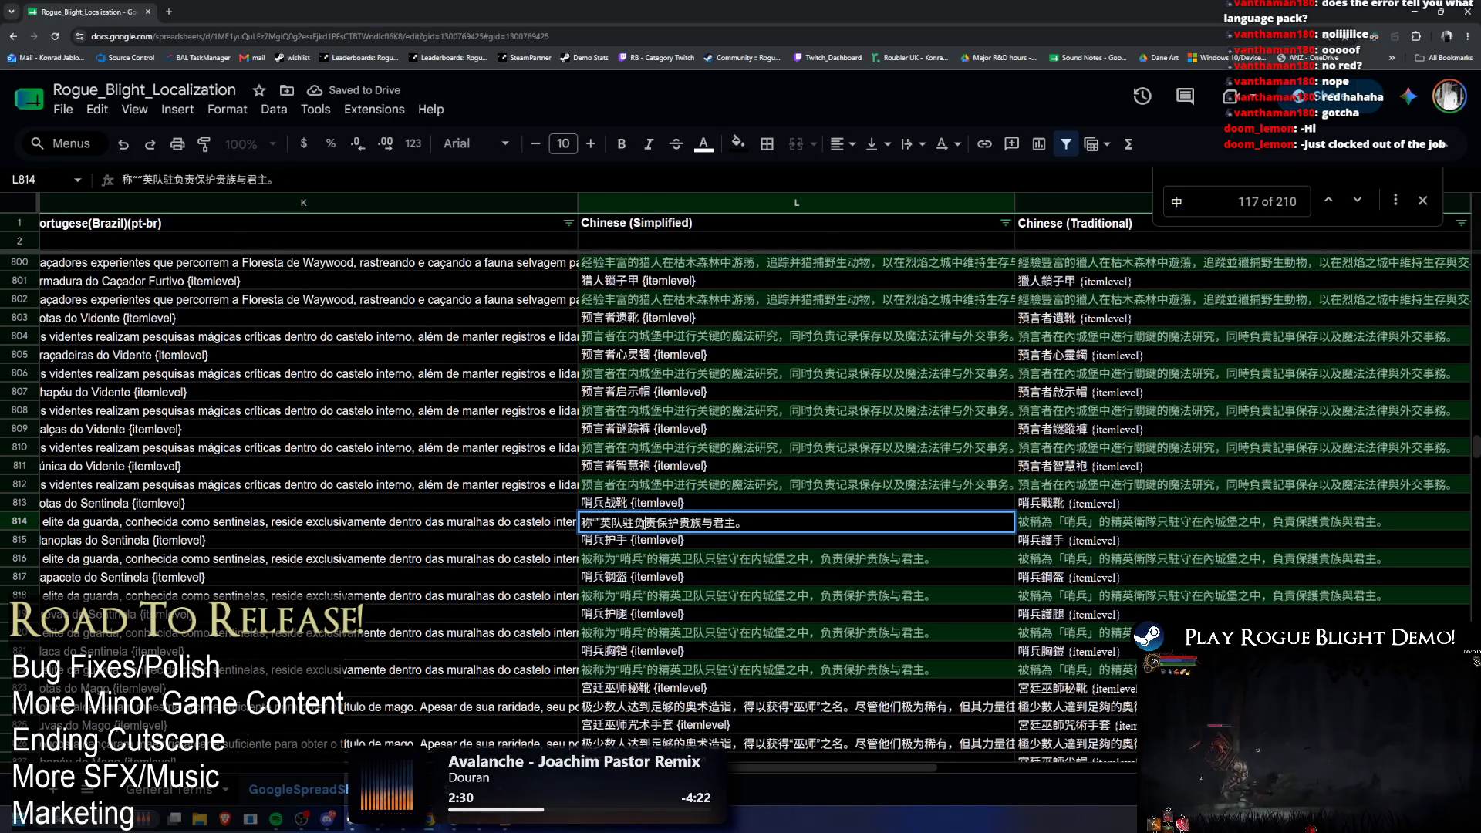
Step: Delete 负, 责, 保 and 护 from cell L814, searching the sheet for each
key(ctrl+f)
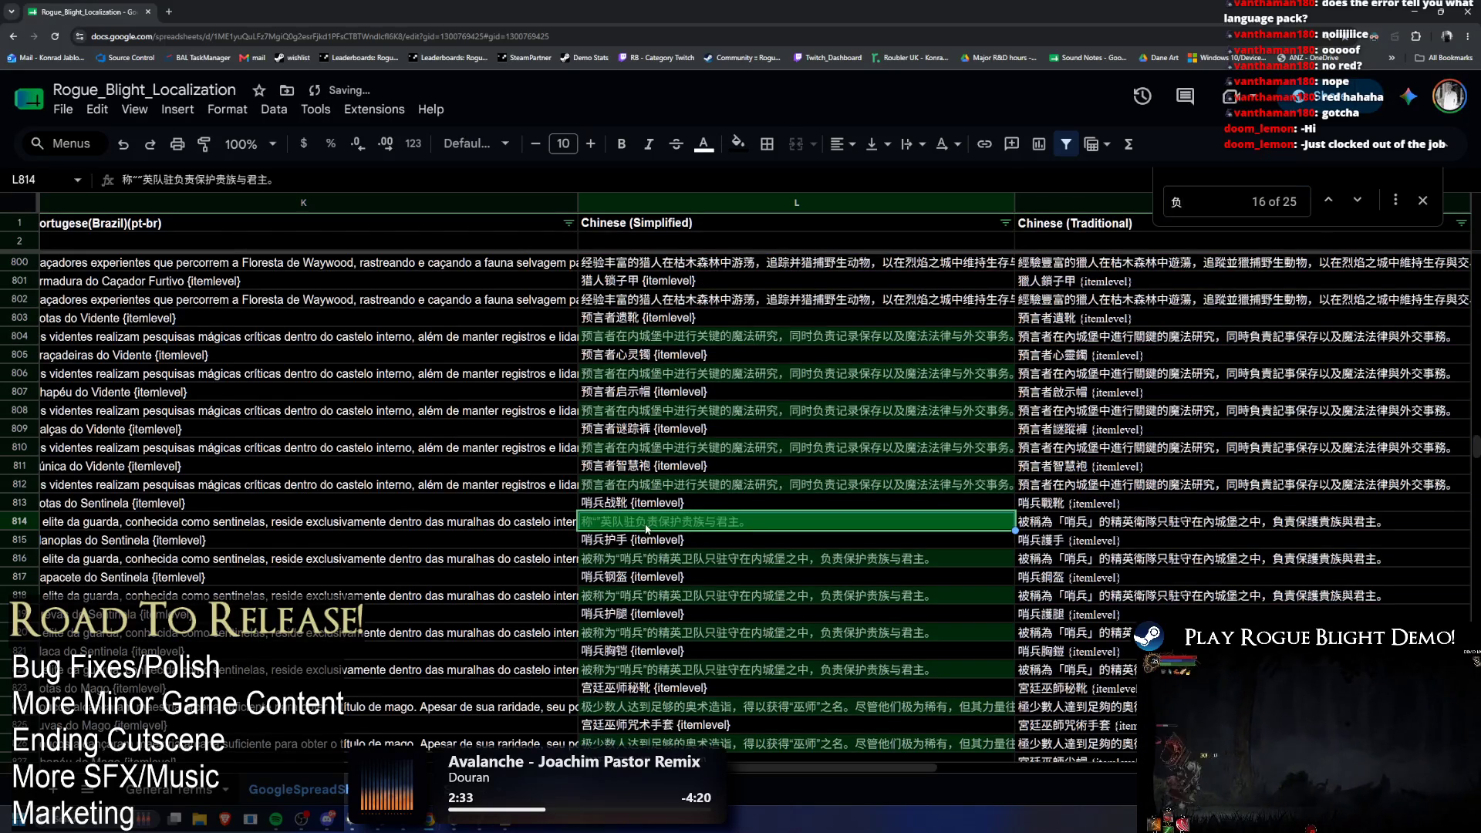
key(F2)
click(641, 522)
key(BackSpace)
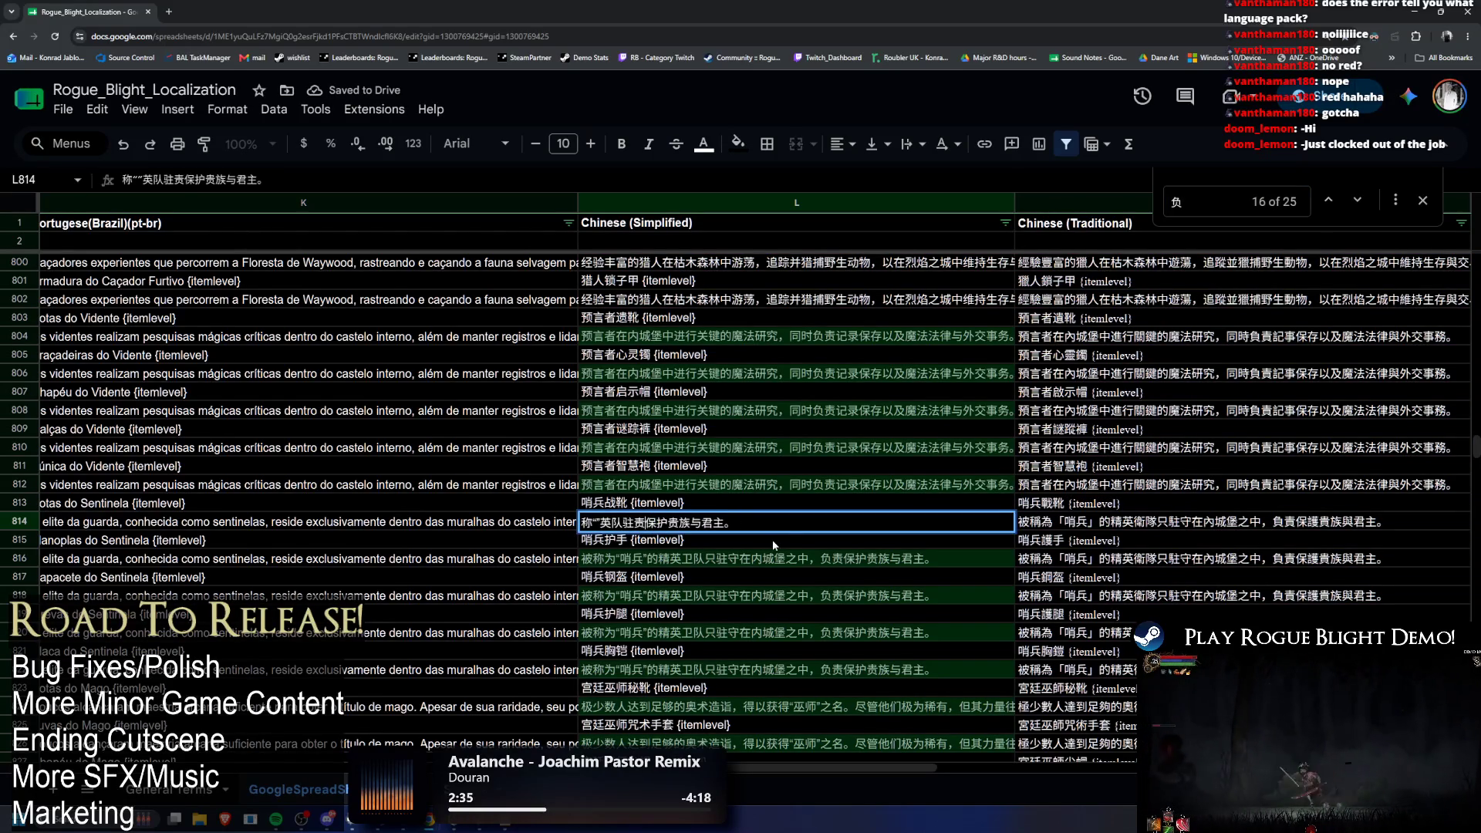
key(ctrl+f)
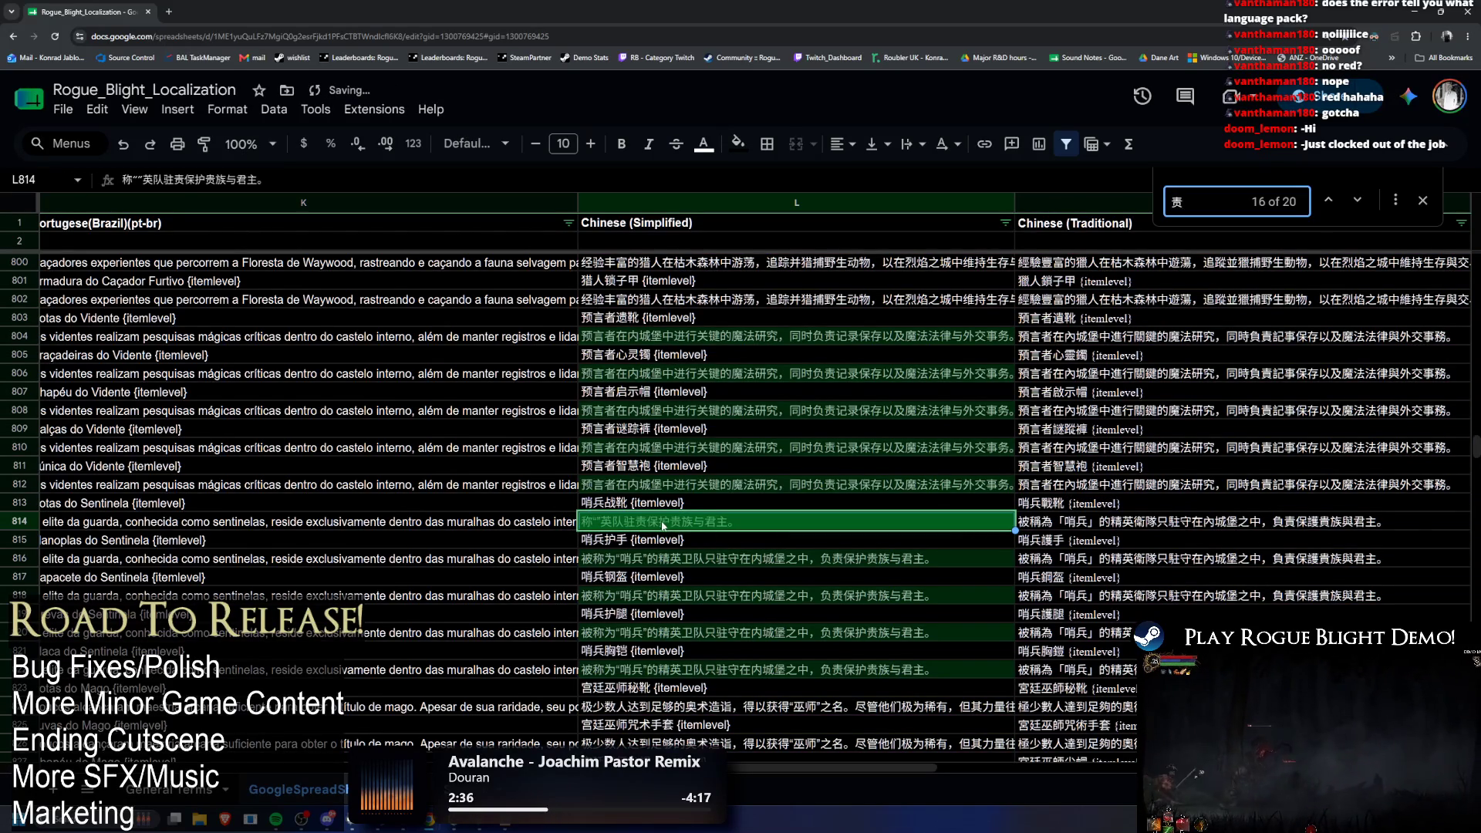
double_click(653, 525)
key(BackSpace)
key(ctrl+f)
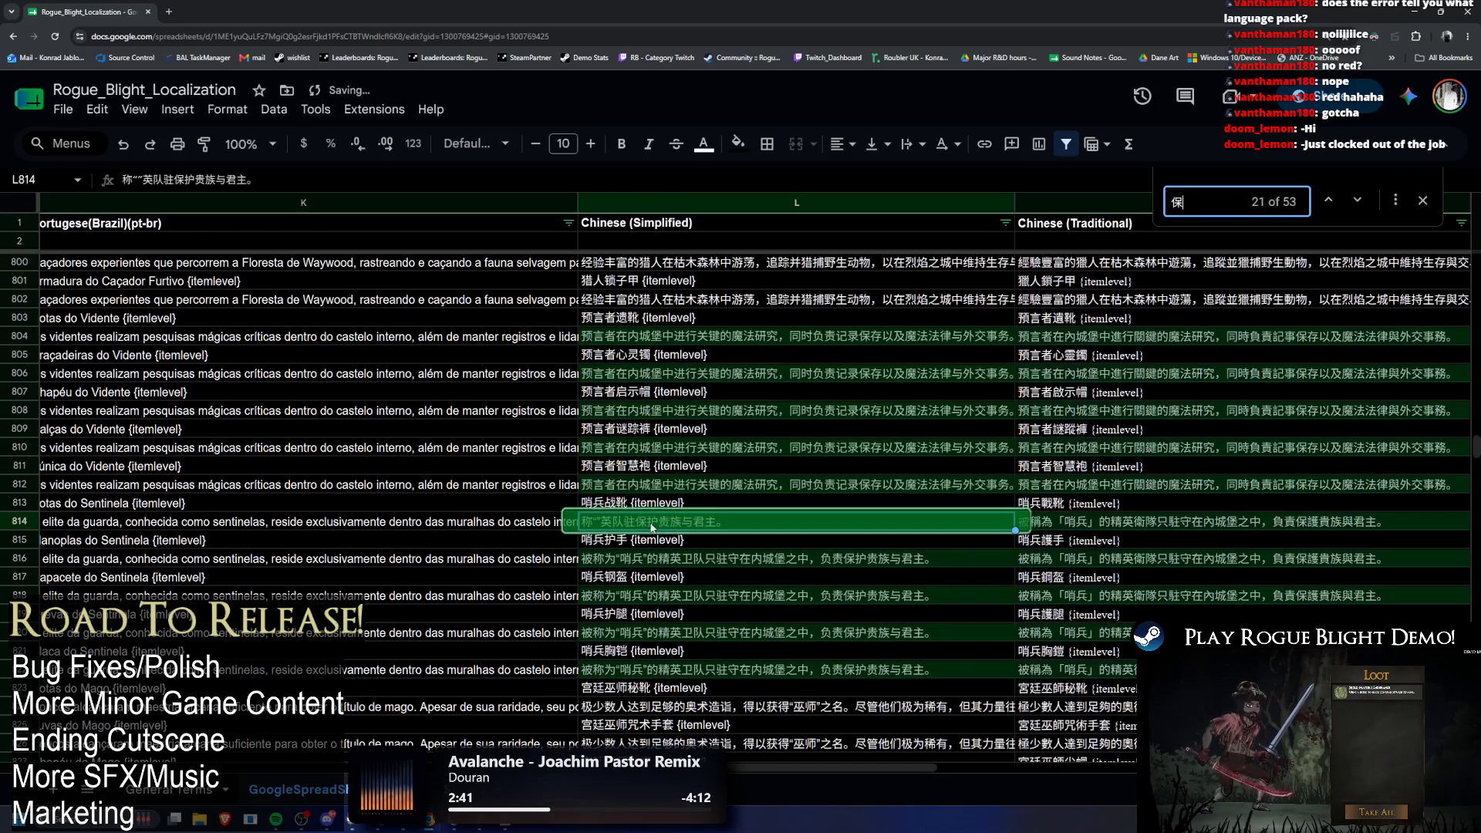
double_click(640, 522)
key(BackSpace)
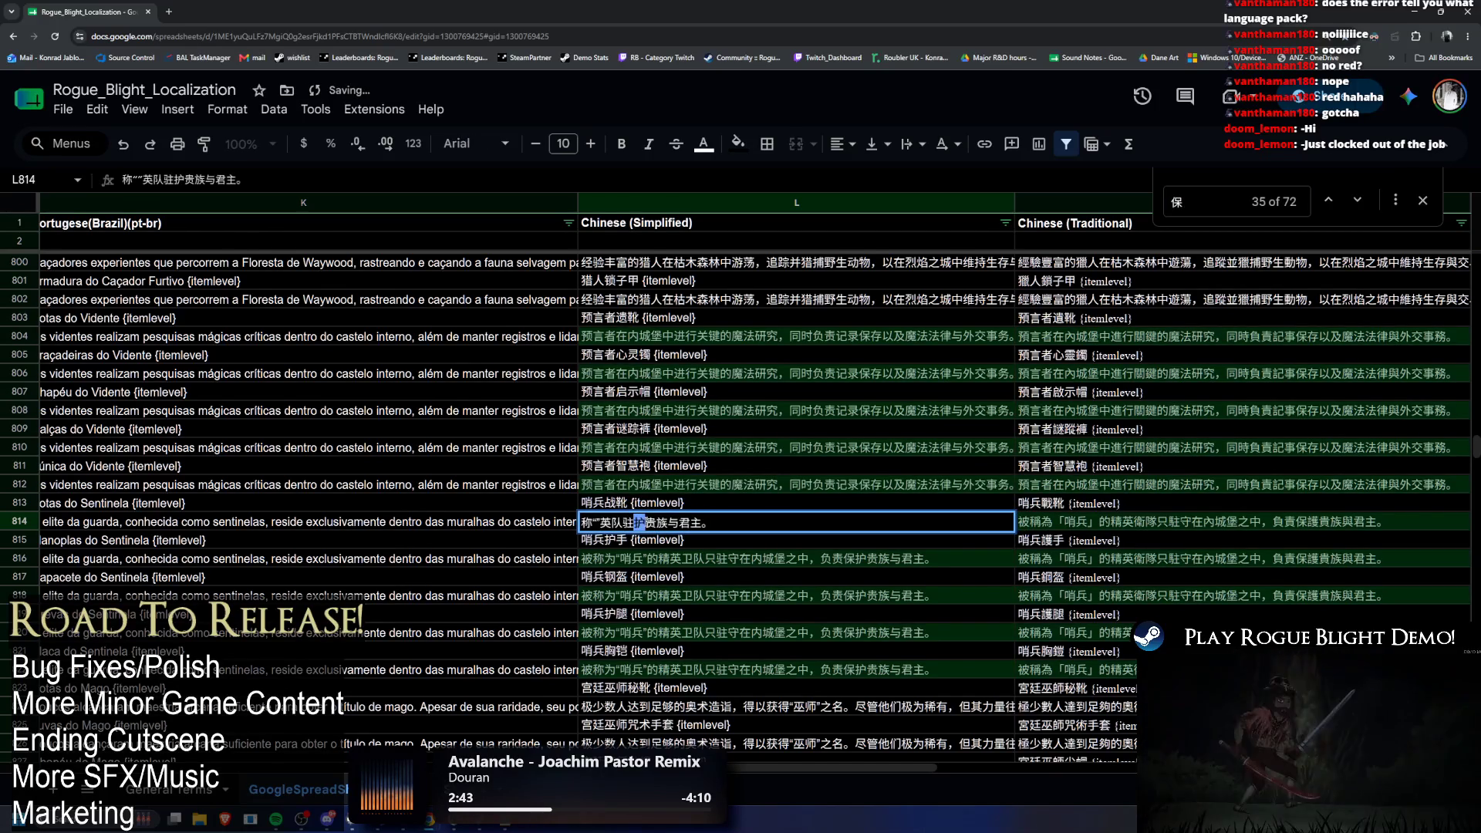
key(ctrl+f)
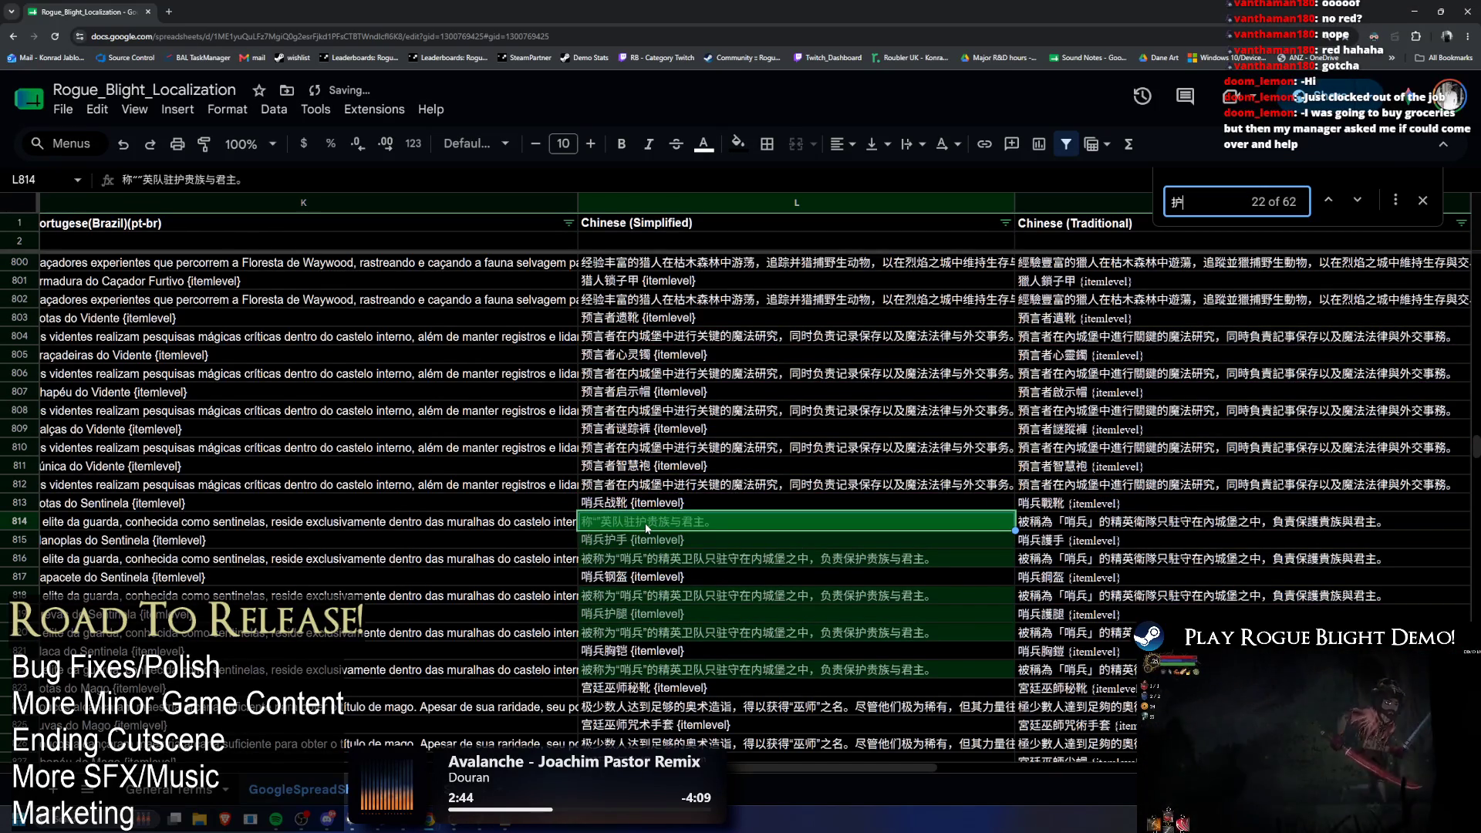
double_click(644, 524)
key(BackSpace)
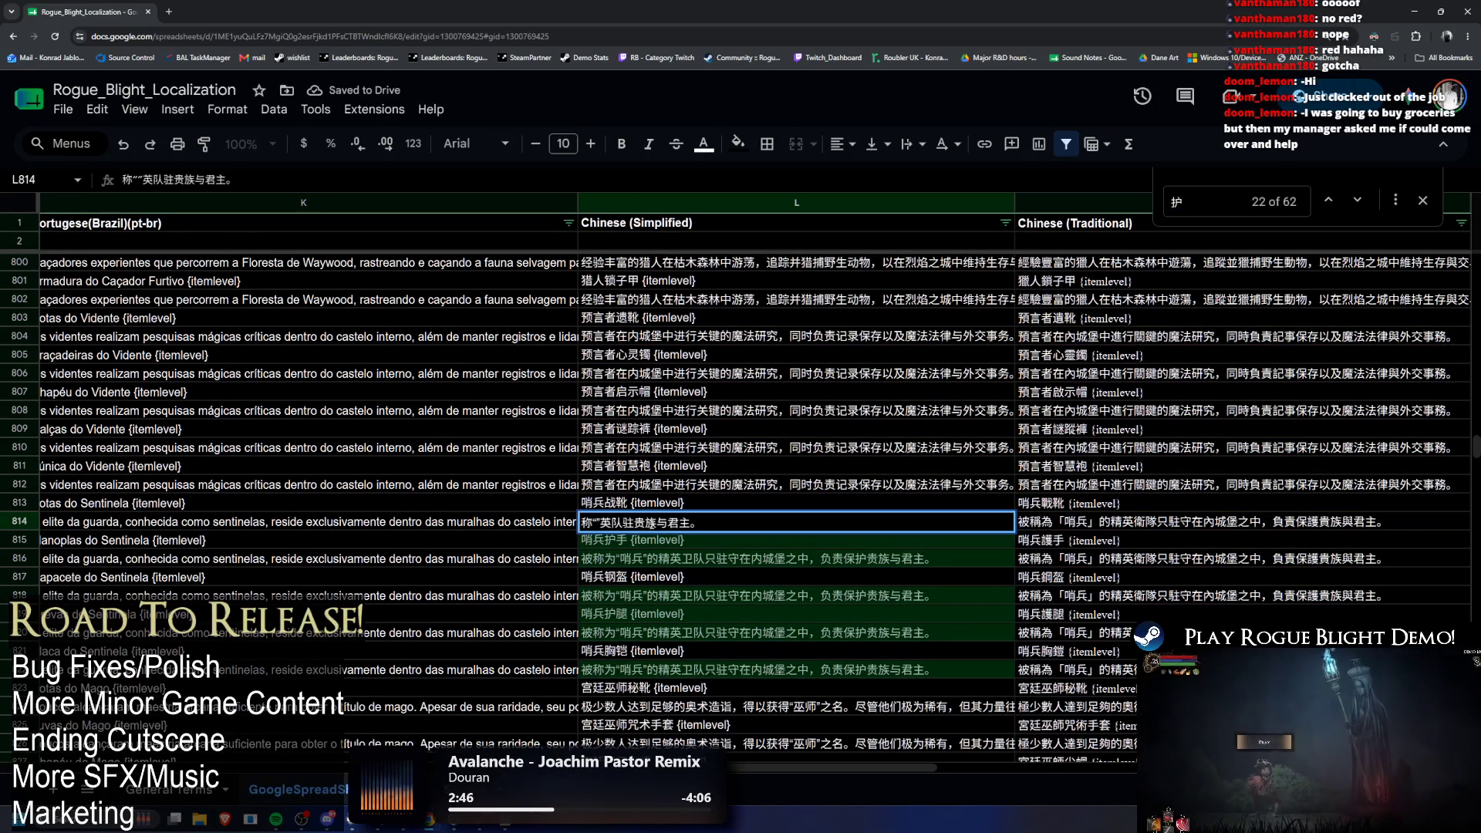
Step: Keep 贵族 in cell L814 and delete 与 after searching for it
key(ctrl+f)
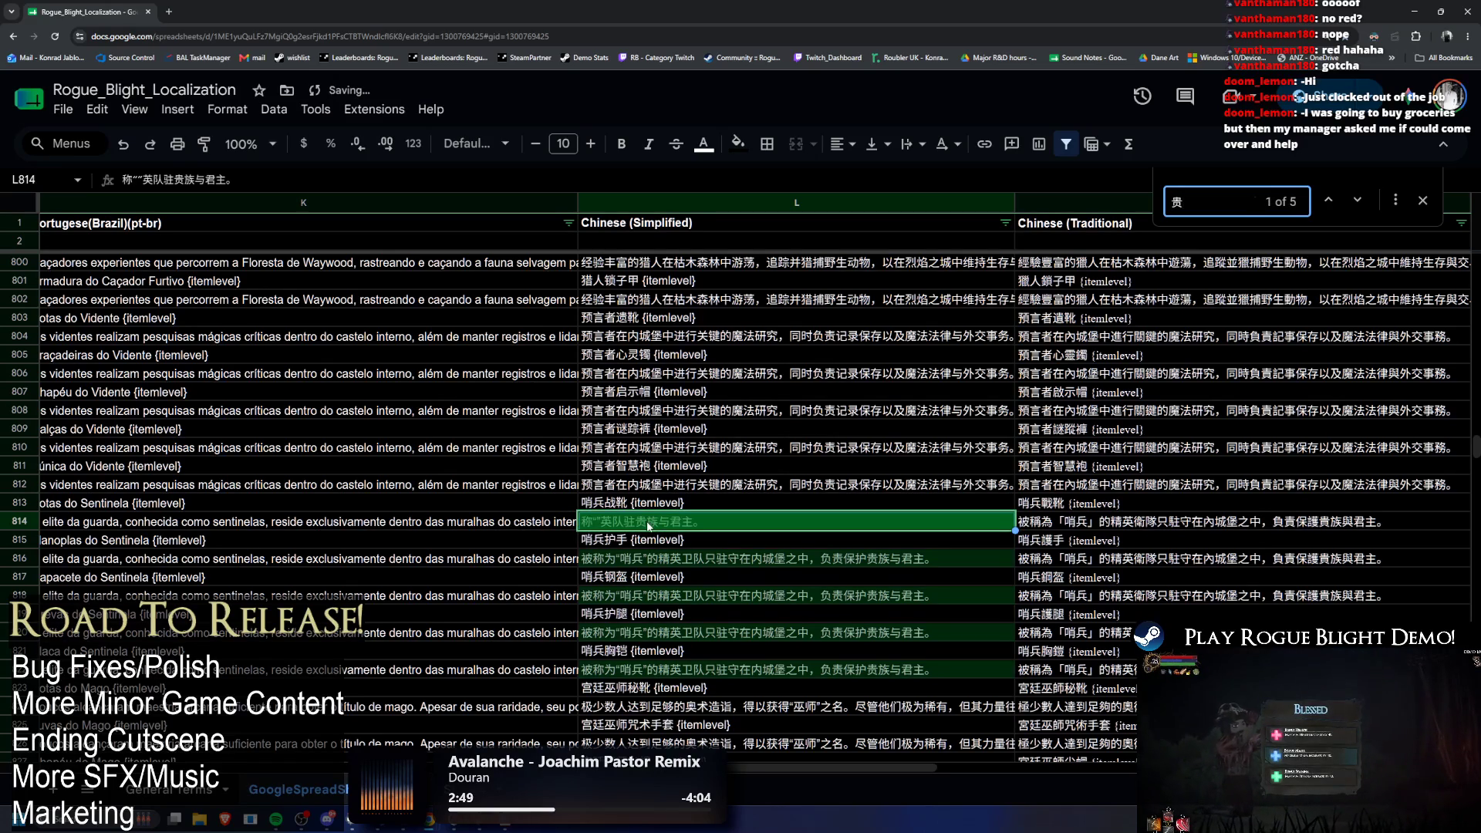
double_click(648, 525)
double_click(651, 522)
key(ctrl+f)
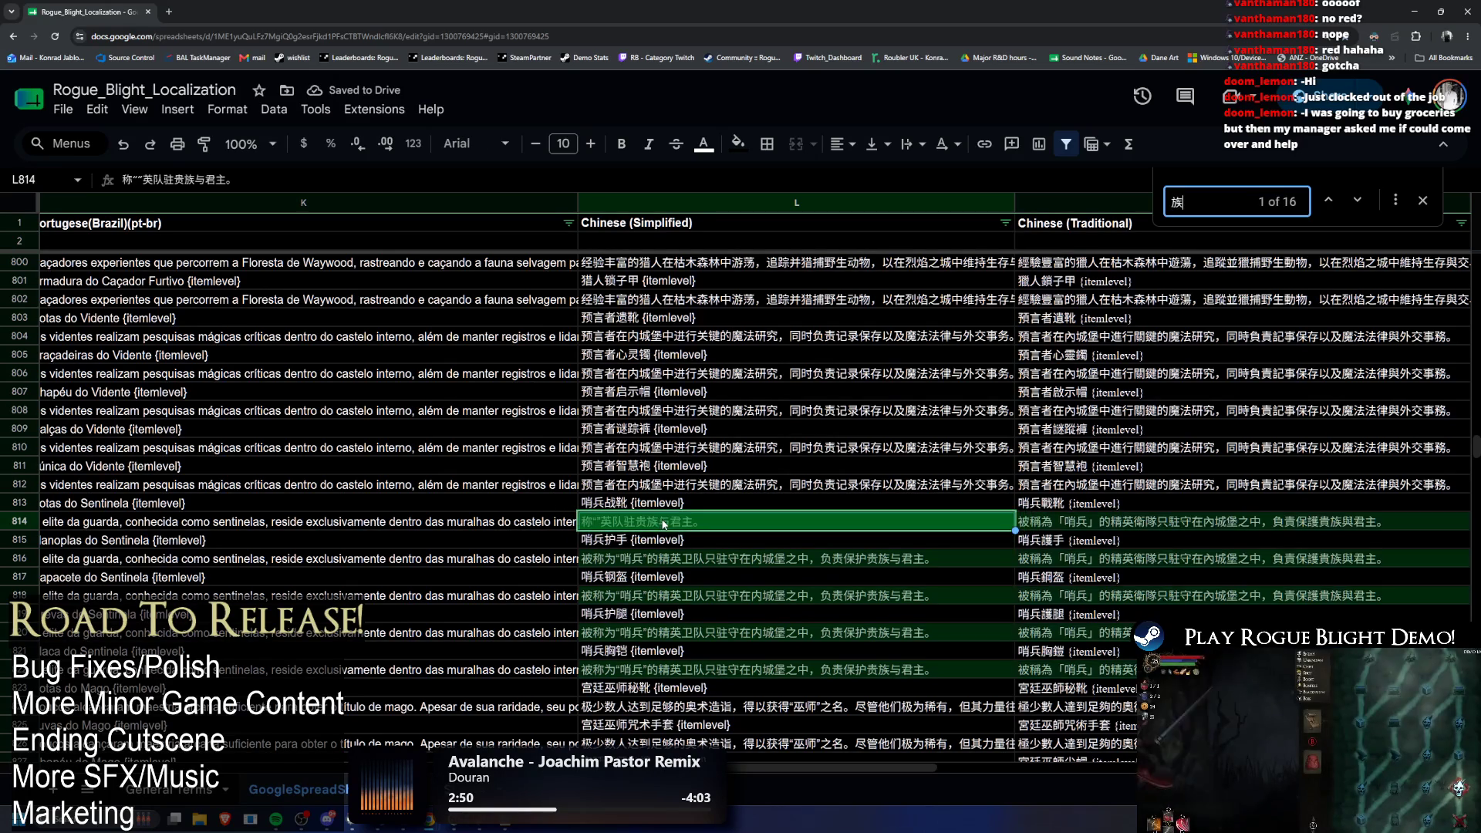
double_click(668, 523)
key(ctrl+f)
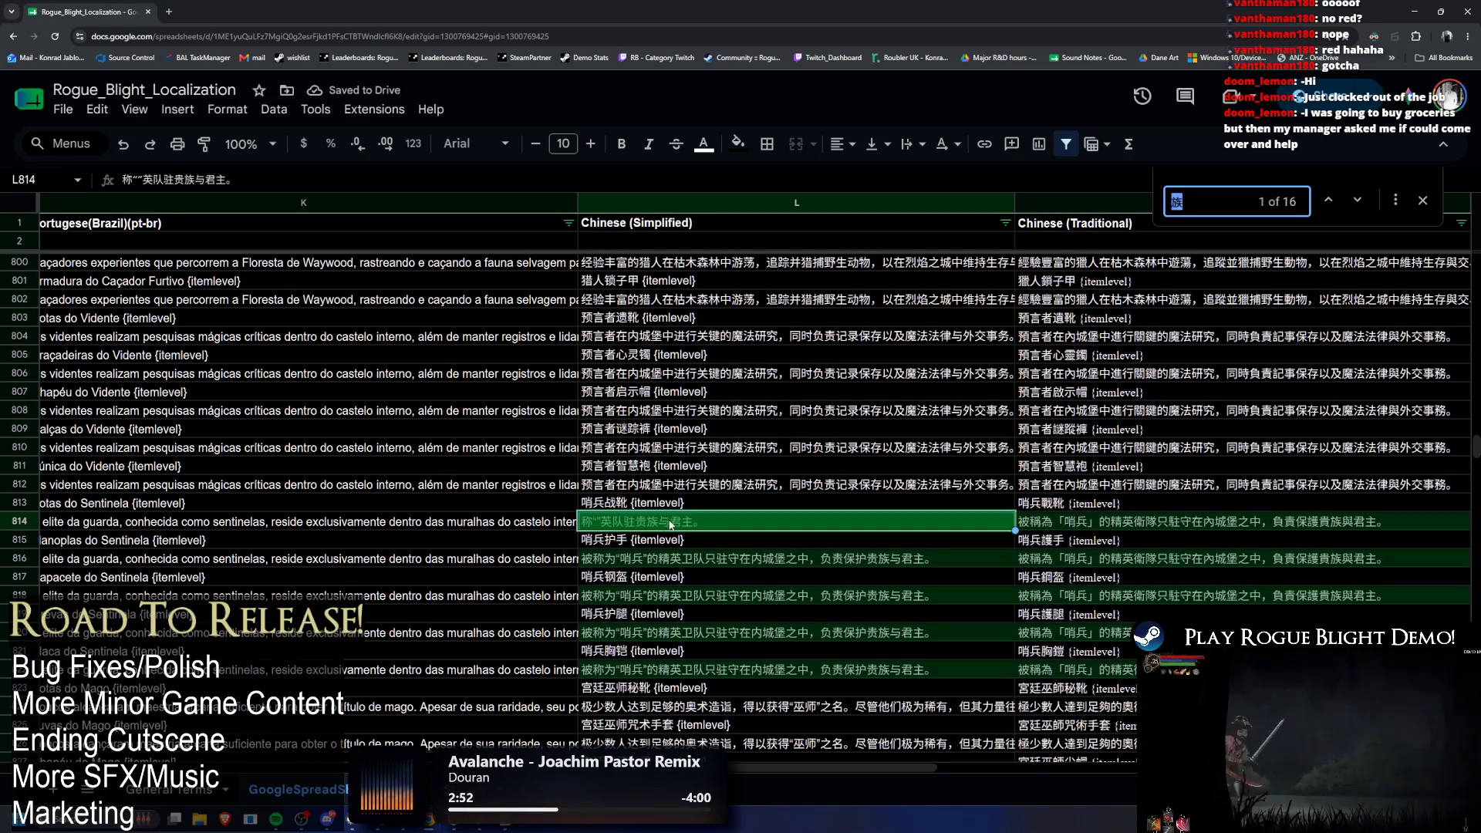
text(与)
double_click(677, 524)
key(BackSpace)
Step: Remove the trailing 主。 so L814 reads 称""英队驻贵族君, and select the whole string
key(ctrl+f)
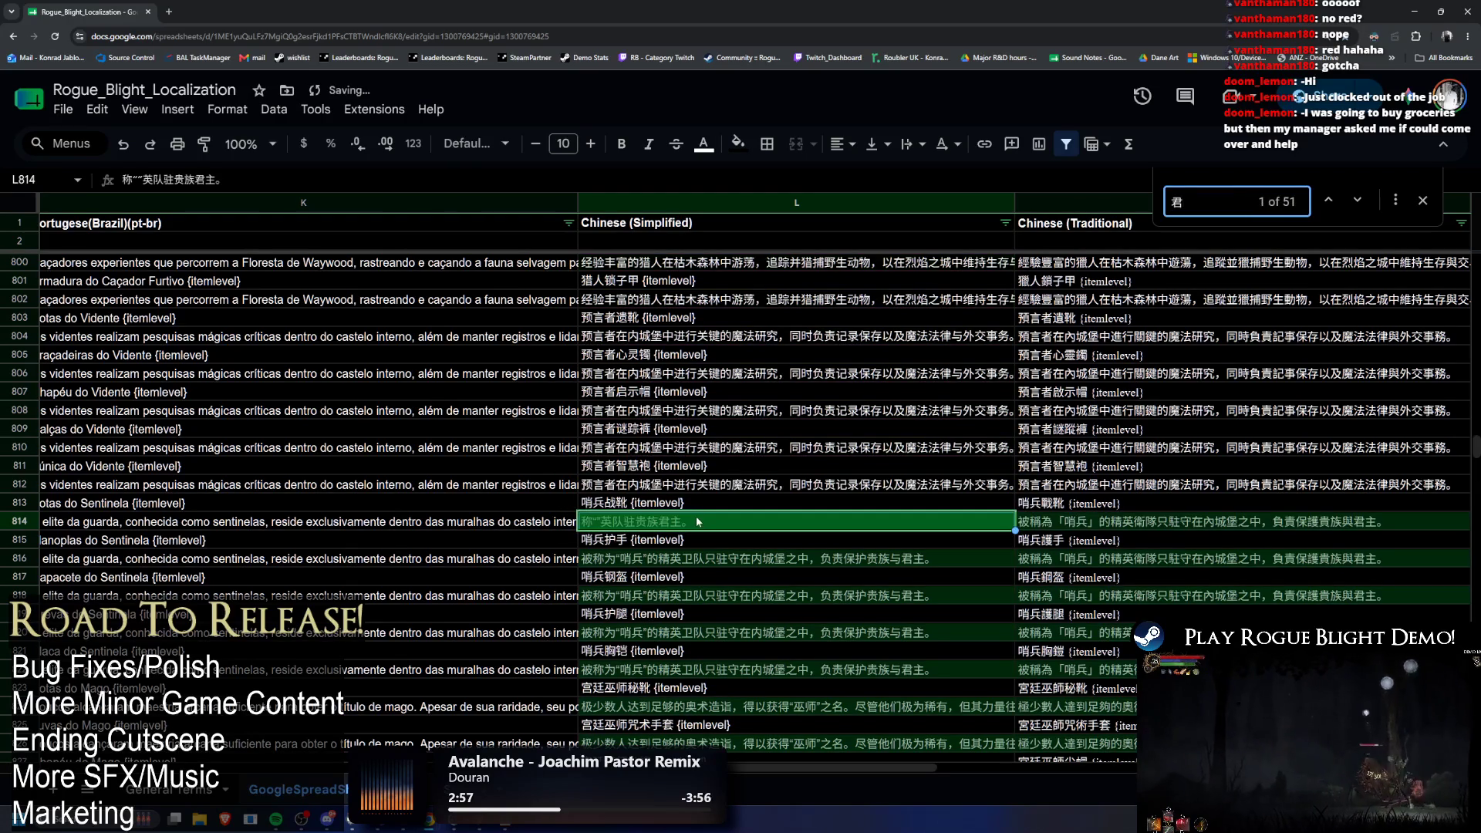
text(主)
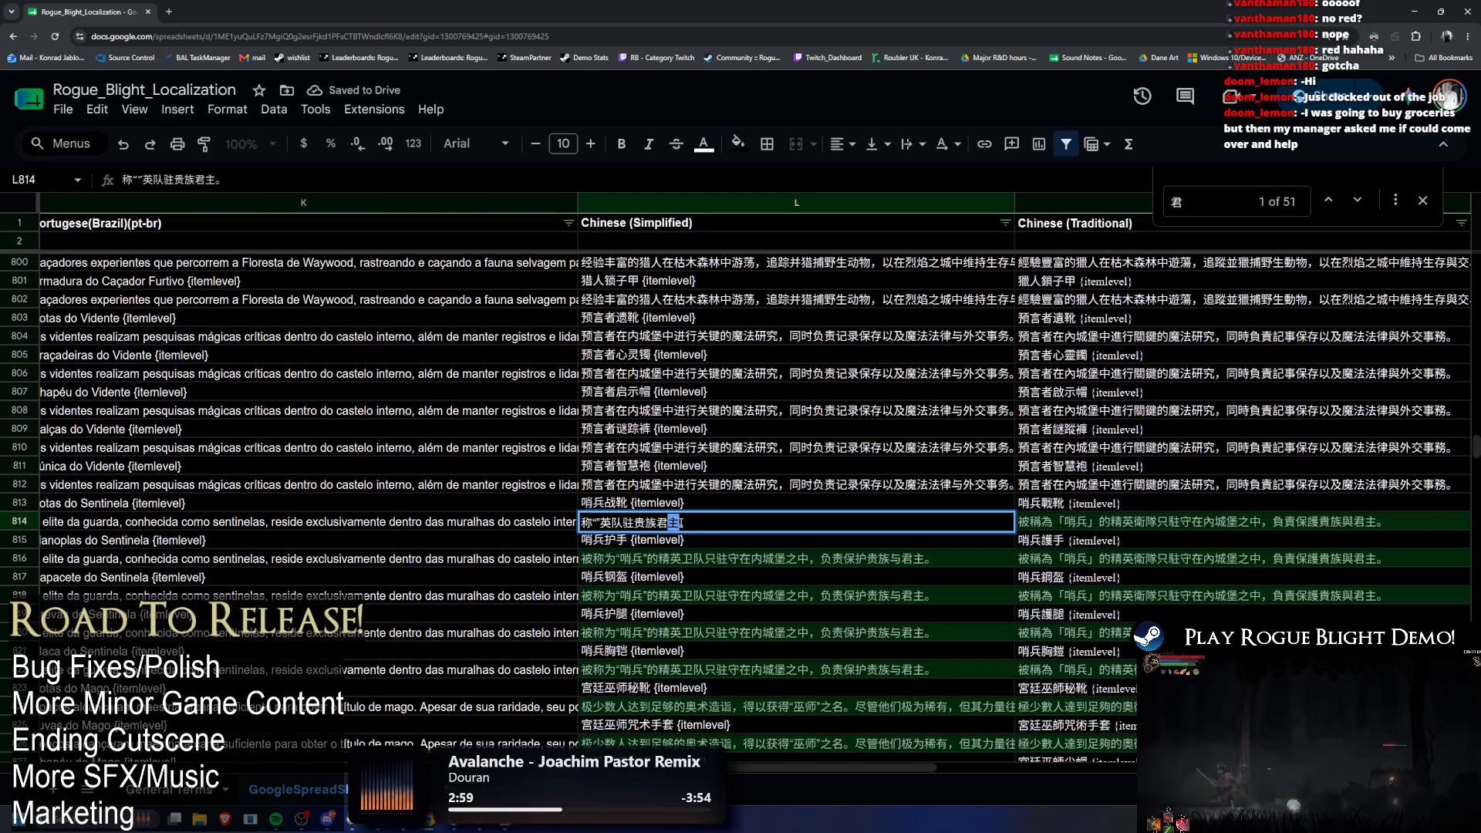
click(687, 525)
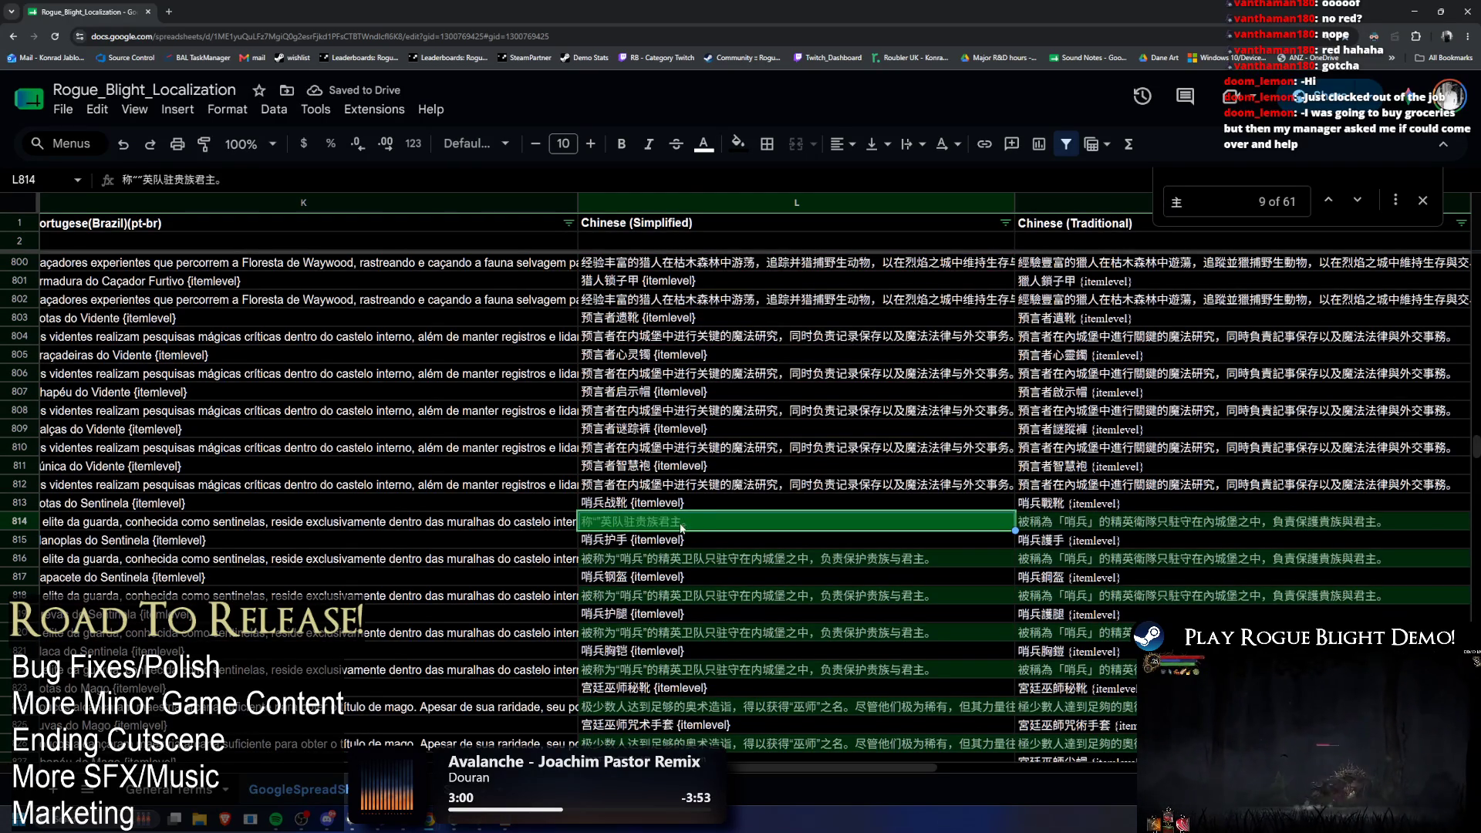
double_click(681, 529)
key(BackSpace)
key(BackSpace)
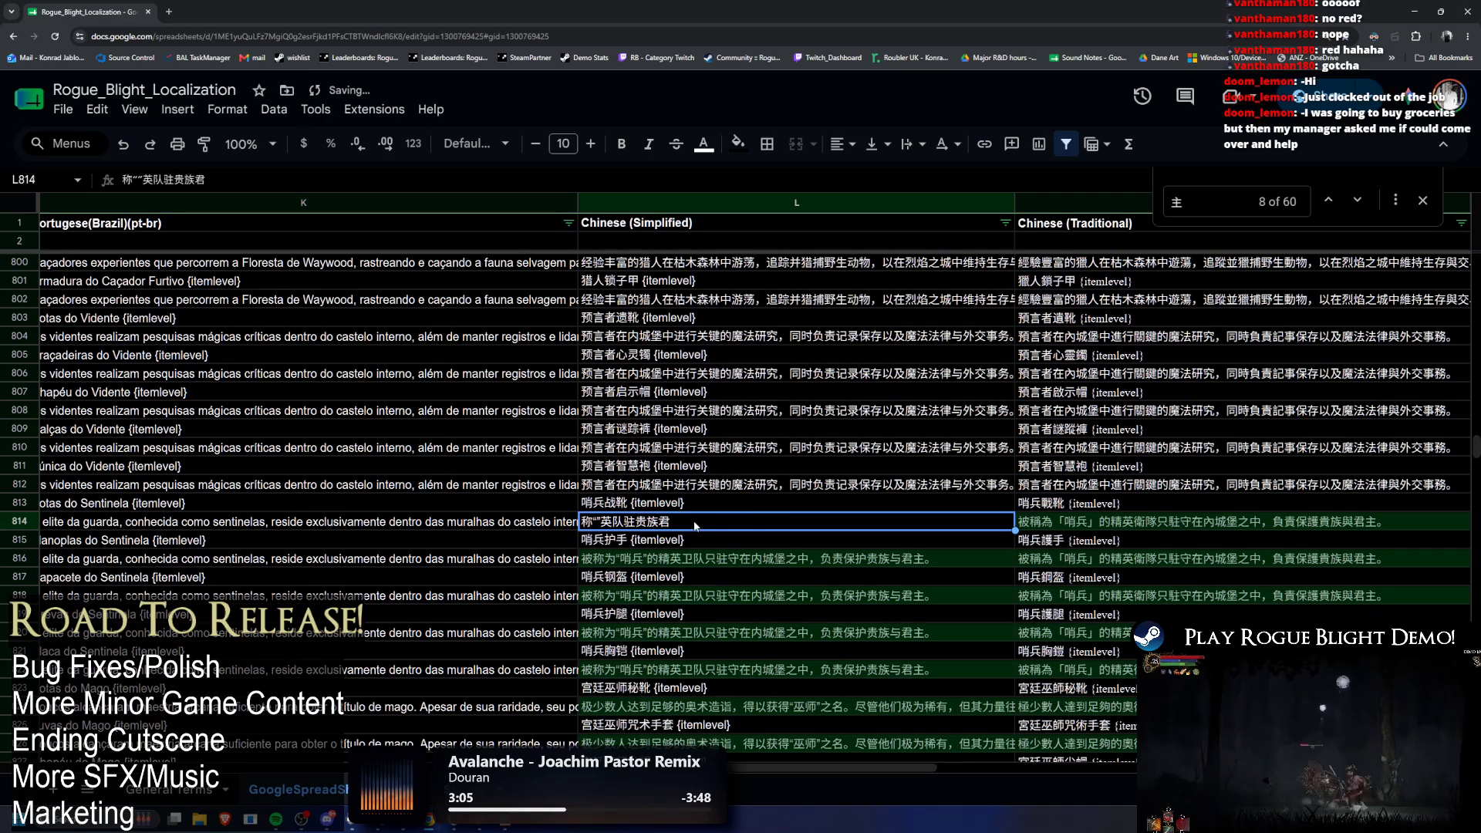
drag(696, 527, 585, 542)
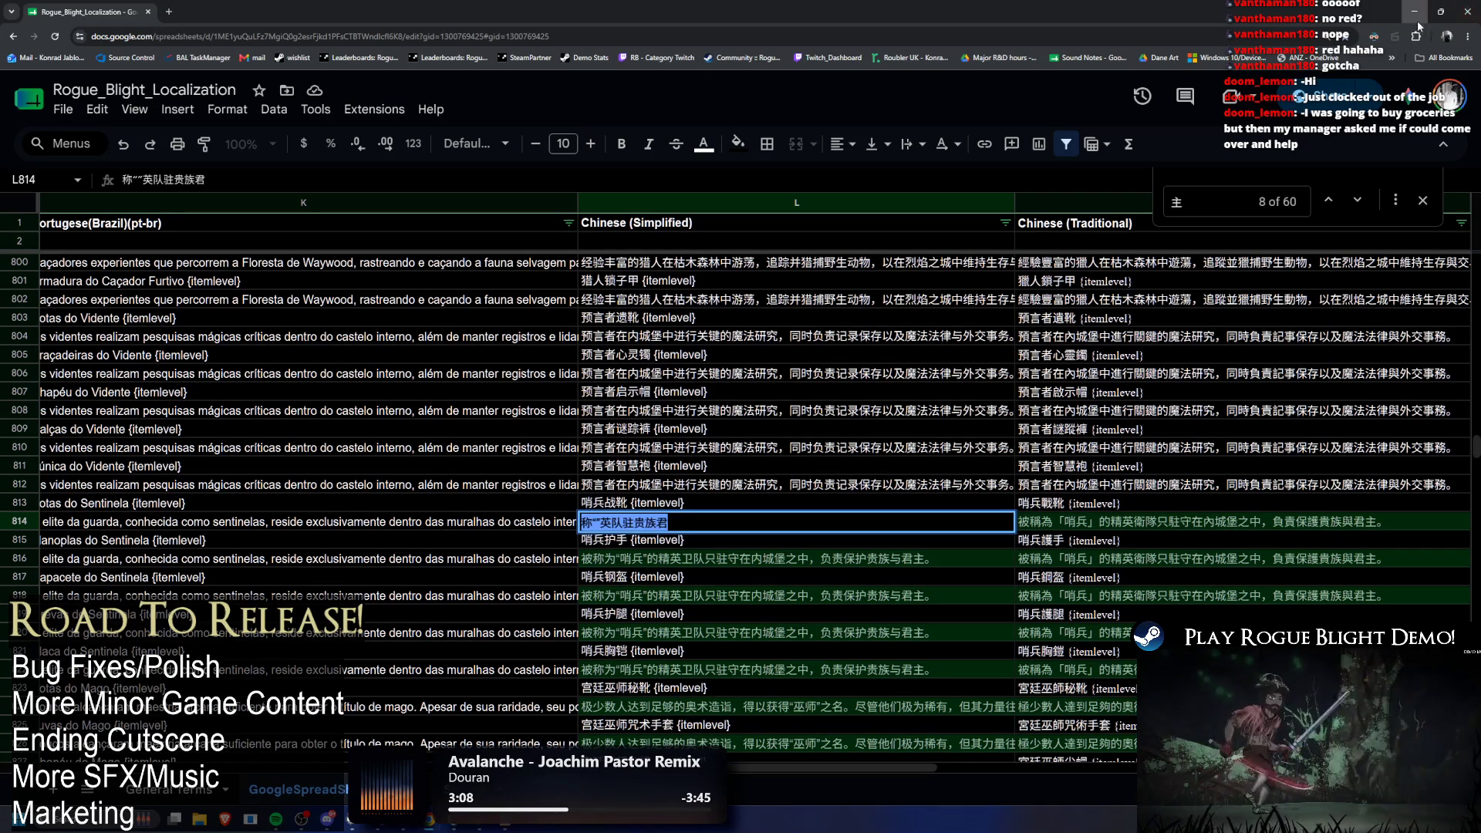
key(alt+Tab)
Step: Clear the Console, pull translations from the 'google' sheet table asset, and press Play
click(14, 21)
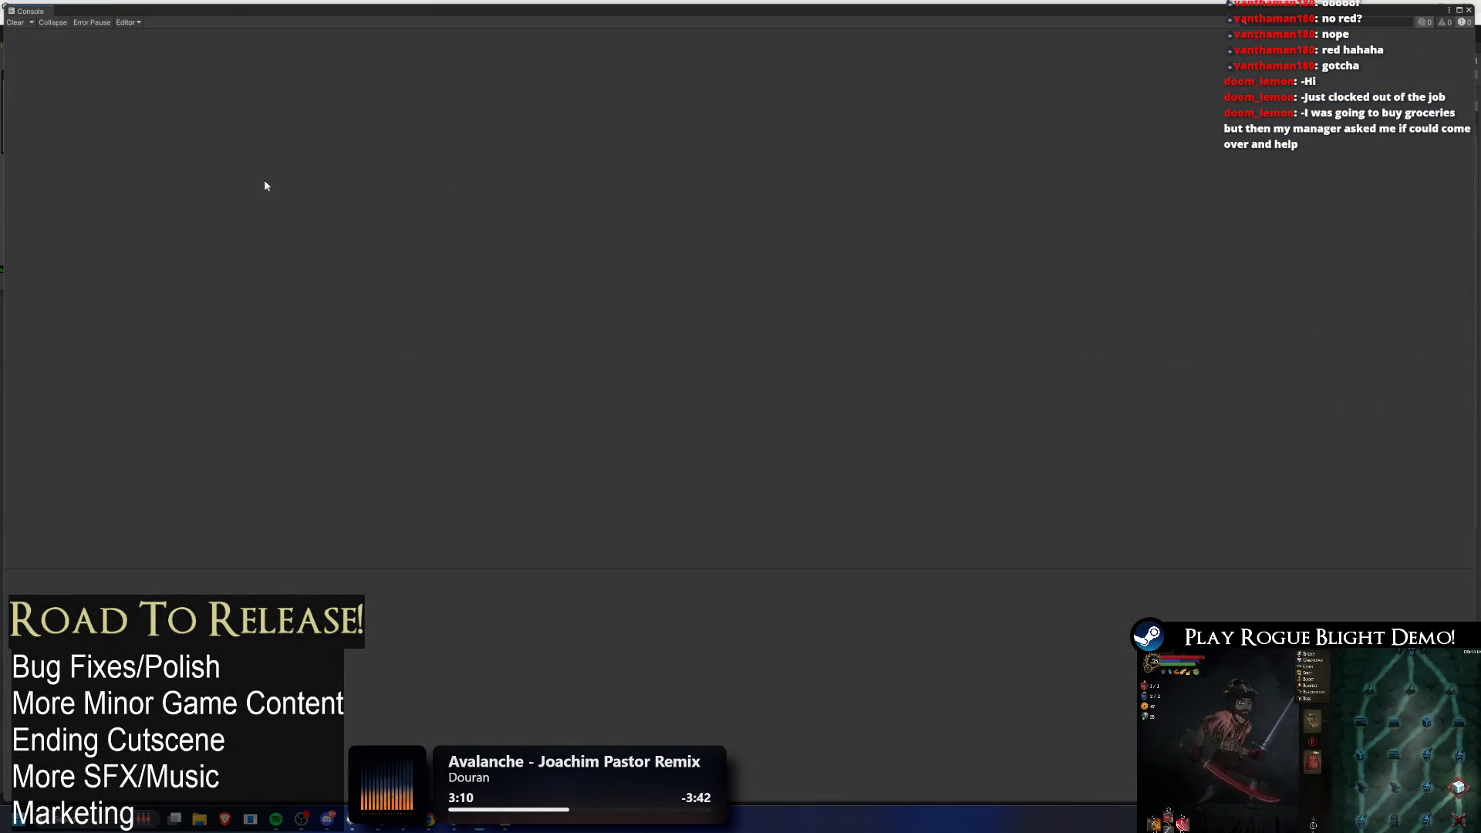
key(alt+Tab)
click(924, 283)
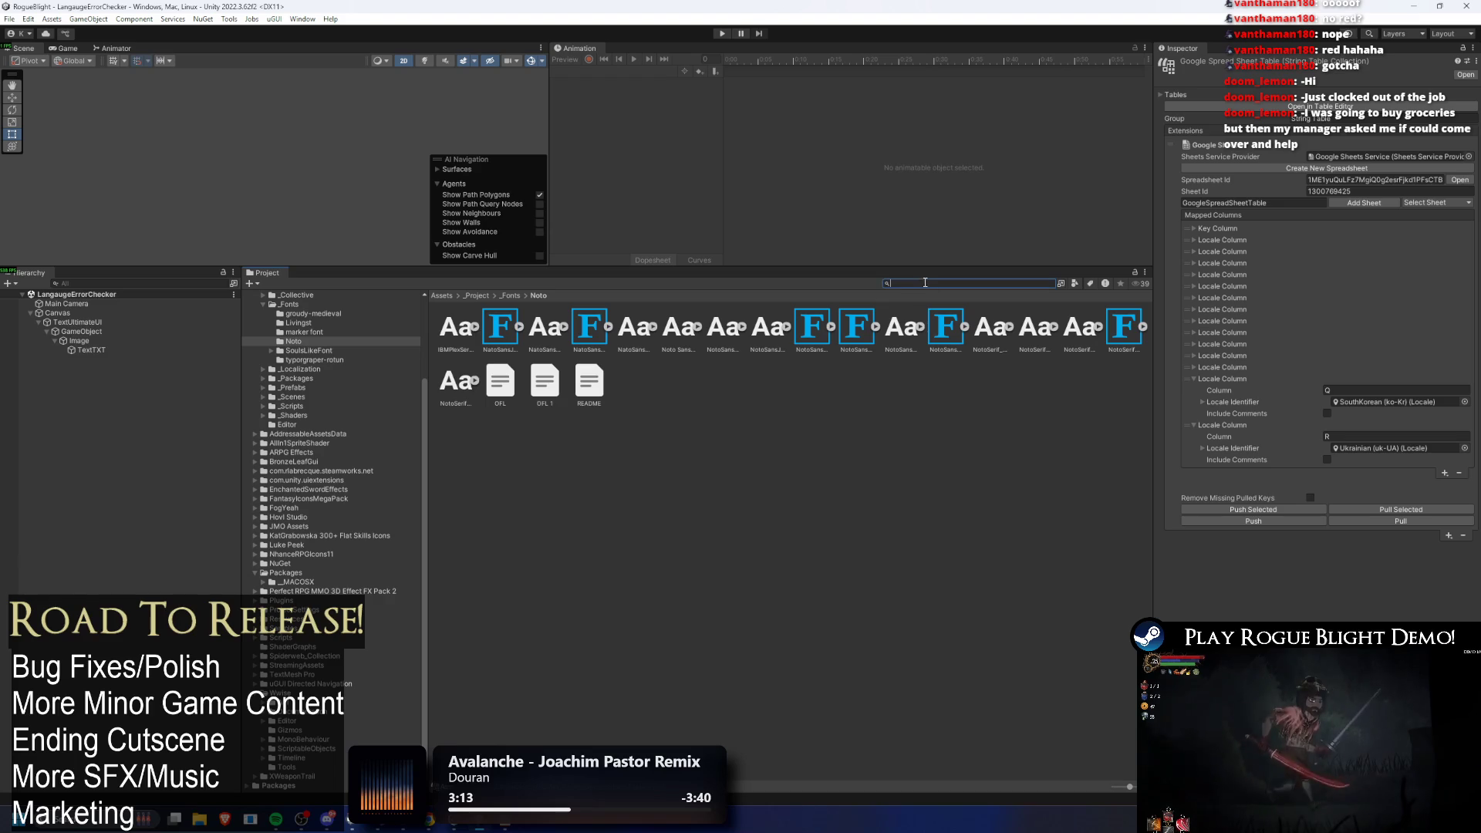
text(google)
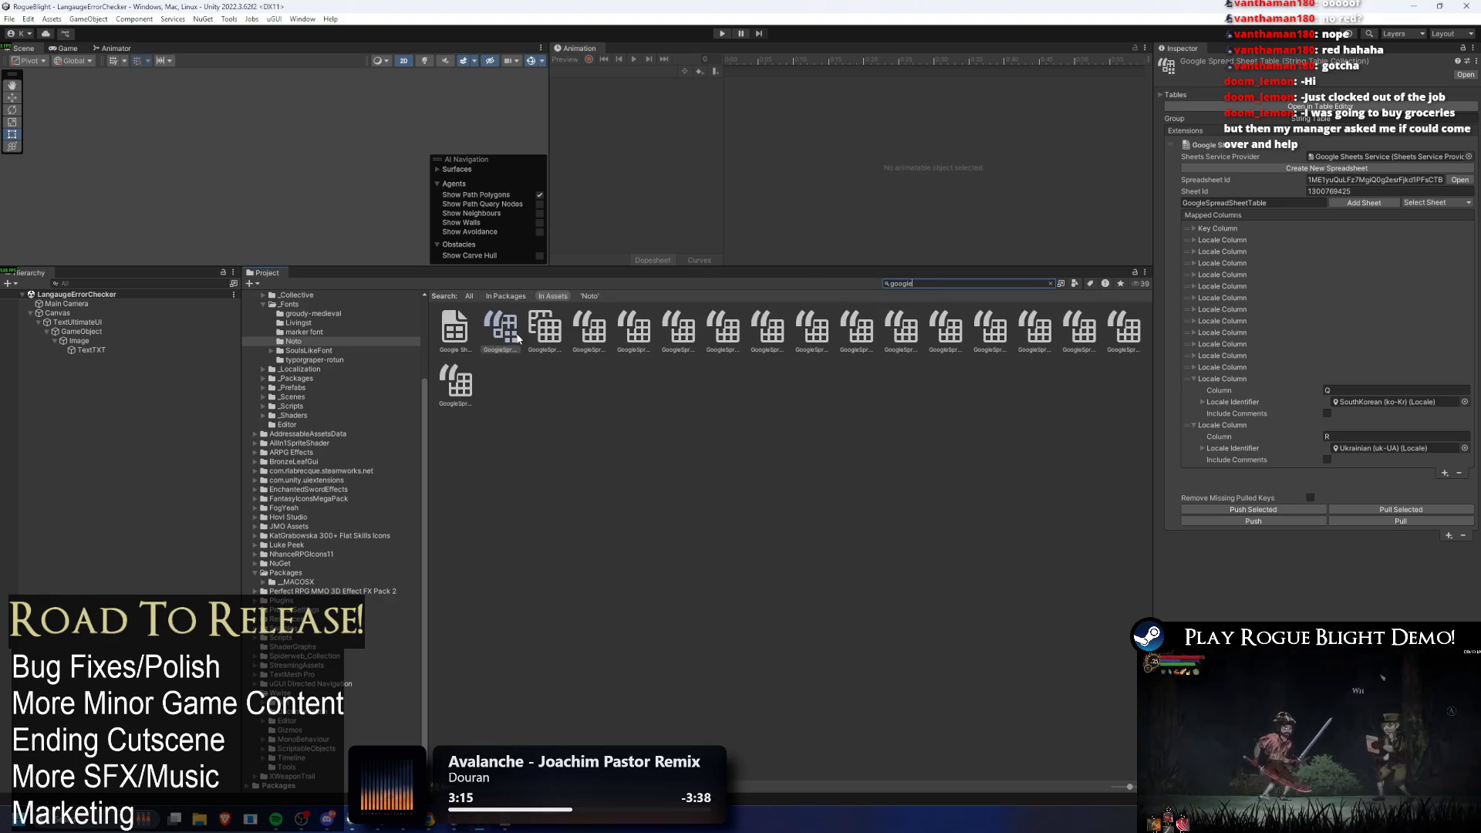
click(1386, 523)
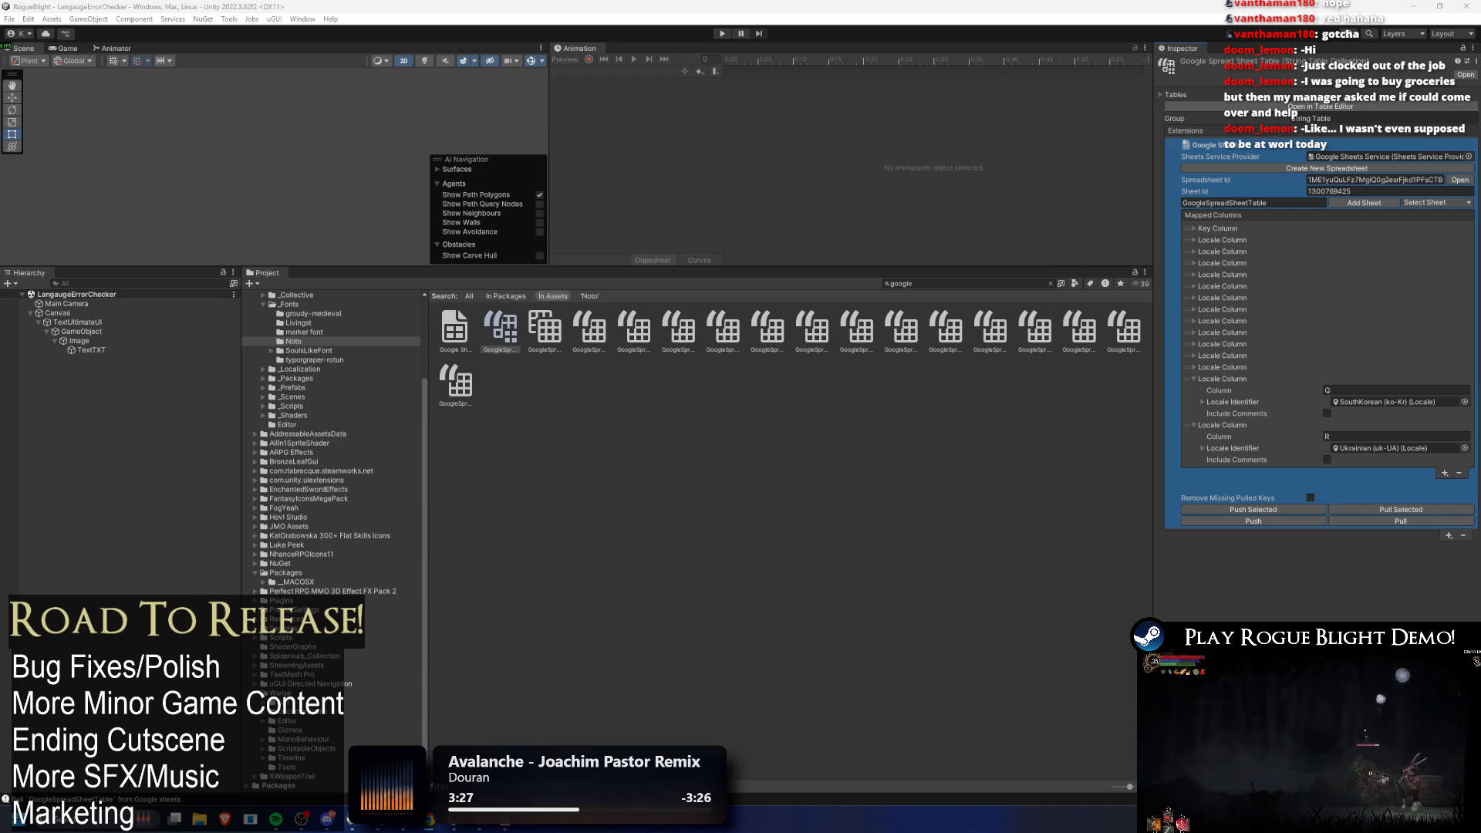
click(1429, 523)
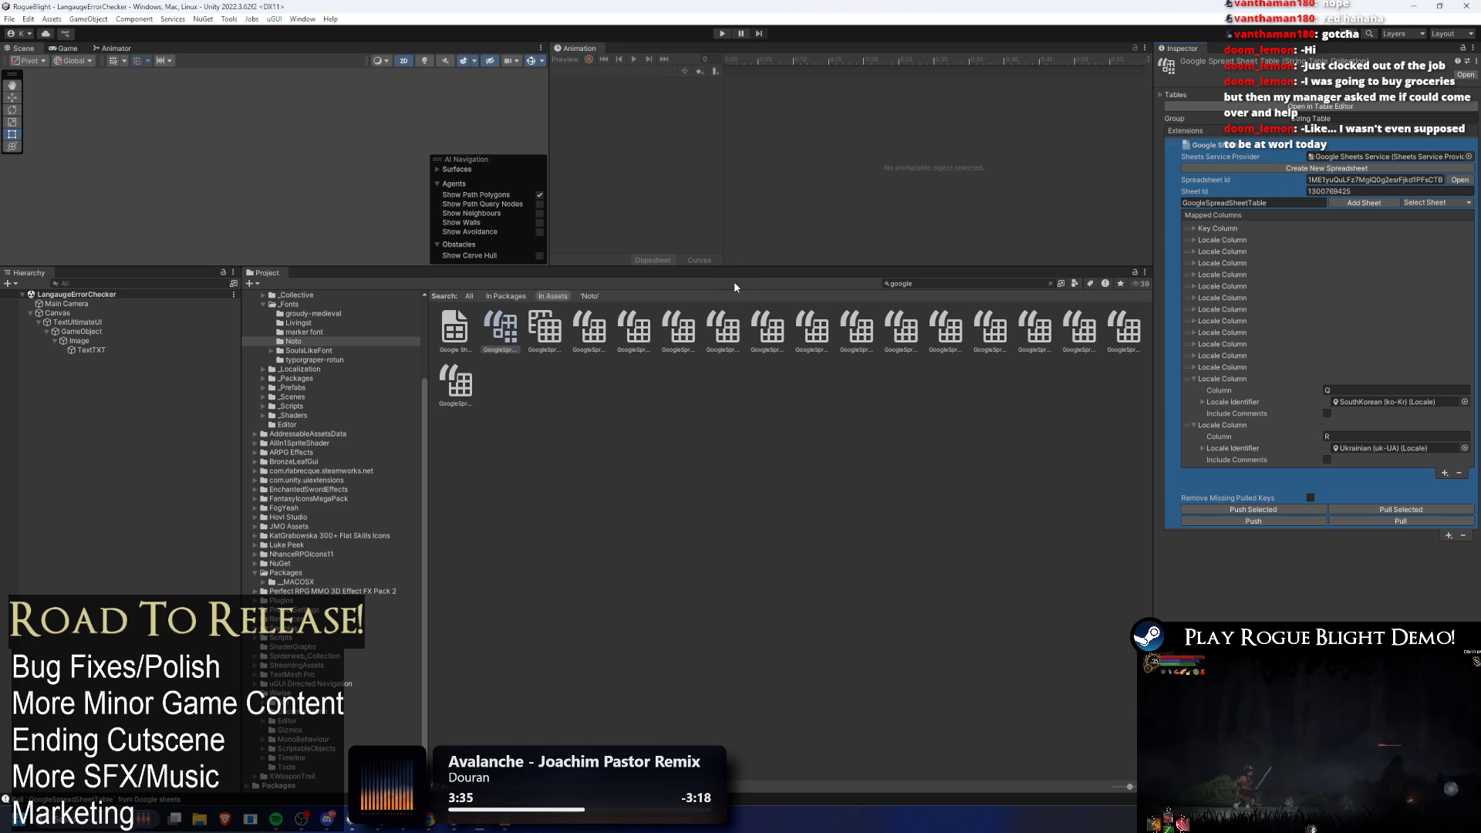
click(722, 34)
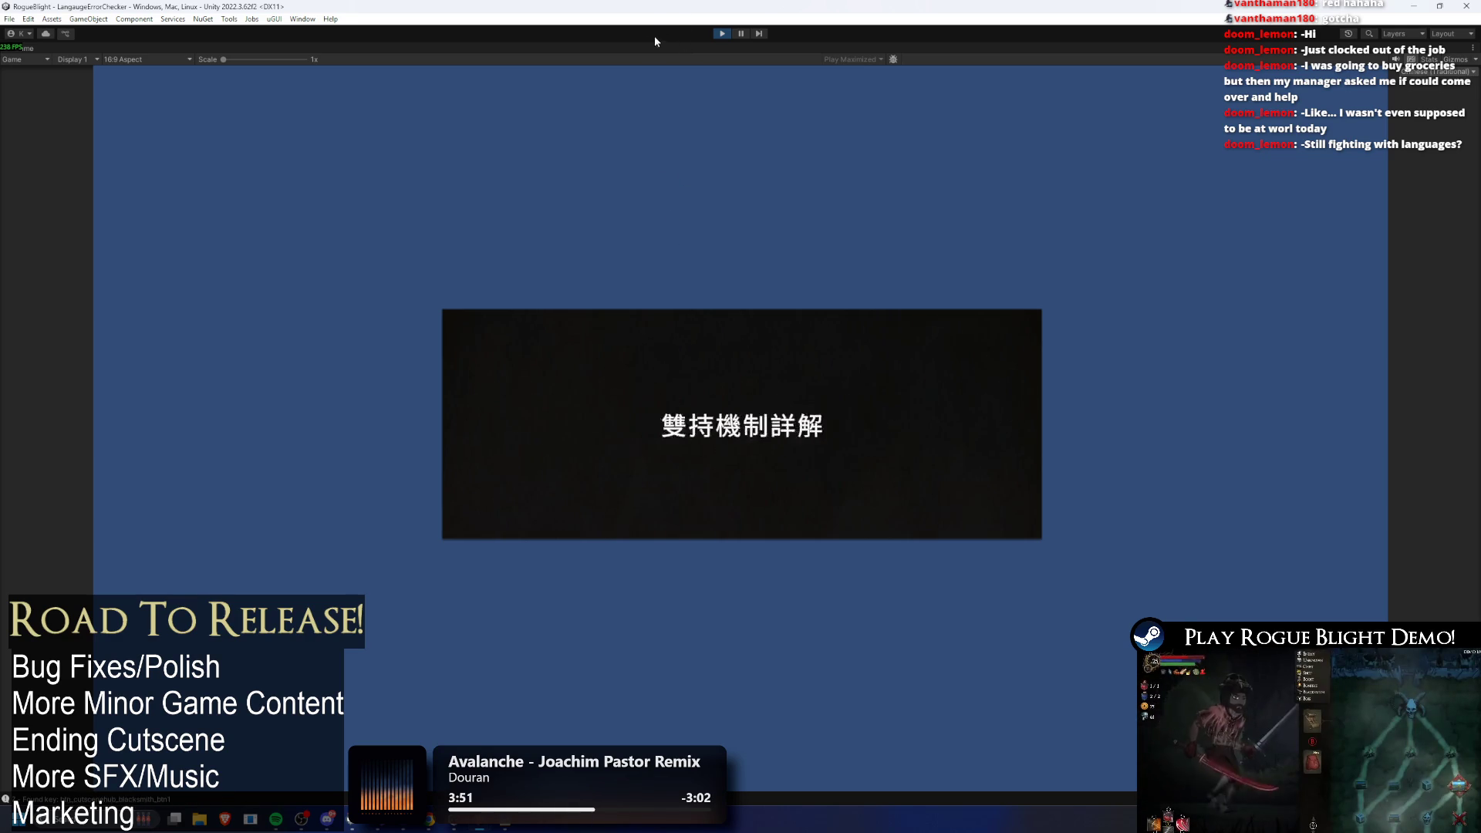
Step: Stop play mode and inspect the m_AtlasTextures font error following the sentinelsboots_desc log entry
click(721, 35)
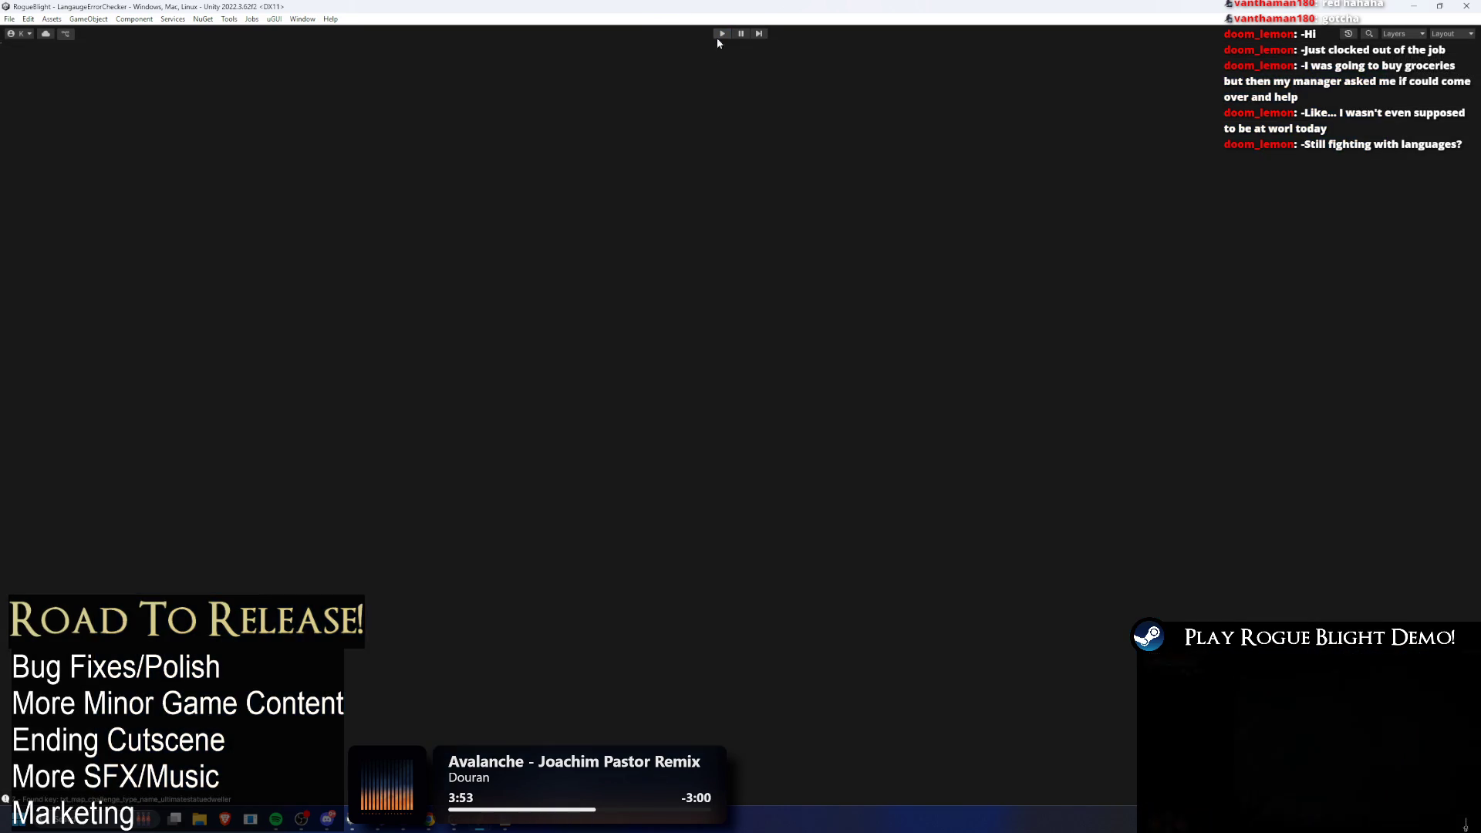
click(223, 802)
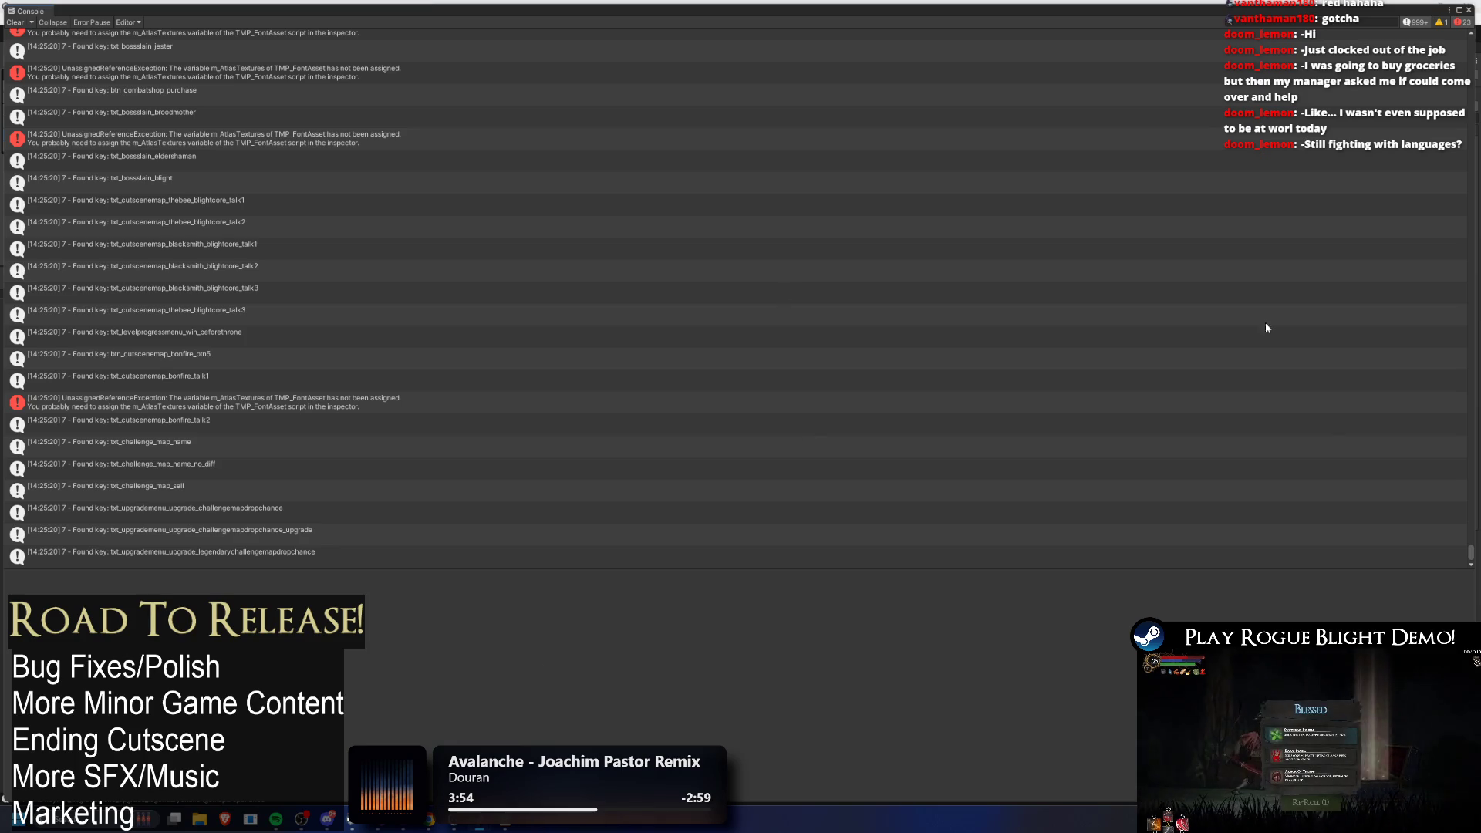
drag(1473, 557, 1477, 446)
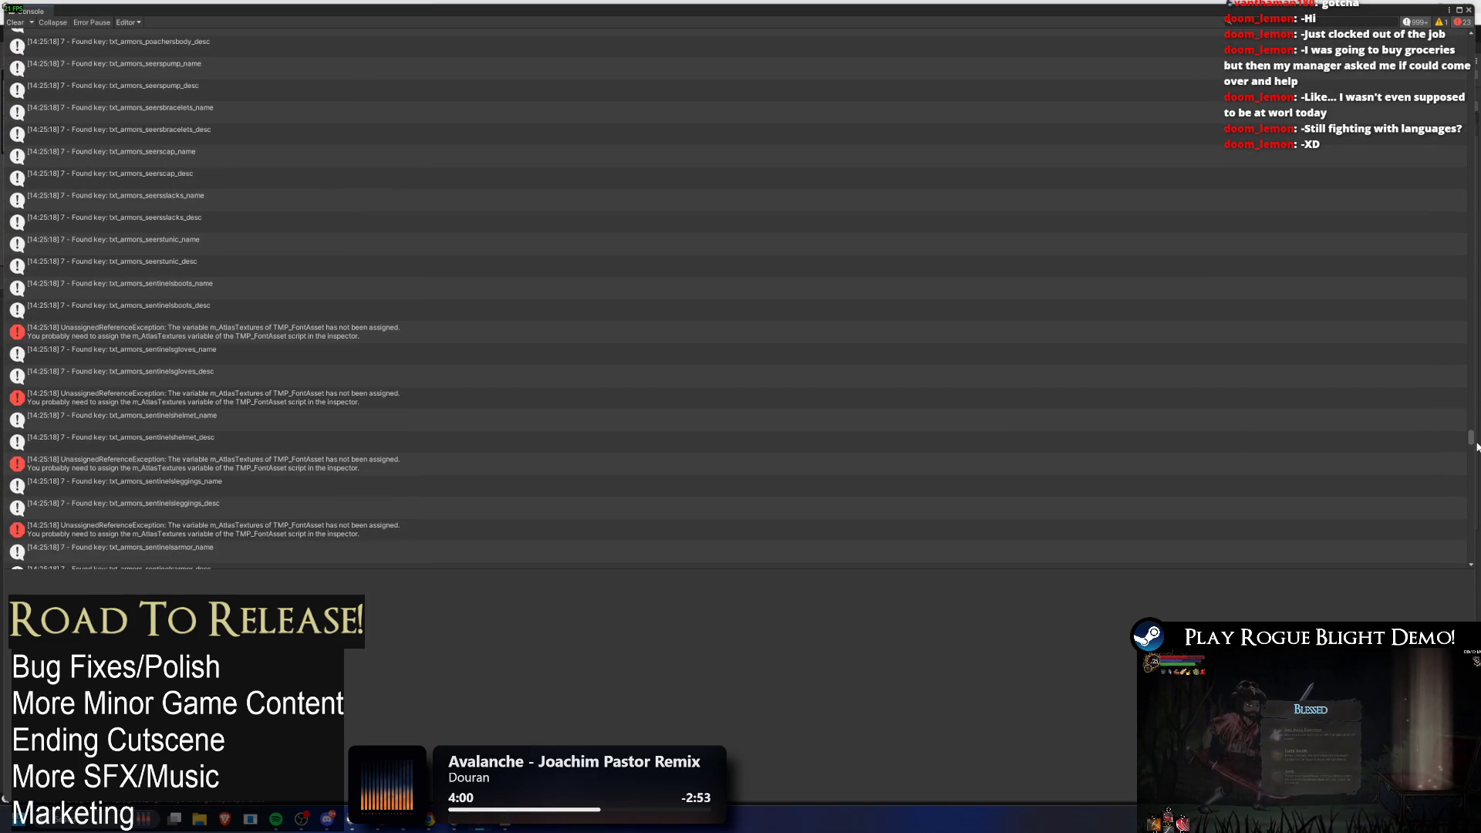
click(195, 309)
click(207, 331)
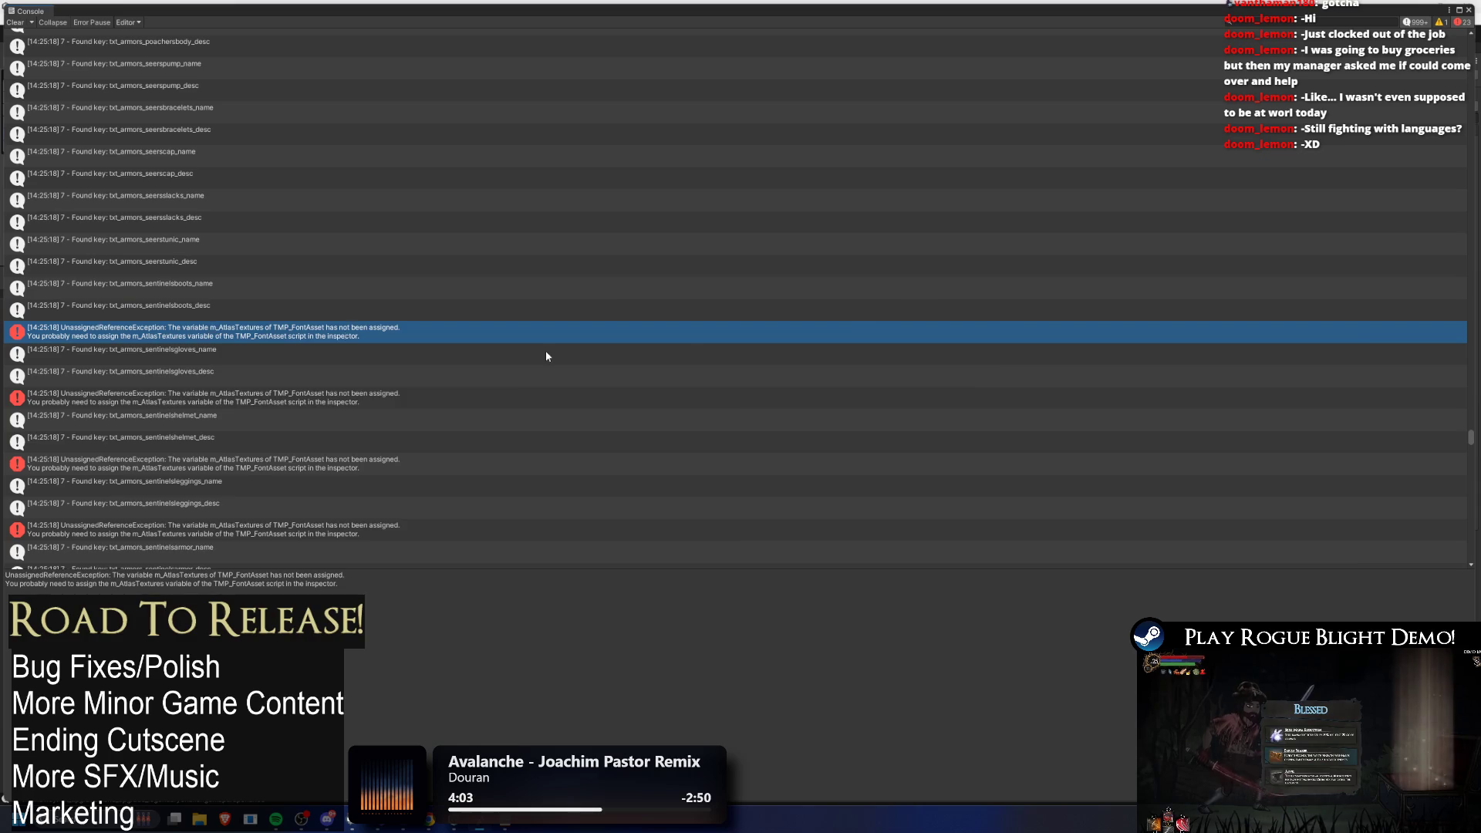
key(alt+Tab)
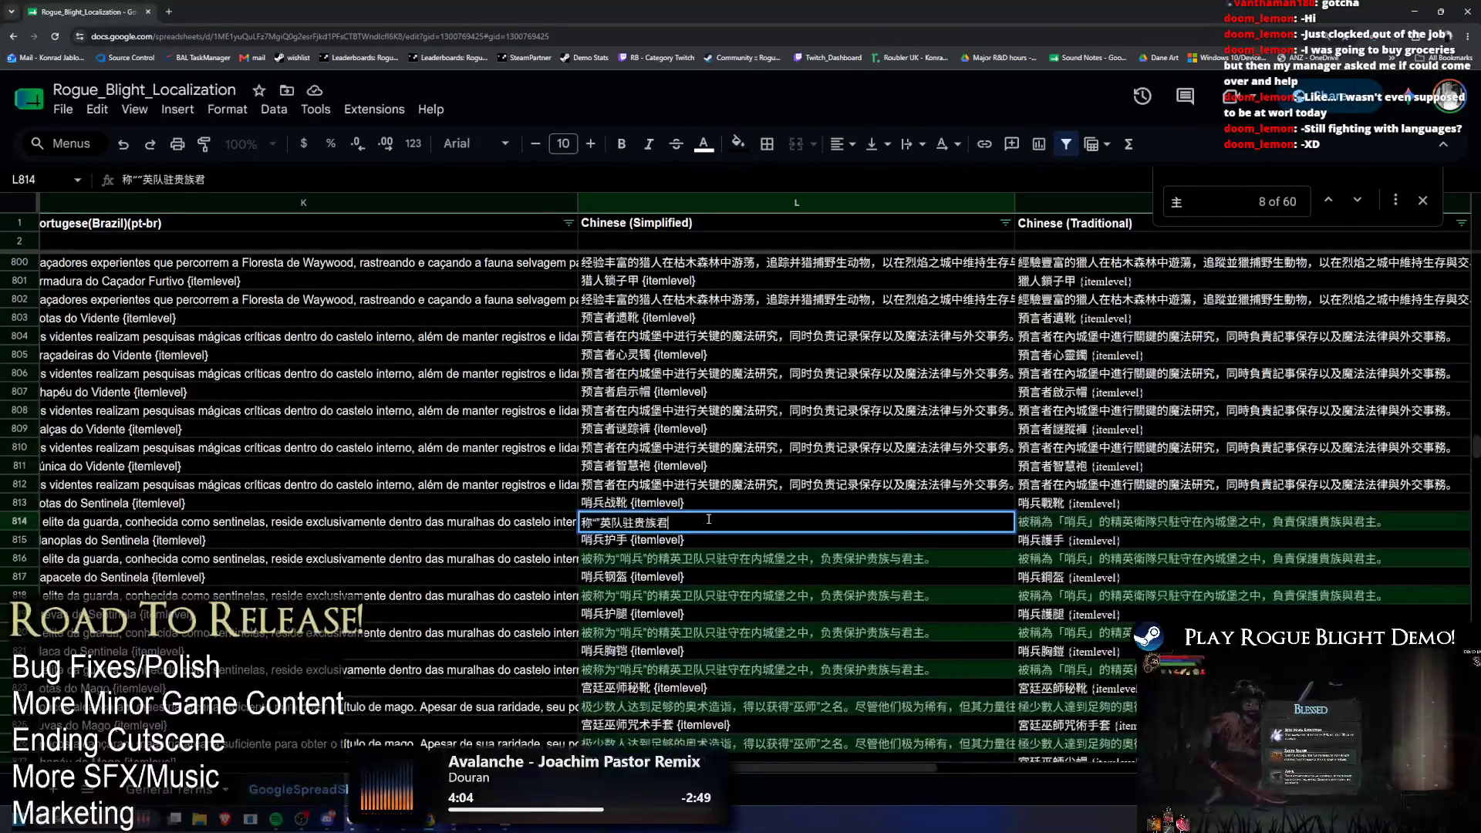
Step: Clear the old notes from D3, D6, D11 and G14 to G18 in the checking sheet
key(alt+Tab)
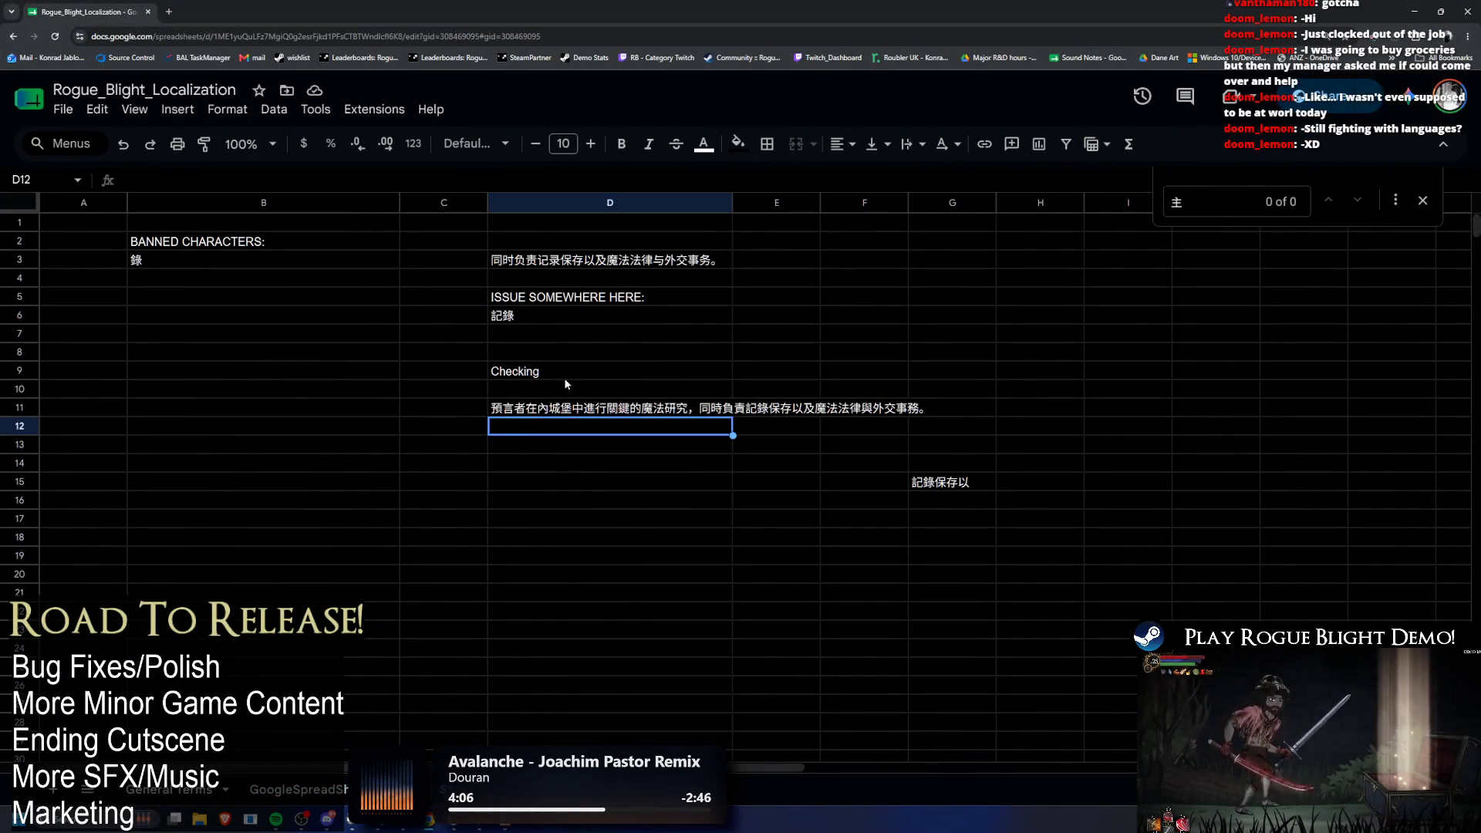
click(571, 260)
key(Delete)
click(558, 315)
key(Delete)
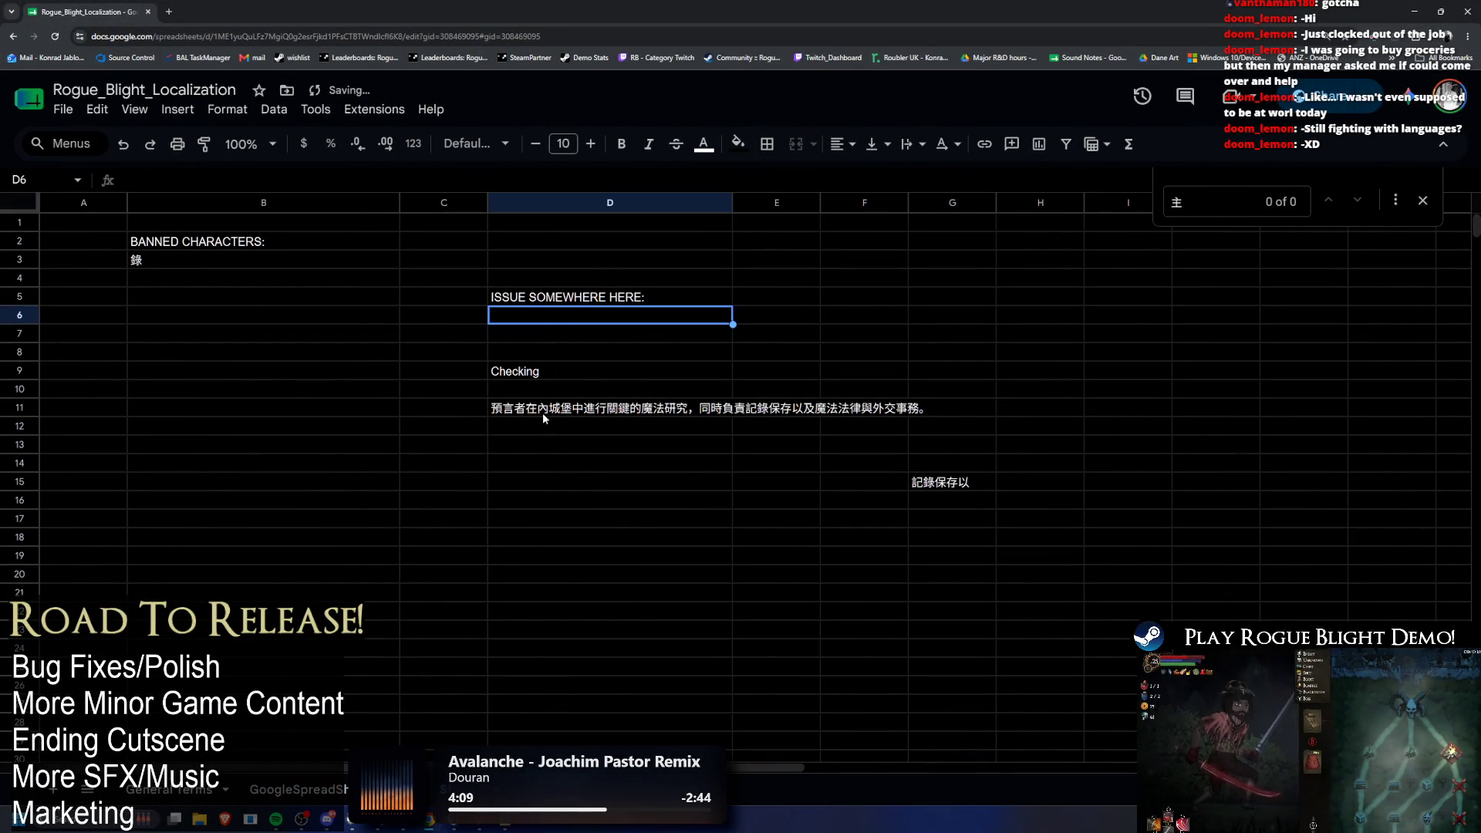
click(543, 409)
key(Delete)
click(938, 462)
drag(938, 462, 937, 540)
key(Delete)
Step: Log 称""英队驻贵族君 in D6 and put 驻贵族君 in D10 under Checking
click(599, 316)
key(ctrl+v)
key(Return)
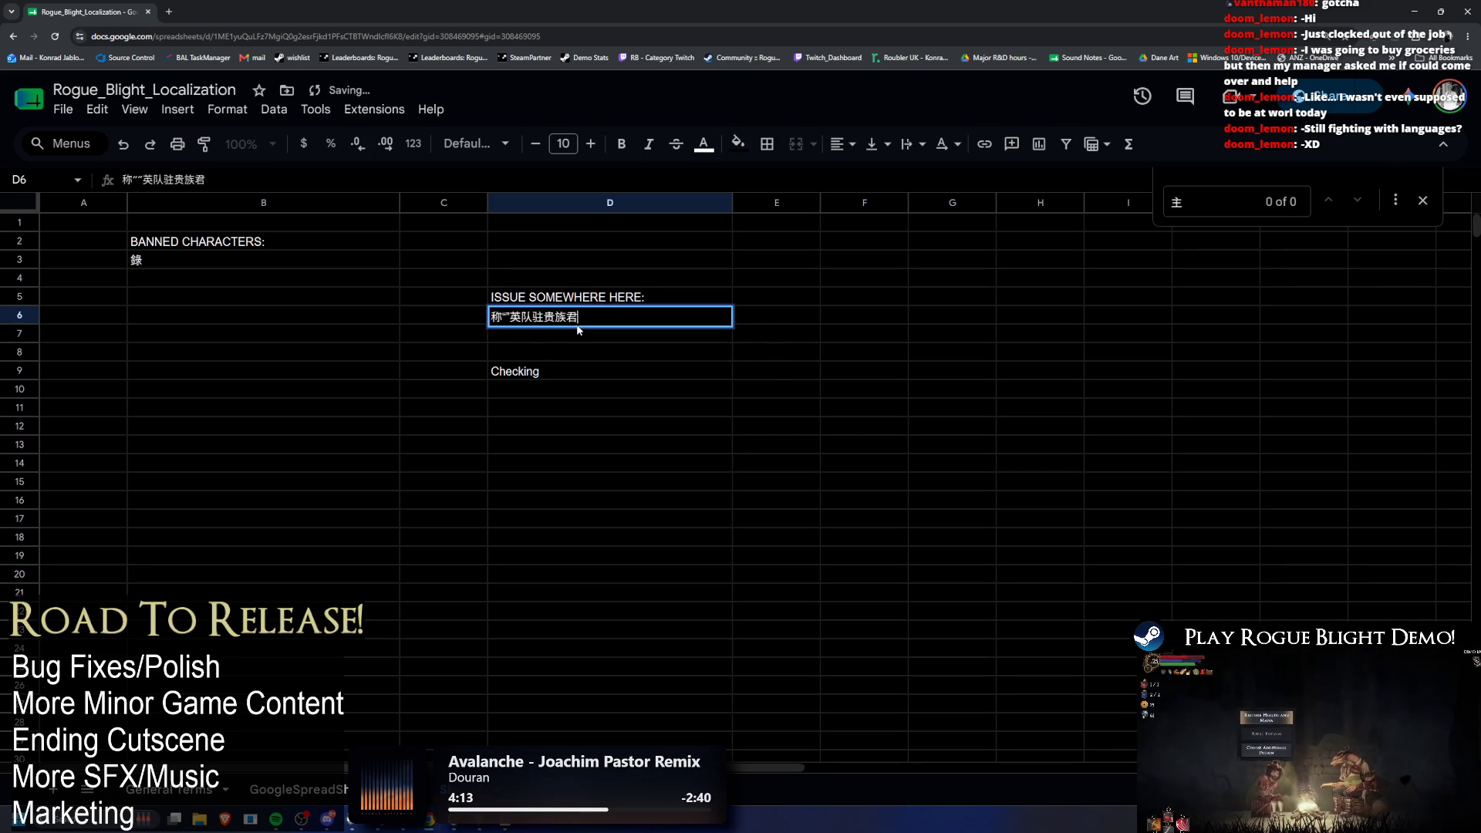
drag(532, 317, 636, 320)
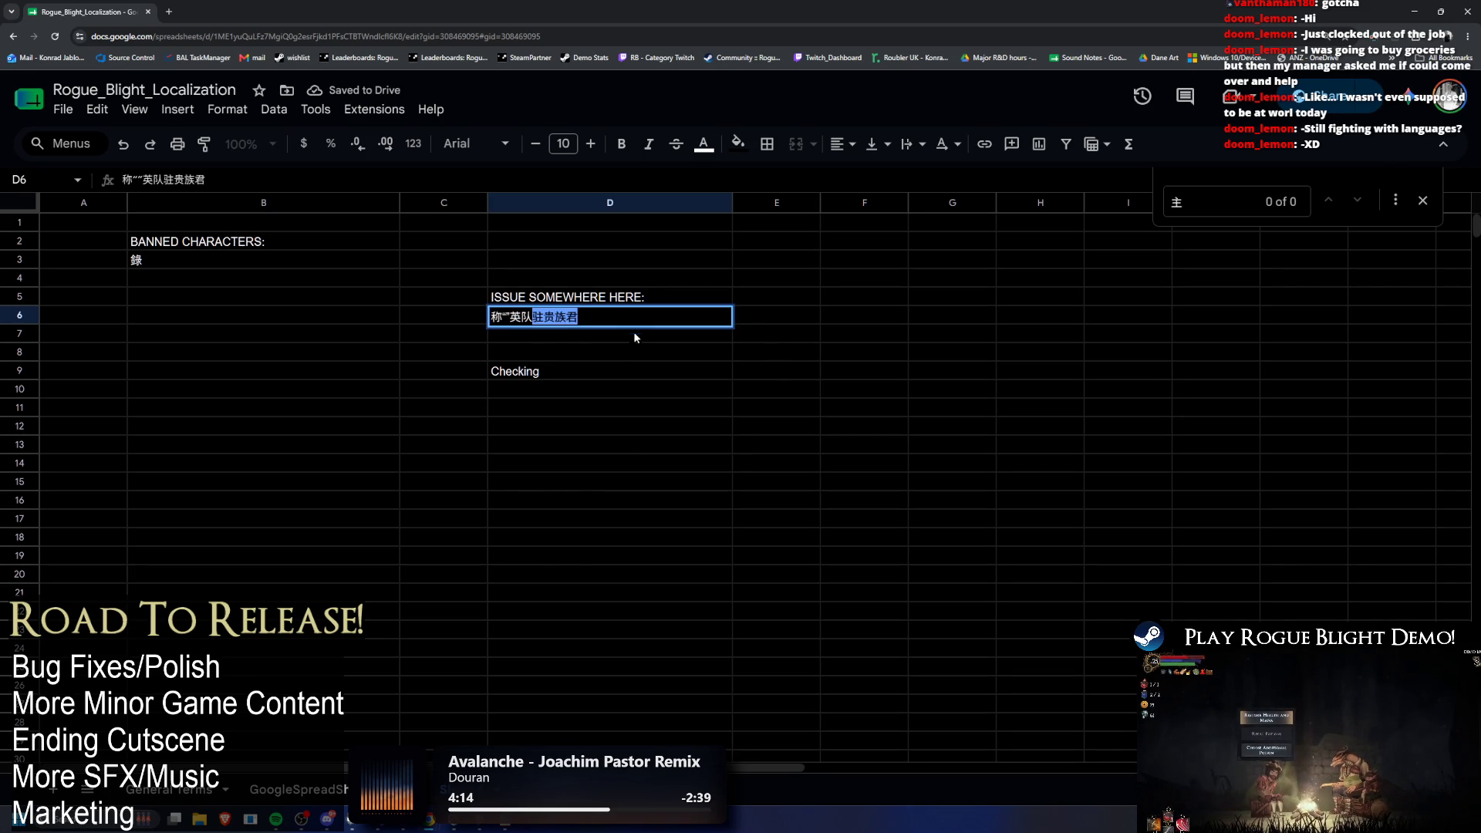
key(ctrl+x)
click(565, 384)
key(ctrl+v)
click(561, 317)
key(Return)
key(ctrl+v)
double_click(574, 388)
drag(576, 387, 439, 398)
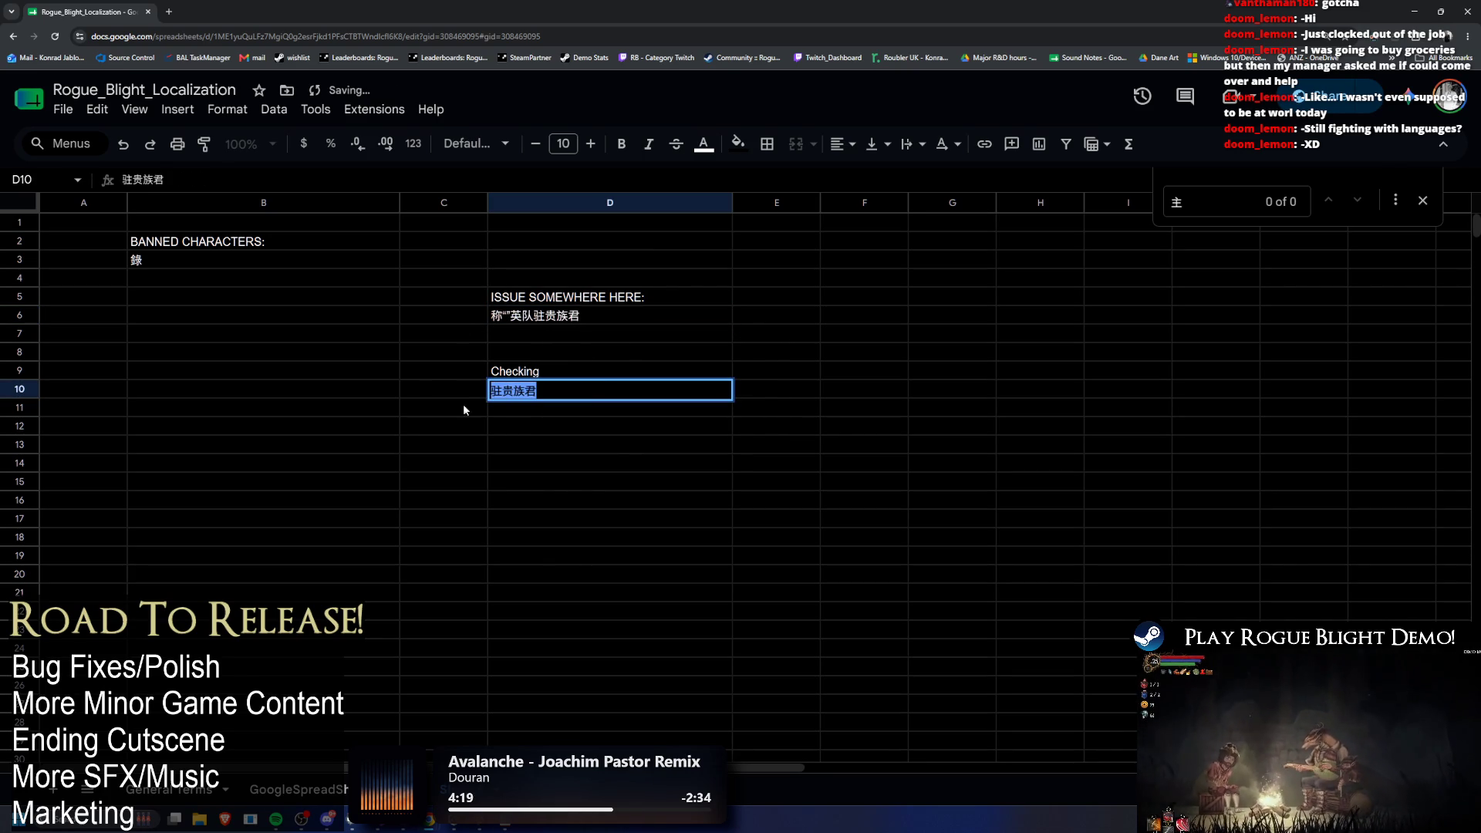
Step: Trim L814 on the localization sheet down to 称""英队 and copy it
click(304, 804)
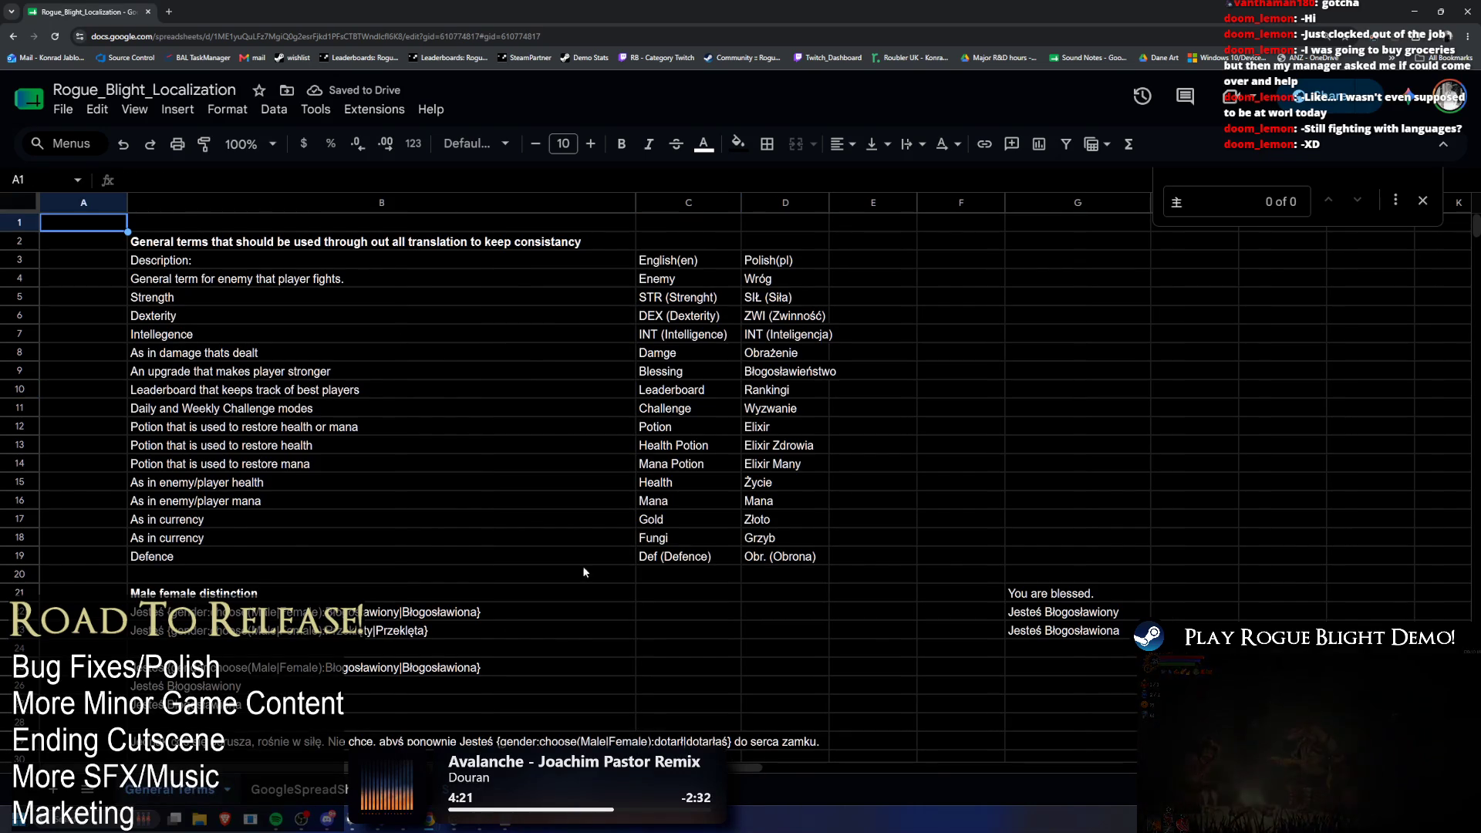
click(320, 804)
double_click(687, 525)
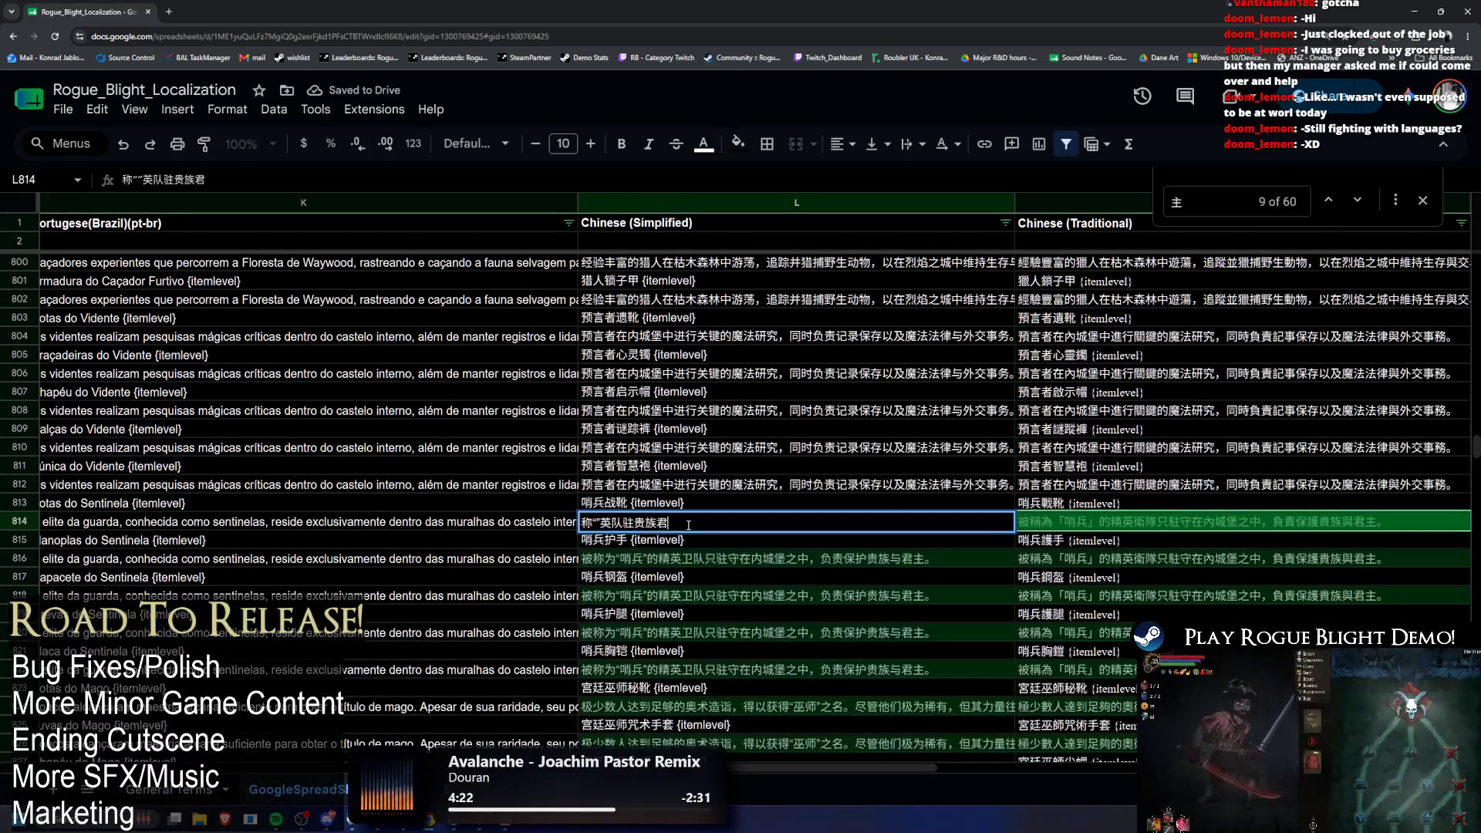
key(BackSpace)
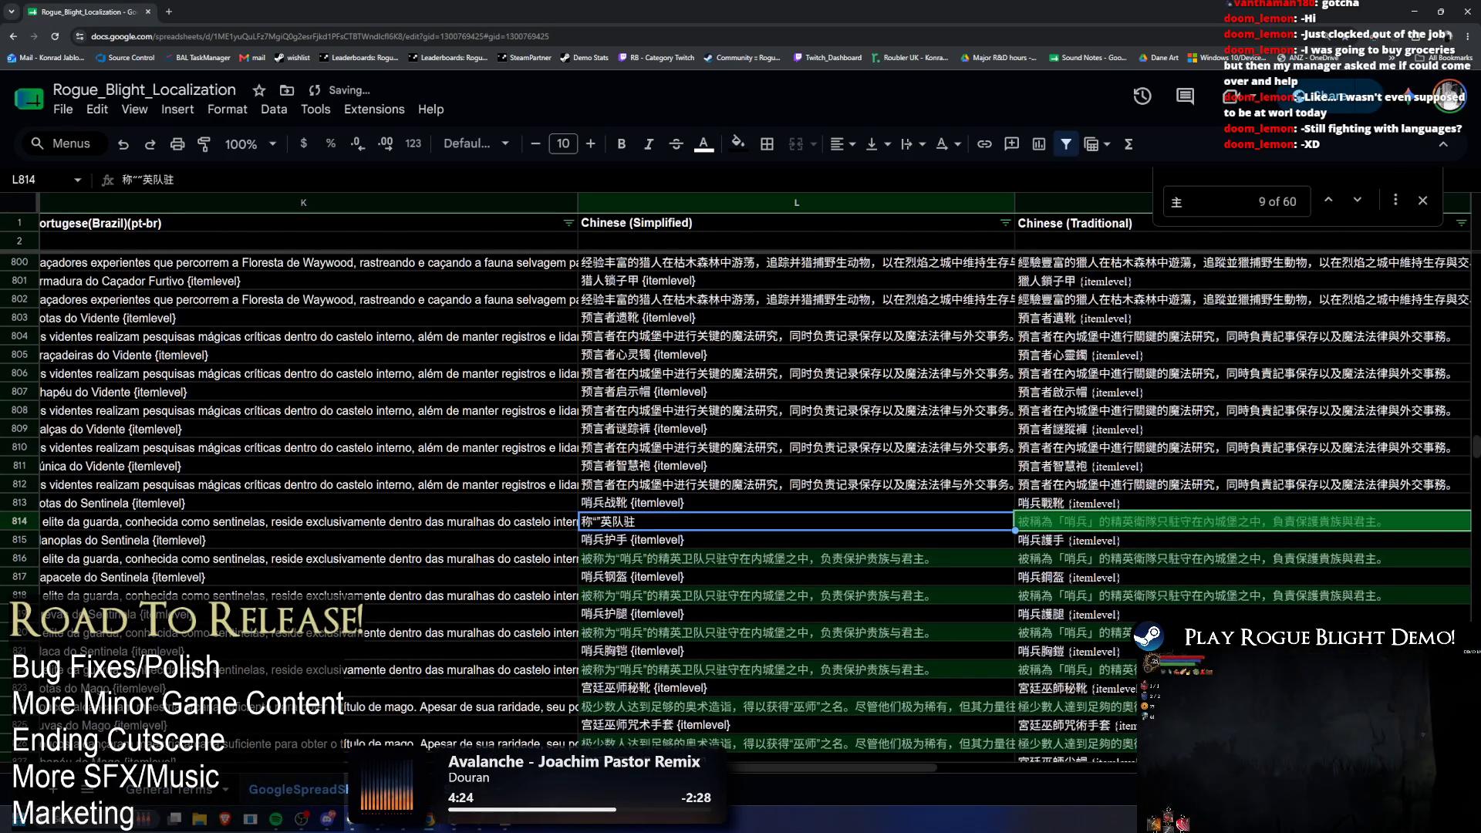
click(207, 798)
click(300, 789)
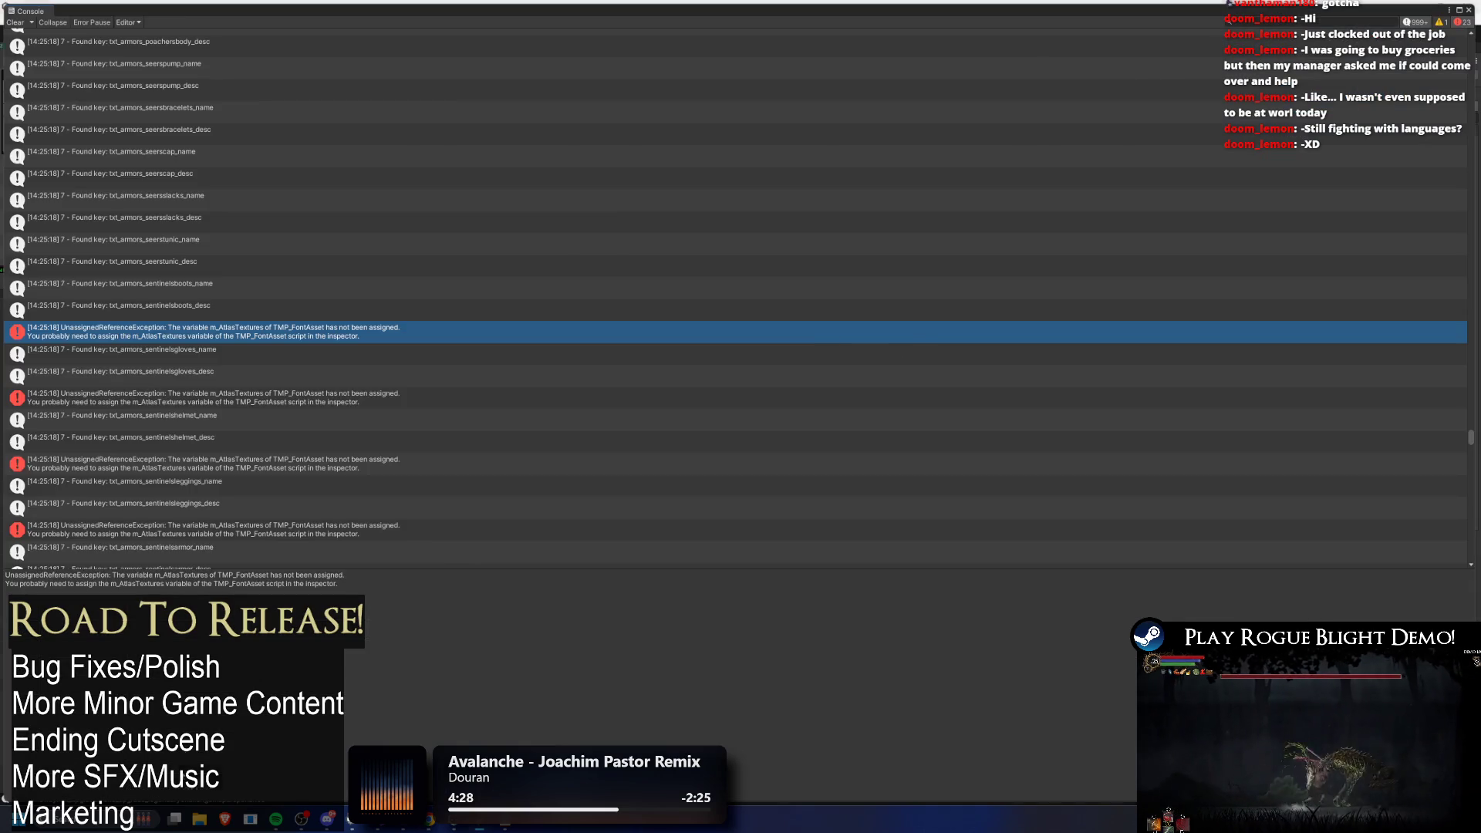
click(207, 794)
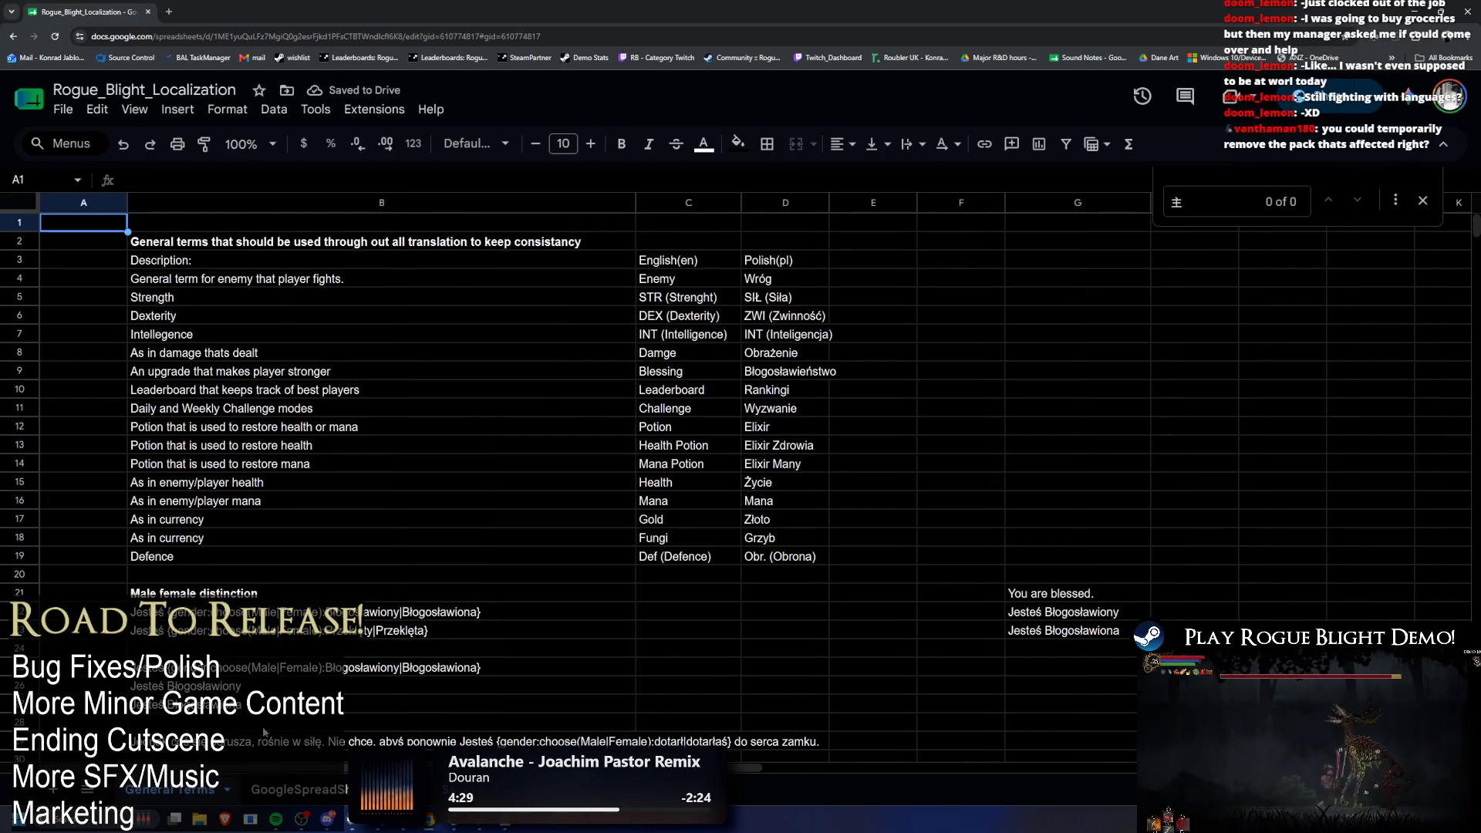
click(301, 789)
double_click(662, 522)
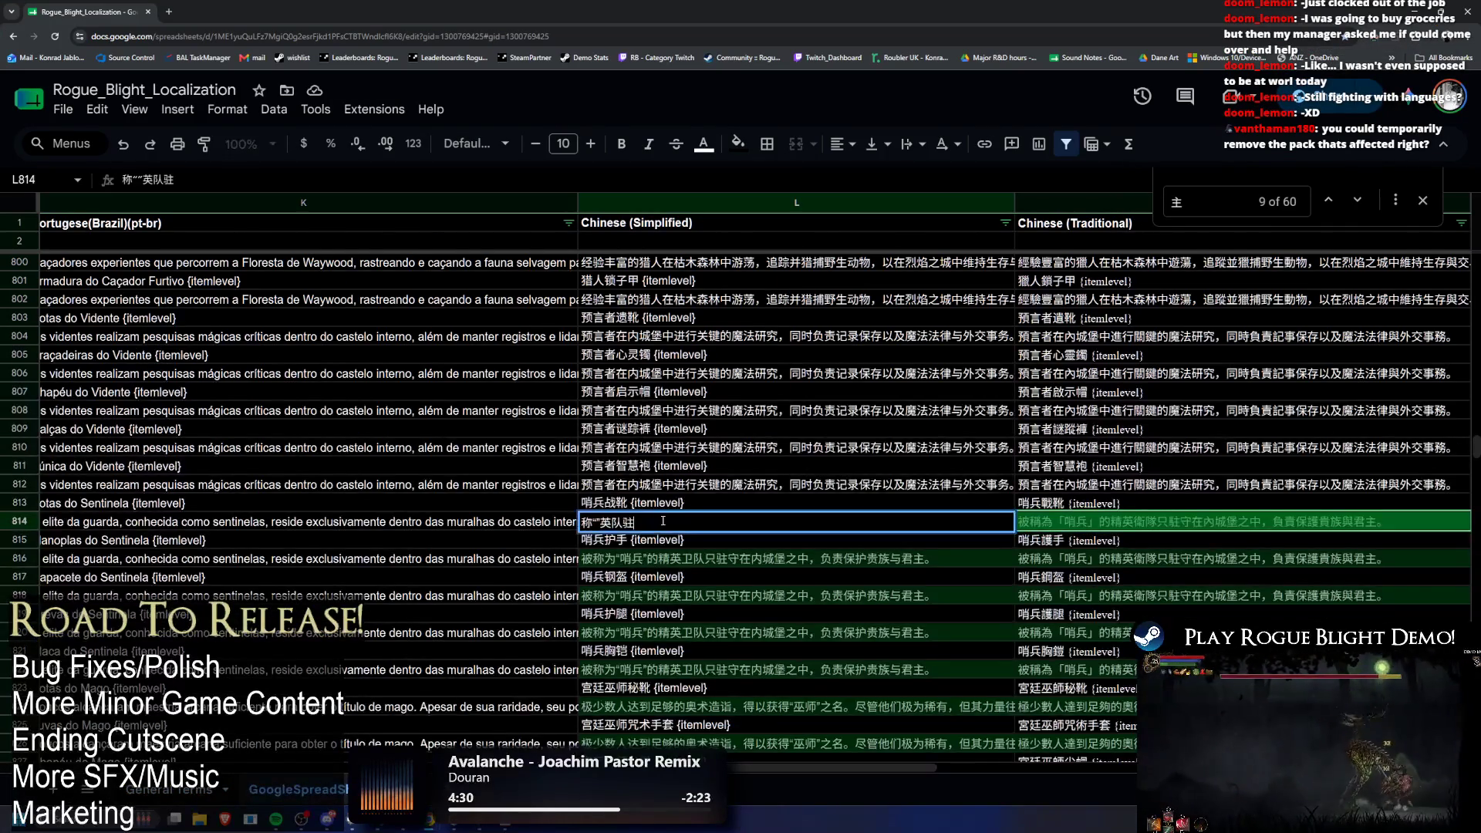
drag(640, 526, 546, 523)
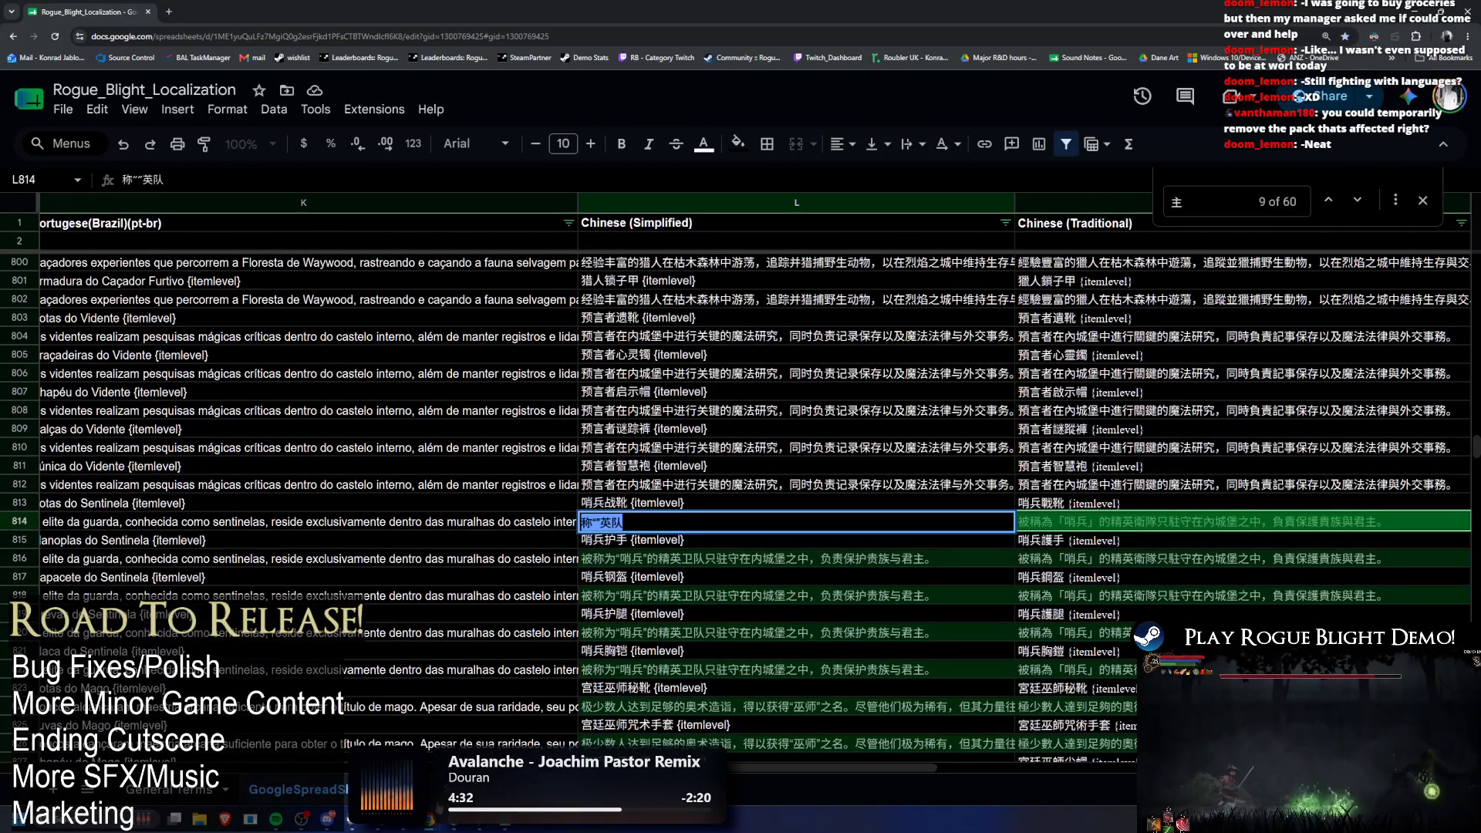
key(ctrl+c)
Step: Search the checking sheet for 称""英队, then return to Unity's Console
key(ctrl+f)
key(ctrl+v)
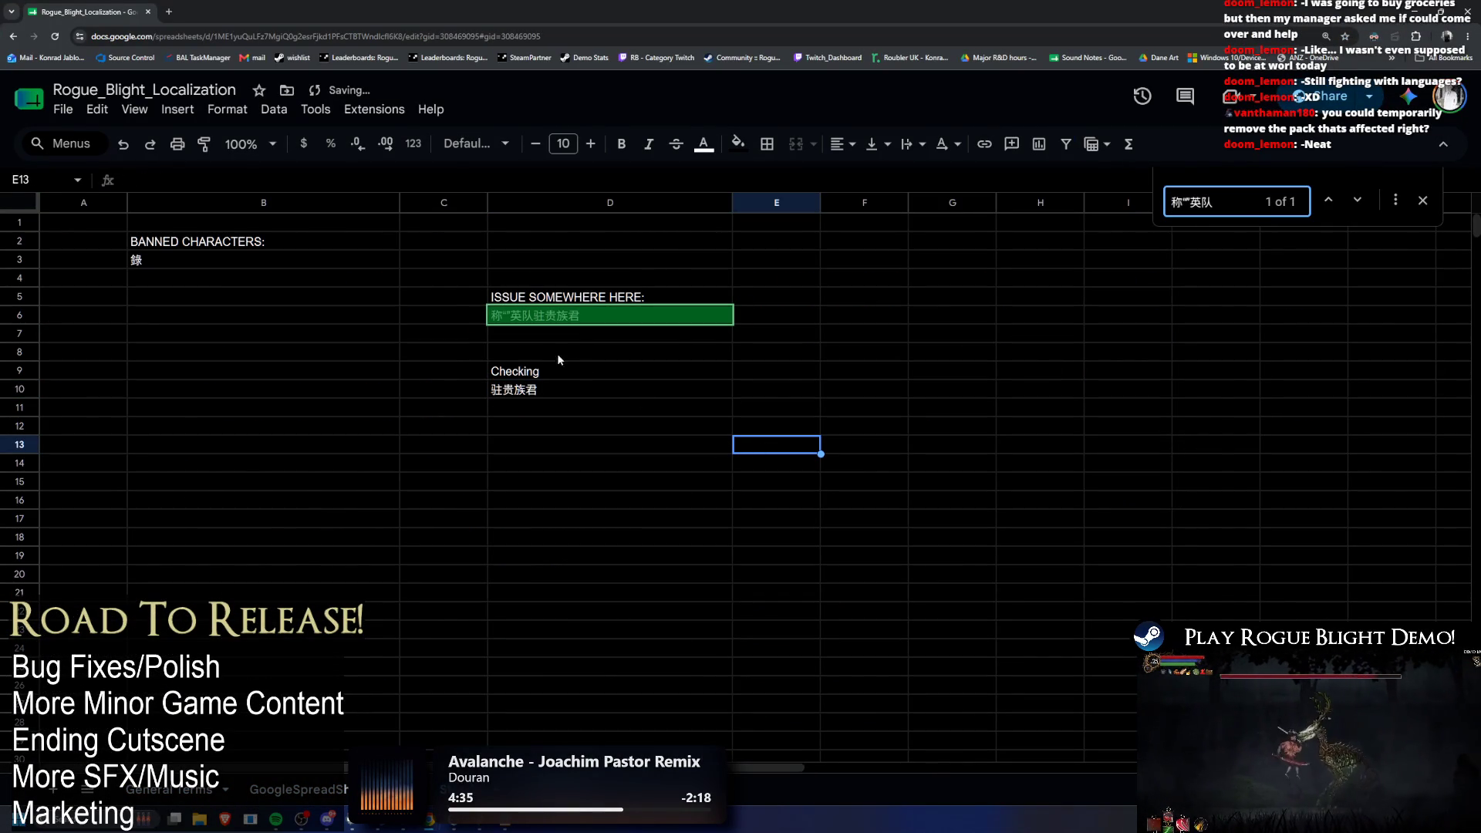
click(574, 355)
key(ctrl+v)
key(Delete)
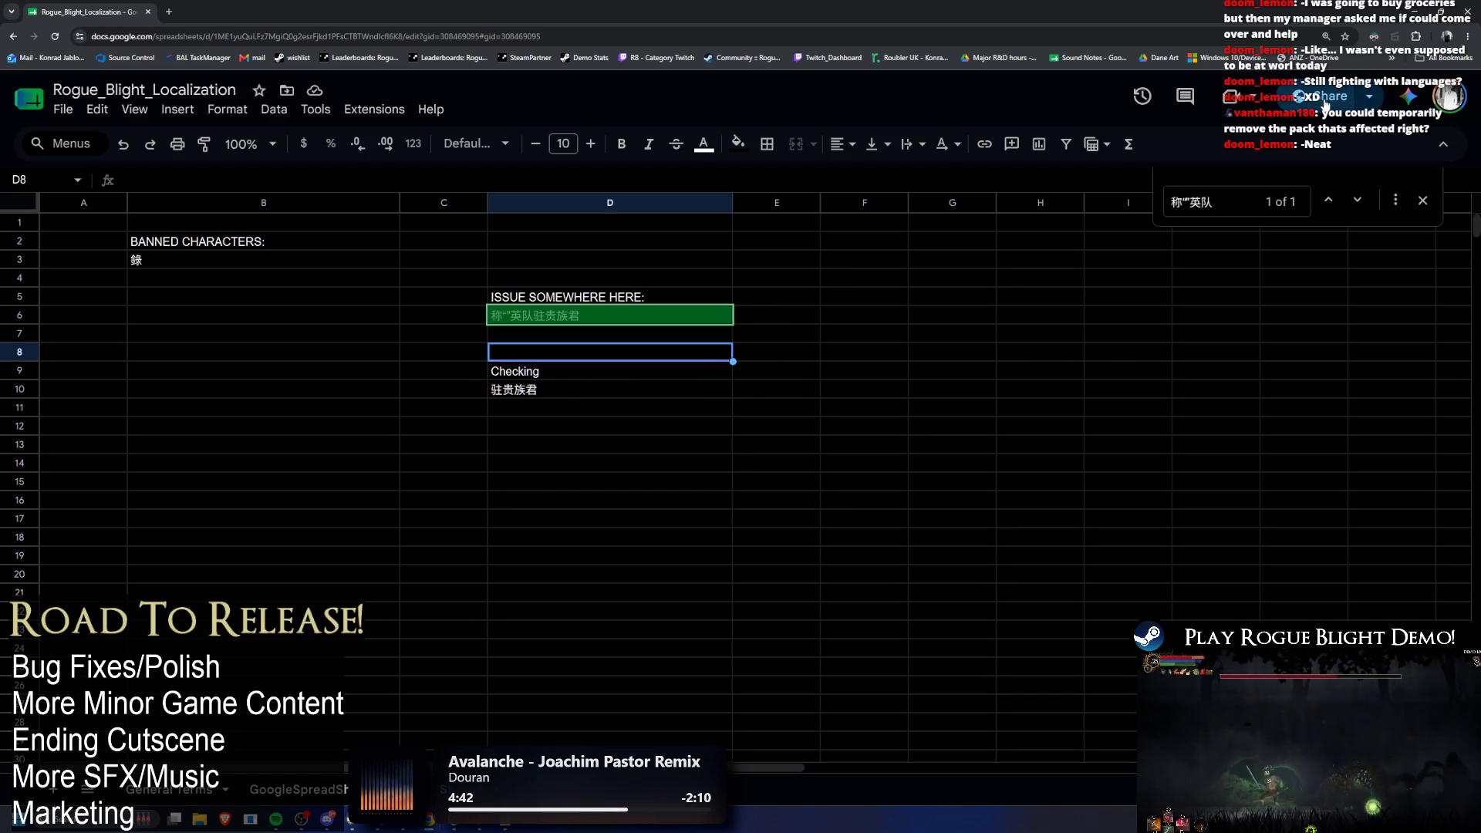
key(alt+Tab)
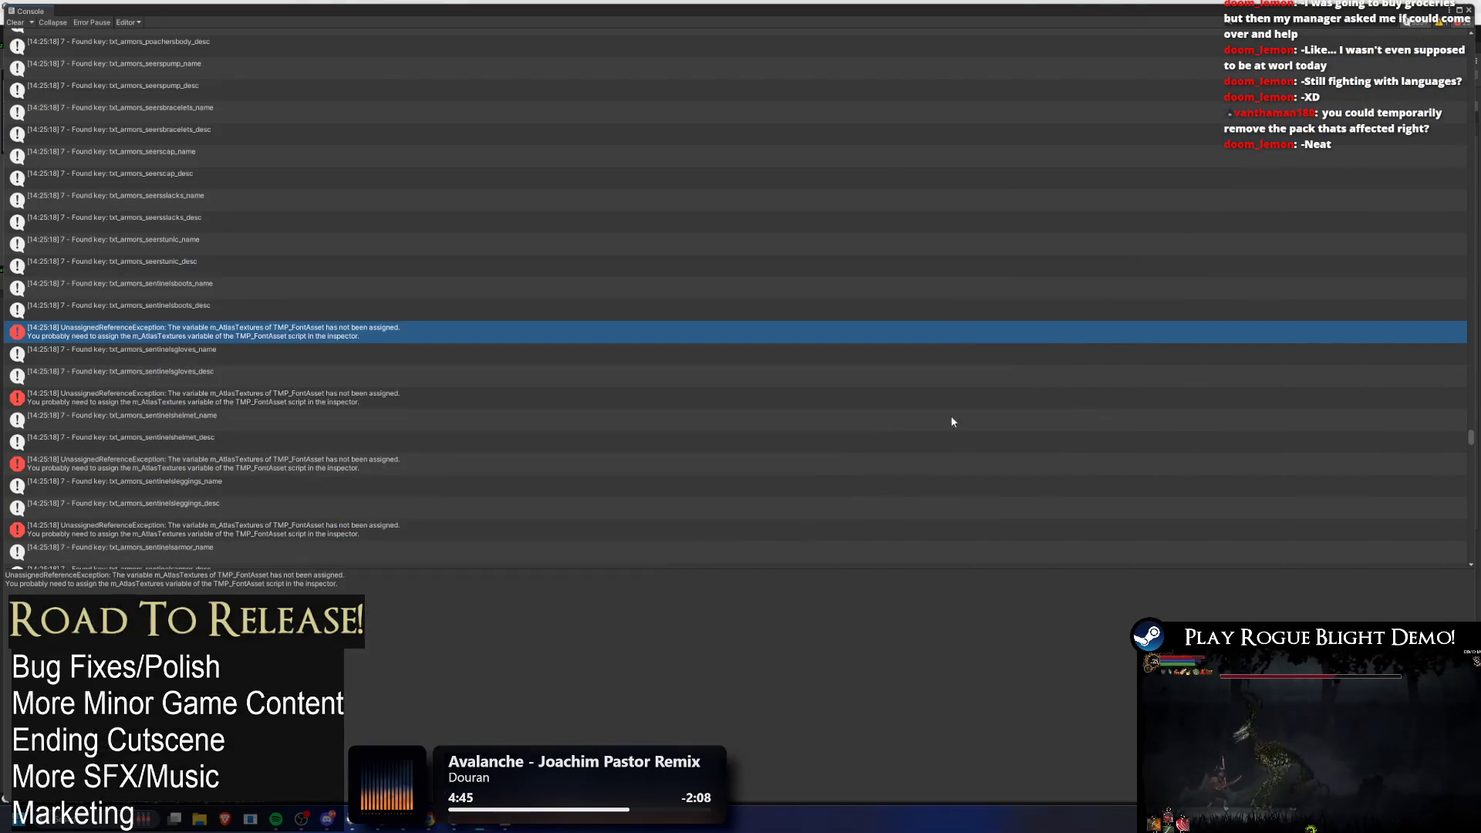
Step: Restore the editor layout, Pull the edited Google Sheet, and start a Play test run
click(1467, 10)
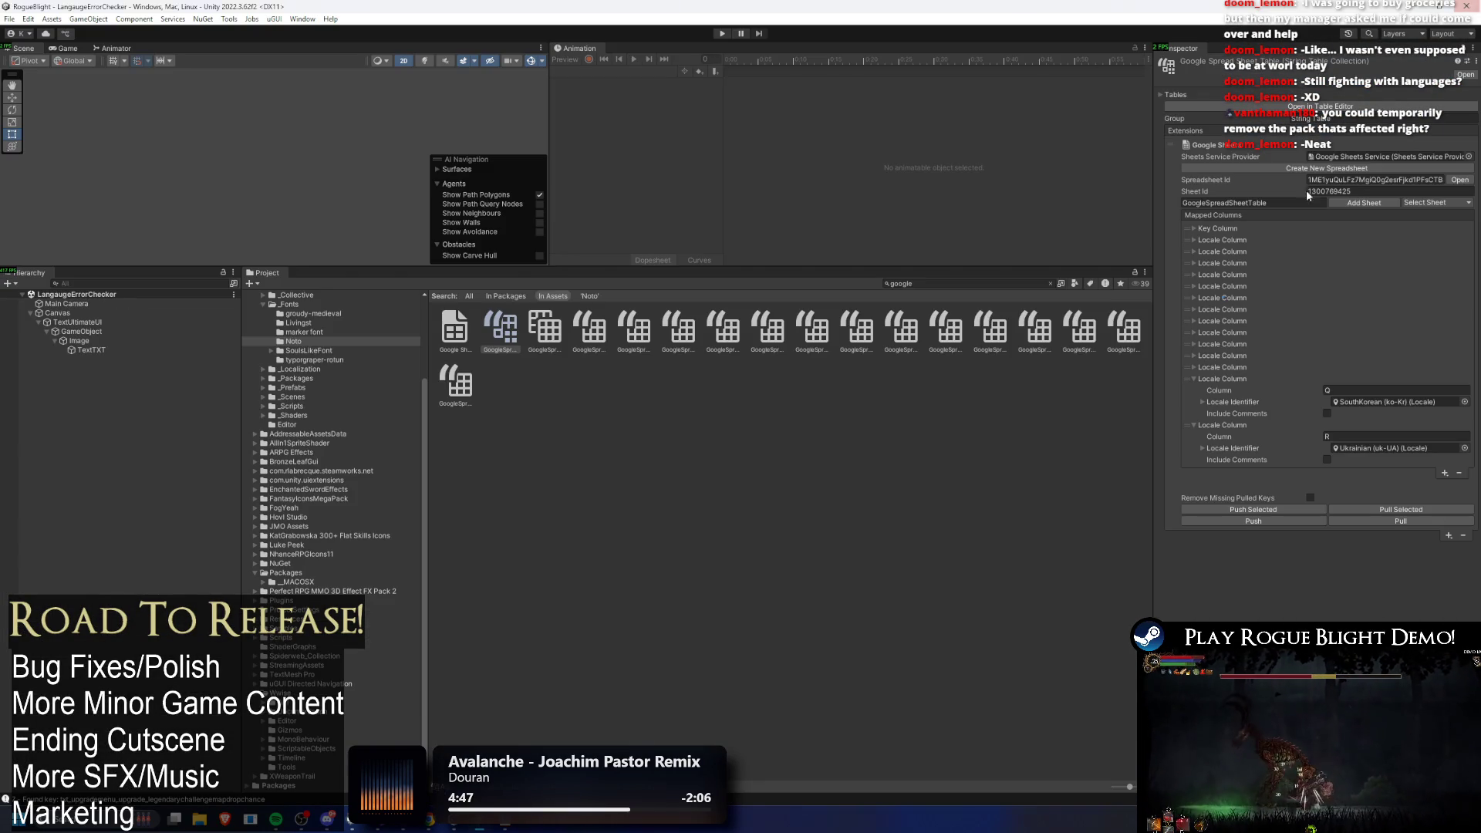
click(1380, 521)
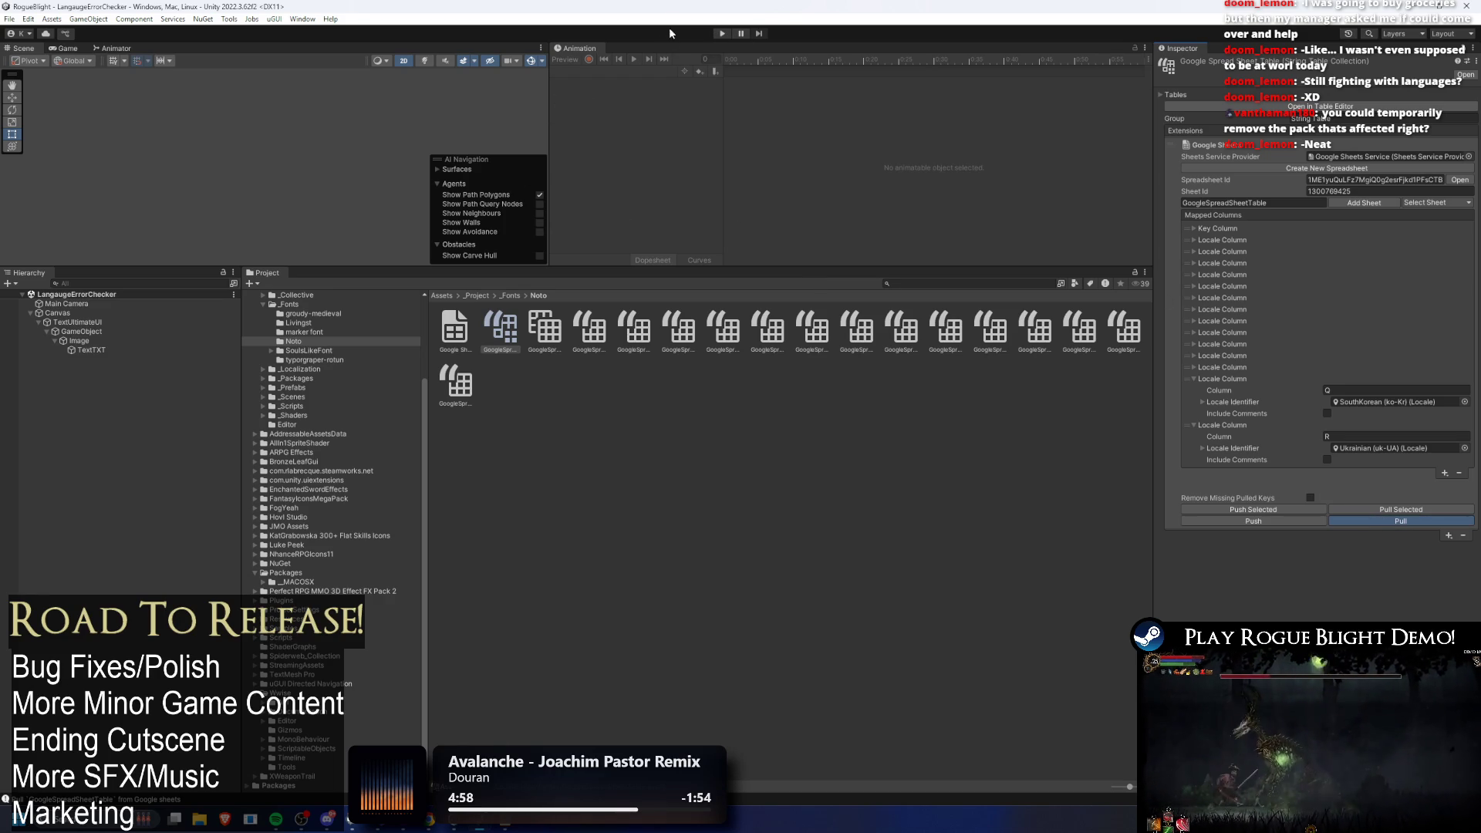
click(721, 34)
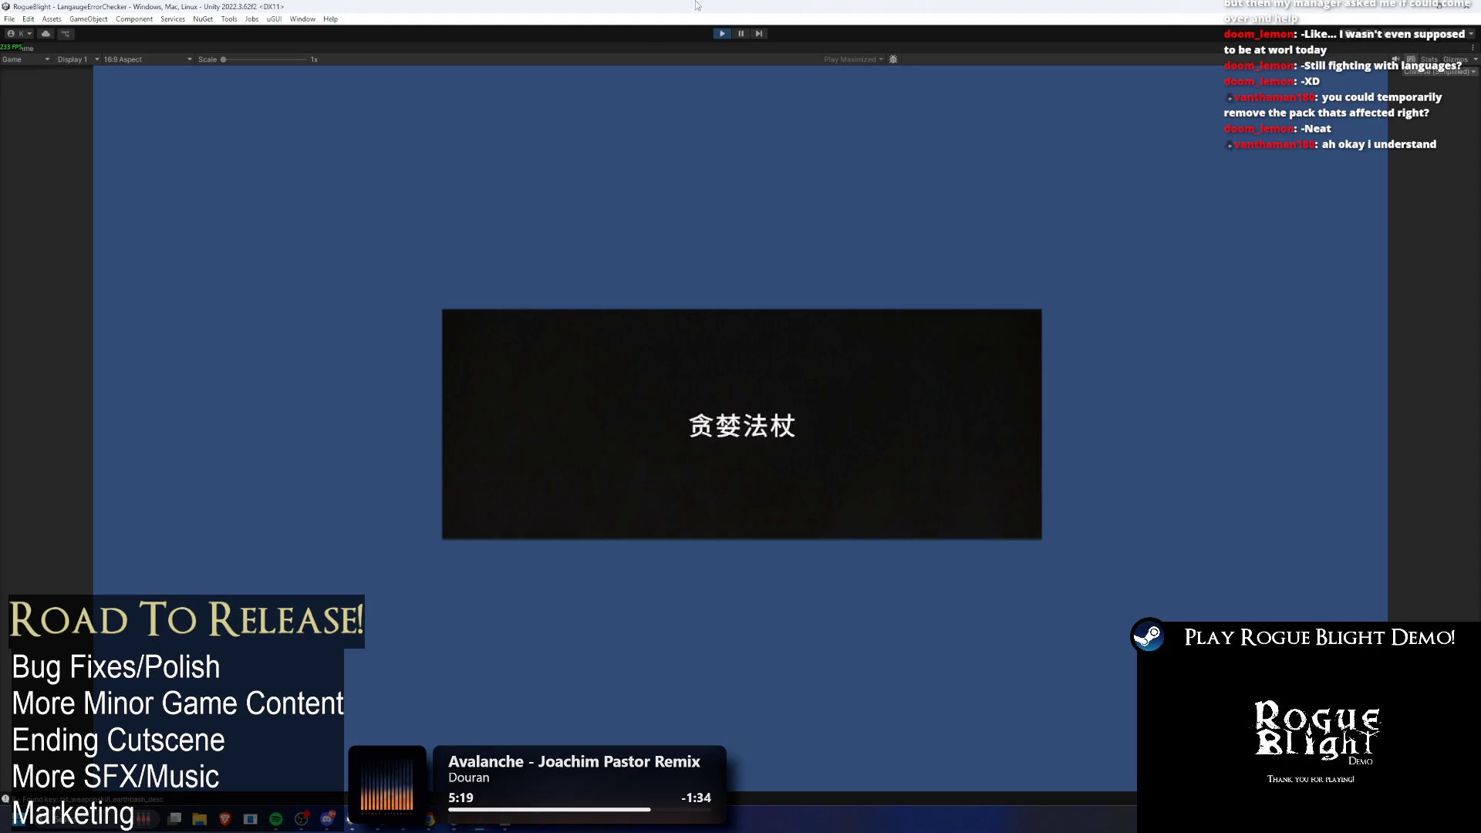
Step: Stop the run and check the Console's atlas errors around the sentinelsboots_desc entry
click(723, 34)
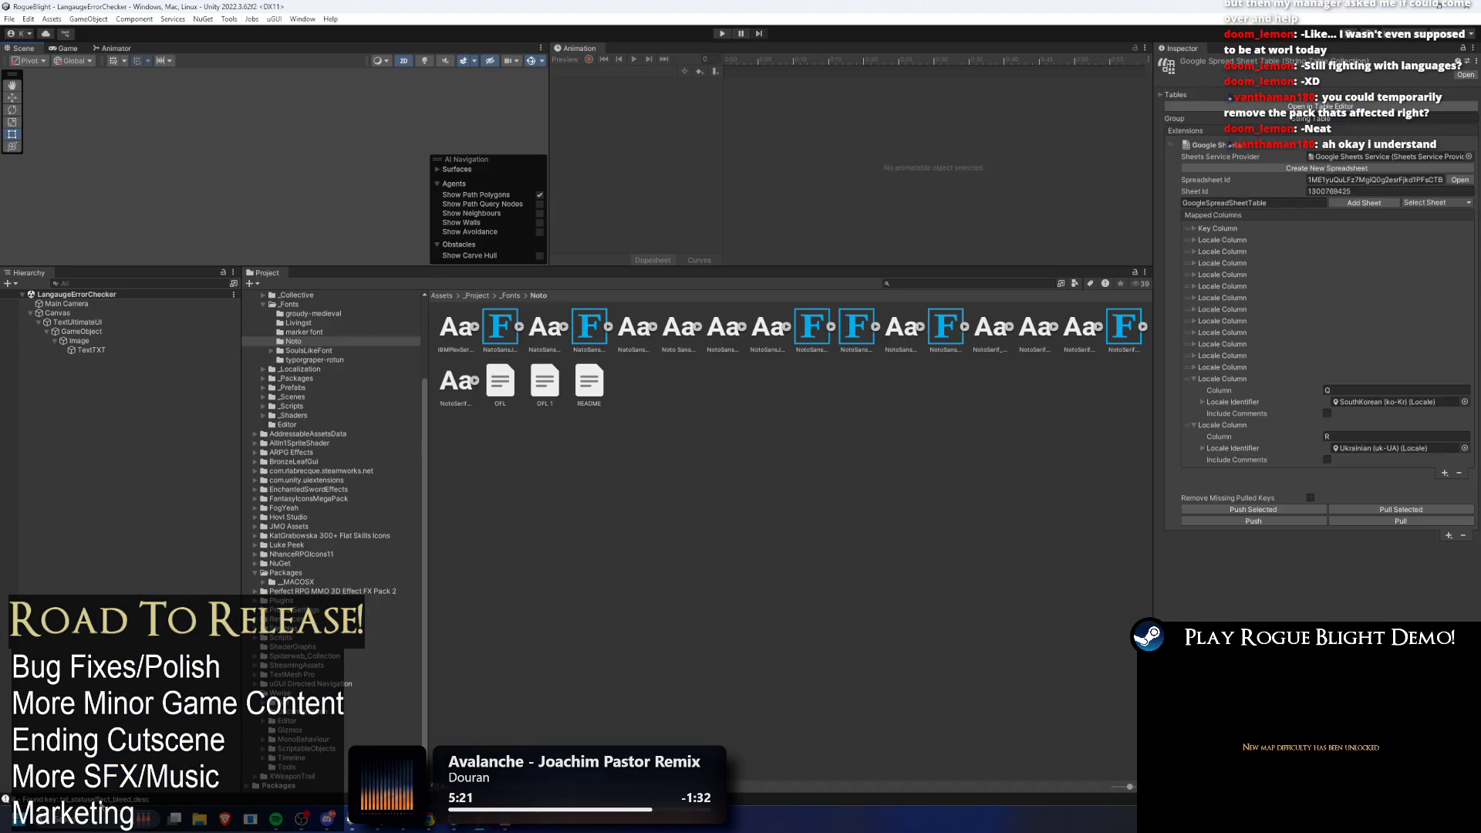
key(ctrl+shift+c)
mouse_move(1473, 558)
mouse_down()
mouse_move(1429, 342)
mouse_move(1430, 214)
mouse_move(1461, 285)
mouse_up()
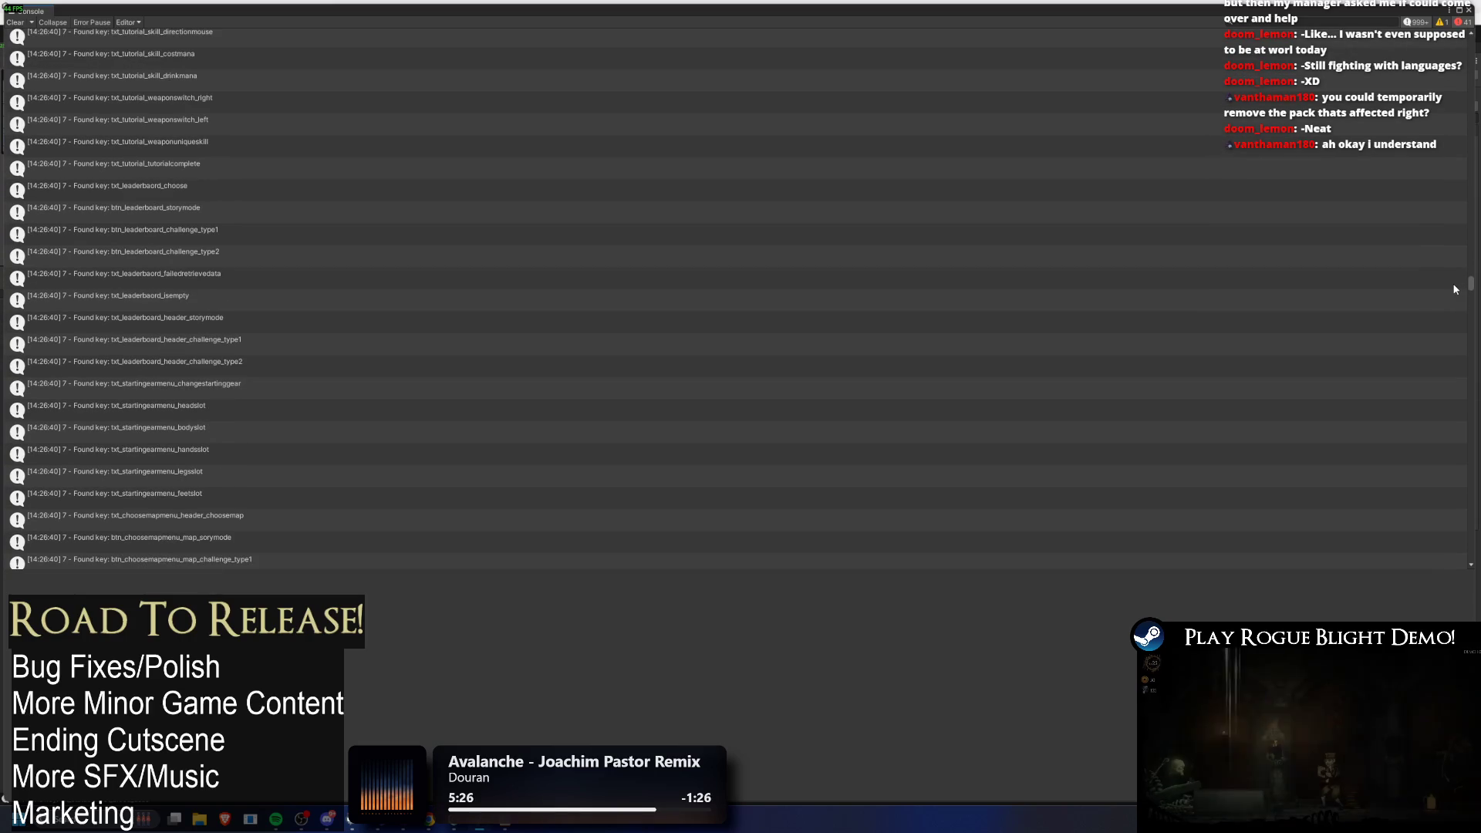
scroll(1302, 308, down, 5)
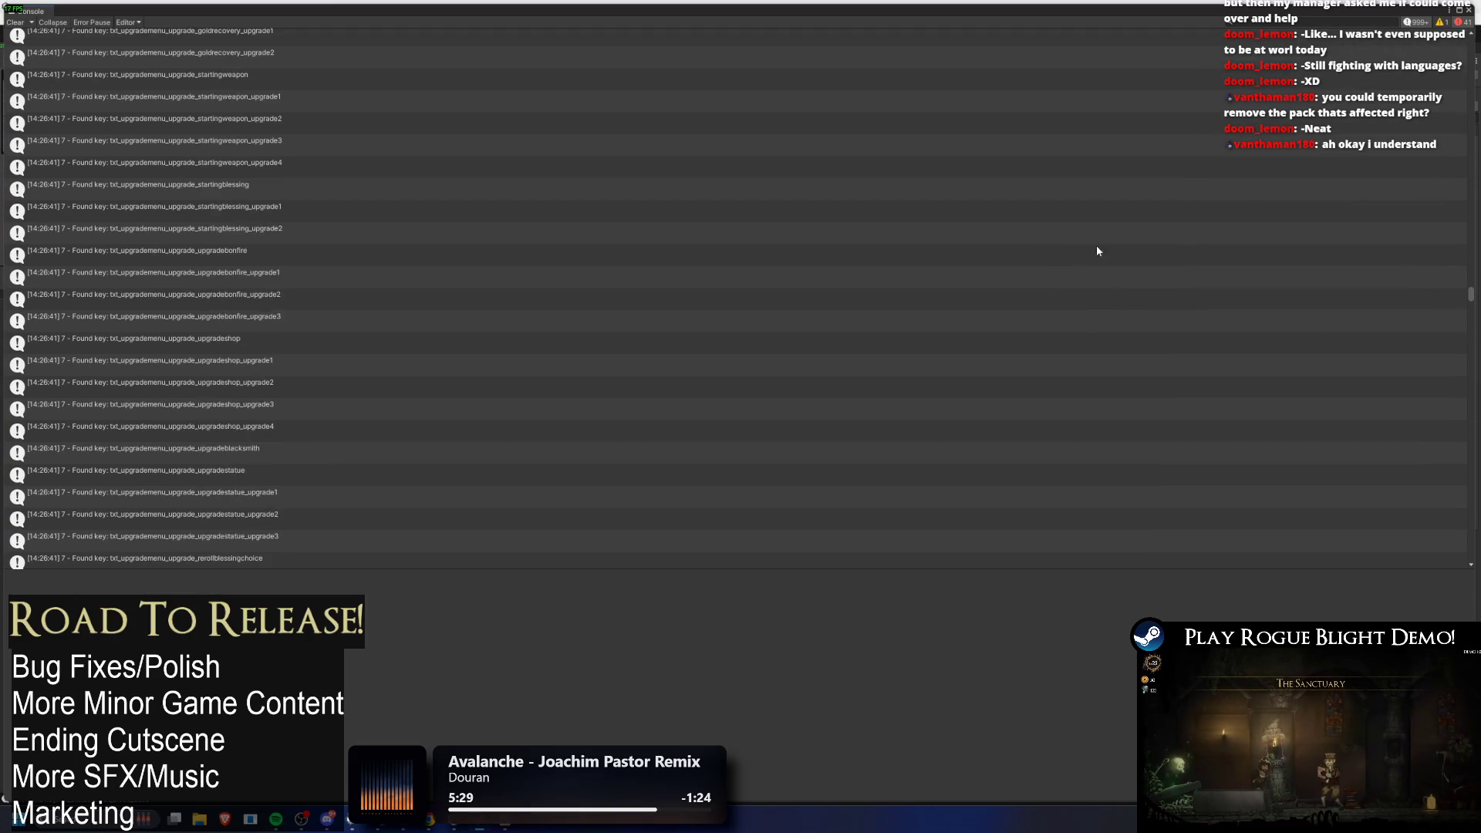
click(1468, 308)
drag(1469, 308, 1470, 368)
scroll(1157, 344, down, 5)
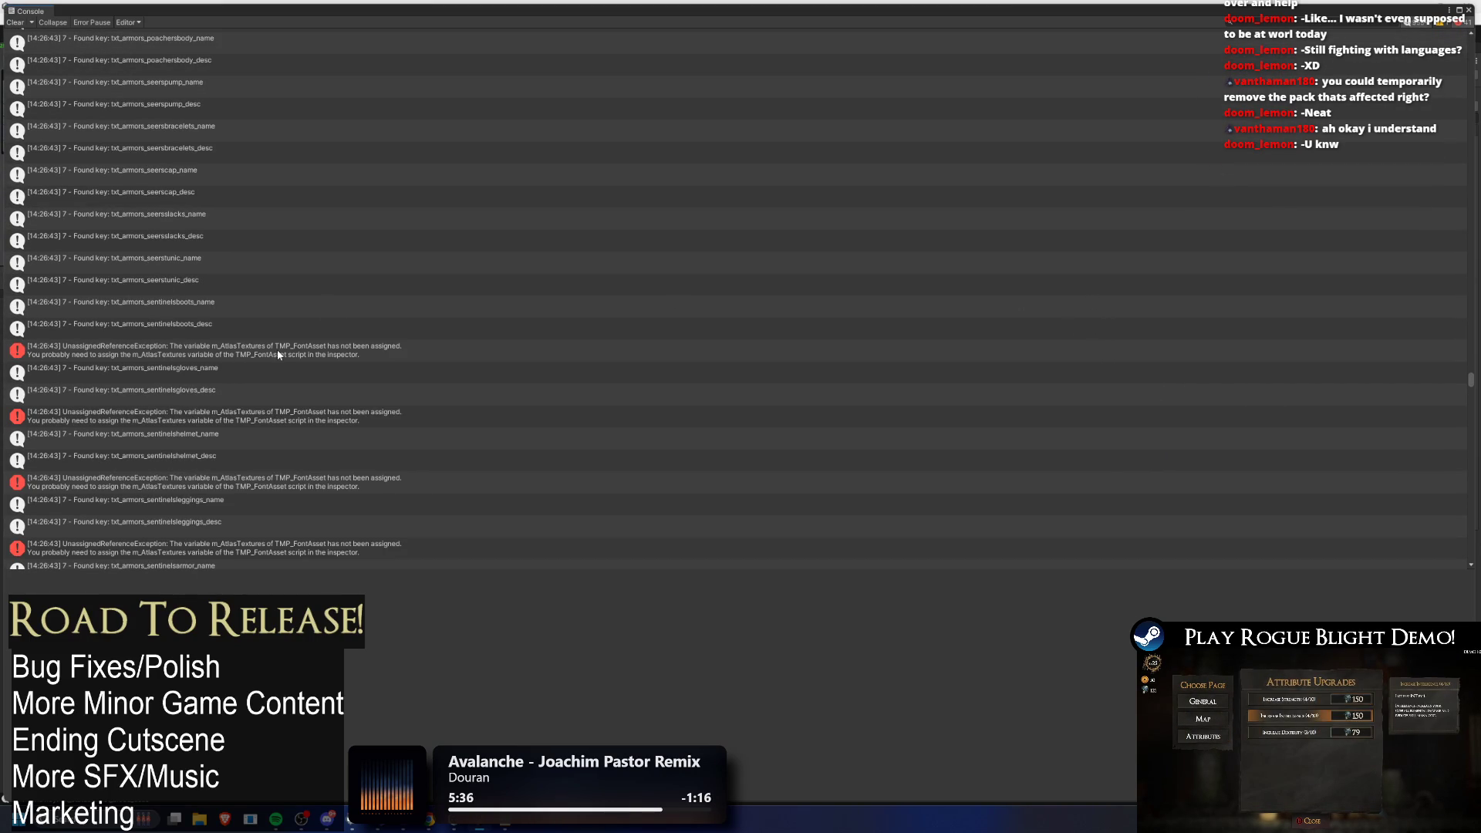
click(222, 326)
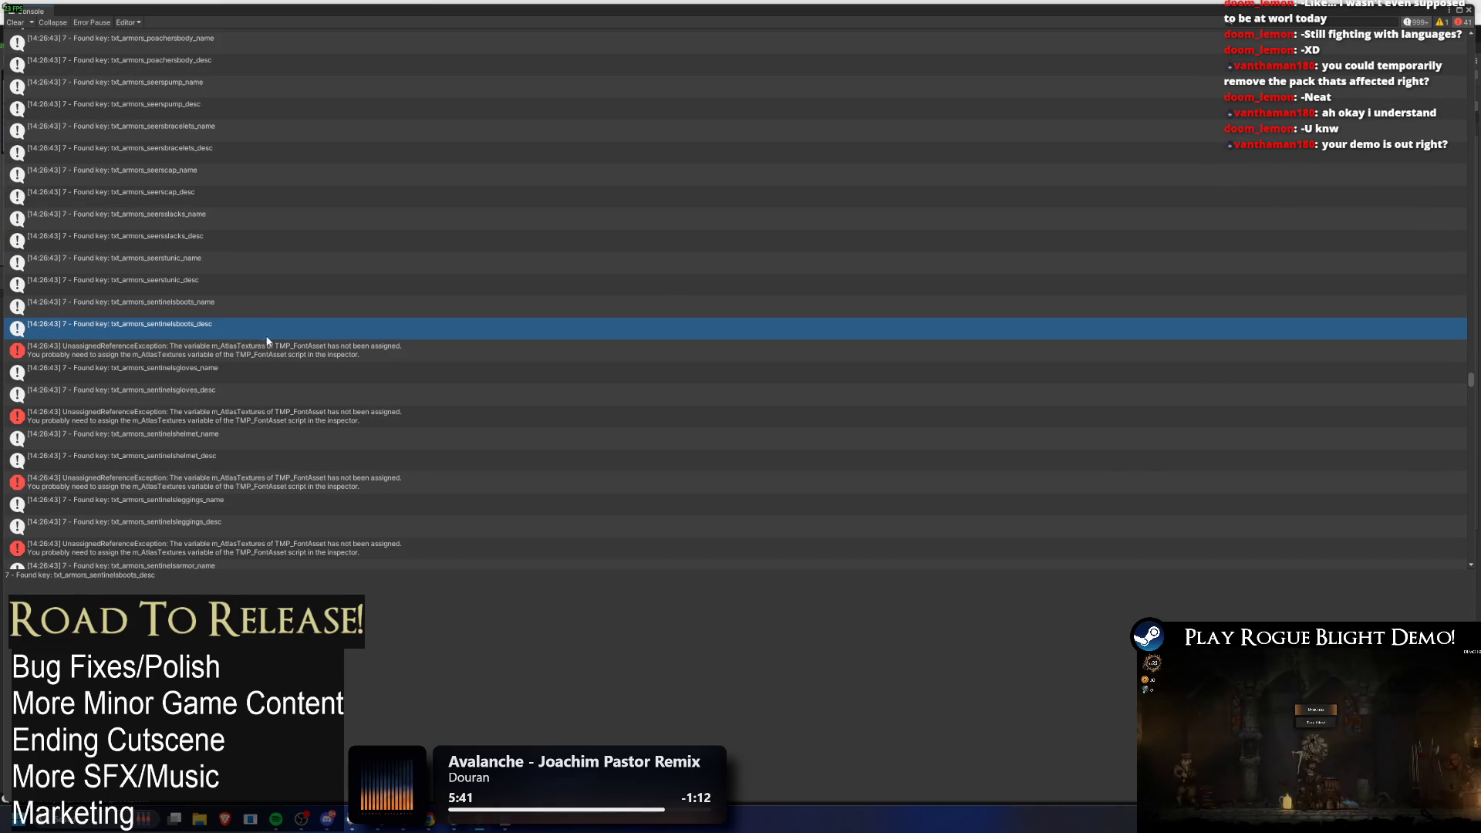
key(alt+Tab)
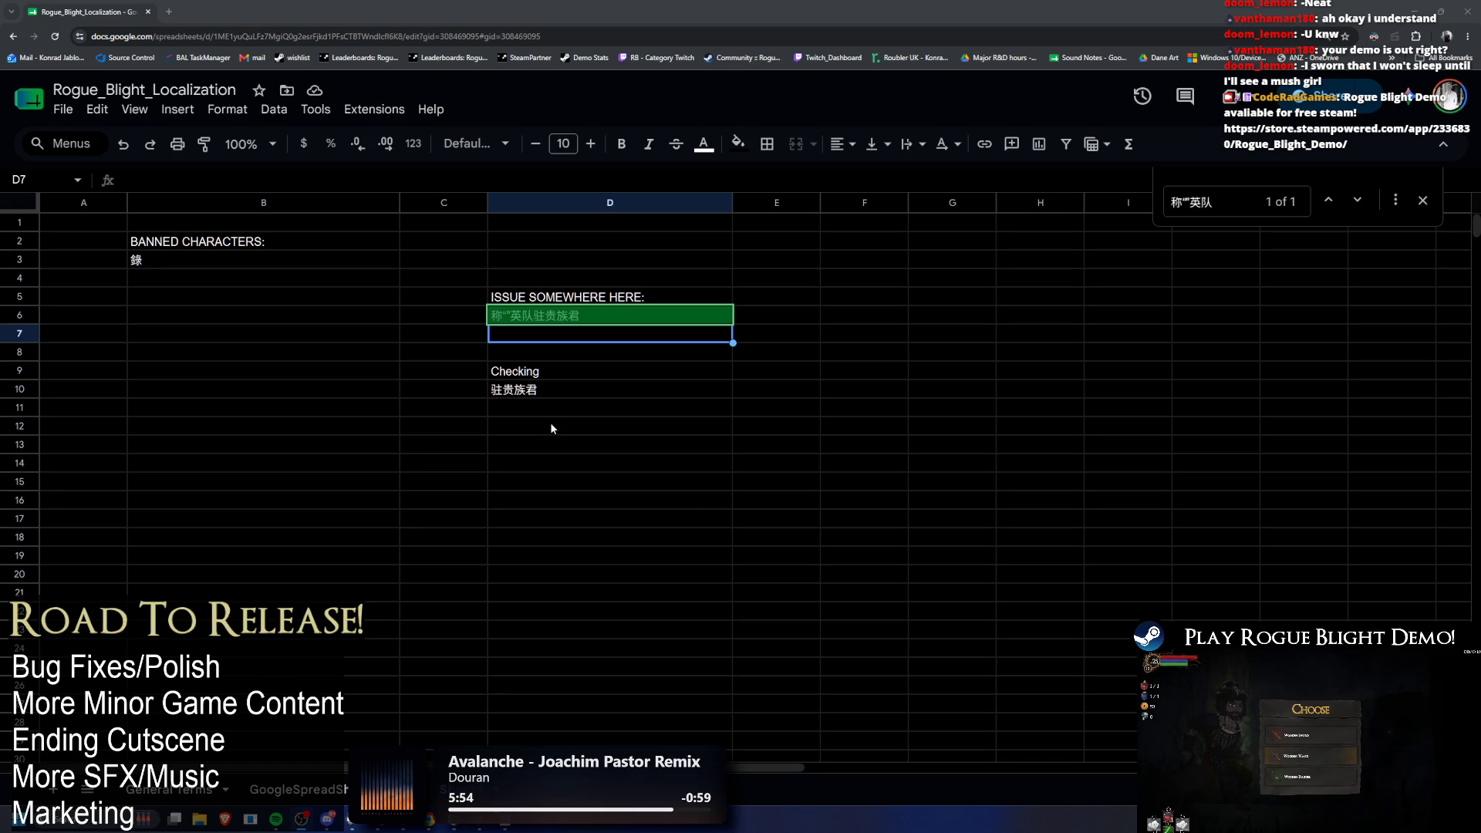
Step: Select 驻贵族君 in D10 and compare it with the L814 Chinese entry
double_click(566, 389)
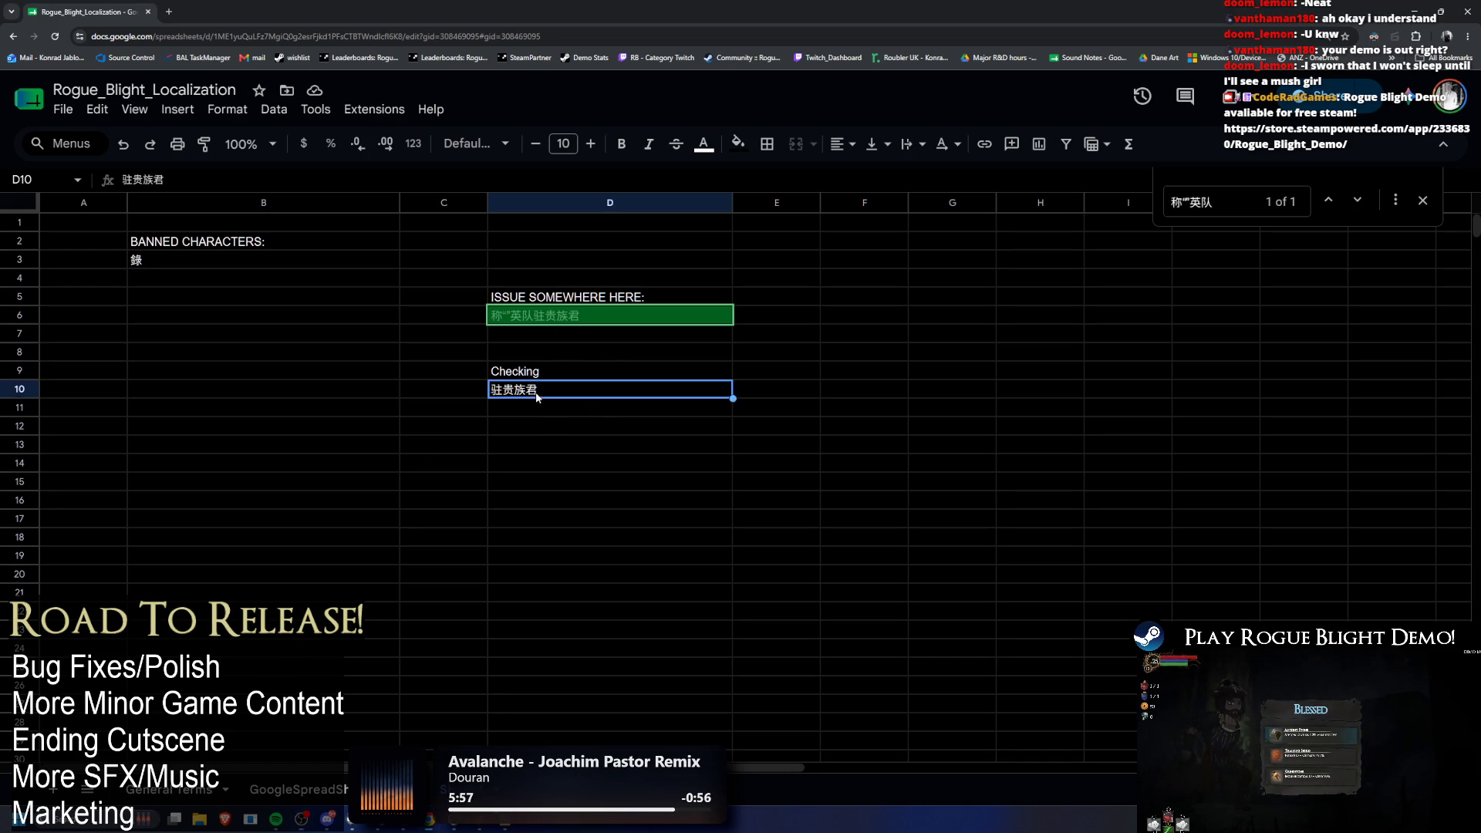
drag(566, 389, 480, 385)
key(ctrl+c)
click(173, 789)
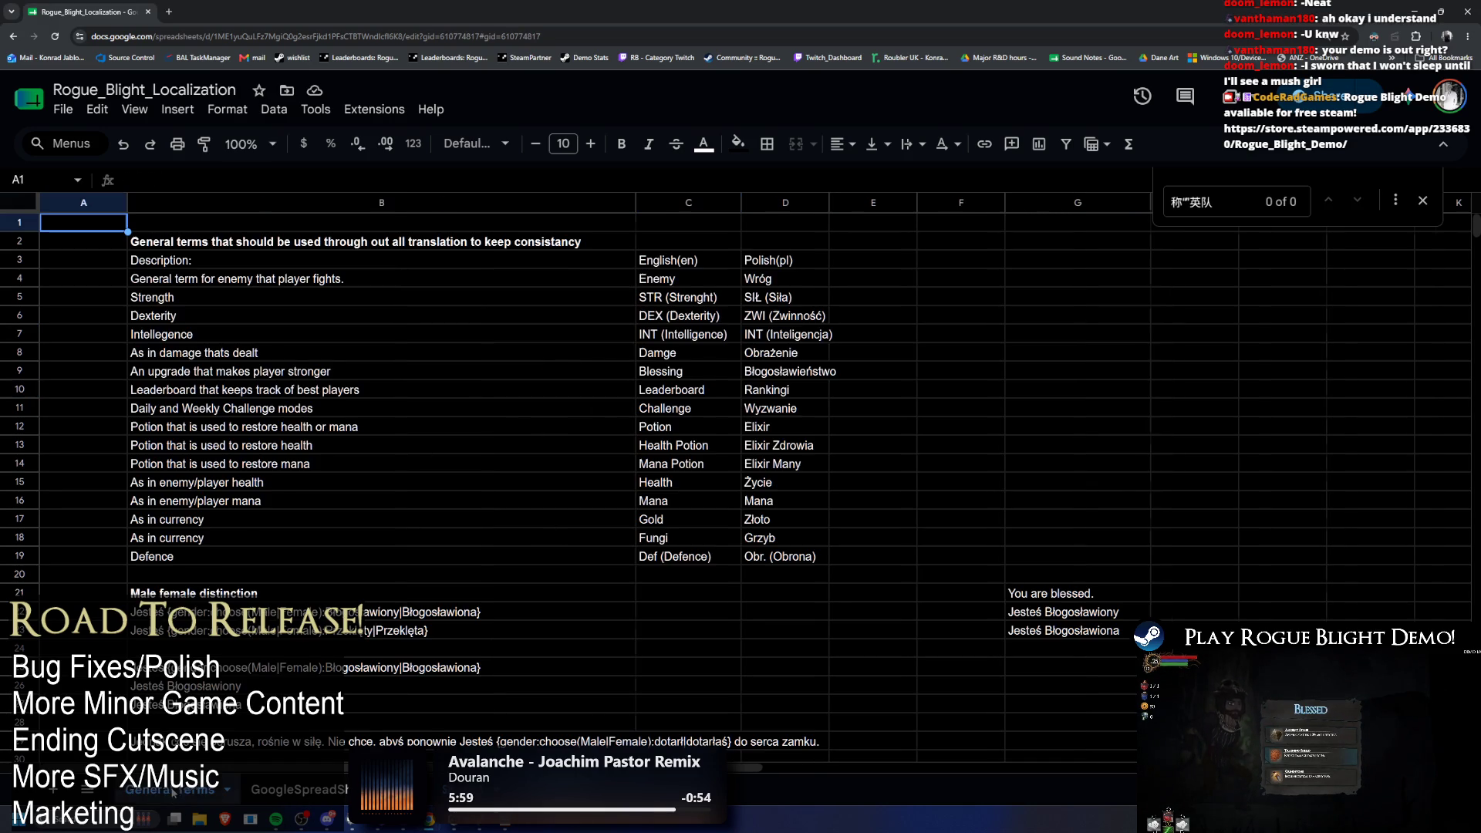
click(297, 789)
double_click(660, 521)
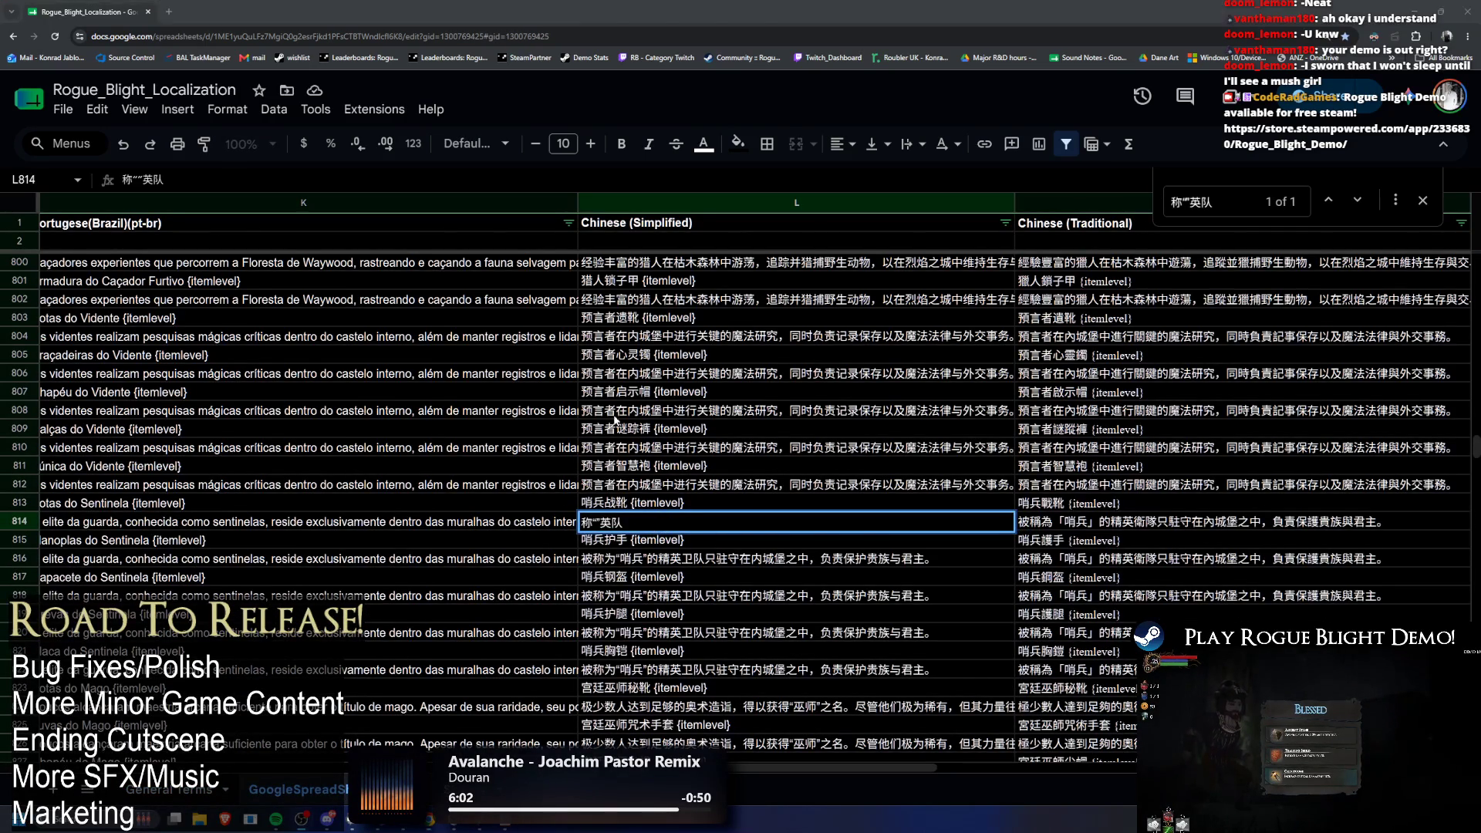
key(alt+Tab)
key(alt+Tab)
key(alt+shift+Tab)
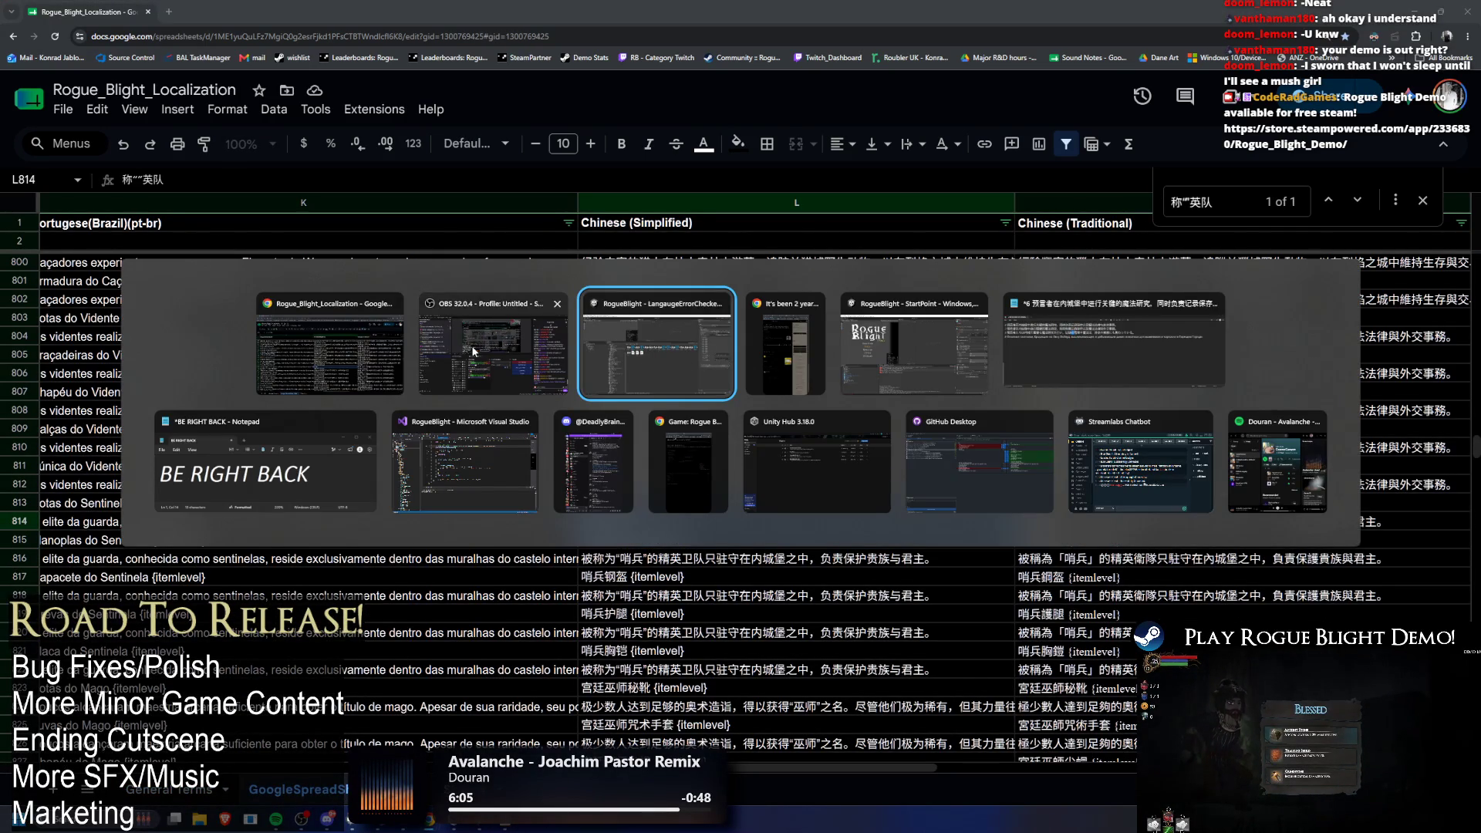
key(alt+Tab)
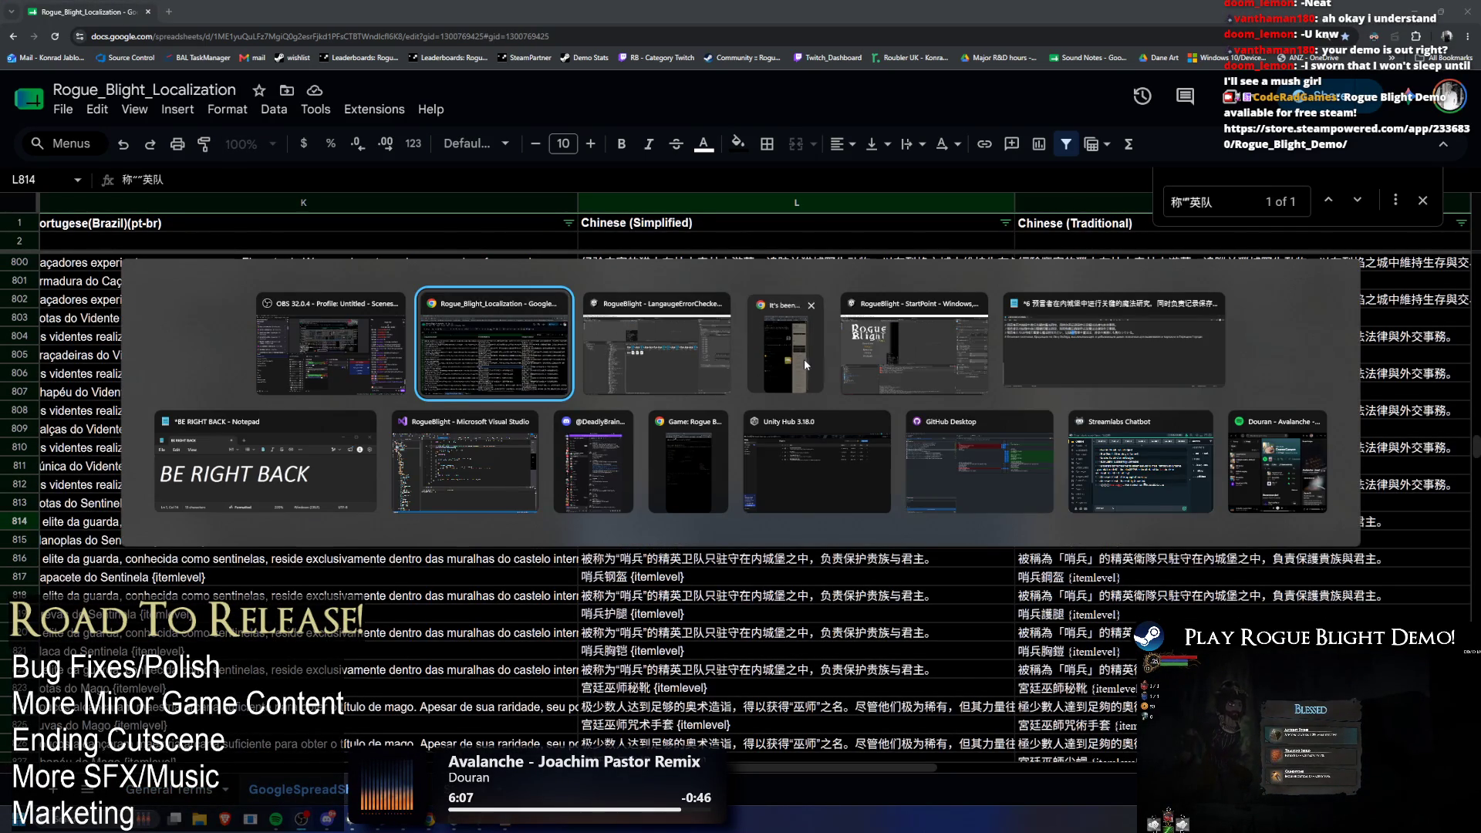
key(ctrl+shift+Page_Down)
double_click(580, 392)
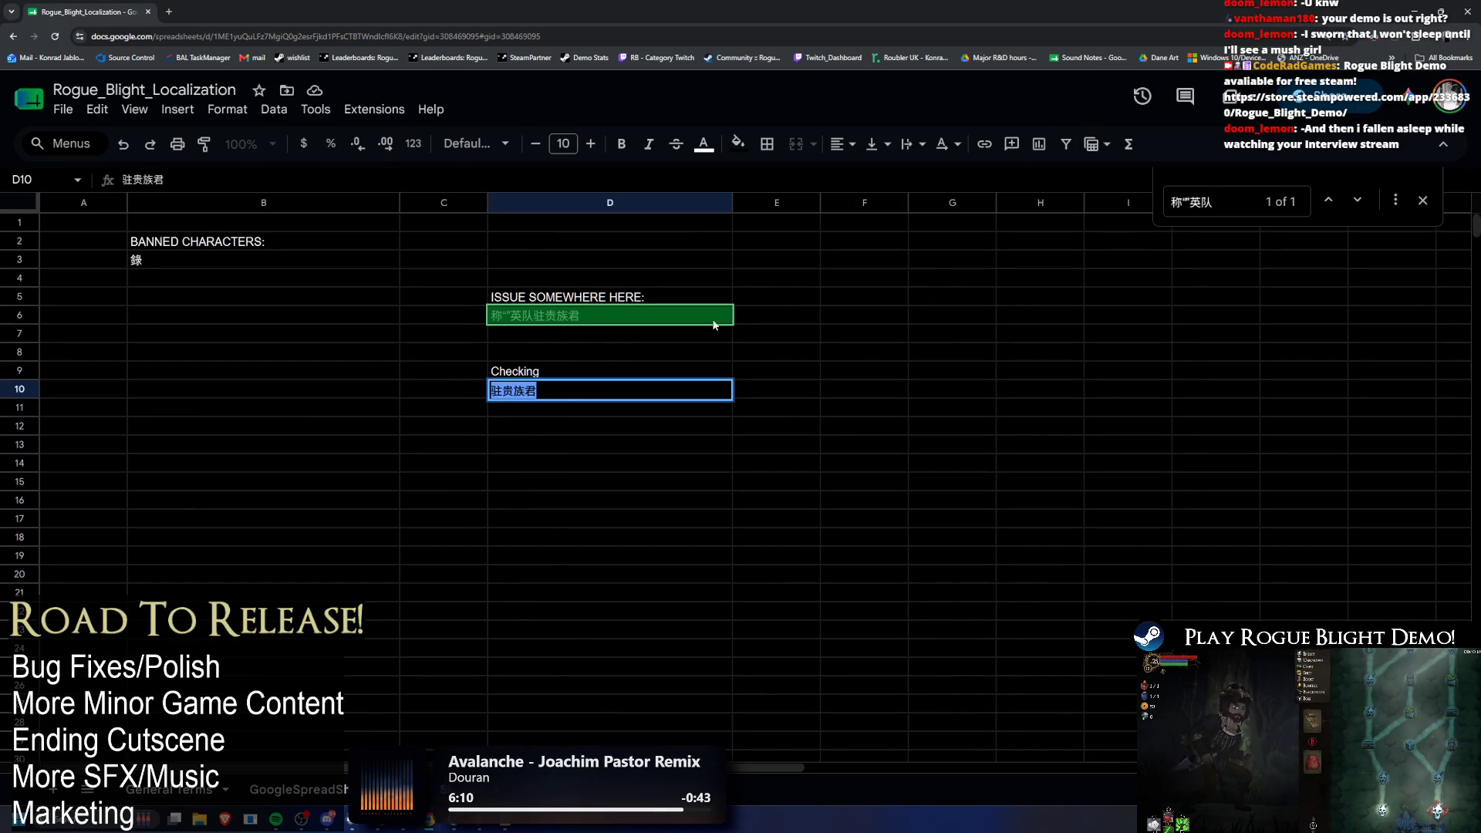
Step: Add an 'ISSUE FOR SURE IN' heading in F5 with 驻贵族君 pasted below it
click(875, 300)
text(ISSUE F)
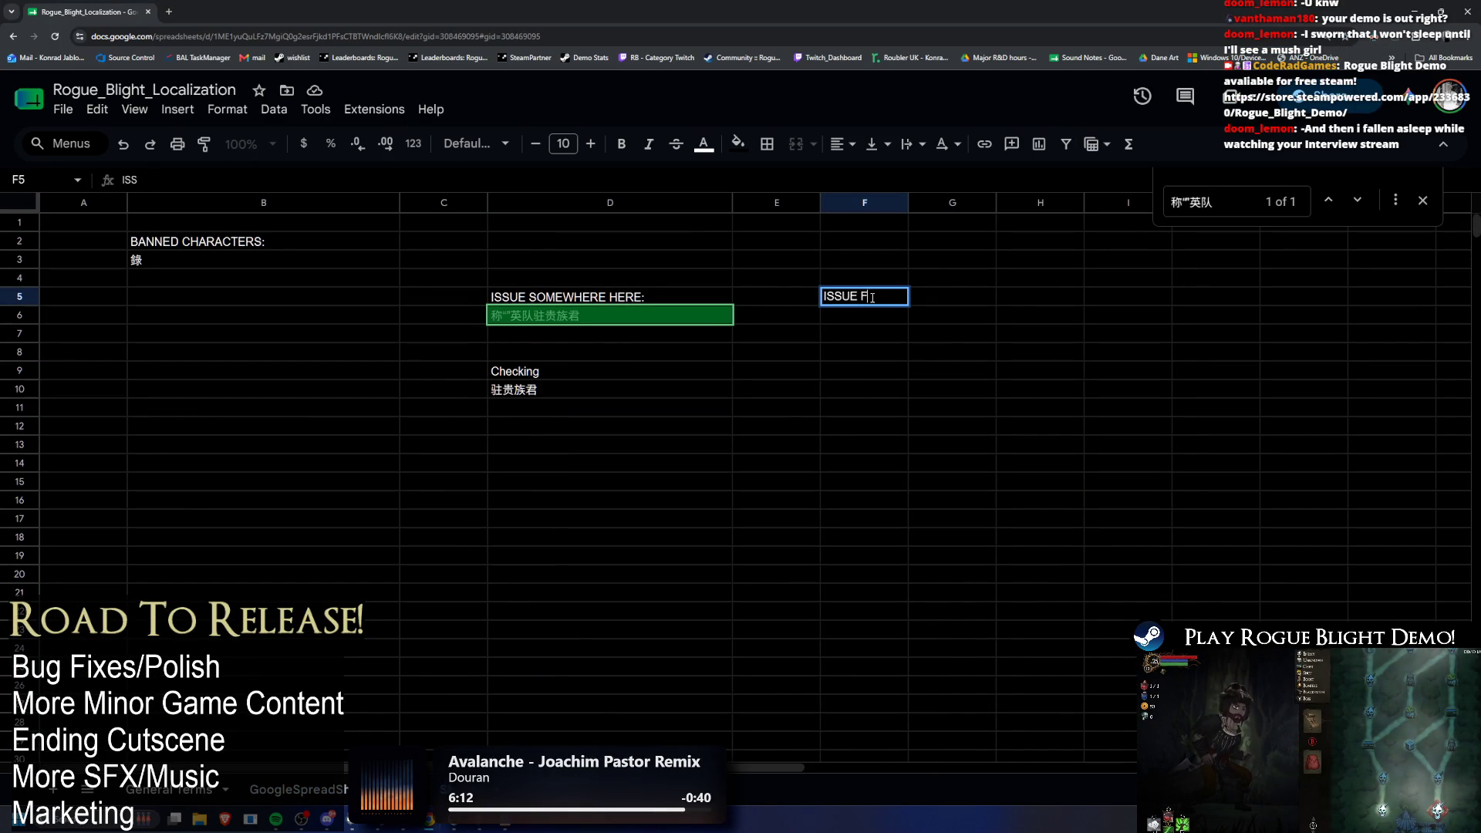
text(OR SURE IN)
key(Return)
key(ctrl+v)
click(537, 318)
drag(577, 317, 537, 318)
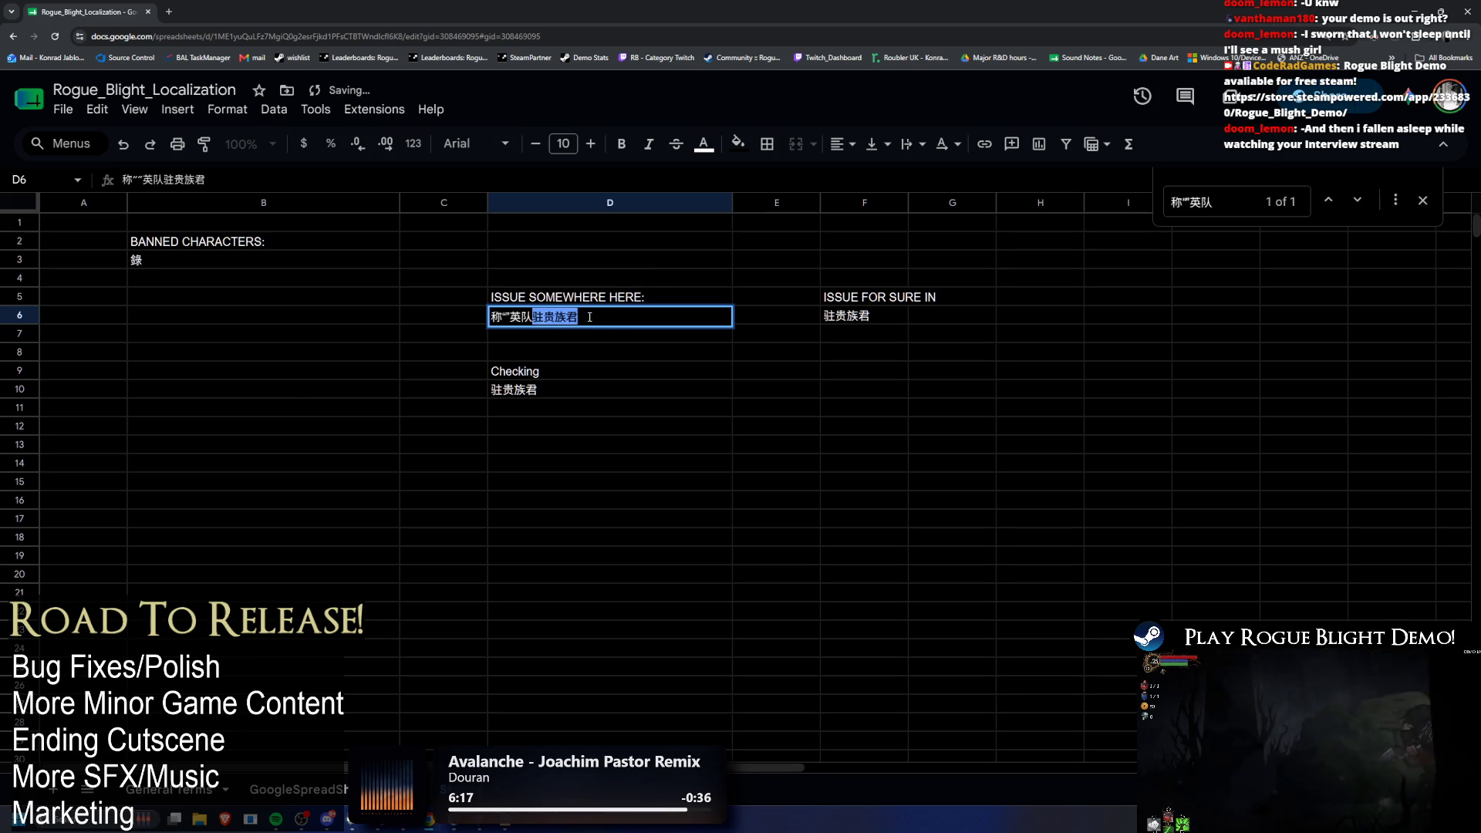
click(538, 317)
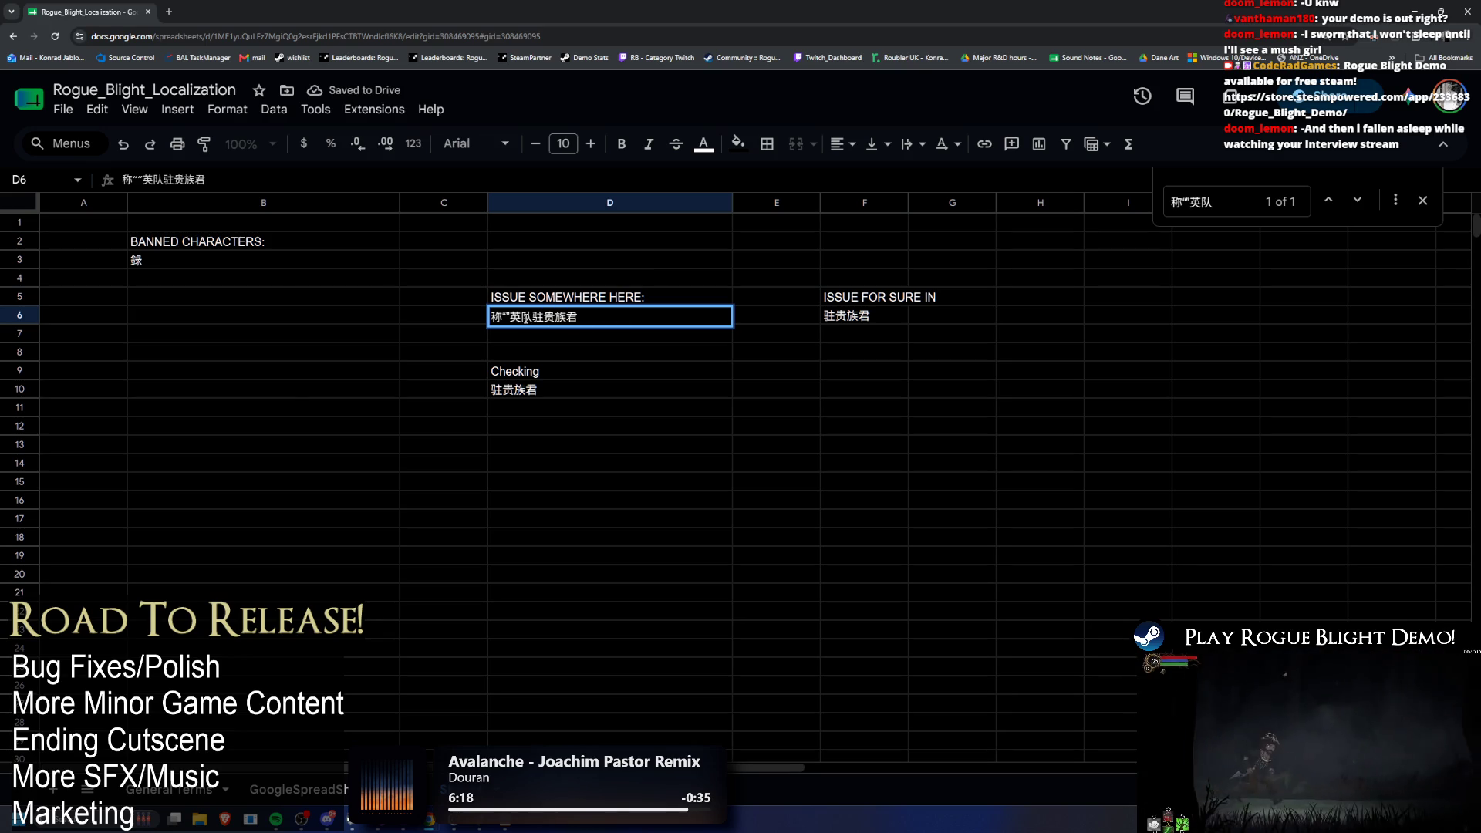
click(615, 343)
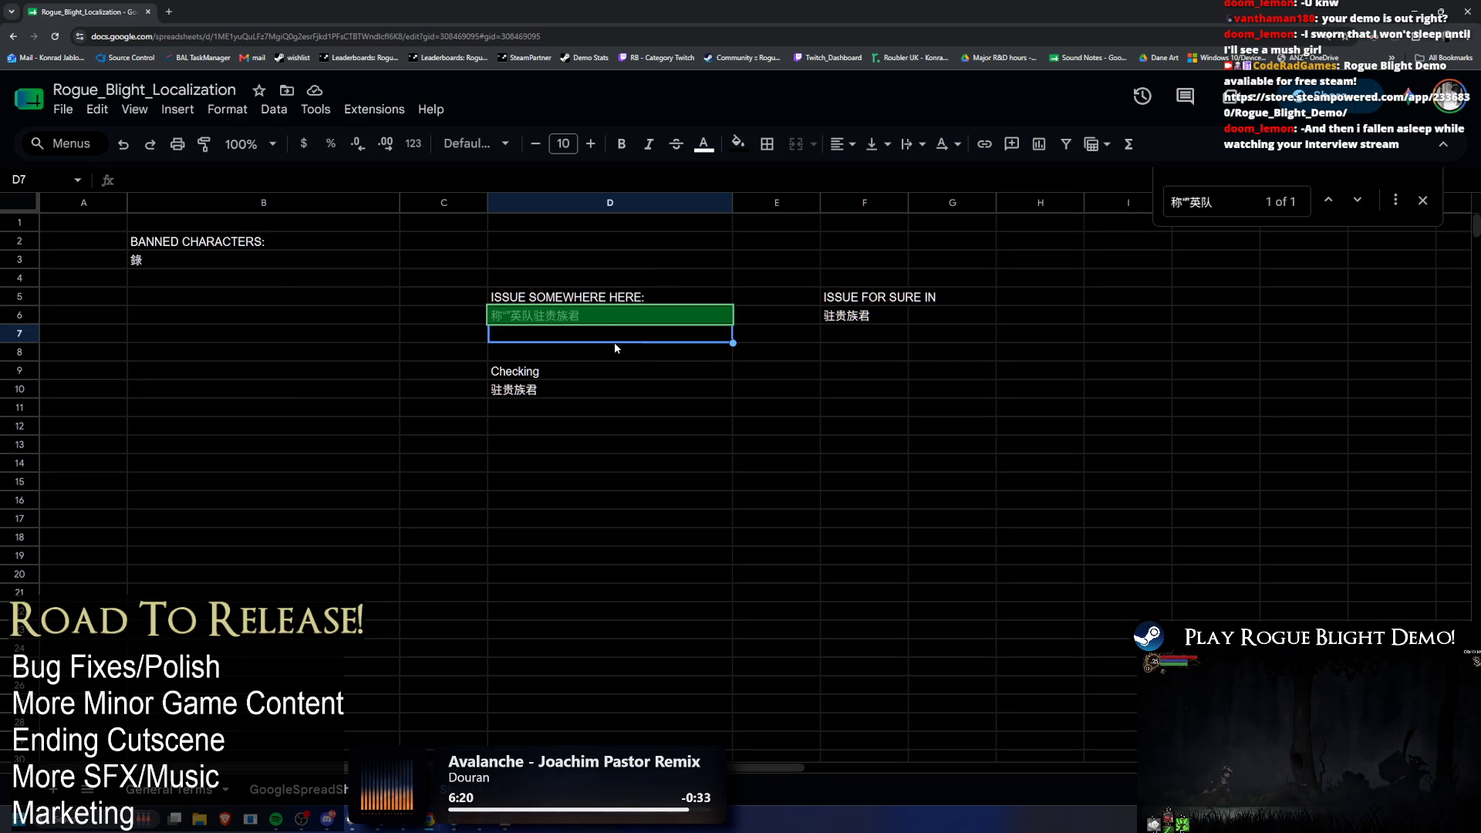
click(557, 322)
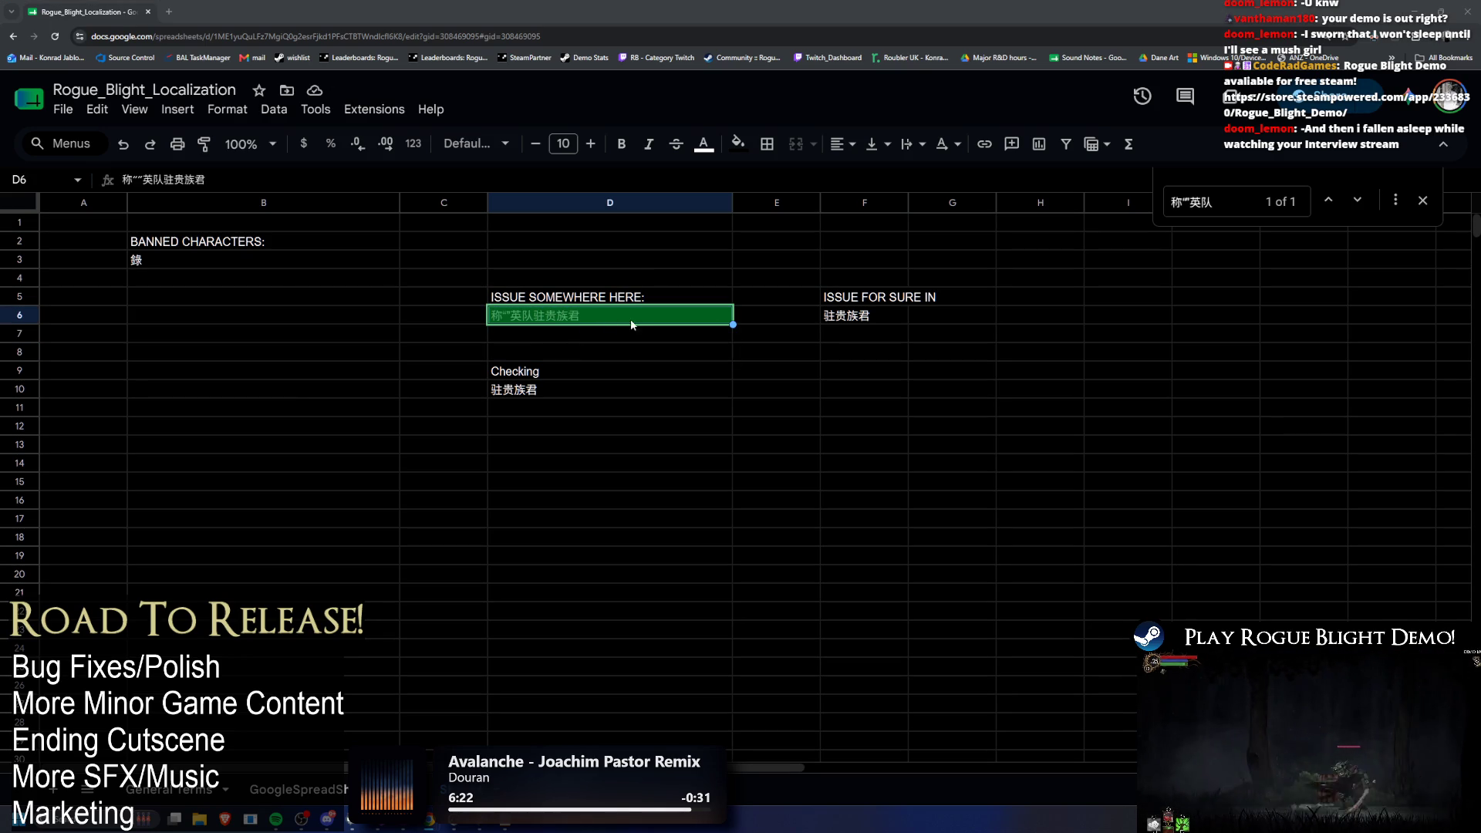
Step: Copy L814's text 称""英队 into F6 under the new heading
key(ctrl+shift+Page_Down)
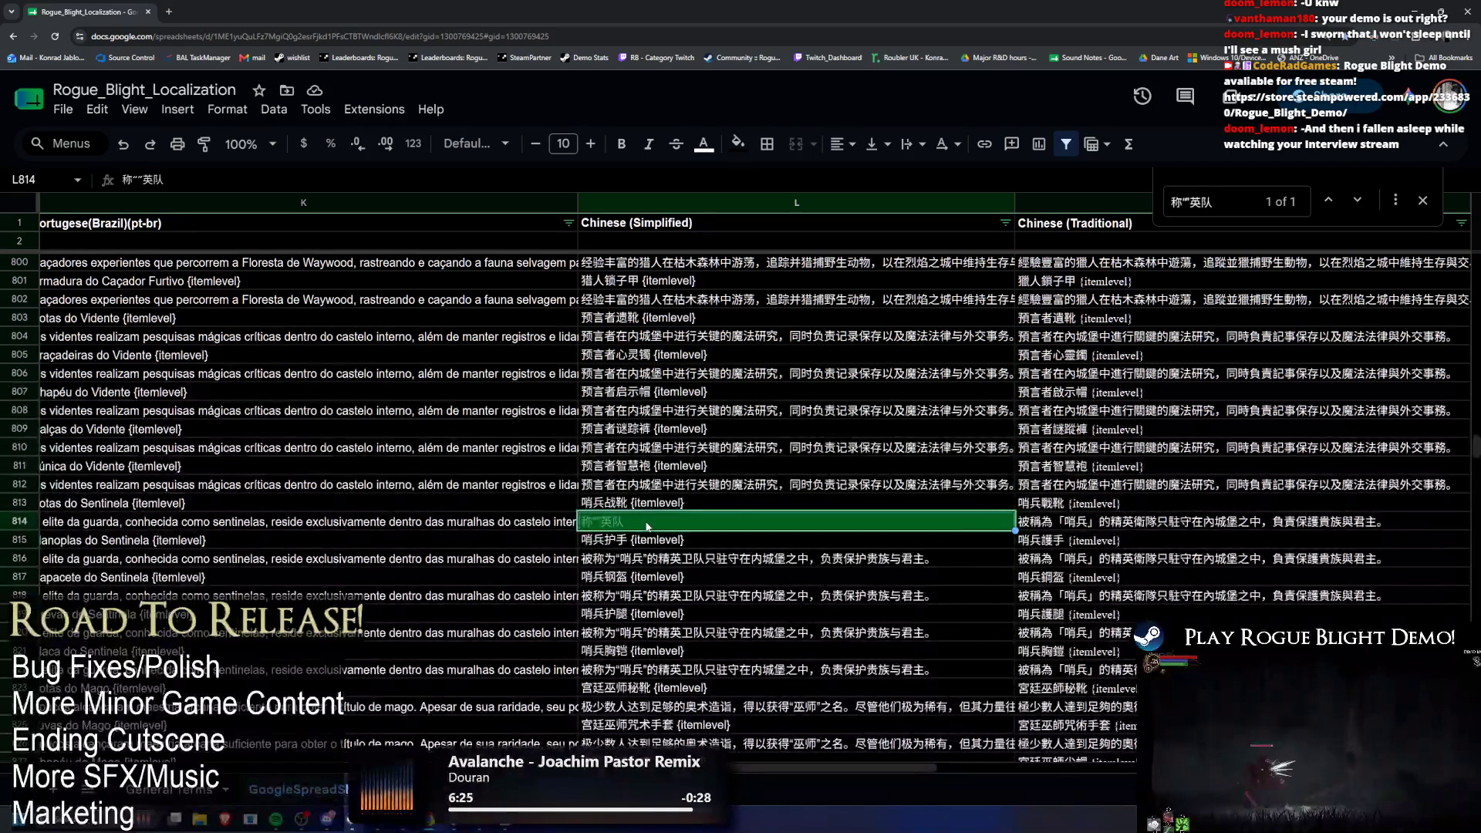
double_click(655, 519)
key(ctrl+a)
key(ctrl+c)
key(ctrl+shift+Page_Up)
click(863, 315)
key(ctrl+v)
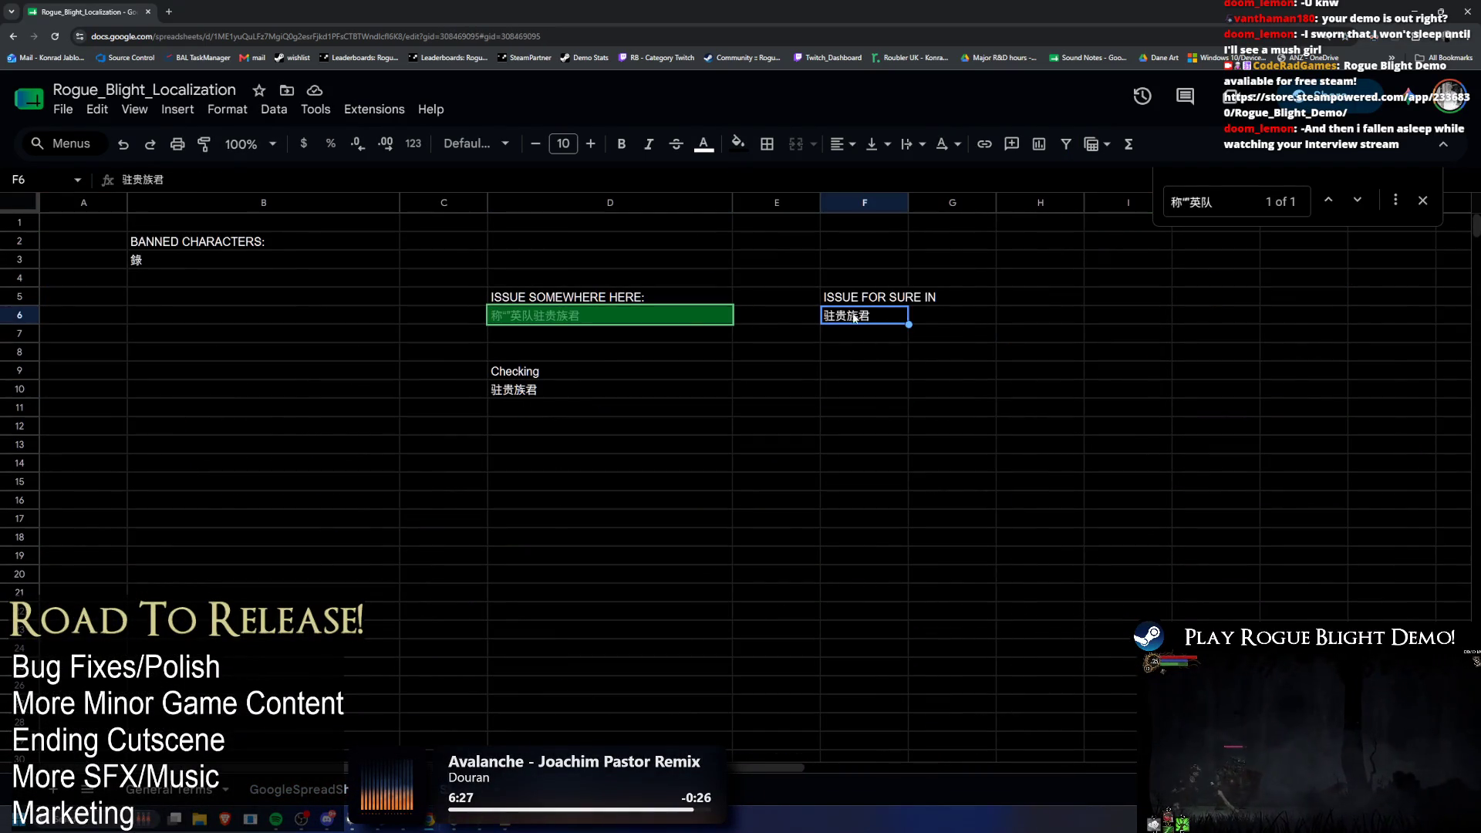
Step: Copy 驻贵族君 from D6 into L814 on the localization sheet
double_click(544, 316)
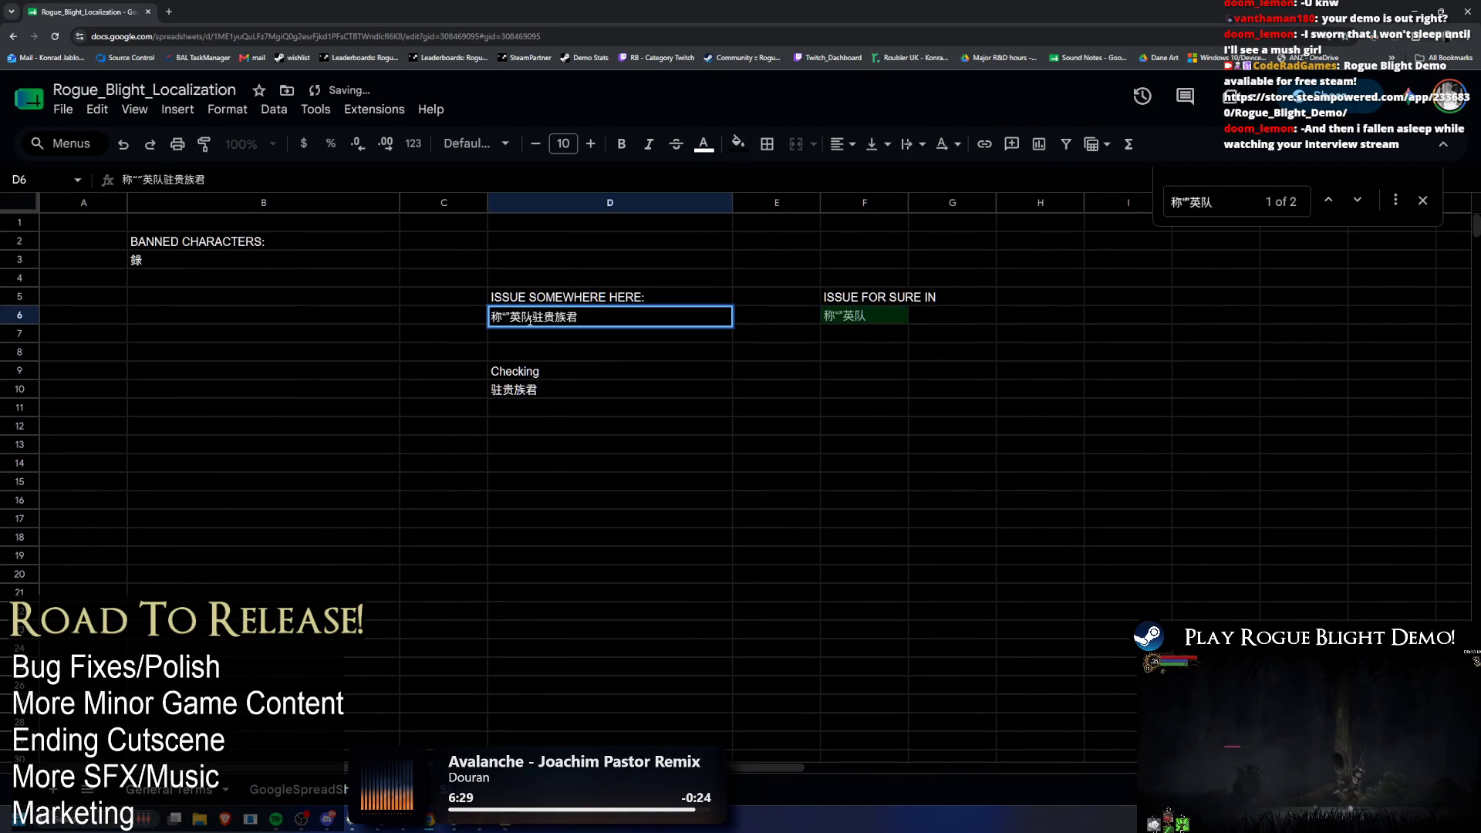
drag(533, 316, 618, 316)
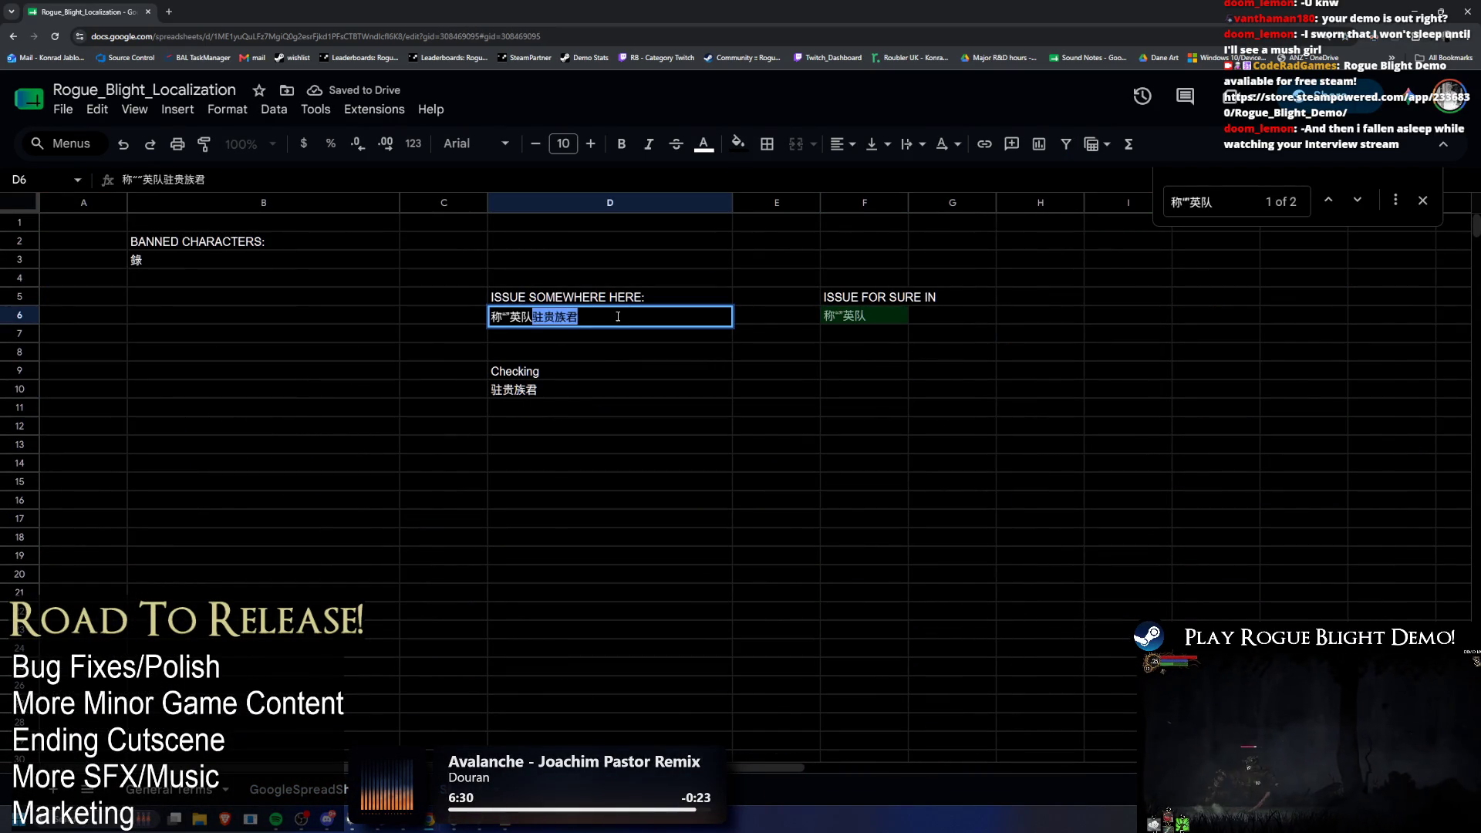
key(ctrl+c)
key(ctrl+shift+Page_Down)
key(ctrl+v)
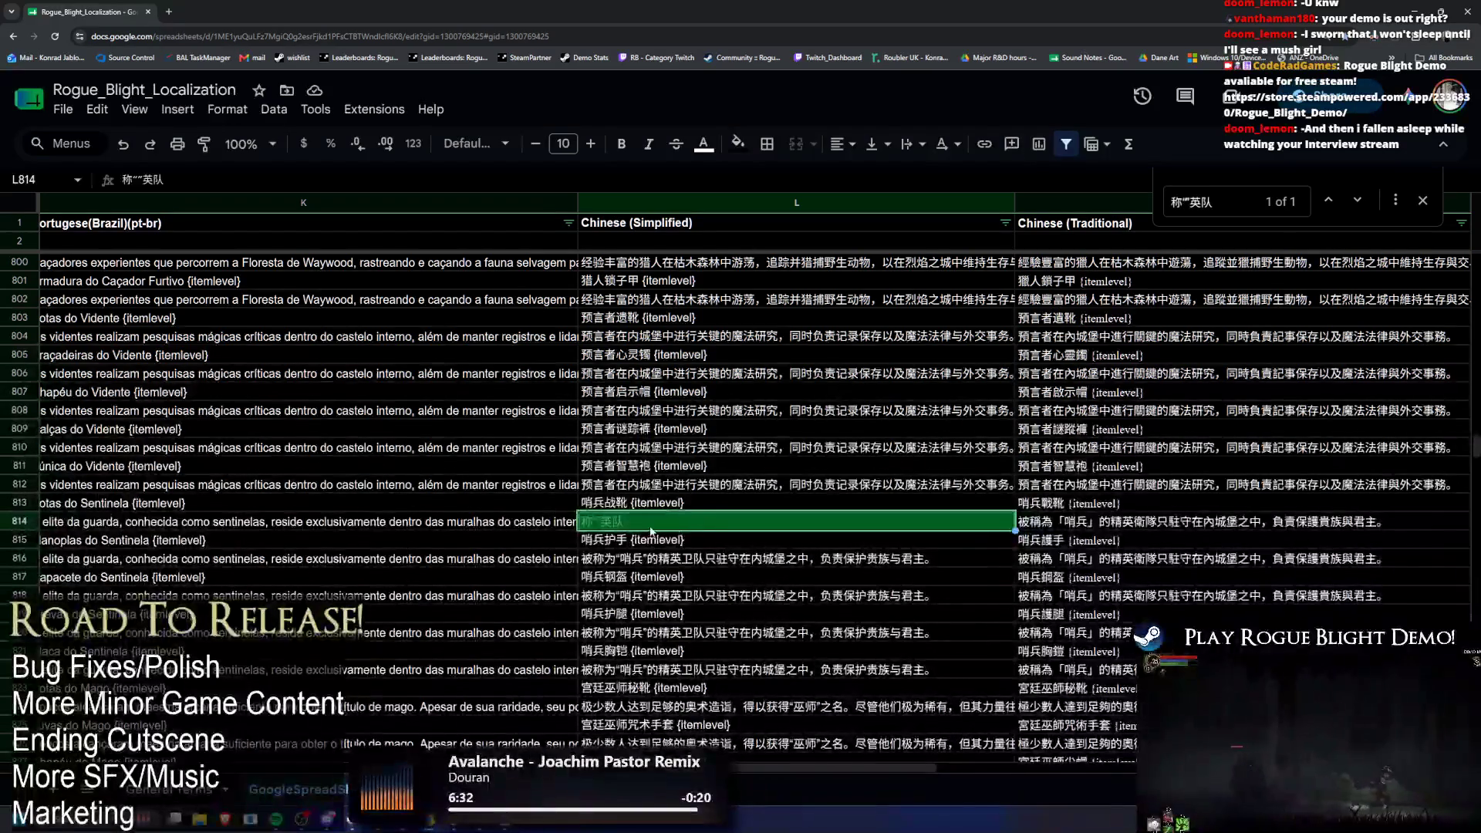
key(alt+Tab)
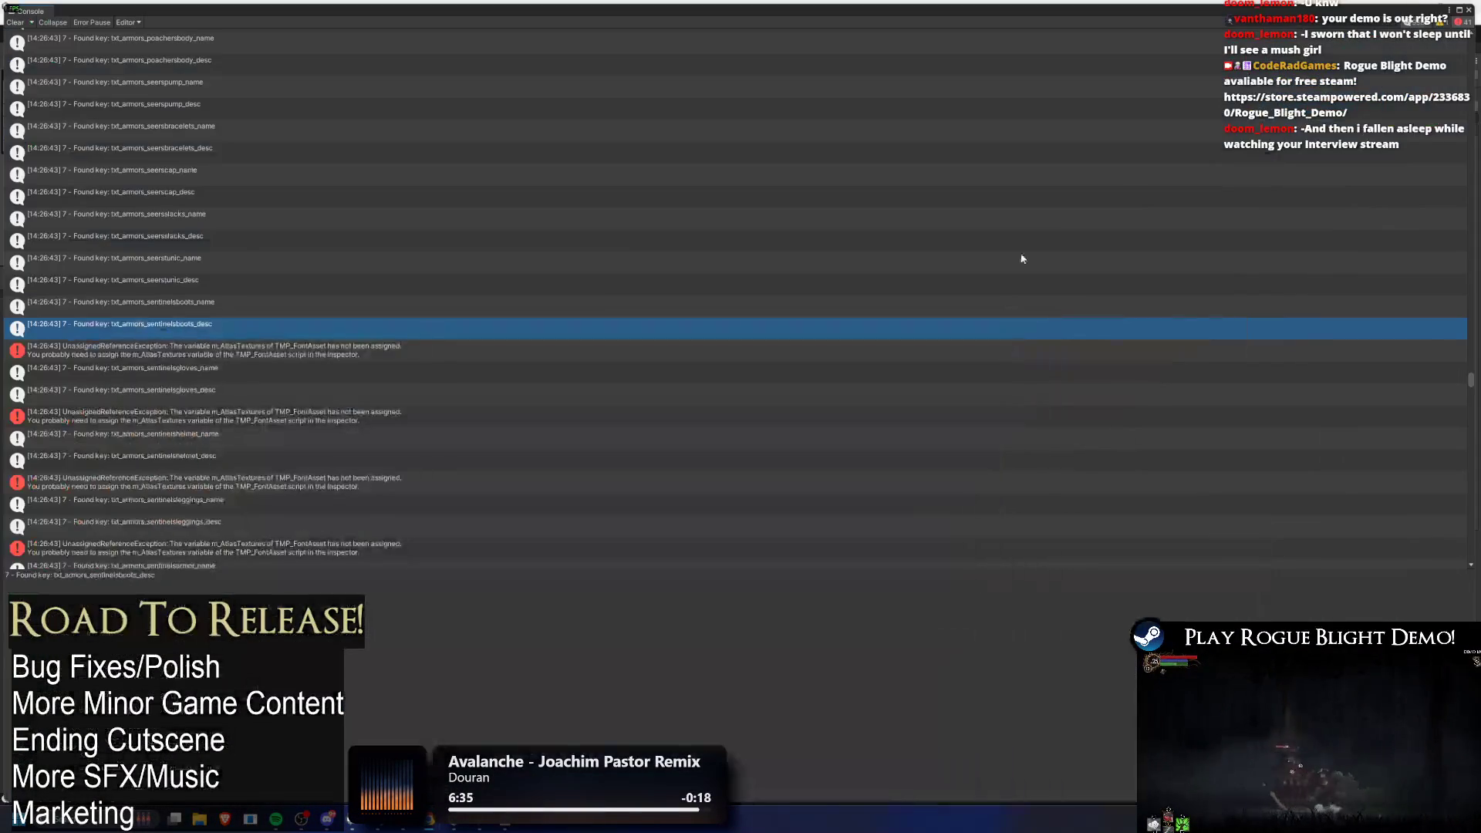
Step: Find the google provider in Project, Pull the updated sheet, then run and stop a Play test
click(1469, 9)
click(925, 283)
text(goo)
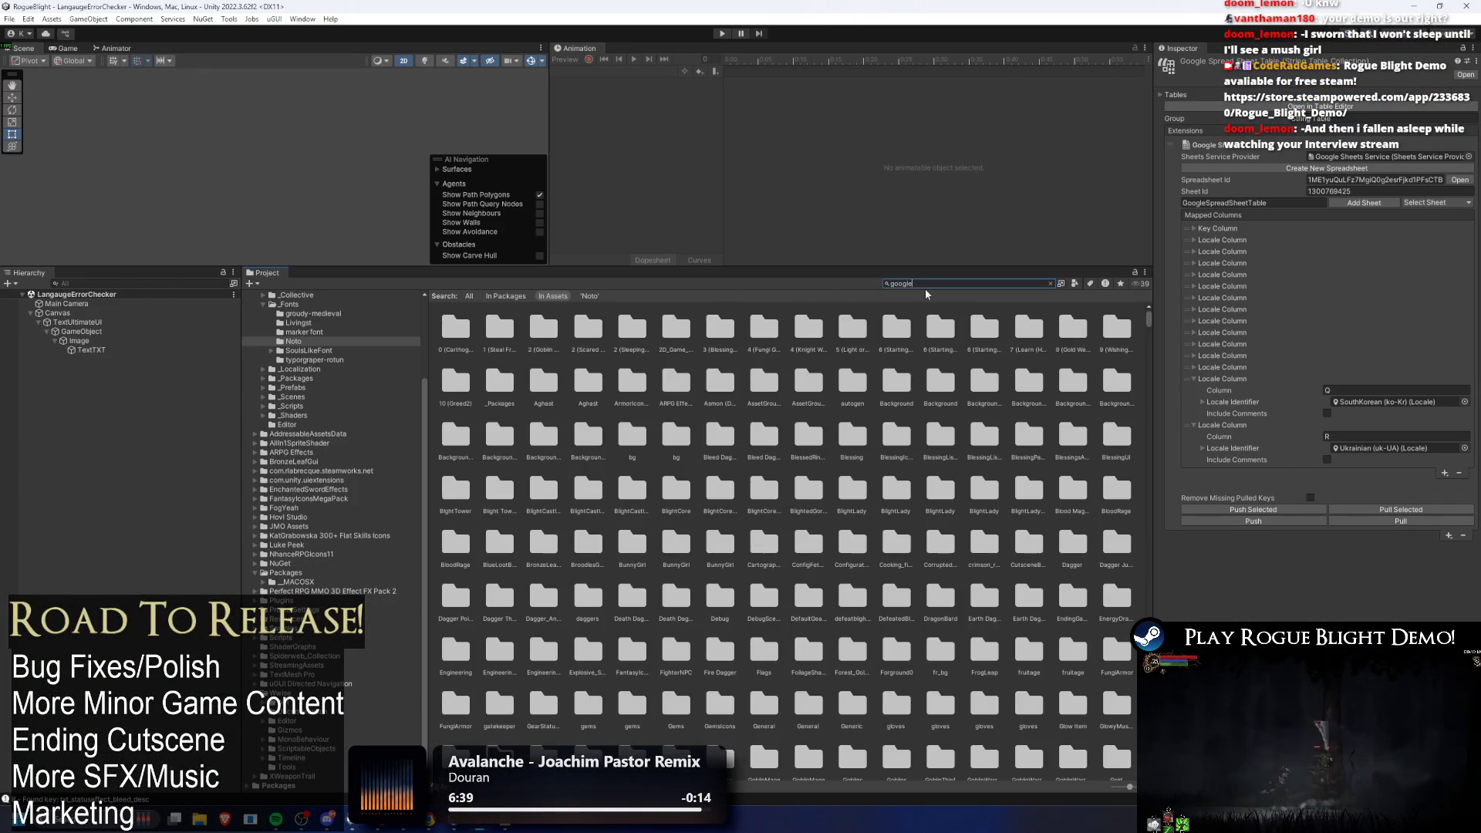
text(gle)
click(1398, 523)
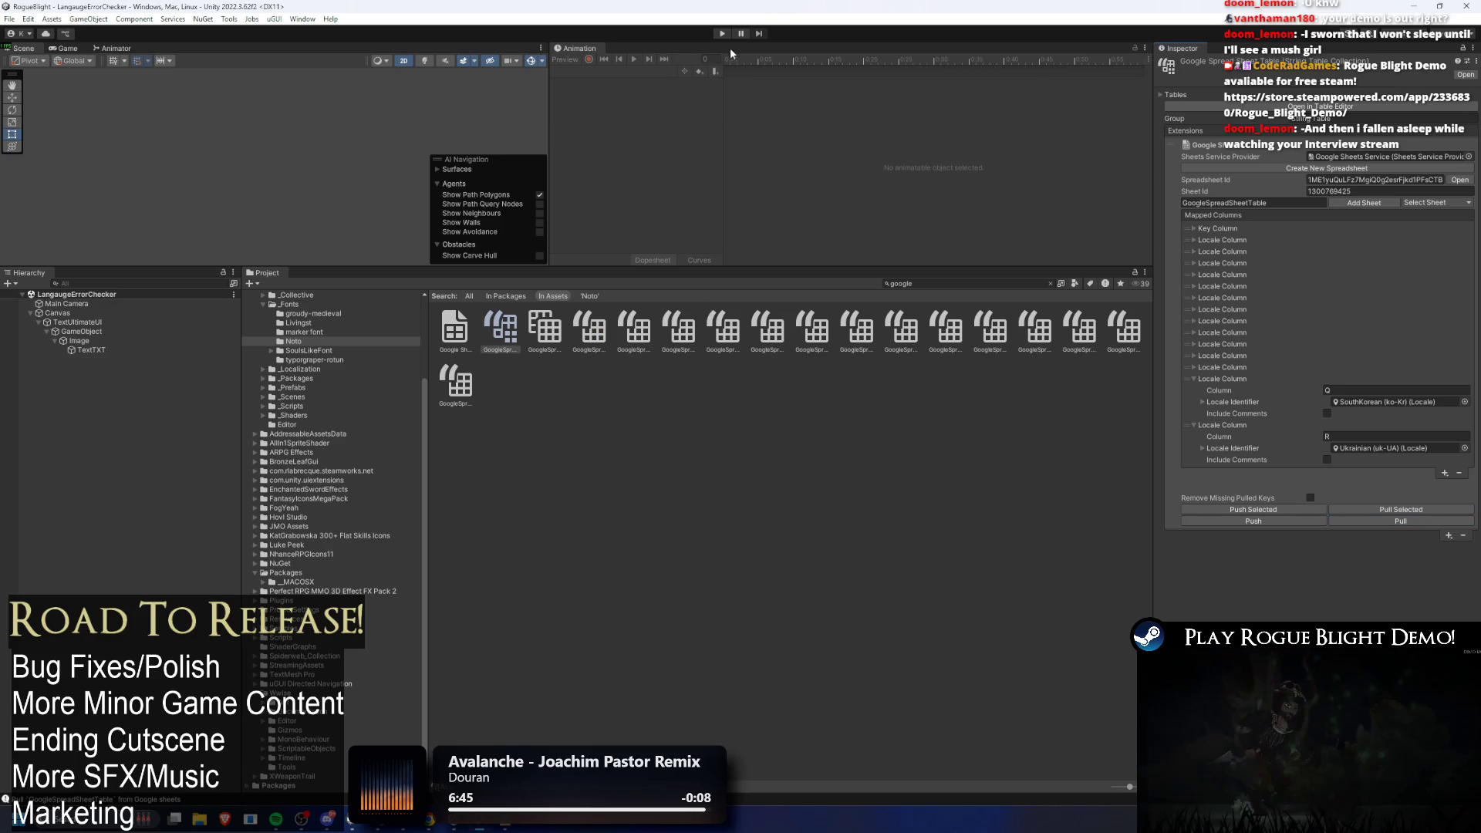
key(ctrl+p)
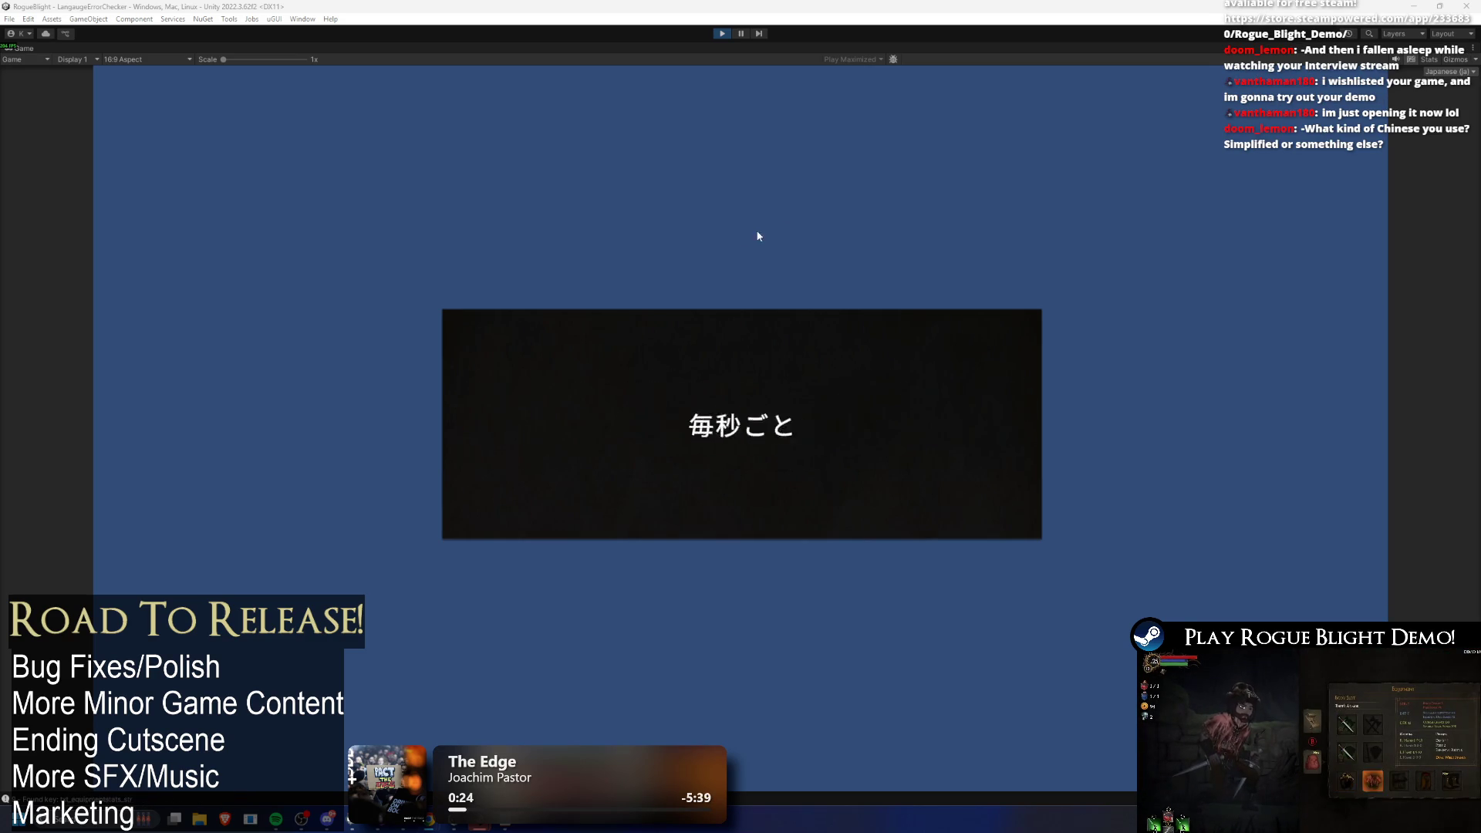
click(722, 33)
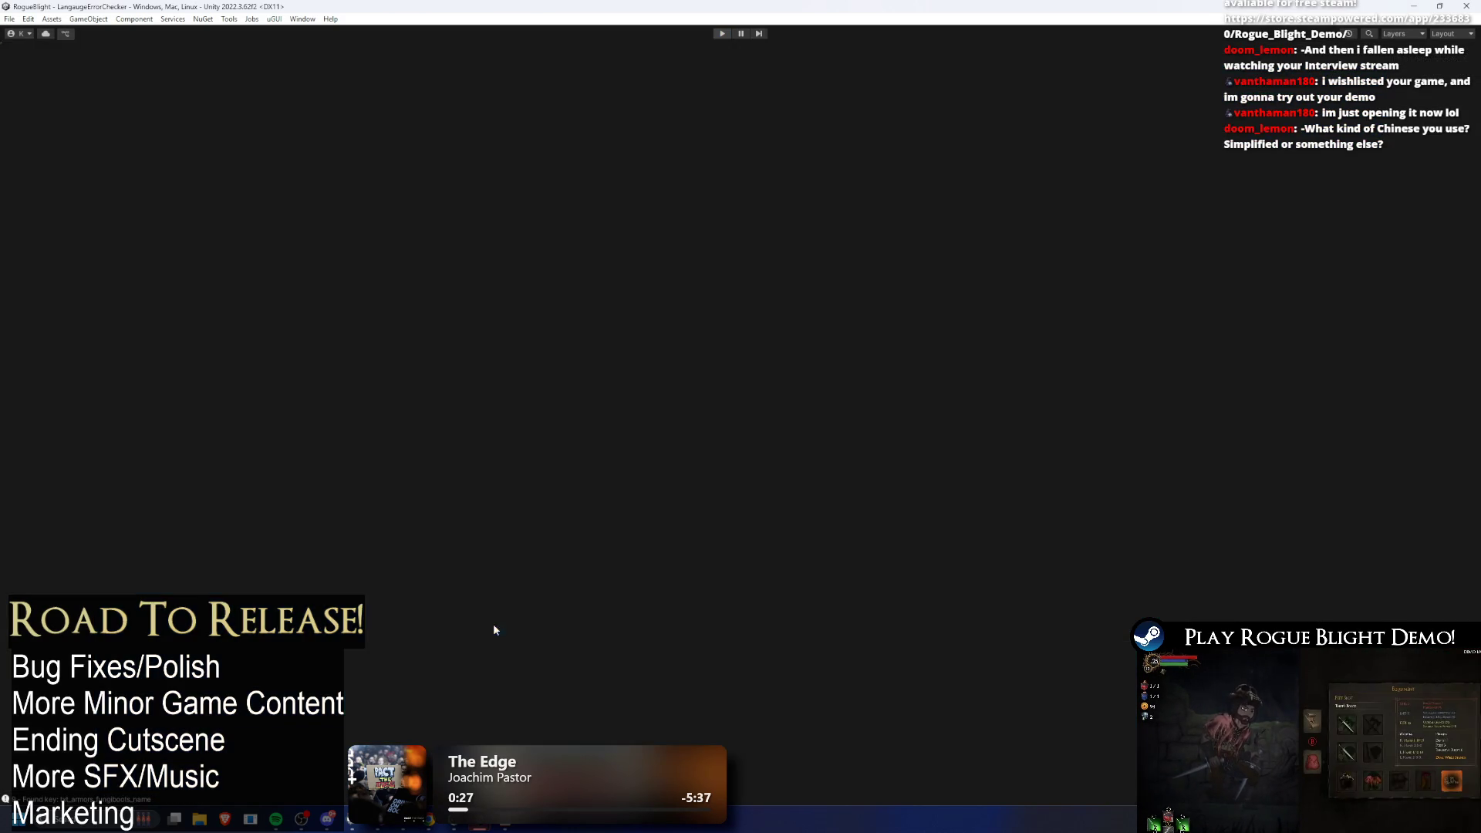
Step: Scroll the Console log to the m_AtlasTextures errors following sentinelsboots_desc
key(ctrl+shift+c)
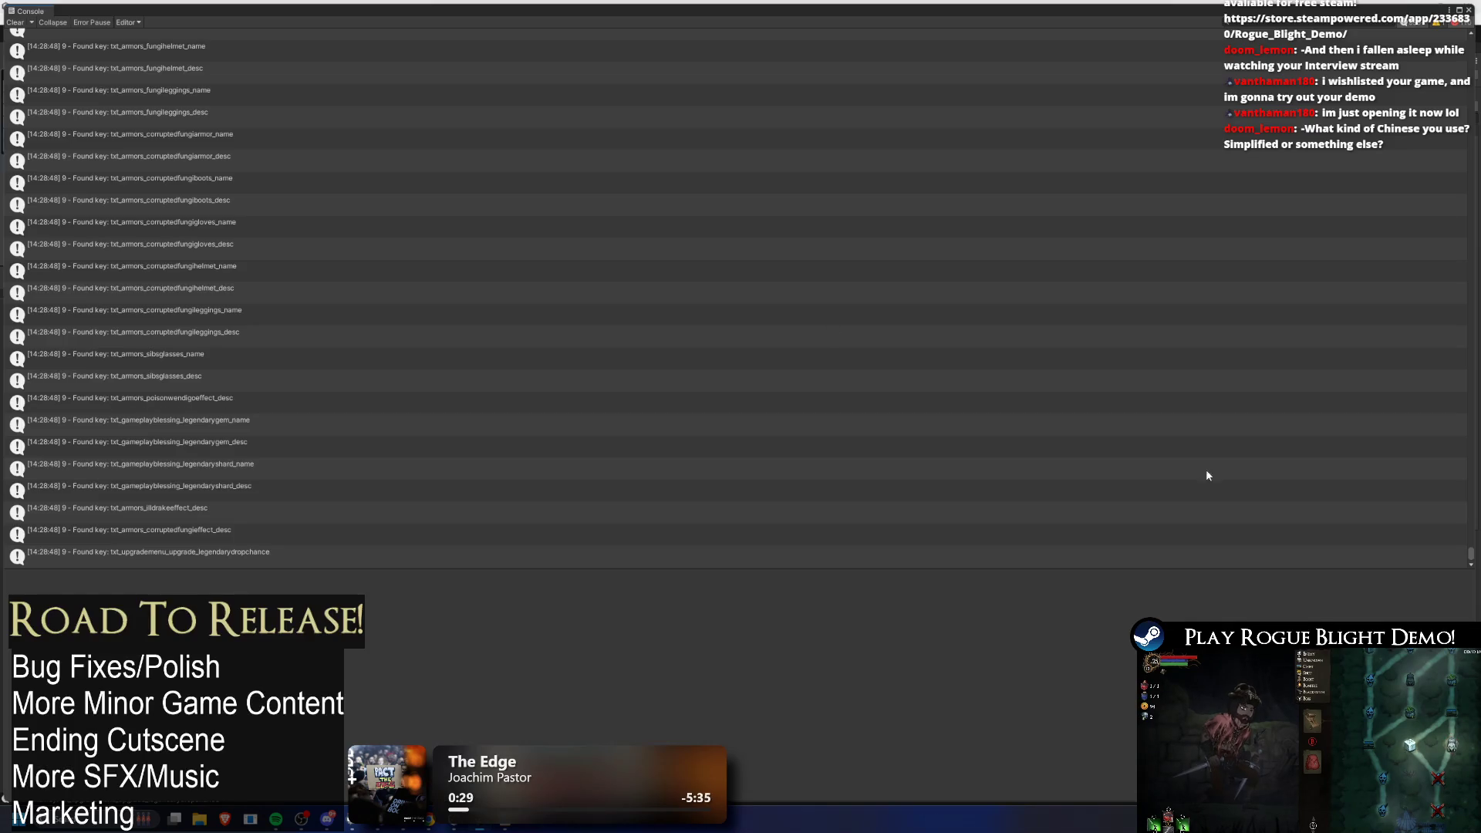
mouse_move(1470, 553)
mouse_down()
mouse_move(1464, 199)
mouse_move(1454, 242)
mouse_up()
scroll(1453, 240, down, 3)
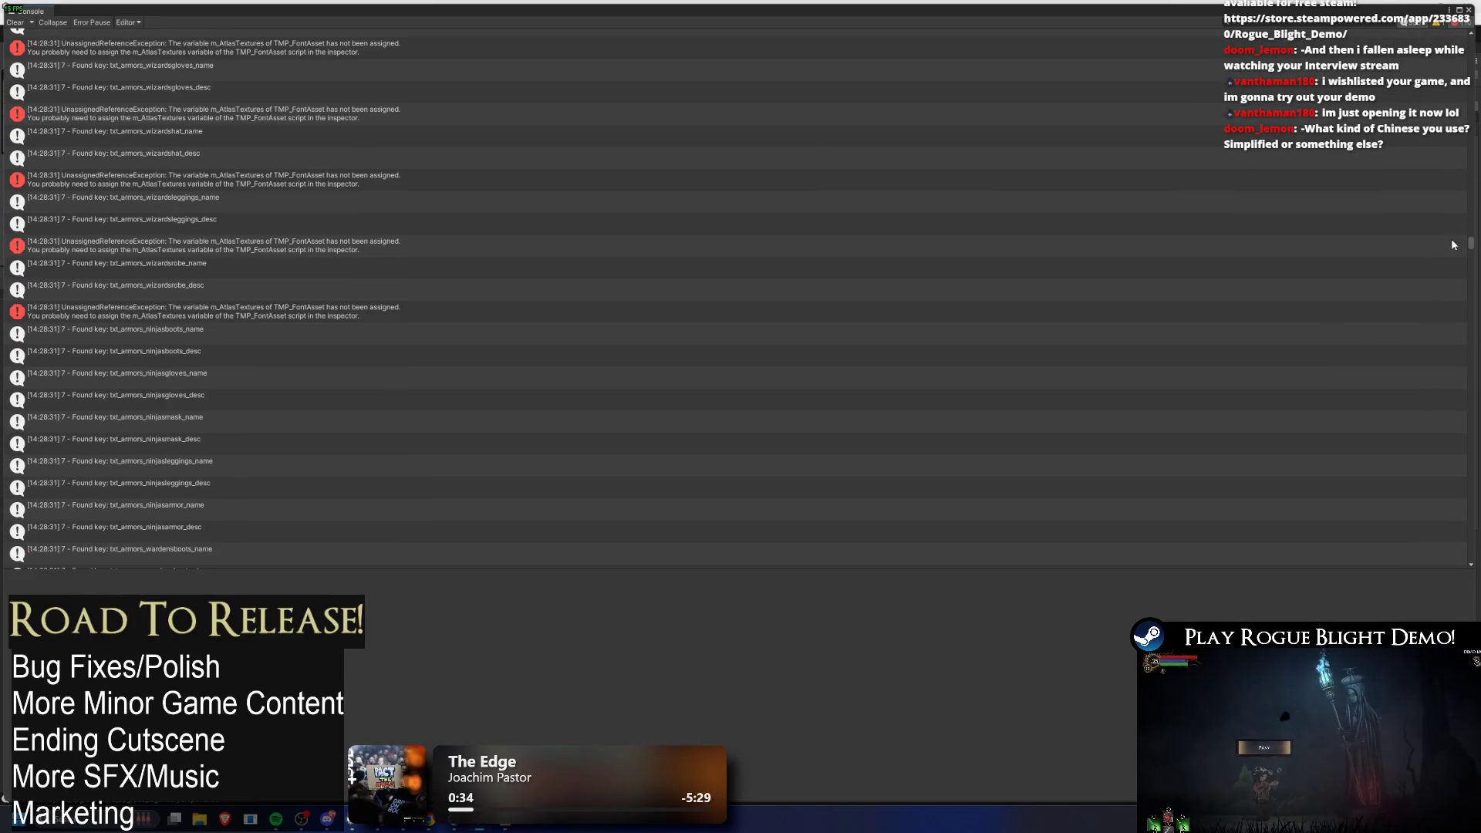
scroll(649, 263, down, 3)
scroll(605, 239, down, 3)
scroll(325, 192, up, 5)
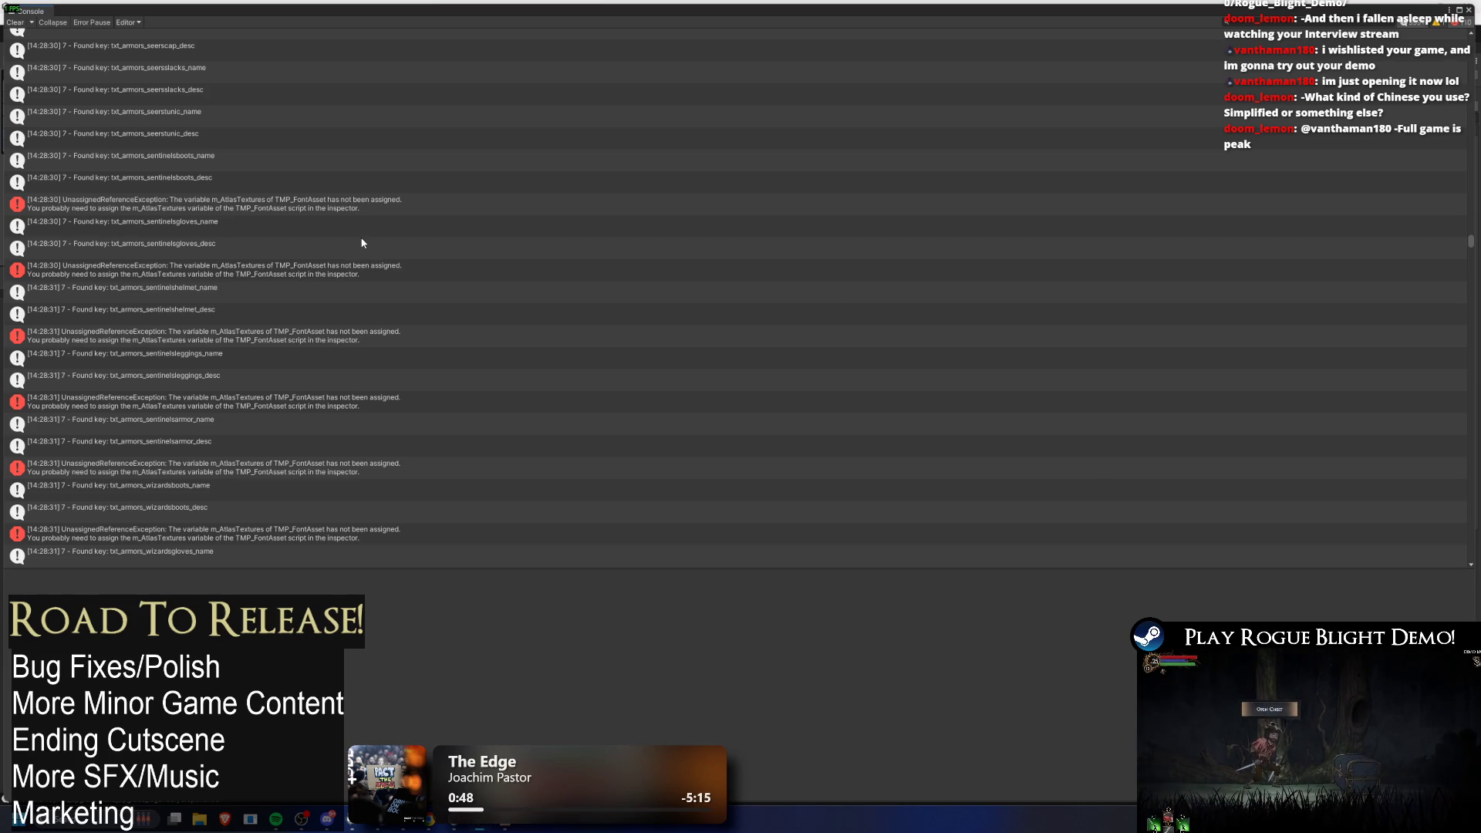
key(alt+Tab)
key(alt+Tab)
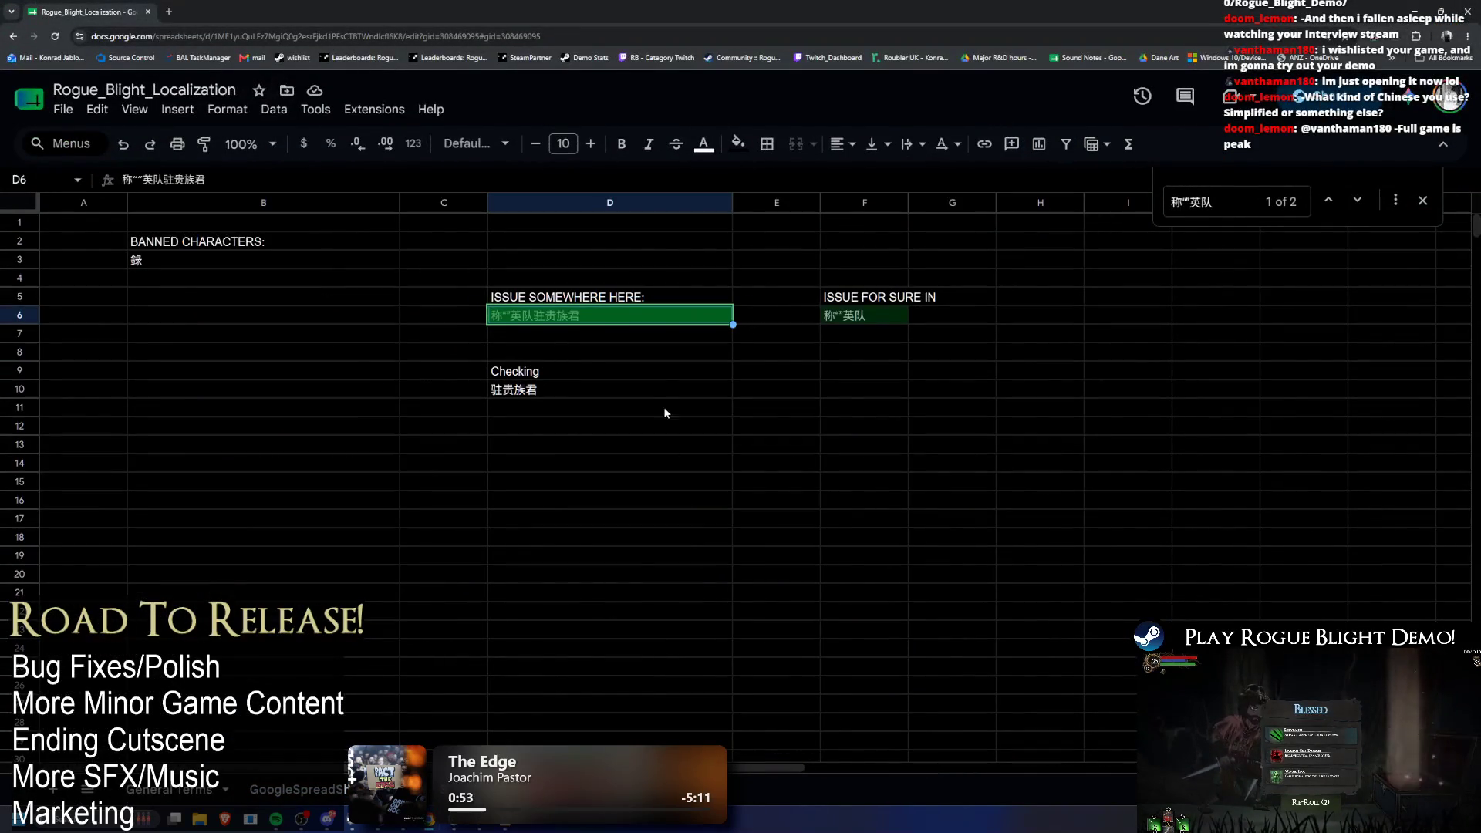
Step: Add an 'ISSUE FOR SURE' heading in H5 with 驻贵族君 pasted beneath it
double_click(585, 323)
key(ctrl+a)
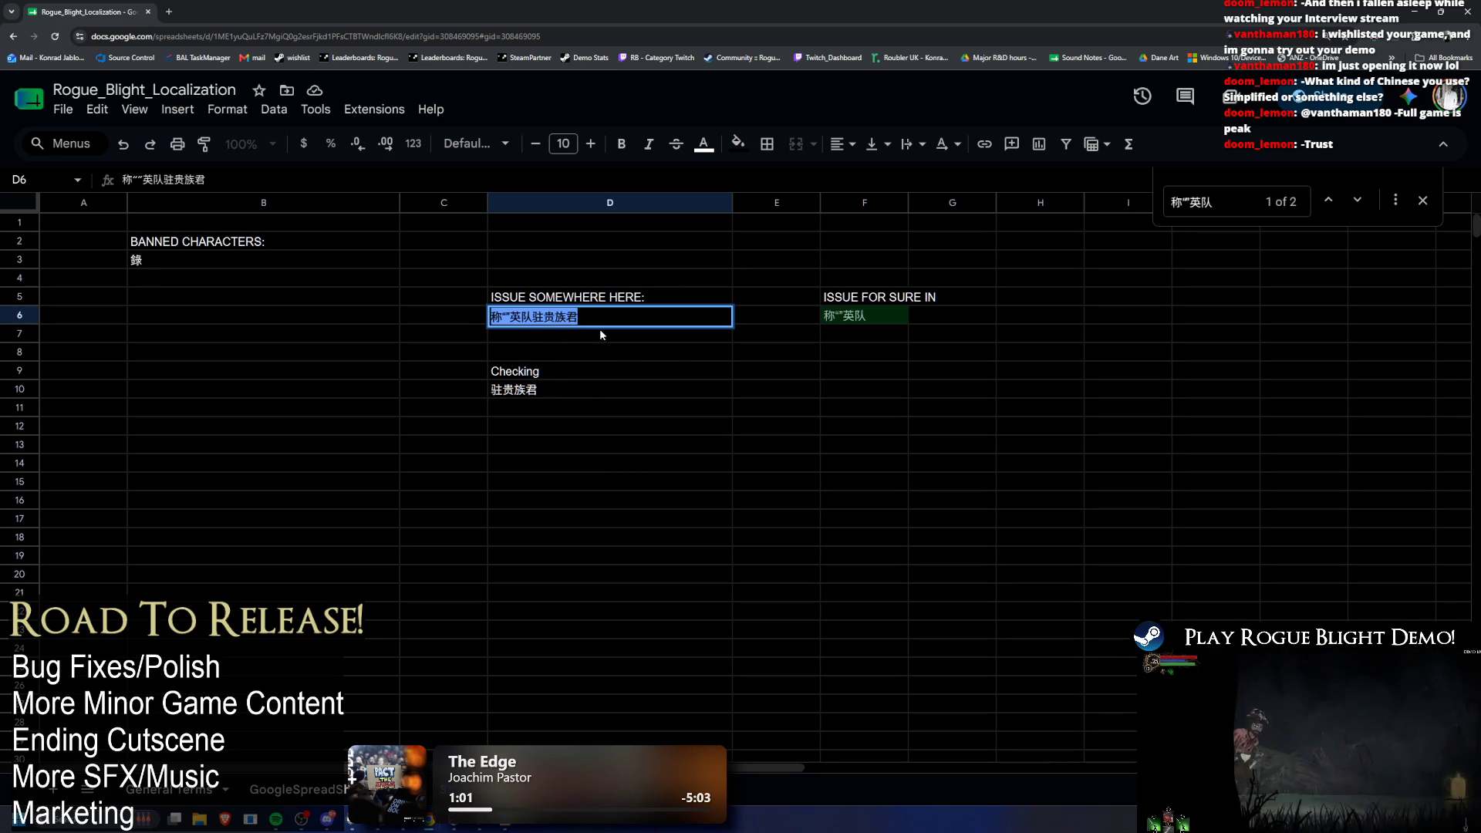
mouse_move(568, 316)
mouse_down()
mouse_move(542, 316)
mouse_move(577, 317)
mouse_up()
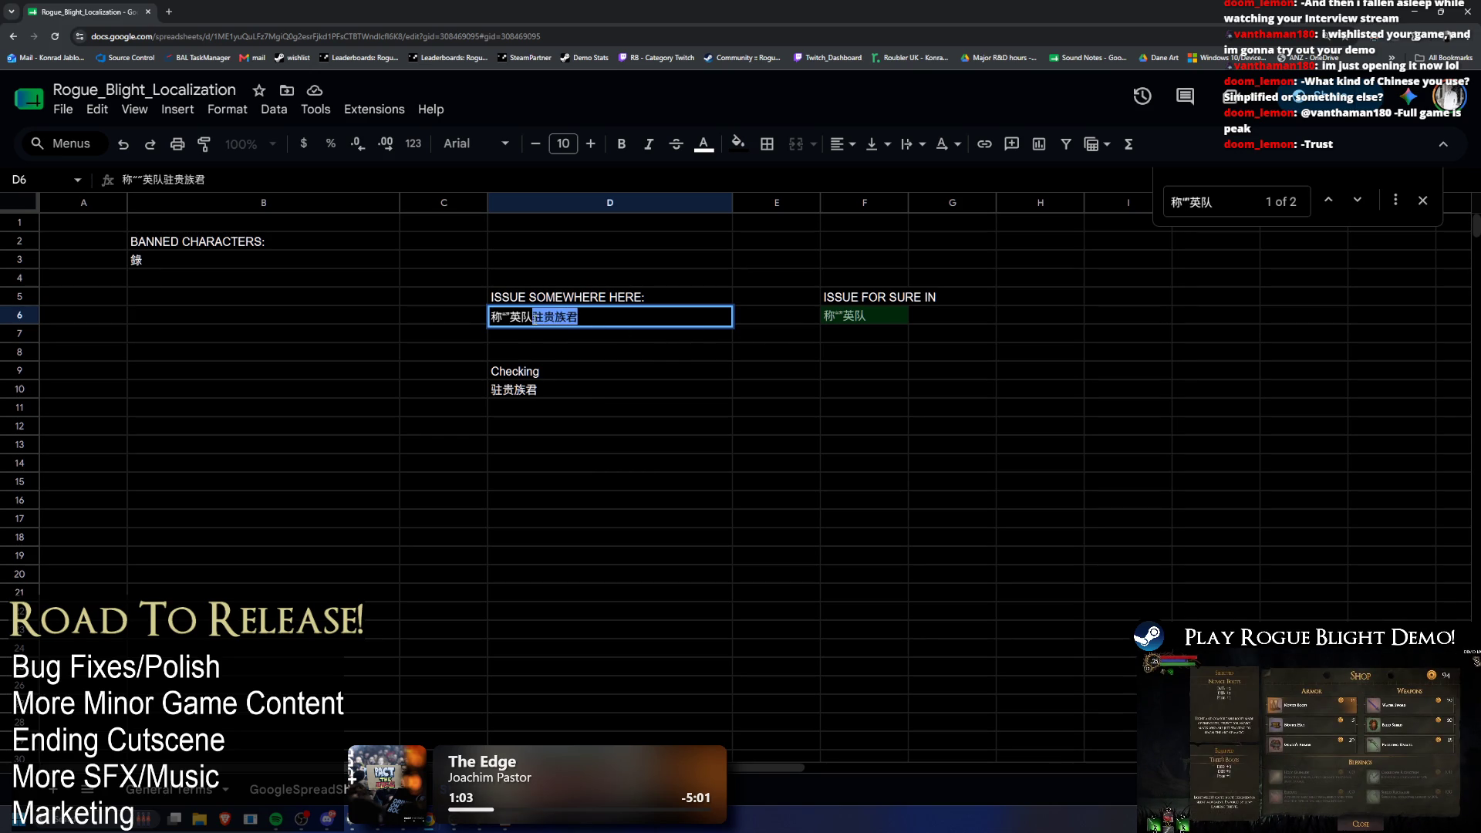
click(1008, 297)
text(Issue in)
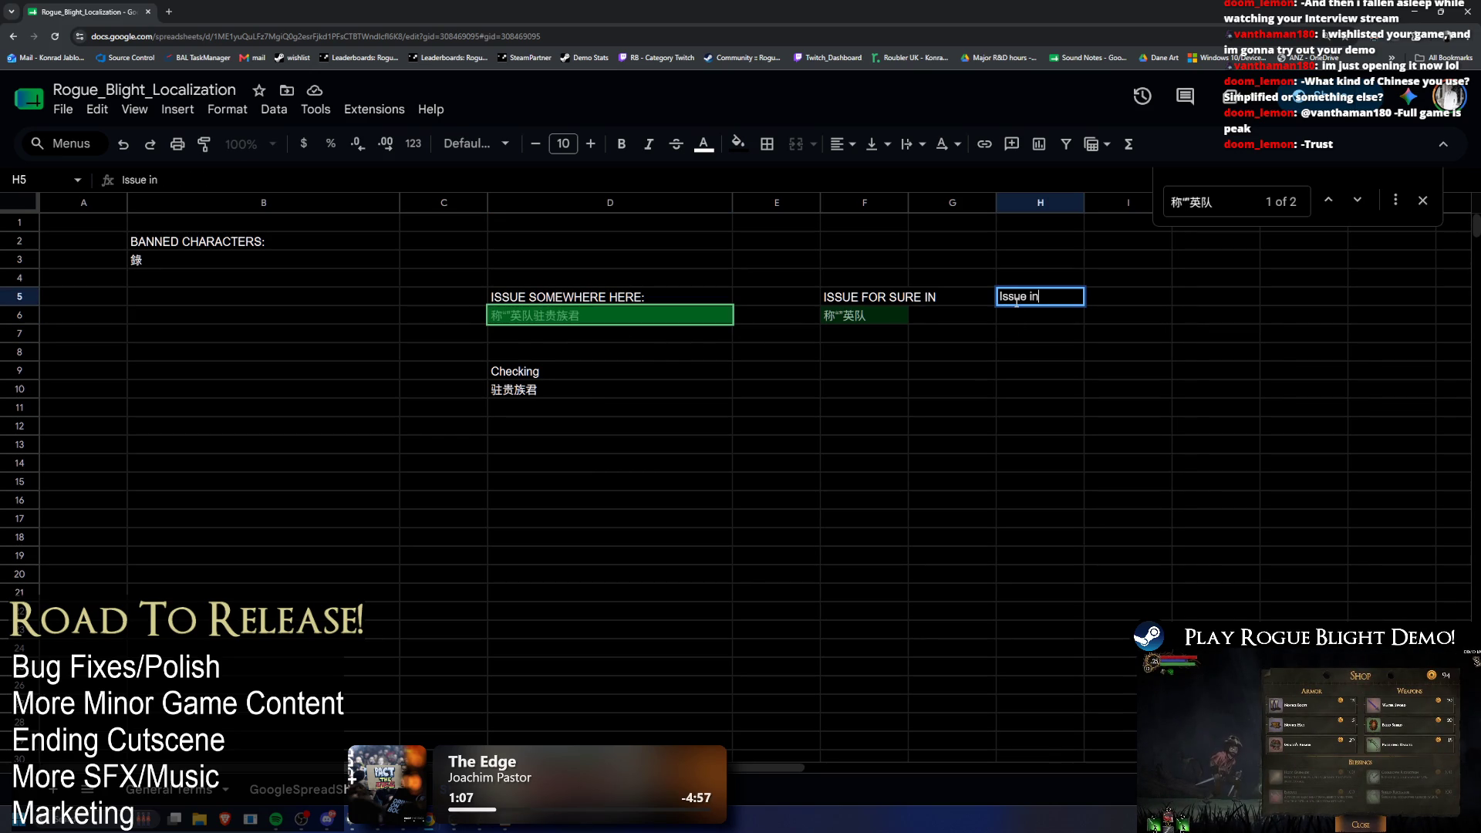
key(BackSpace)
key(BackSpace)
key(BackSpace)
text(S)
key(BackSpace)
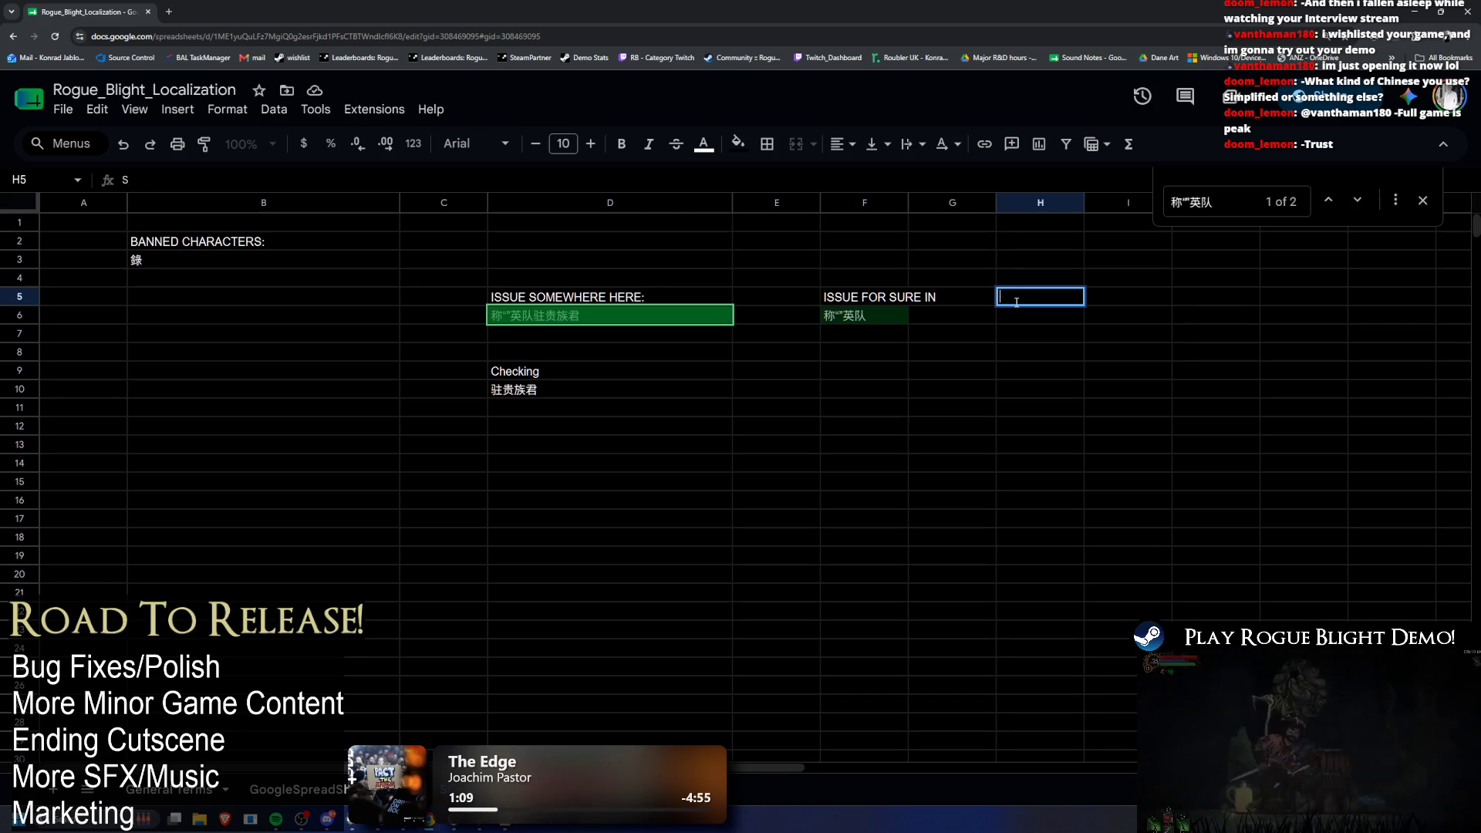
text(ISSUE FOR SURE)
key(Return)
key(ctrl+v)
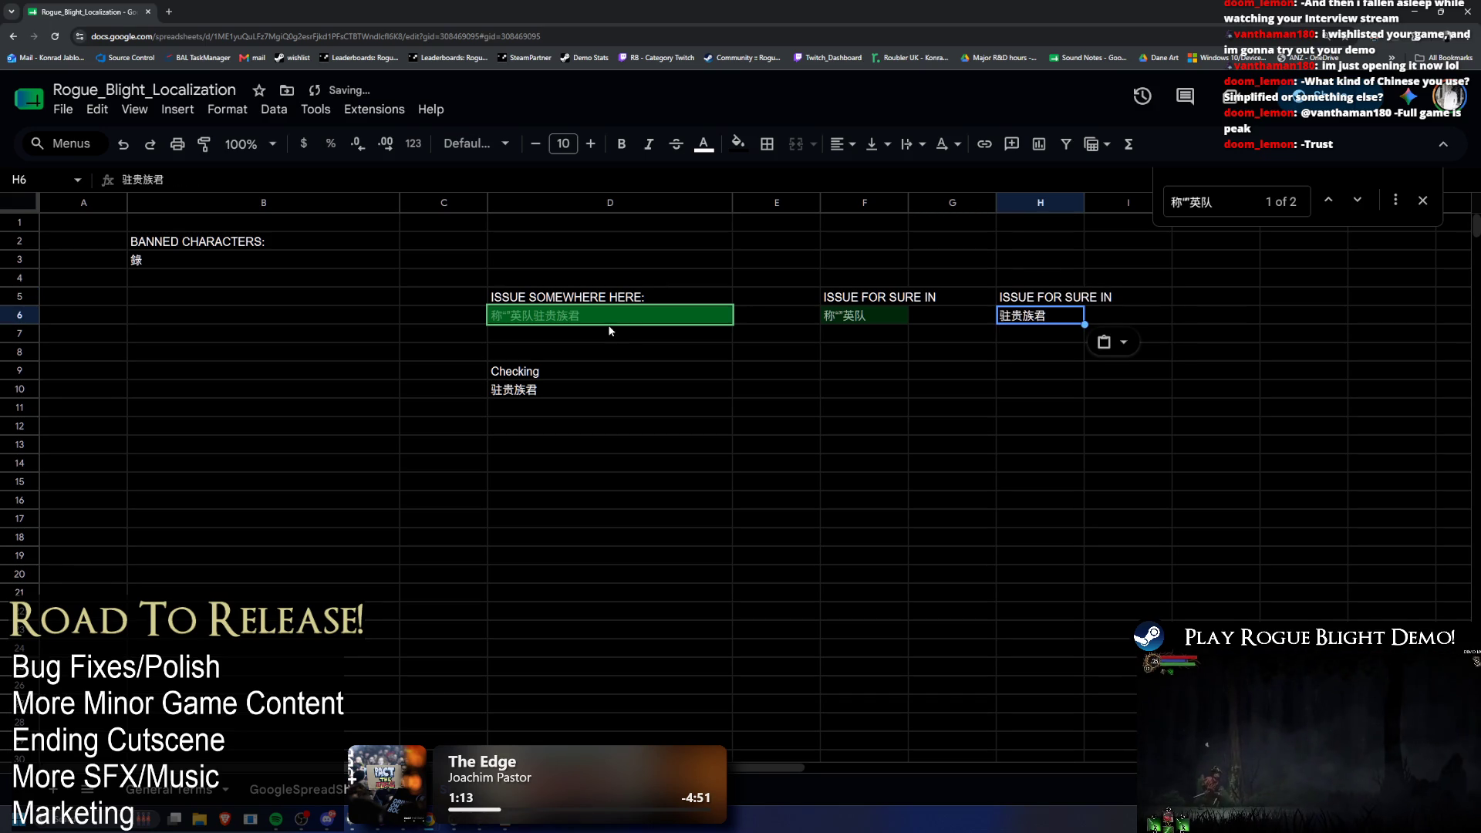
Step: Clear the combined string from D6 and move both ISSUE FOR SURE IN blocks two columns left, one row down
click(609, 318)
key(Delete)
drag(863, 277, 1059, 318)
drag(956, 268, 770, 298)
click(886, 299)
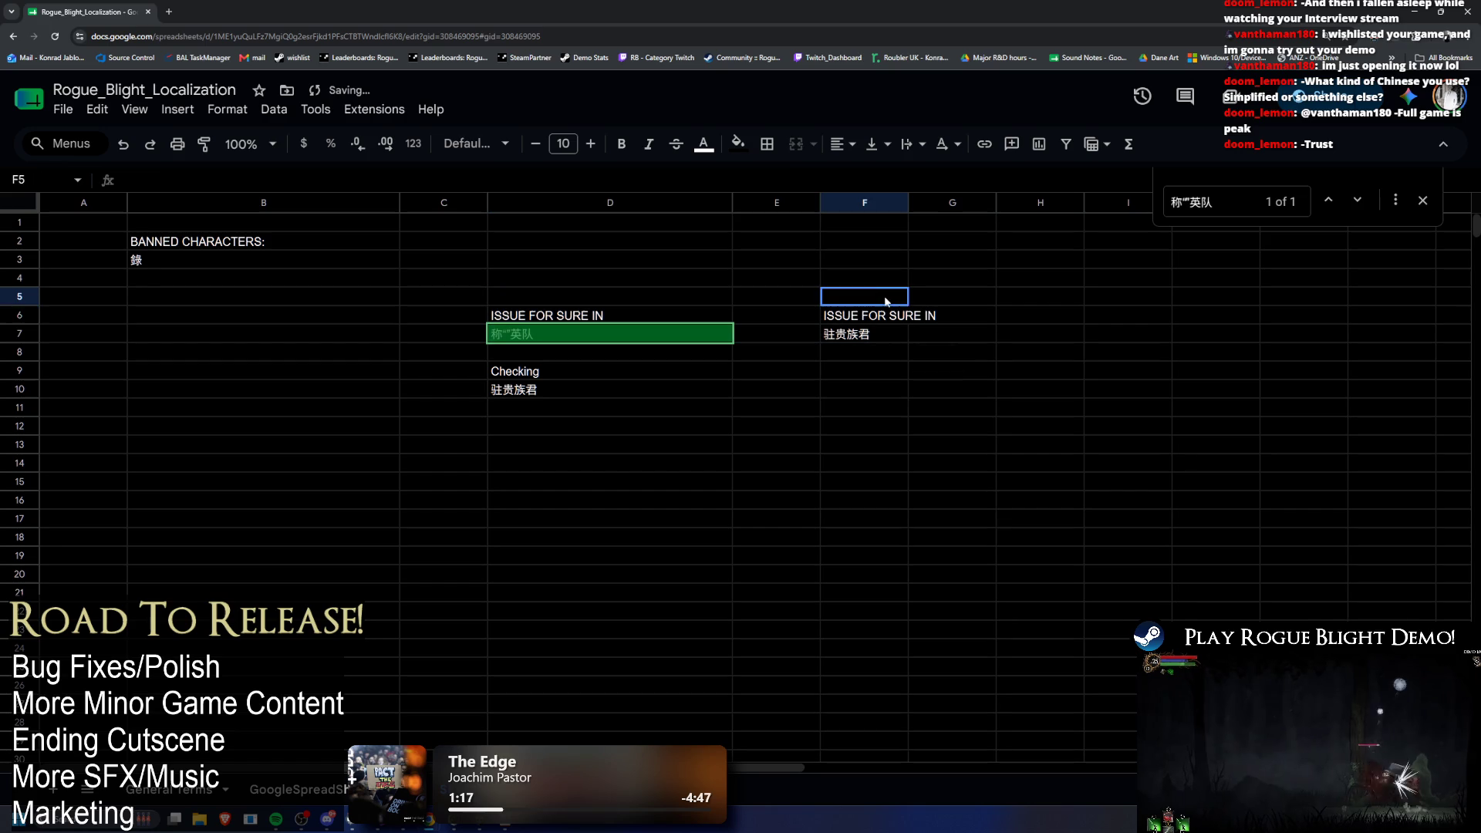
Step: Search the sheet for the characters 君 and 族 from 驻贵族君
click(583, 339)
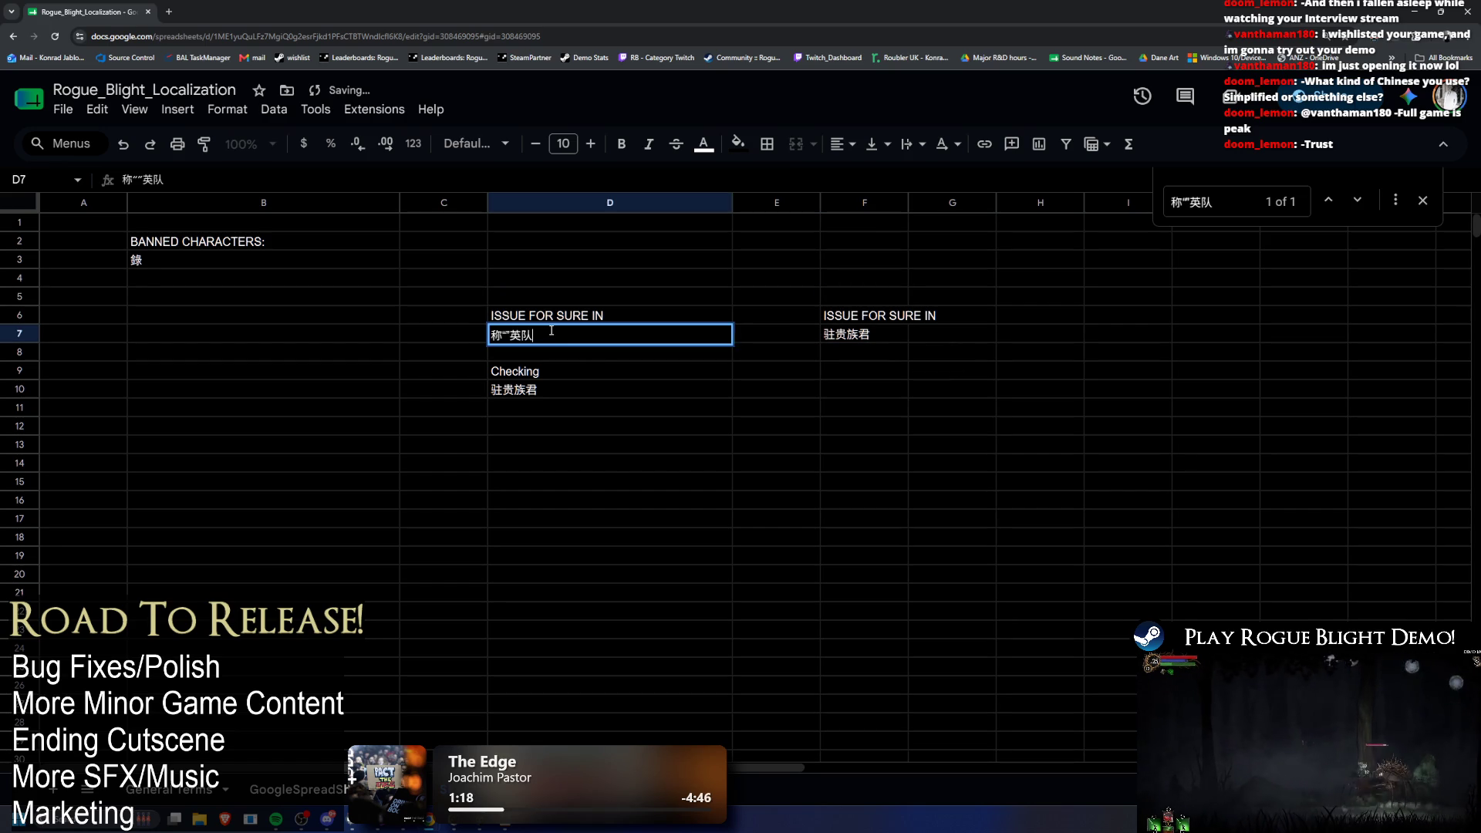
click(864, 336)
click(863, 408)
key(ctrl+f)
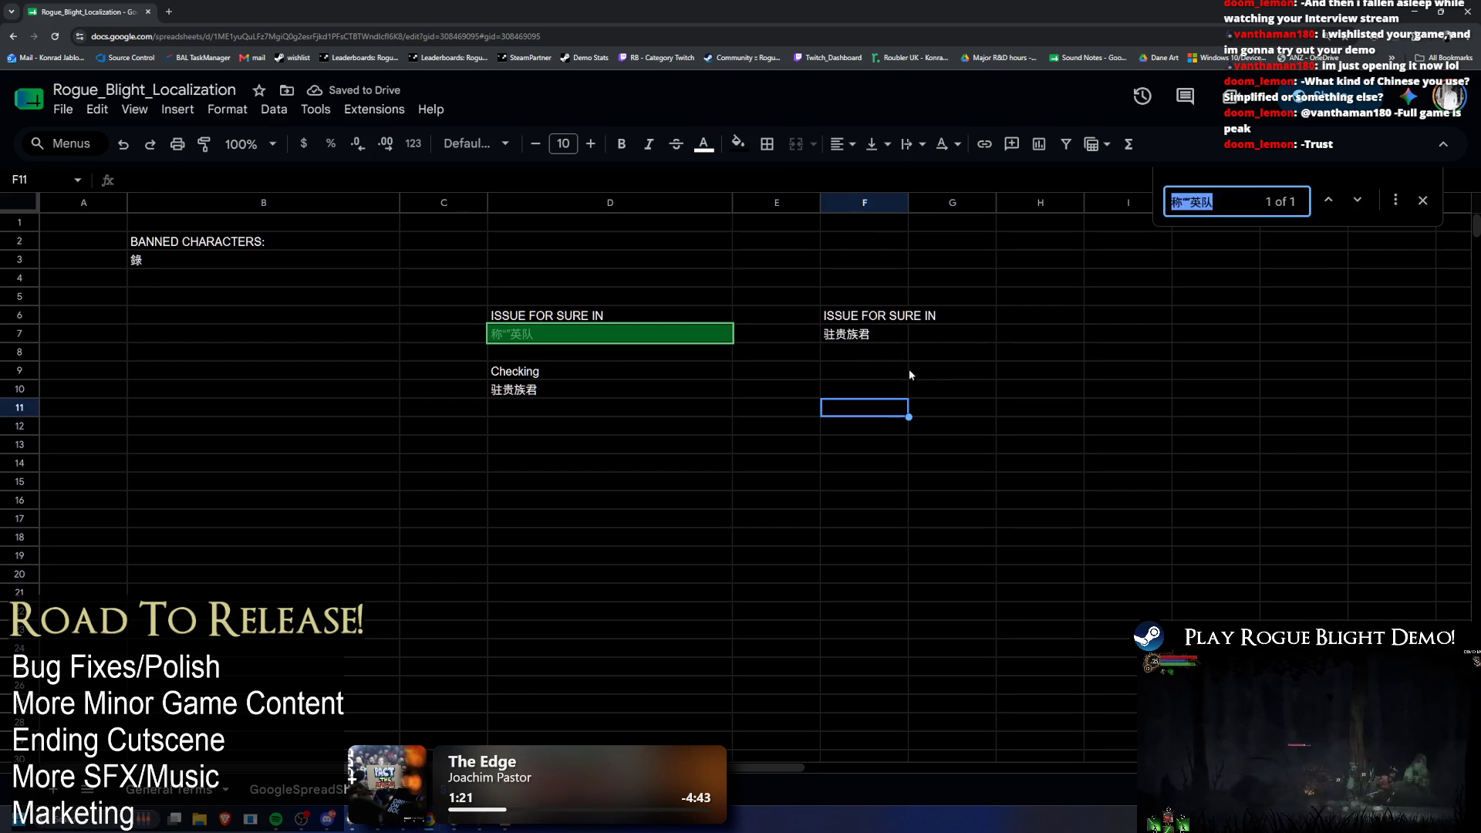
text(君)
click(851, 335)
double_click(851, 335)
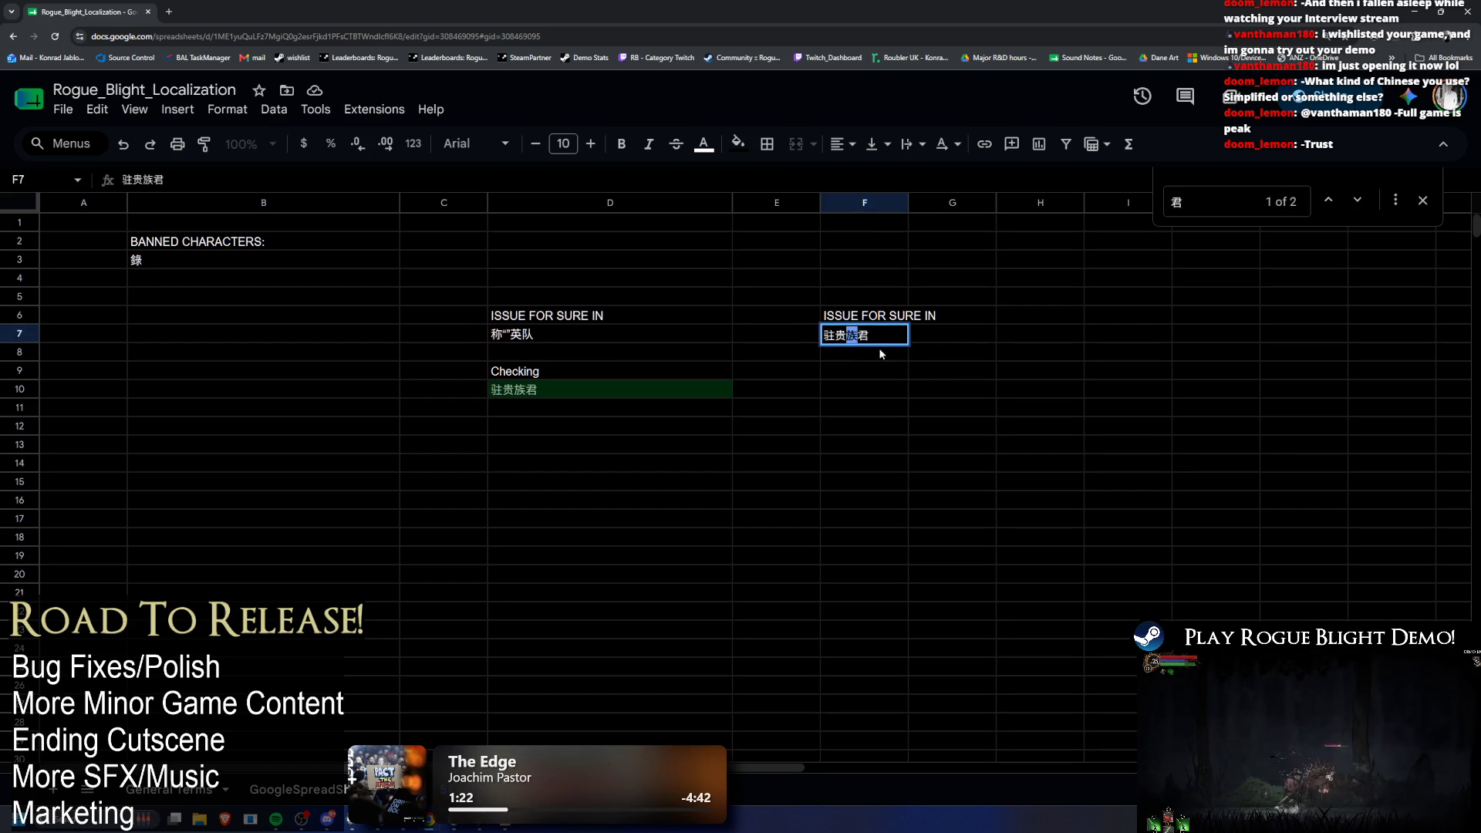
key(ctrl+c)
key(ctrl+f)
key(ctrl+v)
Step: Search the sheet for the characters 贵 and 驻 from 驻贵族君
click(852, 335)
double_click(839, 335)
key(ctrl+c)
key(ctrl+f)
key(ctrl+v)
double_click(835, 333)
double_click(829, 335)
key(ctrl+c)
key(ctrl+f)
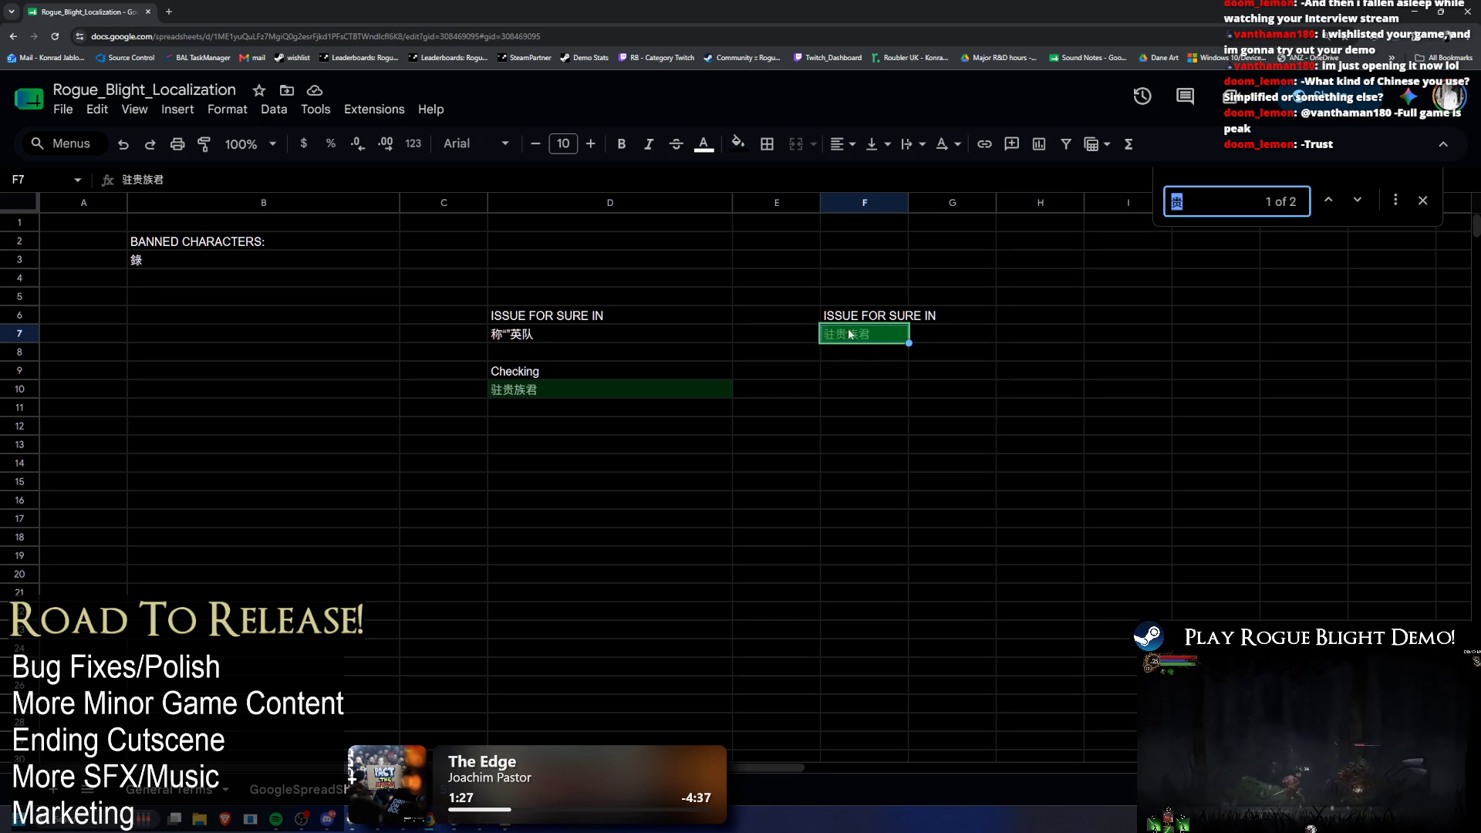
key(ctrl+v)
click(881, 358)
drag(370, 352, 802, 348)
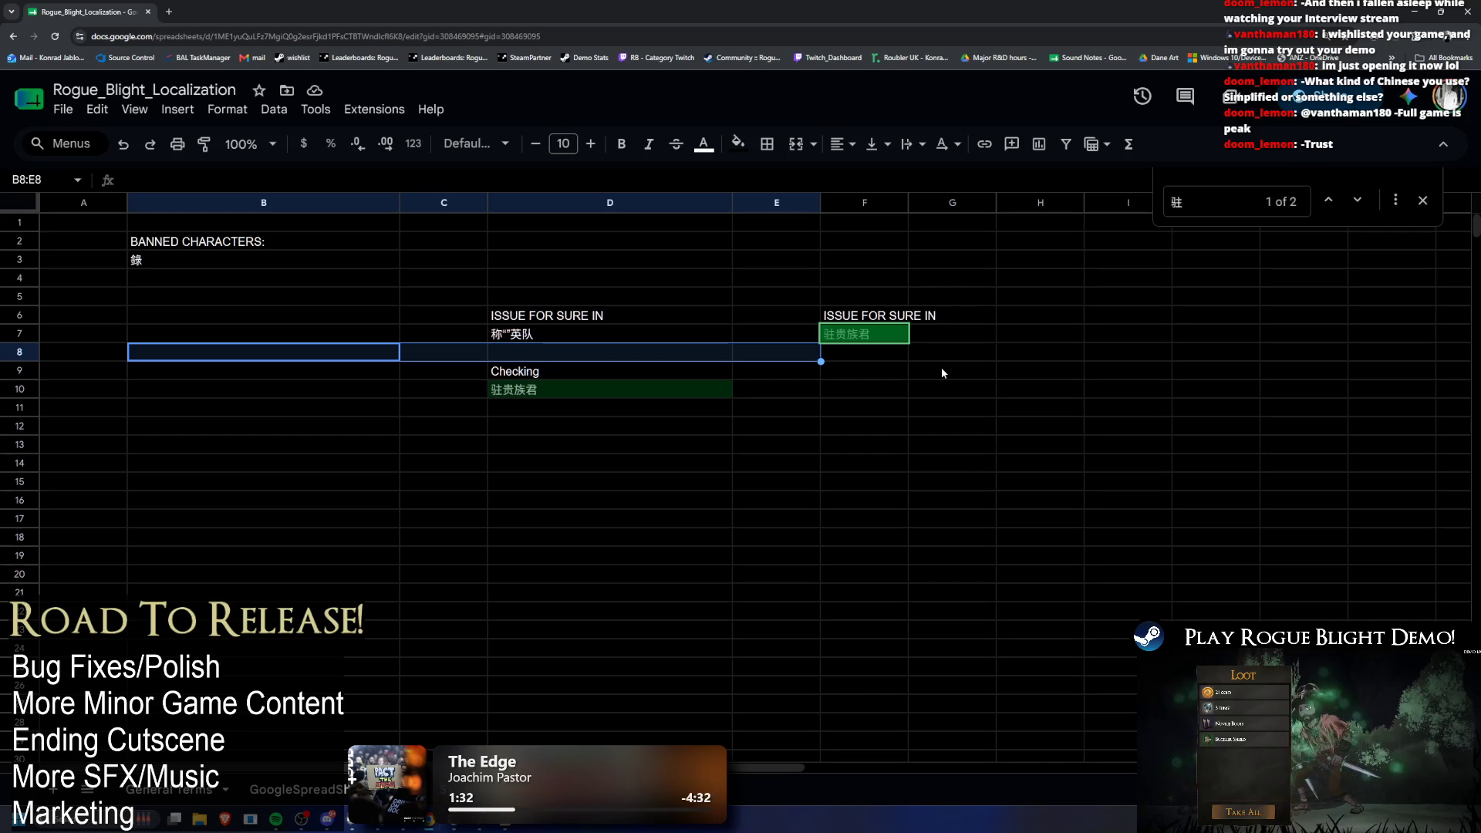
Step: Check the 驻贵族君 string in L814 of the localization sheet and set the Checking cell D10 to 驻贵
double_click(542, 337)
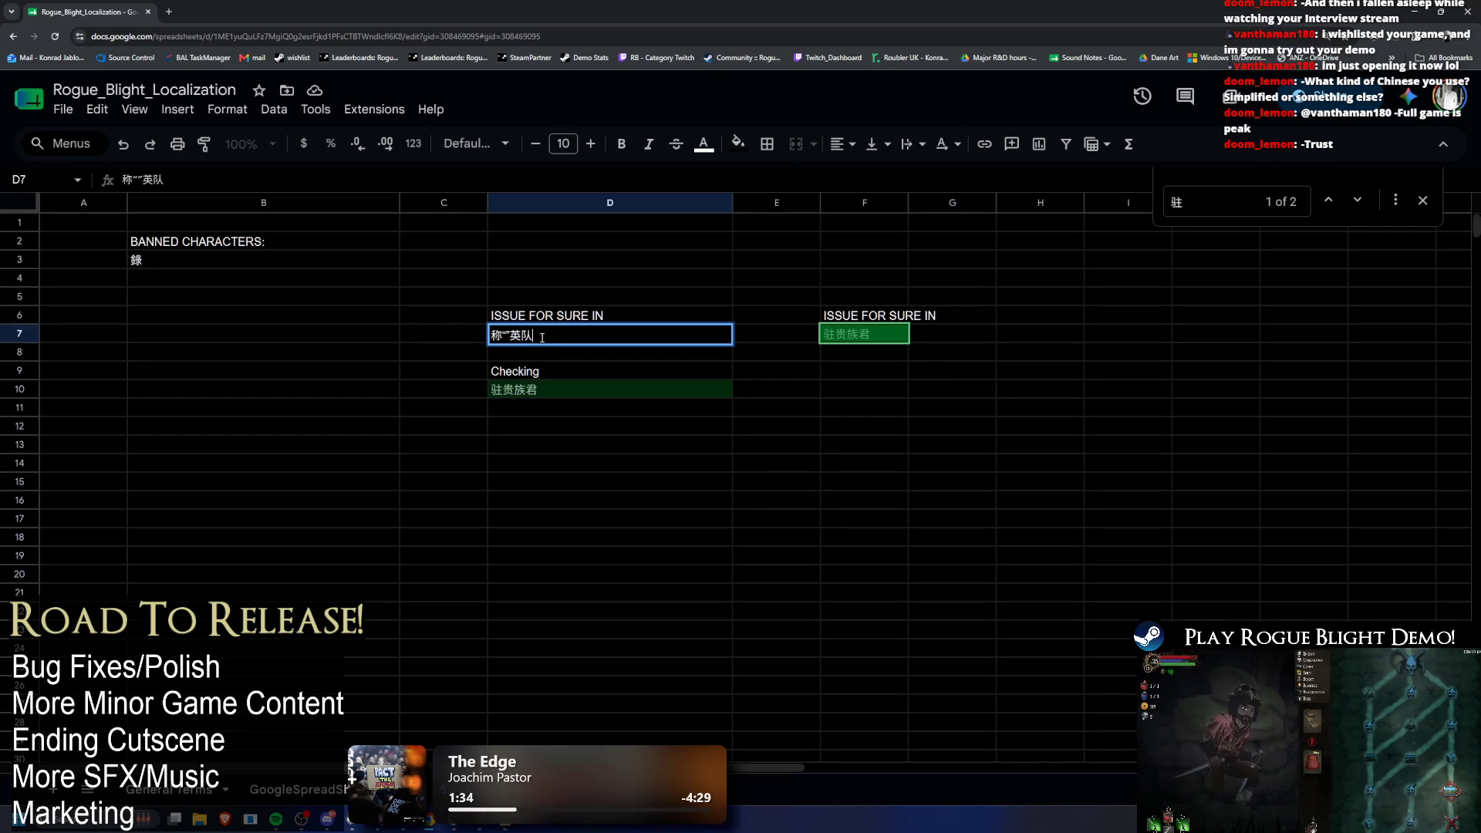
drag(542, 337, 456, 328)
mouse_move(478, 819)
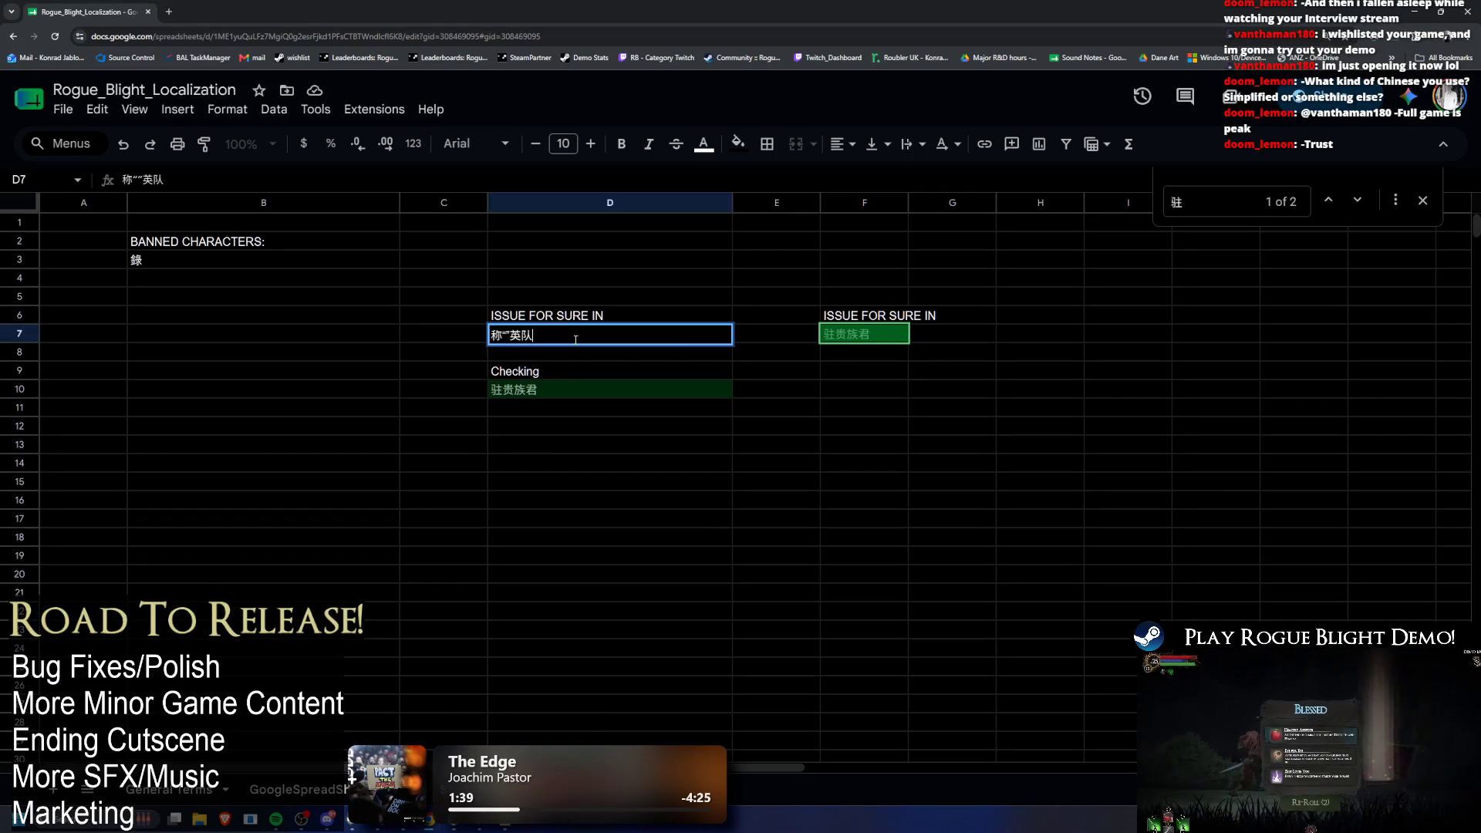
key(alt+Tab)
key(alt+Tab)
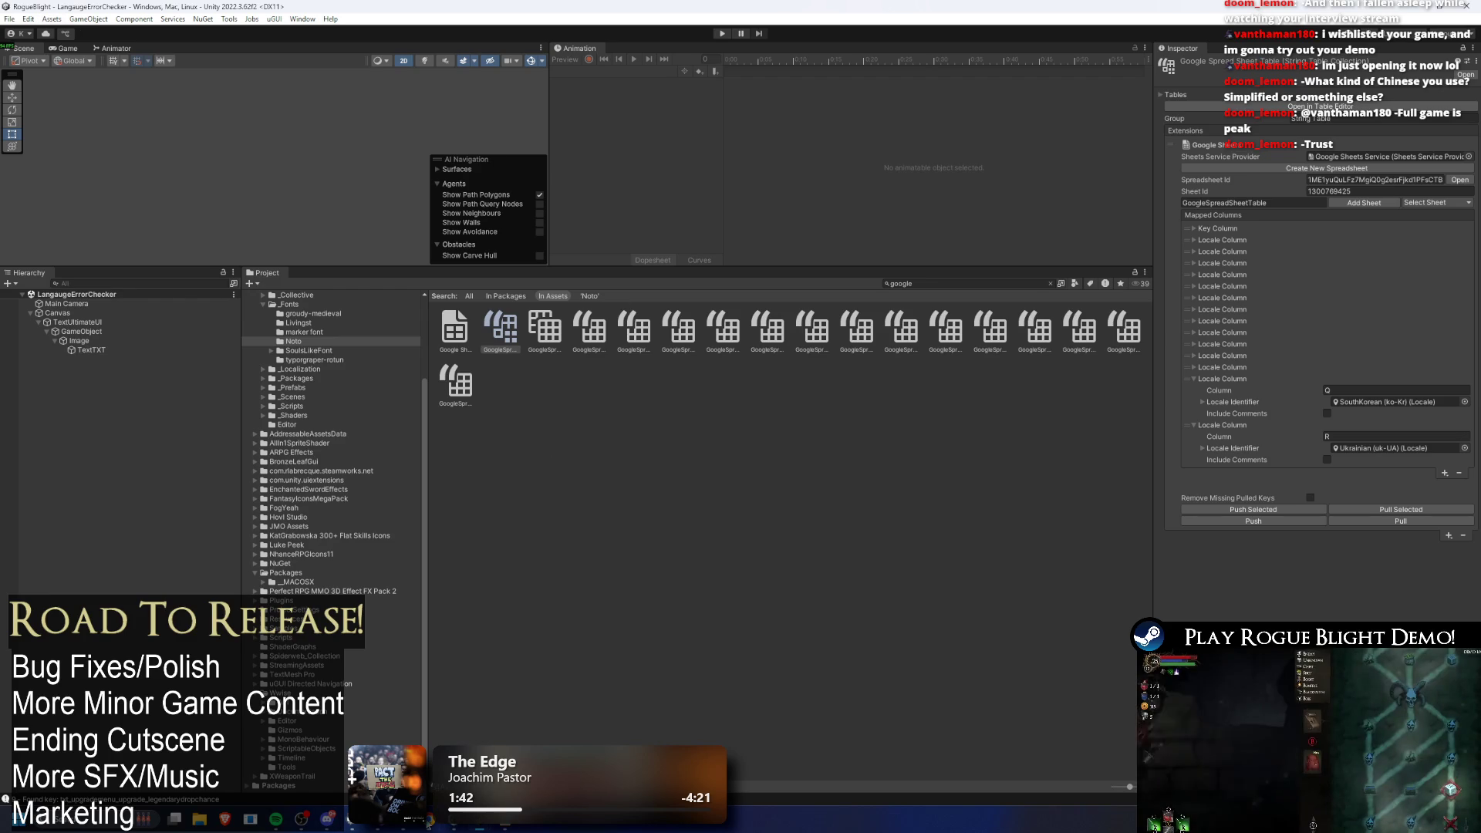
mouse_move(428, 819)
click(485, 732)
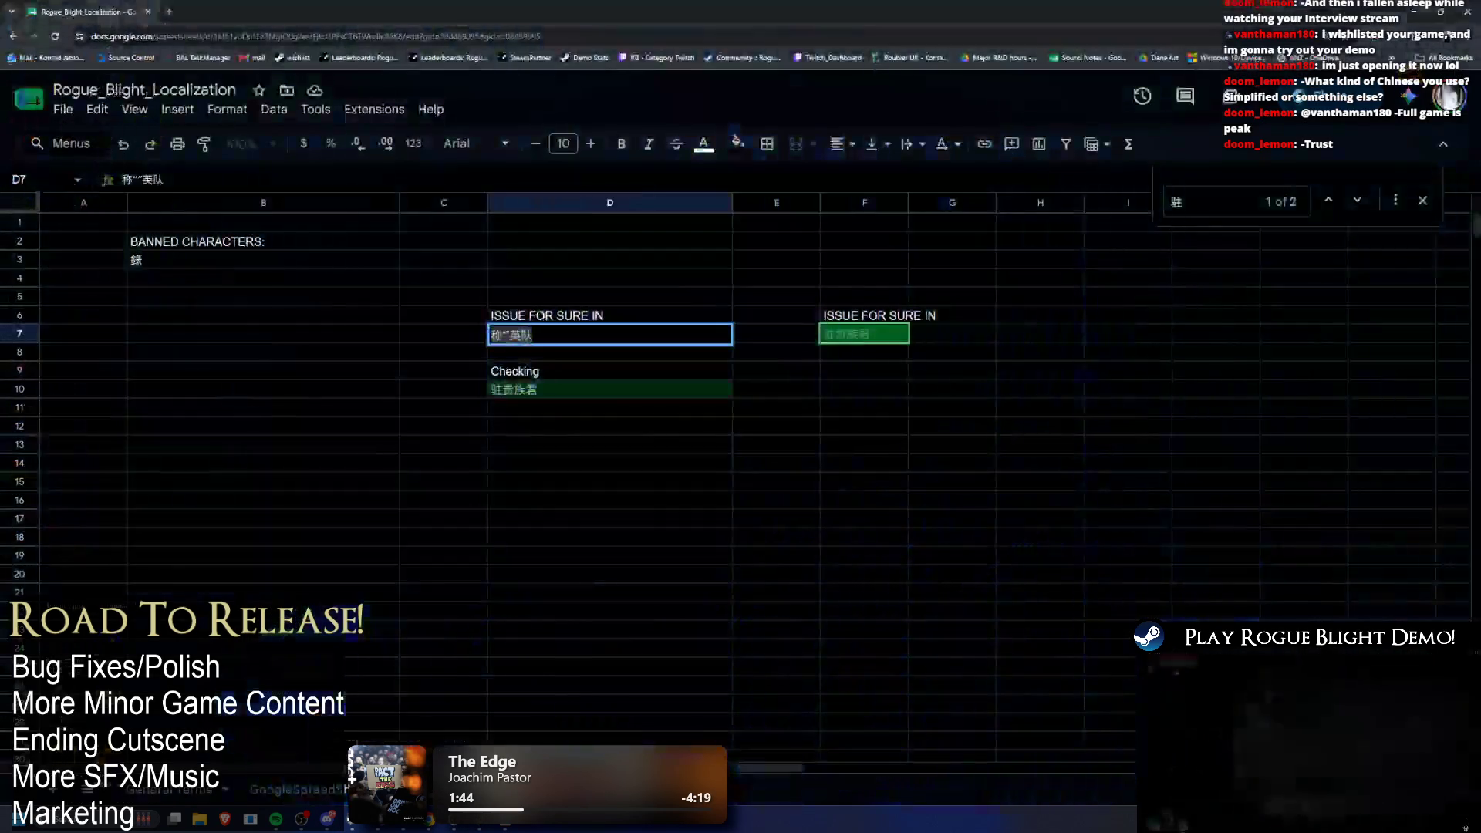
click(278, 789)
double_click(655, 521)
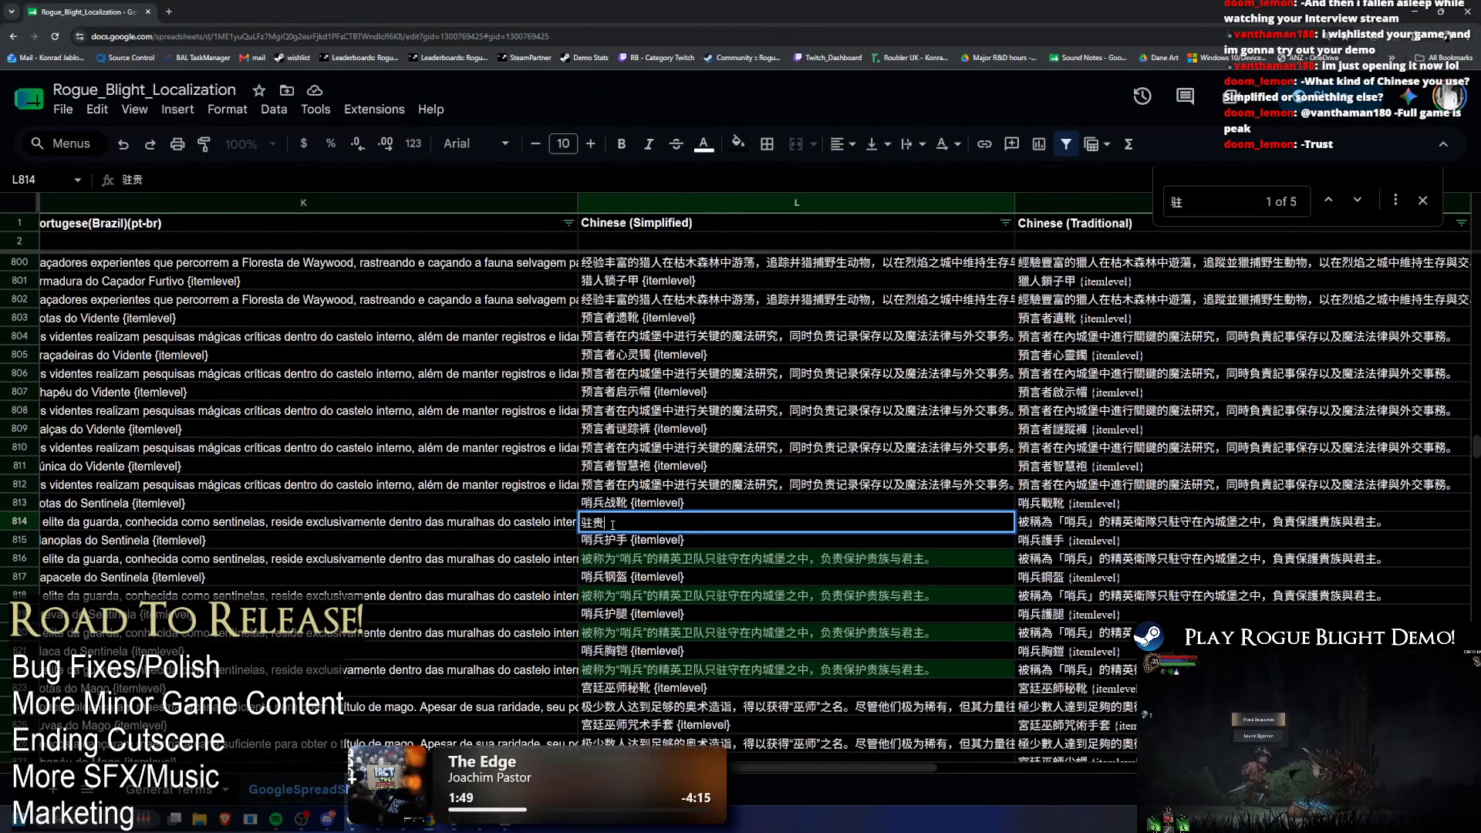
click(521, 789)
click(568, 391)
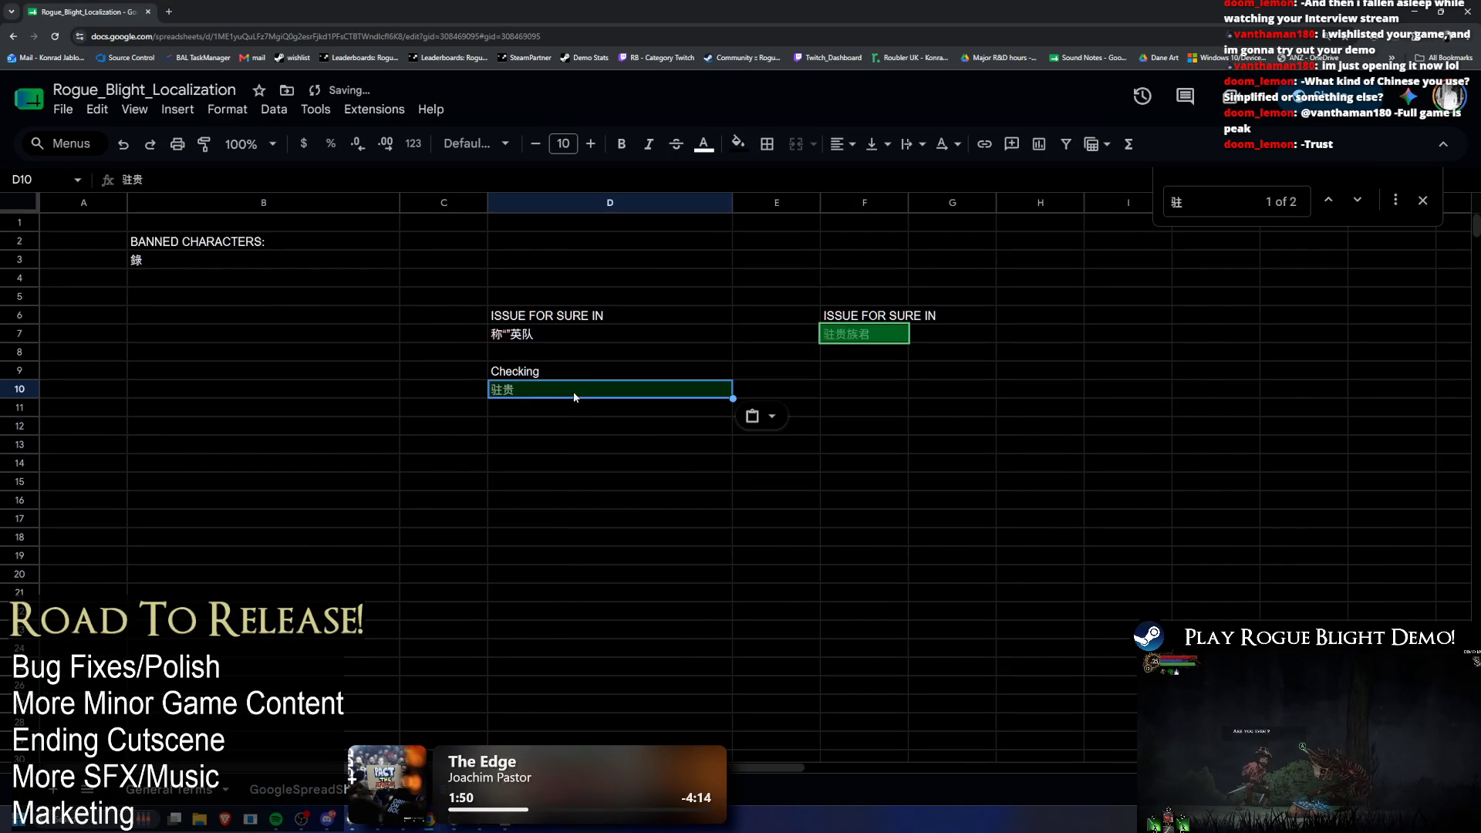
key(alt+Tab)
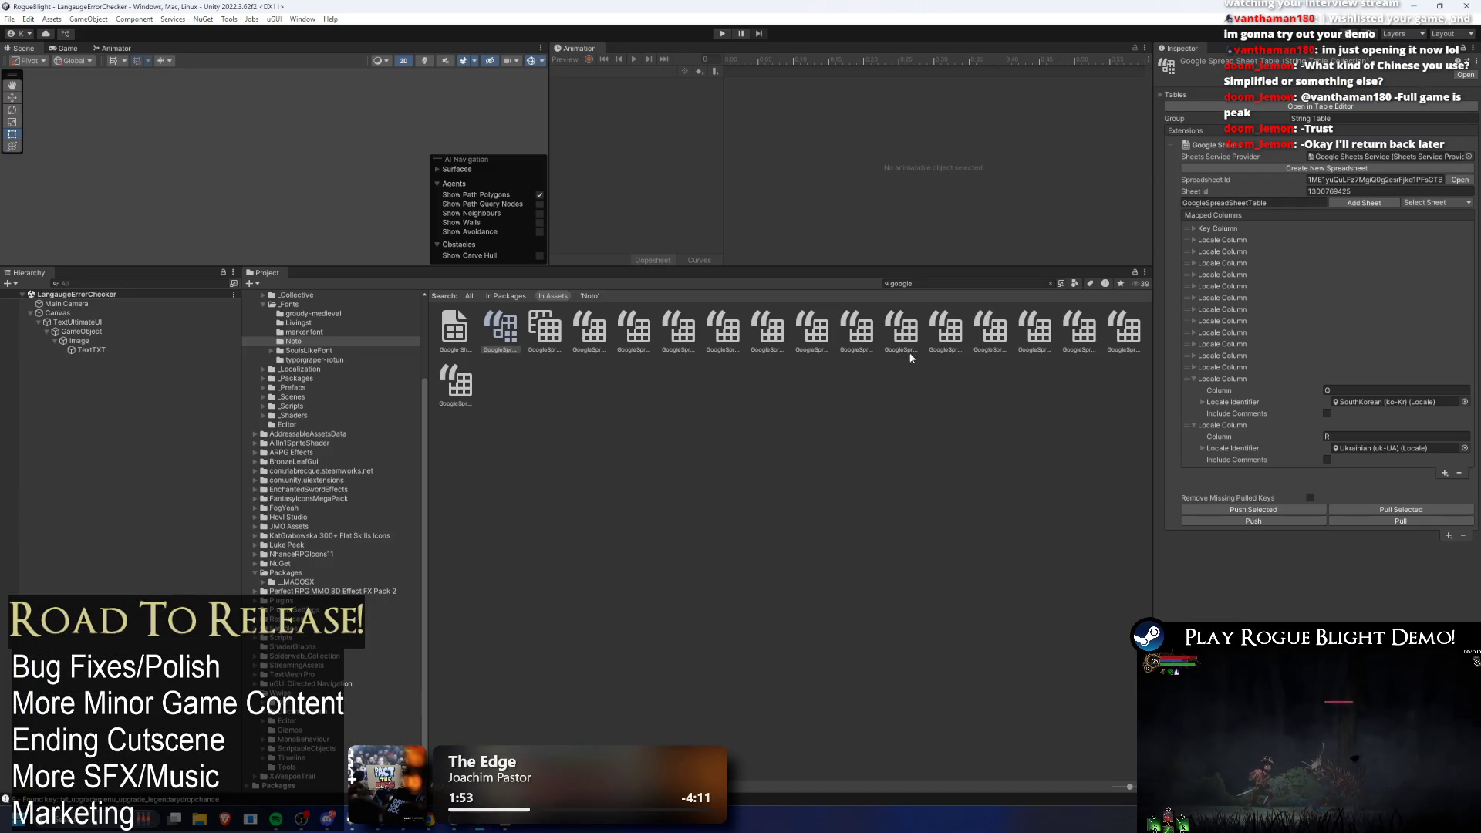
Step: Pull the updated strings, rerun the string test and inspect the font atlas errors in the maximized Console
click(1412, 520)
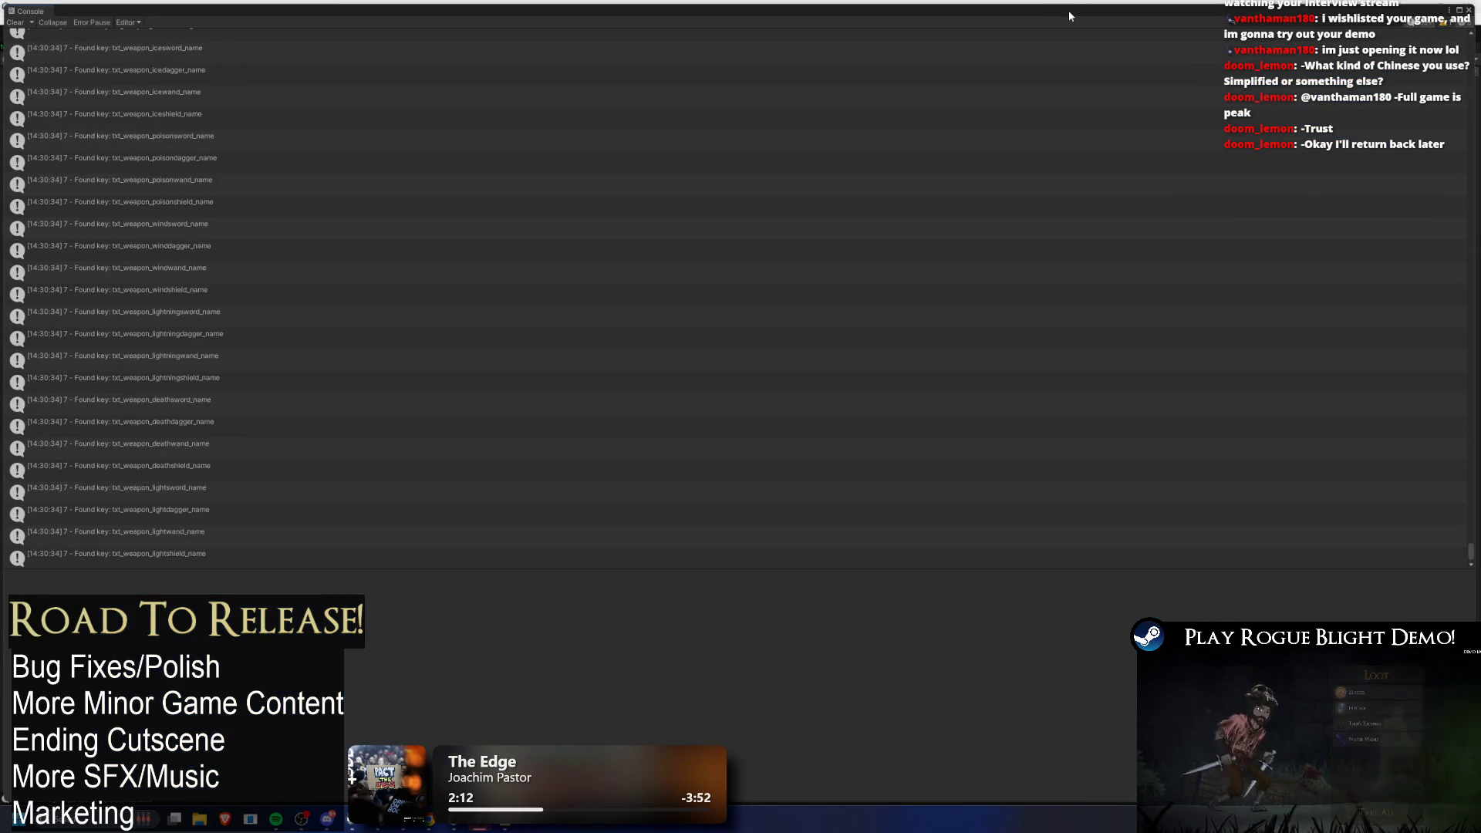
double_click(1068, 10)
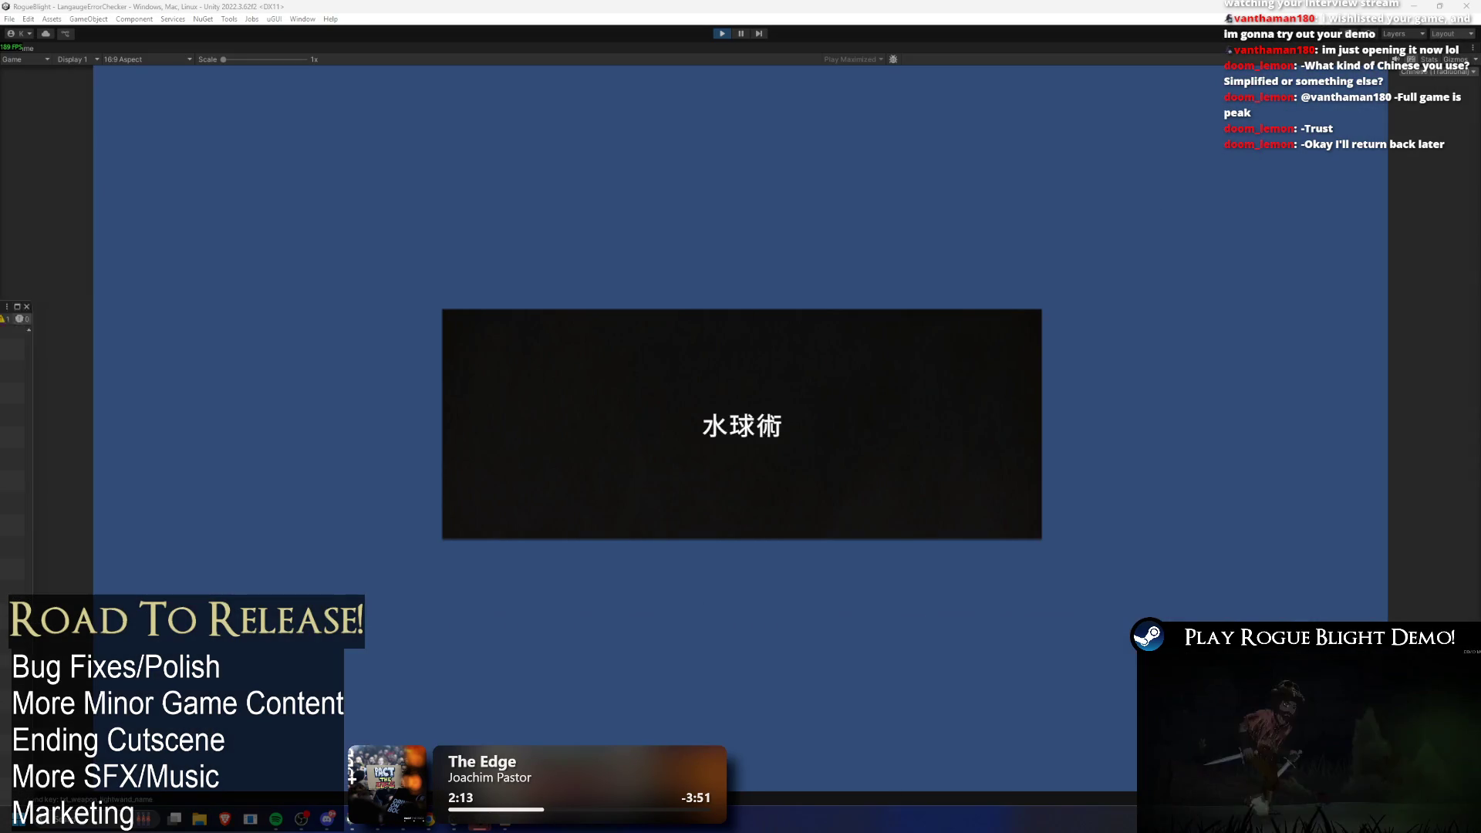
click(742, 33)
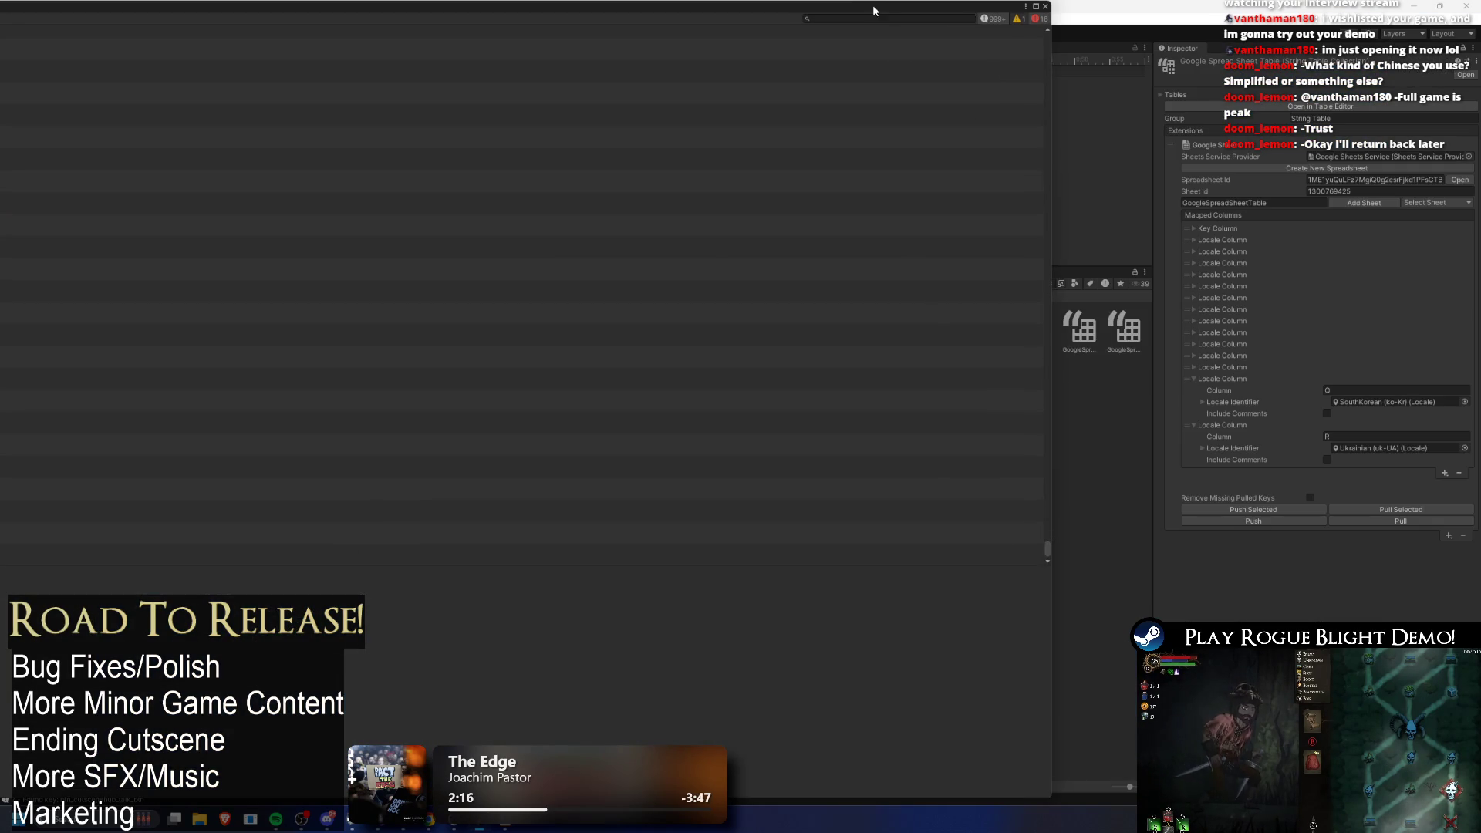
click(1474, 26)
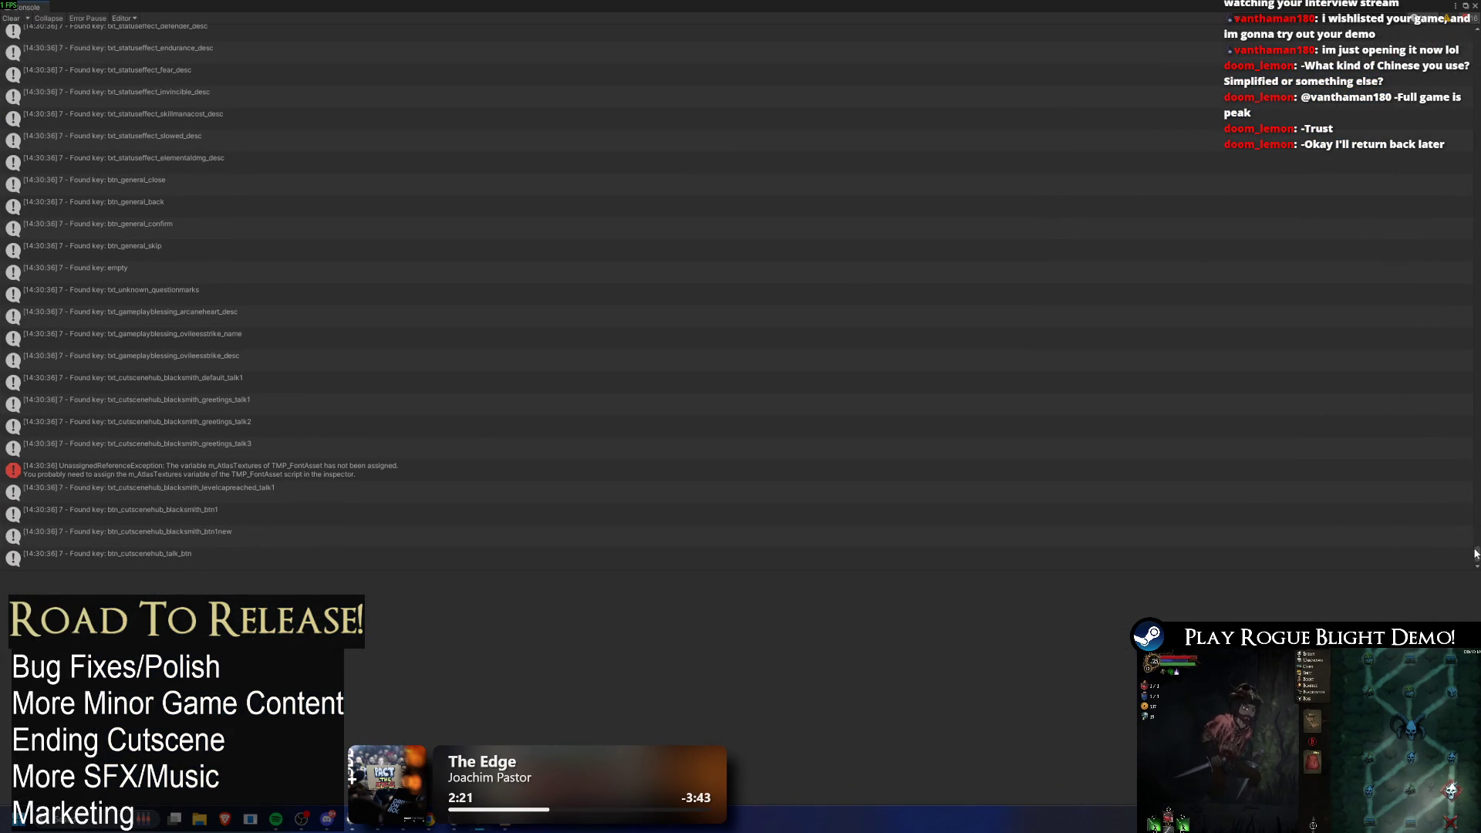
drag(1477, 550, 1477, 510)
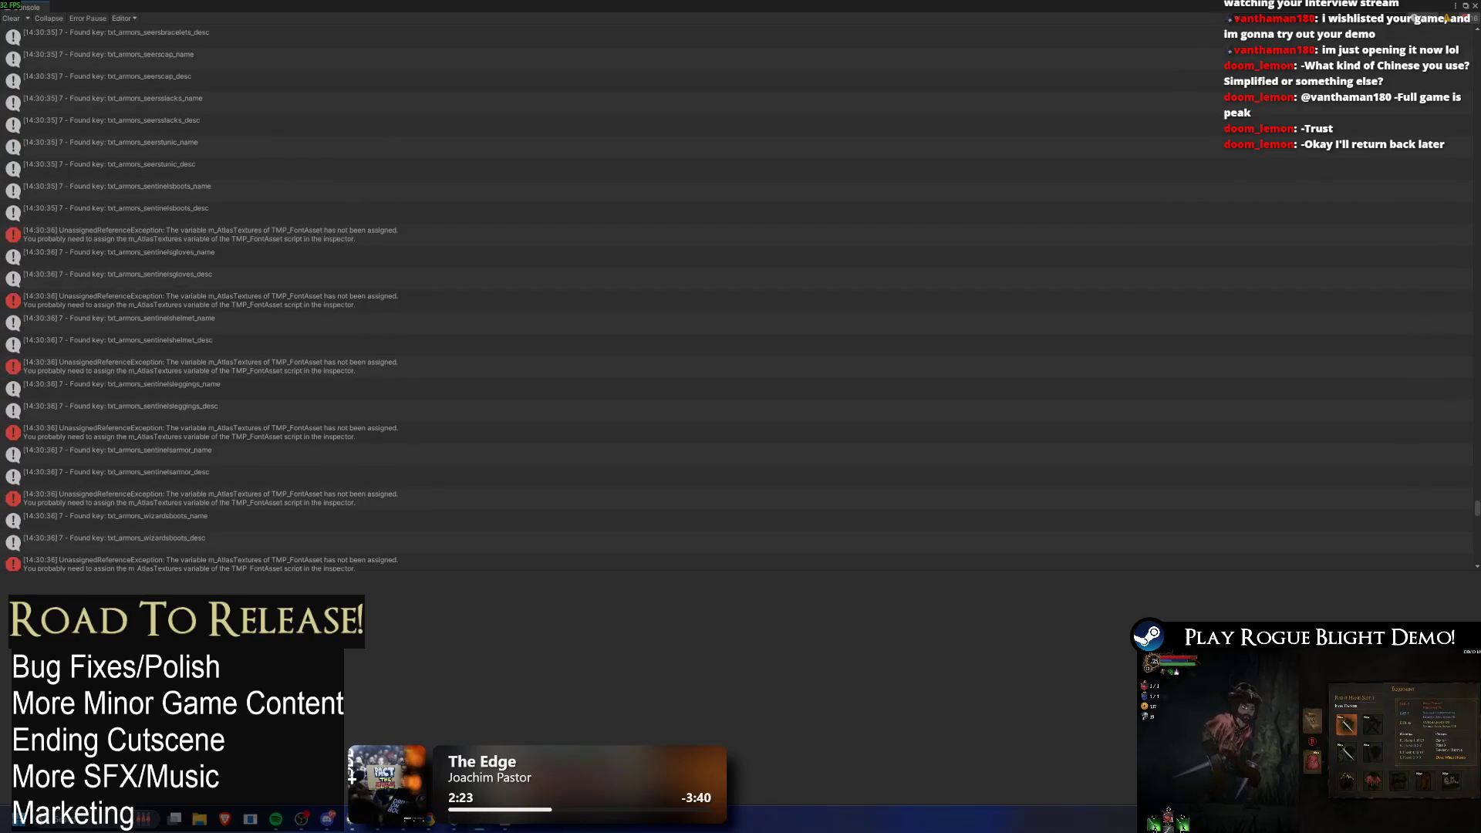
click(262, 233)
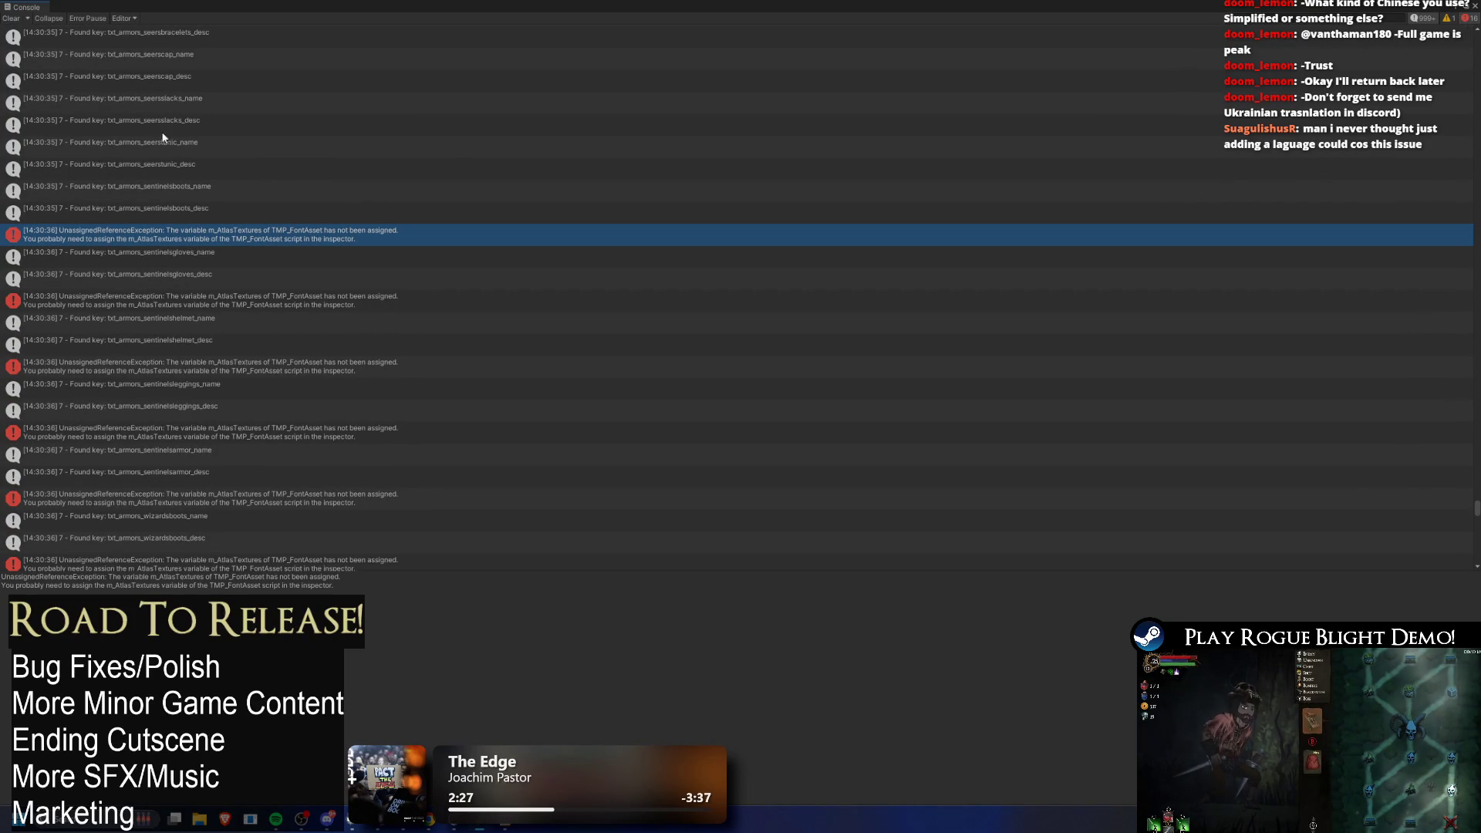
double_click(85, 6)
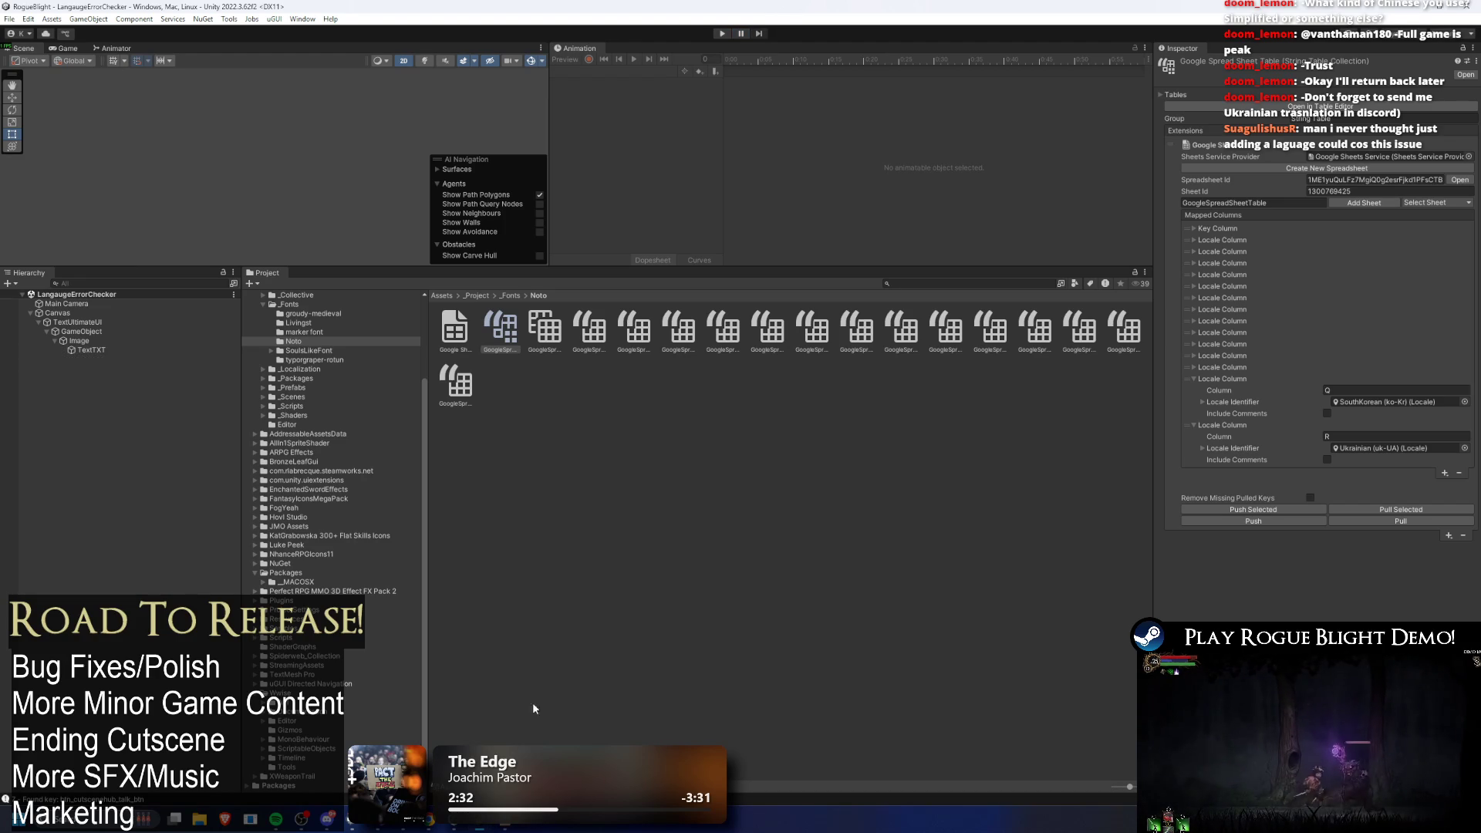
key(alt+Tab)
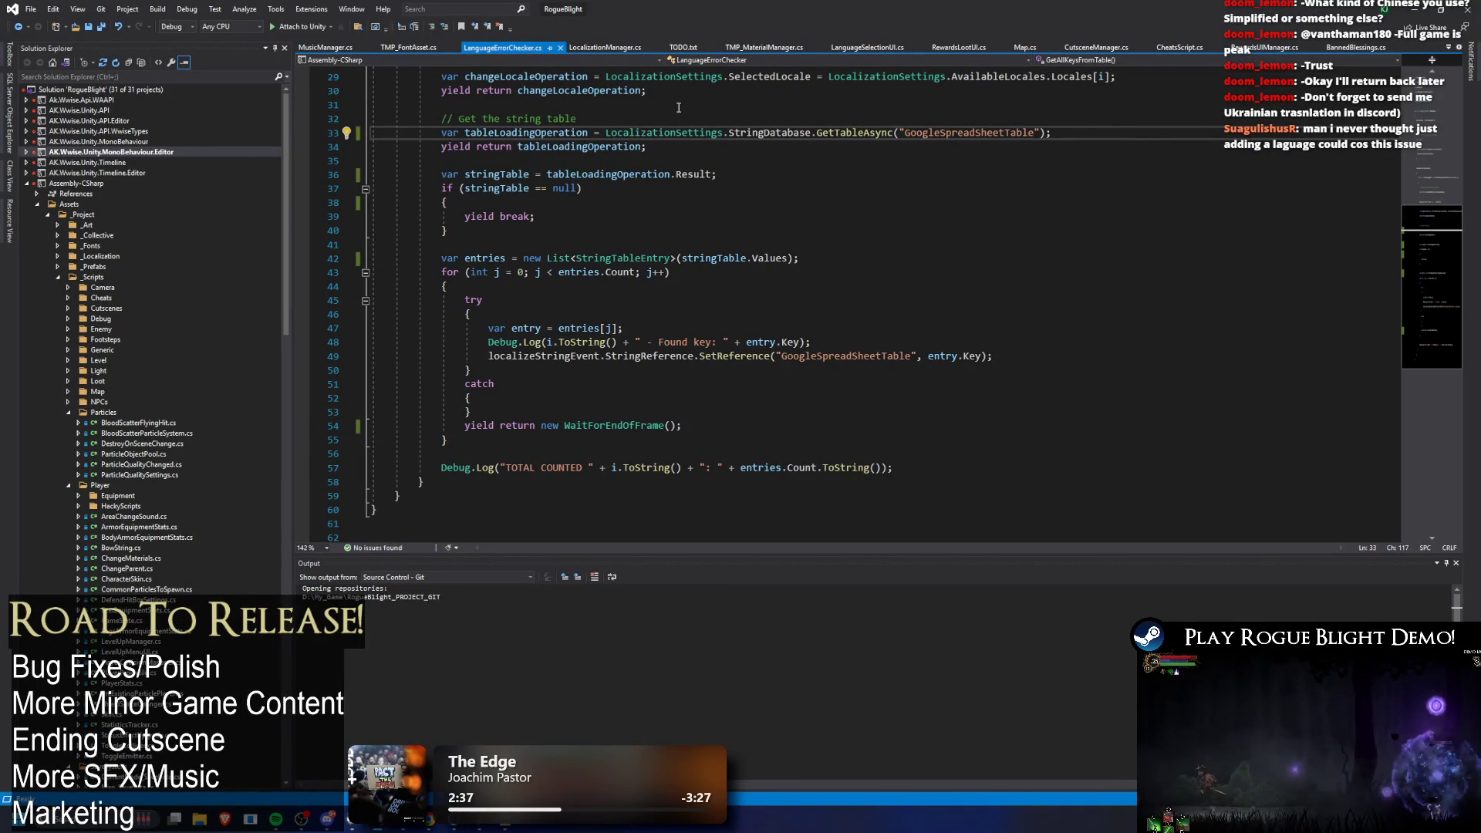
key(alt+Tab)
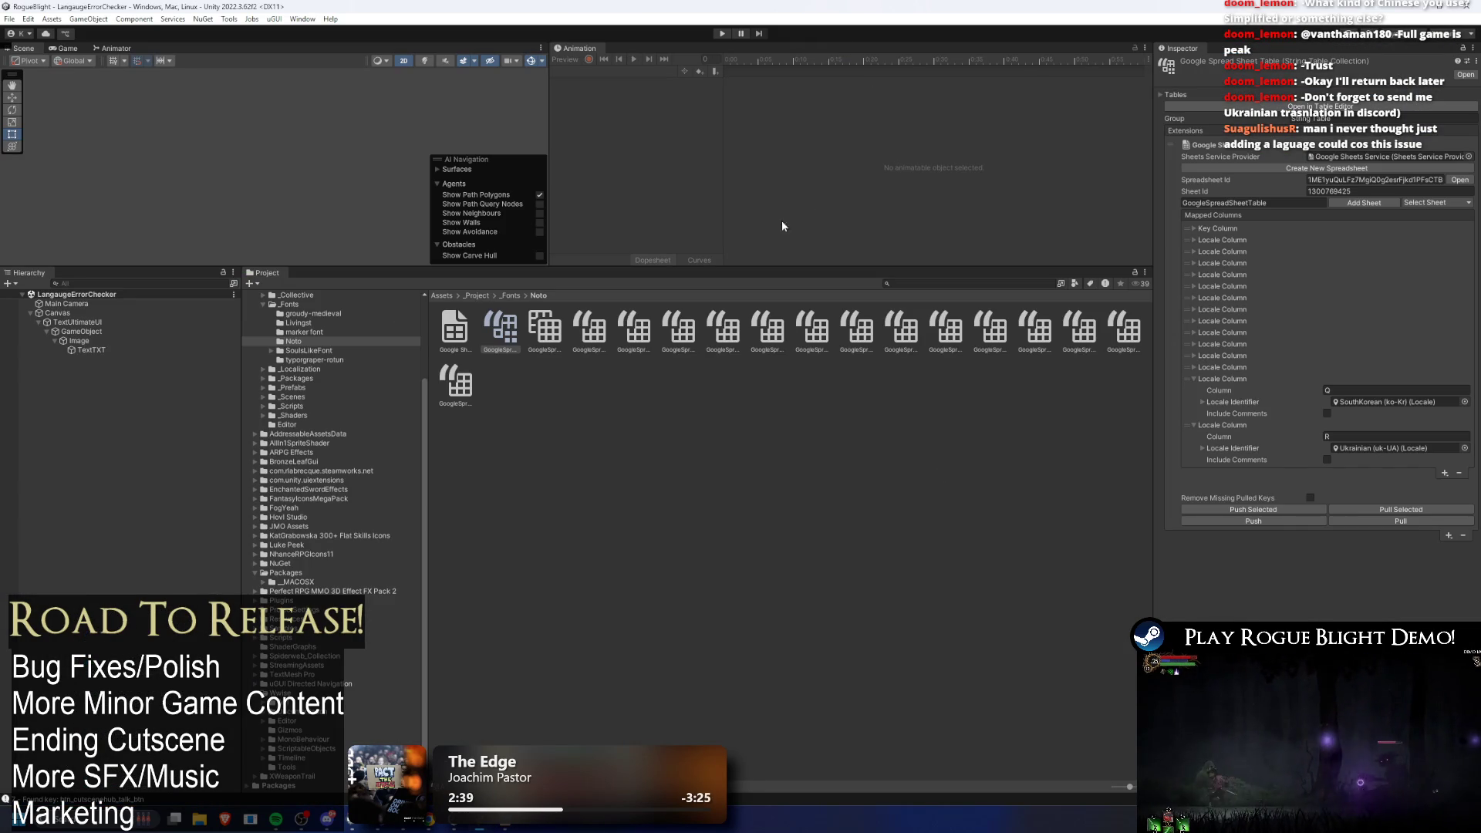
key(alt+Tab)
key(alt+Tab)
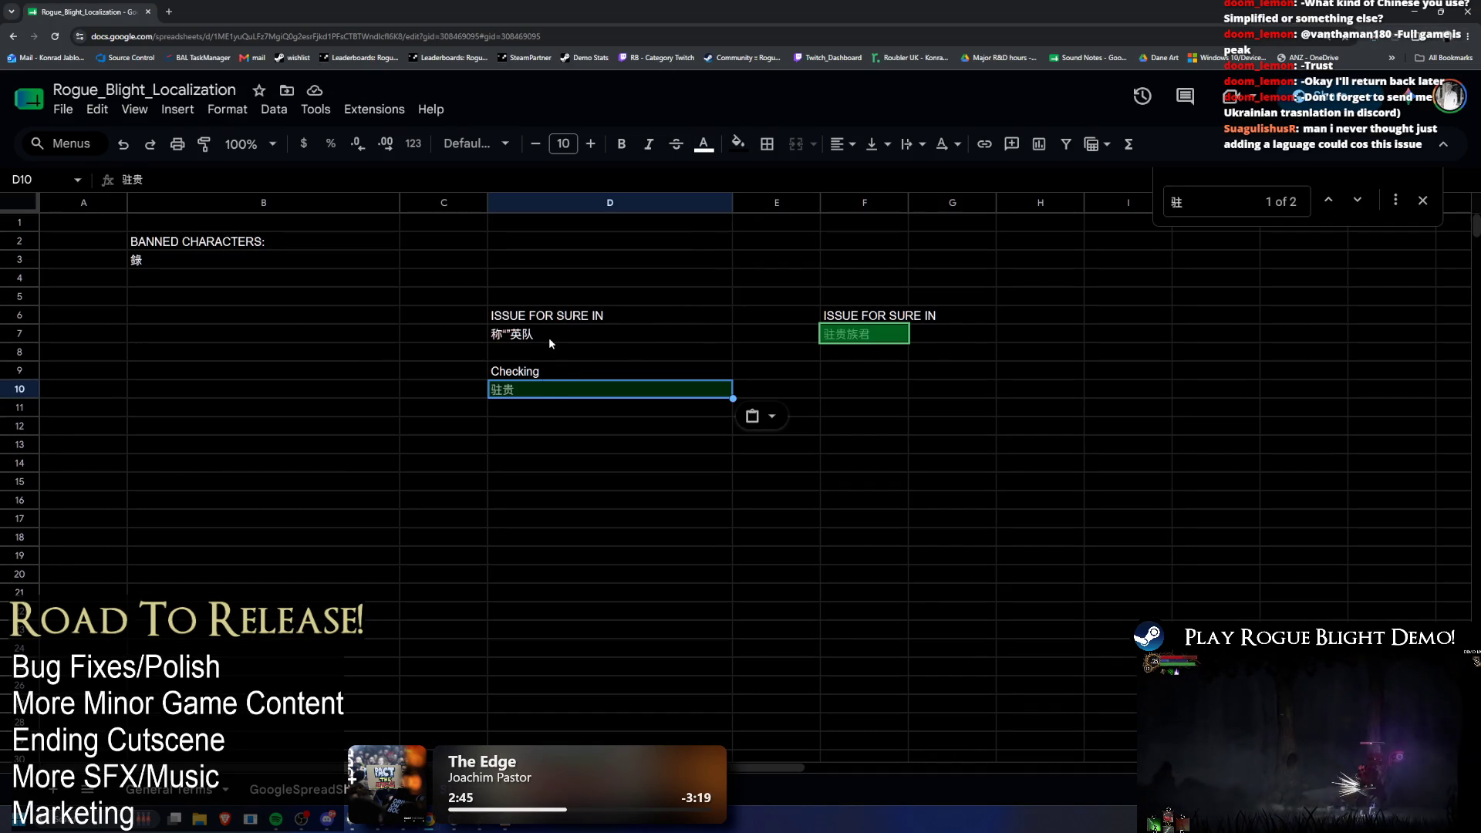
Step: Confirm 驻贵 in the Checking cell D10 and review the 称“”英队 entry in D7
key(Return)
key(ctrl+a)
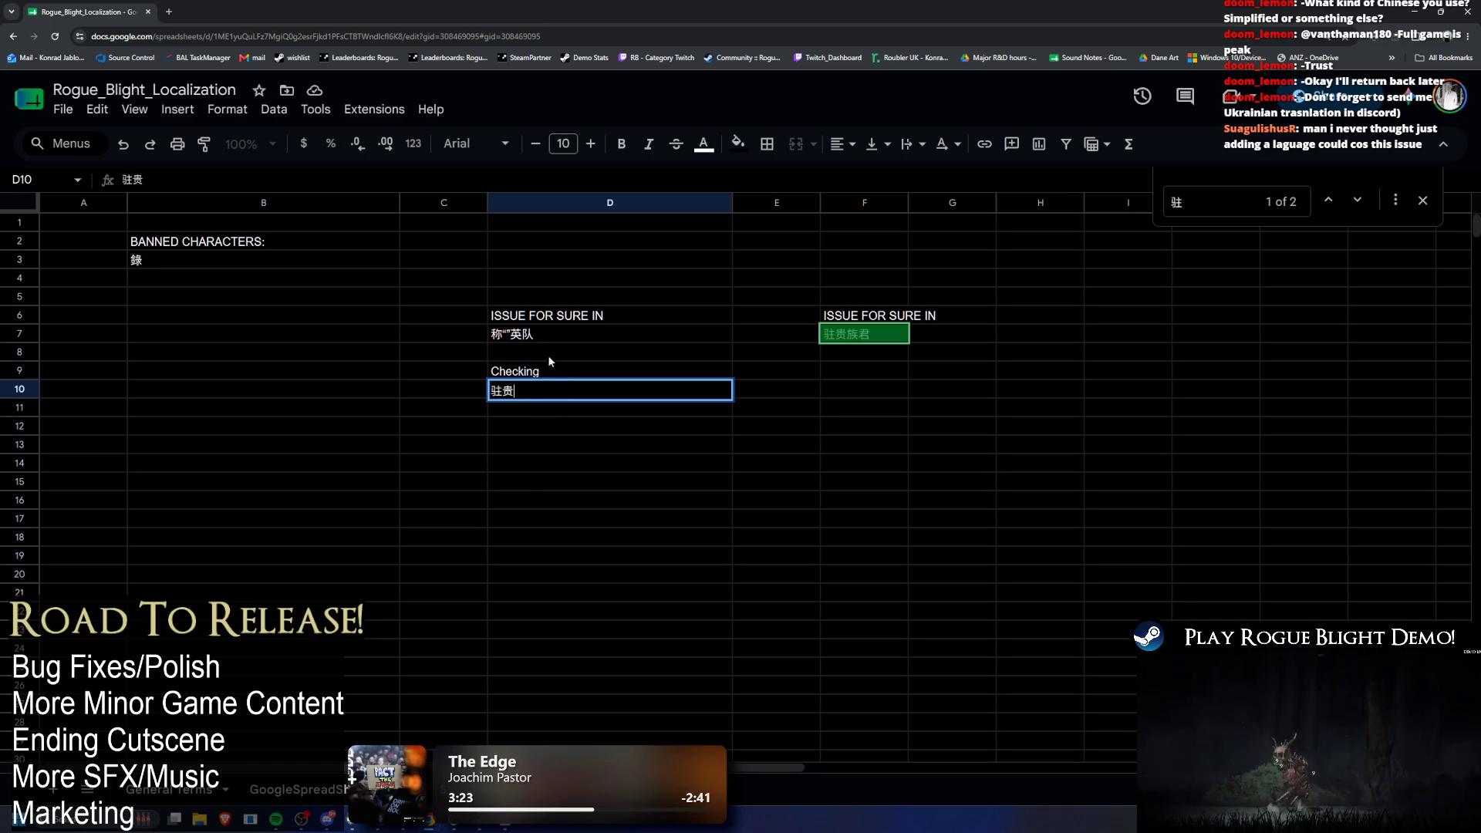
click(546, 337)
double_click(546, 337)
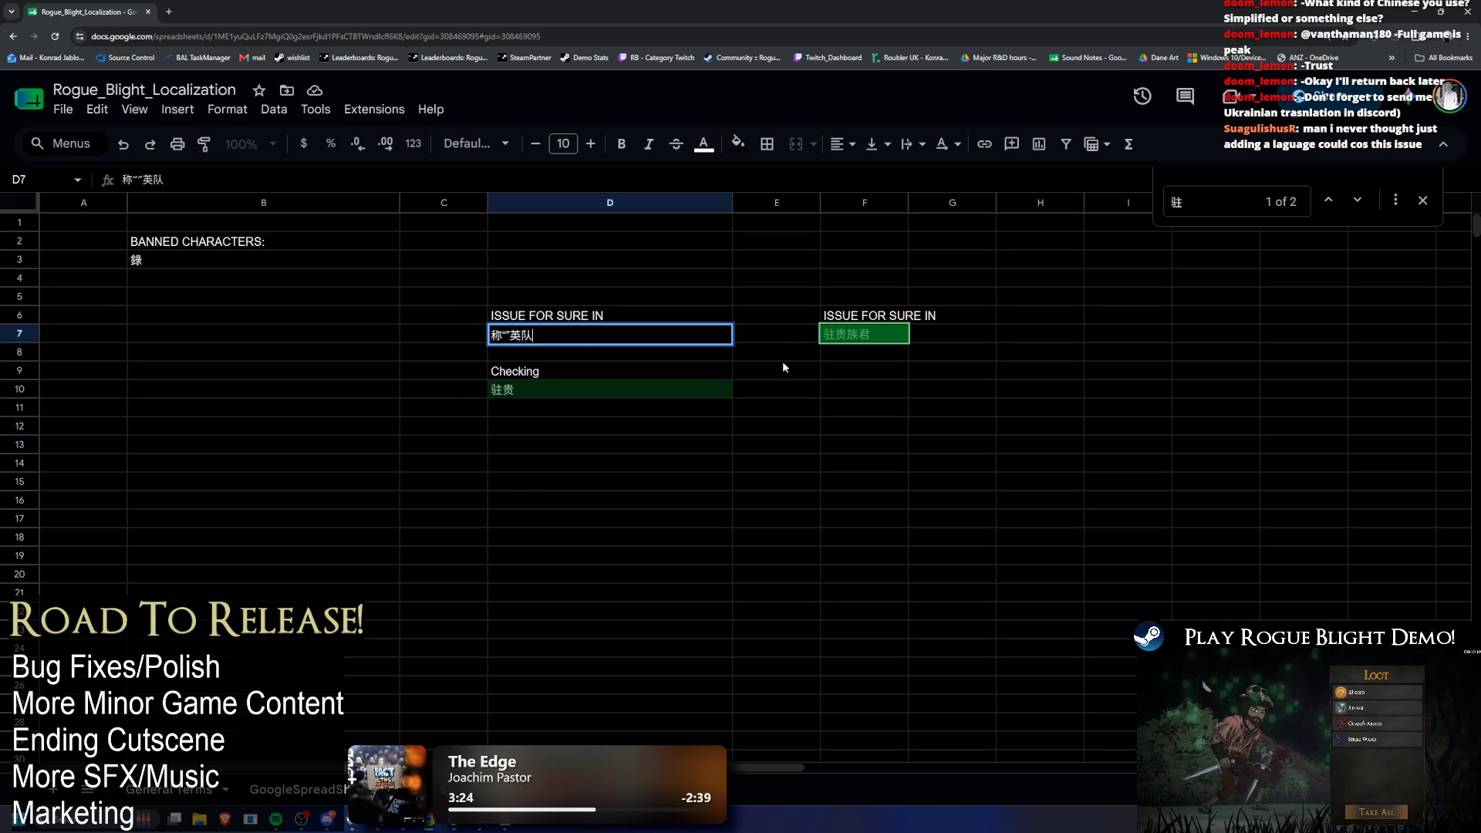
click(598, 390)
Step: Copy the ISSUE FOR SURE IN heading into F9 and move 驻贵 from D10 into F10 beneath it
click(856, 315)
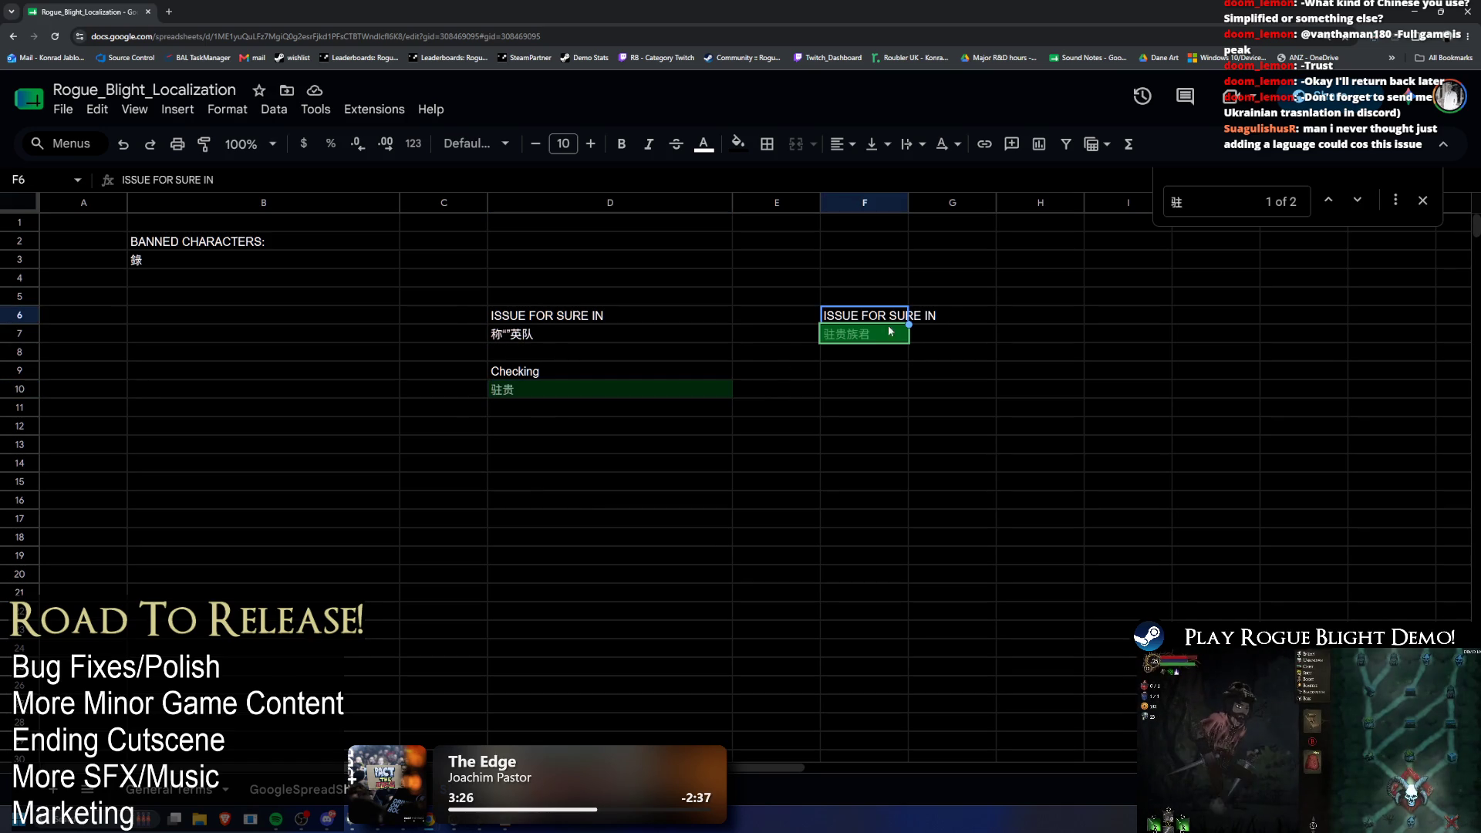
click(858, 377)
text(ISSUE FOR SURE IN)
click(628, 396)
key(ctrl+x)
click(859, 392)
key(ctrl+v)
double_click(872, 339)
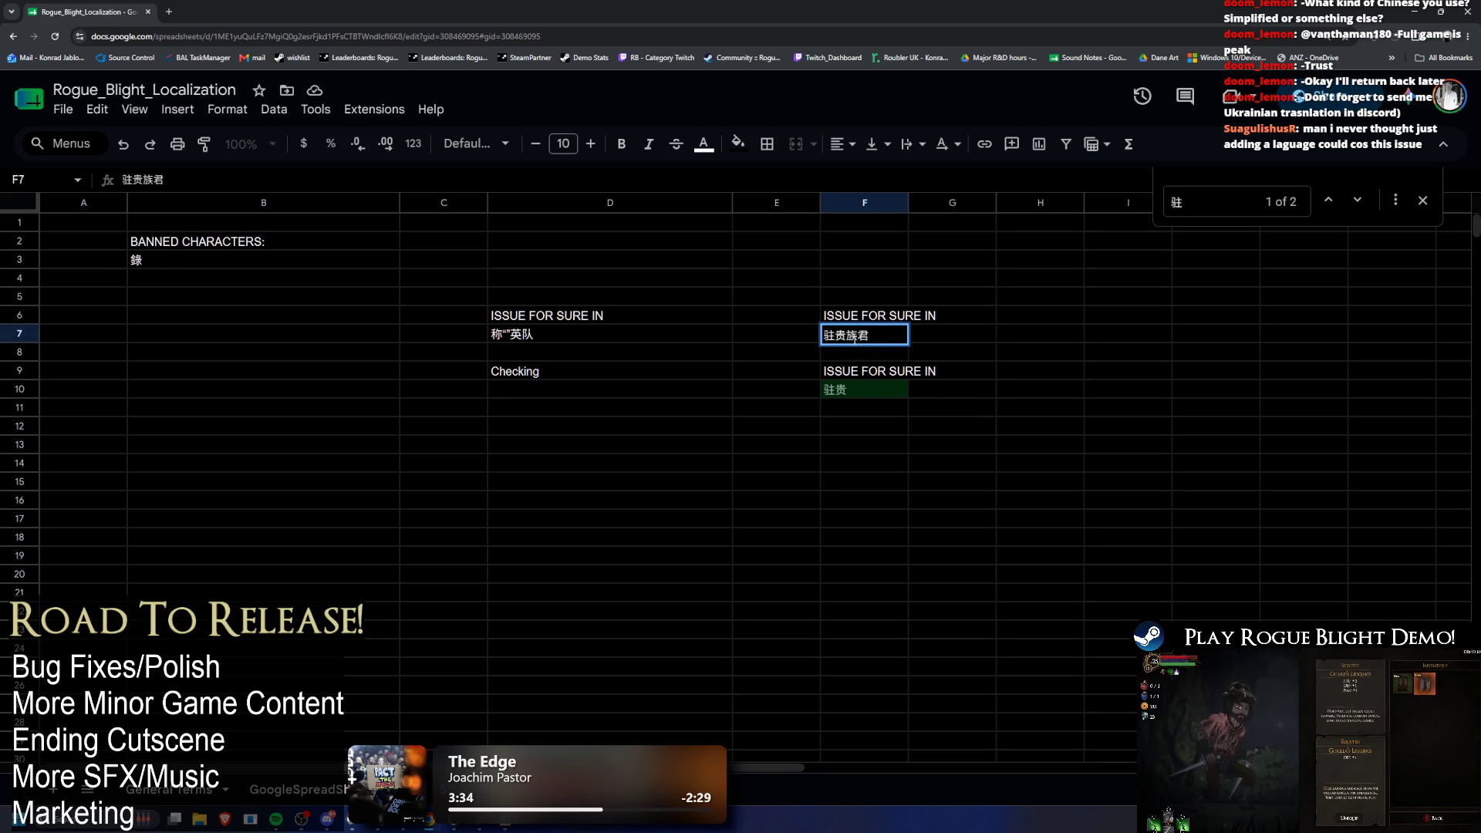
drag(846, 337, 872, 337)
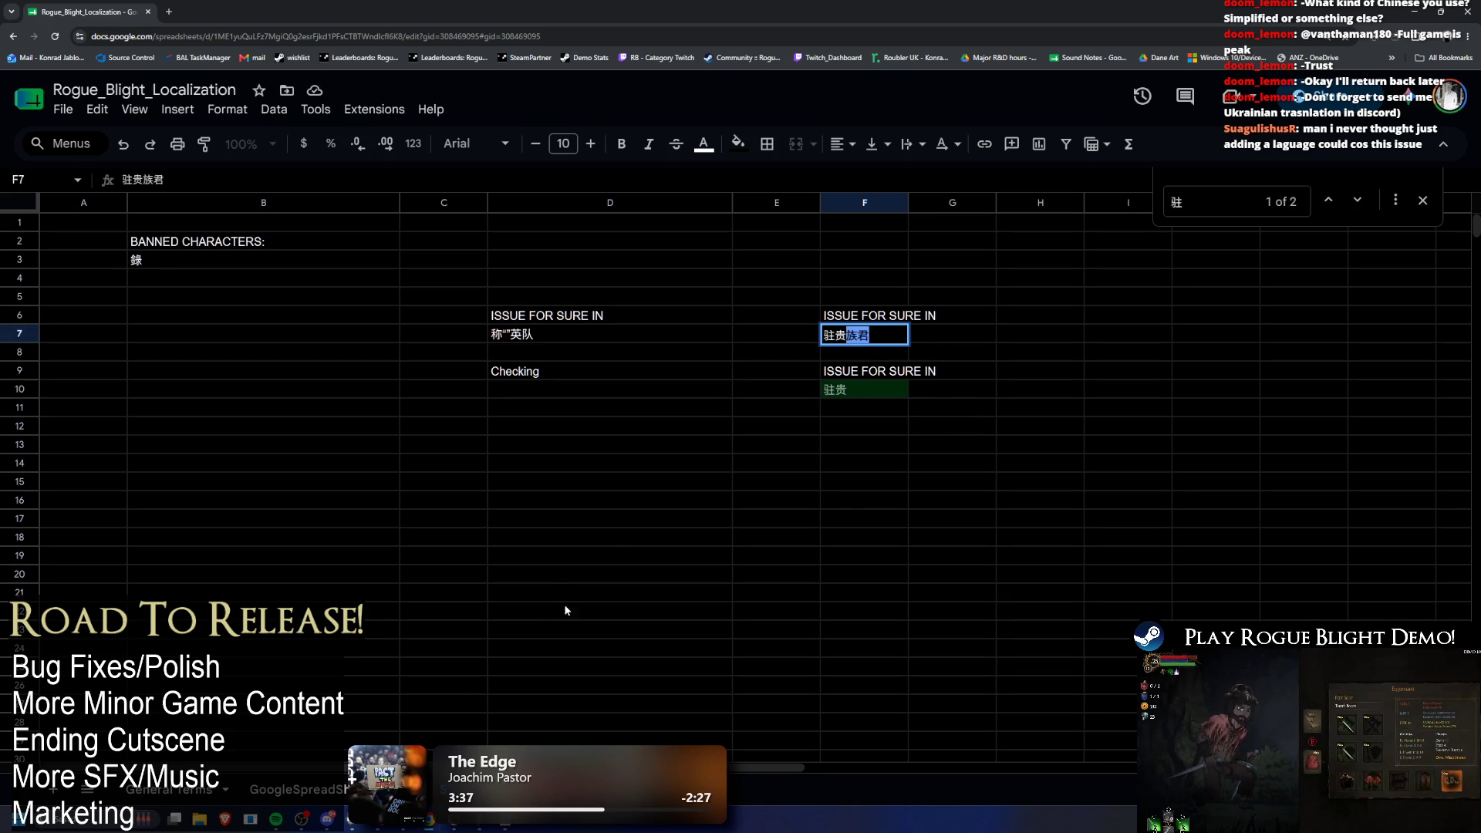